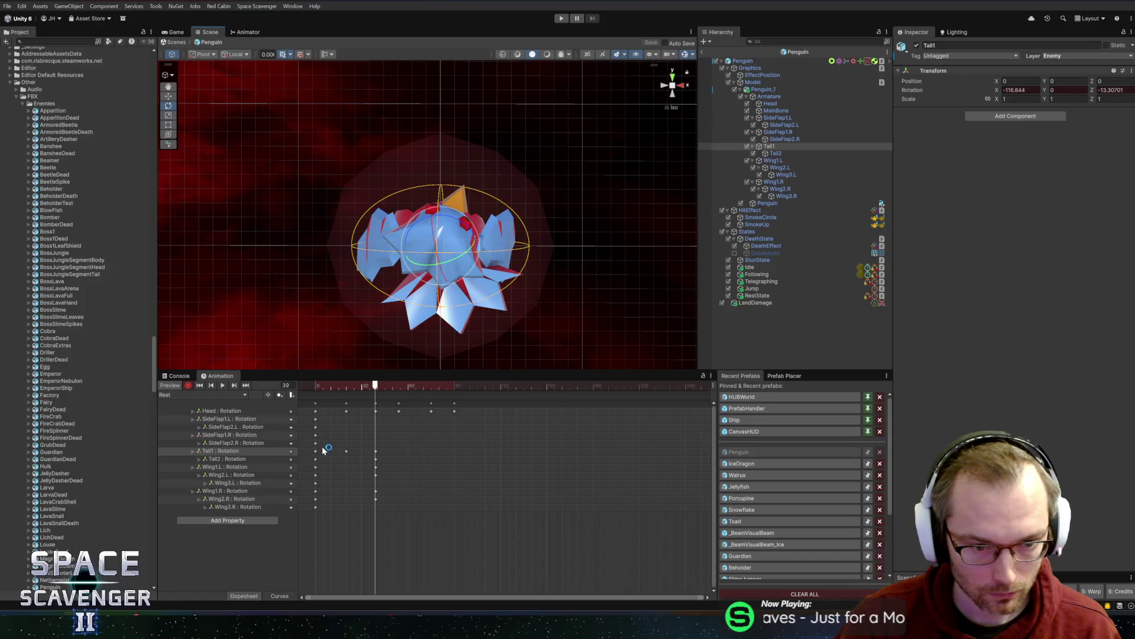
# - Paste the copied Tail1 keys at frame 54 and preview the animation
pyautogui.moveTo(324, 451); pyautogui.dragTo(393, 450)
pyautogui.click(399, 385)
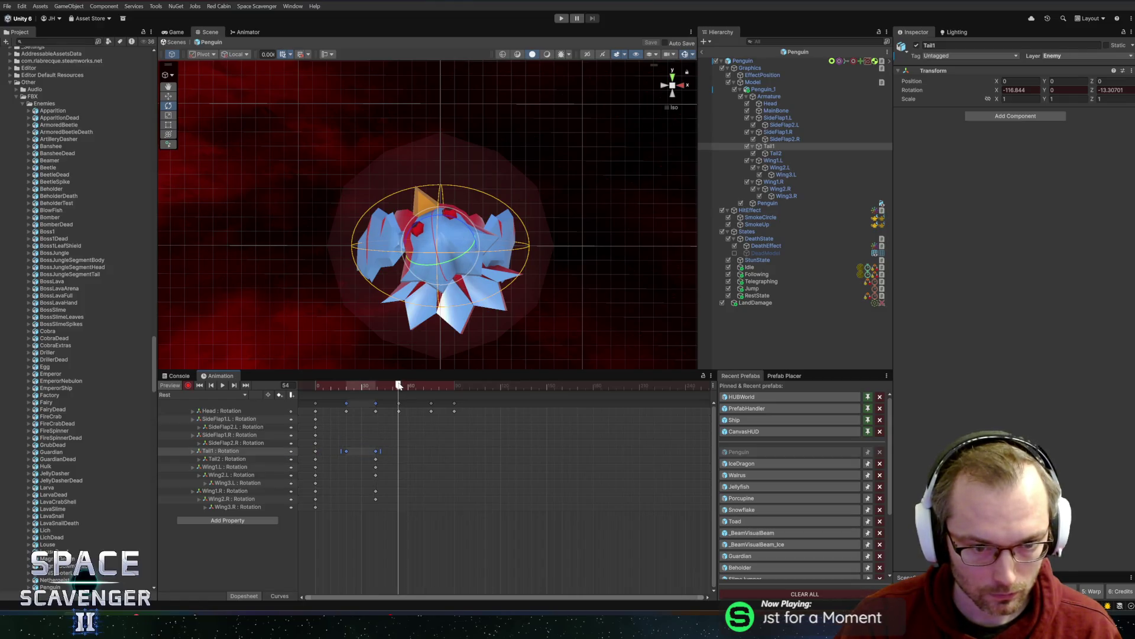
pyautogui.hotkey('ctrl', 'v')
pyautogui.click(428, 452)
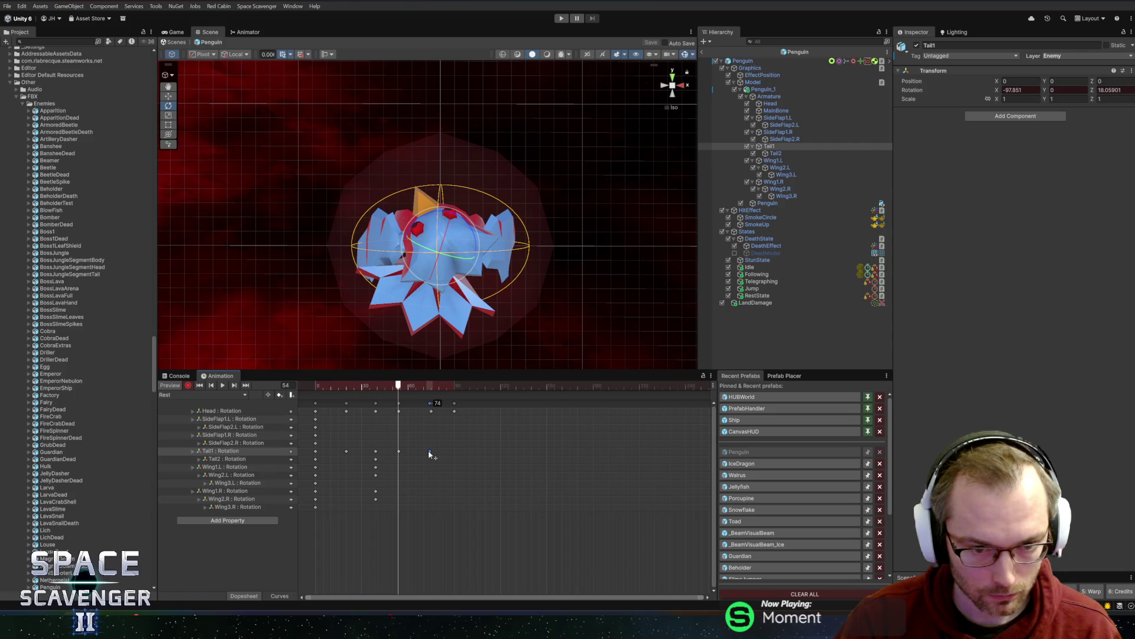
pyautogui.press('space')
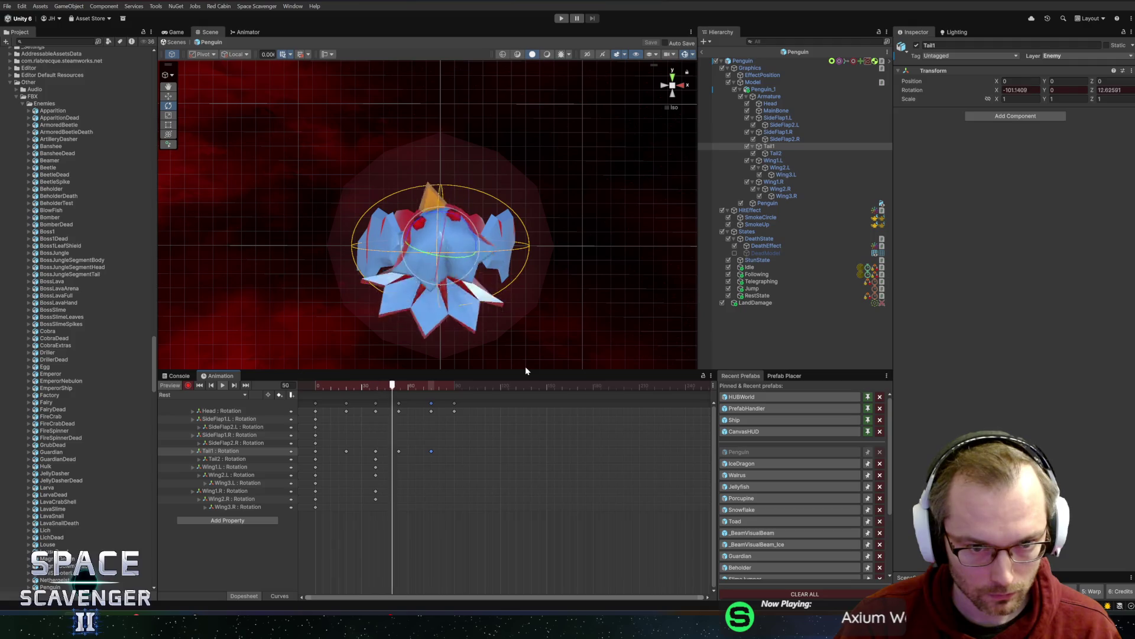
pyautogui.click(398, 388)
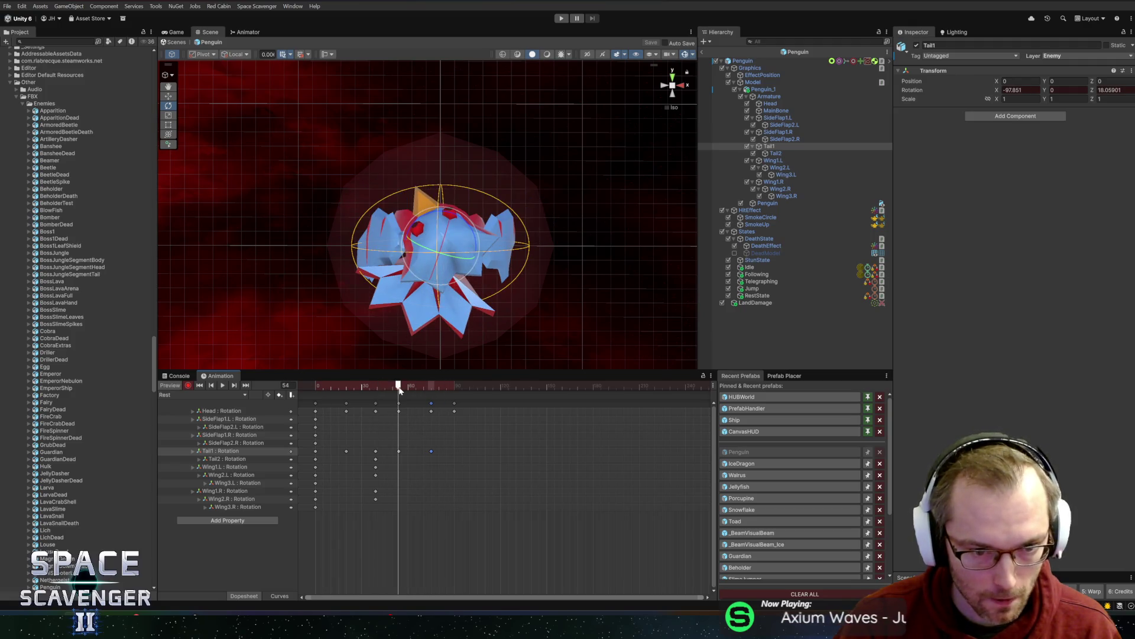
# - Rotate Wing2.L and Wing2.R to key new wing poses at frame 54
pyautogui.click(784, 152)
pyautogui.click(448, 267)
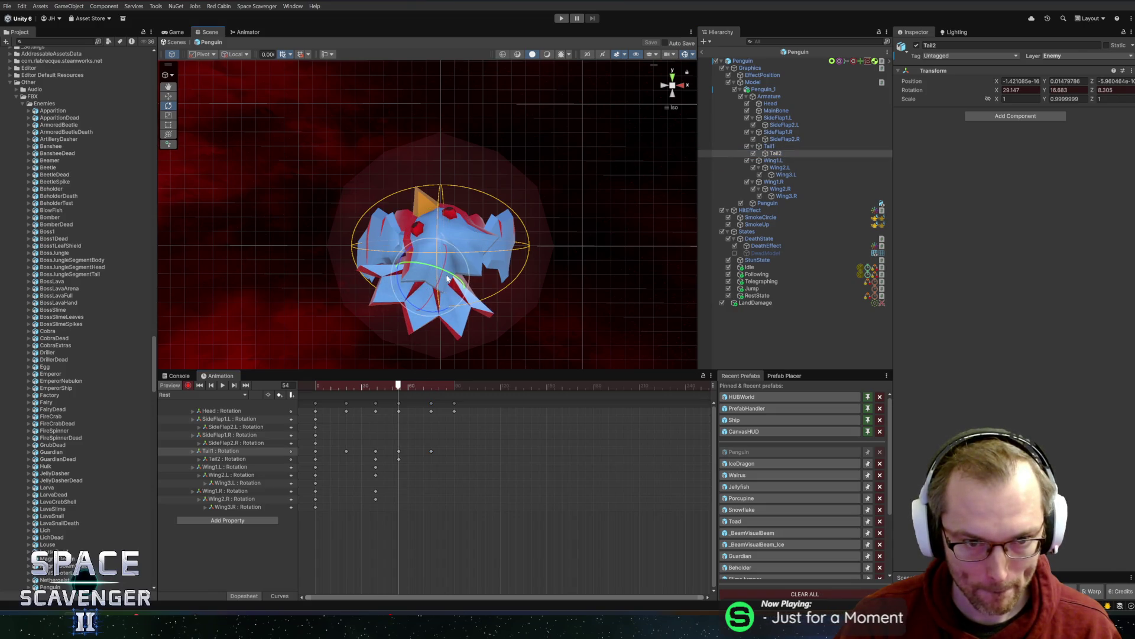
pyautogui.click(779, 167)
pyautogui.moveTo(402, 263); pyautogui.dragTo(419, 256)
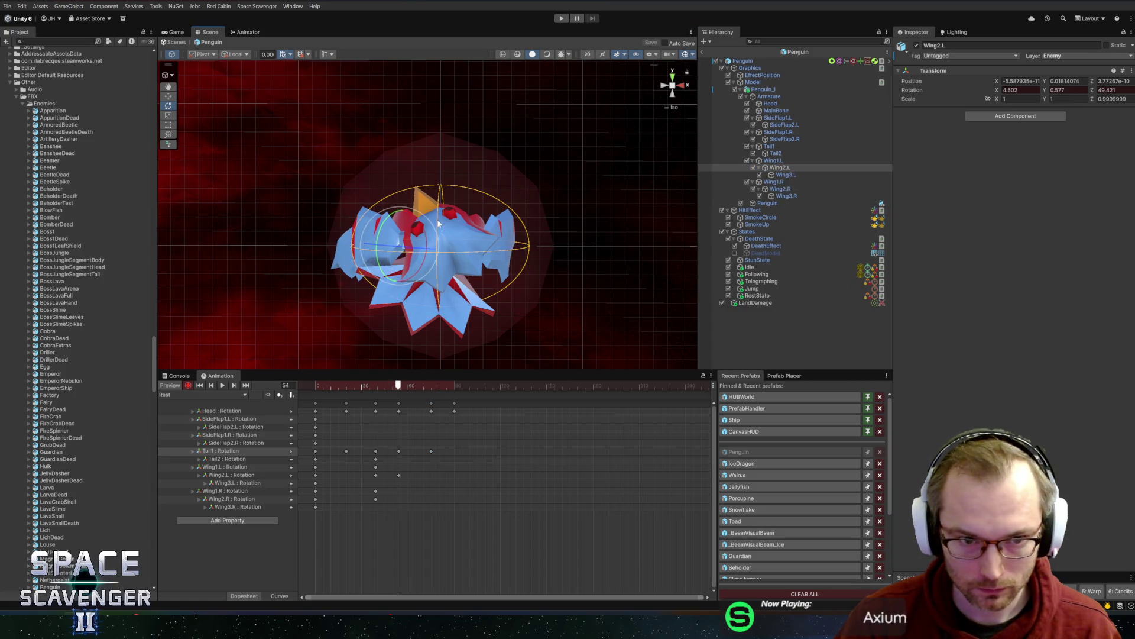
pyautogui.moveTo(385, 224); pyautogui.dragTo(362, 238)
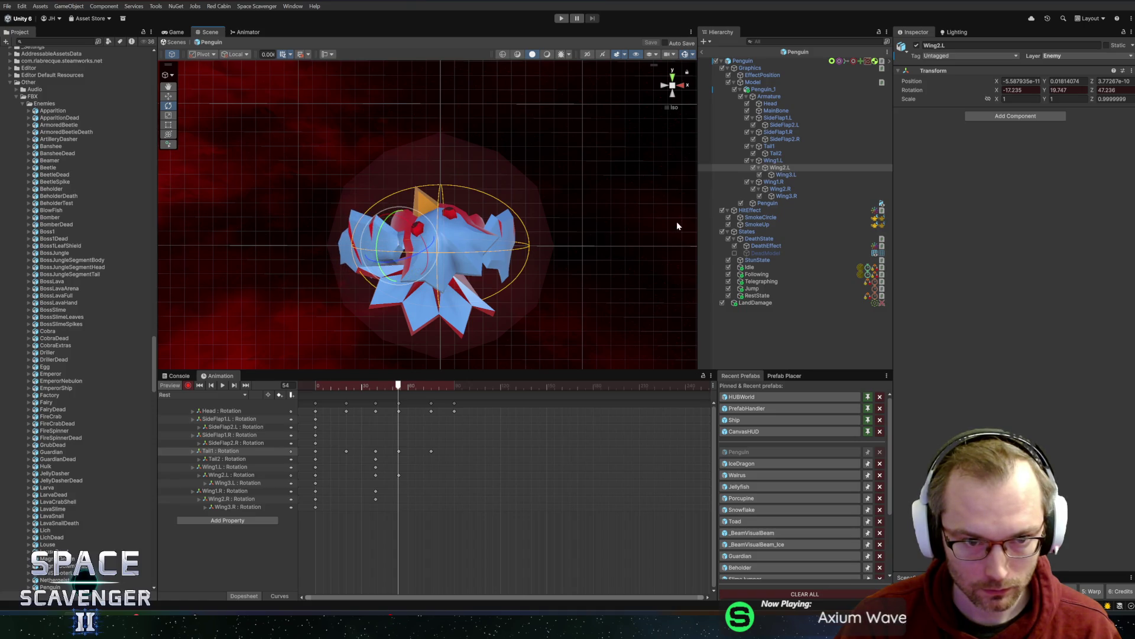
pyautogui.click(779, 189)
pyautogui.moveTo(509, 234); pyautogui.dragTo(514, 252)
# - Key new Wing2.R and Wing2.L rotations at frame 90, then play the wing flap
pyautogui.moveTo(406, 387); pyautogui.dragTo(454, 388)
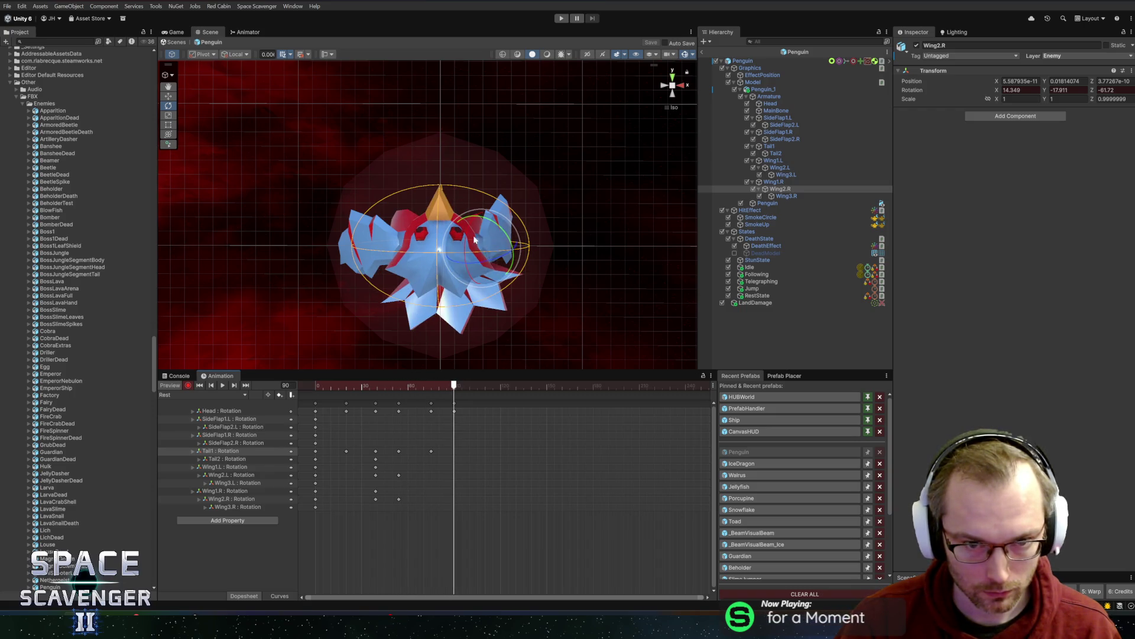
pyautogui.moveTo(494, 261)
pyautogui.mouseDown()
pyautogui.moveTo(478, 208)
pyautogui.moveTo(476, 248)
pyautogui.mouseUp()
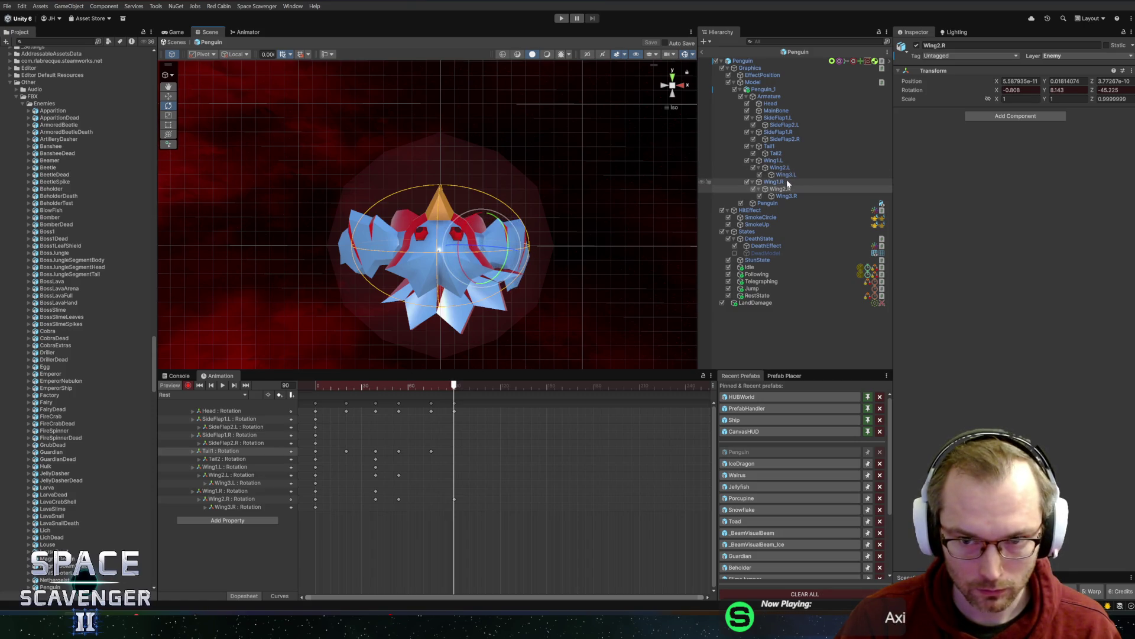
pyautogui.click(779, 168)
pyautogui.moveTo(403, 211); pyautogui.dragTo(461, 363)
pyautogui.press('space')
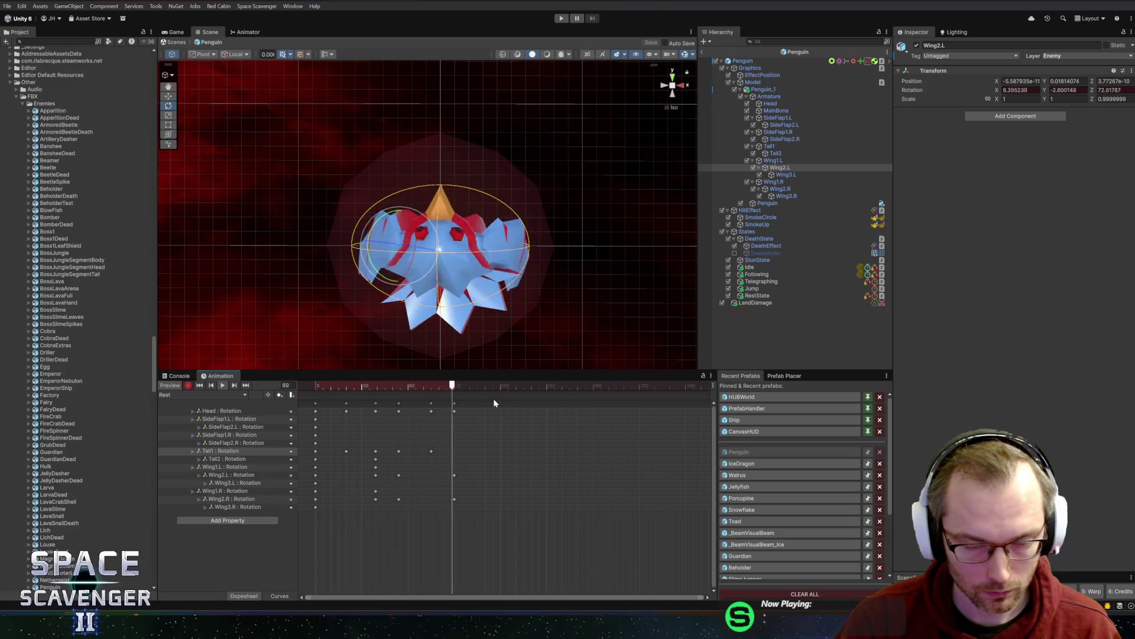
pyautogui.press('space')
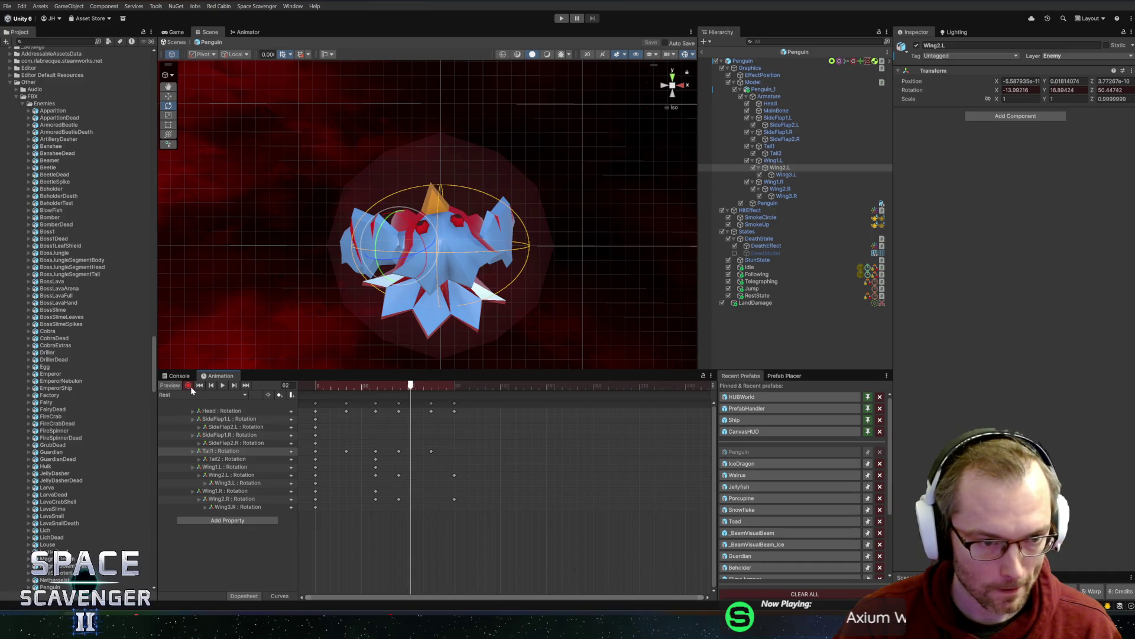
# - Turn off recording, select the frame-0 SideFlap and Tail1 keys, and return to frame 0
pyautogui.click(189, 386)
pyautogui.click(194, 393)
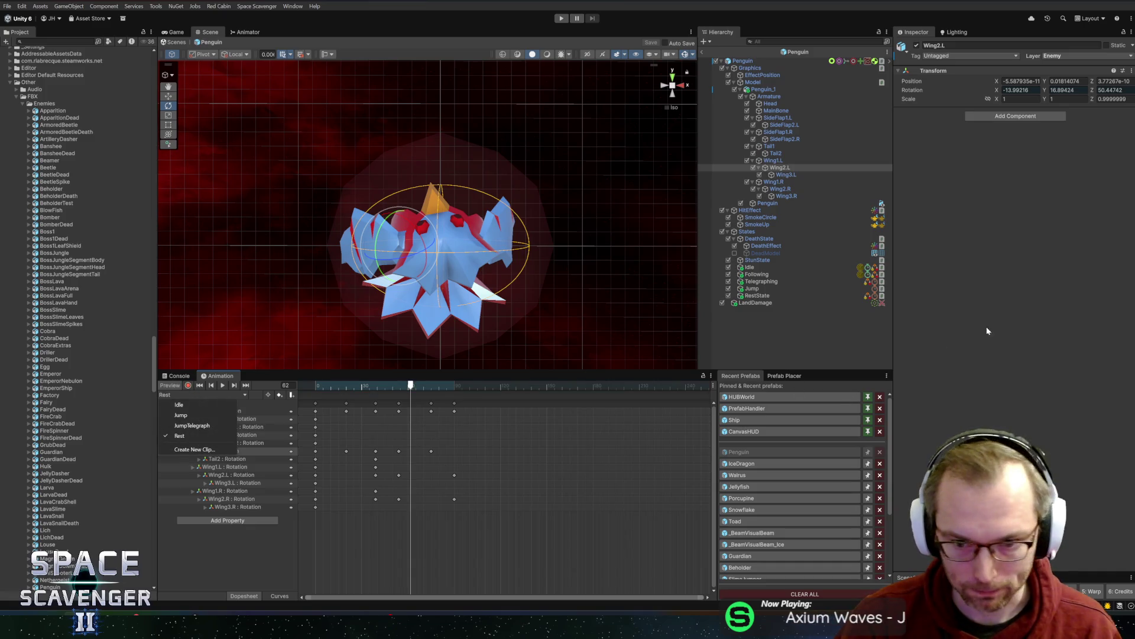
pyautogui.click(434, 389)
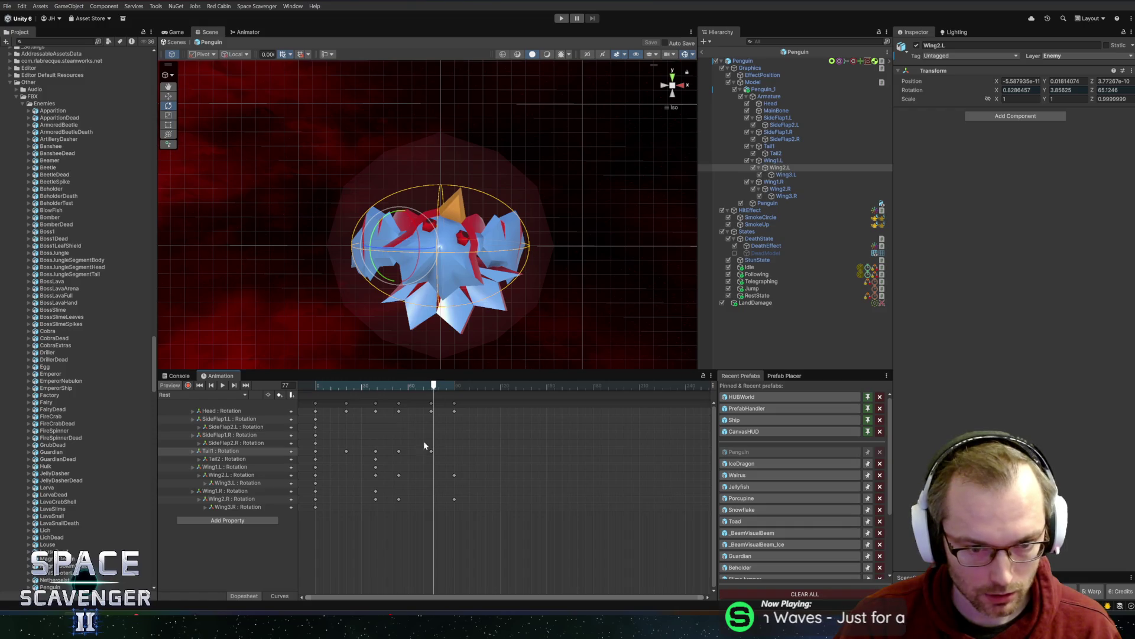
pyautogui.moveTo(334, 416); pyautogui.dragTo(308, 443)
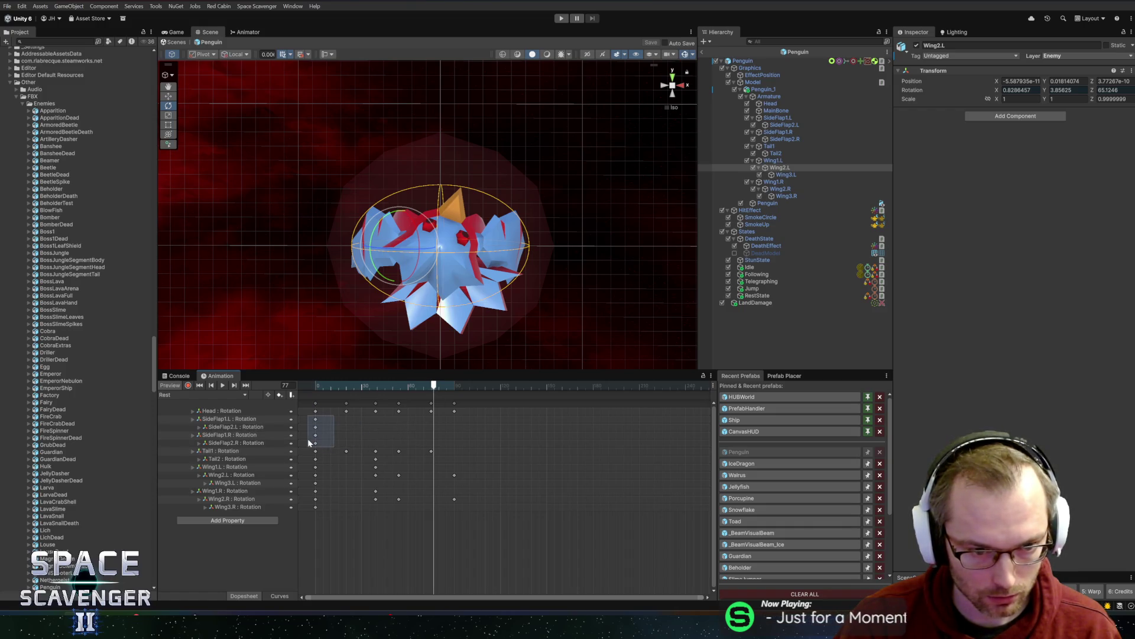
pyautogui.click(268, 419)
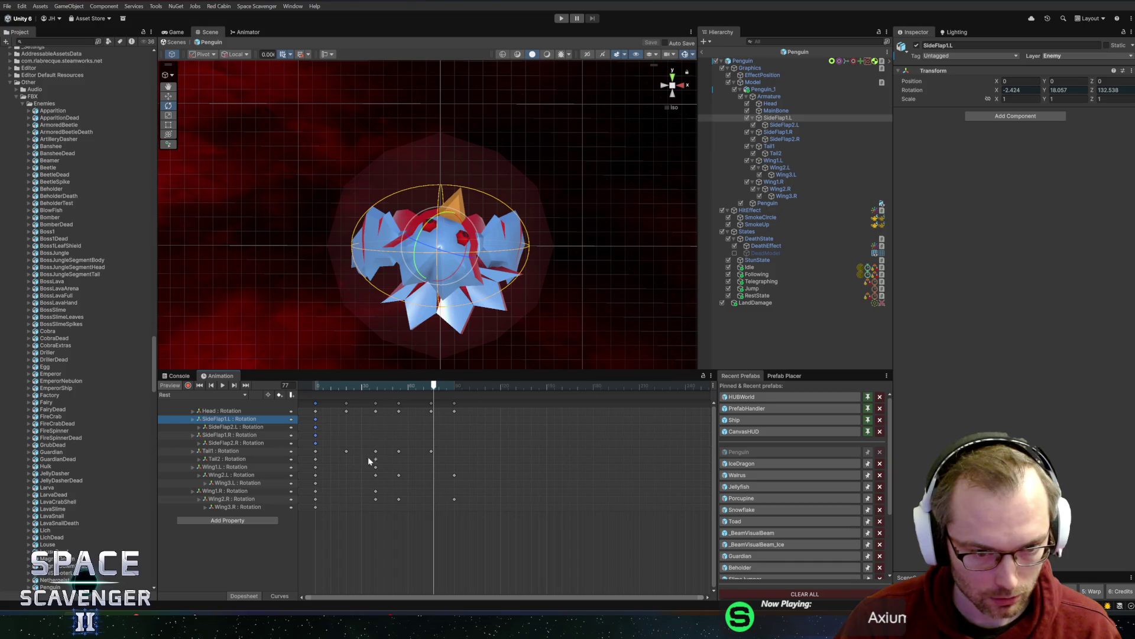
pyautogui.click(315, 451)
pyautogui.moveTo(382, 385); pyautogui.dragTo(284, 387)
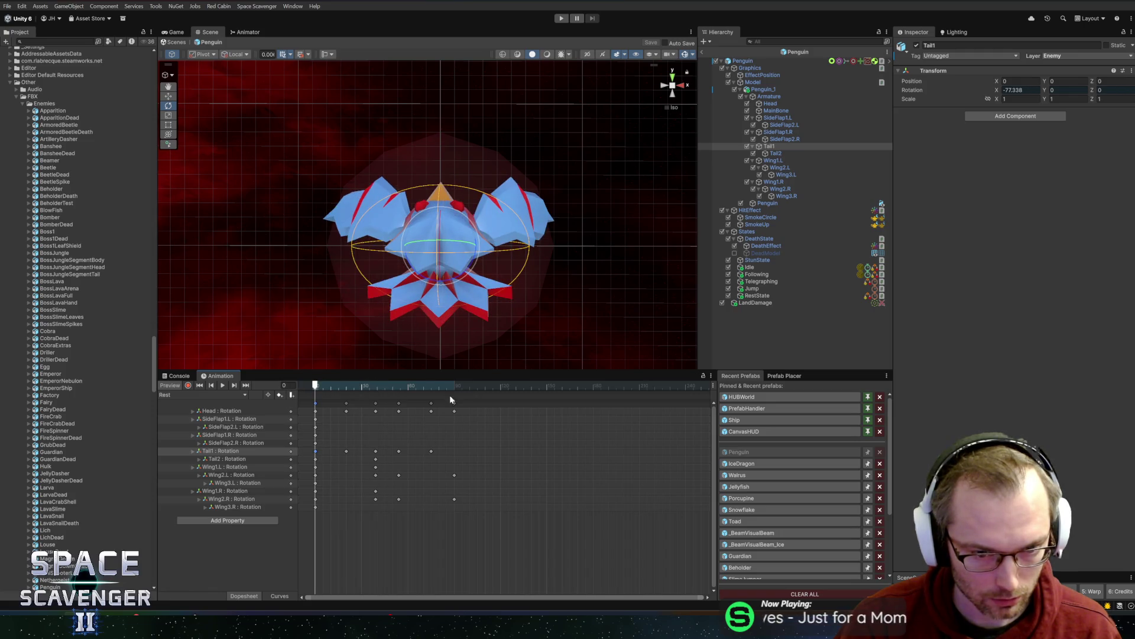
# - With recording on at frame 90, rotate Tail2 into a new keyed pose
pyautogui.moveTo(444, 386); pyautogui.dragTo(454, 385)
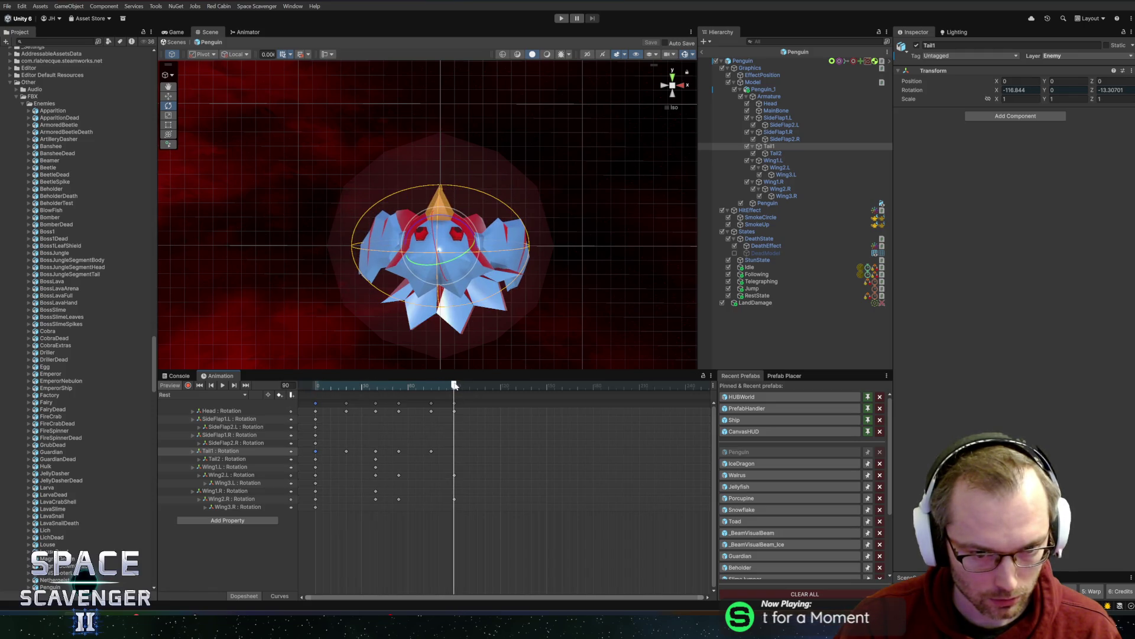
pyautogui.click(188, 384)
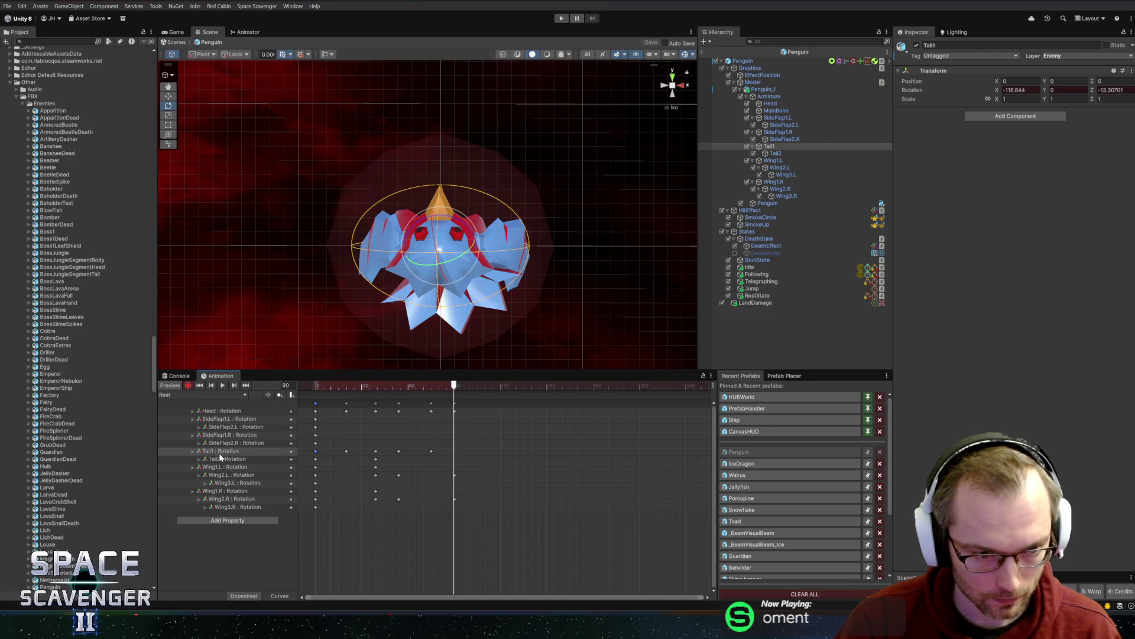
pyautogui.click(217, 451)
pyautogui.click(225, 459)
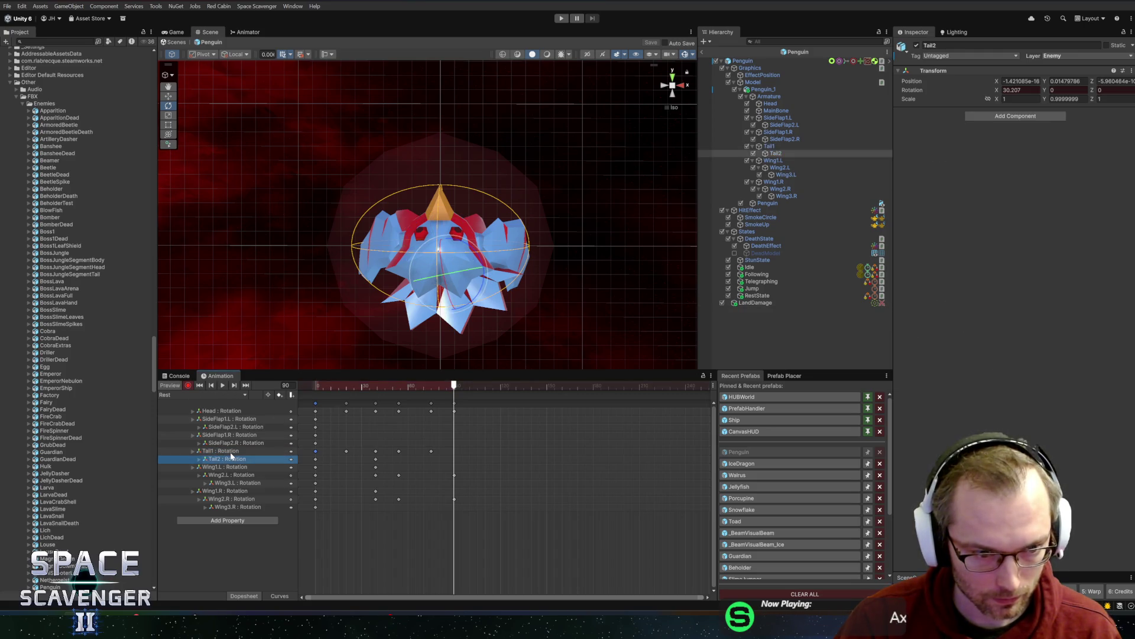
pyautogui.moveTo(467, 291); pyautogui.dragTo(480, 299)
pyautogui.hotkey('ctrl', 'z')
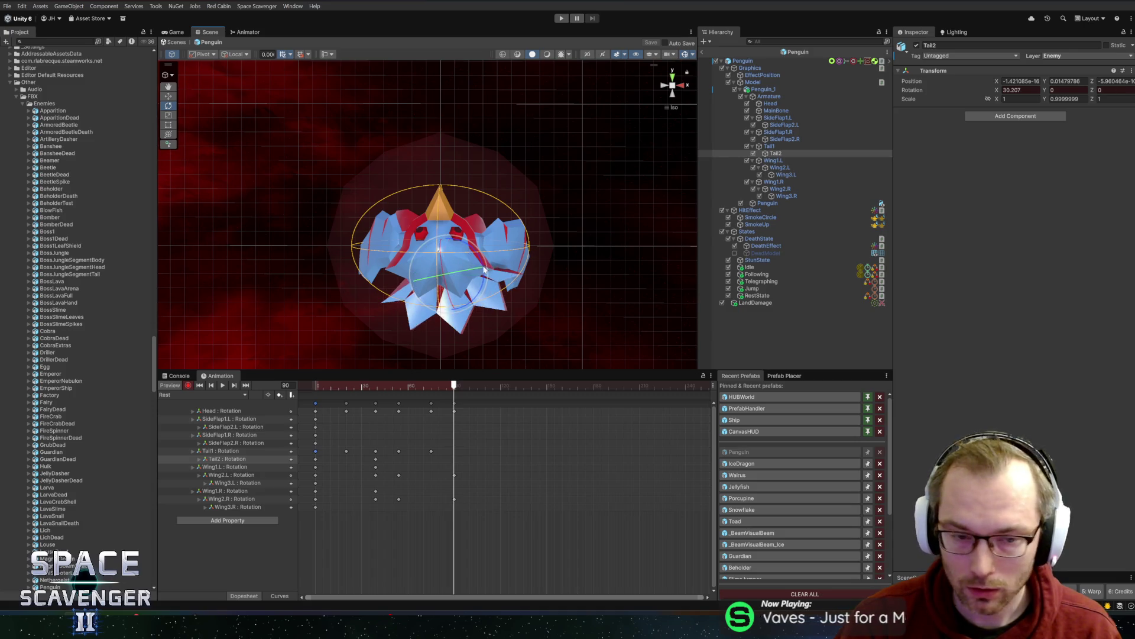
pyautogui.moveTo(454, 273)
pyautogui.mouseDown()
pyautogui.moveTo(563, 267)
pyautogui.moveTo(508, 283)
pyautogui.mouseUp()
# - Straighten Tail1 at frame 90, preview the tail motion, and select the frame-40 keys
pyautogui.click(222, 450)
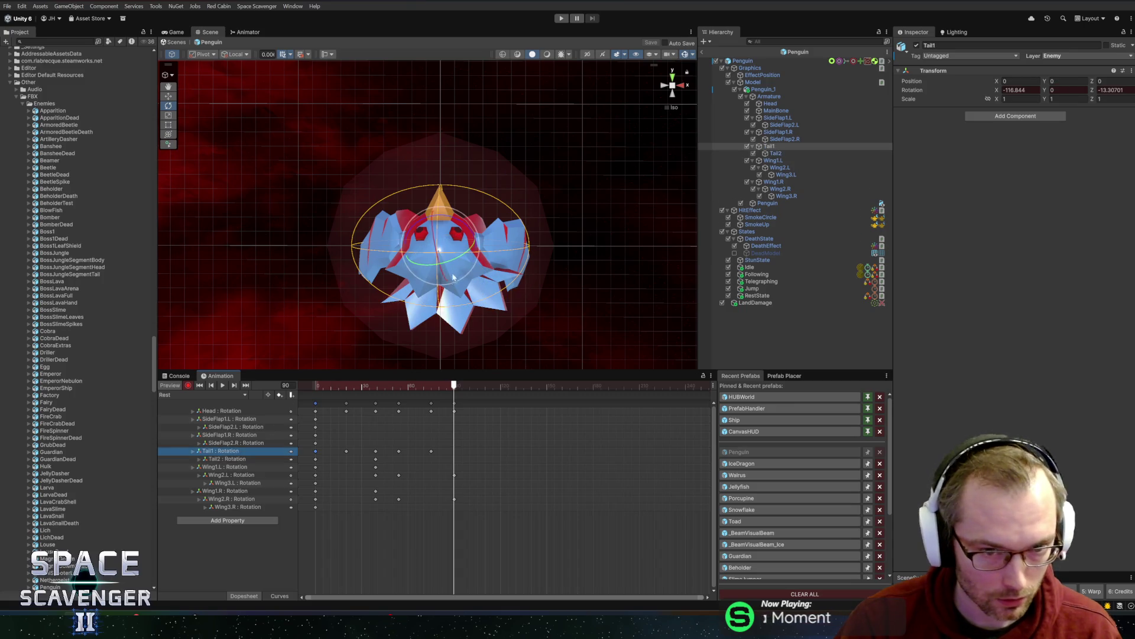
pyautogui.moveTo(453, 232); pyautogui.dragTo(470, 223)
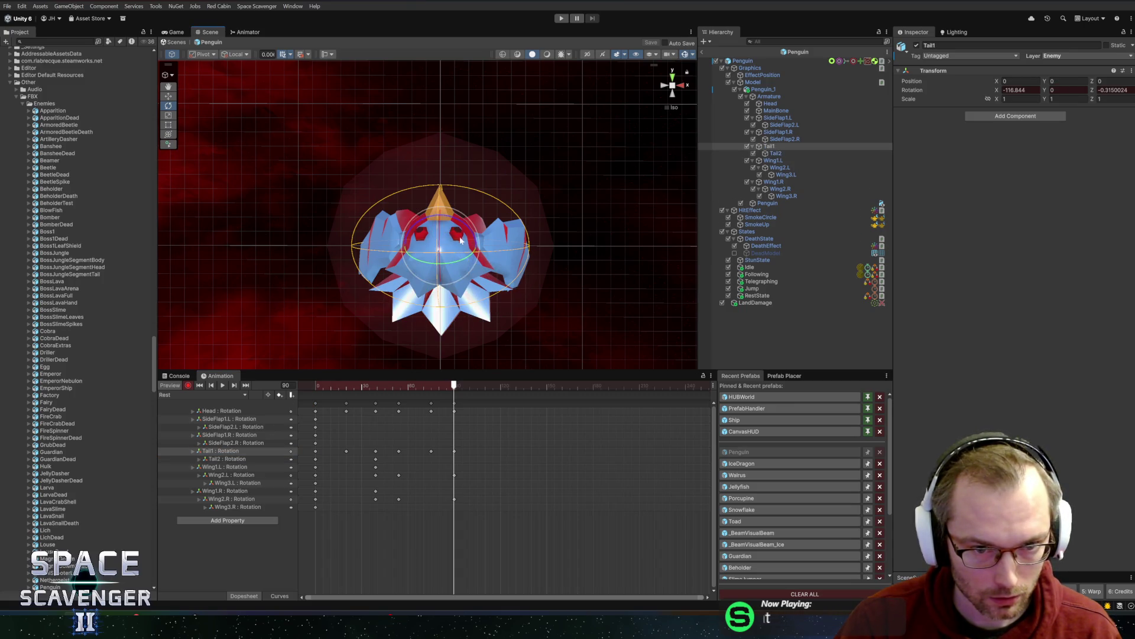
pyautogui.moveTo(335, 384); pyautogui.dragTo(456, 385)
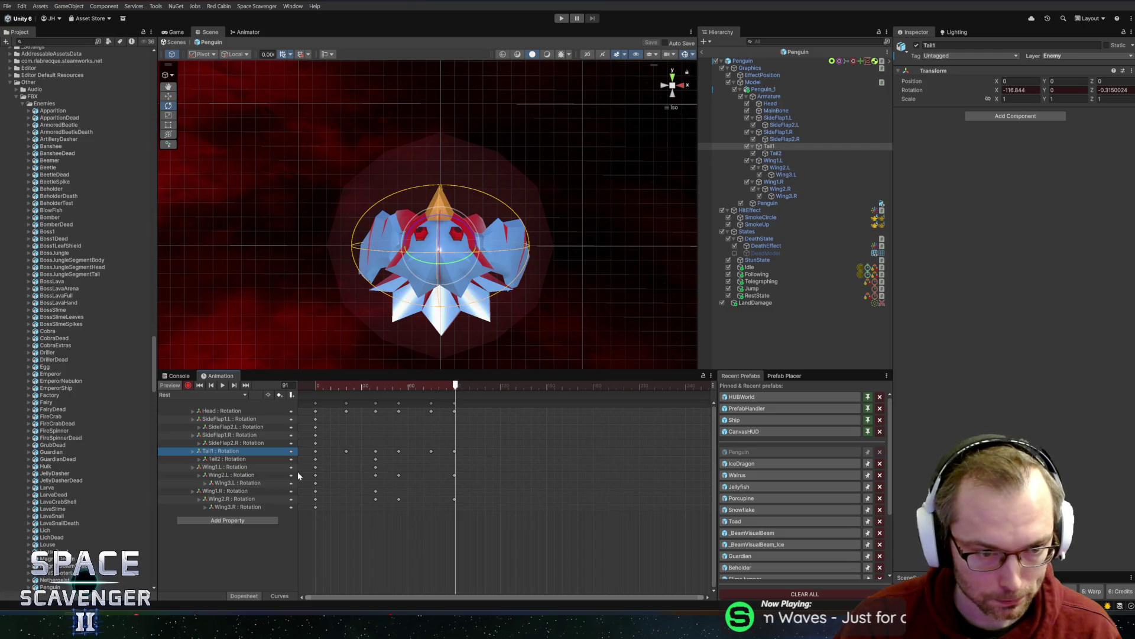
pyautogui.moveTo(354, 446); pyautogui.dragTo(379, 535)
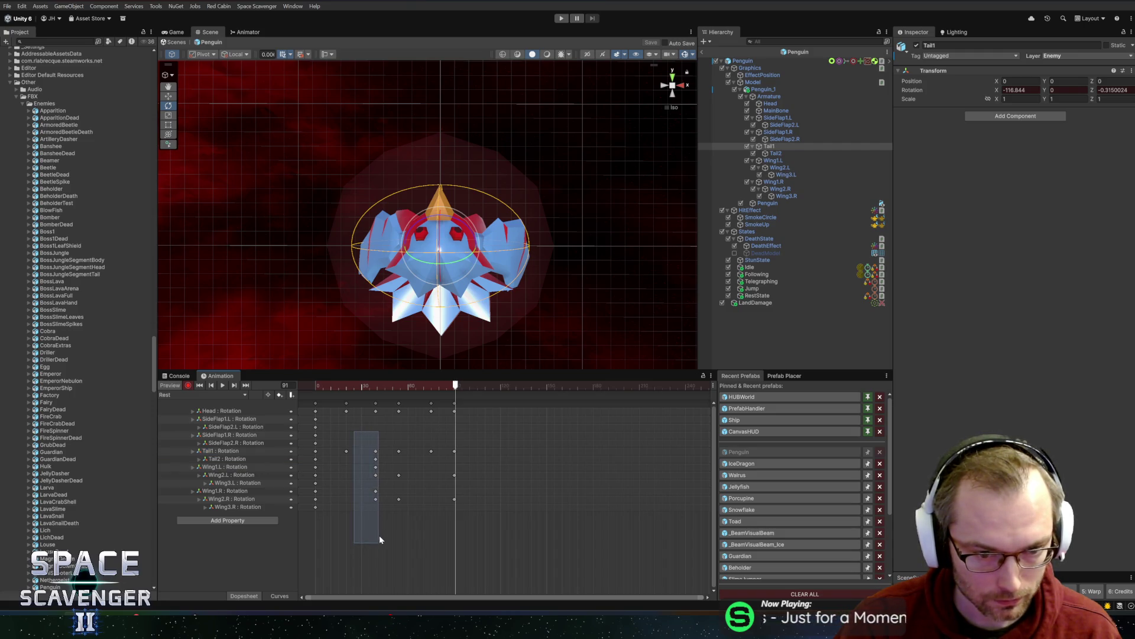
# - Copy the selected frame-40 keys and paste them at frame 90
pyautogui.click(448, 385)
pyautogui.moveTo(449, 385); pyautogui.dragTo(454, 385)
pyautogui.hotkey('ctrl', 'c')
pyautogui.hotkey('ctrl', 'v')
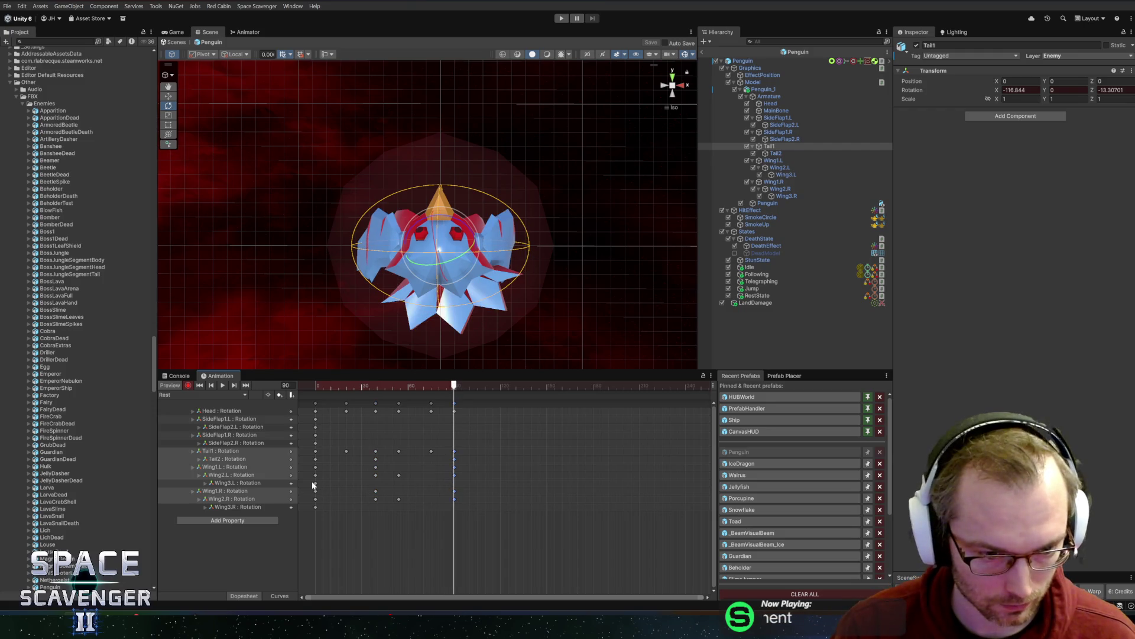
# - Select the Wing3 and SideFlap frame-0 keys, play the clip, and toggle Preview to compare poses
pyautogui.click(315, 482)
pyautogui.click(446, 387)
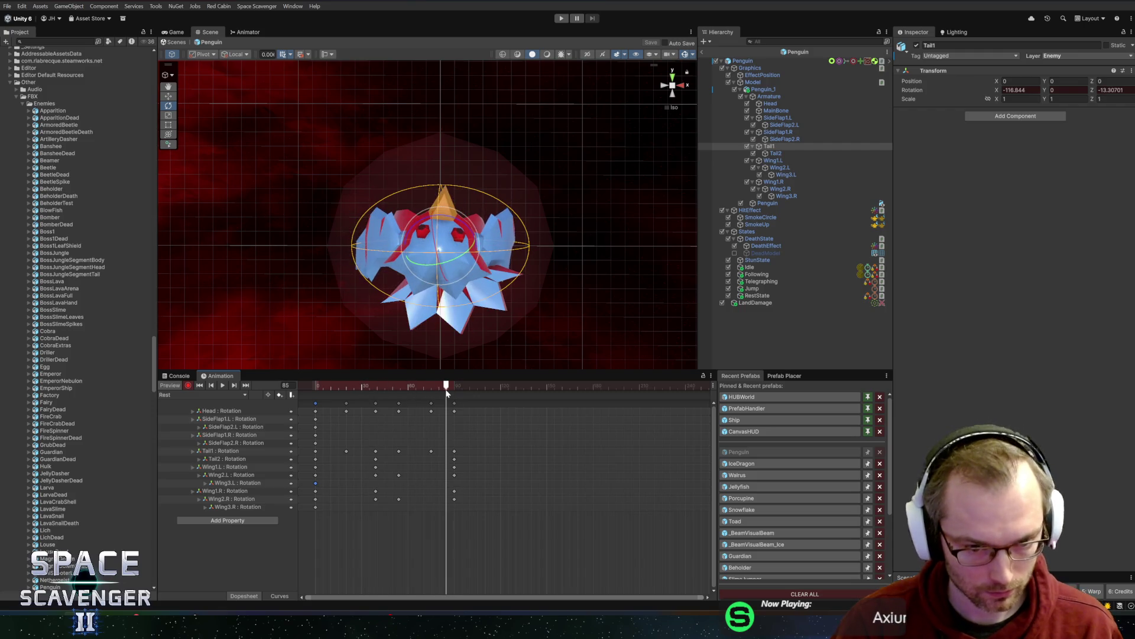
pyautogui.click(316, 507)
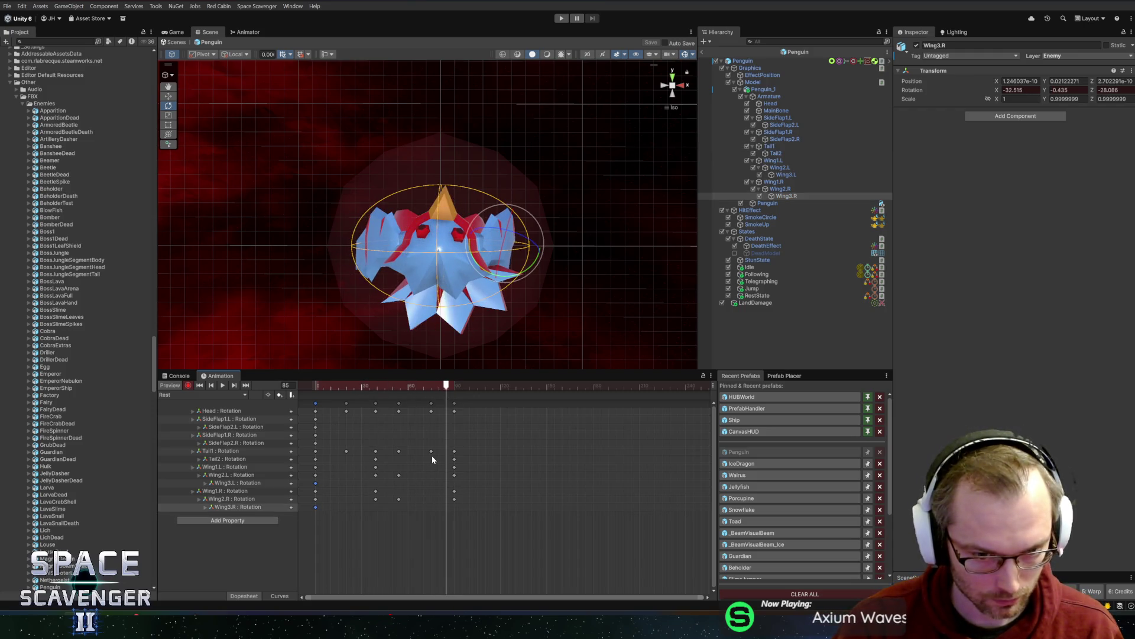
pyautogui.keyDown('shift'); pyautogui.moveTo(316, 441); pyautogui.dragTo(307, 415); pyautogui.keyUp('shift')
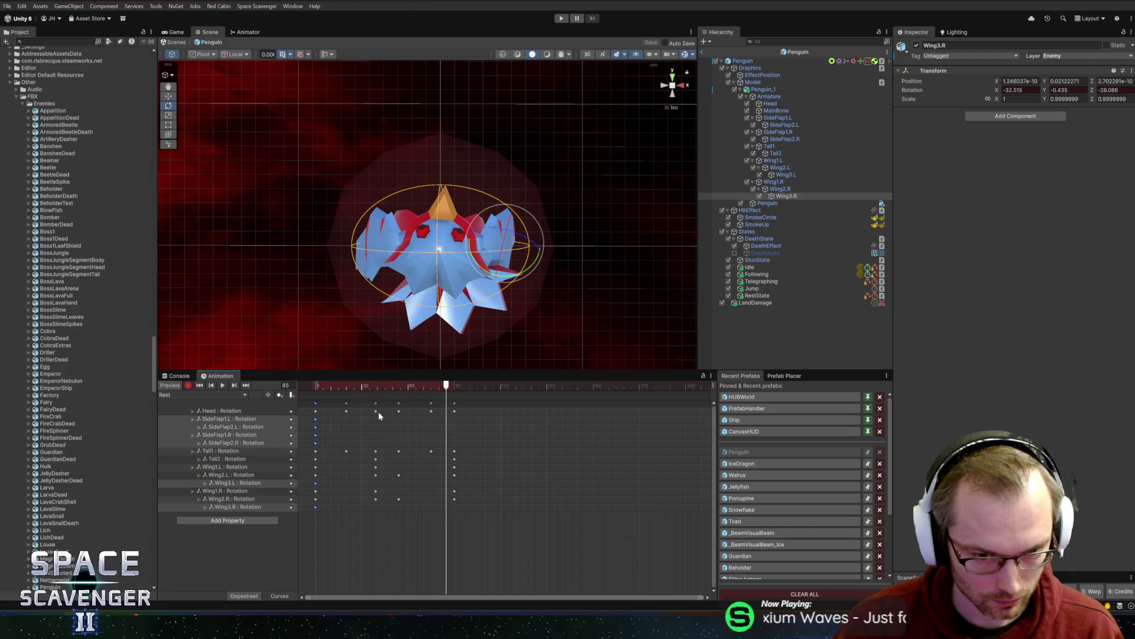
pyautogui.click(454, 386)
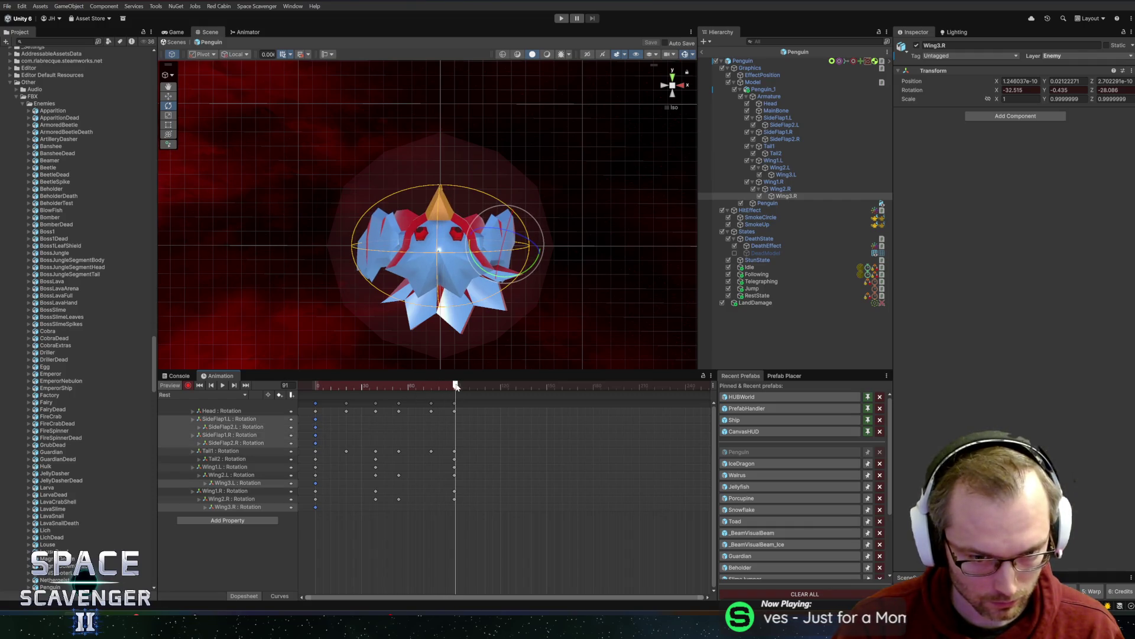
pyautogui.press('space')
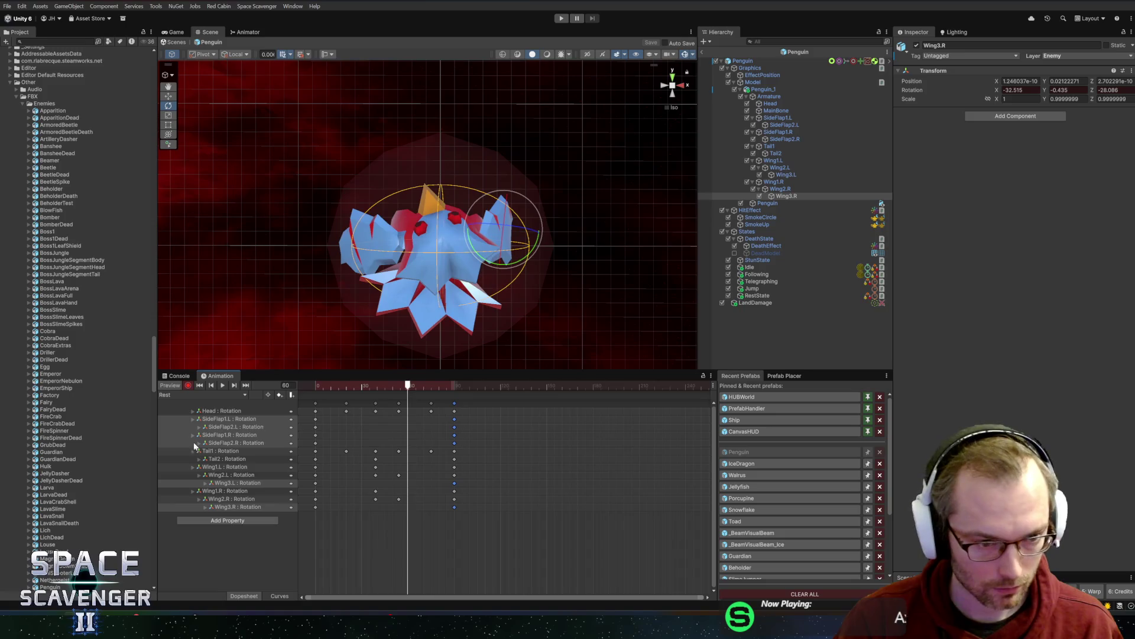
pyautogui.click(183, 386)
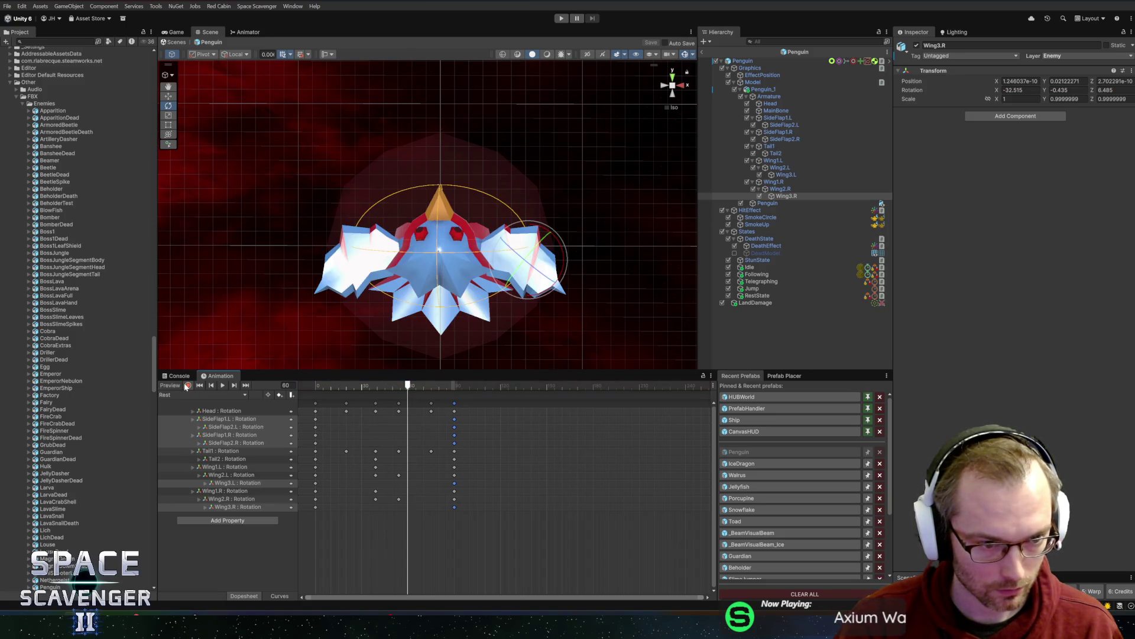
pyautogui.click(186, 386)
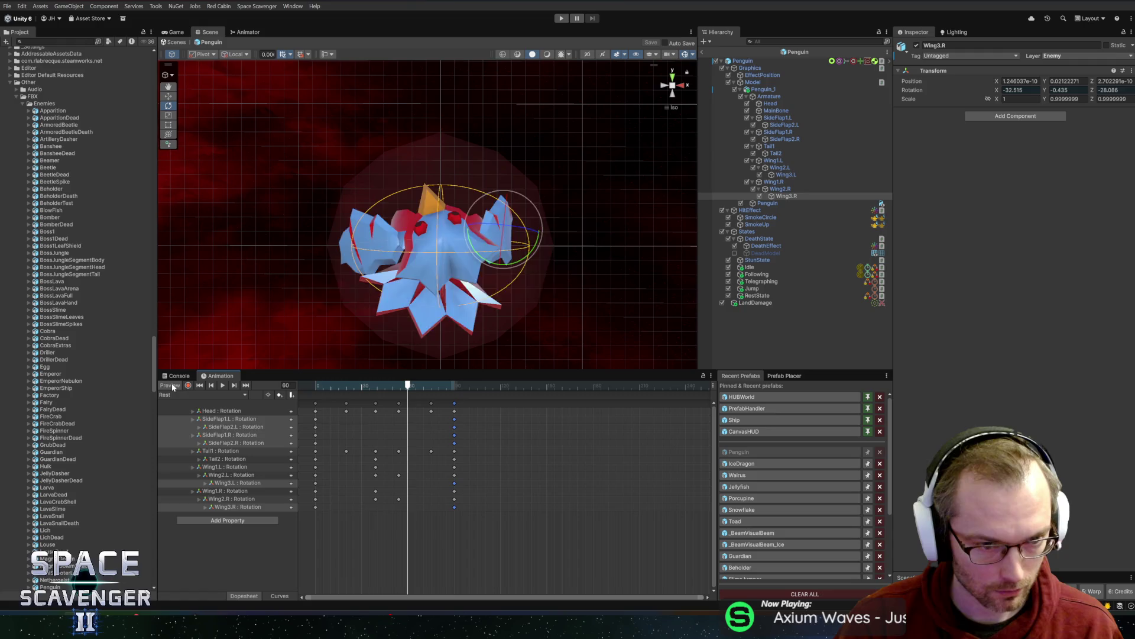
# - Compare rest and animated poses, then make the Following state play Idle with 0.2 transition
pyautogui.click(173, 386)
pyautogui.click(173, 386)
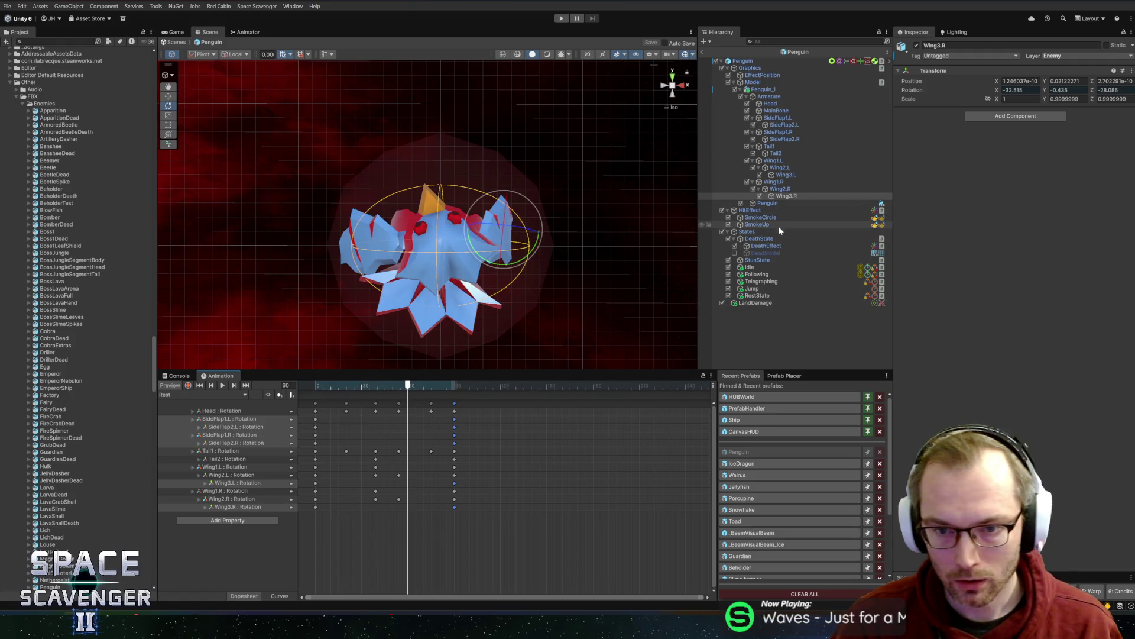
pyautogui.click(764, 274)
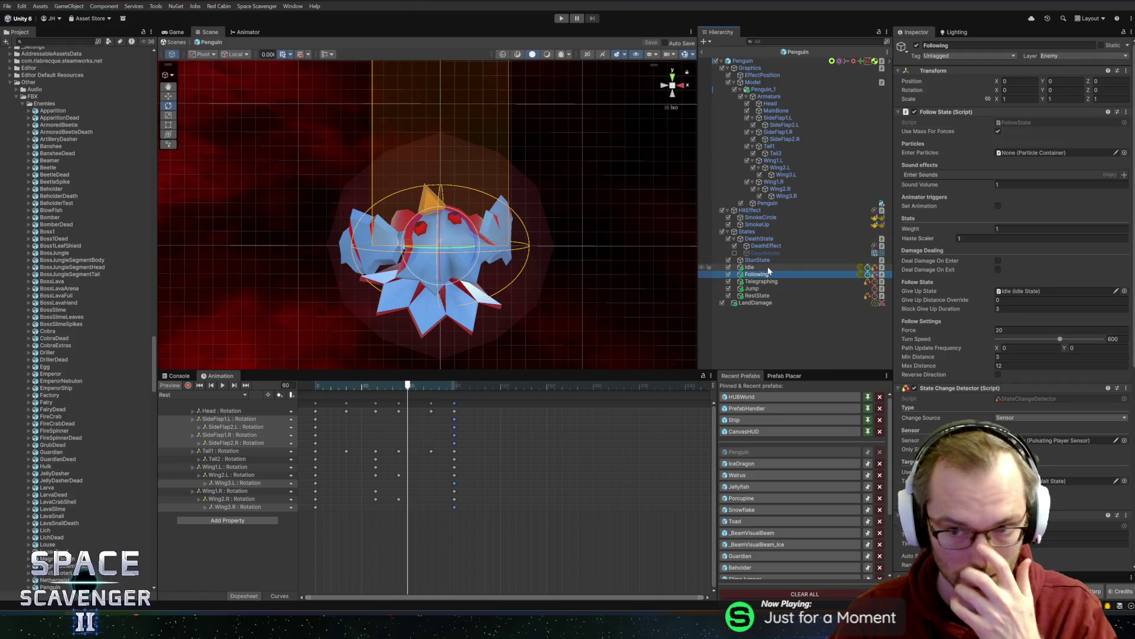
pyautogui.click(762, 268)
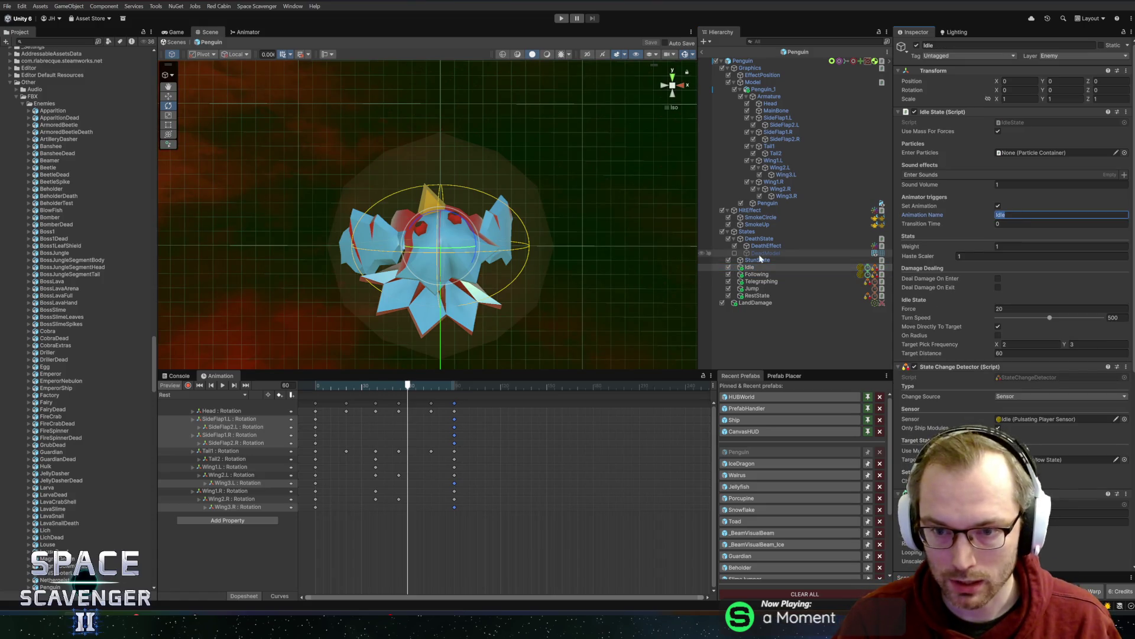
pyautogui.click(757, 274)
pyautogui.click(998, 207)
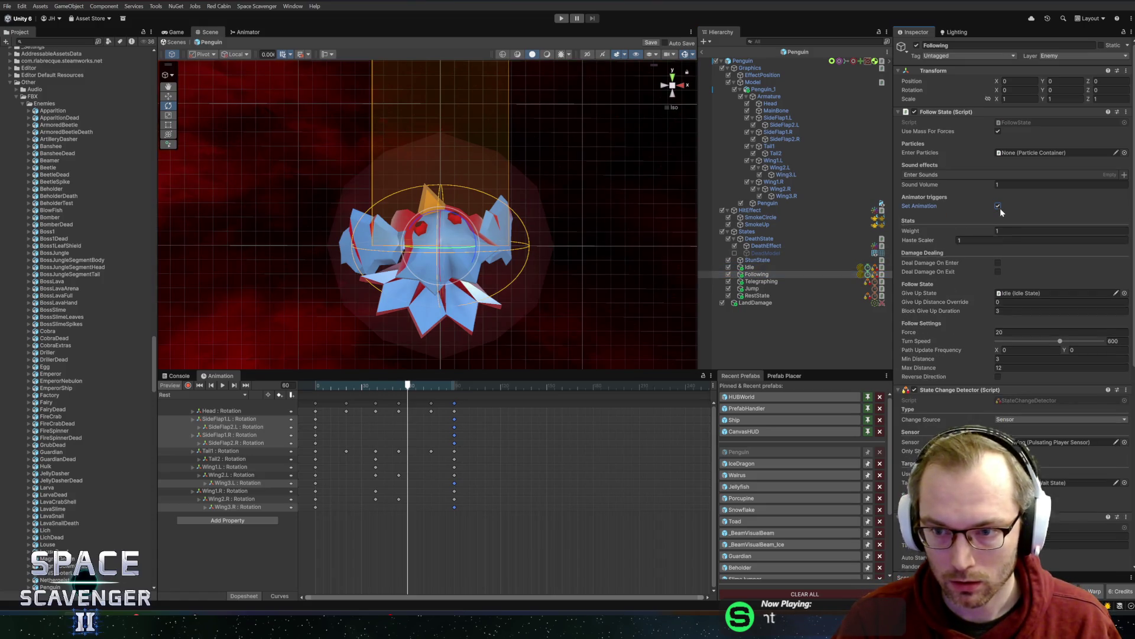
pyautogui.click(1009, 215)
pyautogui.click(1061, 223)
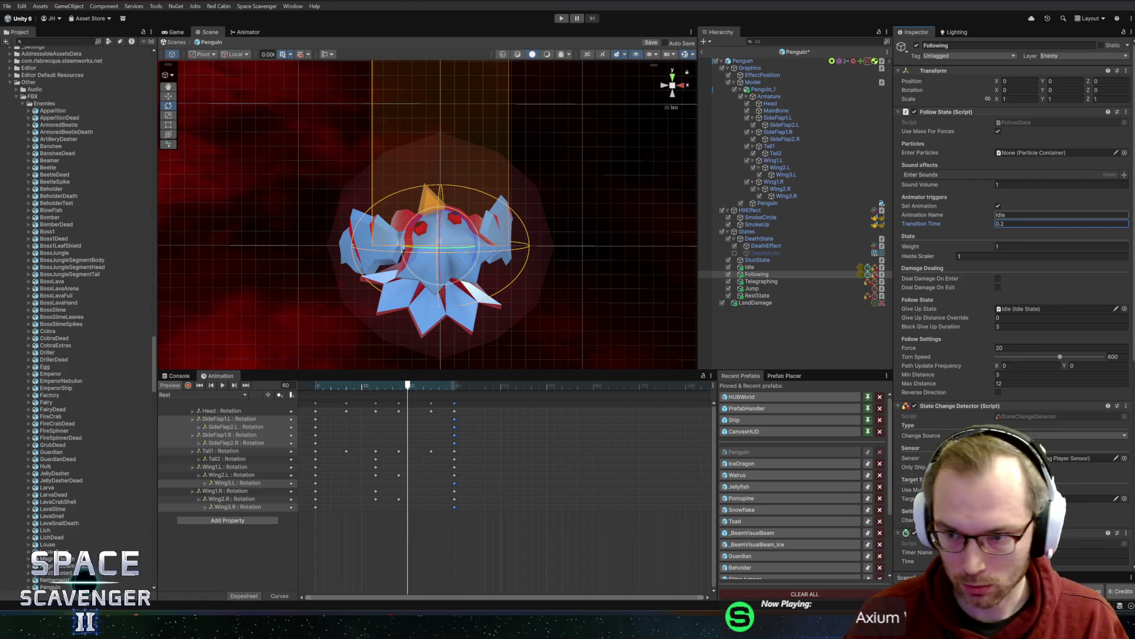
# - Enable Set Animation on the Telegraphing state and name it Telegraphing
pyautogui.click(808, 280)
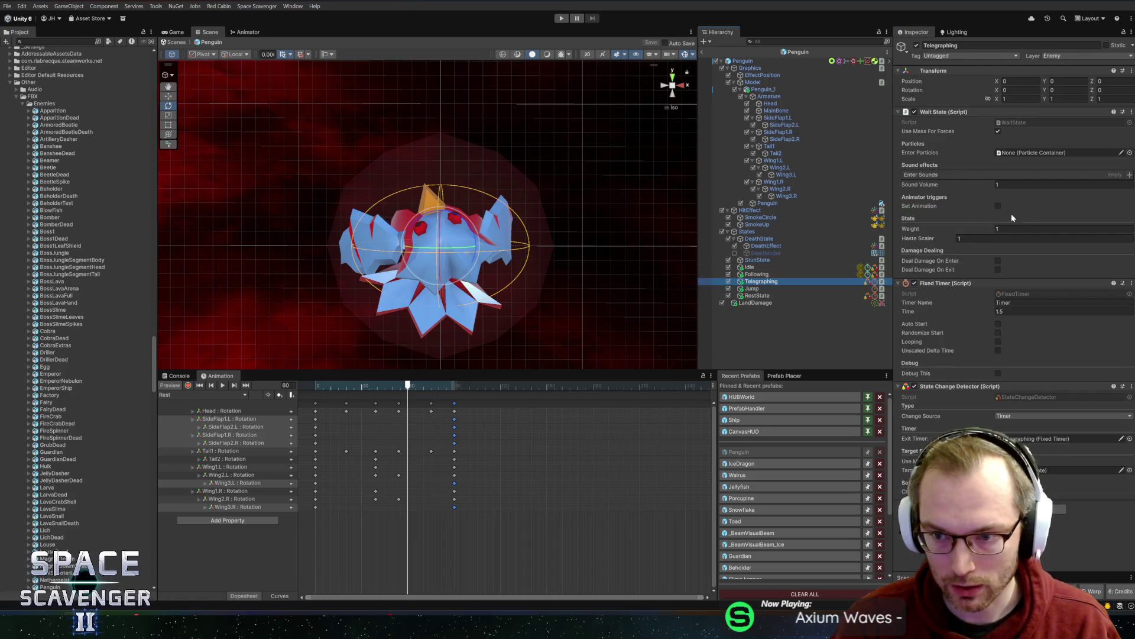
pyautogui.click(998, 205)
pyautogui.write('Telegraphing')
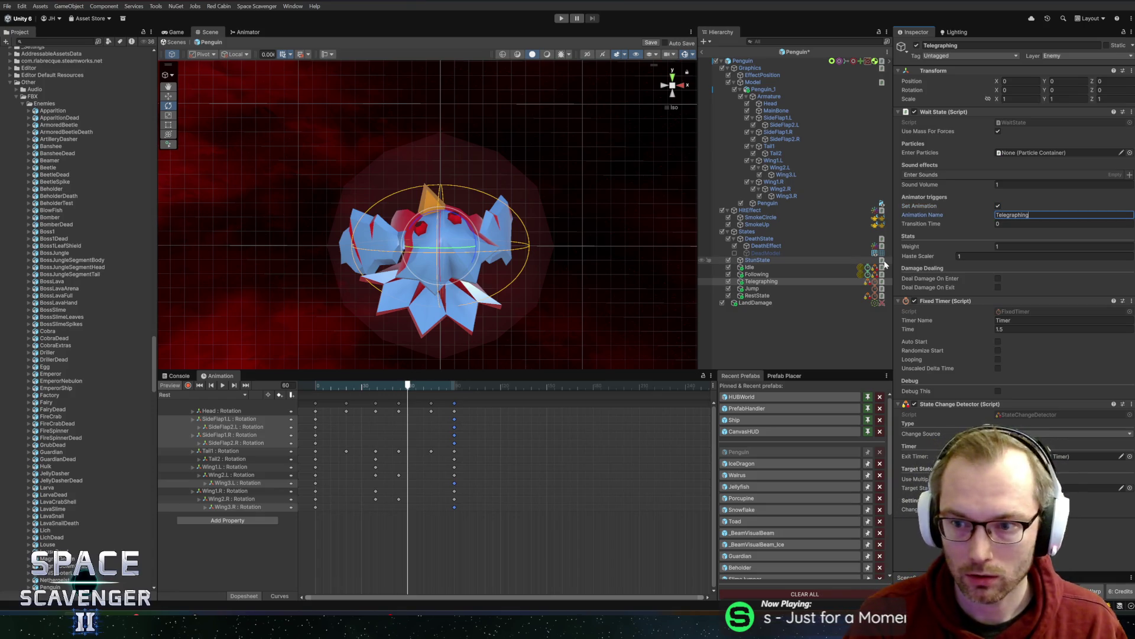
# - Preview the JumpTelegraph clip and set the Jump state to trigger the Jump animation
pyautogui.click(204, 393)
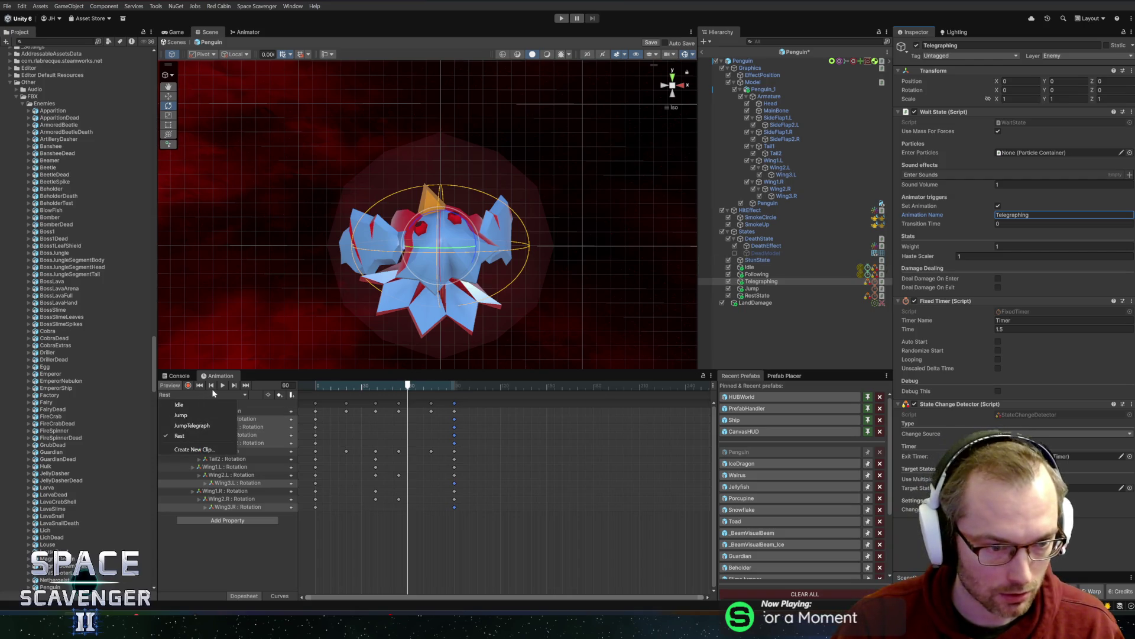
pyautogui.click(192, 426)
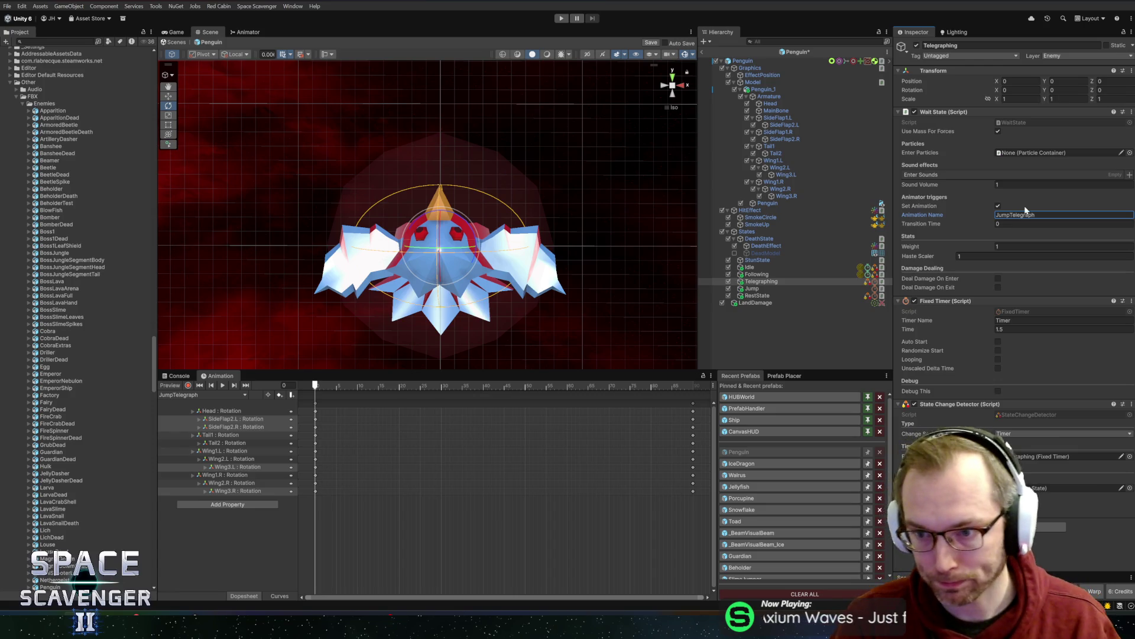
pyautogui.click(760, 288)
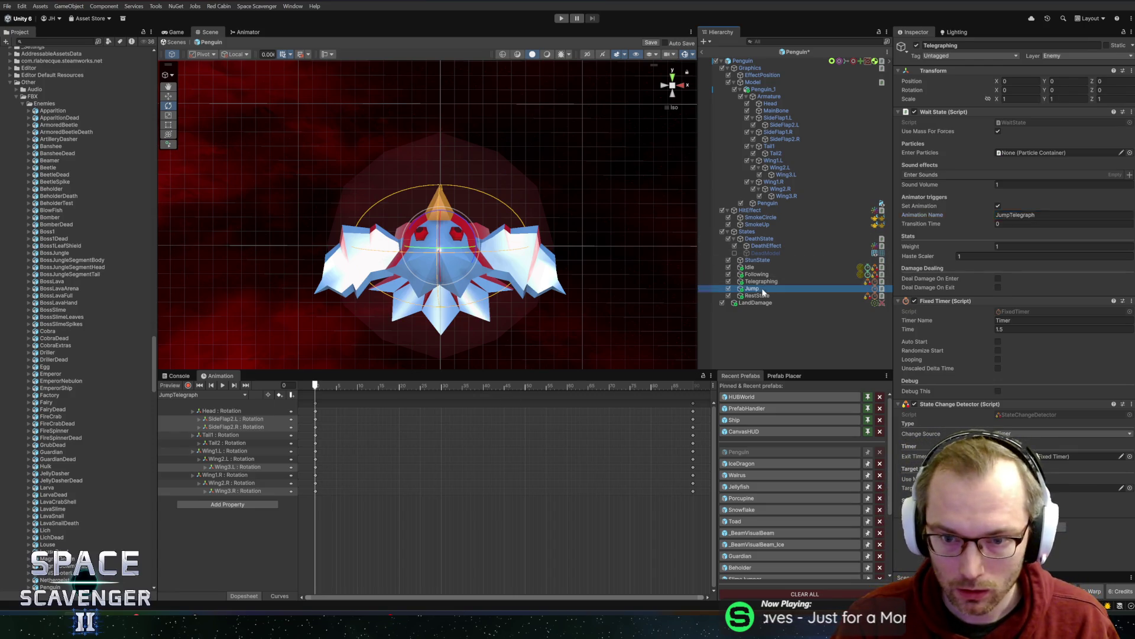
pyautogui.click(999, 206)
pyautogui.click(1013, 214)
pyautogui.write('Jump')
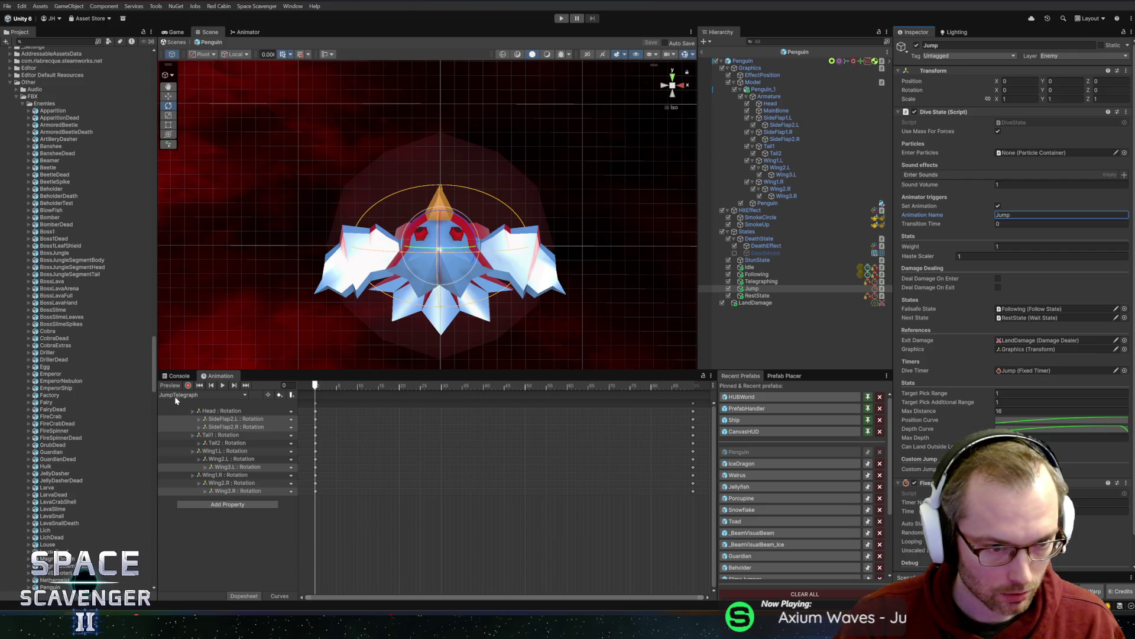
# - Set RestState's animation to Rest, exit prefab mode, and start Play mode
pyautogui.click(771, 296)
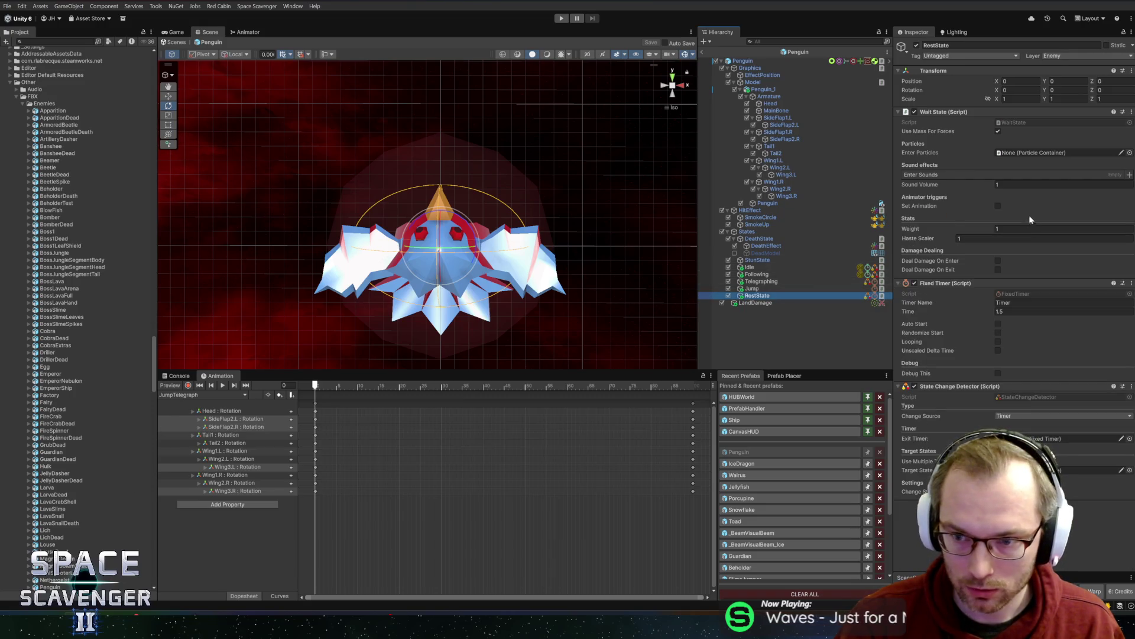
pyautogui.click(998, 205)
pyautogui.click(1017, 215)
pyautogui.write('Rest')
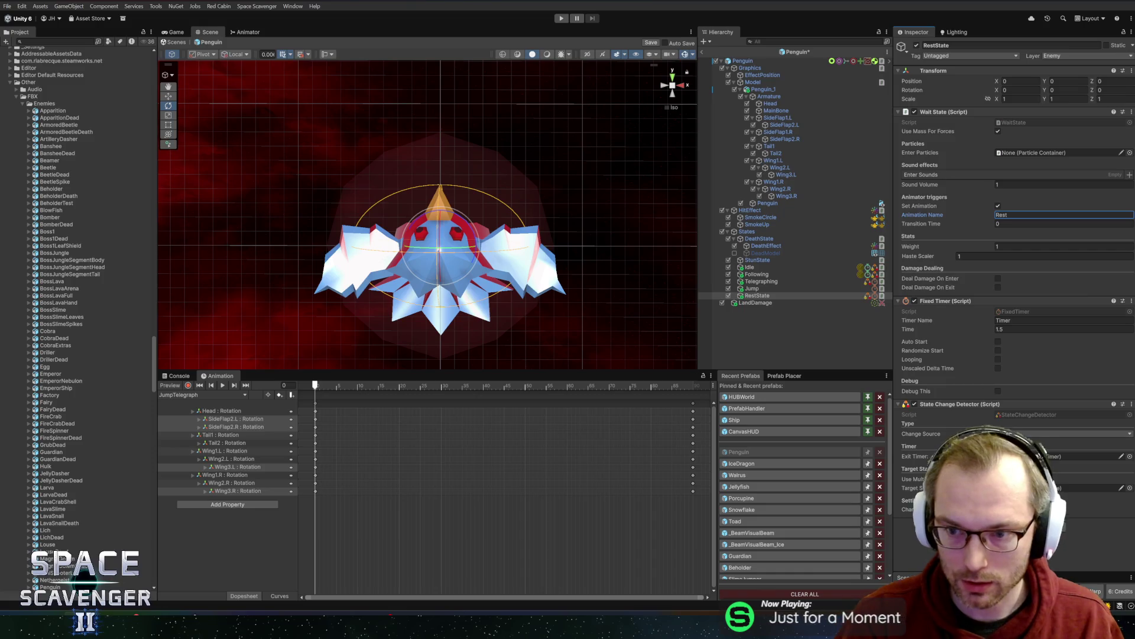
pyautogui.click(704, 49)
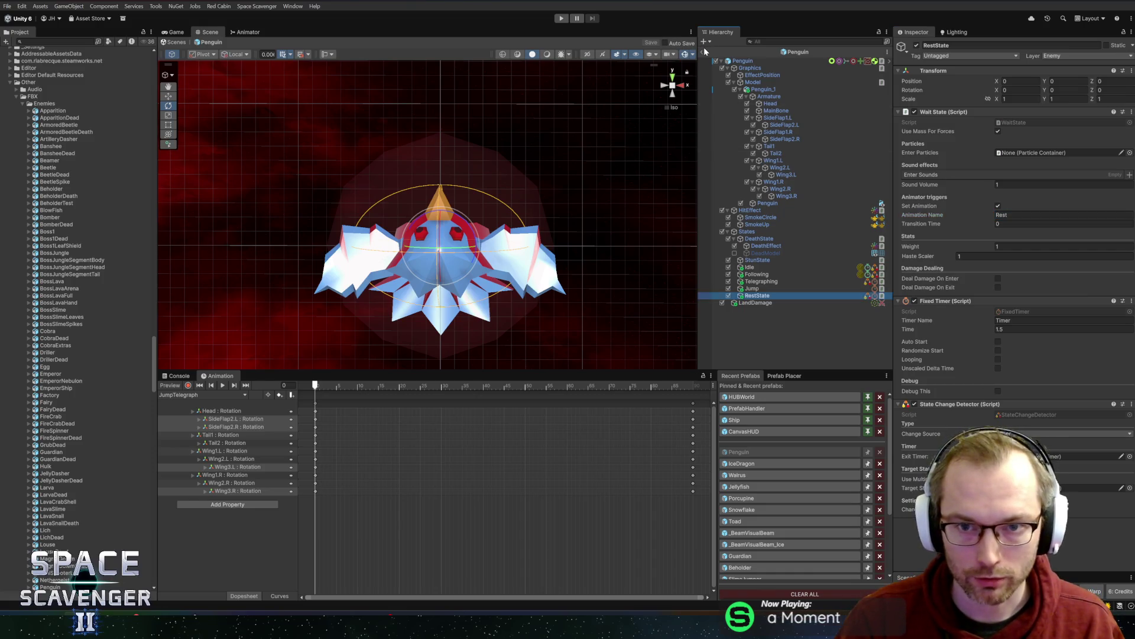
pyautogui.click(559, 20)
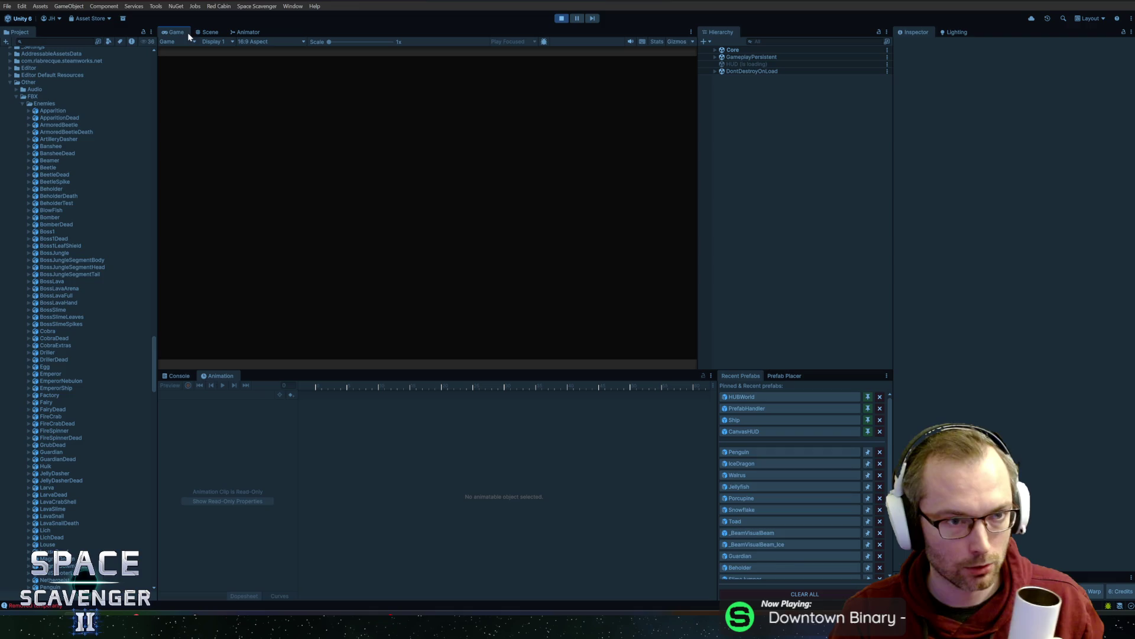
pyautogui.doubleClick(170, 33)
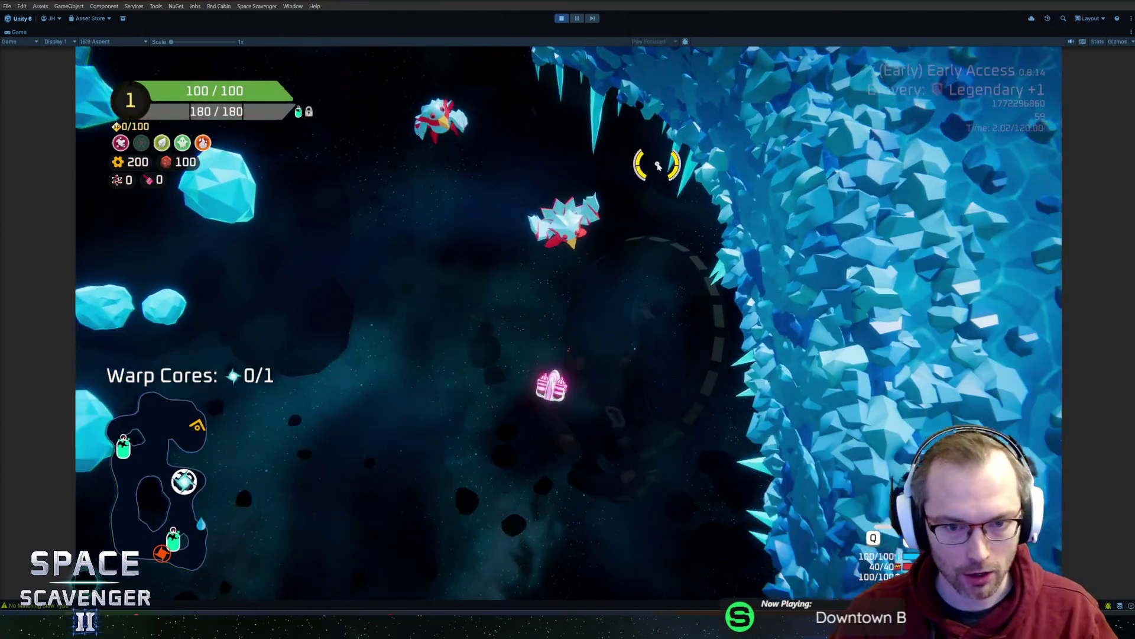
pyautogui.press('a')
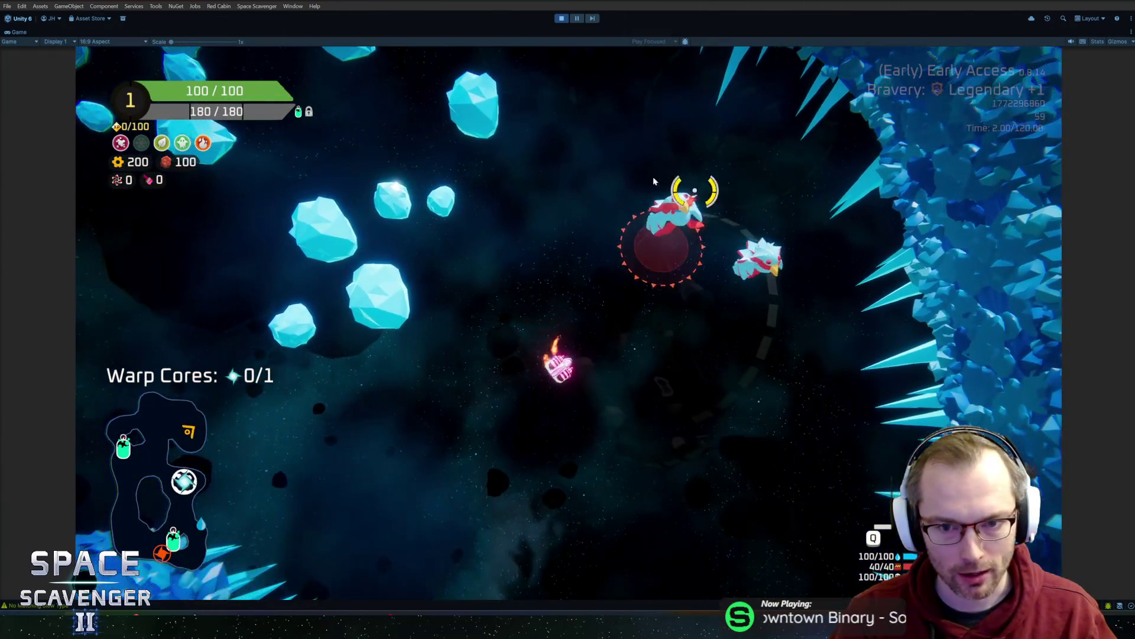
pyautogui.press('d')
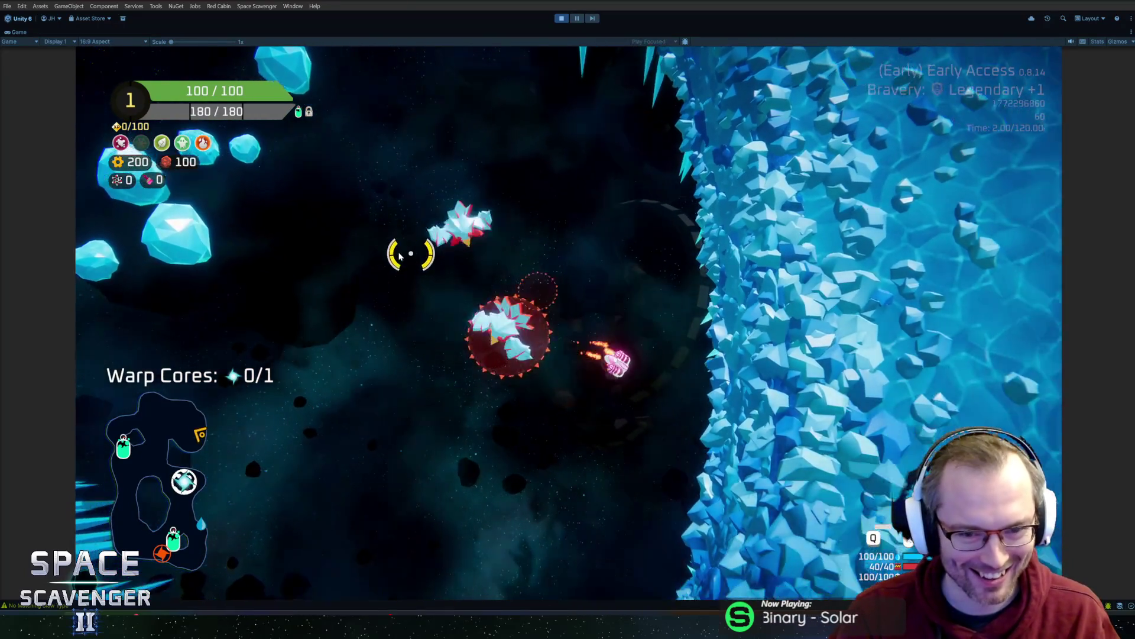
pyautogui.press('a')
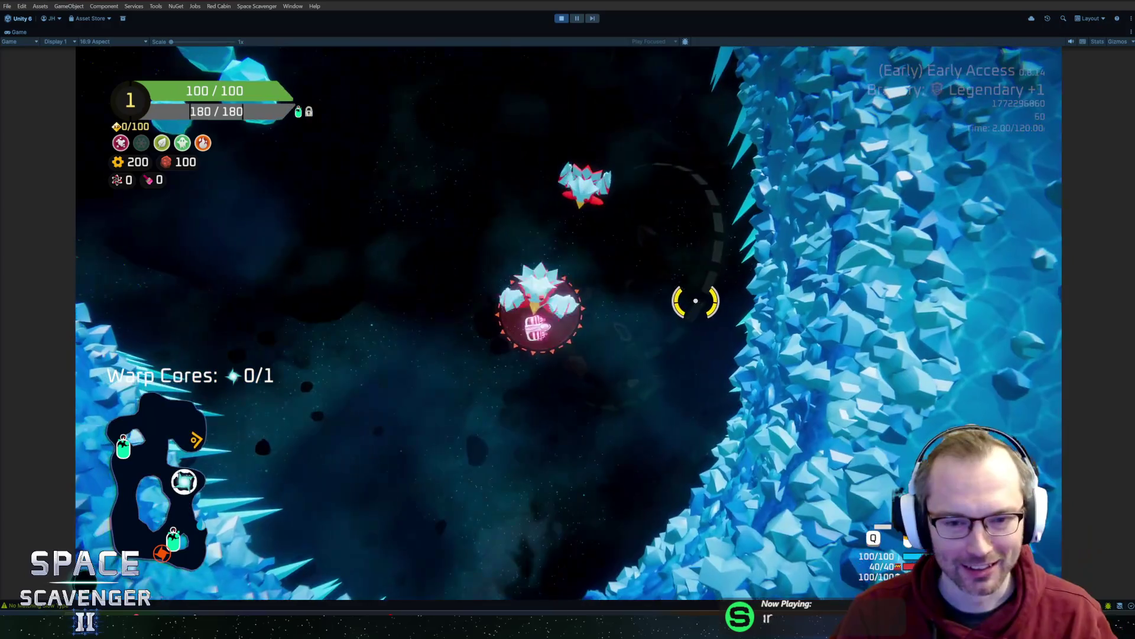
pyautogui.press('s')
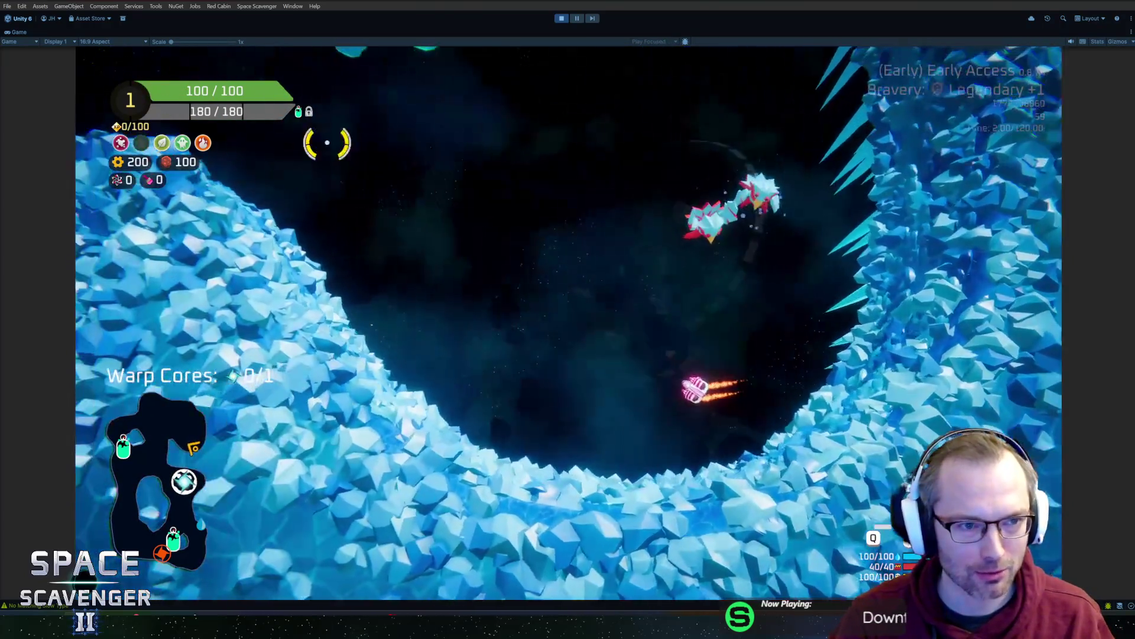
pyautogui.press('w')
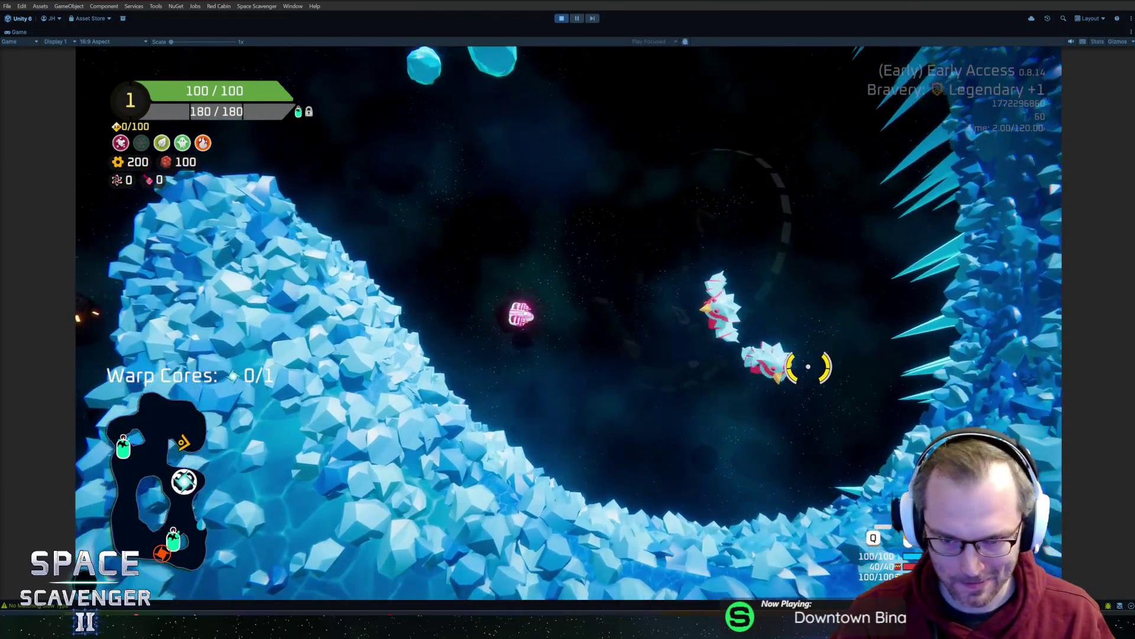
pyautogui.press('w')
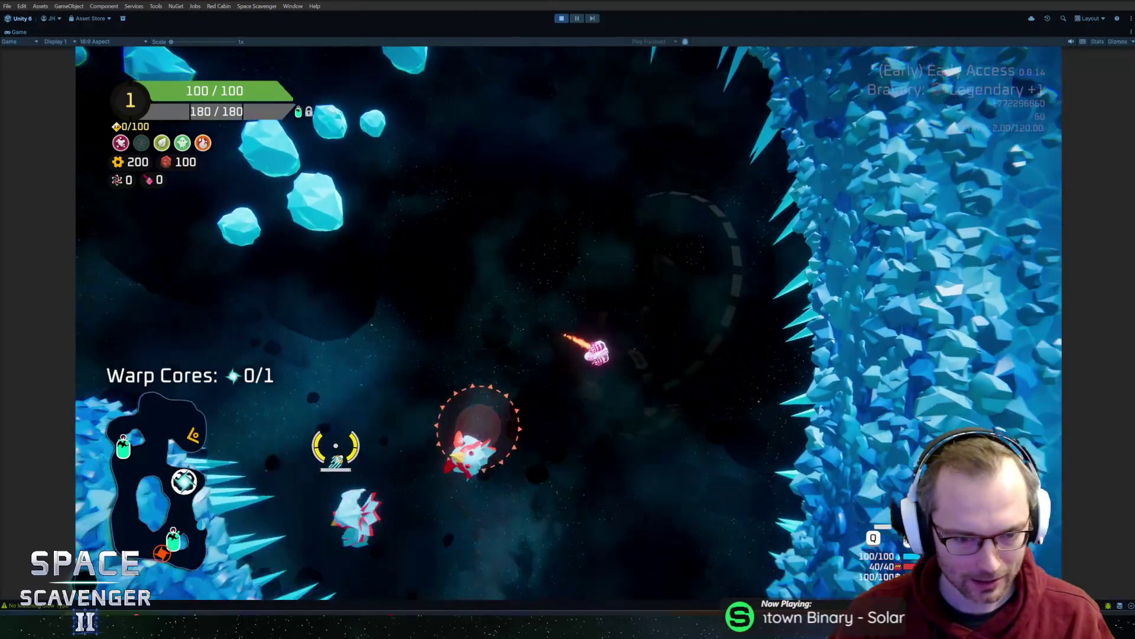
pyautogui.press('w')
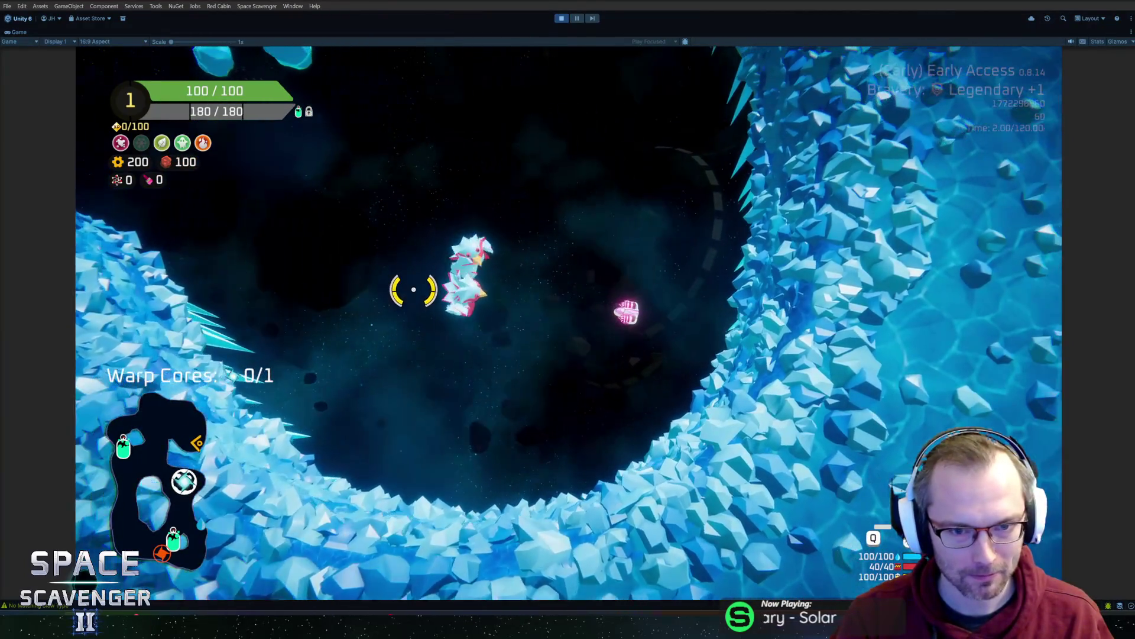
pyautogui.press('w')
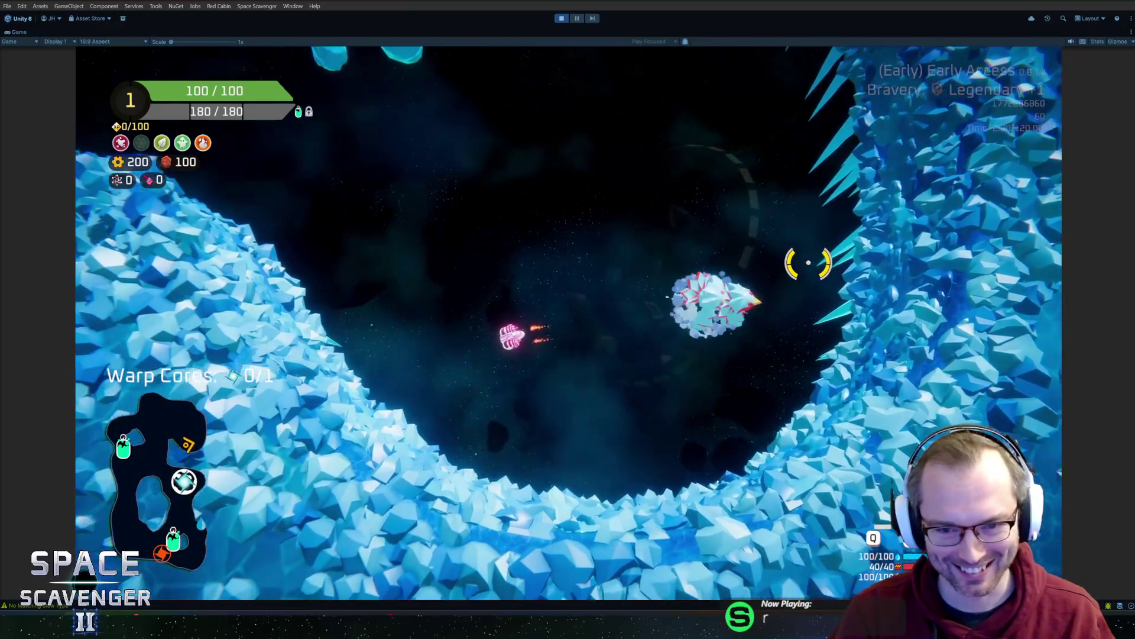
pyautogui.press('s')
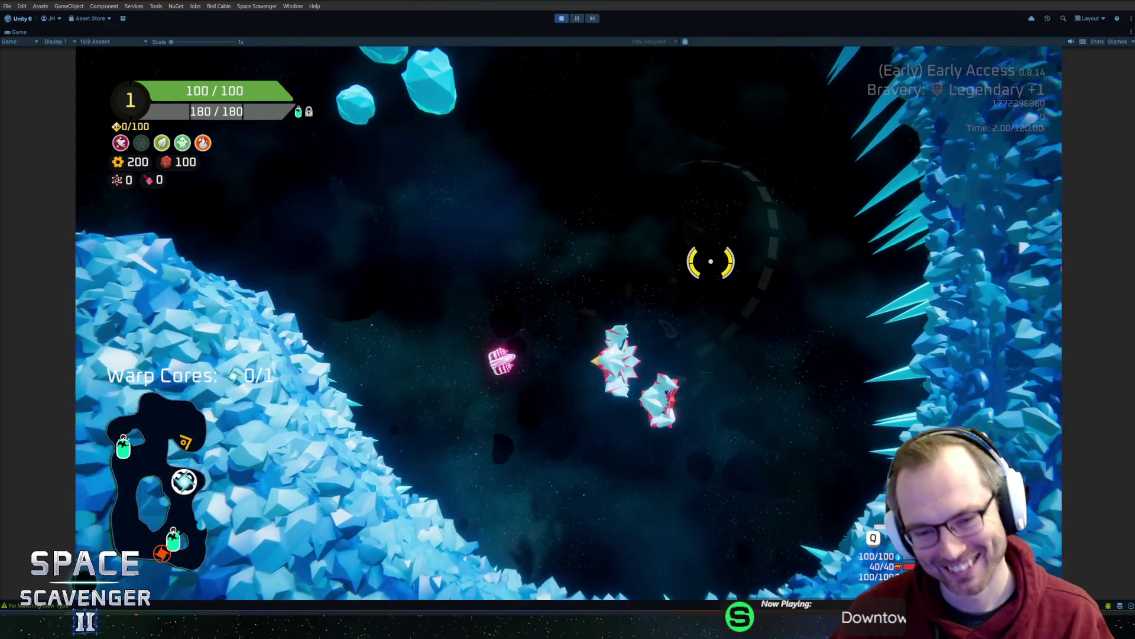
pyautogui.press('d')
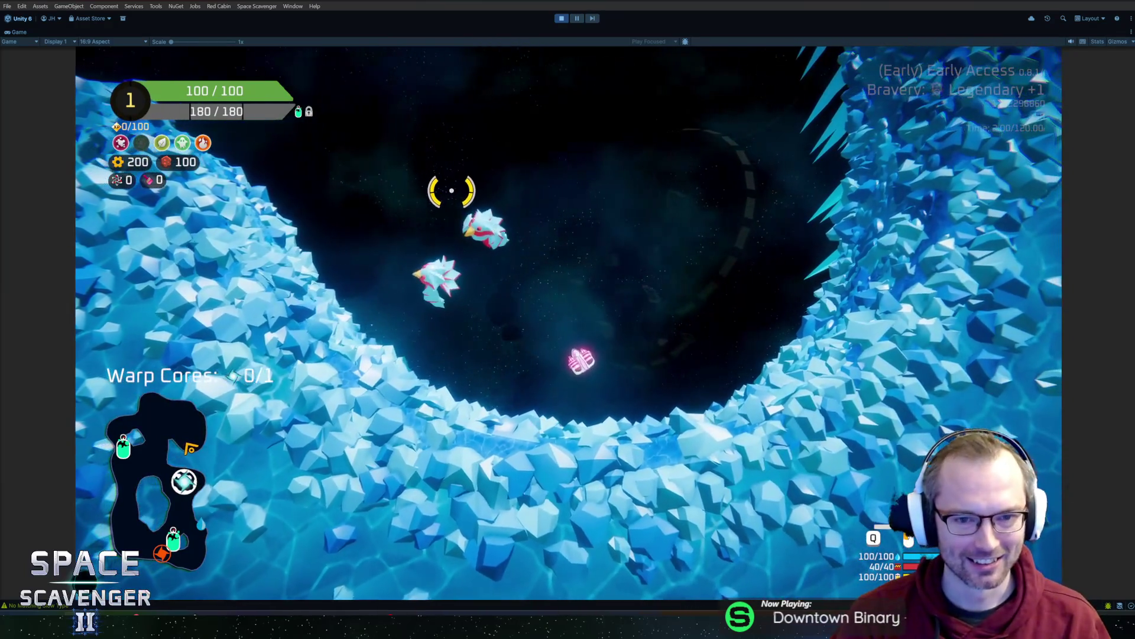
pyautogui.press('a')
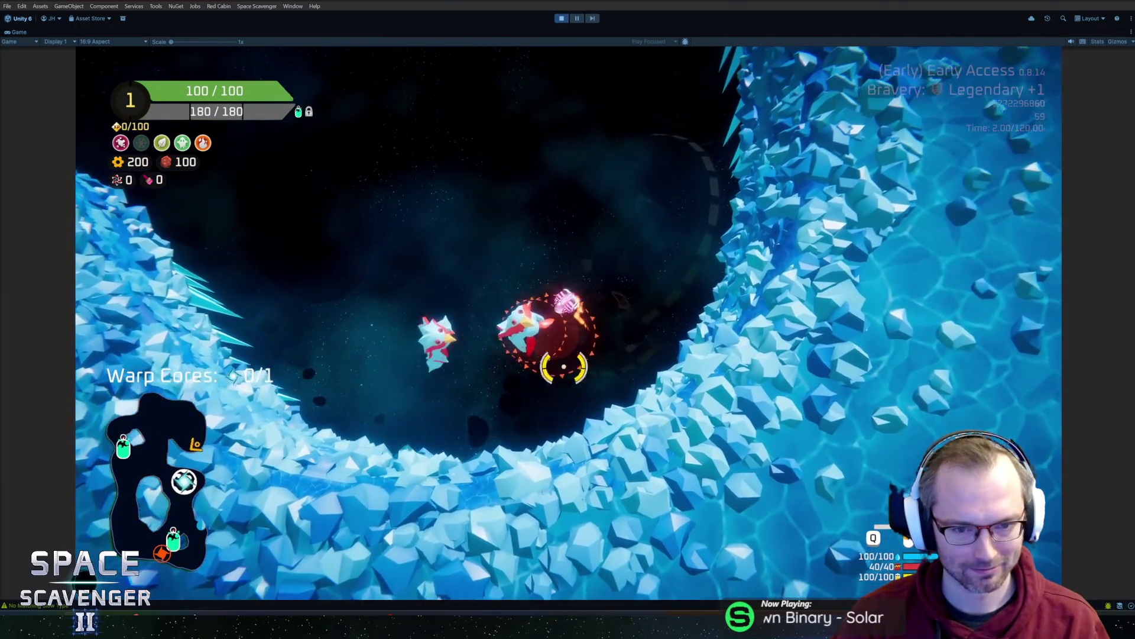
pyautogui.press('s')
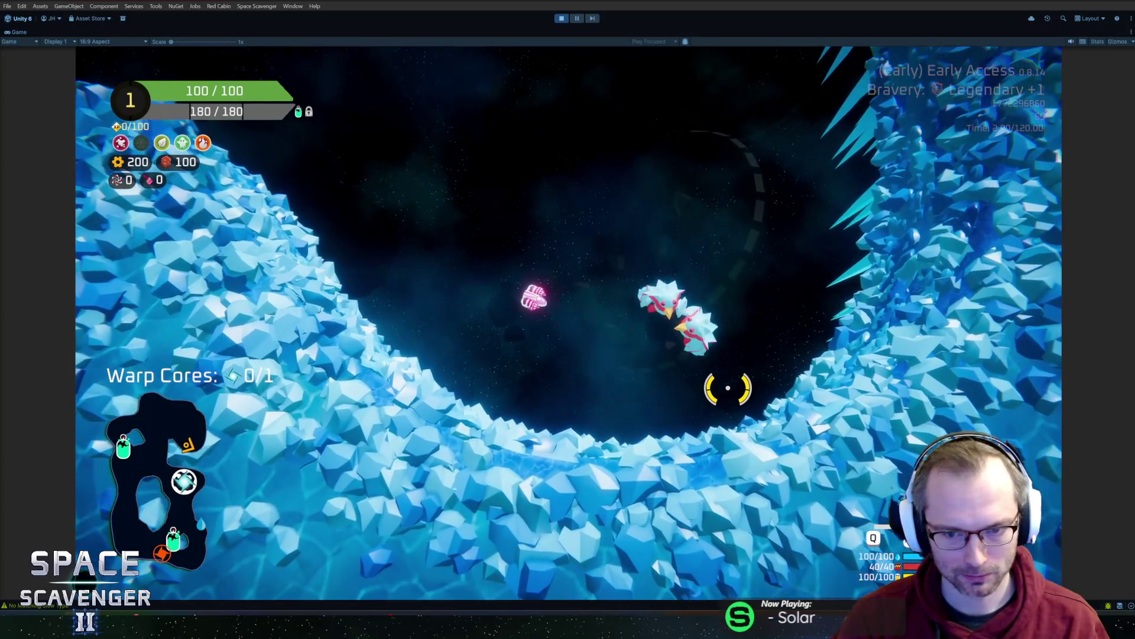
pyautogui.press('w')
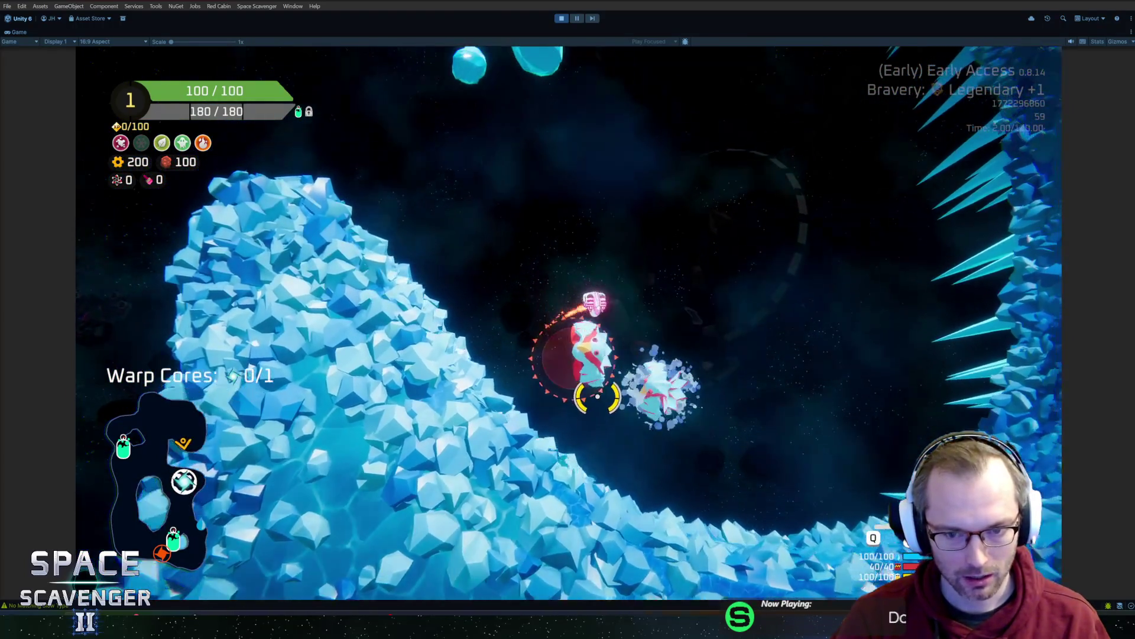
pyautogui.press('s')
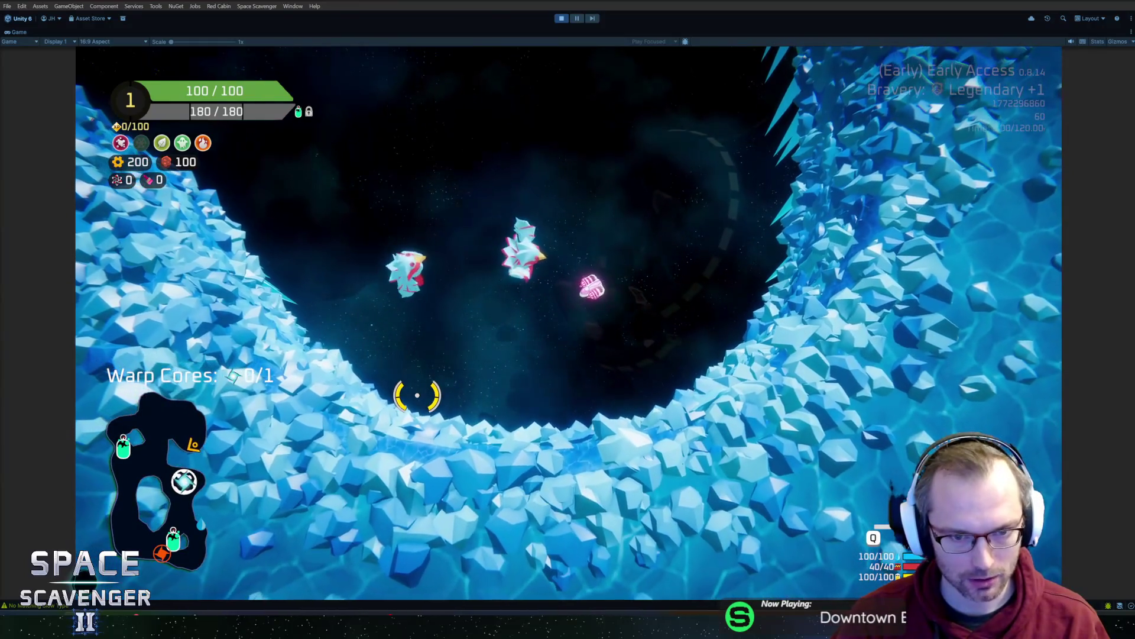
pyautogui.press('a')
pyautogui.click(712, 323)
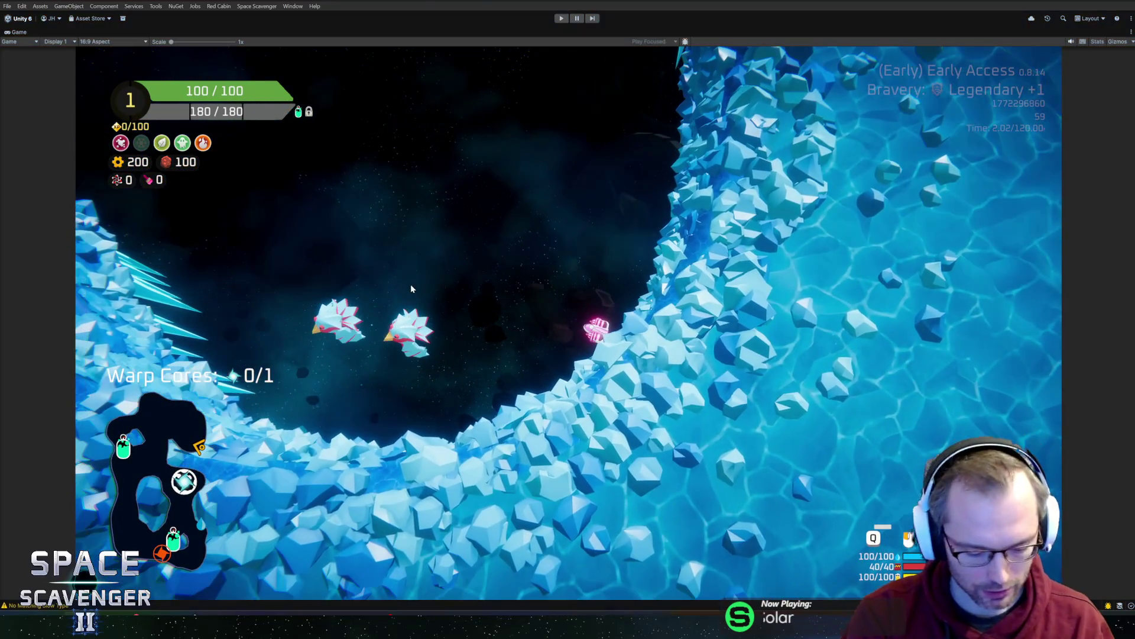
# - Stop the game, check the Penguin prefab's Telegraphing state (0.4 transition), and restart Play mode
pyautogui.hotkey('ctrl', 'p')
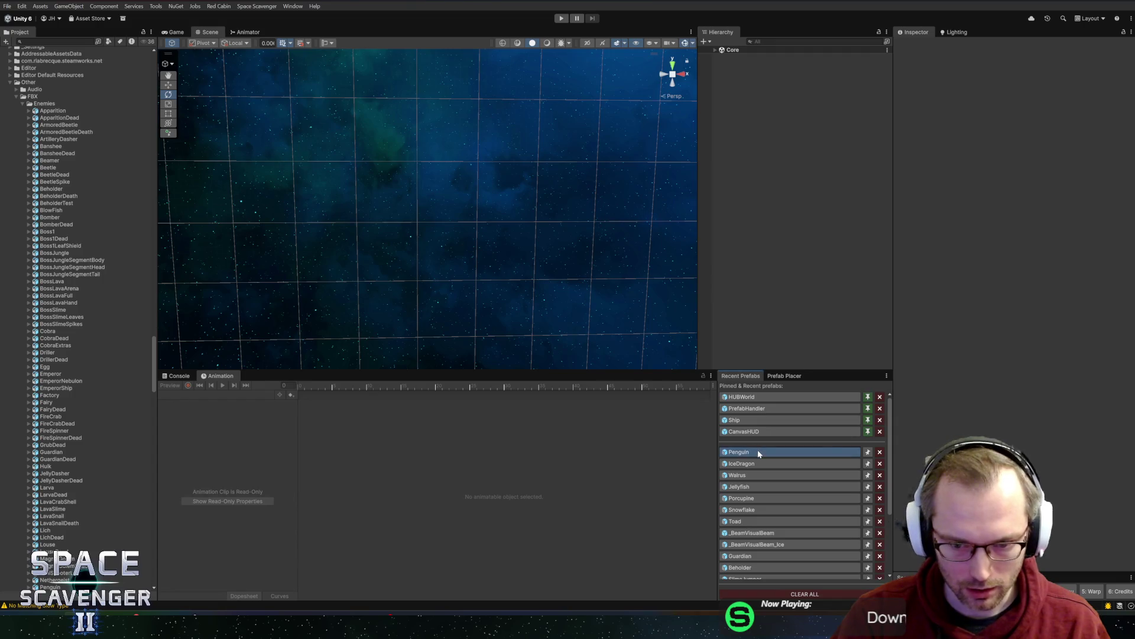
pyautogui.click(758, 450)
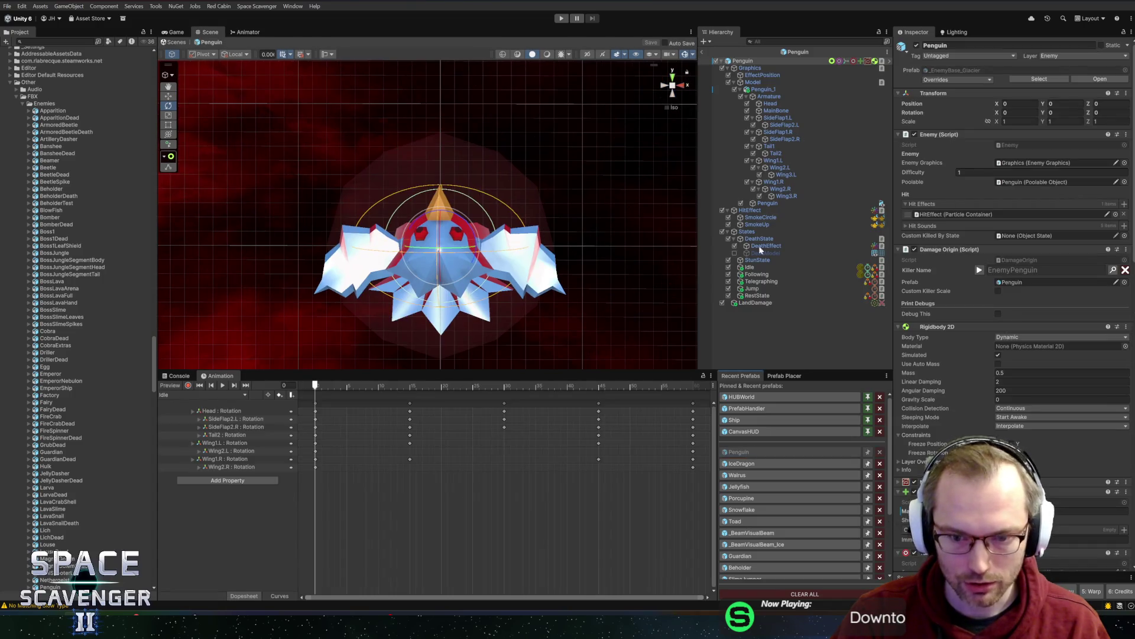
pyautogui.click(771, 281)
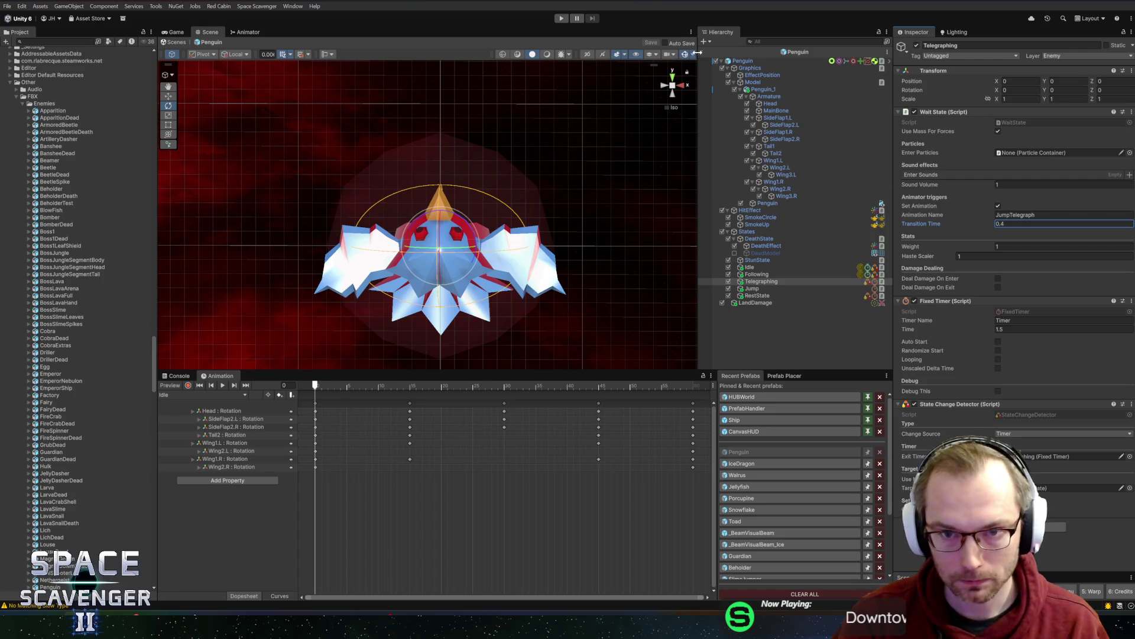
pyautogui.click(561, 18)
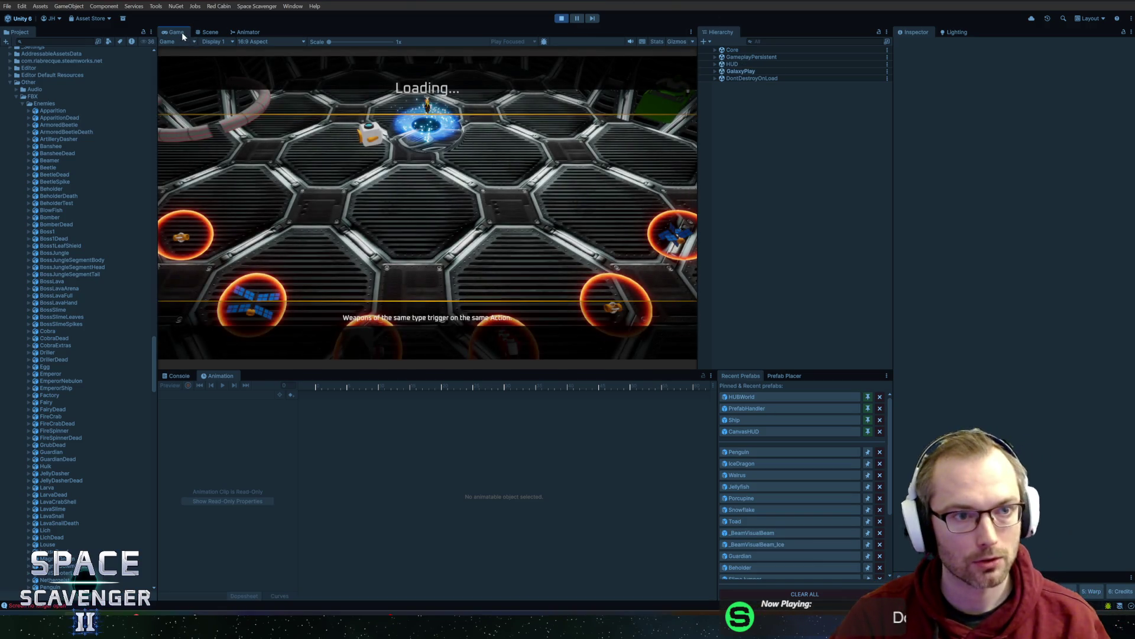
# - Maximize the Game view, fly through the ice cave, then pause at 00:36
pyautogui.doubleClick(177, 32)
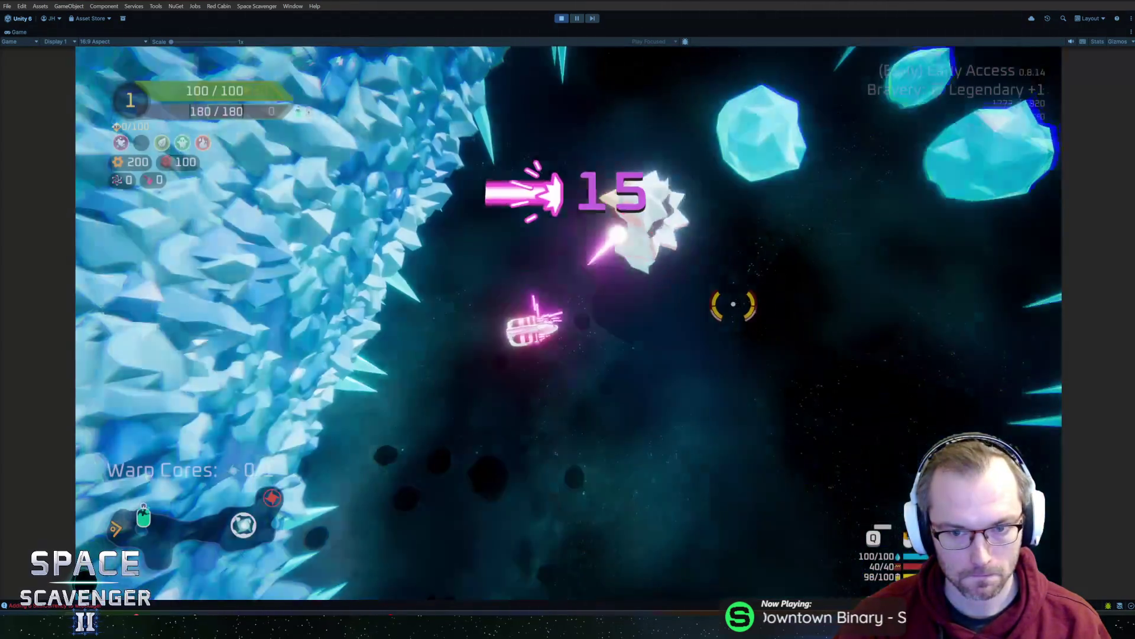
pyautogui.press('w')
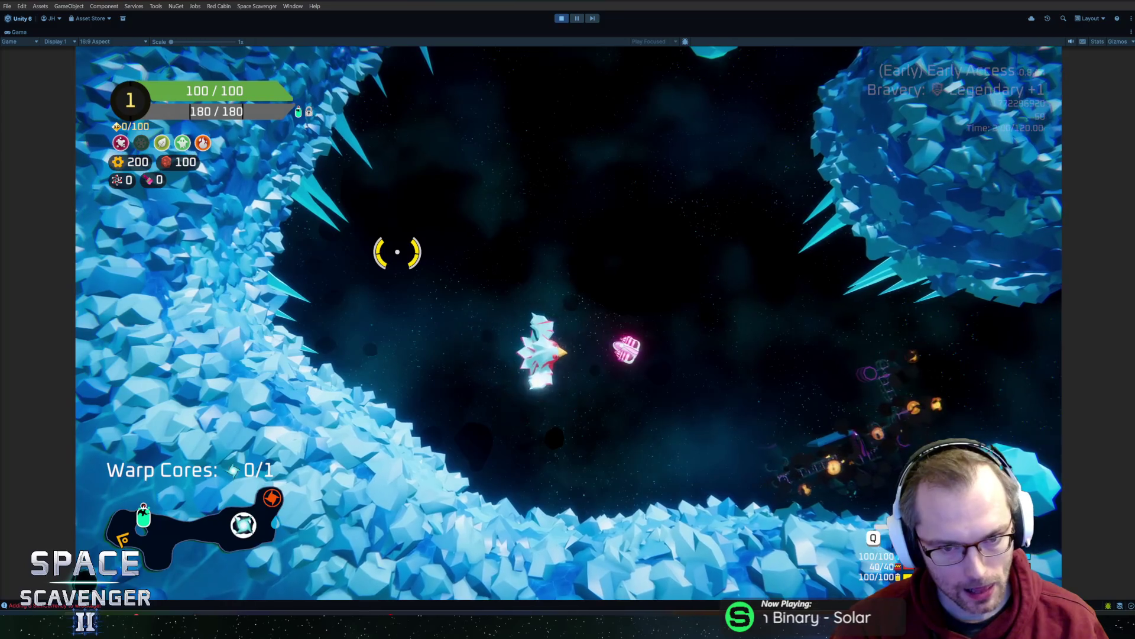
pyautogui.press('Escape')
# - In Blender's Edit Mode, move the selected penguin vertices along Y
pyautogui.hotkey('alt', 'Tab')
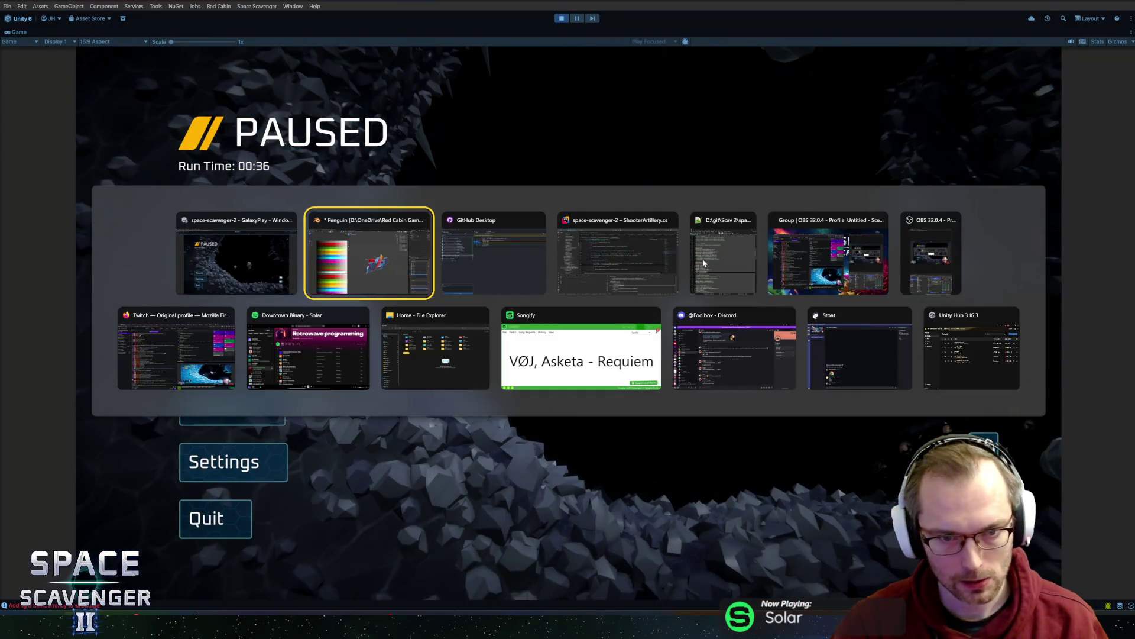
pyautogui.moveTo(709, 272)
pyautogui.mouseDown(button='middle')
pyautogui.moveTo(769, 303)
pyautogui.moveTo(562, 302)
pyautogui.moveTo(654, 243)
pyautogui.mouseUp(button='middle')
pyautogui.scroll(3, 537, 300)
pyautogui.press('Tab')
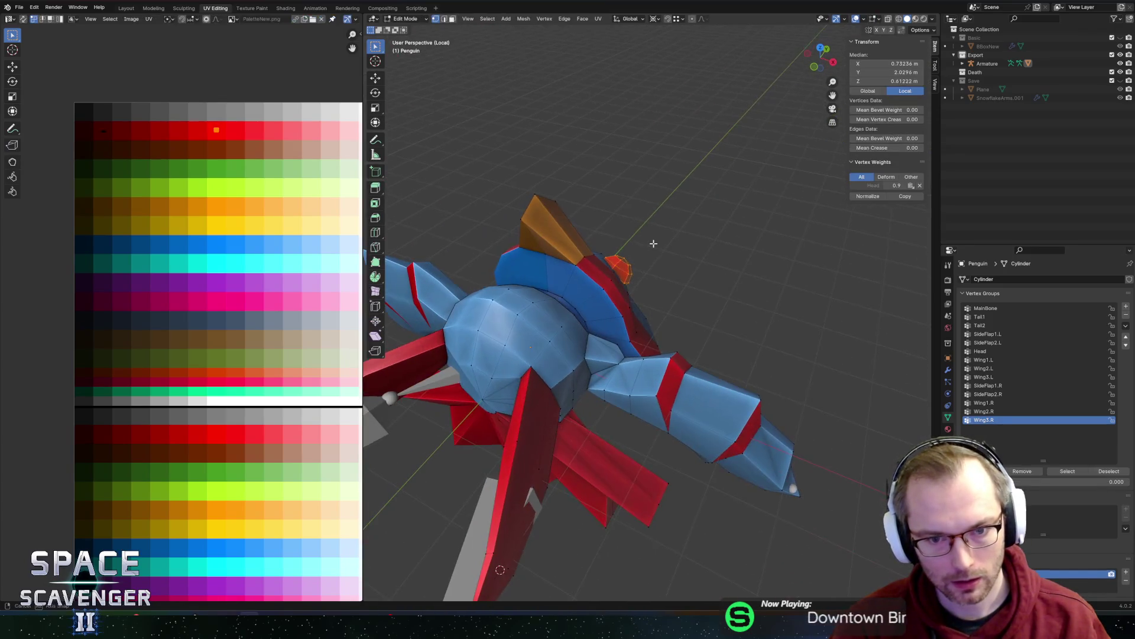
pyautogui.moveTo(614, 275); pyautogui.dragTo(616, 313, button='middle')
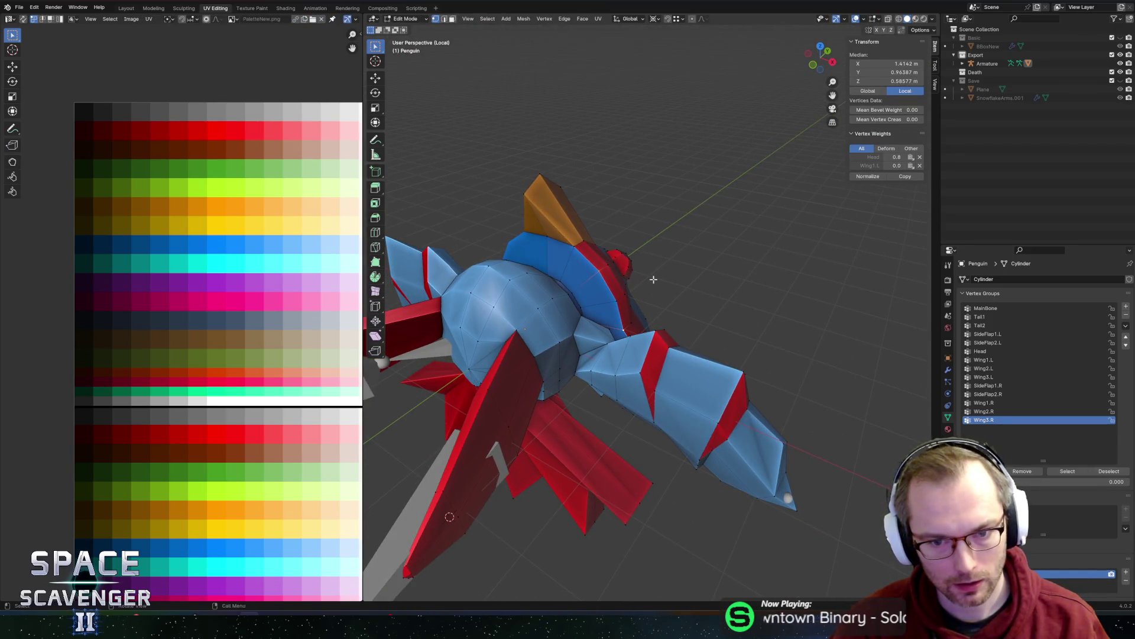
pyautogui.moveTo(654, 279)
pyautogui.mouseDown(button='middle')
pyautogui.moveTo(597, 295)
pyautogui.moveTo(671, 271)
pyautogui.moveTo(595, 271)
pyautogui.moveTo(619, 246)
pyautogui.moveTo(722, 260)
pyautogui.moveTo(632, 287)
pyautogui.mouseUp(button='middle')
pyautogui.press('g')
pyautogui.press('y')
pyautogui.click(589, 296)
# - Add more vertices to the selection and move them along Y too
pyautogui.scroll(4, 631, 287)
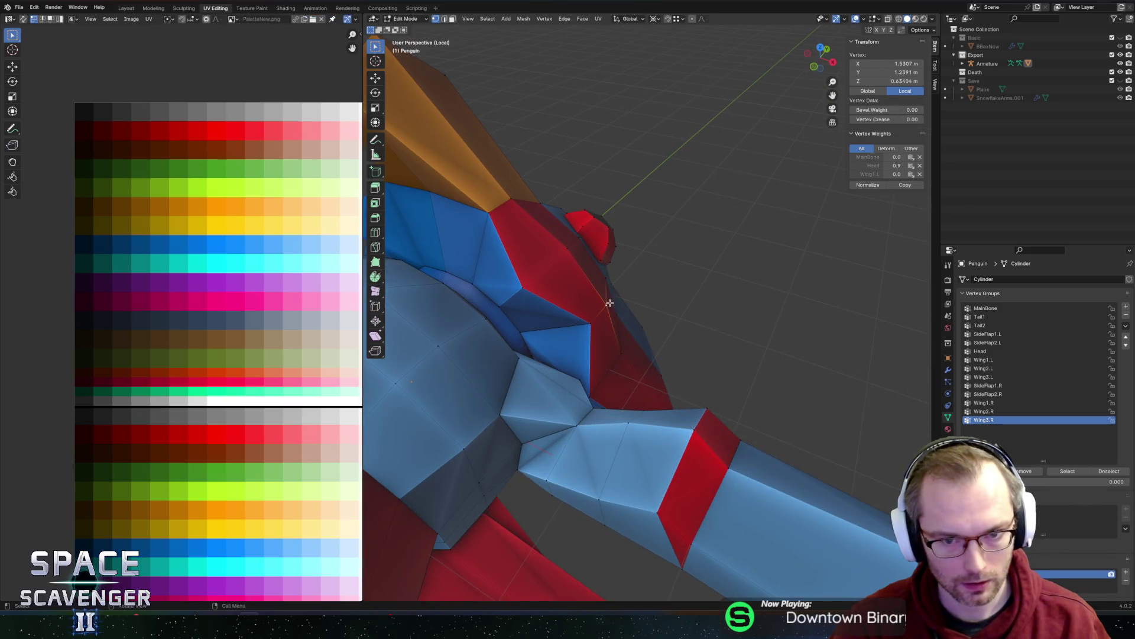
pyautogui.keyDown('shift'); pyautogui.click(492, 210); pyautogui.keyUp('shift')
pyautogui.moveTo(492, 210)
pyautogui.mouseDown(button='middle')
pyautogui.moveTo(582, 211)
pyautogui.moveTo(564, 177)
pyautogui.moveTo(520, 180)
pyautogui.mouseUp(button='middle')
pyautogui.press('g')
pyautogui.press('y')
pyautogui.click(597, 204)
pyautogui.press('Tab')
# - Slide two head vertices along their edges, then export to Enemies as Penguin.fbx
pyautogui.scroll(-5, 602, 186)
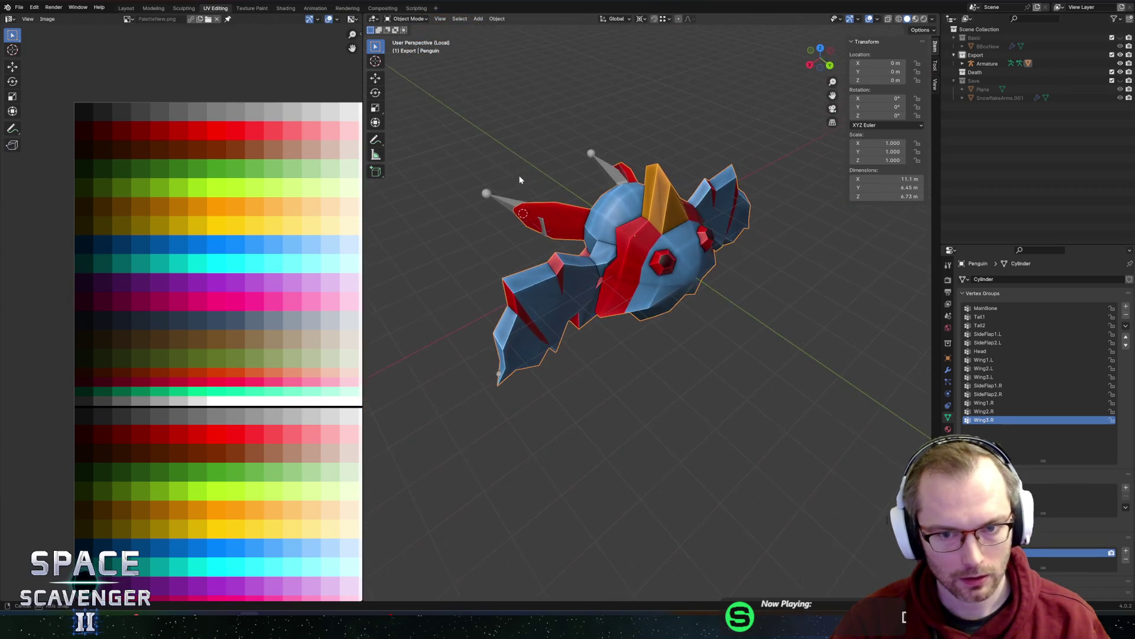
pyautogui.moveTo(598, 193)
pyautogui.mouseDown(button='middle')
pyautogui.moveTo(588, 207)
pyautogui.moveTo(602, 225)
pyautogui.mouseUp(button='middle')
pyautogui.scroll(3, 602, 226)
pyautogui.press('Tab')
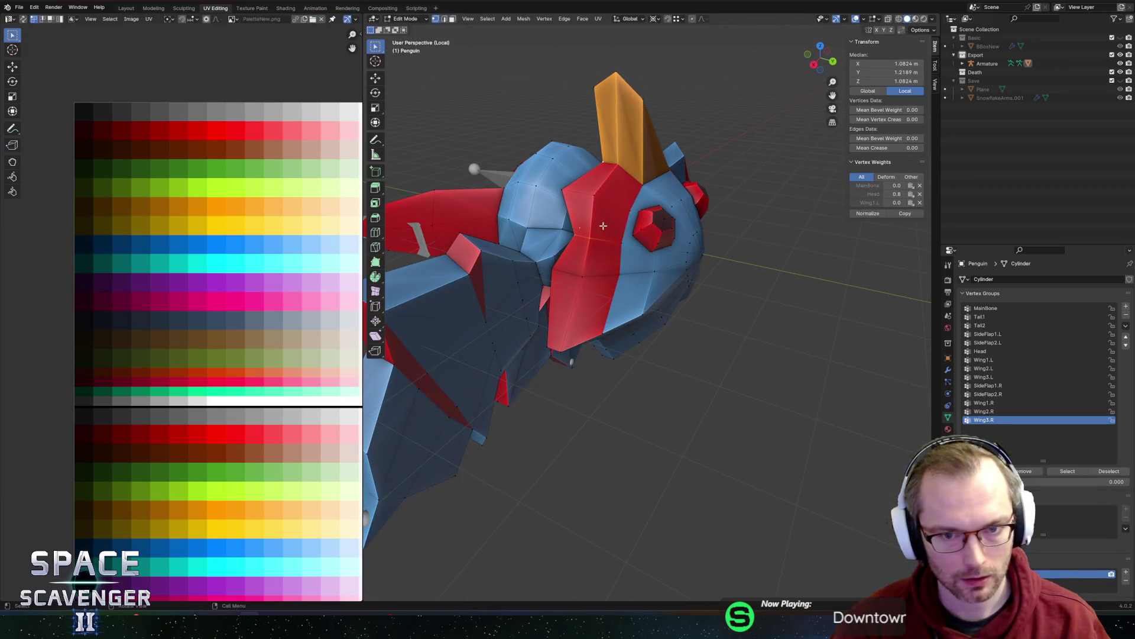
pyautogui.hotkey('shift', 'v')
pyautogui.click(615, 235)
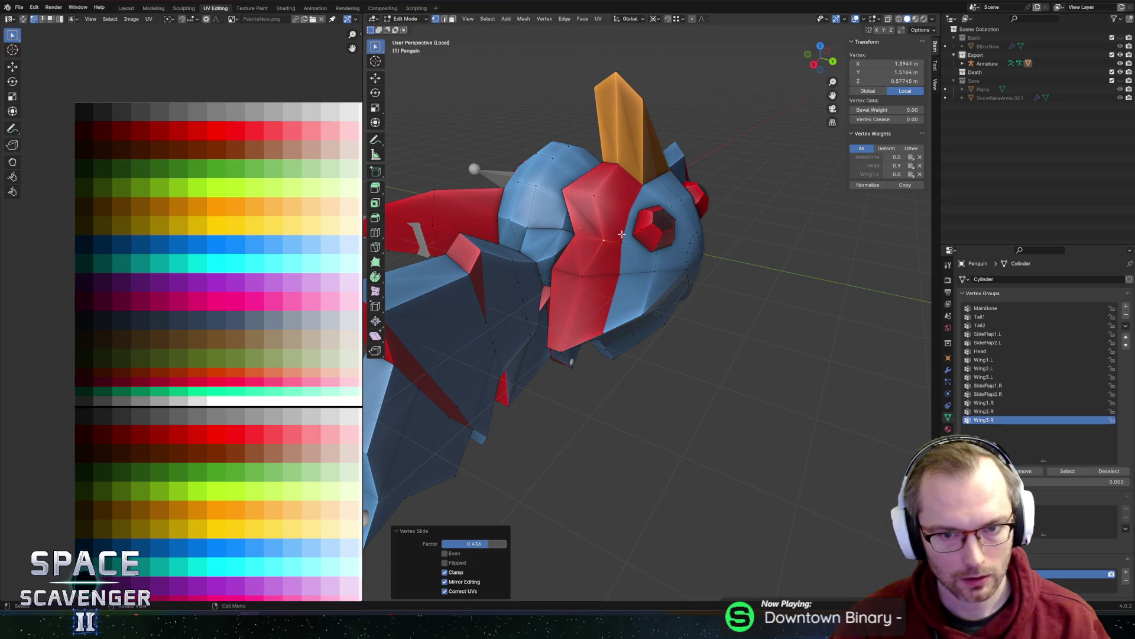
pyautogui.moveTo(615, 235)
pyautogui.mouseDown(button='middle')
pyautogui.moveTo(656, 188)
pyautogui.moveTo(612, 289)
pyautogui.mouseUp(button='middle')
pyautogui.click(577, 296)
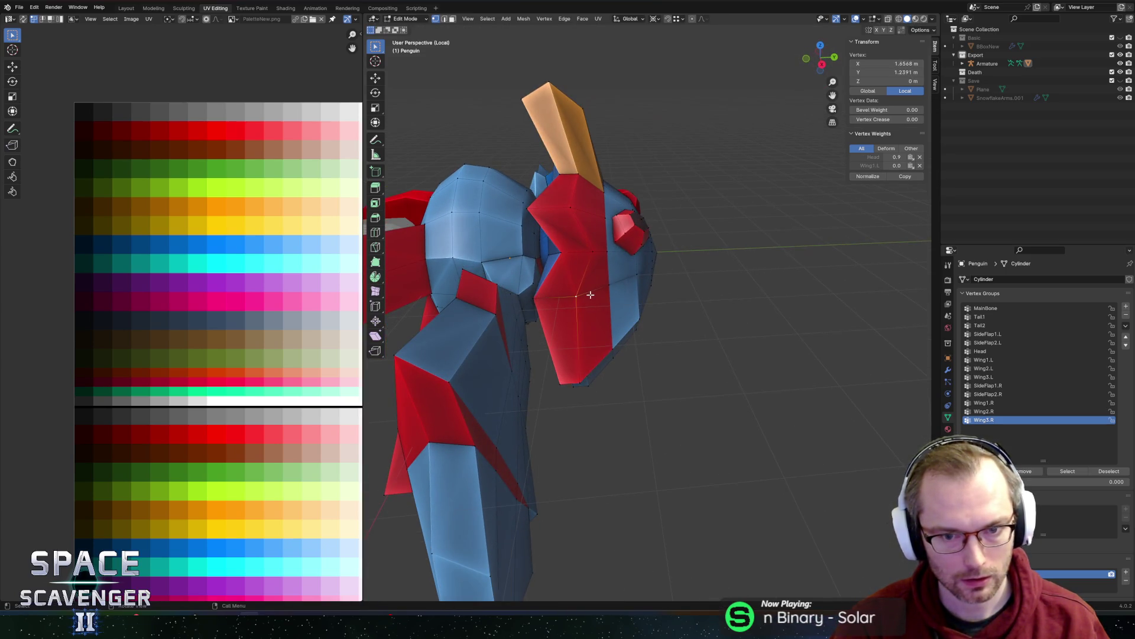
pyautogui.click(583, 293)
pyautogui.moveTo(603, 273)
pyautogui.mouseDown(button='middle')
pyautogui.moveTo(591, 225)
pyautogui.moveTo(615, 254)
pyautogui.moveTo(578, 300)
pyautogui.mouseUp(button='middle')
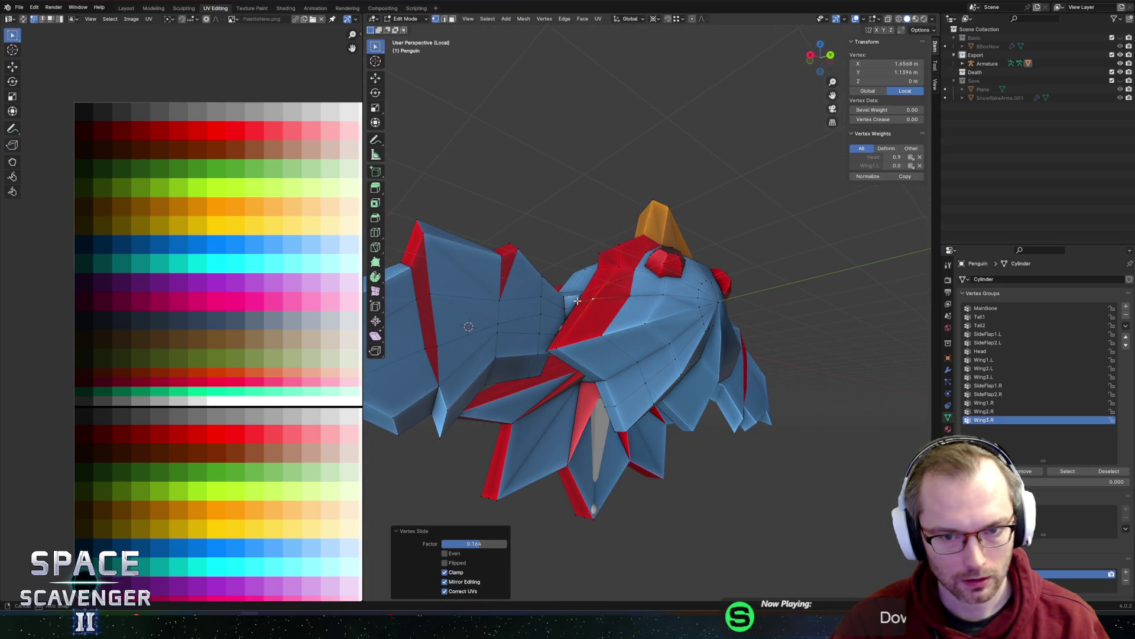
pyautogui.moveTo(630, 244)
pyautogui.mouseDown(button='middle')
pyautogui.moveTo(633, 228)
pyautogui.moveTo(629, 272)
pyautogui.mouseUp(button='middle')
pyautogui.press('Tab')
pyautogui.hotkey('ctrl', 'e')
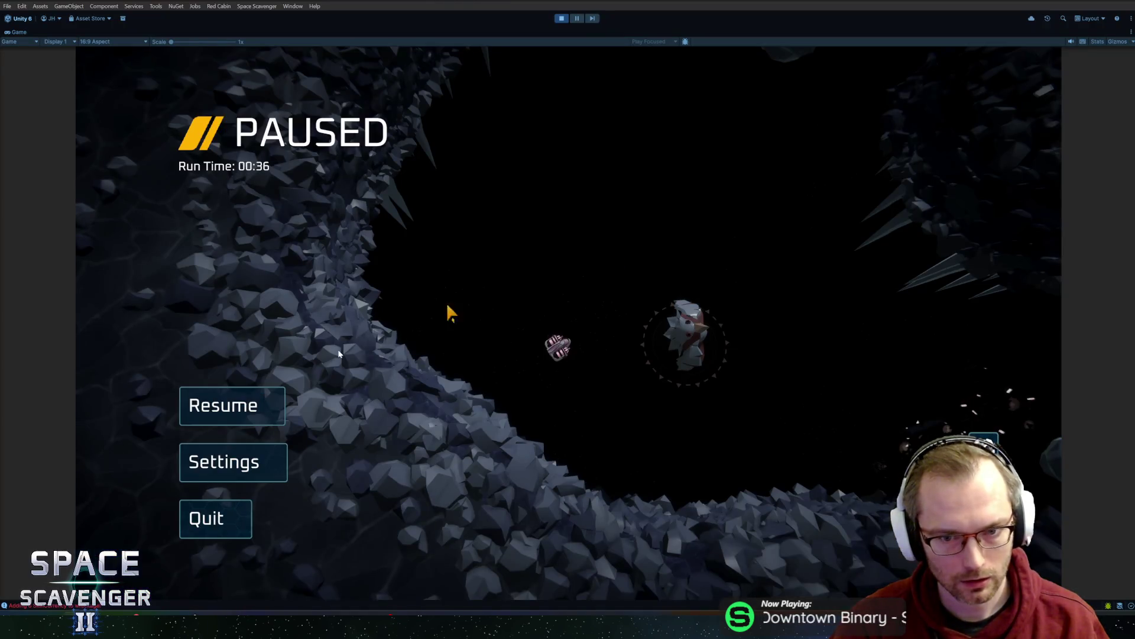
# - Resume the game, fly and fight through the cave with A/D, then pause at 01:26
pyautogui.press('Escape')
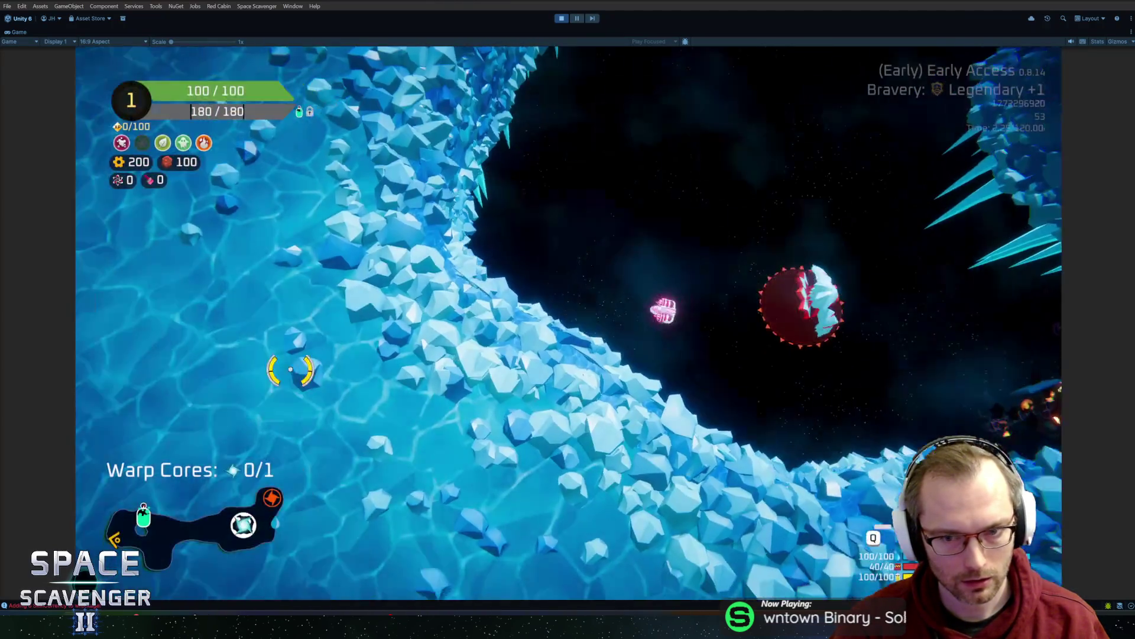
pyautogui.press('d')
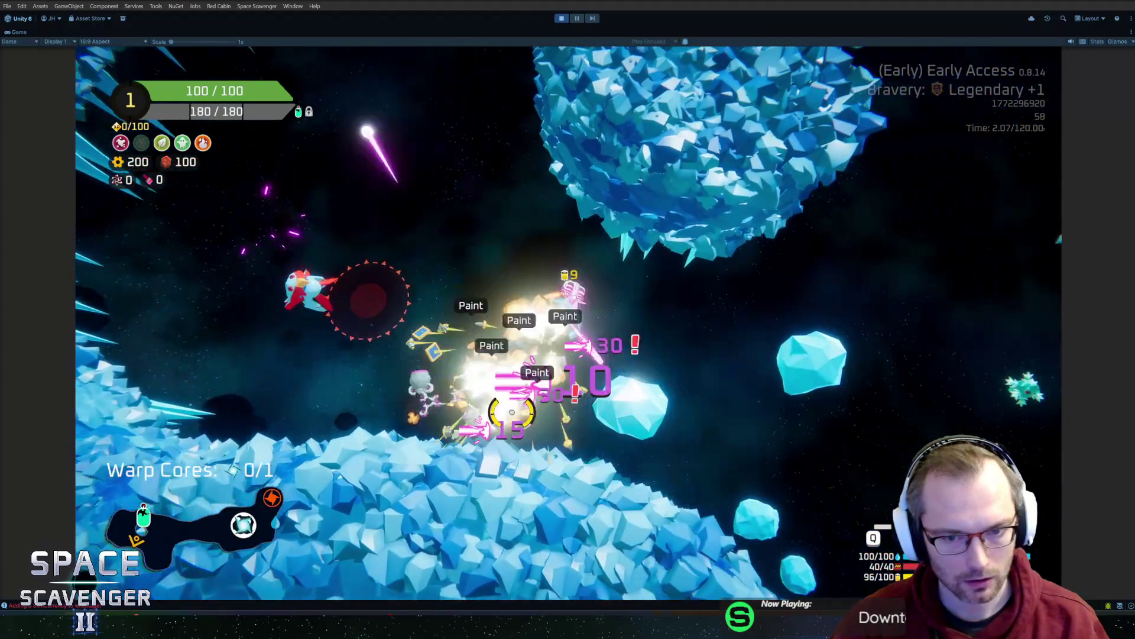
pyautogui.press('a')
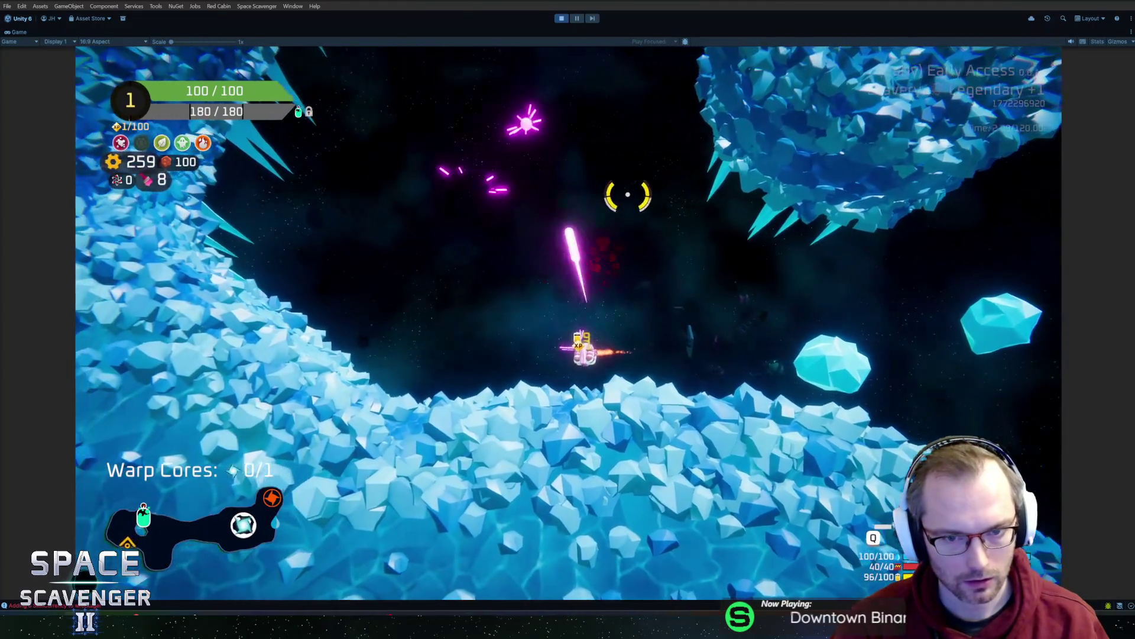
pyautogui.press('d')
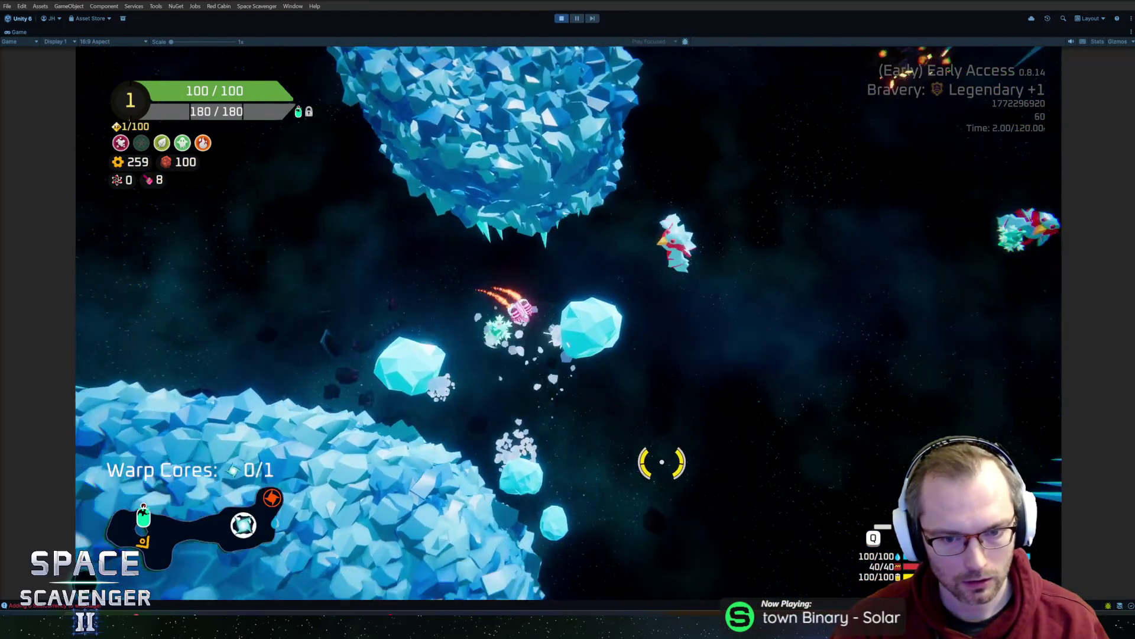
pyautogui.press('a')
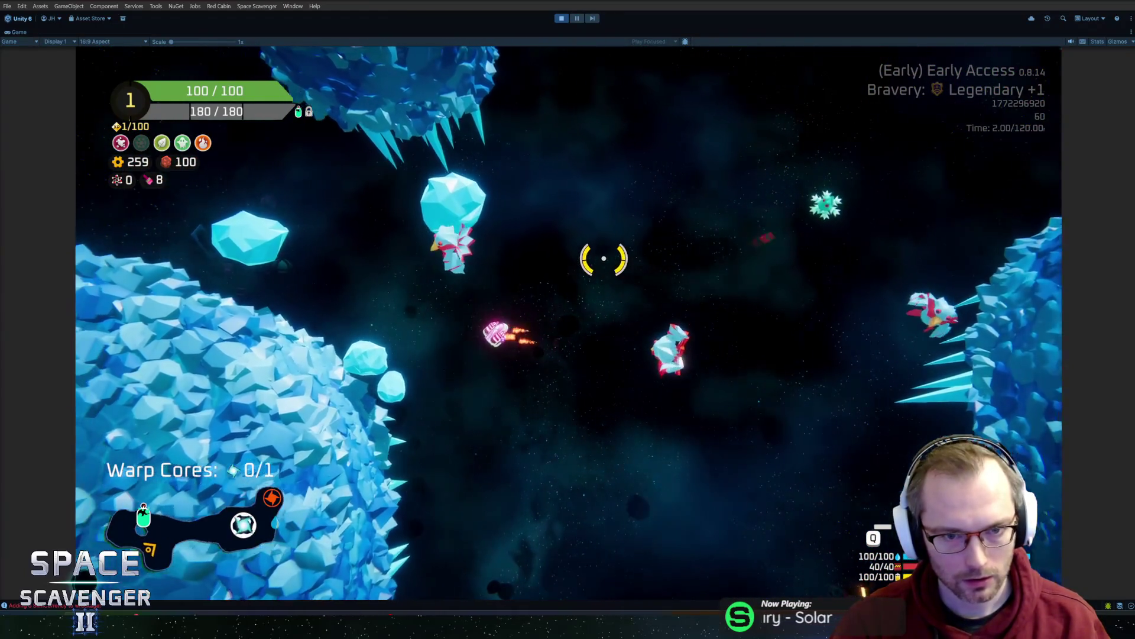
pyautogui.press('a')
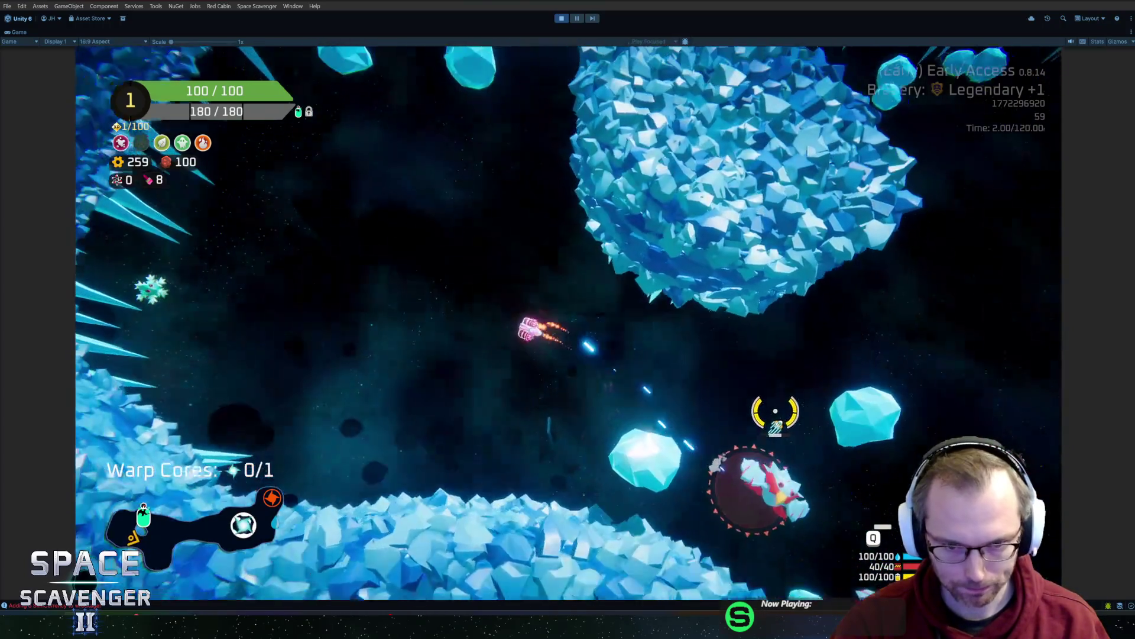
pyautogui.press('d')
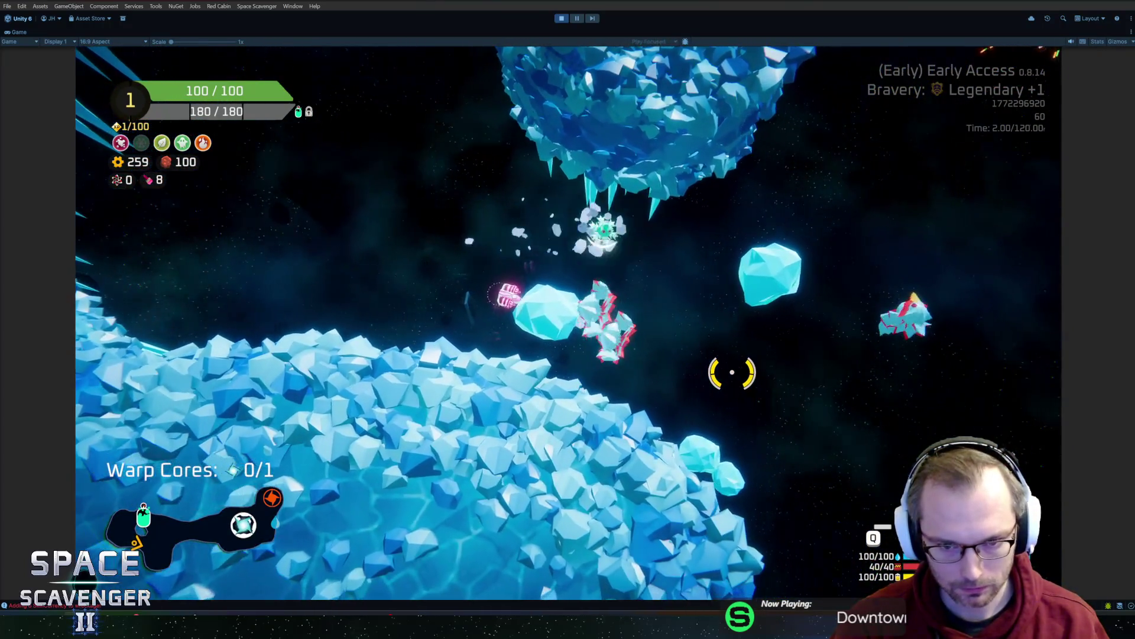
pyautogui.press('a')
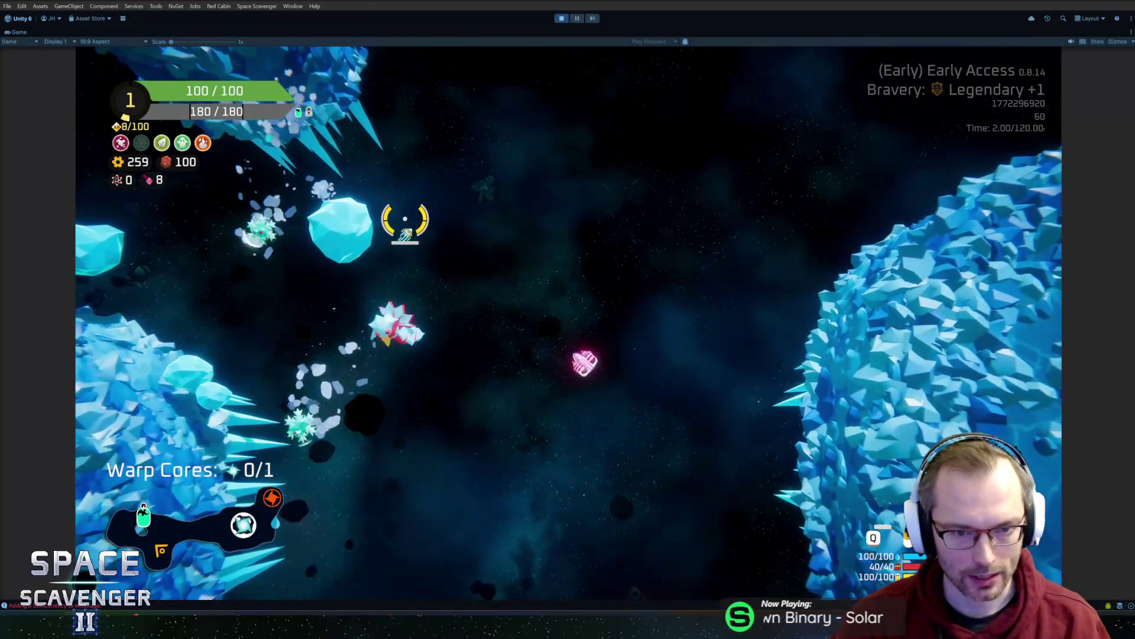
pyautogui.press('Escape')
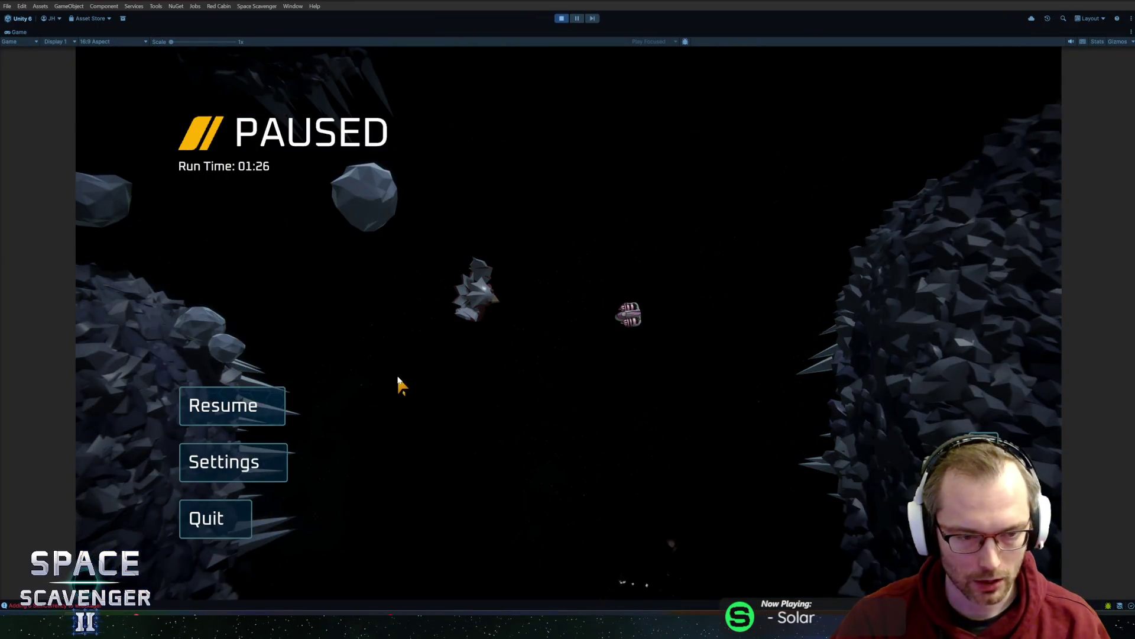
# - Switch to Blender and open Snowflake.blend from the recent files list
pyautogui.hotkey('alt', 'Tab')
pyautogui.scroll(-4, 708, 314)
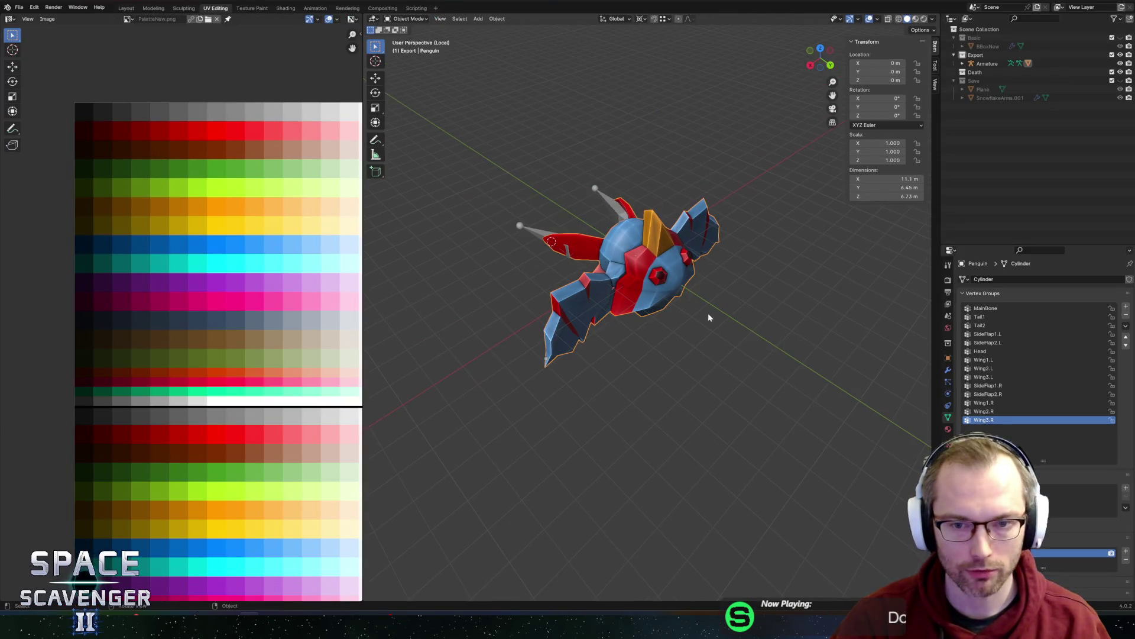
pyautogui.click(15, 8)
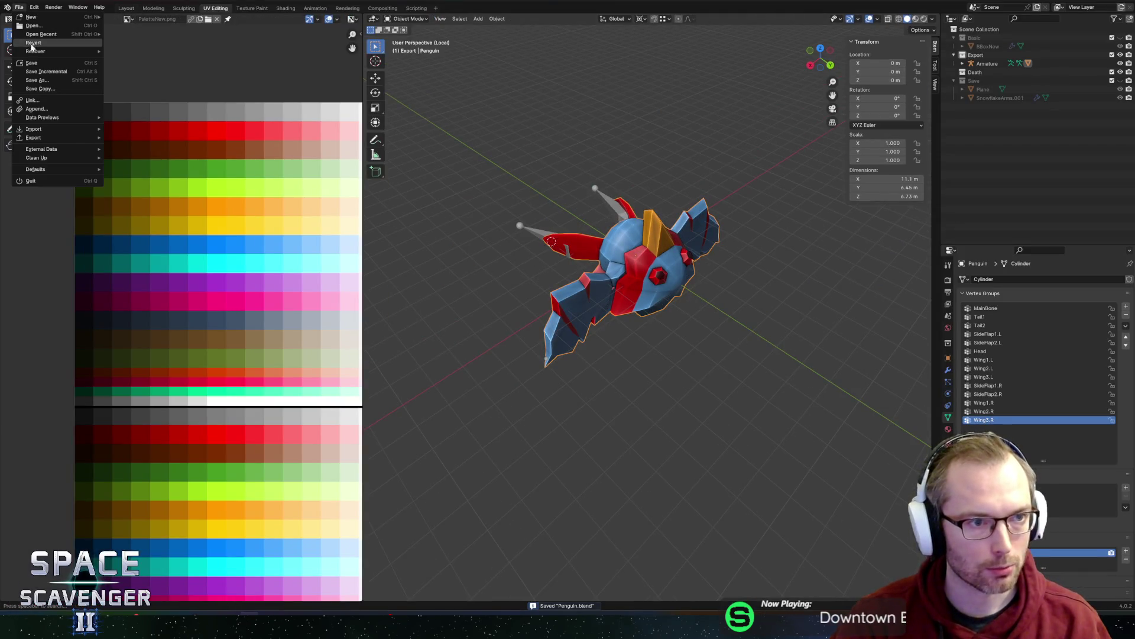
pyautogui.moveTo(43, 36)
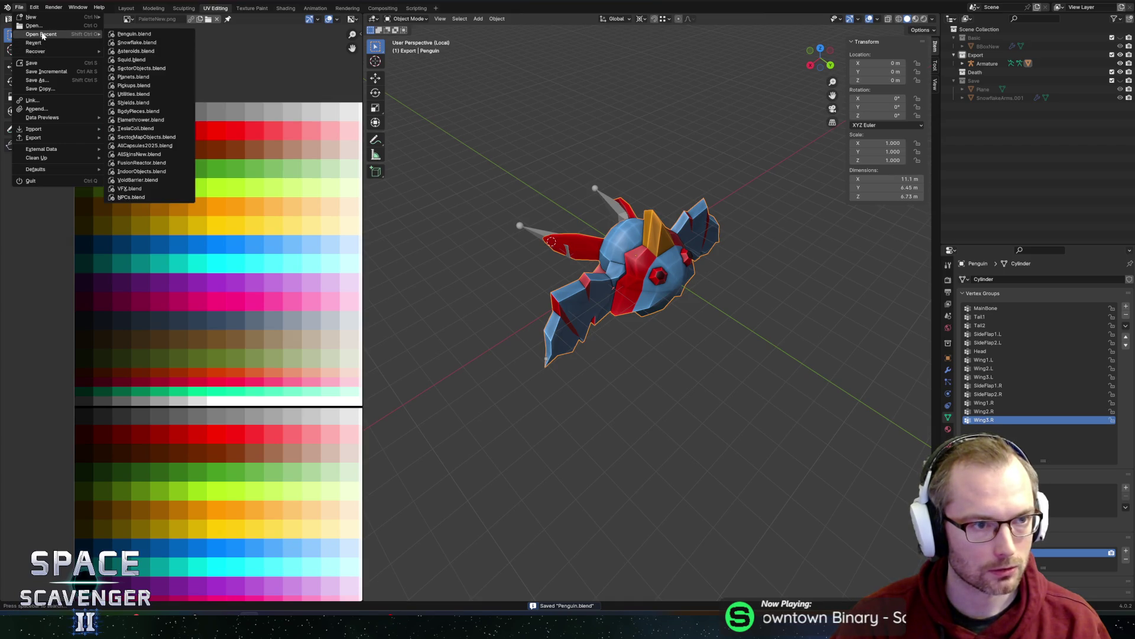
pyautogui.click(135, 42)
# - Select the Snowflake mesh object and isolate it in local view with numpad /
pyautogui.scroll(5, 684, 272)
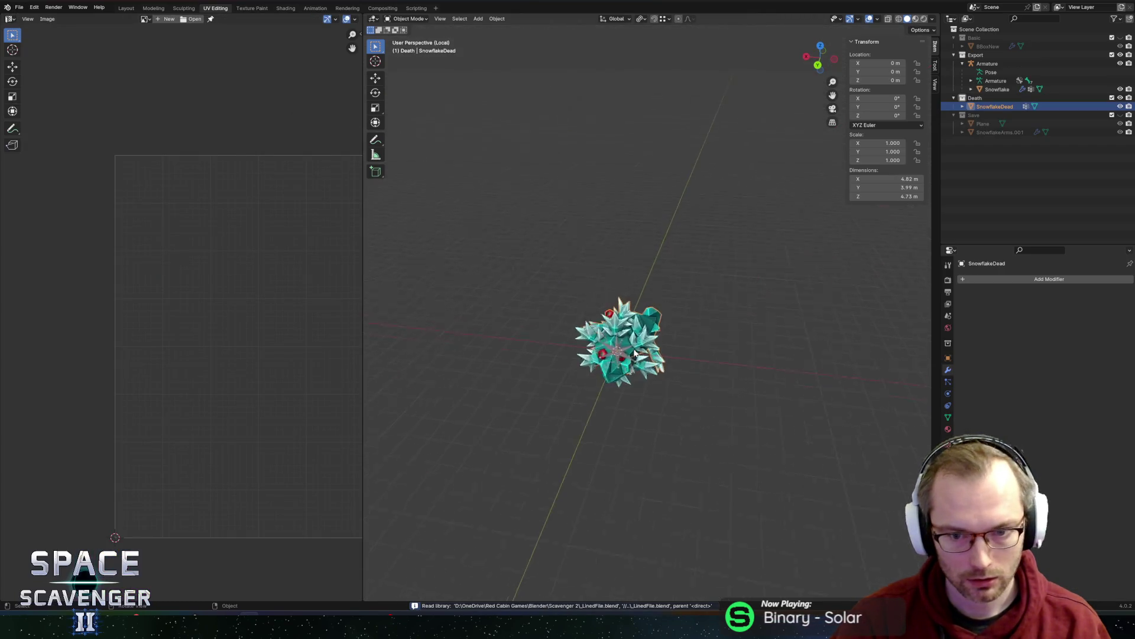
pyautogui.moveTo(701, 309)
pyautogui.mouseDown(button='middle')
pyautogui.moveTo(672, 248)
pyautogui.moveTo(620, 272)
pyautogui.mouseUp(button='middle')
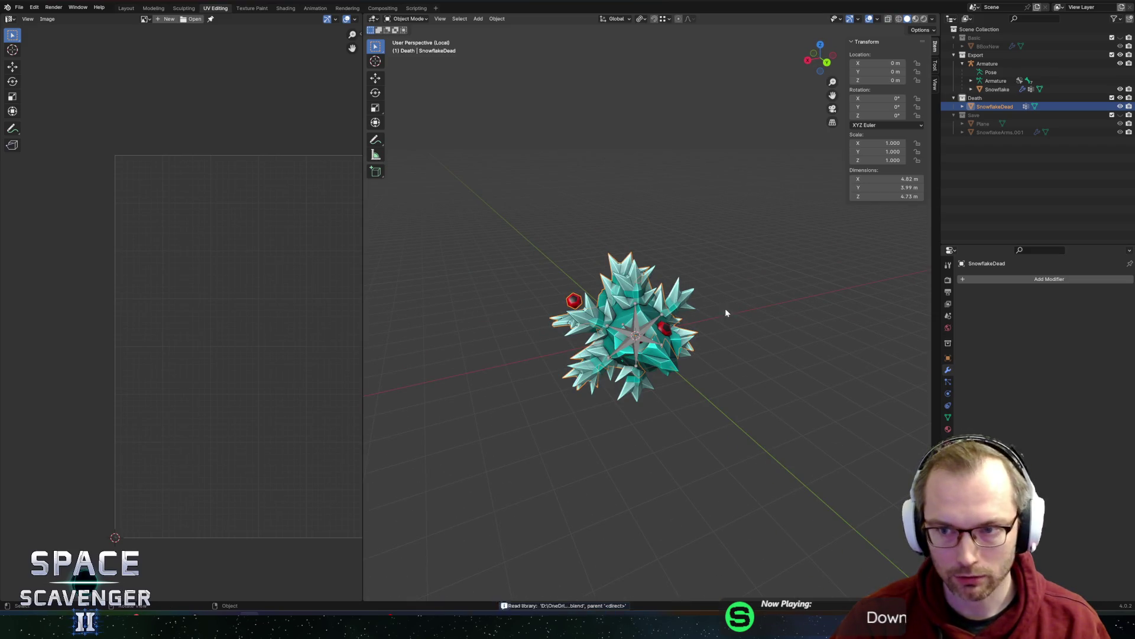
pyautogui.click(671, 318)
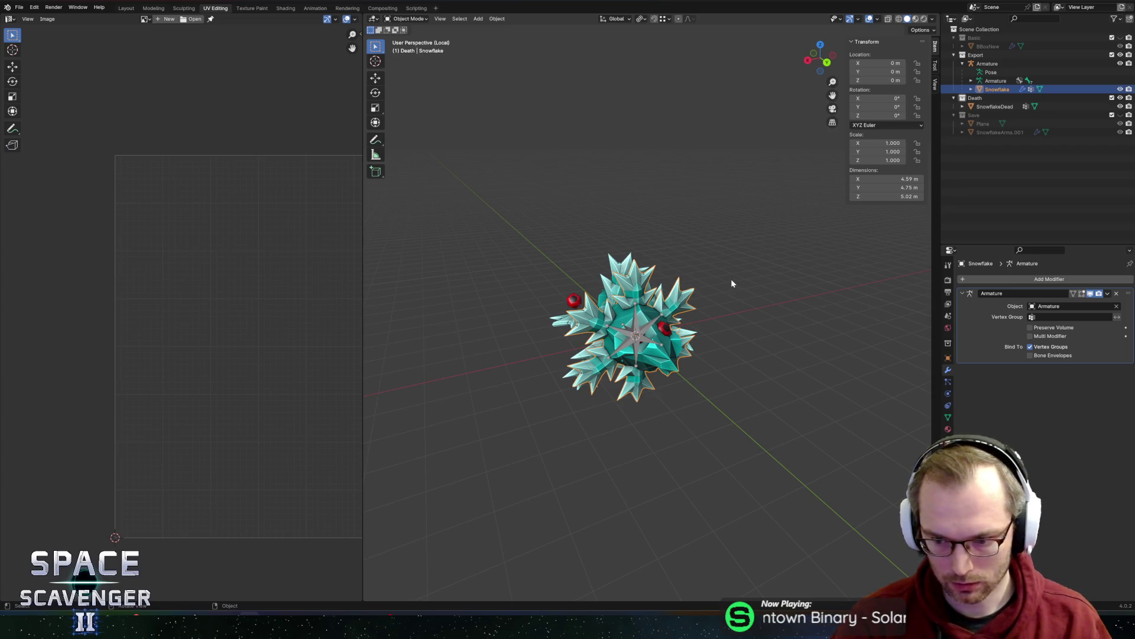
pyautogui.press('KP_Divide')
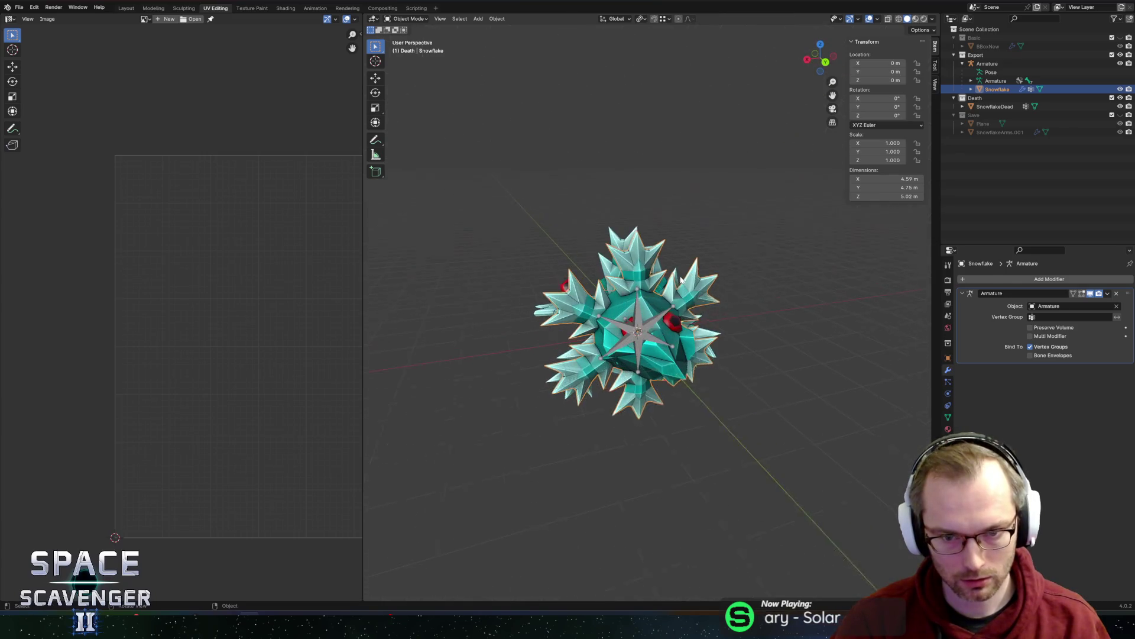
pyautogui.moveTo(680, 280)
pyautogui.mouseDown(button='middle')
pyautogui.moveTo(760, 291)
pyautogui.moveTo(650, 285)
pyautogui.mouseUp(button='middle')
pyautogui.press('KP_Divide')
pyautogui.scroll(-2, 755, 285)
# - In Edit Mode, select one body face and extend it to the linked central body
pyautogui.press('Tab')
pyautogui.press('a')
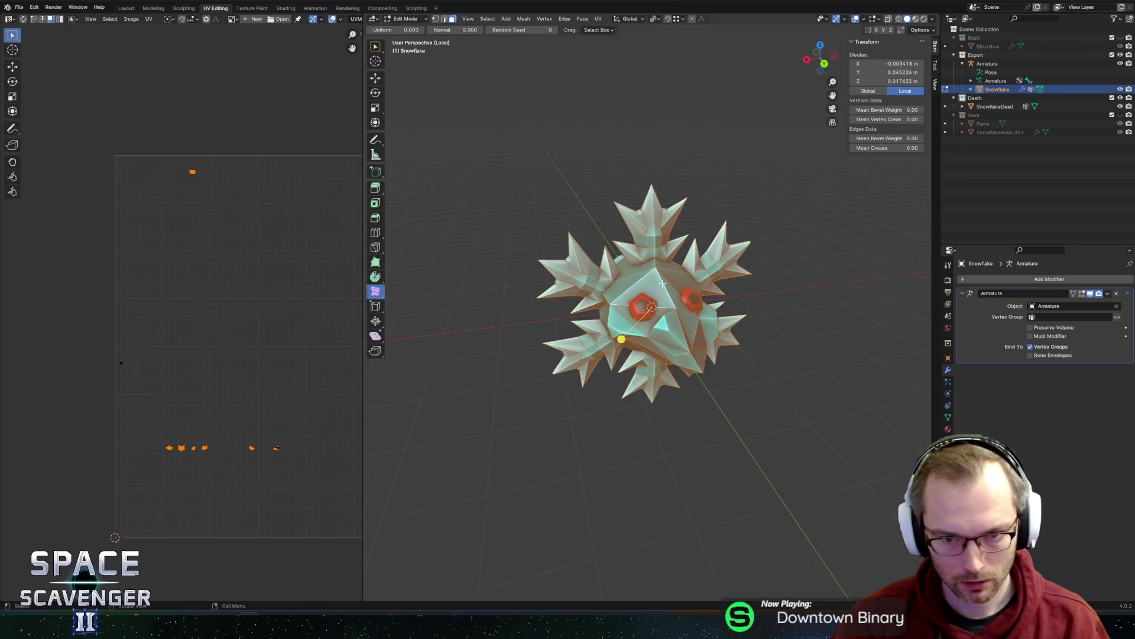
pyautogui.click(662, 284)
pyautogui.press('l')
pyautogui.moveTo(663, 284); pyautogui.dragTo(592, 276, button='middle')
# - Load PaletteNew.png in the UV editor and slide the body UVs onto the red row
pyautogui.click(233, 19)
pyautogui.click(263, 41)
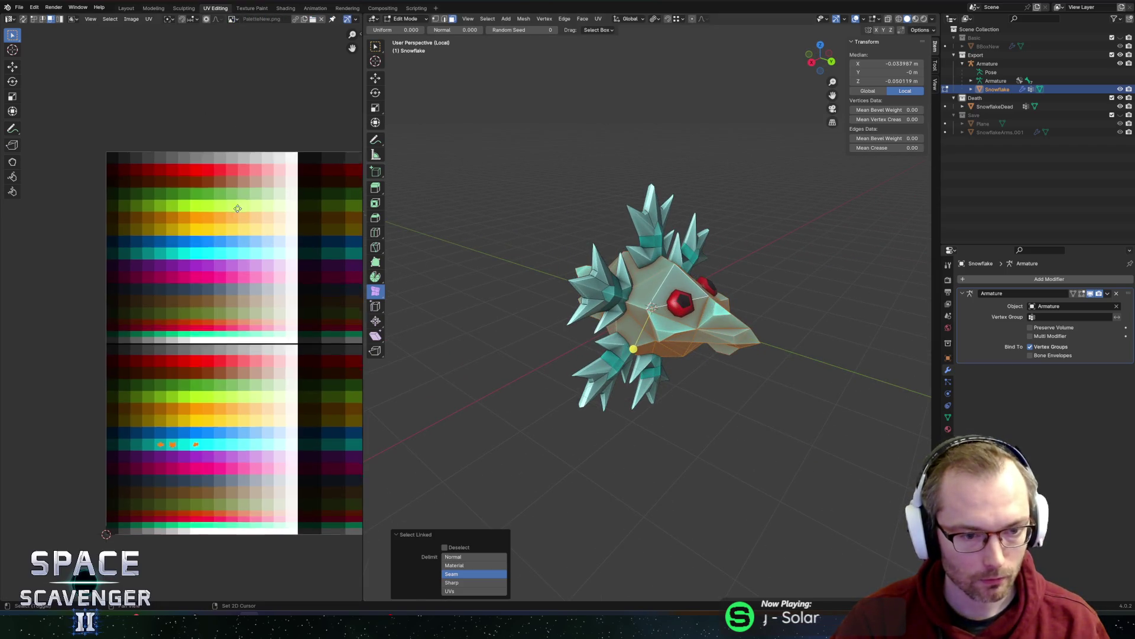
pyautogui.moveTo(296, 226)
pyautogui.mouseDown(button='middle')
pyautogui.moveTo(227, 201)
pyautogui.moveTo(260, 194)
pyautogui.mouseUp(button='middle')
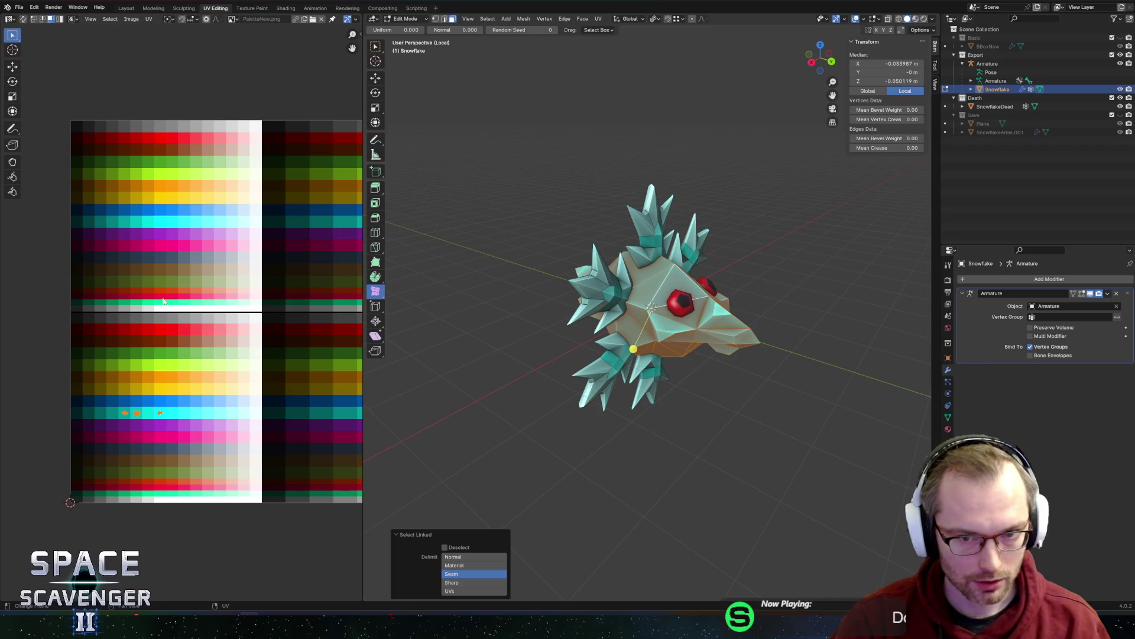
pyautogui.moveTo(177, 457); pyautogui.dragTo(177, 459)
pyautogui.press('g')
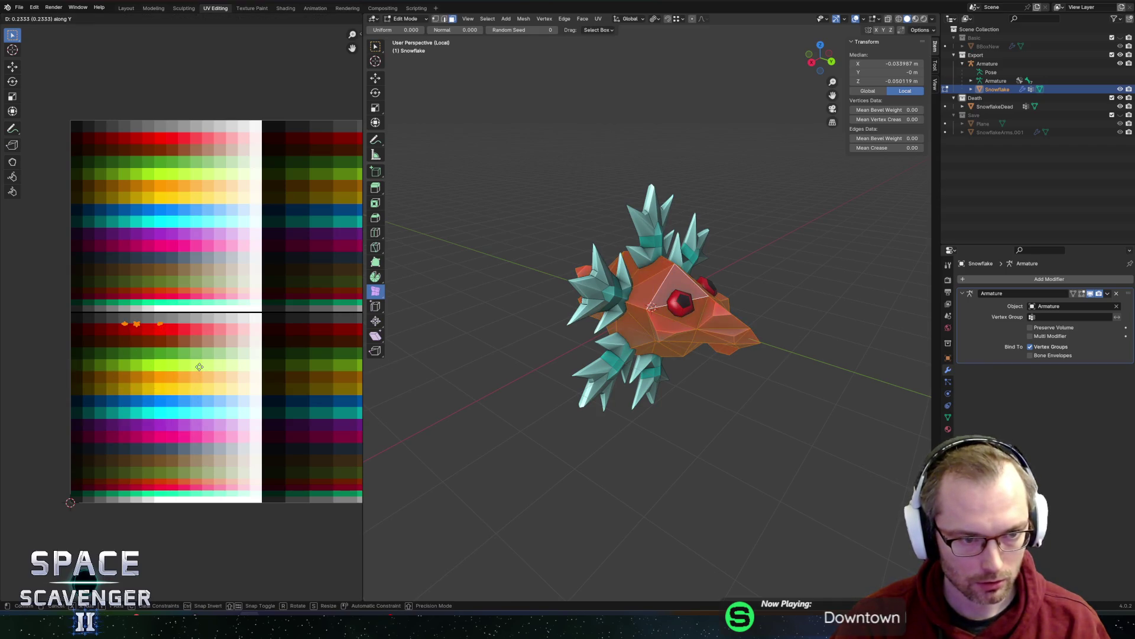
pyautogui.press('x')
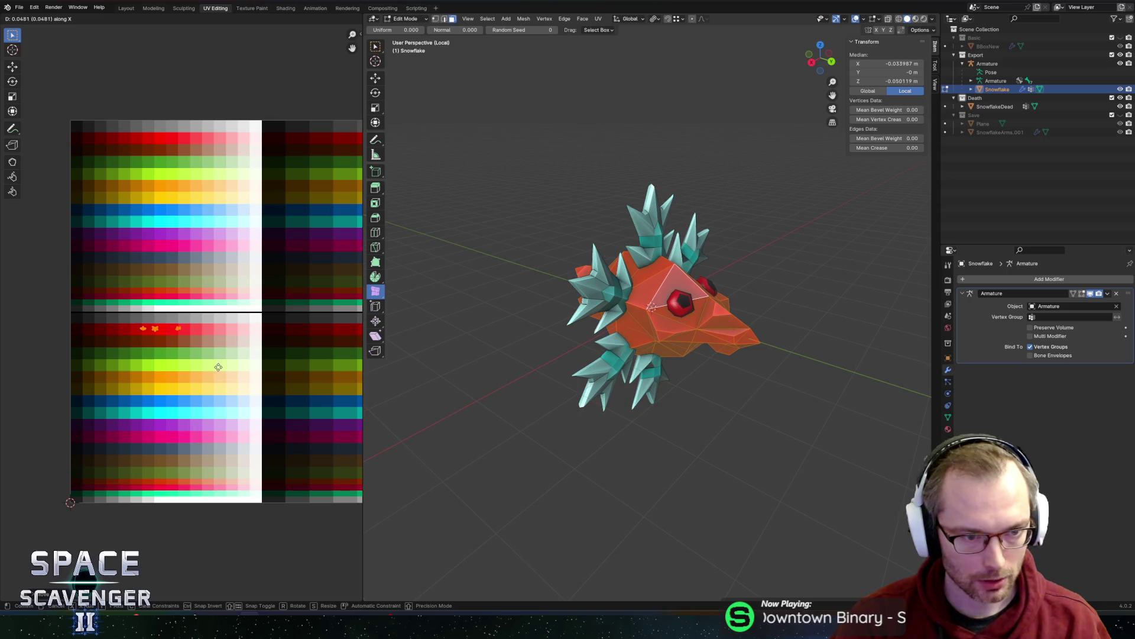
pyautogui.click(222, 367)
# - Export Snowflake.fbx to the Enemies FBX folder with Active Collection enabled
pyautogui.press('Tab')
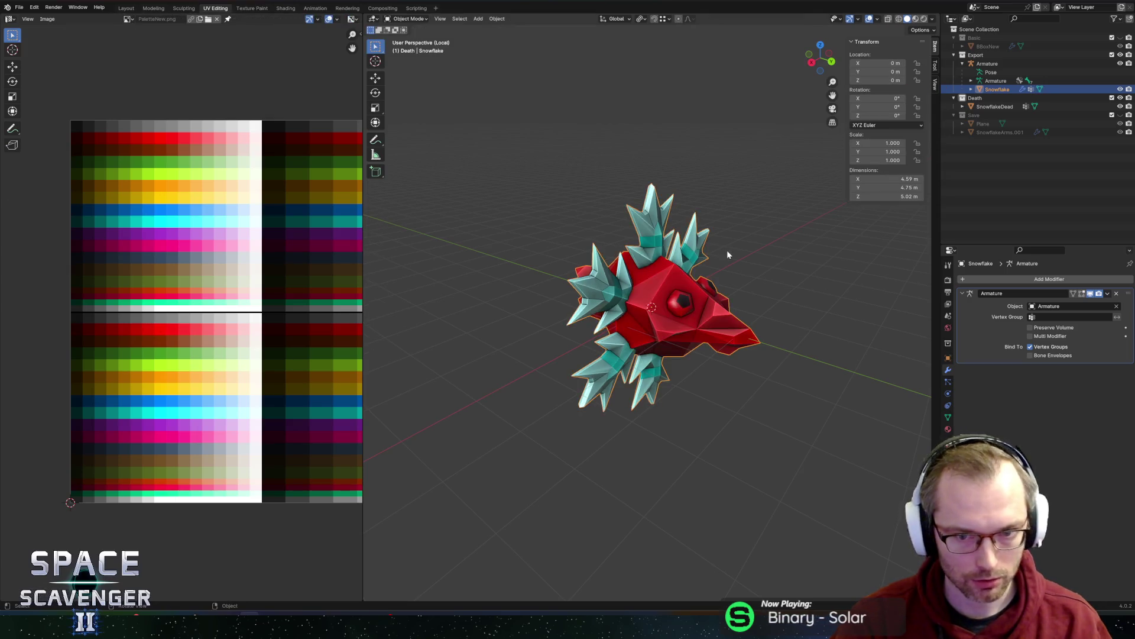
pyautogui.press('KP_1')
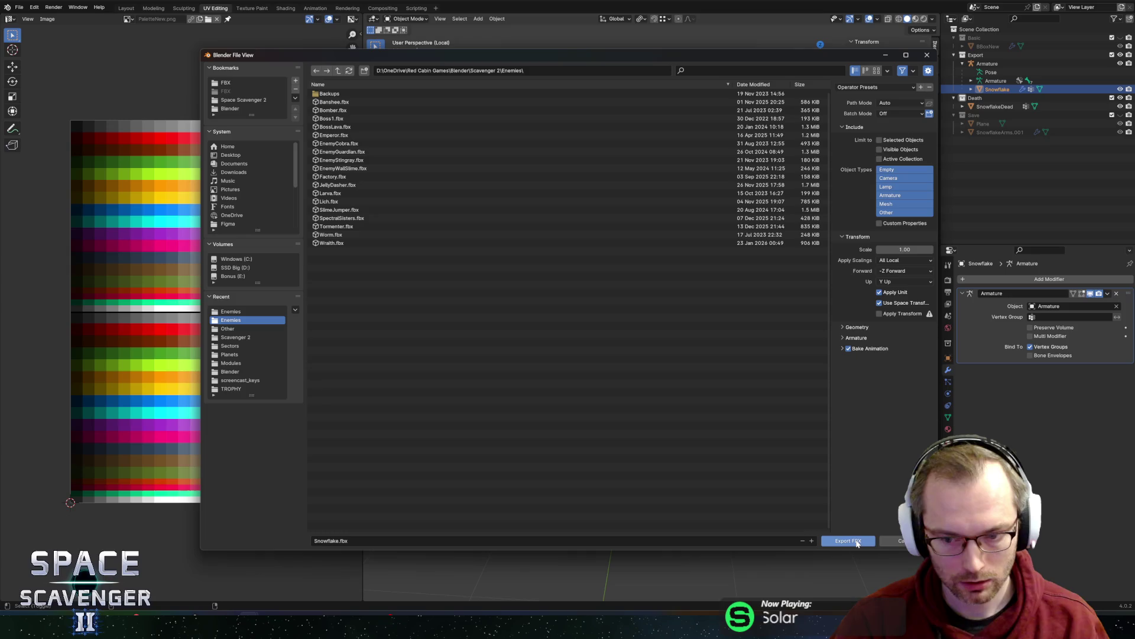
pyautogui.click(224, 90)
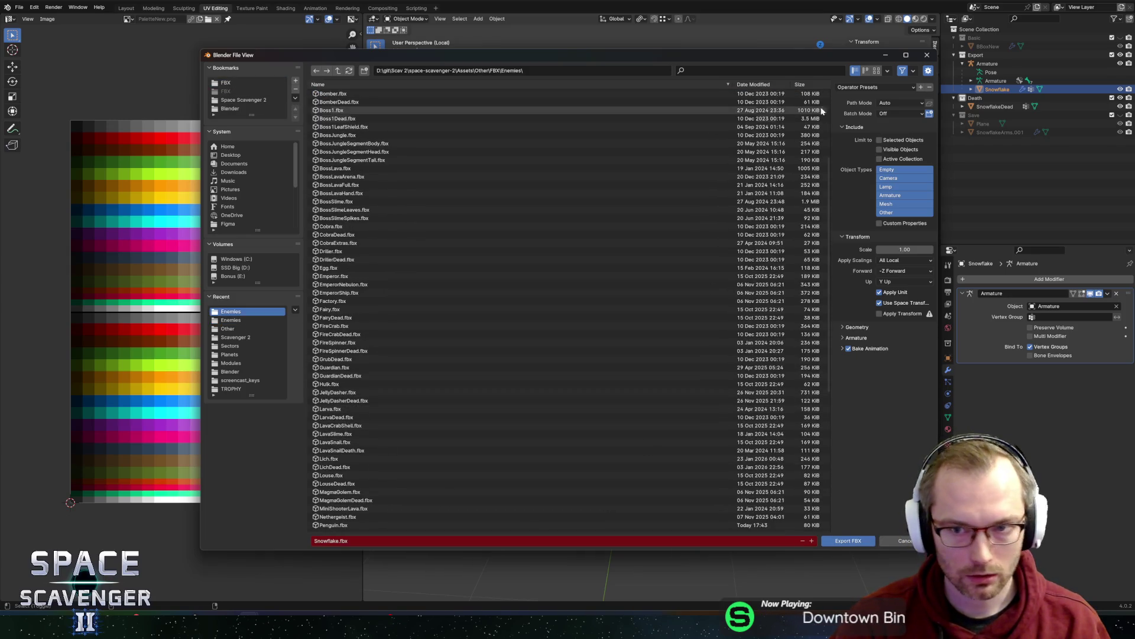
pyautogui.click(971, 64)
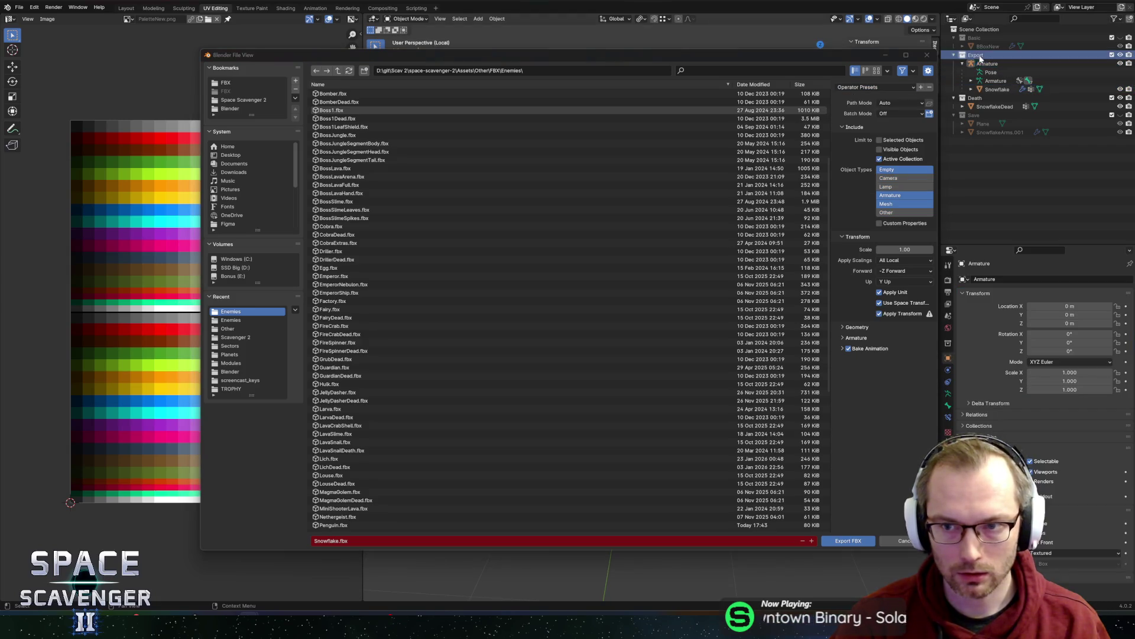
pyautogui.click(843, 540)
pyautogui.hotkey('alt', 'Tab')
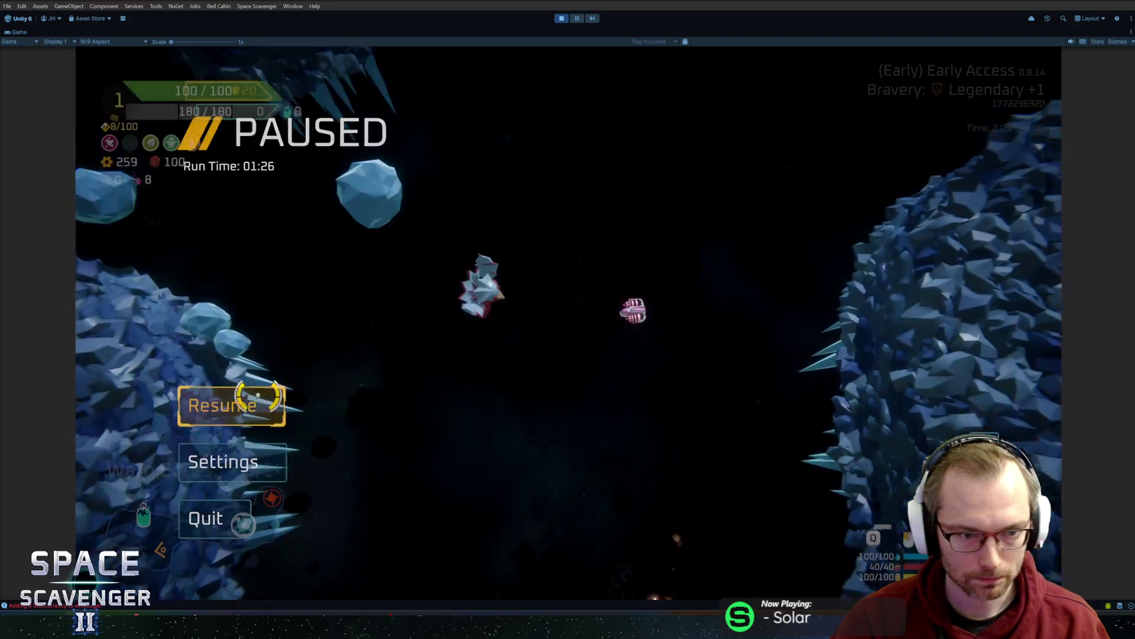
# - Resume the game and spawn snowflake enemies from the debug console
pyautogui.click(225, 403)
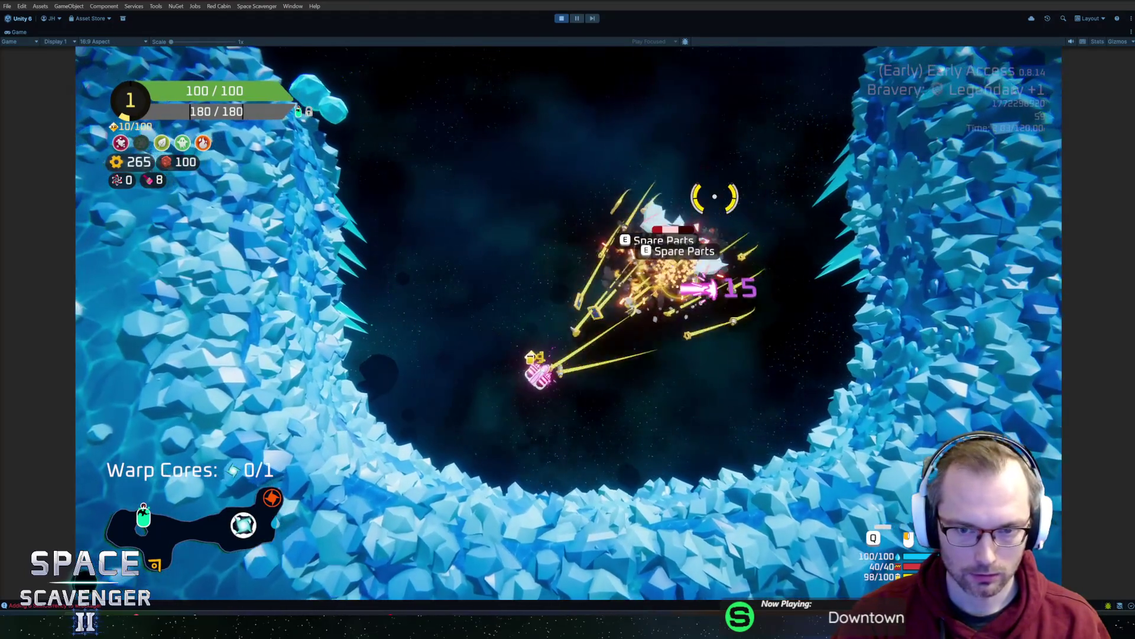
pyautogui.press('`')
pyautogui.write('spawn snowfl')
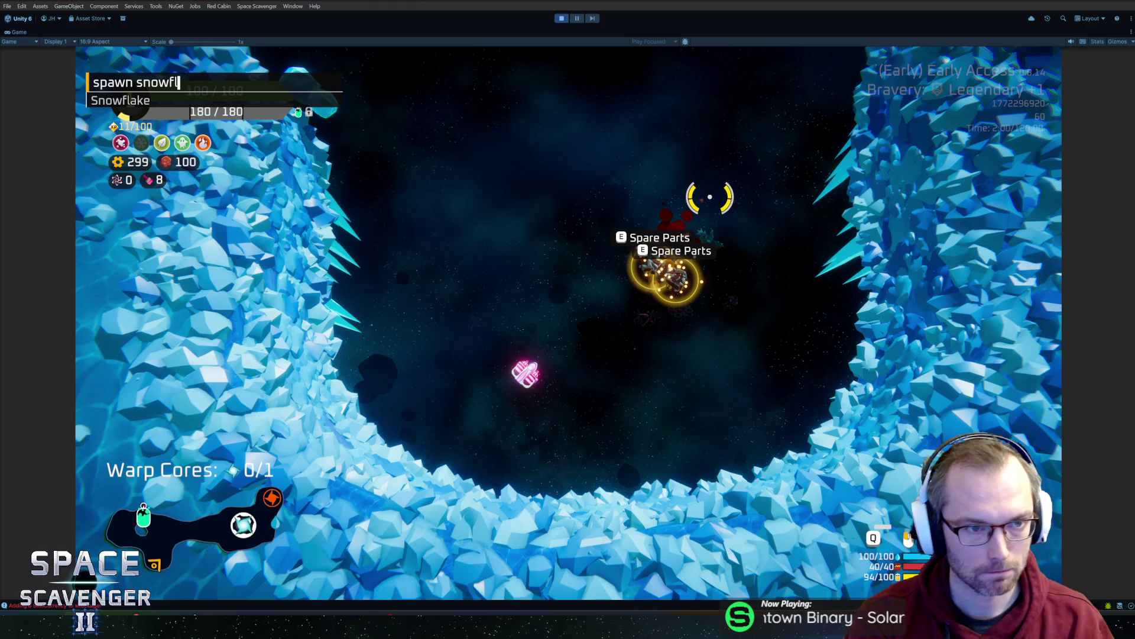
pyautogui.press('Return')
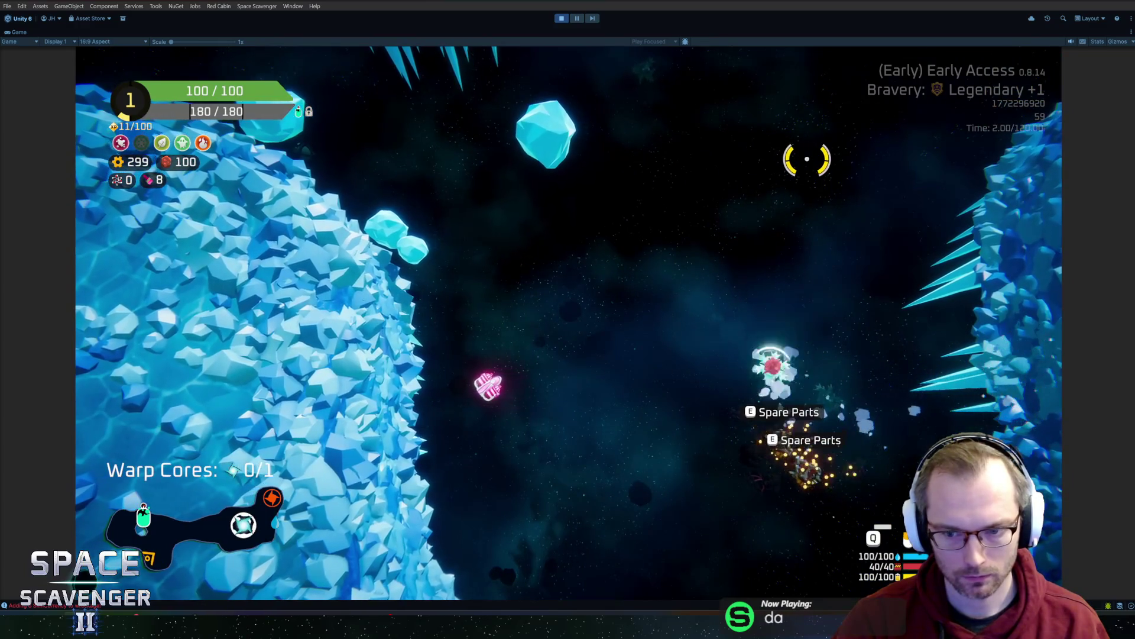
# - Back in Blender, undo the red body recolour so the snowflake body is cyan again
pyautogui.hotkey('alt', 'Tab')
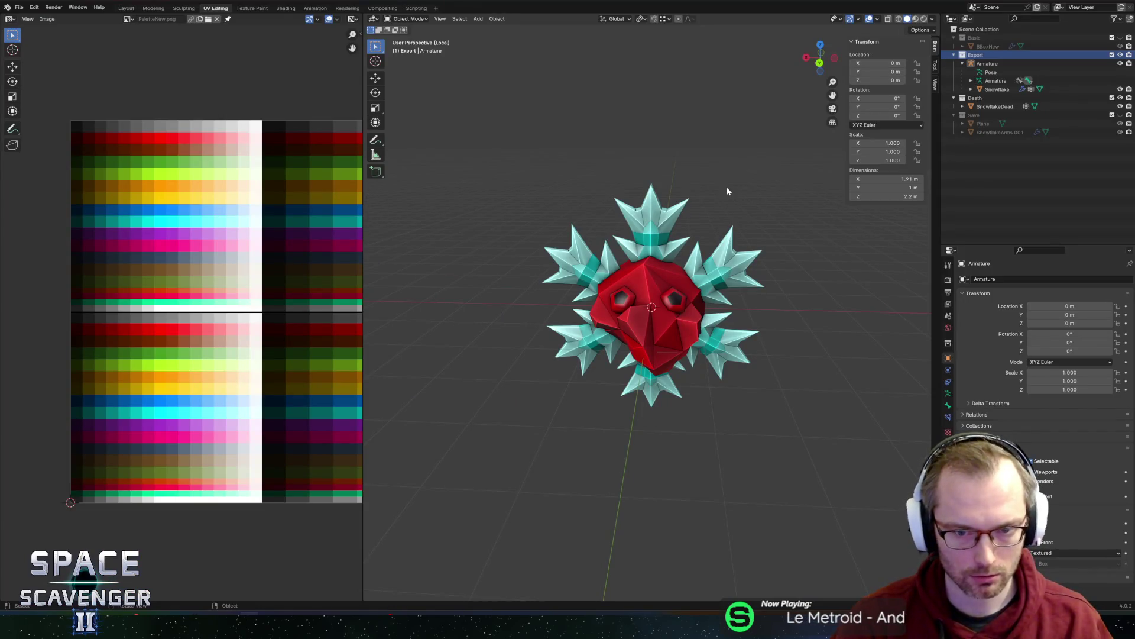
pyautogui.press(']')
pyautogui.press('Tab')
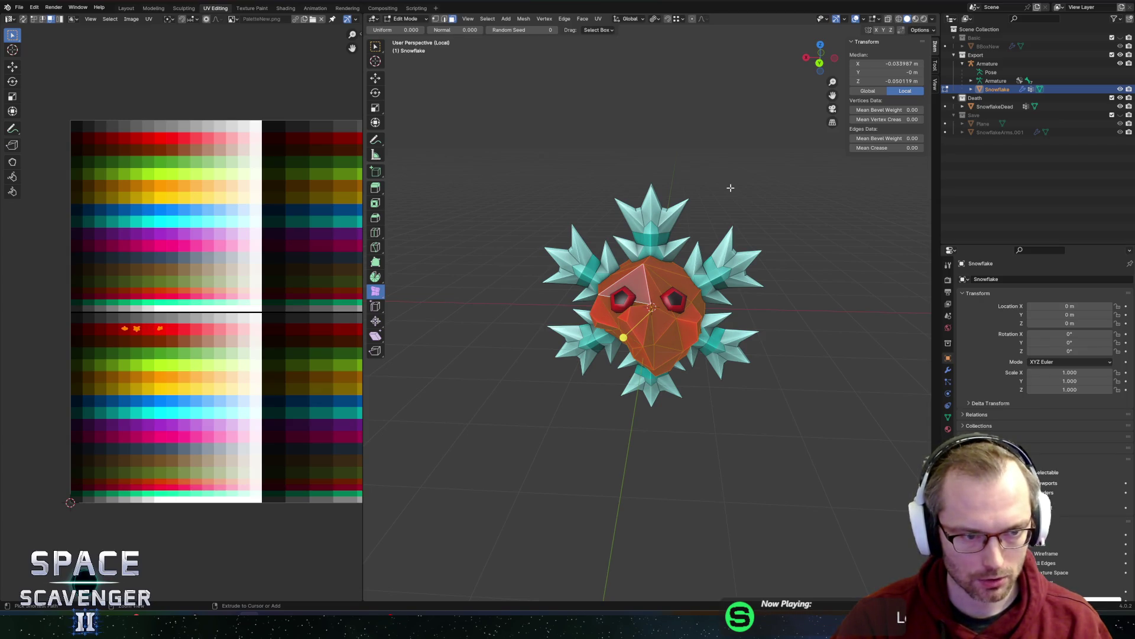
pyautogui.hotkey('ctrl', 'z')
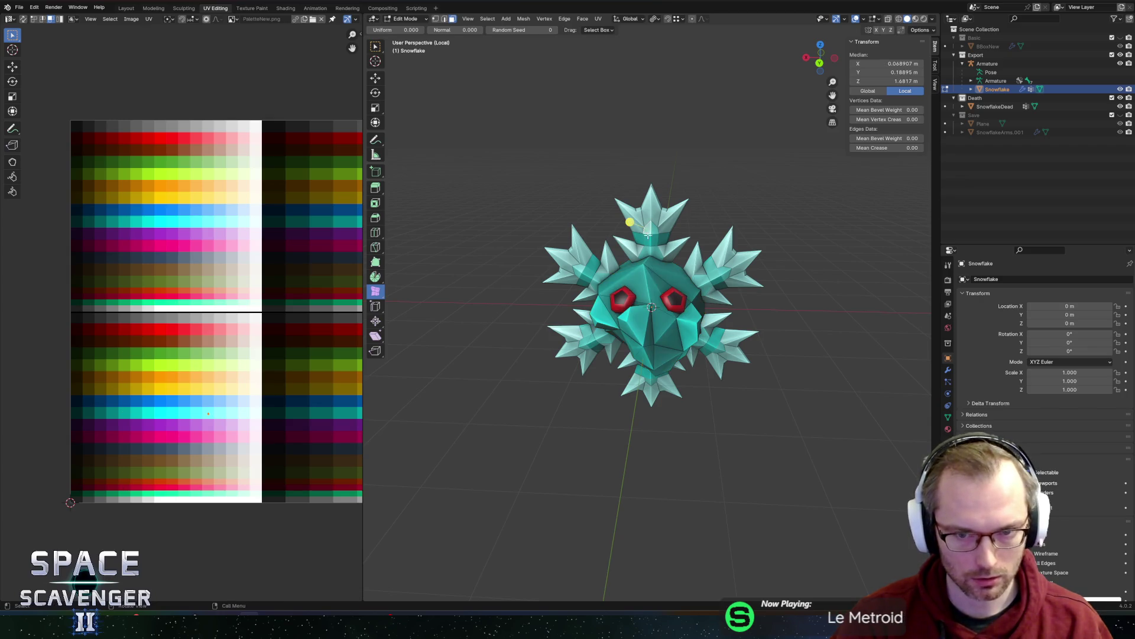
pyautogui.press('a')
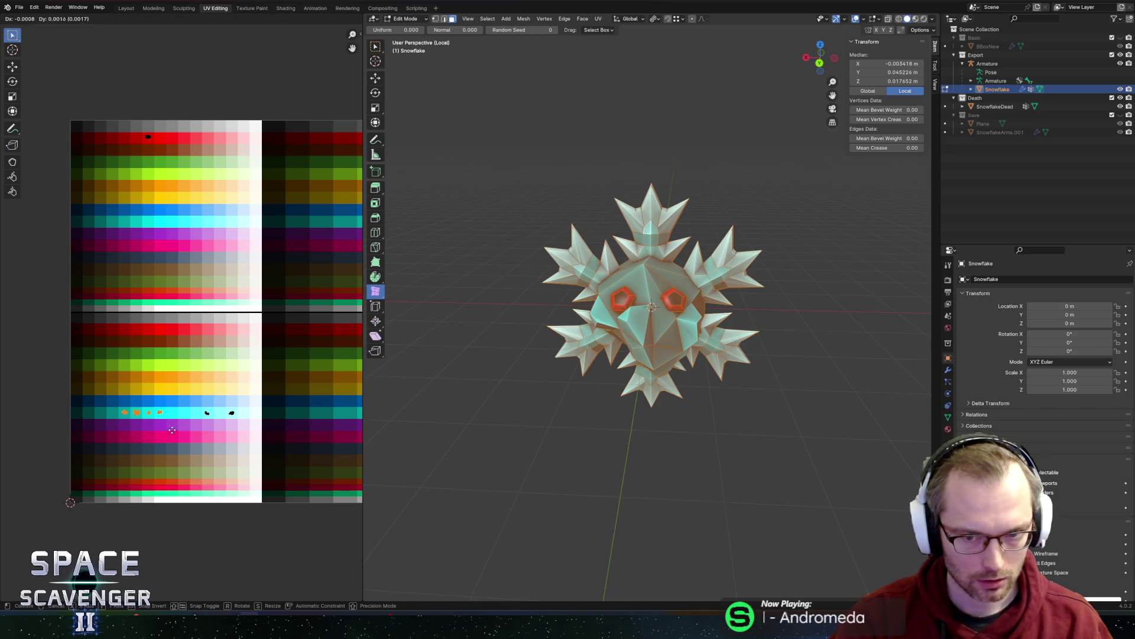
pyautogui.moveTo(190, 375)
pyautogui.press('Escape')
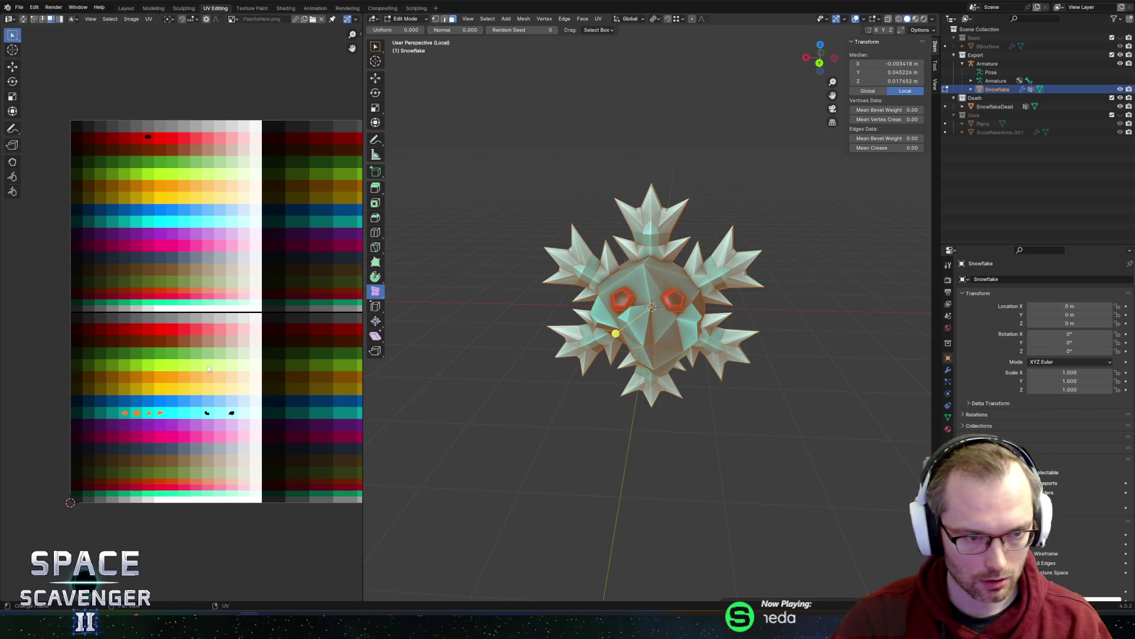
# - Select the spikes by inverting the linked crown selection and start shifting their UVs horizontally
pyautogui.click(649, 243)
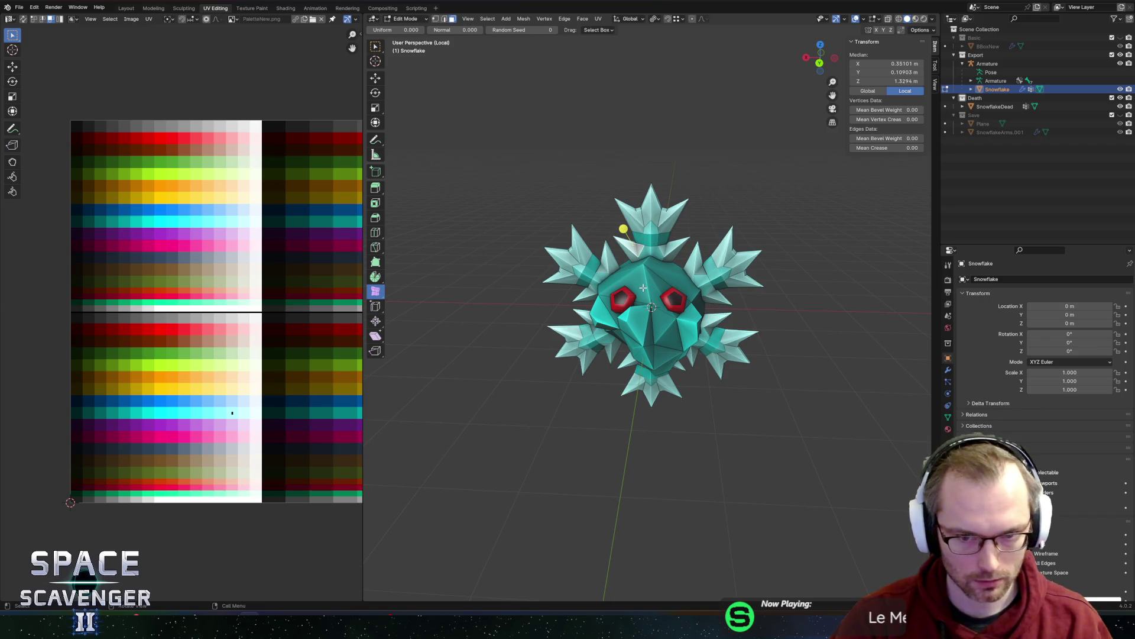
pyautogui.press('l')
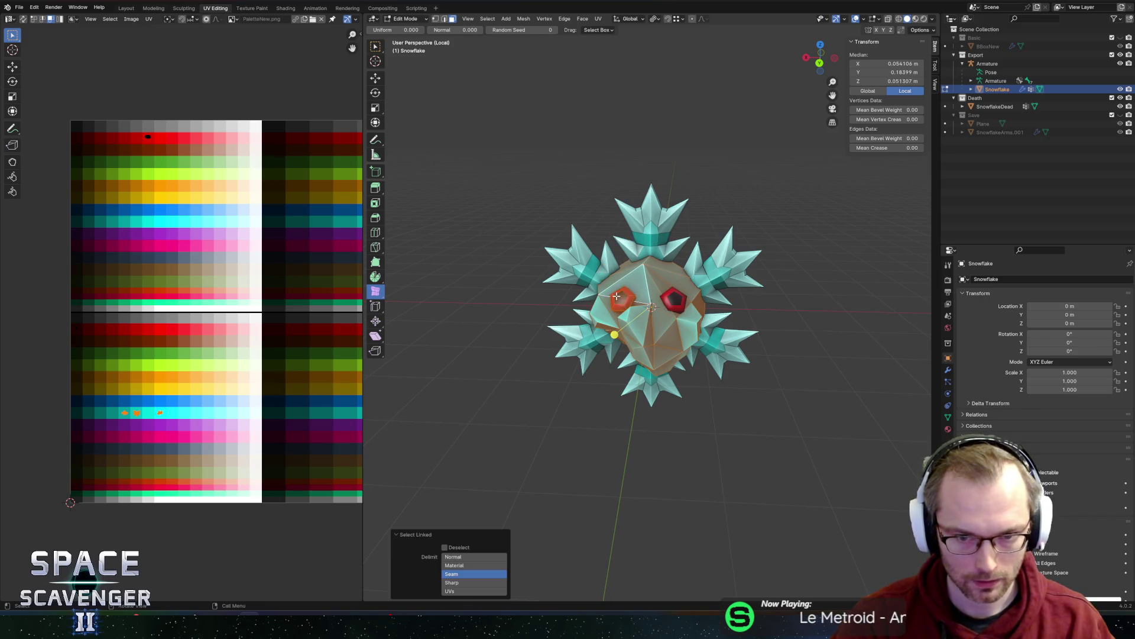
pyautogui.hotkey('ctrl', 'i')
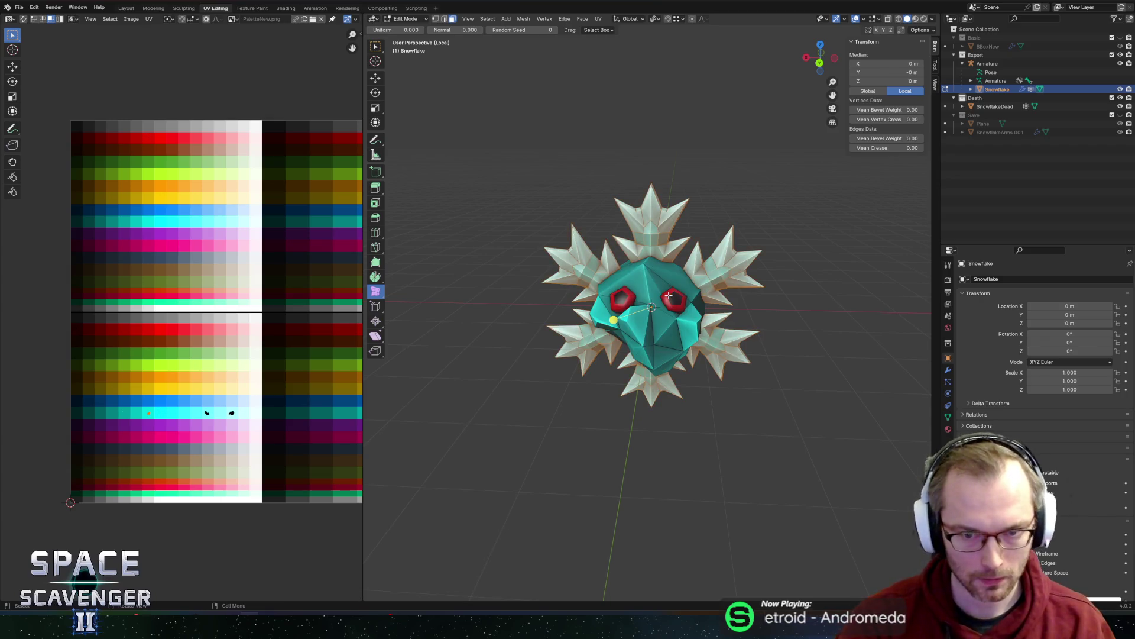
pyautogui.press('g')
pyautogui.press('y')
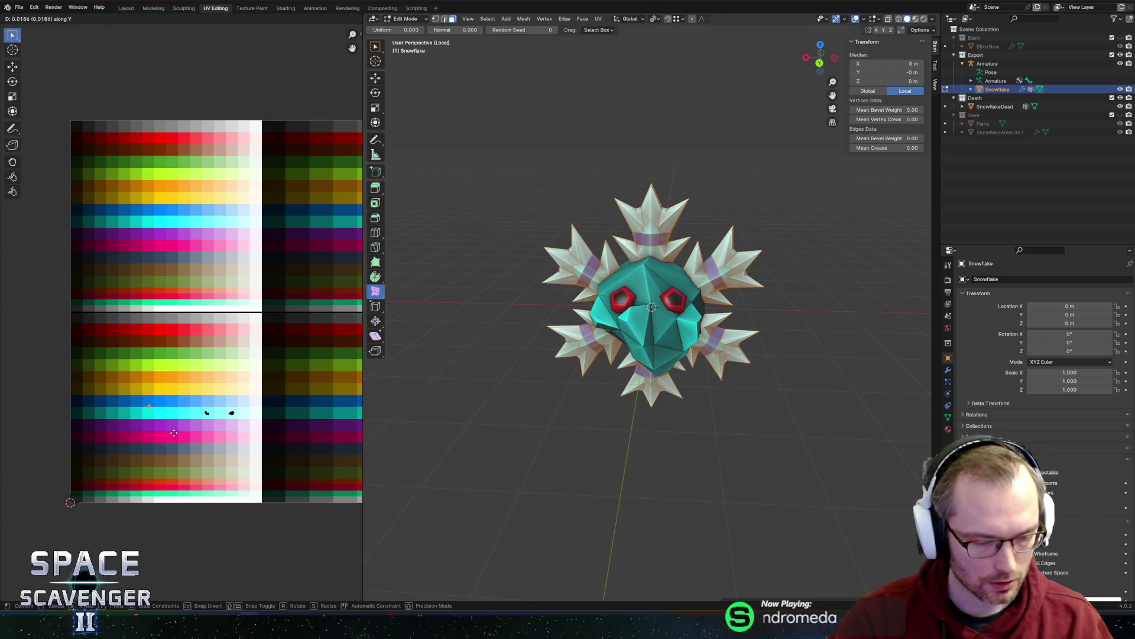
pyautogui.press('x')
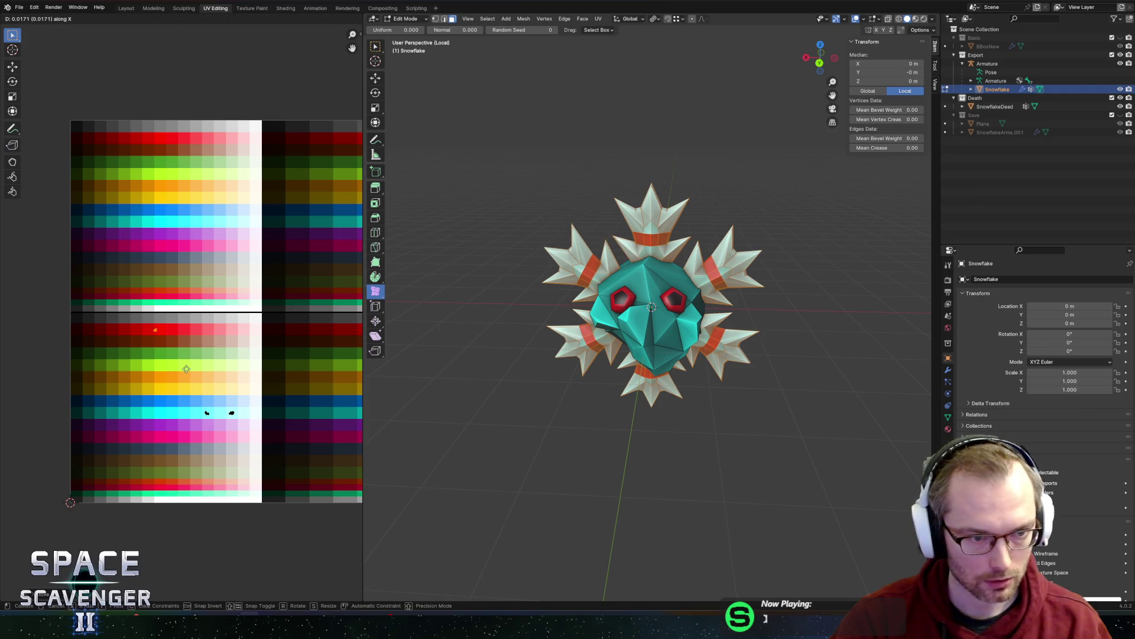
# - Move the selected spike UV islands onto the orange-red palette row and exit Edit Mode
pyautogui.click(179, 371)
pyautogui.moveTo(169, 388); pyautogui.dragTo(206, 437)
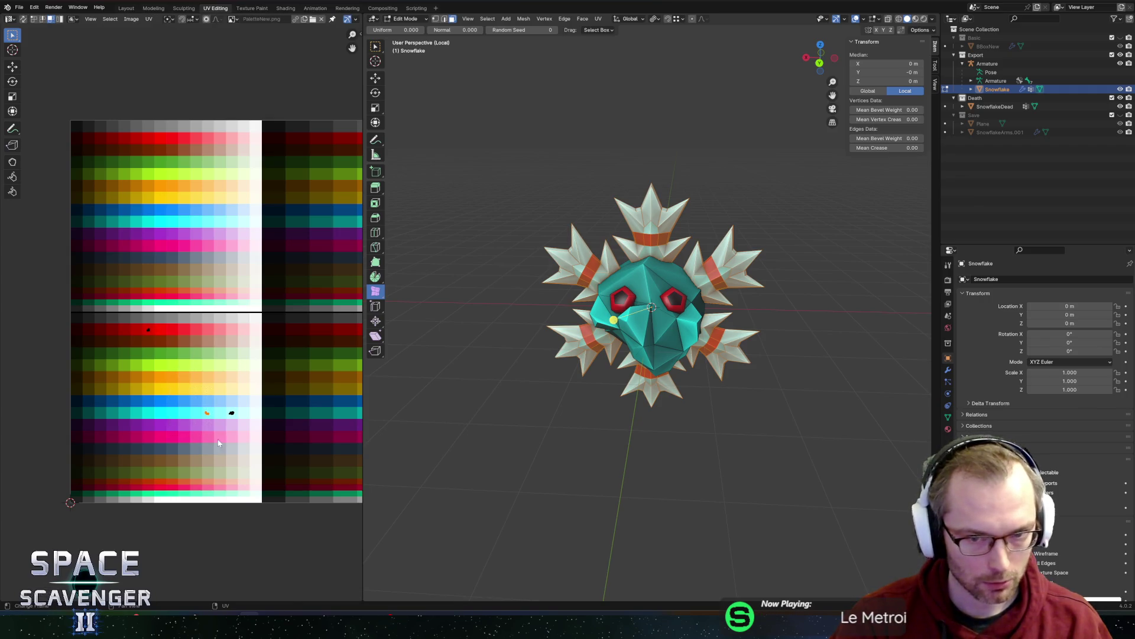
pyautogui.press('g')
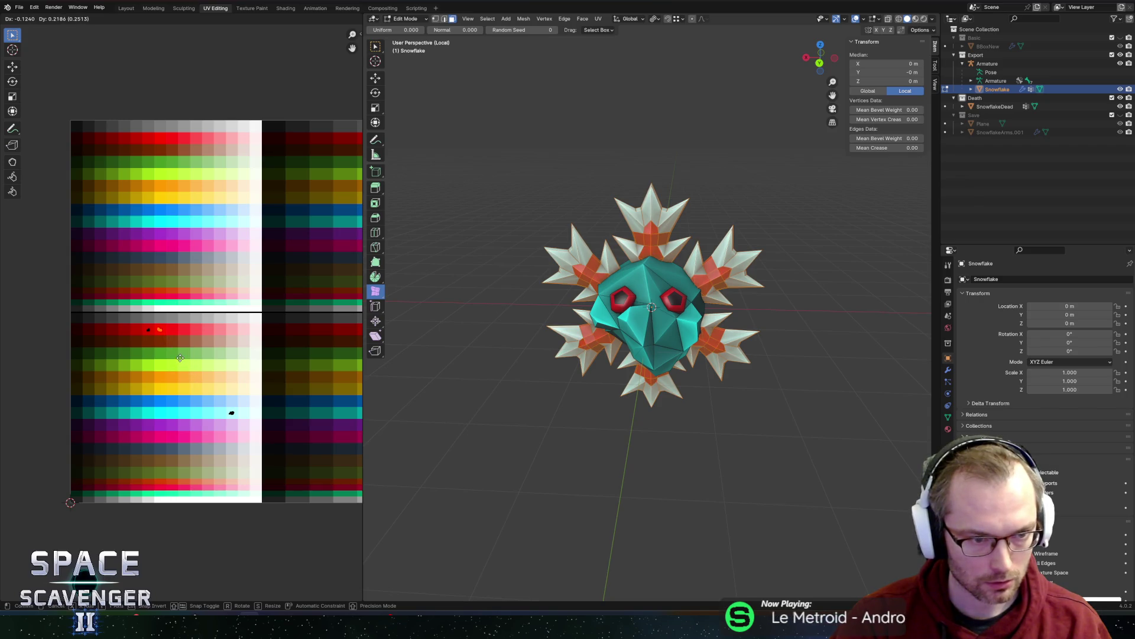
pyautogui.click(180, 358)
pyautogui.press('Tab')
# - Export the snowflake as FBX and check it in the running game
pyautogui.hotkey('ctrl', 'e')
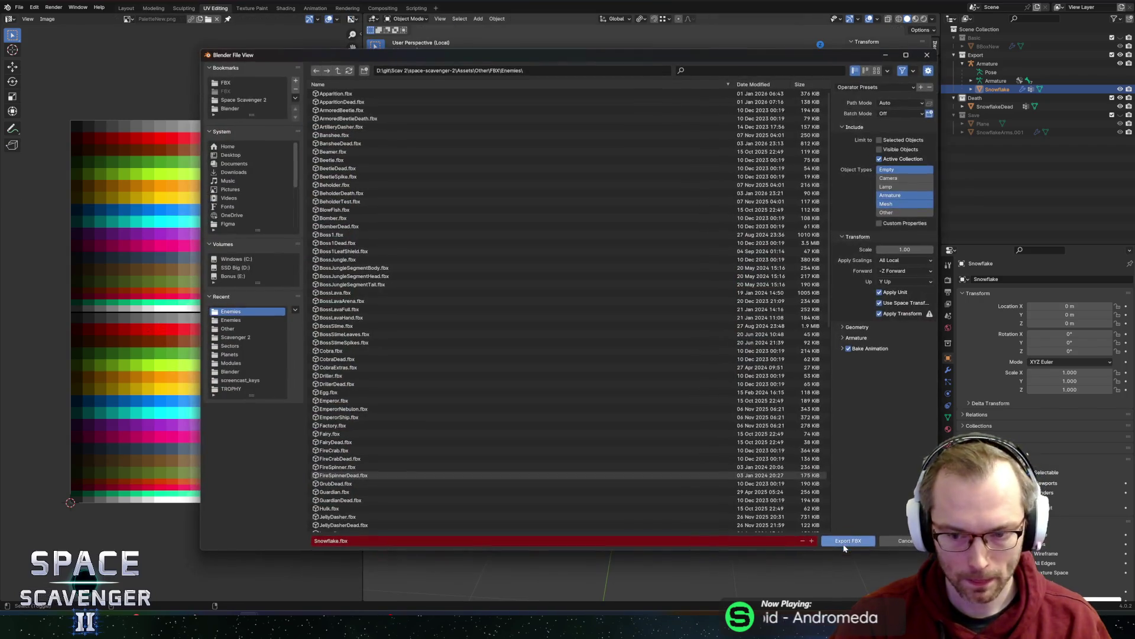
pyautogui.click(844, 545)
pyautogui.hotkey('alt', 'Tab')
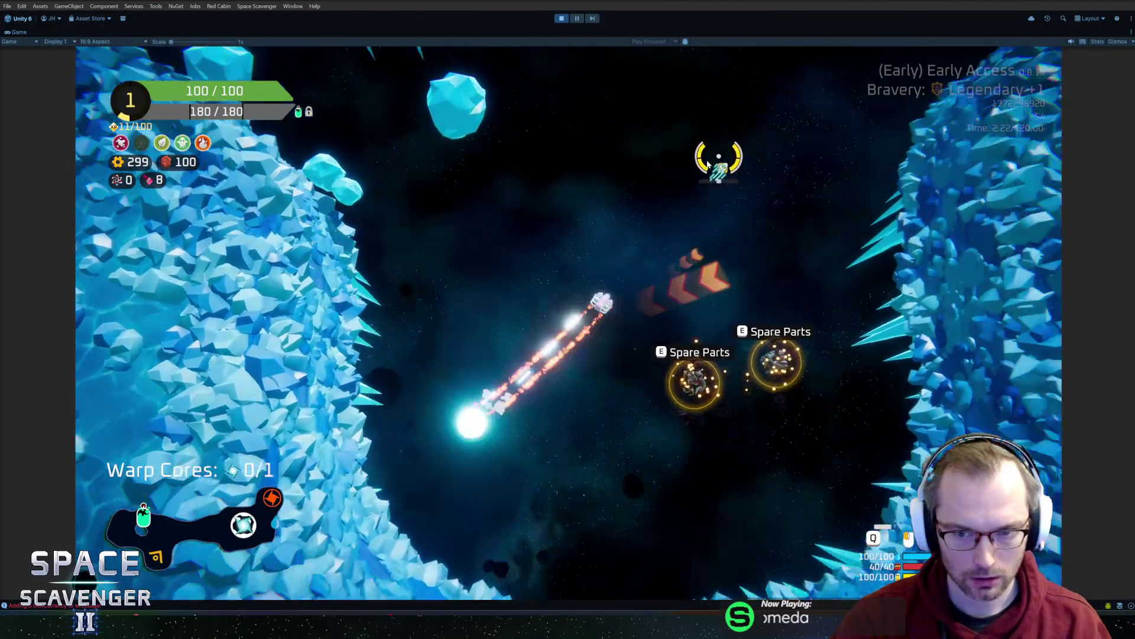
pyautogui.hotkey('alt', 'Tab')
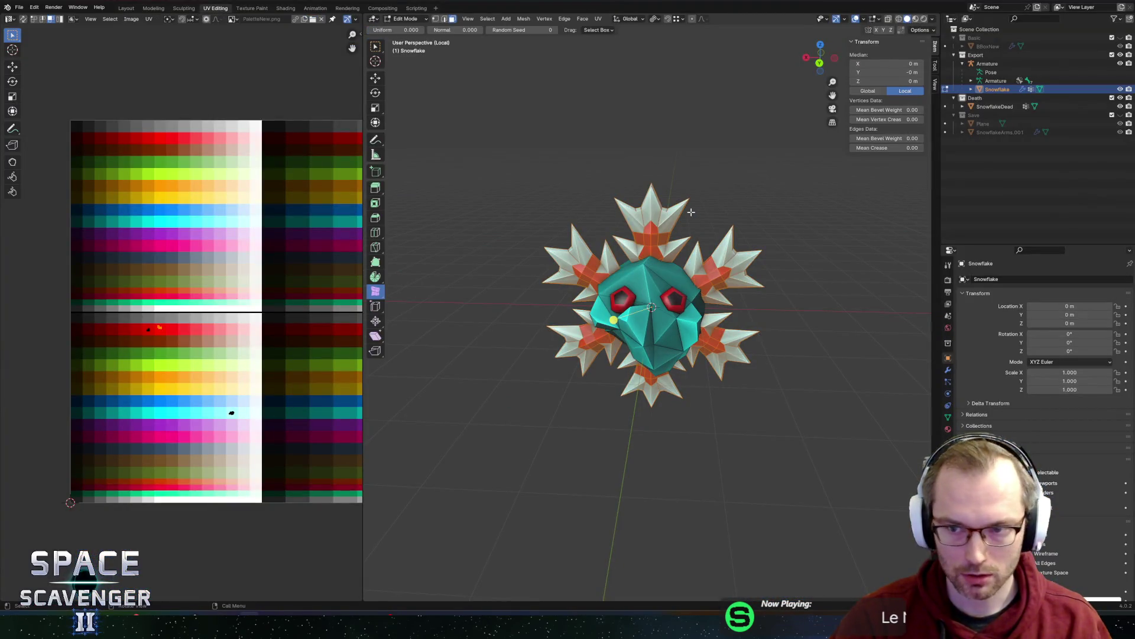
# - Select the Armature, re-export the FBX, and test it in the game
pyautogui.click(987, 63)
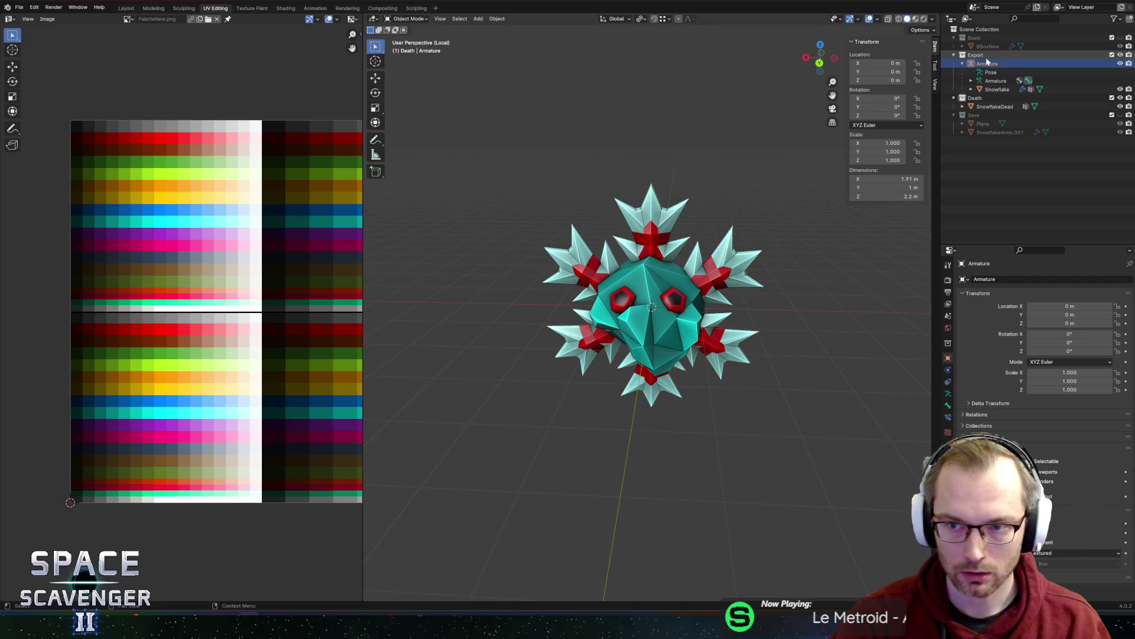
pyautogui.hotkey('ctrl', 'shift', 'e')
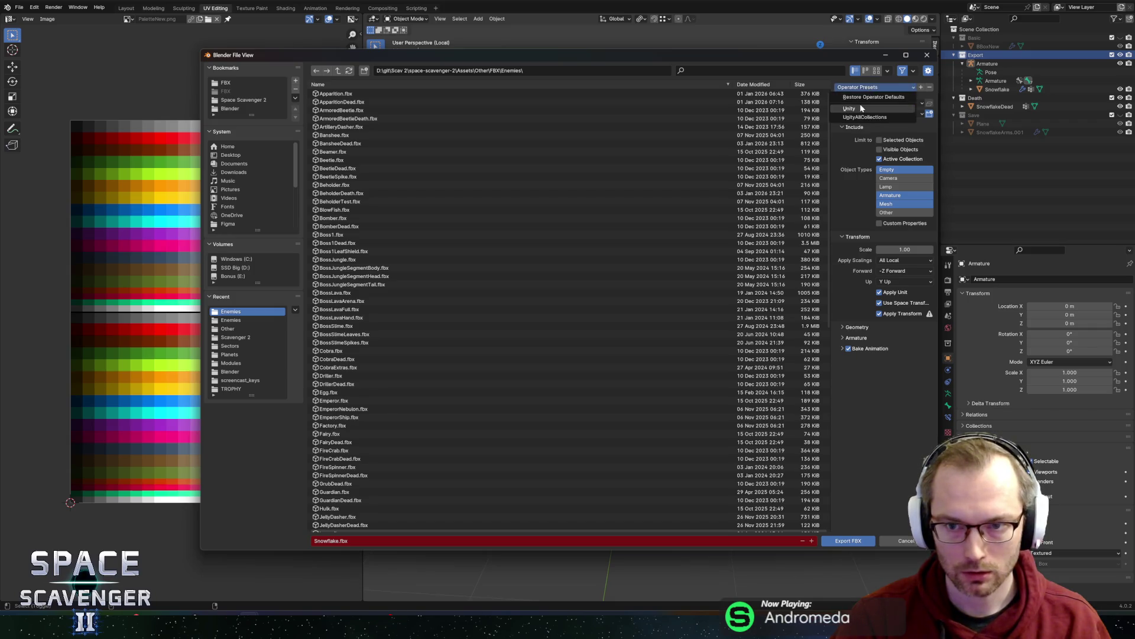
pyautogui.hotkey('alt', 'Tab')
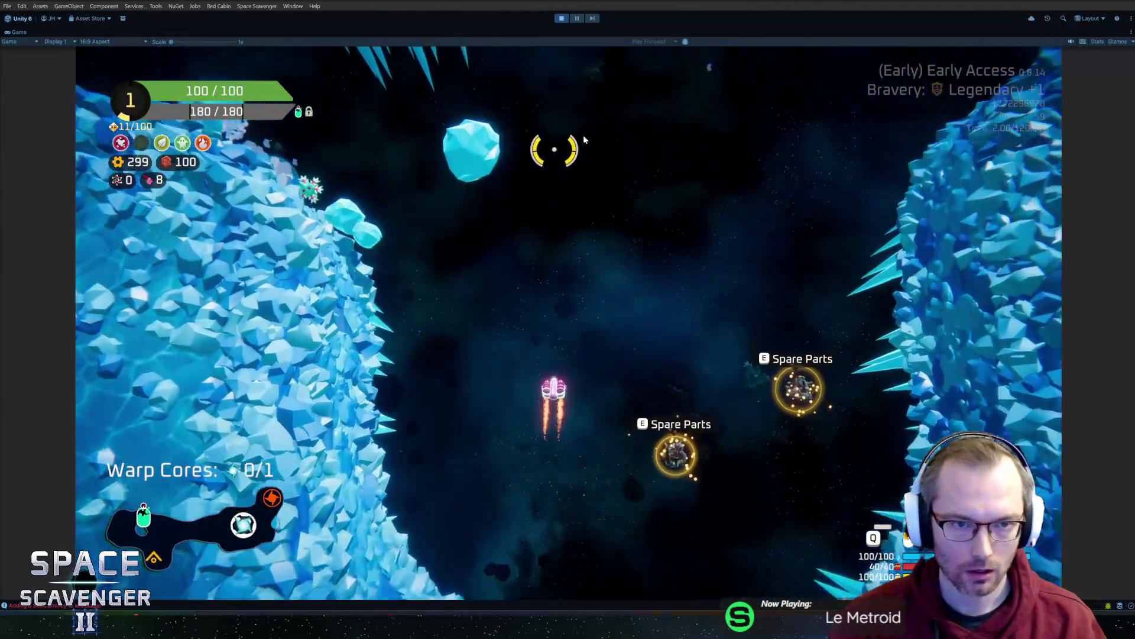
pyautogui.hotkey('alt', 'Tab')
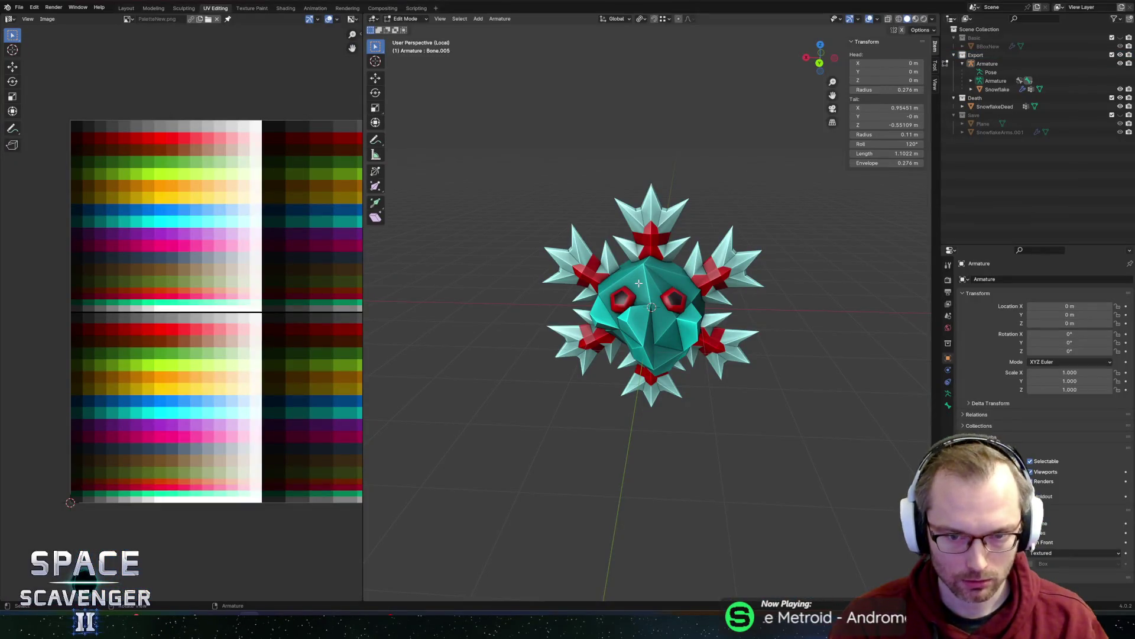
# - Select the linked head and move its UV island up one palette row
pyautogui.press('Tab')
pyautogui.press('l')
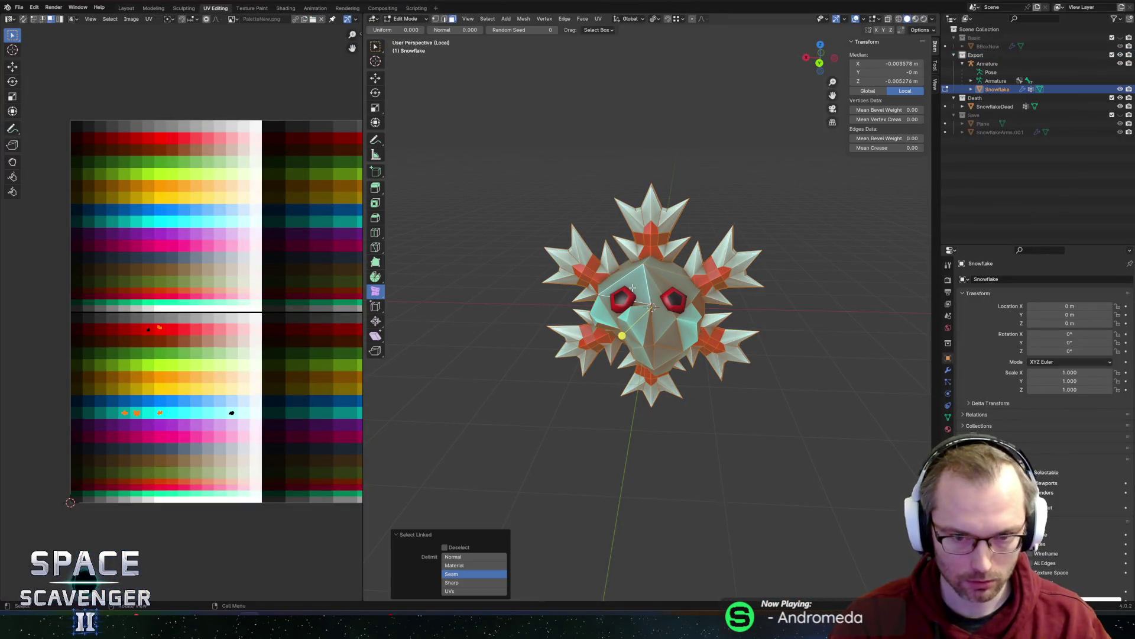
pyautogui.scroll(2, 144, 403)
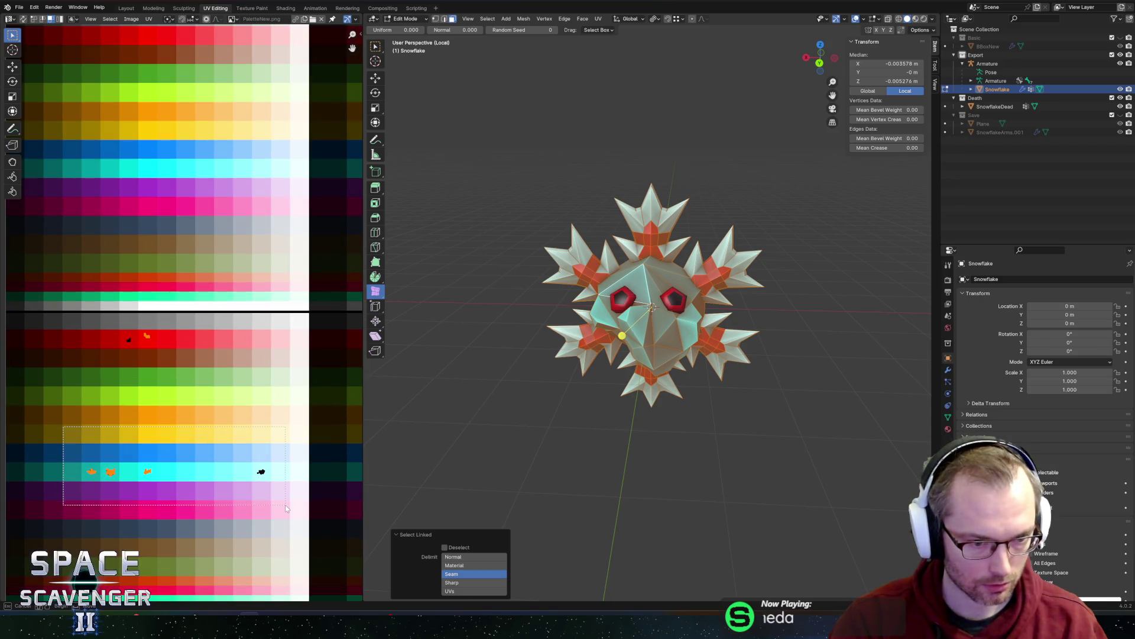
pyautogui.moveTo(285, 505); pyautogui.dragTo(285, 505)
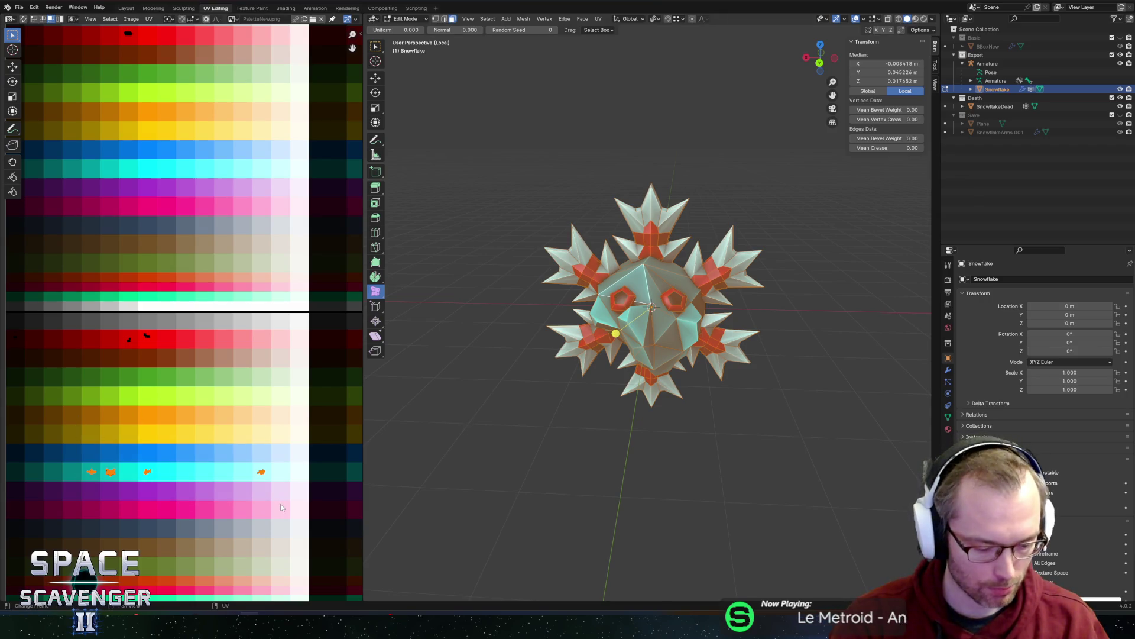
pyautogui.press('g')
pyautogui.press('y')
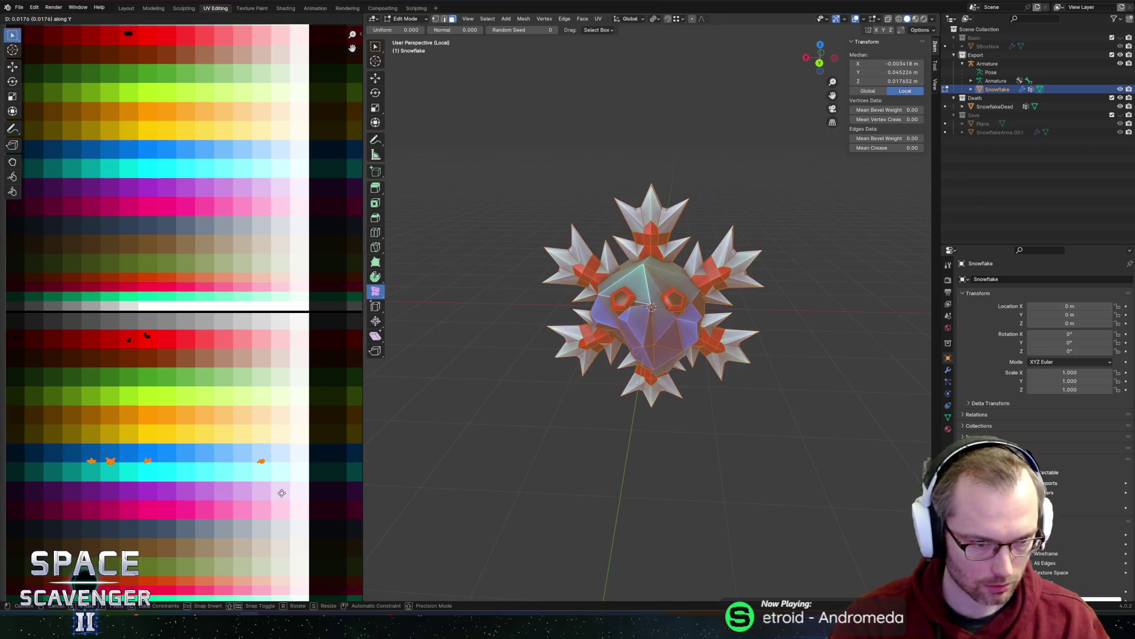
pyautogui.click(284, 485)
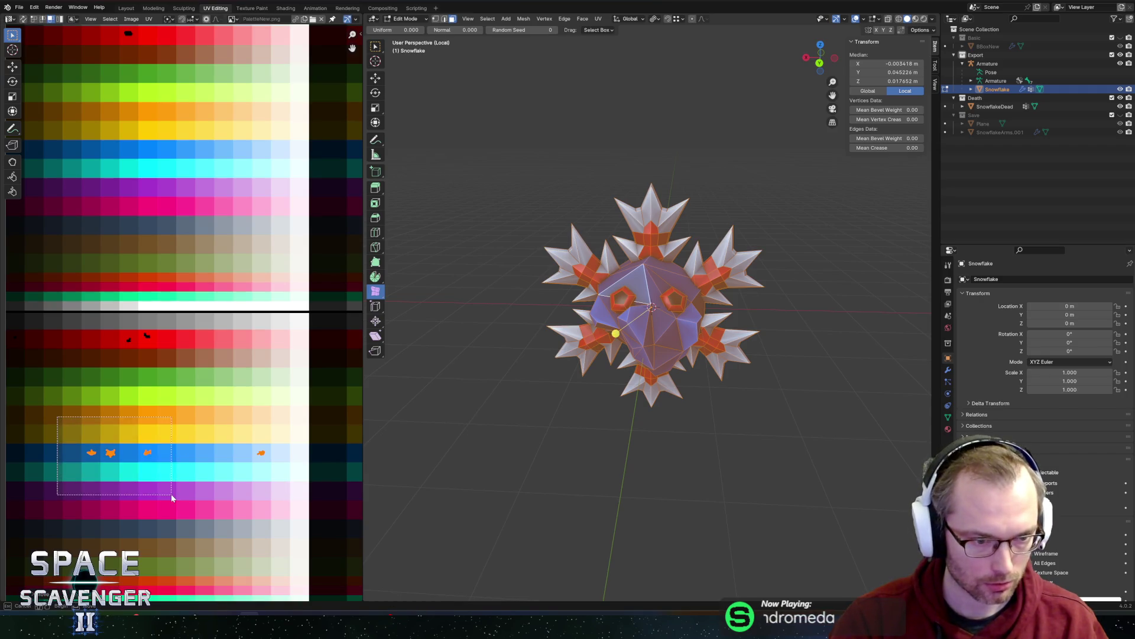
# - Shift three UV islands horizontally, then leave Edit Mode and export the FBX
pyautogui.moveTo(172, 498); pyautogui.dragTo(172, 497)
pyautogui.press('g')
pyautogui.press('x')
pyautogui.click(209, 483)
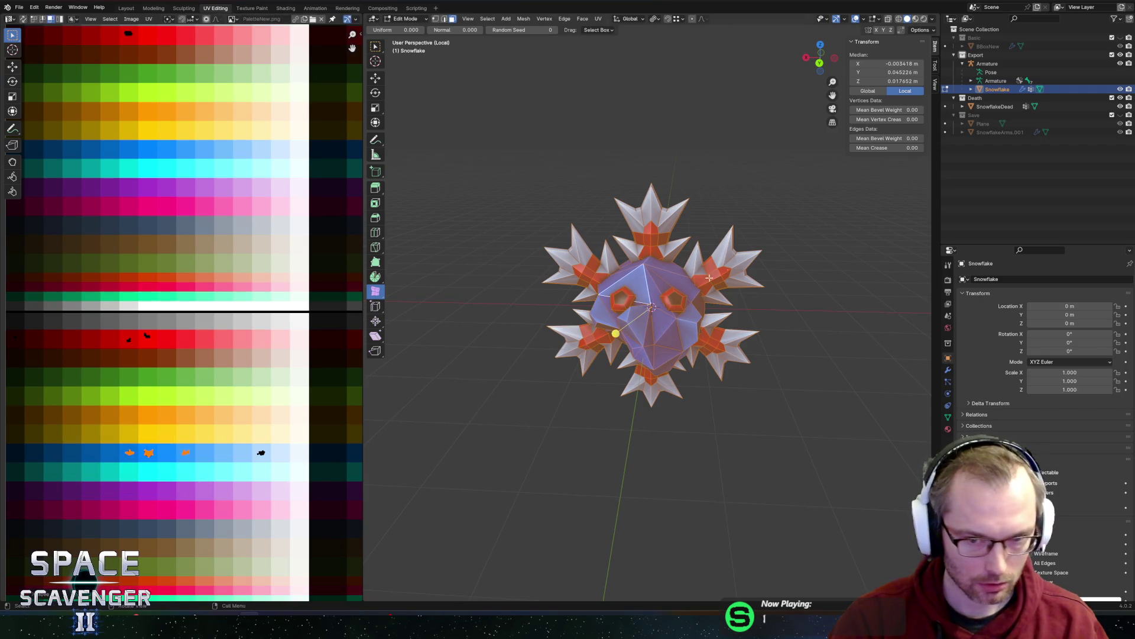
pyautogui.press('Tab')
pyautogui.hotkey('ctrl', 'e')
pyautogui.click(849, 542)
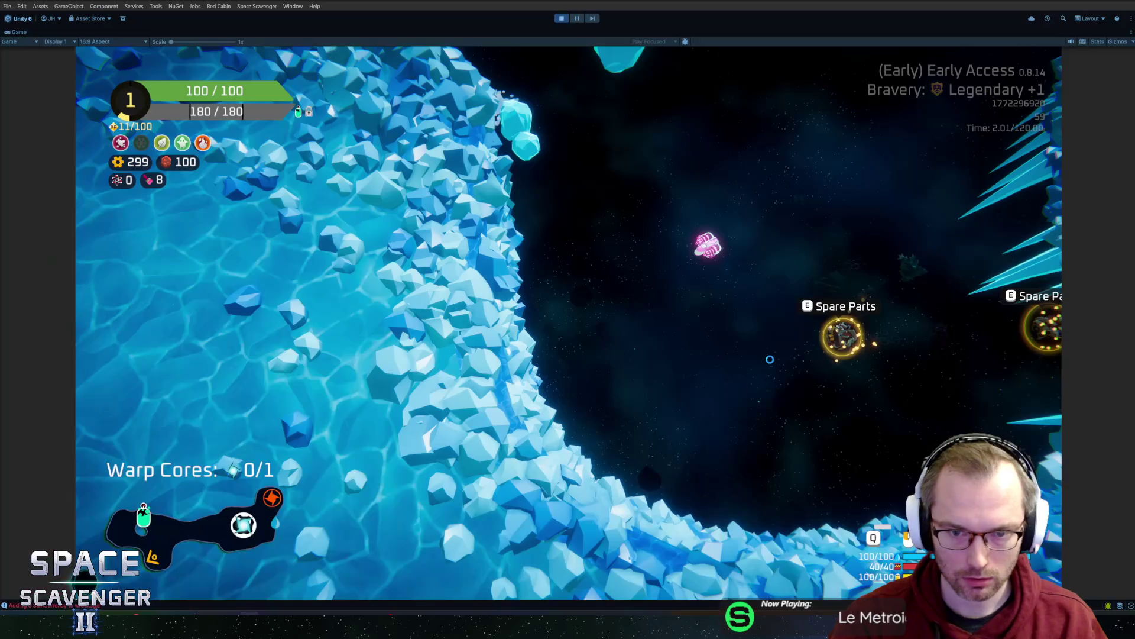
# - Fly the ship up, then select the snowflake body's single UV island in Edit Mode
pyautogui.press('w')
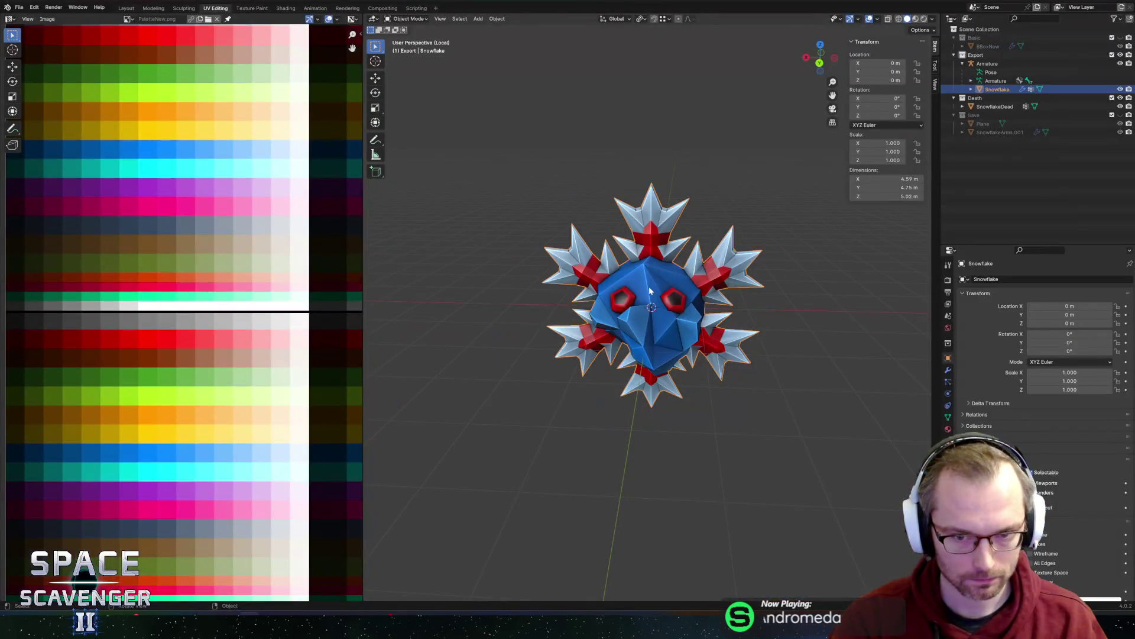
pyautogui.press('Tab')
pyautogui.hotkey('alt', 'a')
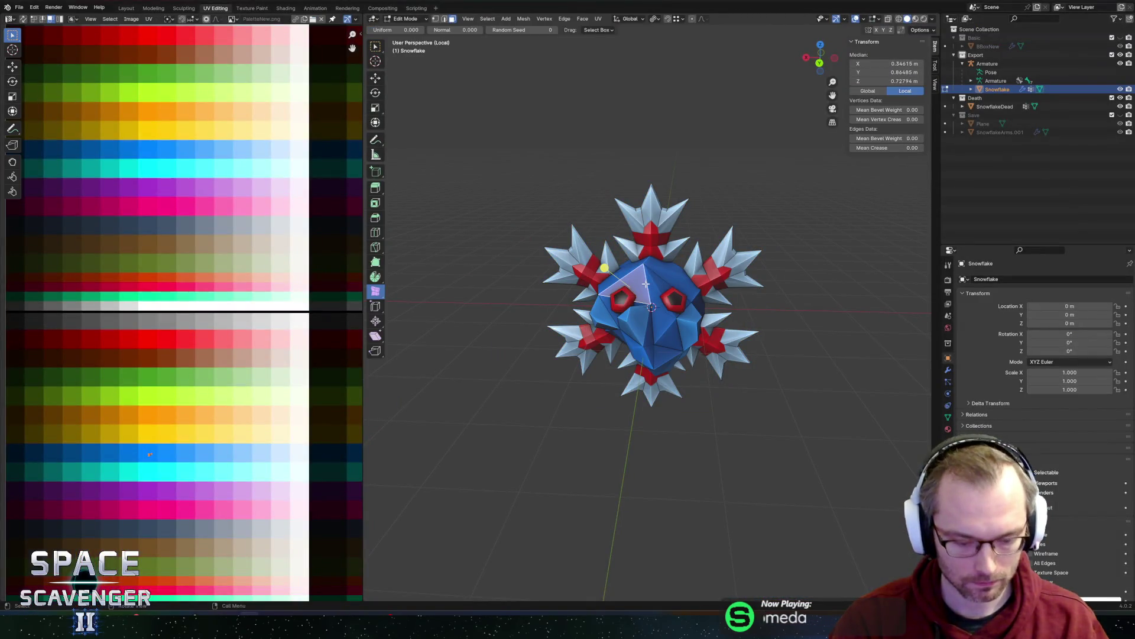
pyautogui.press('l')
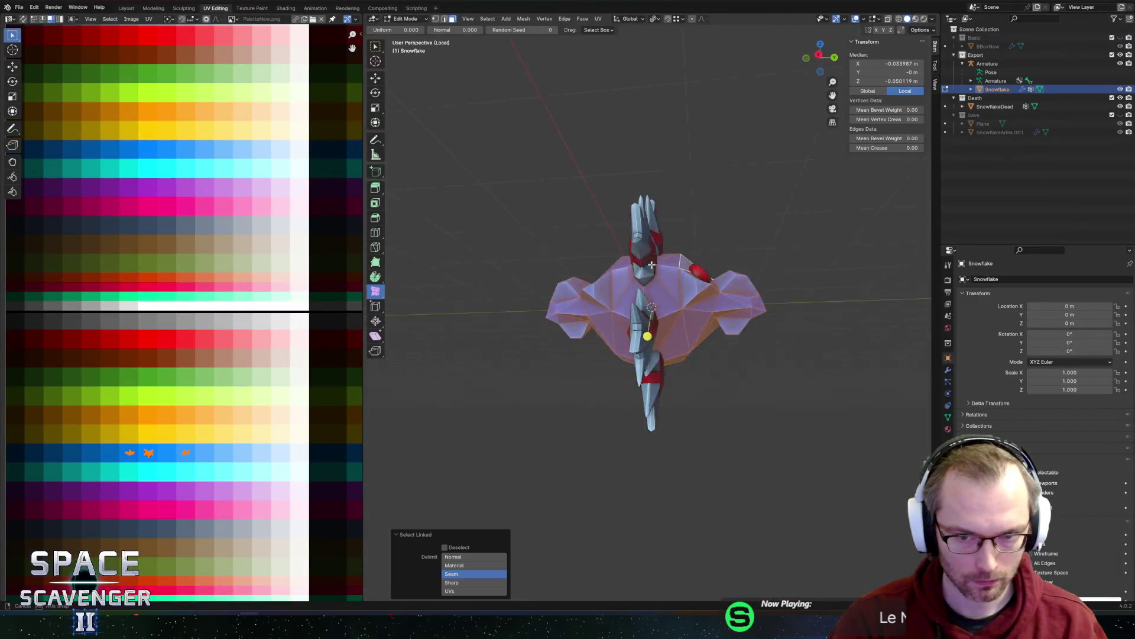
pyautogui.scroll(3, 95, 442)
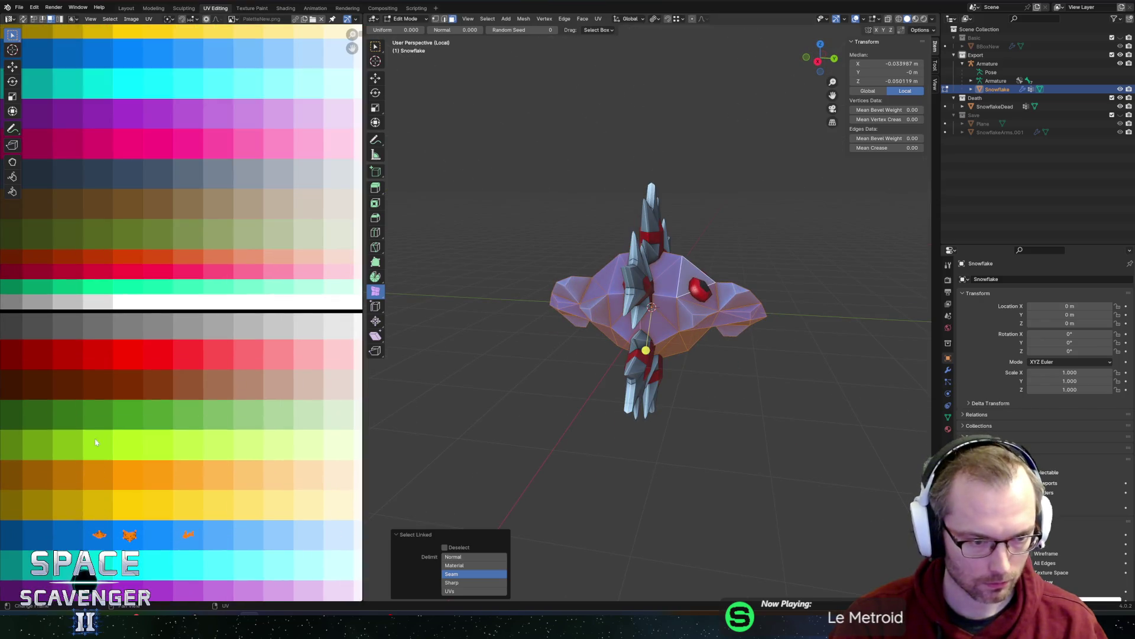
pyautogui.click(184, 539)
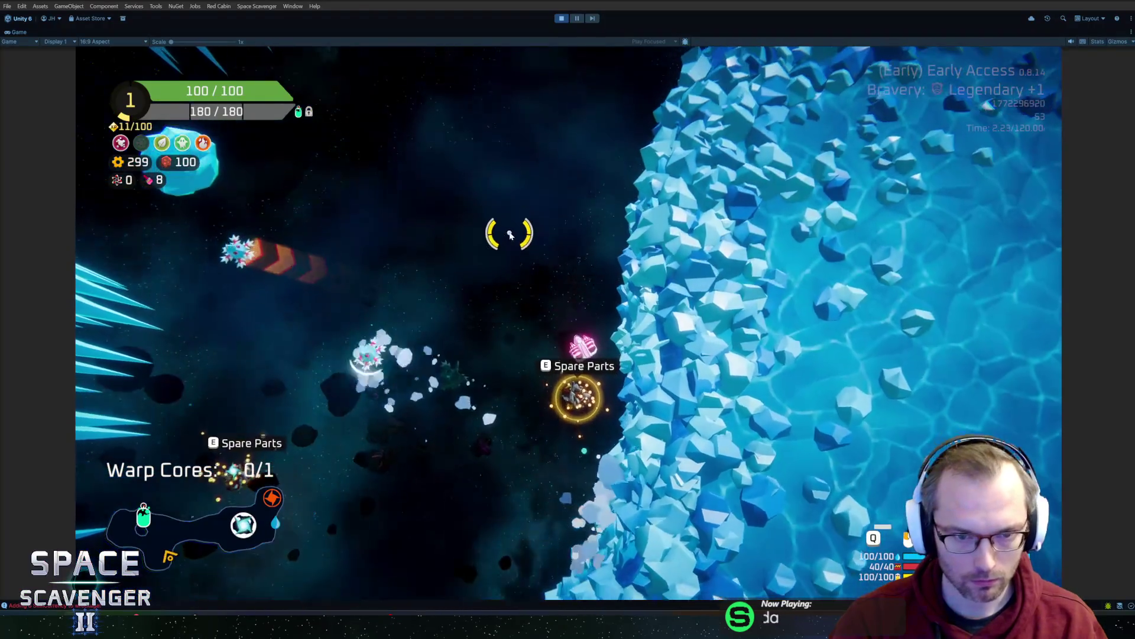
# - Fly through the asteroids attacking enemies, pick up Spare Parts and install them as a shield
pyautogui.press('a')
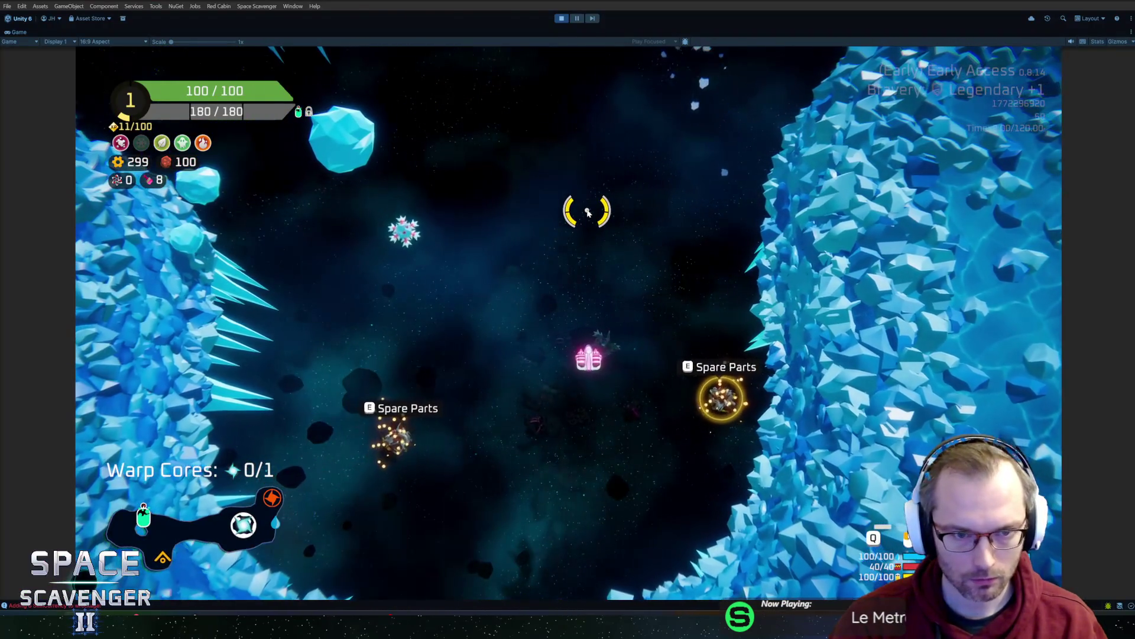
pyautogui.press('a')
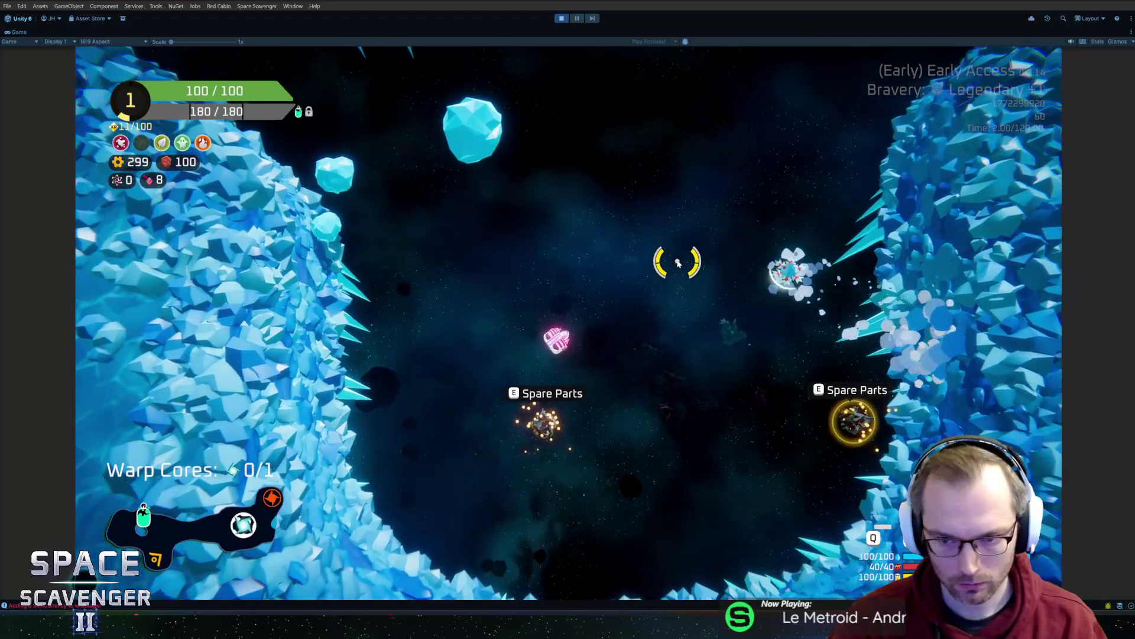
pyautogui.press('w')
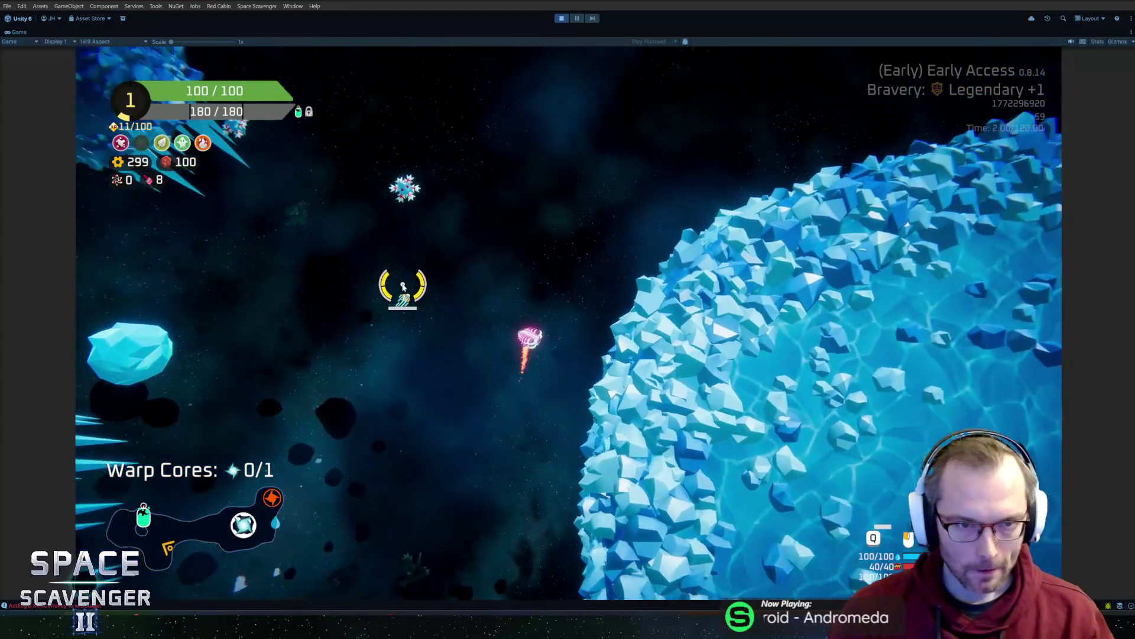
pyautogui.press('a')
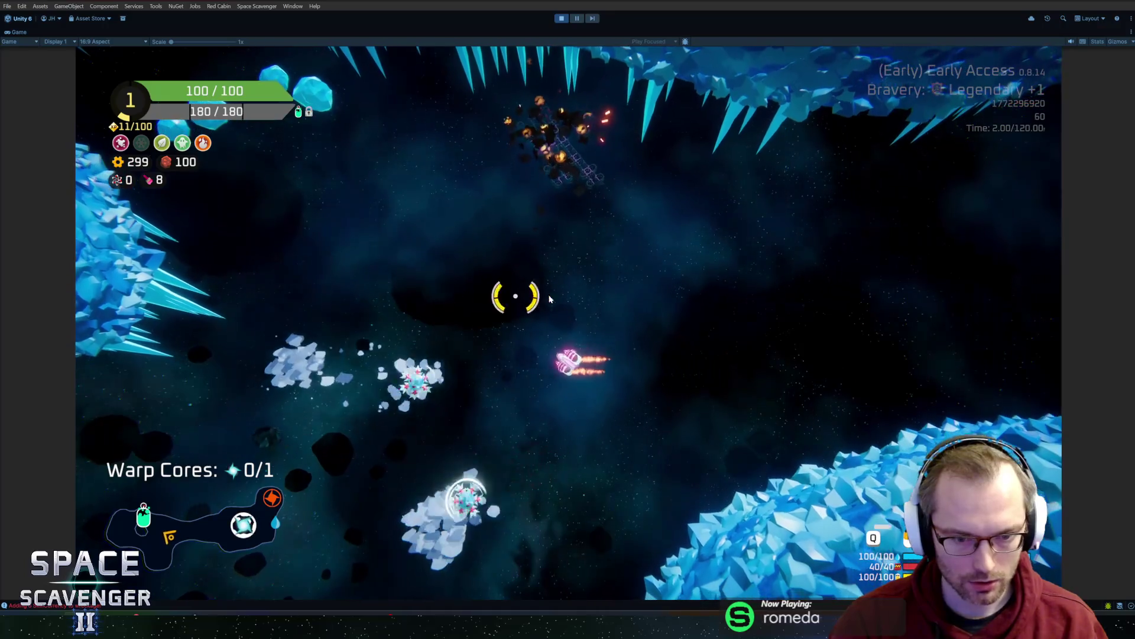
pyautogui.press('d')
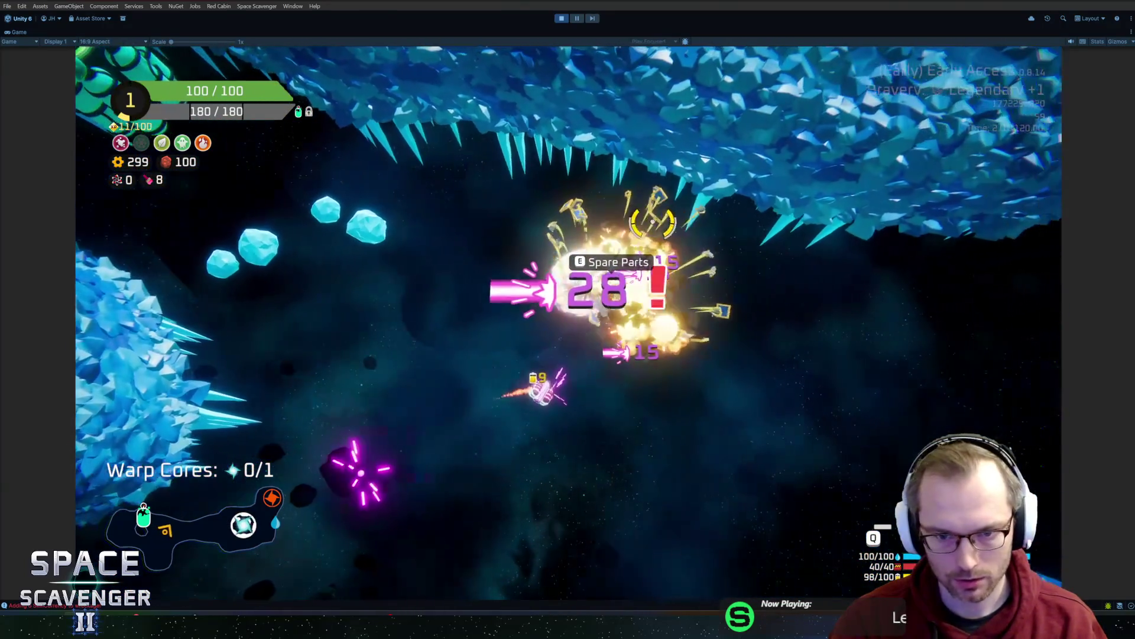
pyautogui.press('e')
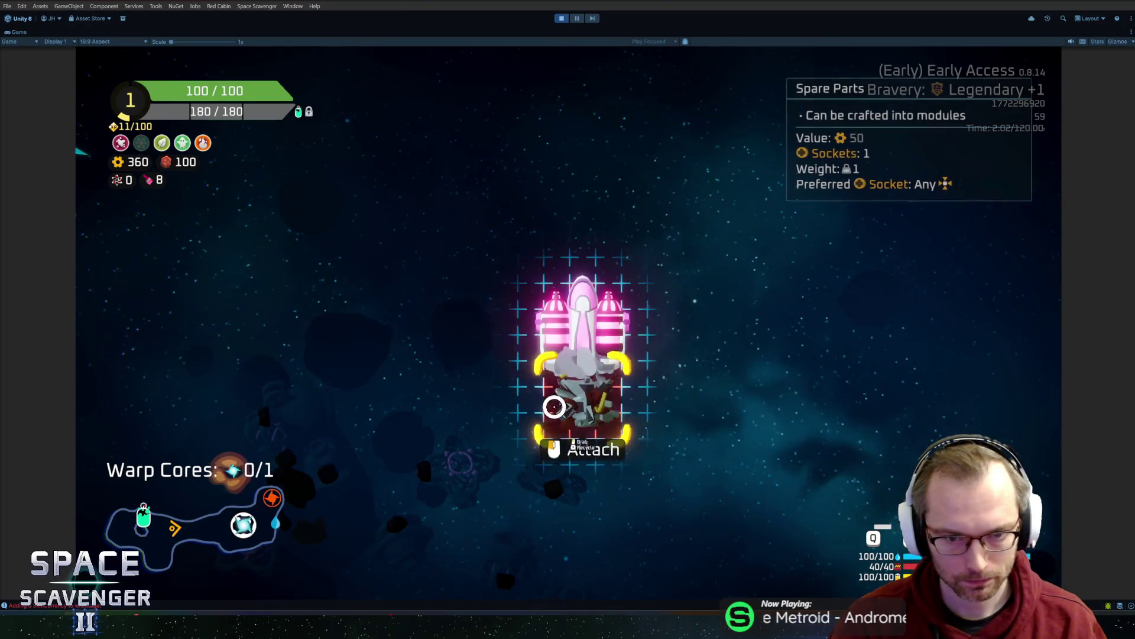
pyautogui.click(417, 354)
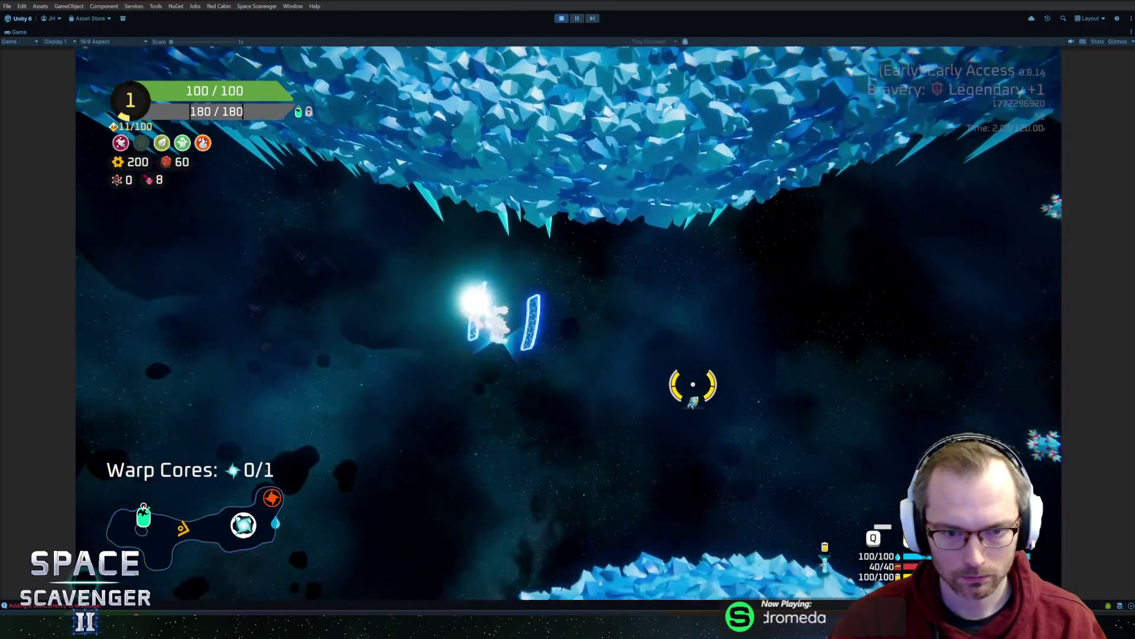
# - Fly through the ice cave, shoot the enemy, collect dropped parts, and stop play mode
pyautogui.moveTo(693, 384)
pyautogui.mouseDown()
pyautogui.moveTo(685, 312)
pyautogui.moveTo(654, 254)
pyautogui.moveTo(469, 240)
pyautogui.moveTo(417, 254)
pyautogui.moveTo(781, 256)
pyautogui.moveTo(712, 347)
pyautogui.moveTo(671, 355)
pyautogui.moveTo(609, 246)
pyautogui.moveTo(595, 330)
pyautogui.moveTo(619, 418)
pyautogui.moveTo(688, 411)
pyautogui.moveTo(679, 266)
pyautogui.moveTo(540, 160)
pyautogui.moveTo(514, 184)
pyautogui.moveTo(401, 203)
pyautogui.moveTo(436, 132)
pyautogui.moveTo(413, 178)
pyautogui.moveTo(307, 269)
pyautogui.moveTo(349, 324)
pyautogui.moveTo(662, 447)
pyautogui.mouseUp()
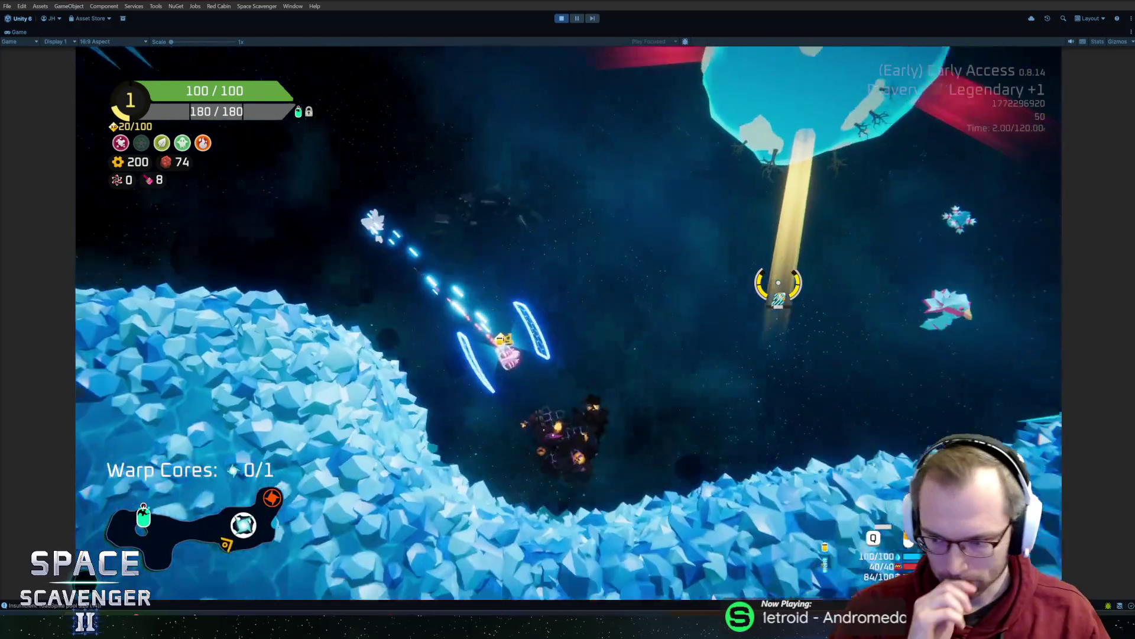
pyautogui.moveTo(779, 287)
pyautogui.mouseDown()
pyautogui.moveTo(718, 329)
pyautogui.moveTo(697, 367)
pyautogui.mouseUp()
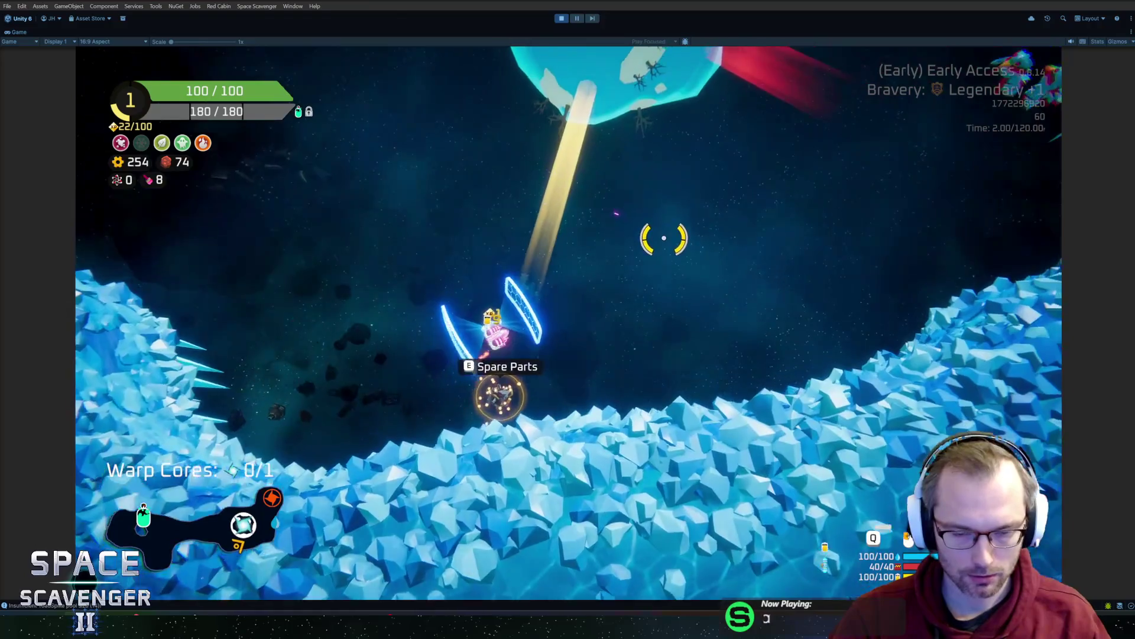
pyautogui.press('e')
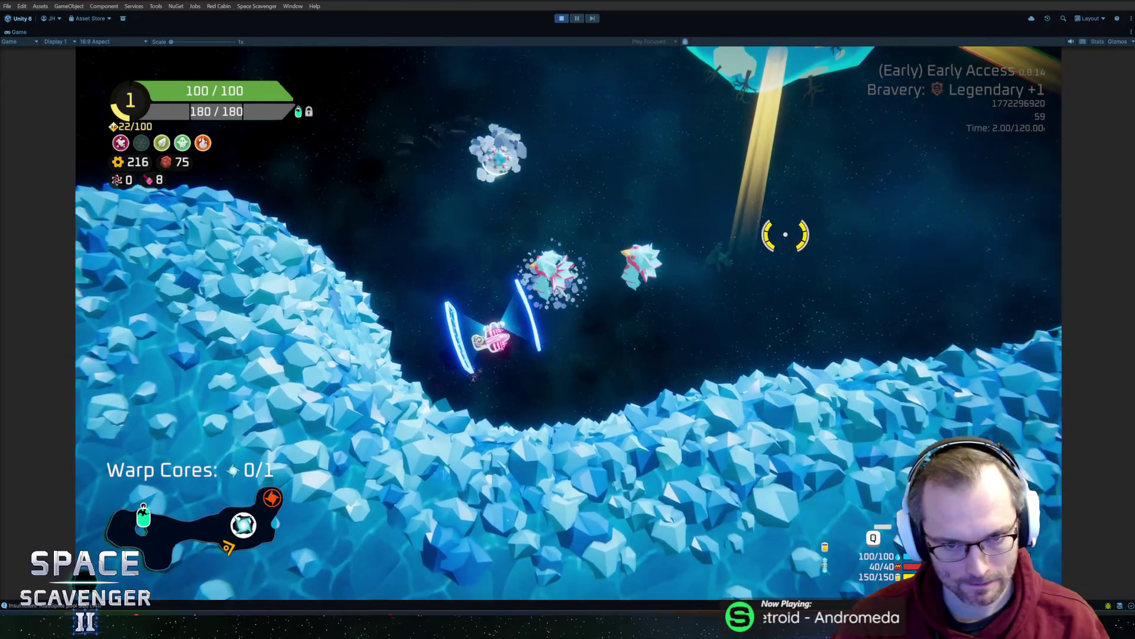
pyautogui.hotkey('ctrl', 'p')
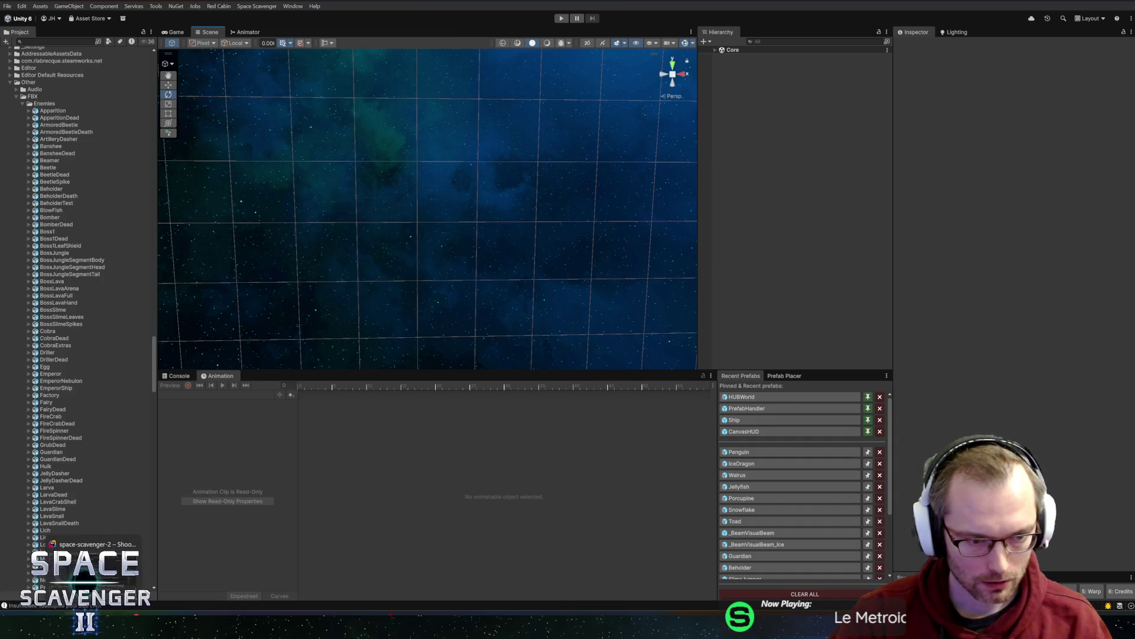
# - Return to Object Mode, hide the Export collection, and exit local view
pyautogui.hotkey('alt', 'Tab')
pyautogui.press('Tab')
pyautogui.moveTo(708, 220)
pyautogui.mouseDown(button='middle')
pyautogui.moveTo(633, 253)
pyautogui.moveTo(847, 178)
pyautogui.mouseUp(button='middle')
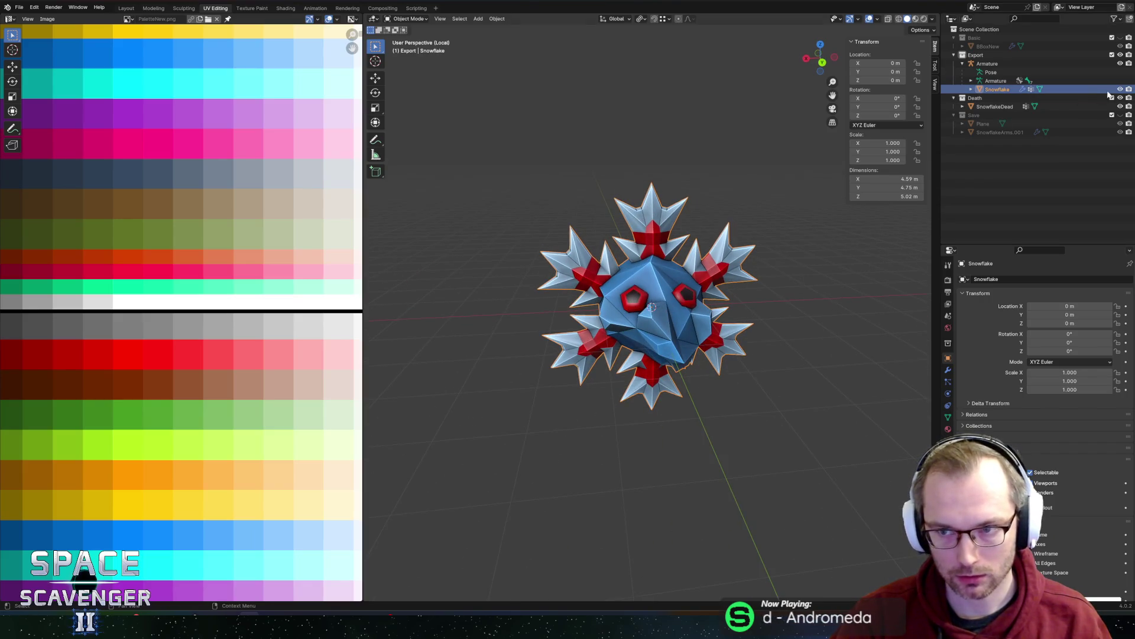
pyautogui.click(1120, 55)
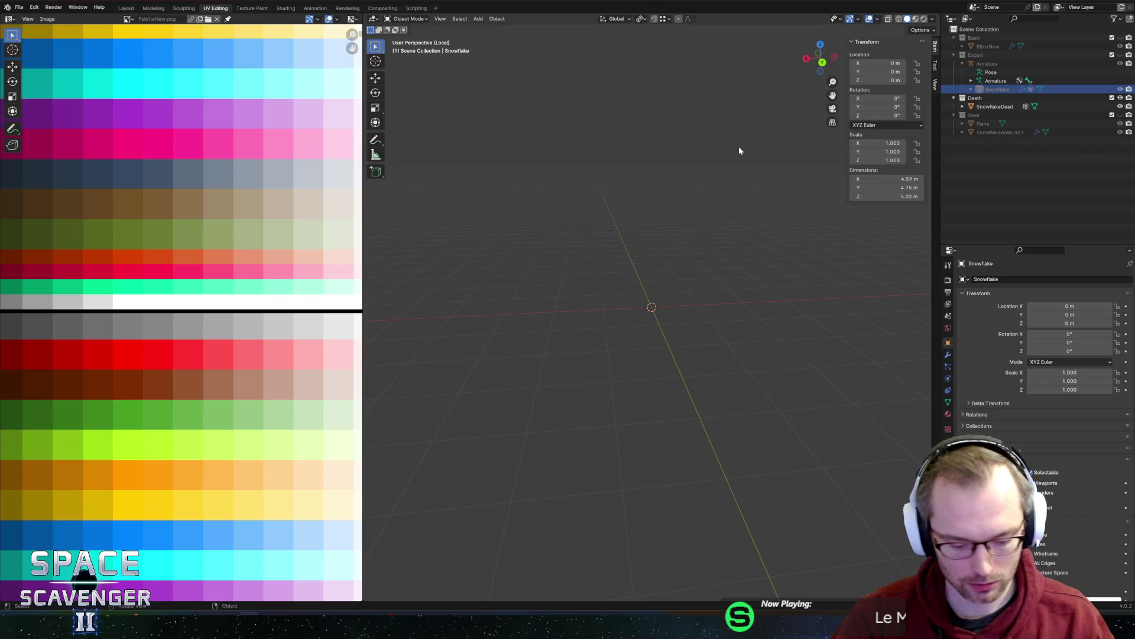
pyautogui.press('KP_Divide')
# - In SnowflakeDead's Edit Mode, move the black UV islands onto the blue palette row
pyautogui.click(591, 296)
pyautogui.press('Tab')
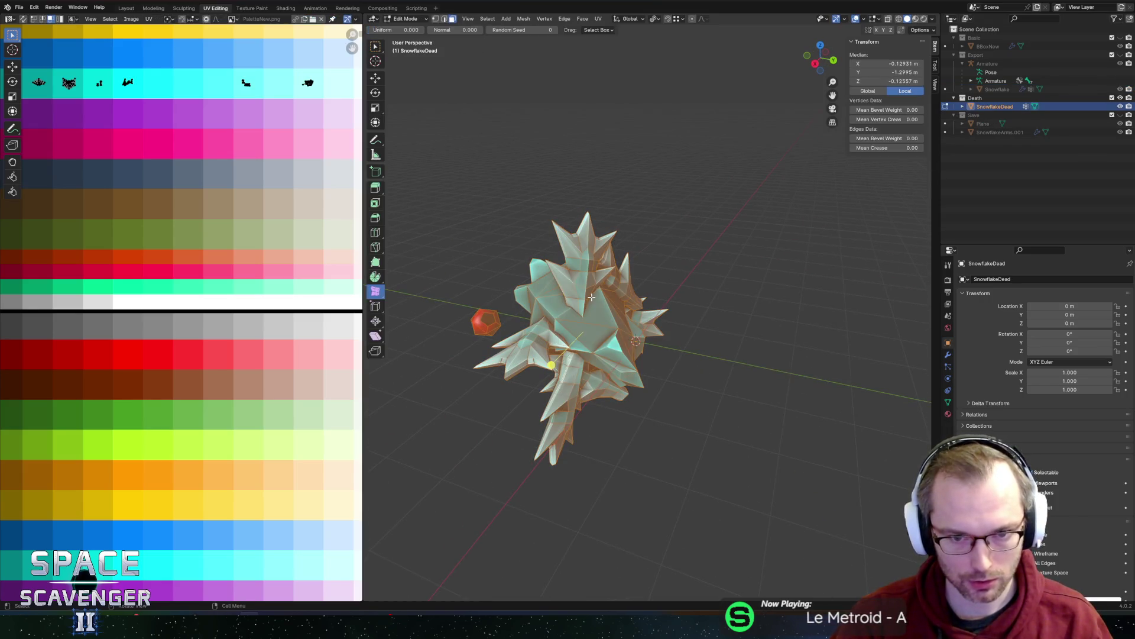
pyautogui.click(580, 283)
pyautogui.press('l')
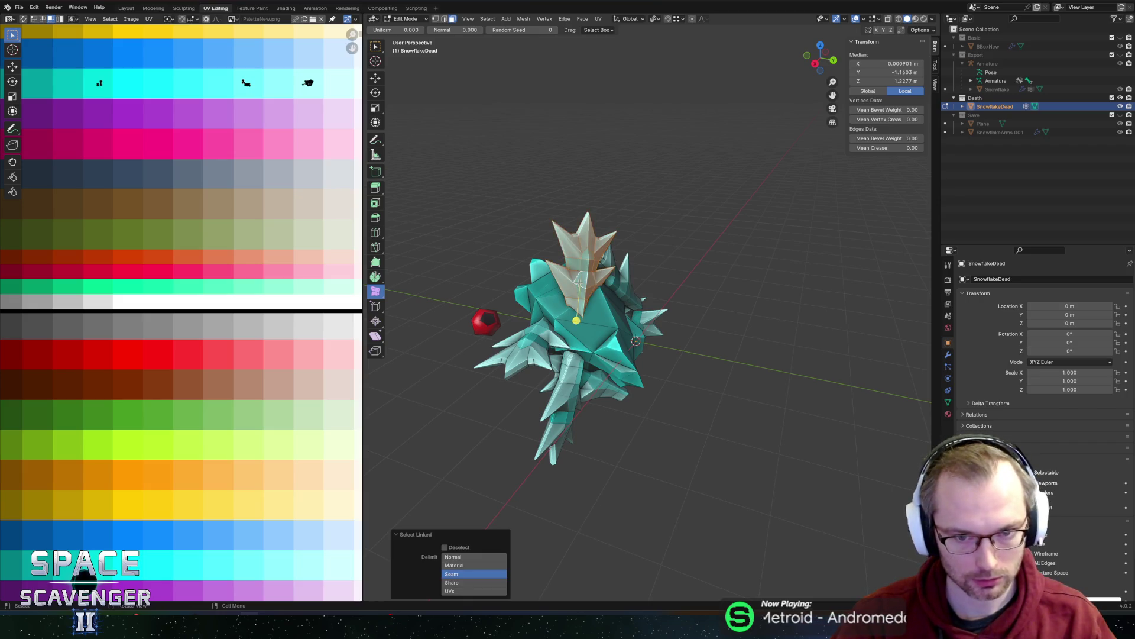
pyautogui.press('a')
pyautogui.scroll(-3, 140, 188)
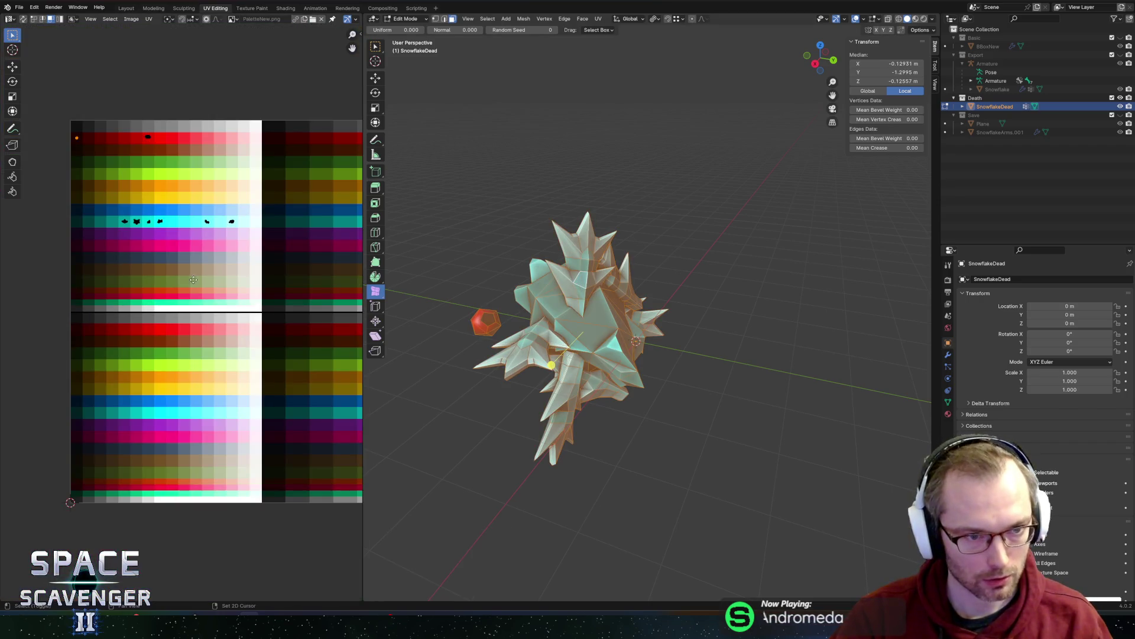
pyautogui.scroll(2, 127, 257)
pyautogui.moveTo(288, 269); pyautogui.dragTo(289, 269)
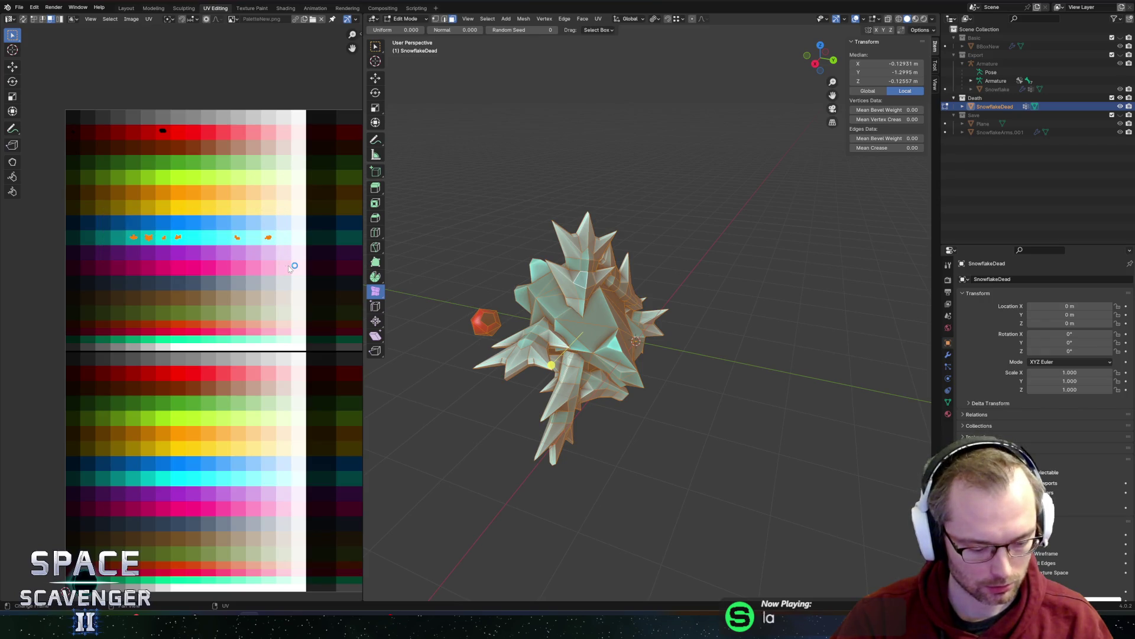
pyautogui.press('g')
pyautogui.click(291, 254)
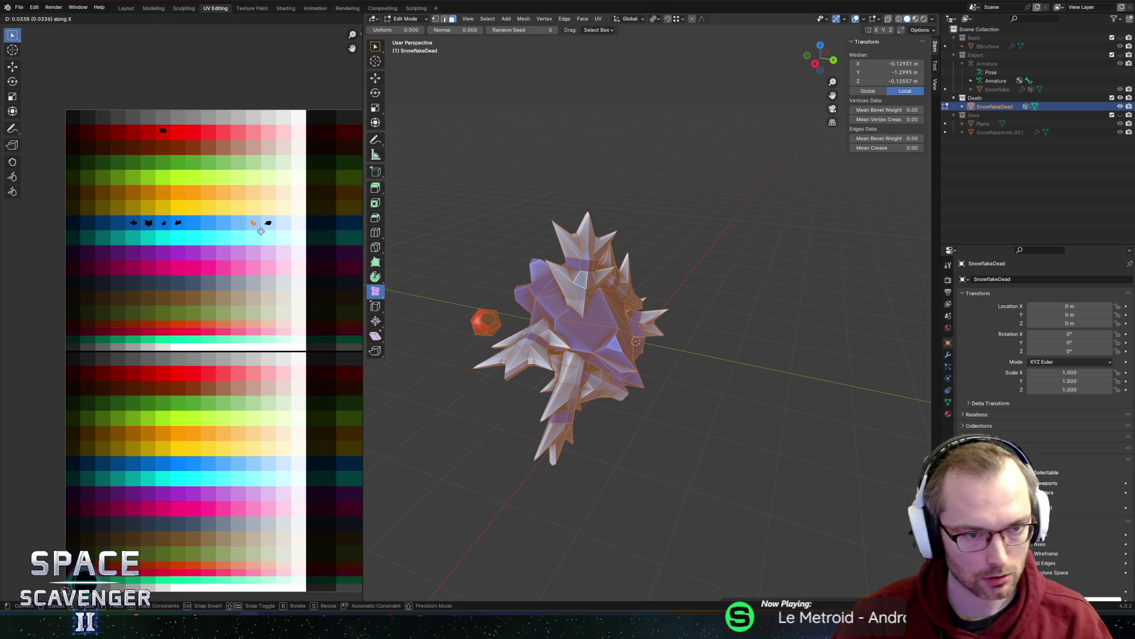
# - Shift the islands in the blue row sideways along X
pyautogui.moveTo(83, 178); pyautogui.dragTo(172, 246)
pyautogui.press('g')
pyautogui.press('x')
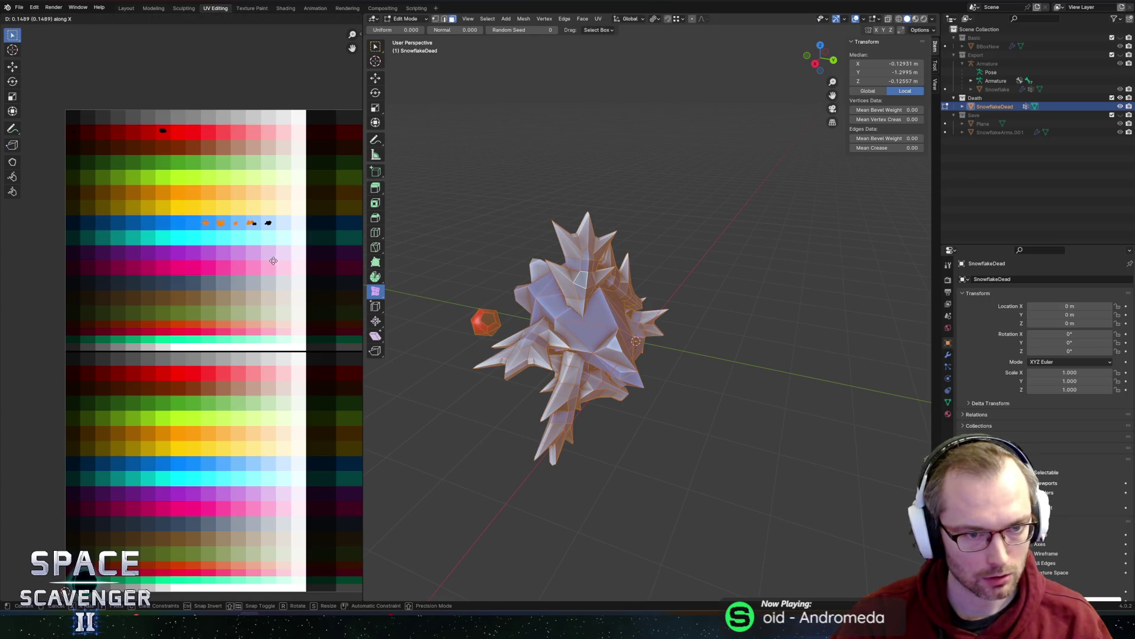
pyautogui.click(276, 261)
# - Select the spike pieces and left arm spikes, and drop their band UVs onto the red row
pyautogui.moveTo(575, 279)
pyautogui.mouseDown(button='middle')
pyautogui.moveTo(684, 284)
pyautogui.moveTo(633, 280)
pyautogui.mouseUp(button='middle')
pyautogui.click(618, 260)
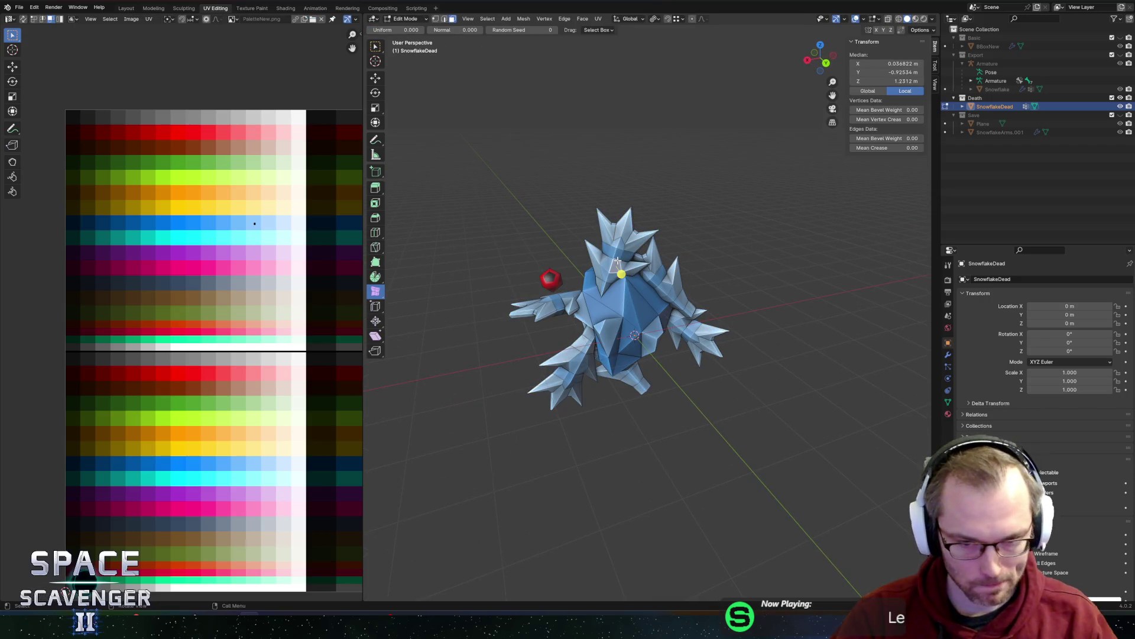
pyautogui.press('l')
pyautogui.press('l')
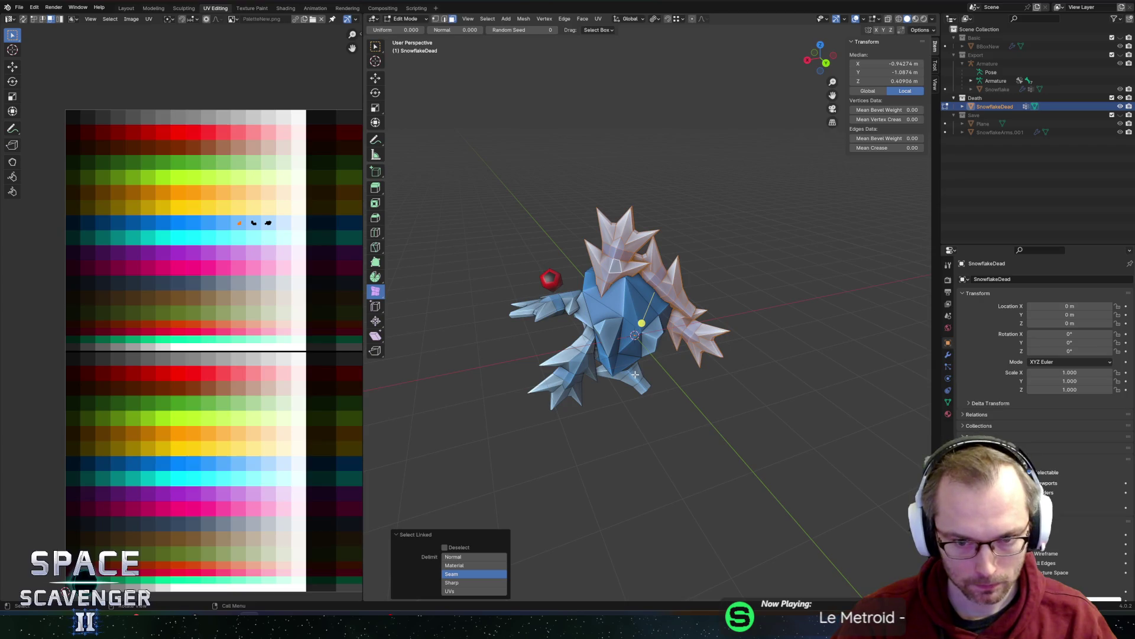
pyautogui.press('l')
pyautogui.press('l')
pyautogui.moveTo(550, 307)
pyautogui.mouseDown(button='middle')
pyautogui.moveTo(591, 249)
pyautogui.moveTo(568, 220)
pyautogui.moveTo(408, 213)
pyautogui.mouseUp(button='middle')
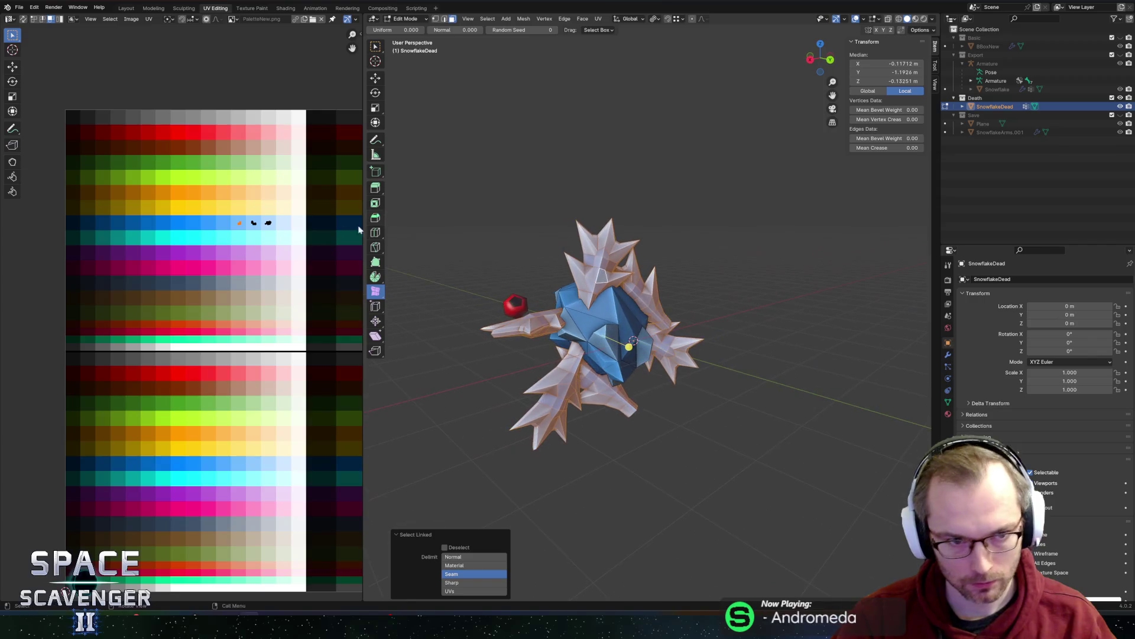
pyautogui.scroll(3, 215, 230)
pyautogui.scroll(-3, 216, 230)
pyautogui.press('g')
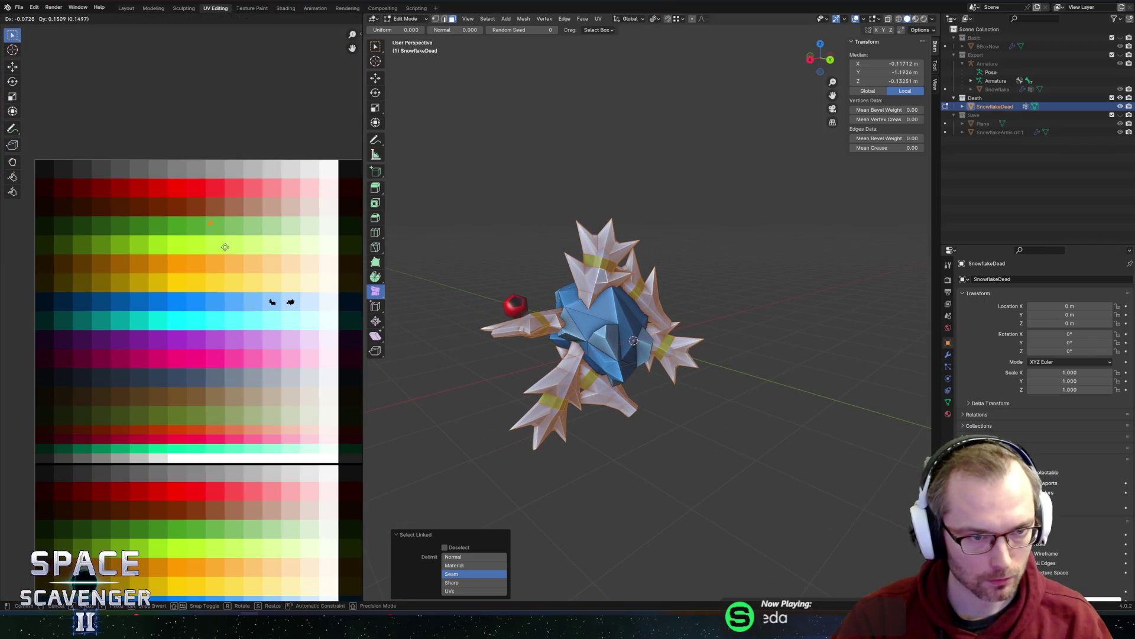
pyautogui.click(176, 215)
# - Check the colours, move the remaining band island to the red row, and bring up FBX export
pyautogui.press('Tab')
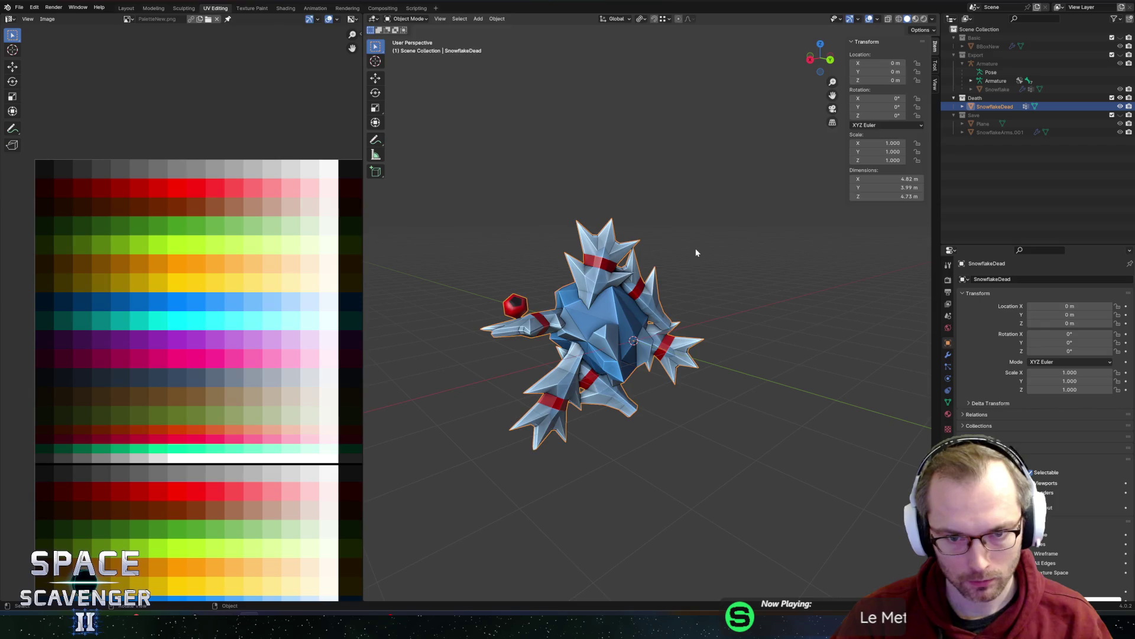
pyautogui.press('Tab')
pyautogui.moveTo(226, 292); pyautogui.dragTo(277, 321)
pyautogui.press('g')
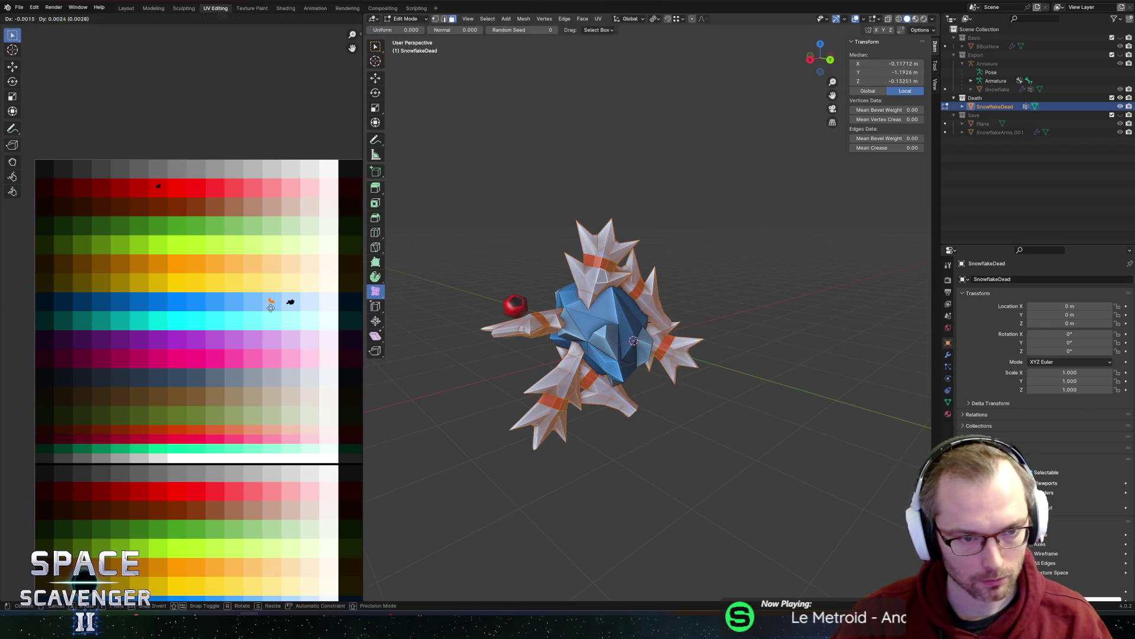
pyautogui.click(181, 206)
pyautogui.press('Tab')
pyautogui.scroll(-3, 790, 222)
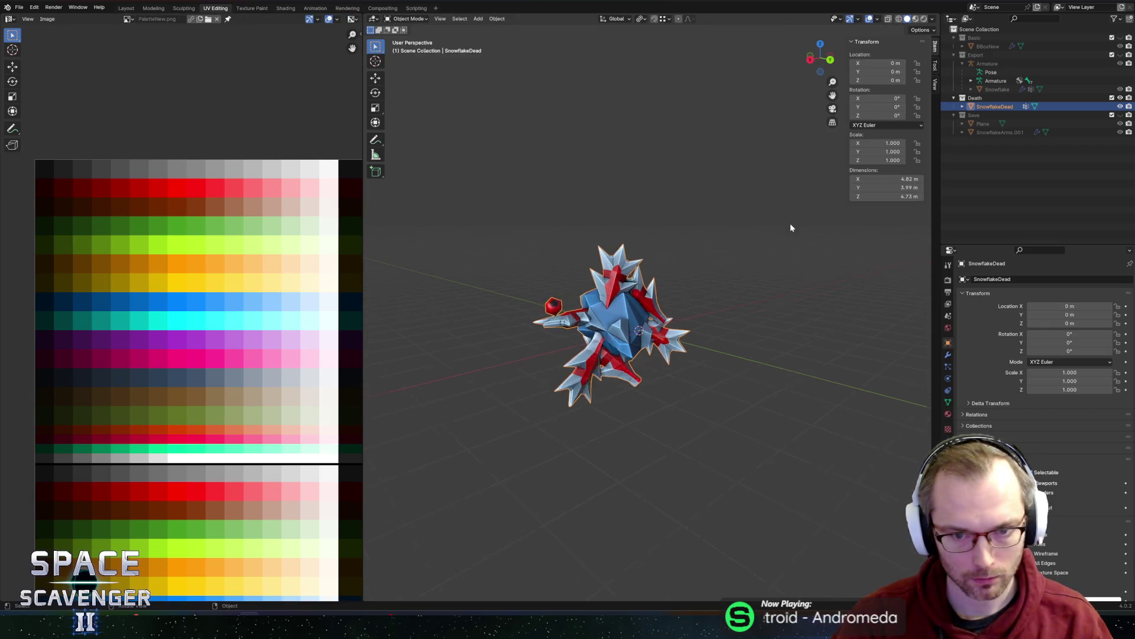
pyautogui.hotkey('ctrl', 'e')
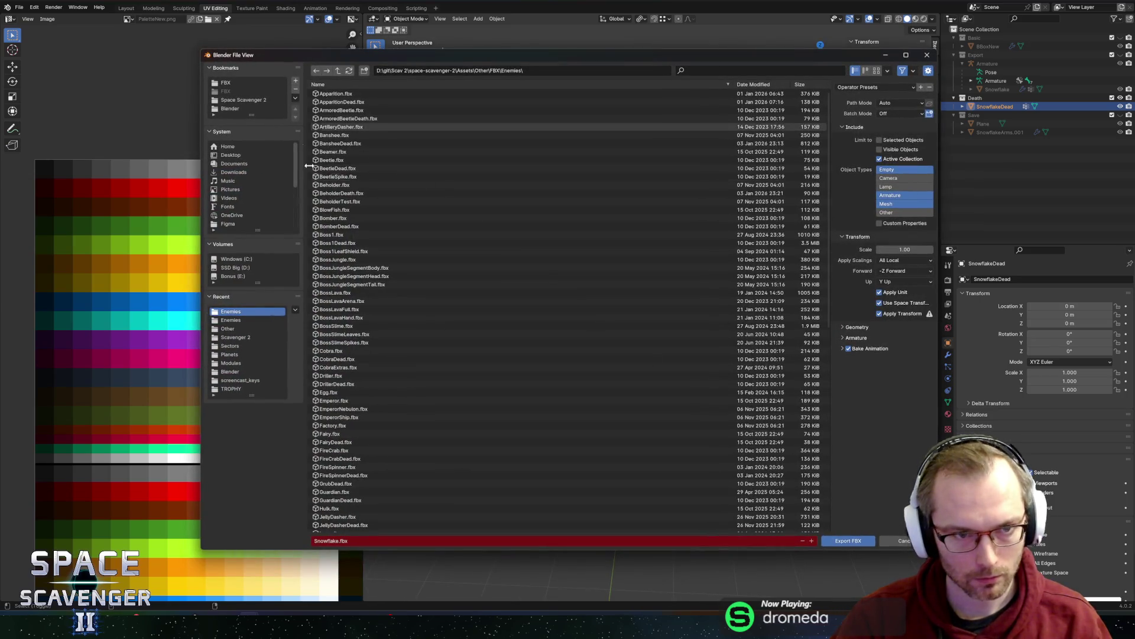
# - Export the Death collection over SnowflakeDead.fbx in the Enemies folder
pyautogui.scroll(-10, 368, 378)
pyautogui.scroll(-1, 382, 400)
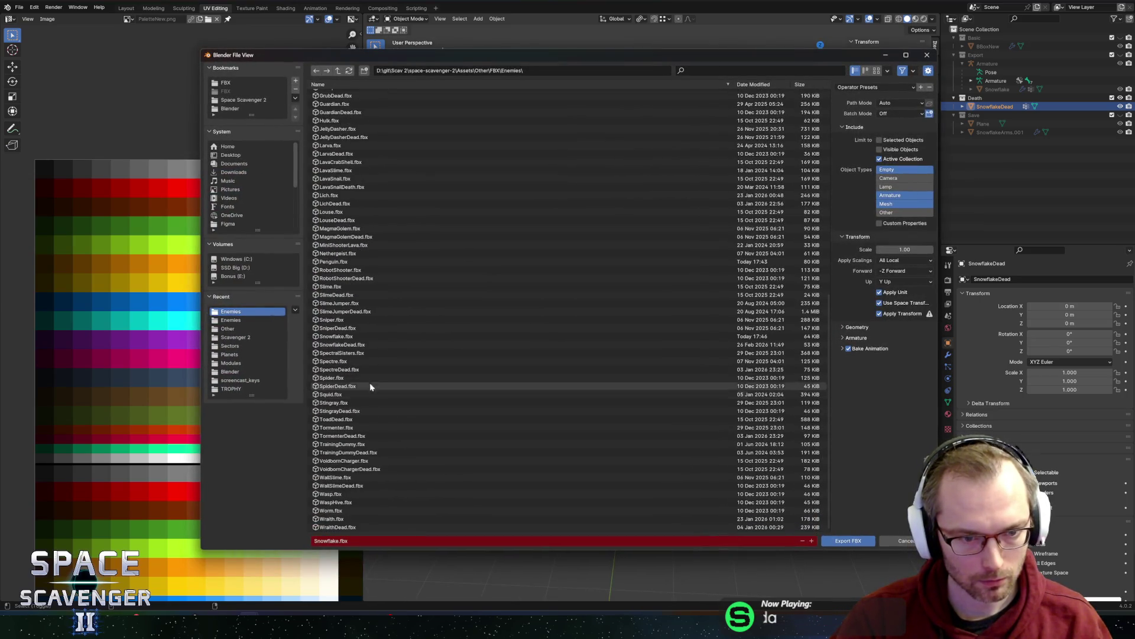
pyautogui.click(355, 345)
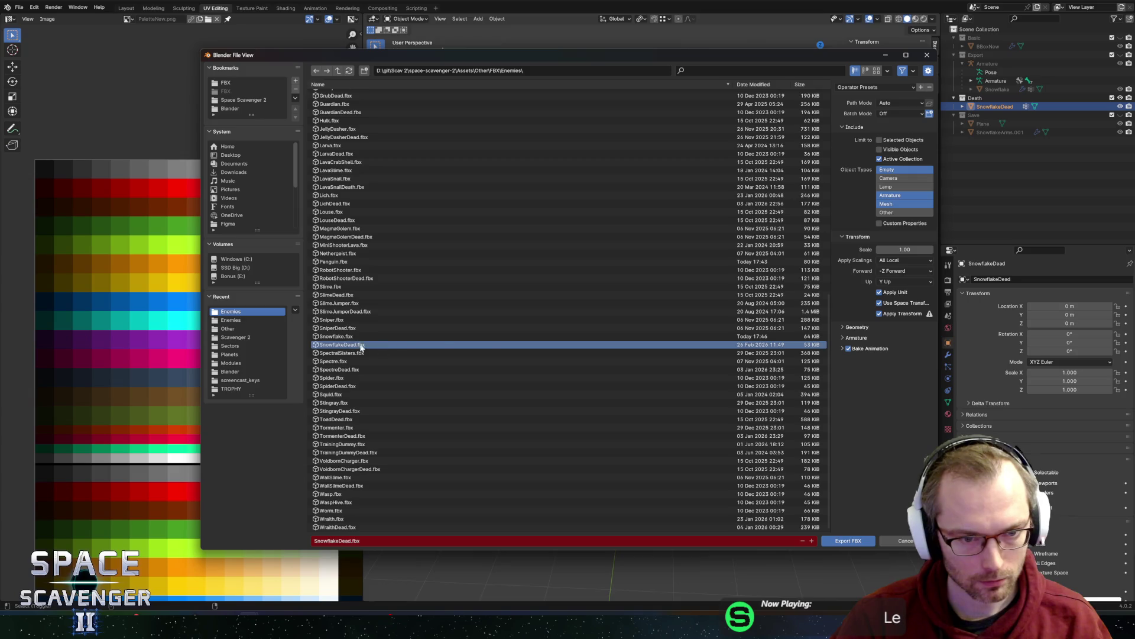
pyautogui.click(975, 97)
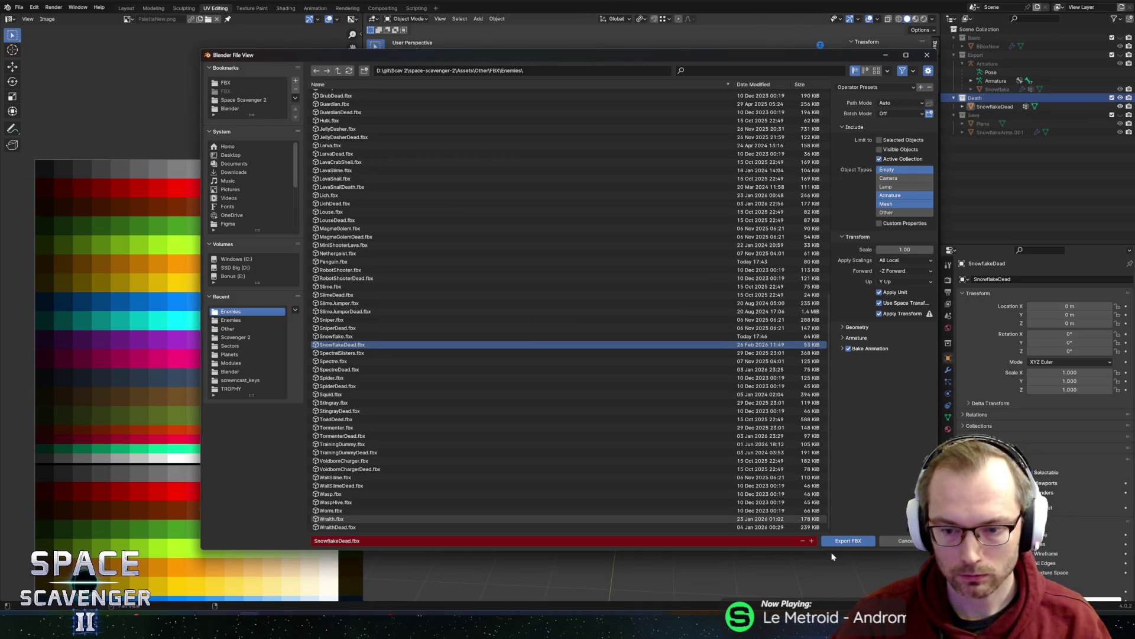
pyautogui.click(848, 541)
# - Open the Penguin prefab in Unity, then return to Blender
pyautogui.hotkey('alt', 'Tab')
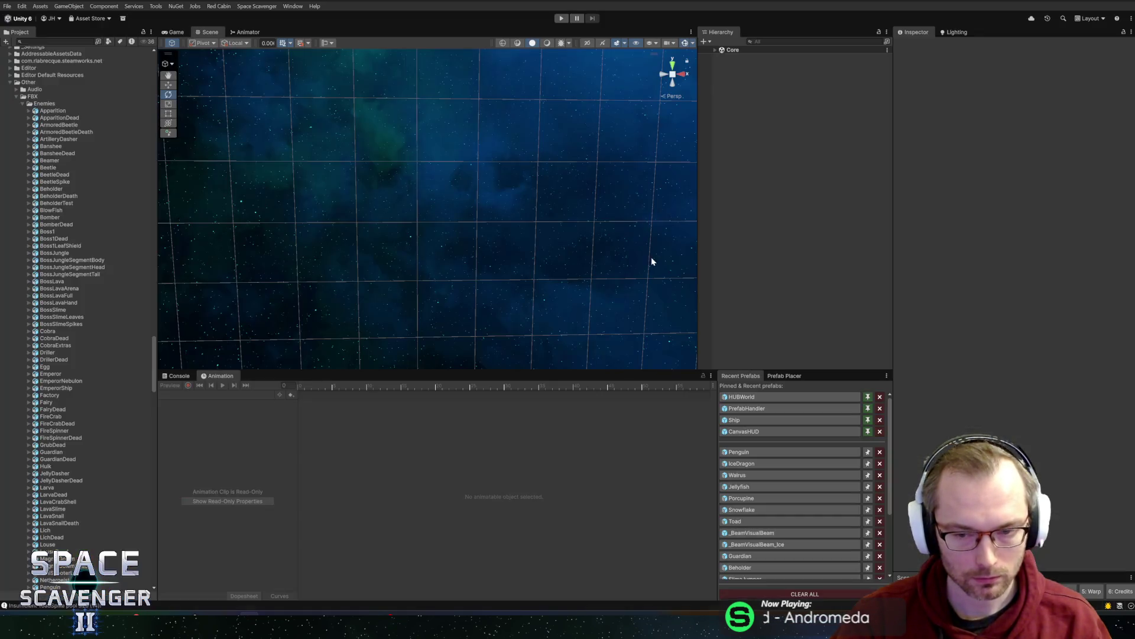
pyautogui.doubleClick(757, 452)
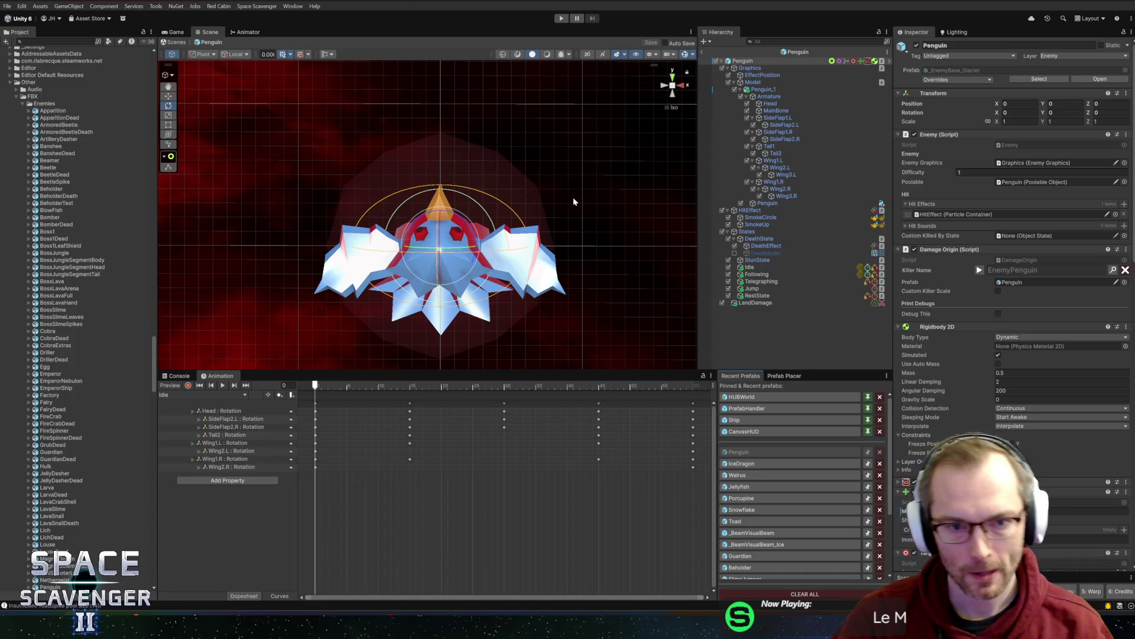
pyautogui.hotkey('alt', 'Tab')
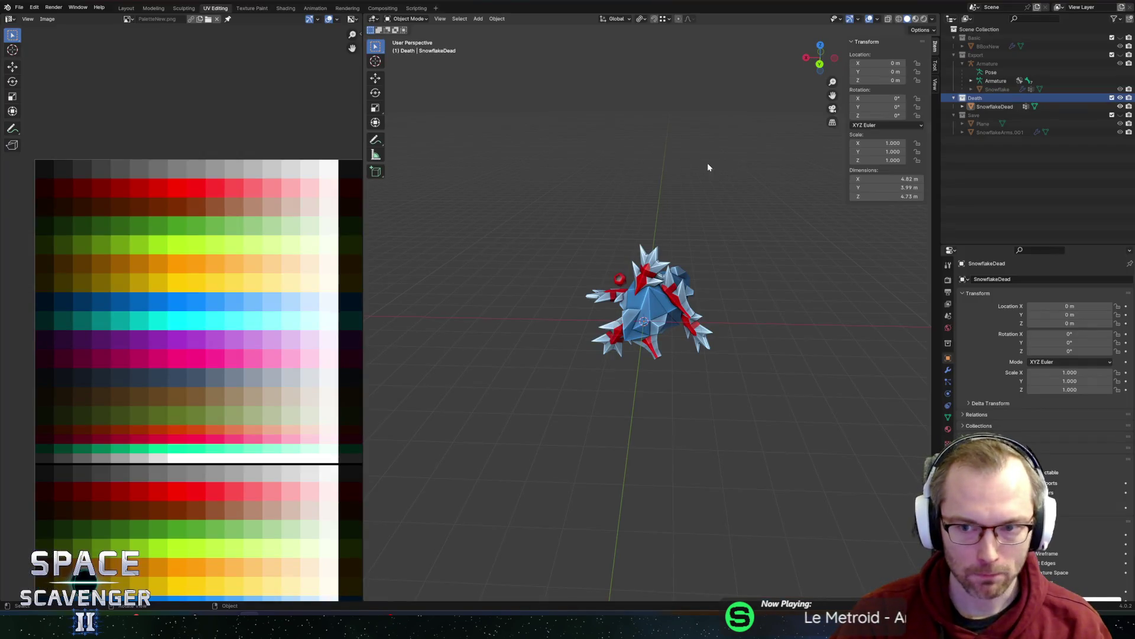
# - Load the recent project containing the Penguin model from File > Open Recent
pyautogui.moveTo(708, 167)
pyautogui.mouseDown(button='middle')
pyautogui.moveTo(702, 188)
pyautogui.moveTo(598, 199)
pyautogui.moveTo(744, 213)
pyautogui.mouseUp(button='middle')
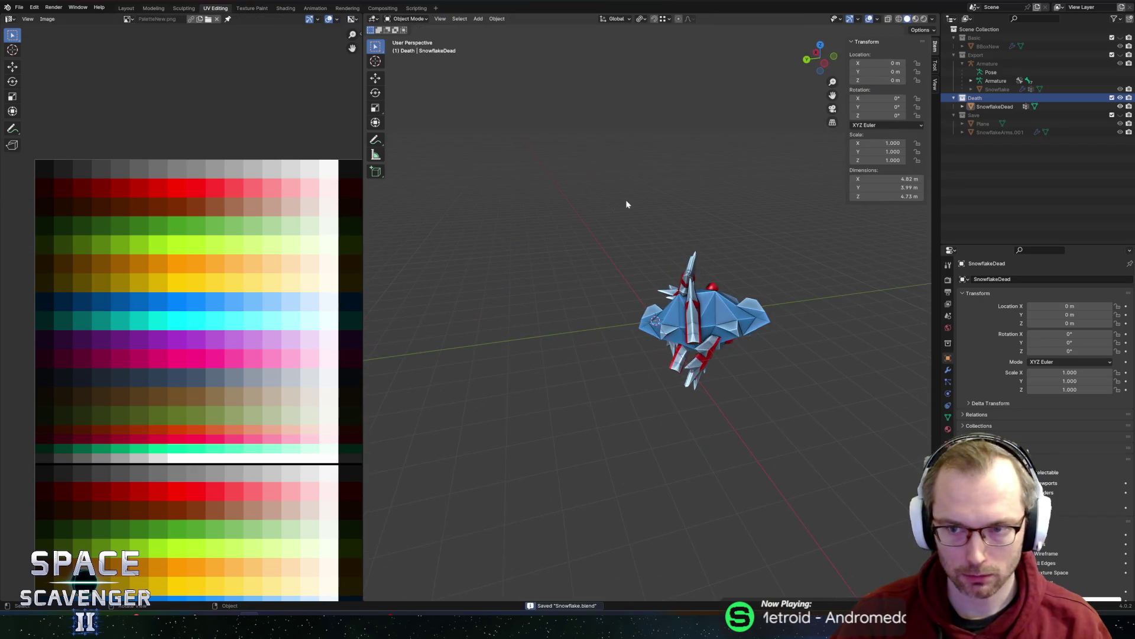
pyautogui.moveTo(626, 203); pyautogui.dragTo(448, 159, button='middle')
pyautogui.click(18, 8)
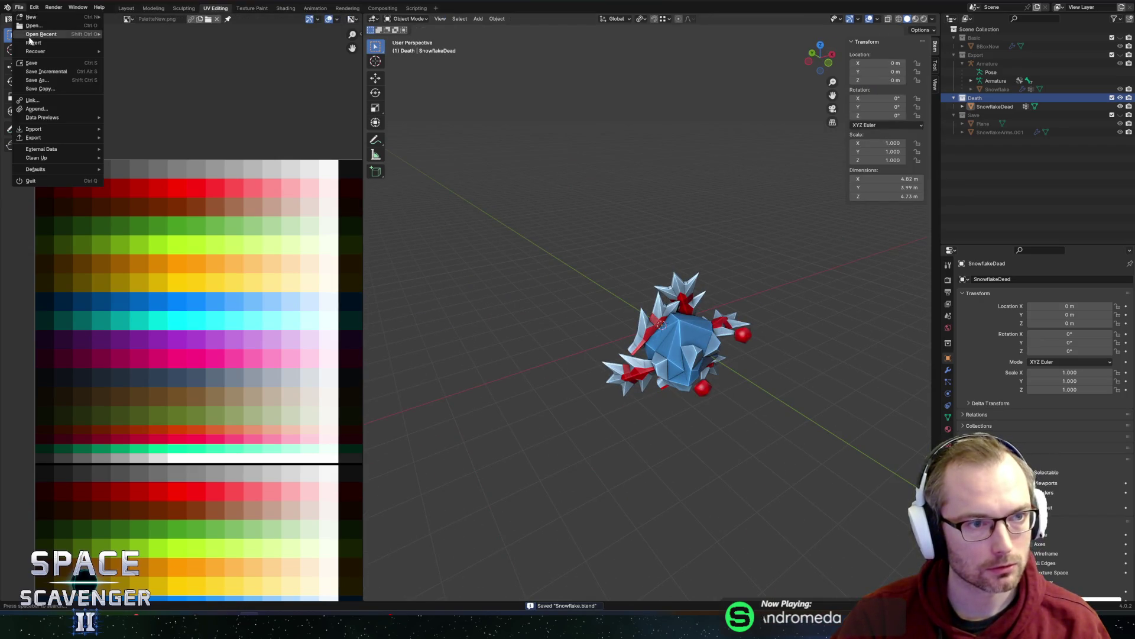
pyautogui.moveTo(35, 54)
pyautogui.moveTo(58, 35)
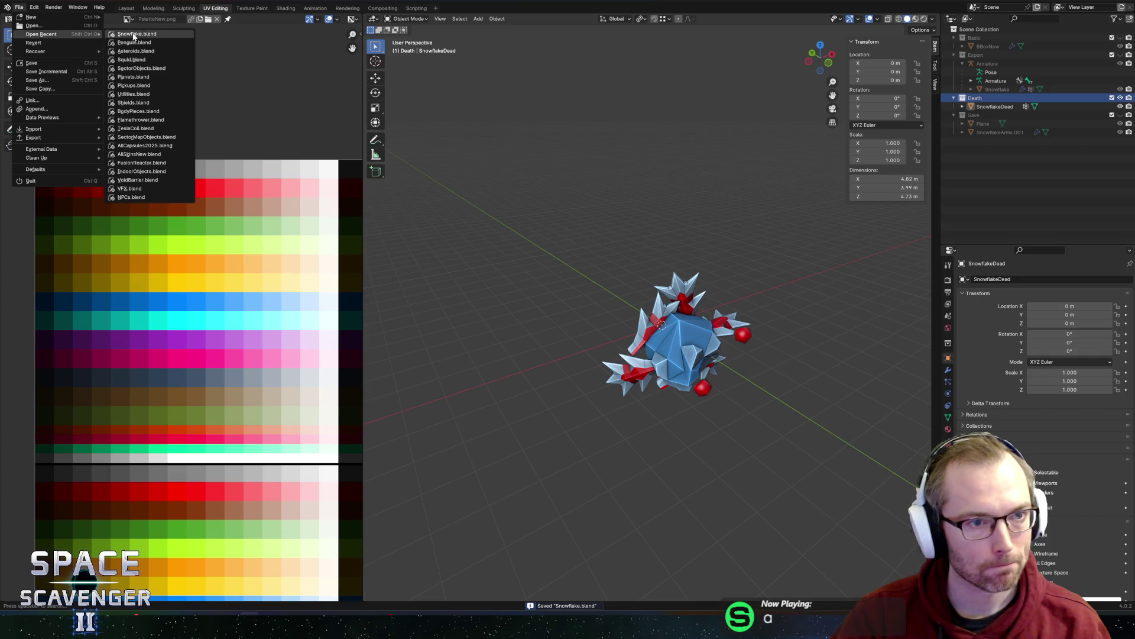
pyautogui.click(137, 42)
# - Inspect the penguin's mesh in Edit Mode, then return to Object Mode
pyautogui.press('Tab')
pyautogui.moveTo(631, 189)
pyautogui.mouseDown(button='middle')
pyautogui.moveTo(670, 182)
pyautogui.moveTo(606, 233)
pyautogui.moveTo(666, 279)
pyautogui.moveTo(572, 256)
pyautogui.moveTo(563, 172)
pyautogui.moveTo(601, 132)
pyautogui.moveTo(599, 190)
pyautogui.moveTo(513, 208)
pyautogui.moveTo(626, 203)
pyautogui.moveTo(536, 146)
pyautogui.moveTo(570, 122)
pyautogui.moveTo(697, 171)
pyautogui.moveTo(687, 170)
pyautogui.moveTo(686, 135)
pyautogui.mouseUp(button='middle')
pyautogui.press('Tab')
pyautogui.scroll(-2, 570, 126)
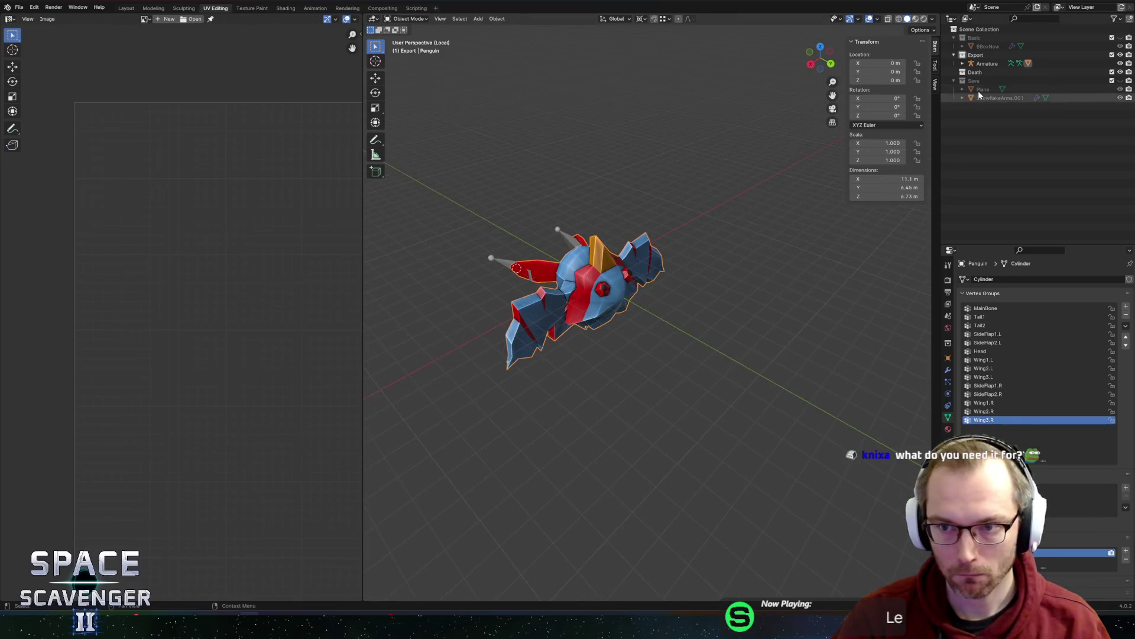
# - Duplicate the Penguin mesh in place and clear its parent from the armature
pyautogui.moveTo(560, 196)
pyautogui.mouseDown(button='middle')
pyautogui.moveTo(651, 215)
pyautogui.moveTo(621, 219)
pyautogui.mouseUp(button='middle')
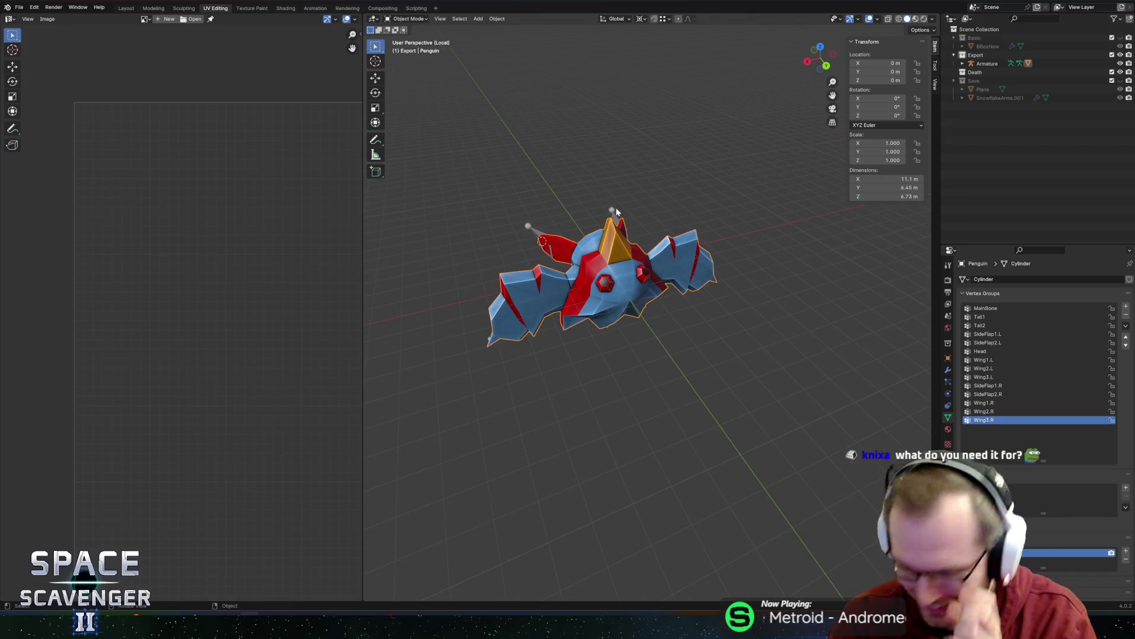
pyautogui.moveTo(660, 261)
pyautogui.mouseDown(button='middle')
pyautogui.moveTo(697, 237)
pyautogui.moveTo(634, 249)
pyautogui.mouseUp(button='middle')
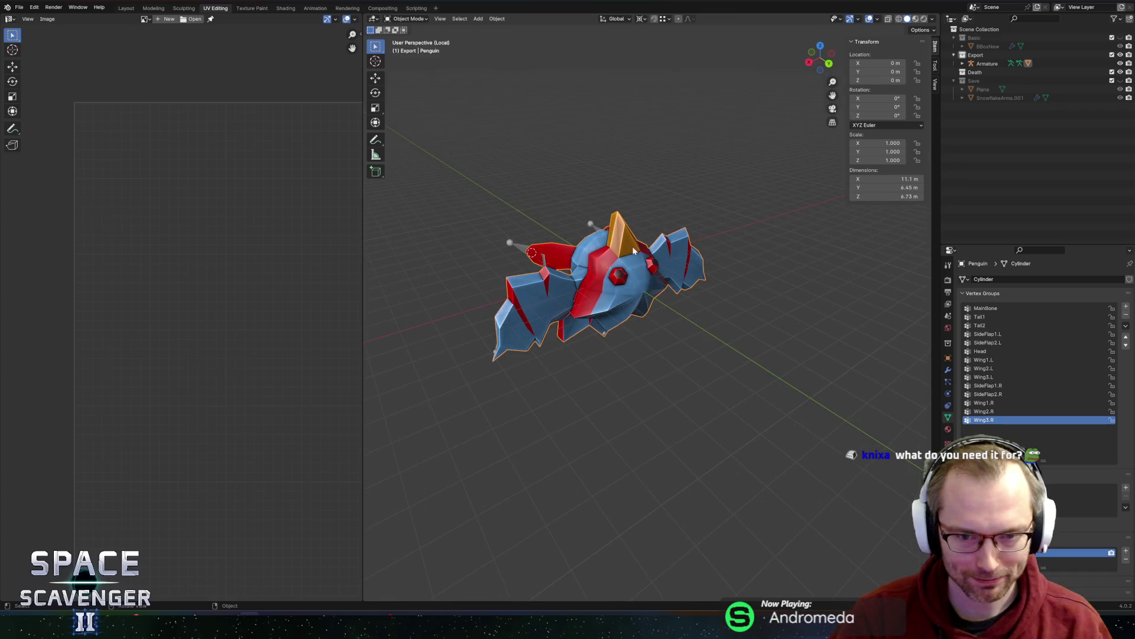
pyautogui.scroll(3, 614, 236)
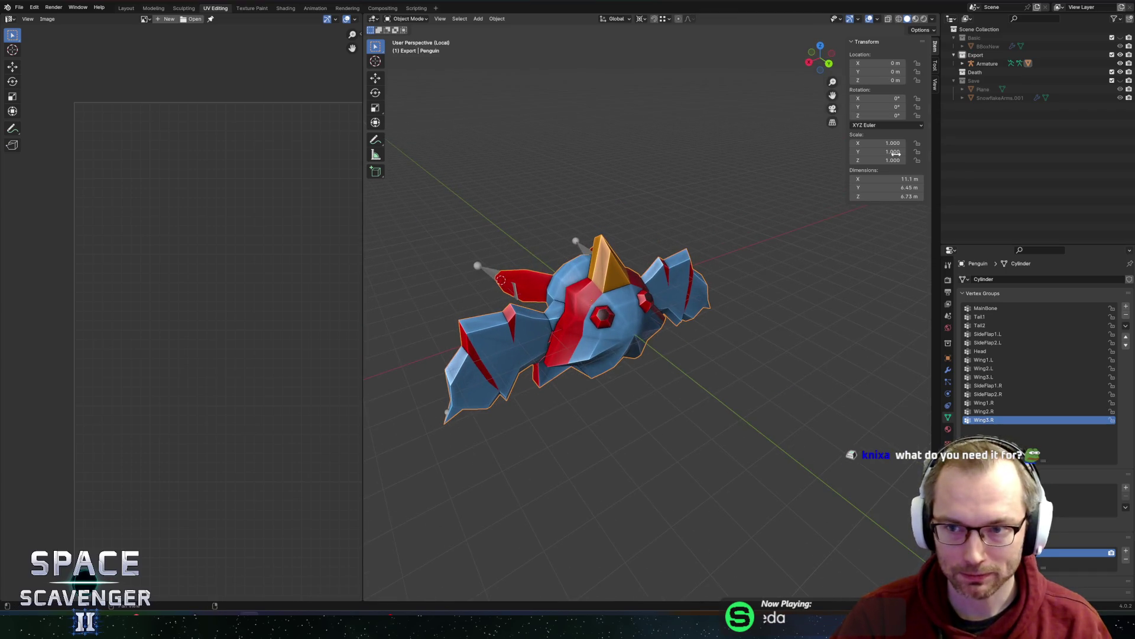
pyautogui.click(962, 64)
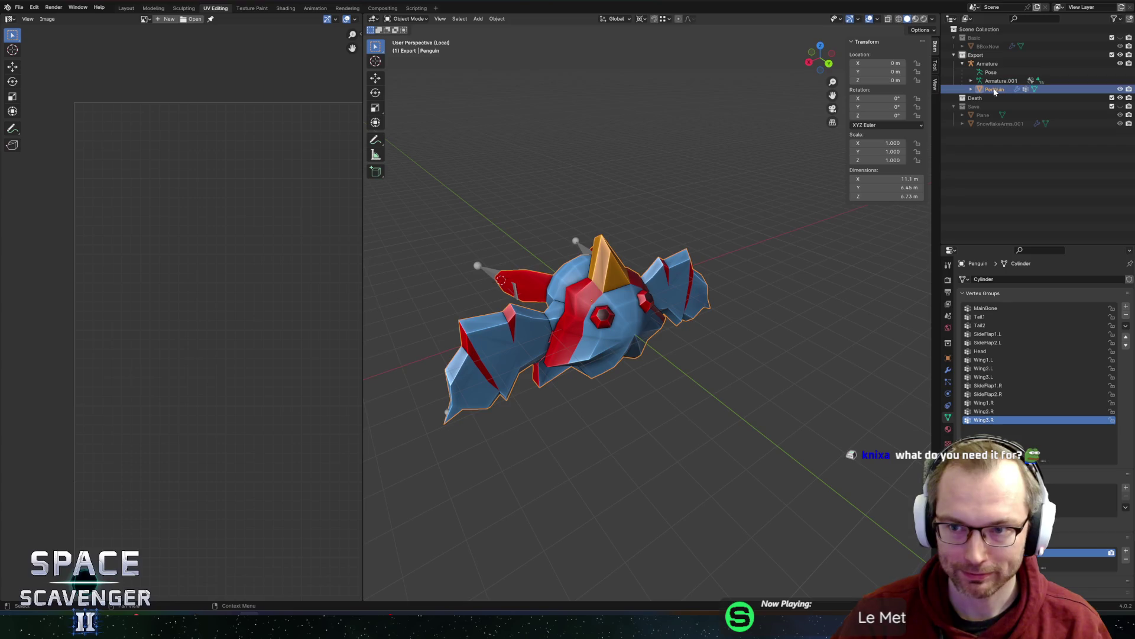
pyautogui.hotkey('shift', 'd')
pyautogui.rightClick(626, 168)
pyautogui.hotkey('alt', 'p')
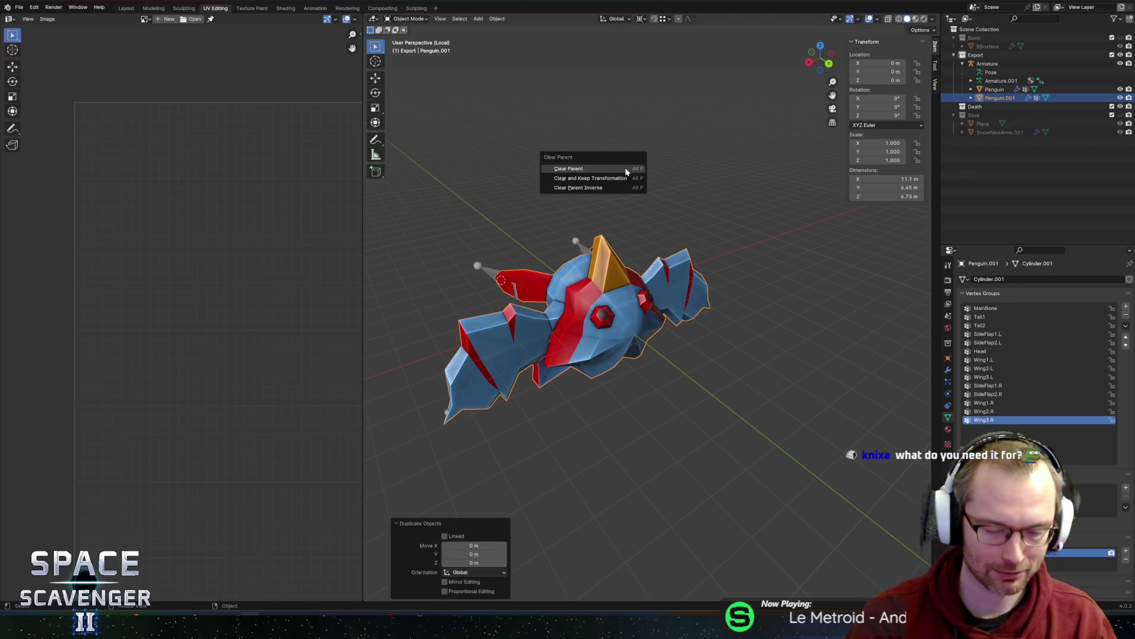
pyautogui.click(626, 168)
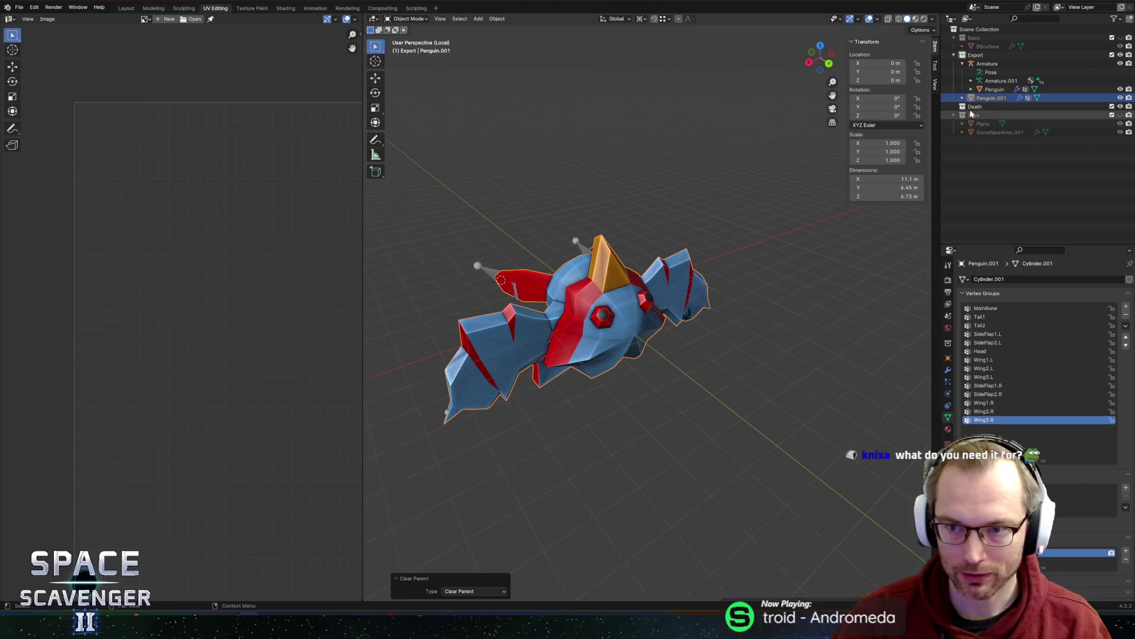
# - Rename the copy PenguinDead, move it into Death, and exclude the Export collection
pyautogui.doubleClick(986, 98)
pyautogui.press('BackSpace')
pyautogui.press('BackSpace')
pyautogui.press('BackSpace')
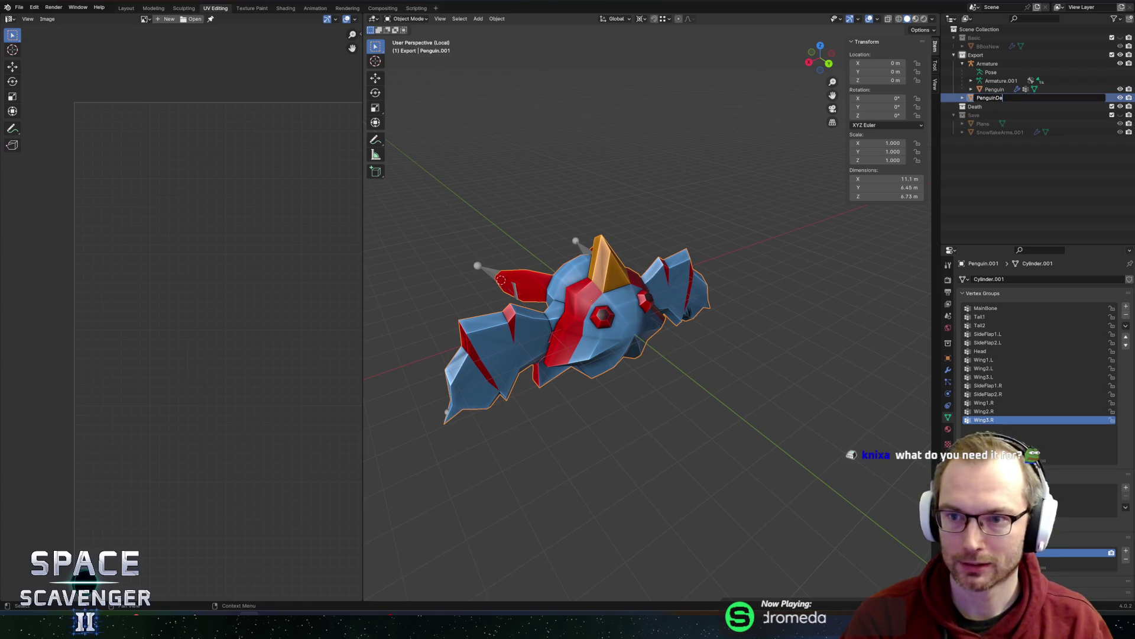
pyautogui.write('ad')
pyautogui.press('Return')
pyautogui.moveTo(986, 98); pyautogui.dragTo(985, 108)
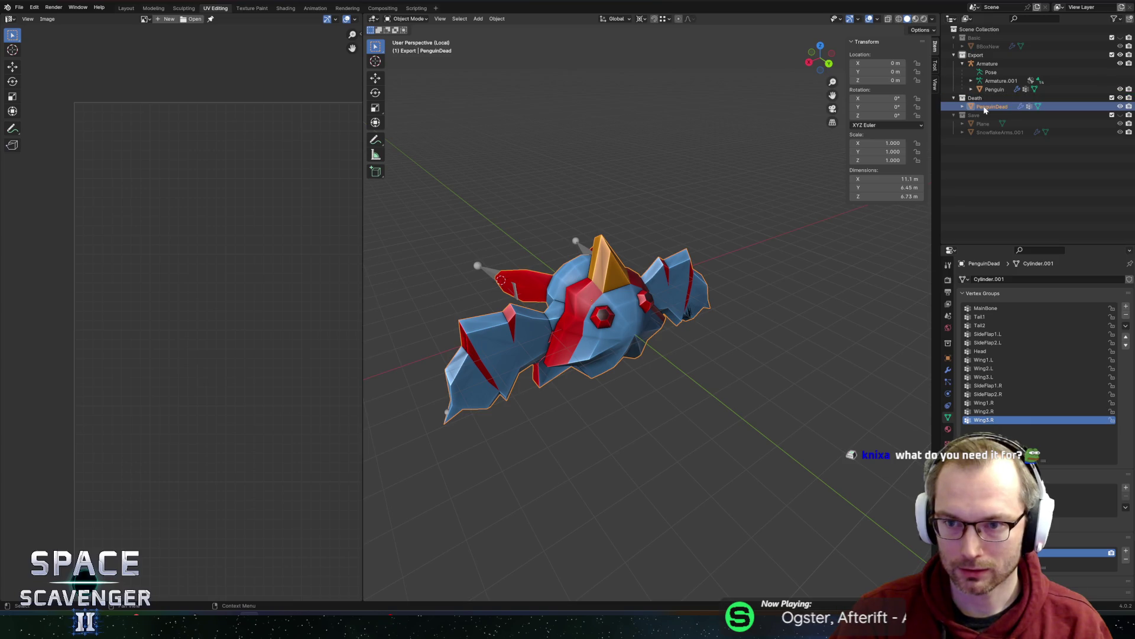
pyautogui.click(1111, 54)
# - Check PenguinDead's mesh and material, then view its modifiers
pyautogui.press('Tab')
pyautogui.scroll(-3, 648, 283)
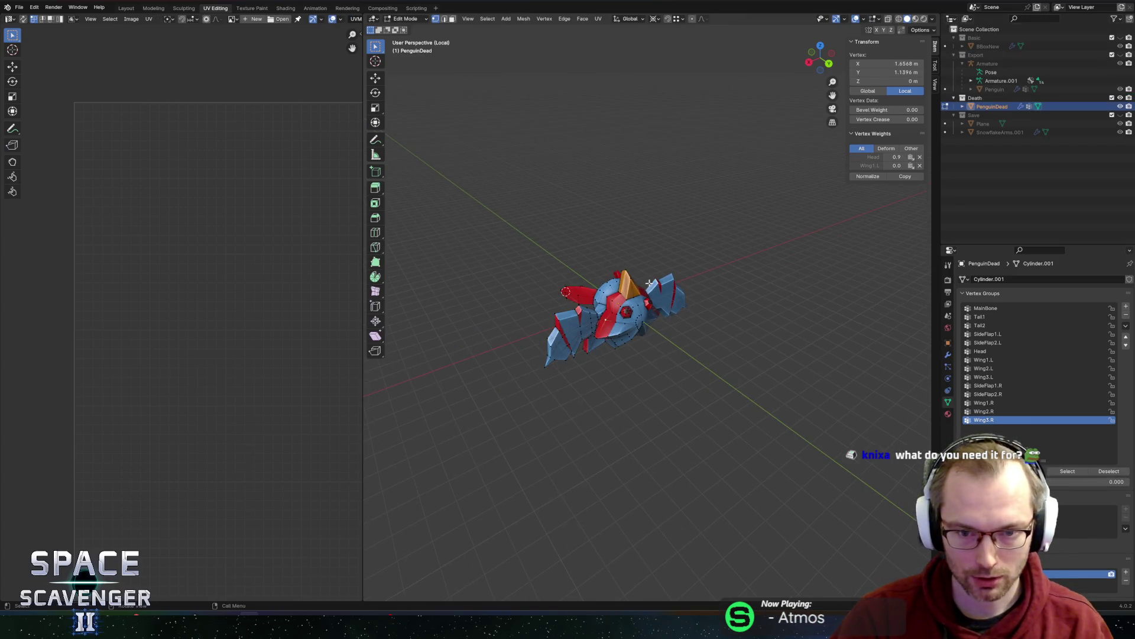
pyautogui.press('Tab')
pyautogui.scroll(4, 649, 284)
pyautogui.moveTo(648, 283)
pyautogui.mouseDown(button='middle')
pyautogui.moveTo(657, 235)
pyautogui.moveTo(907, 306)
pyautogui.mouseUp(button='middle')
pyautogui.click(947, 413)
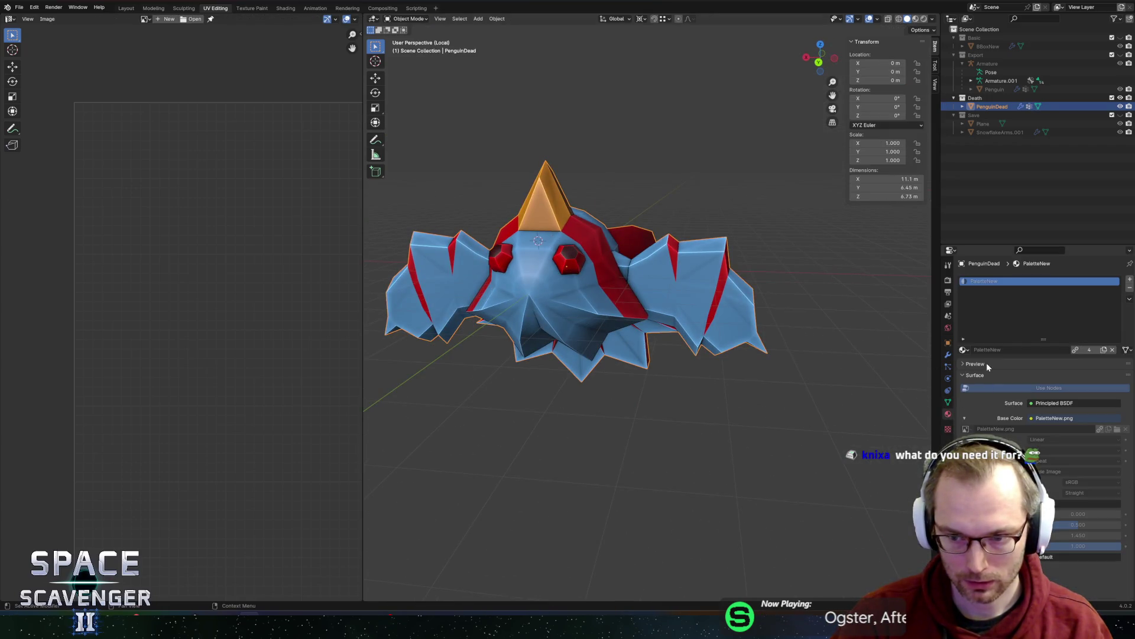
pyautogui.click(948, 355)
# - Apply PenguinDead's Mirror modifier with Ctrl+A
pyautogui.hotkey('ctrl', 'a')
pyautogui.scroll(-5, 615, 273)
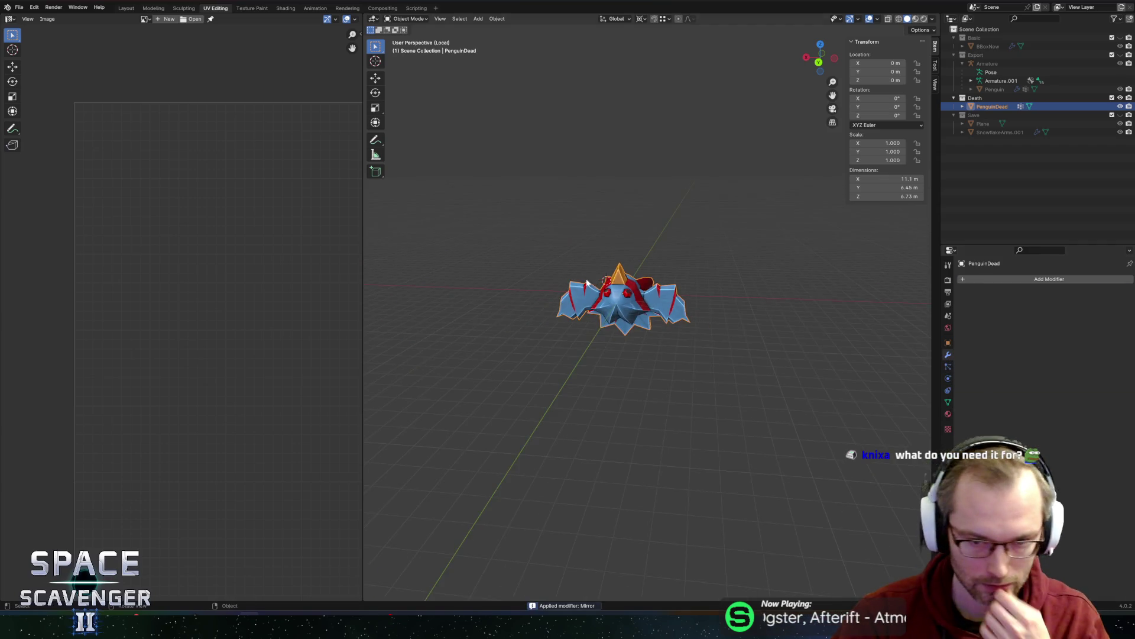
pyautogui.scroll(3, 615, 273)
pyautogui.moveTo(615, 274)
pyautogui.mouseDown(button='middle')
pyautogui.moveTo(627, 281)
pyautogui.moveTo(532, 260)
pyautogui.mouseUp(button='middle')
pyautogui.press('Tab')
pyautogui.press('Tab')
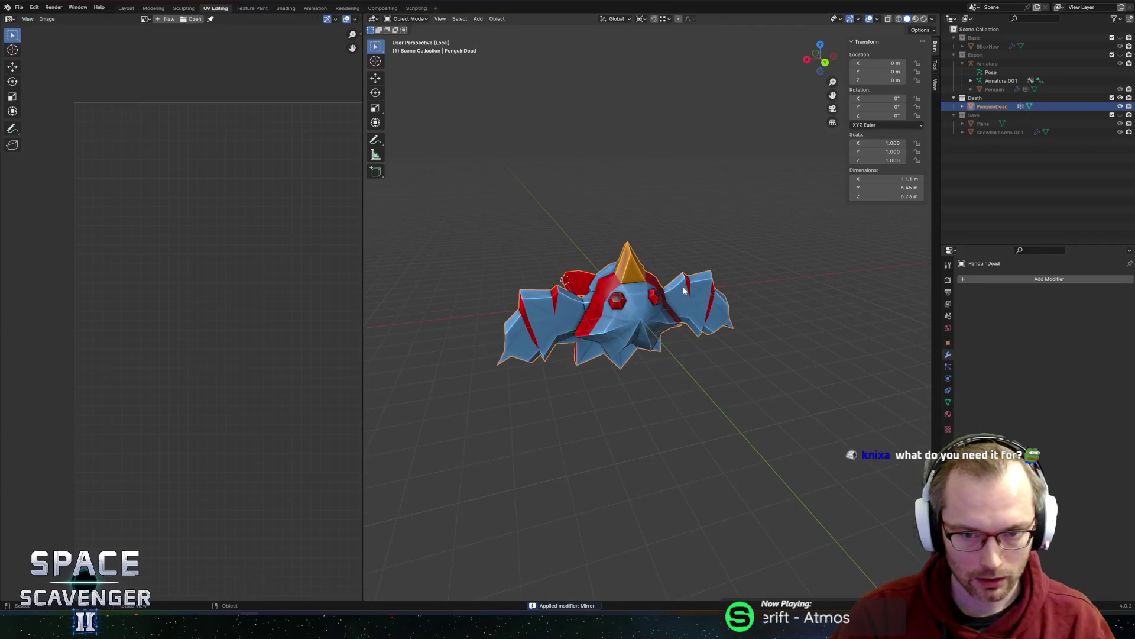
pyautogui.hotkey('ctrl', 'a')
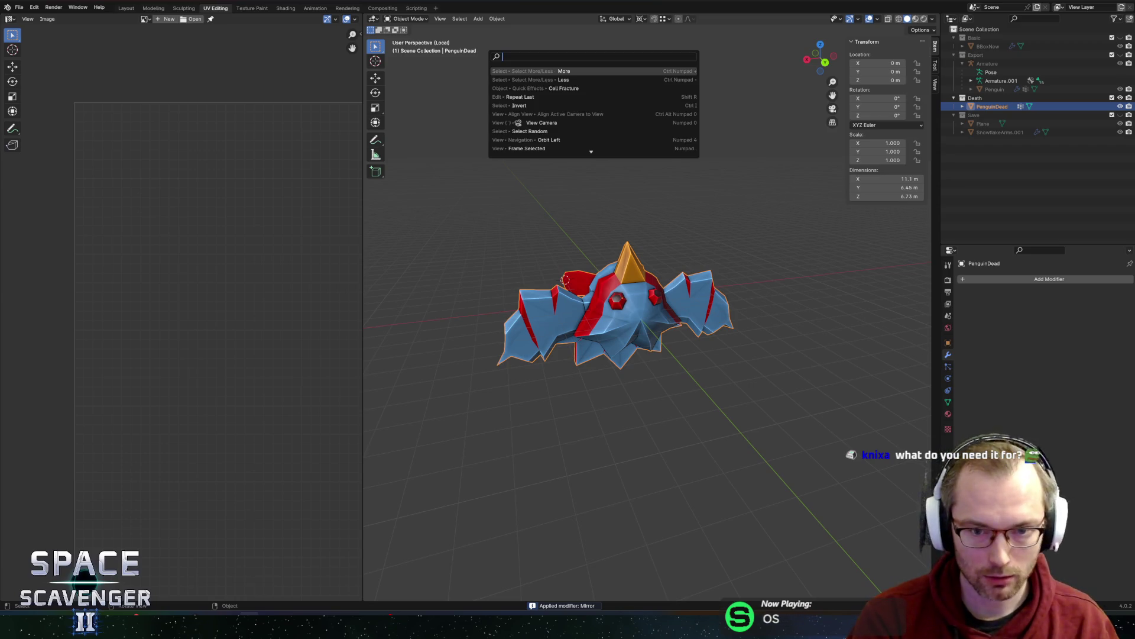
pyautogui.press('Escape')
pyautogui.press('Tab')
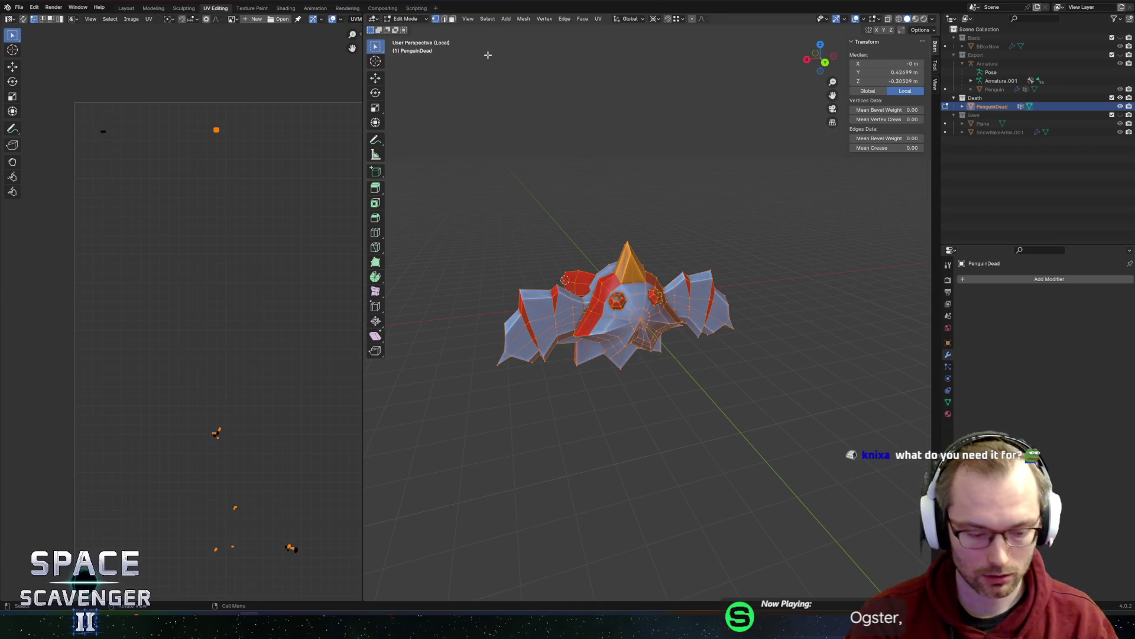
pyautogui.press('F3')
pyautogui.write('colla')
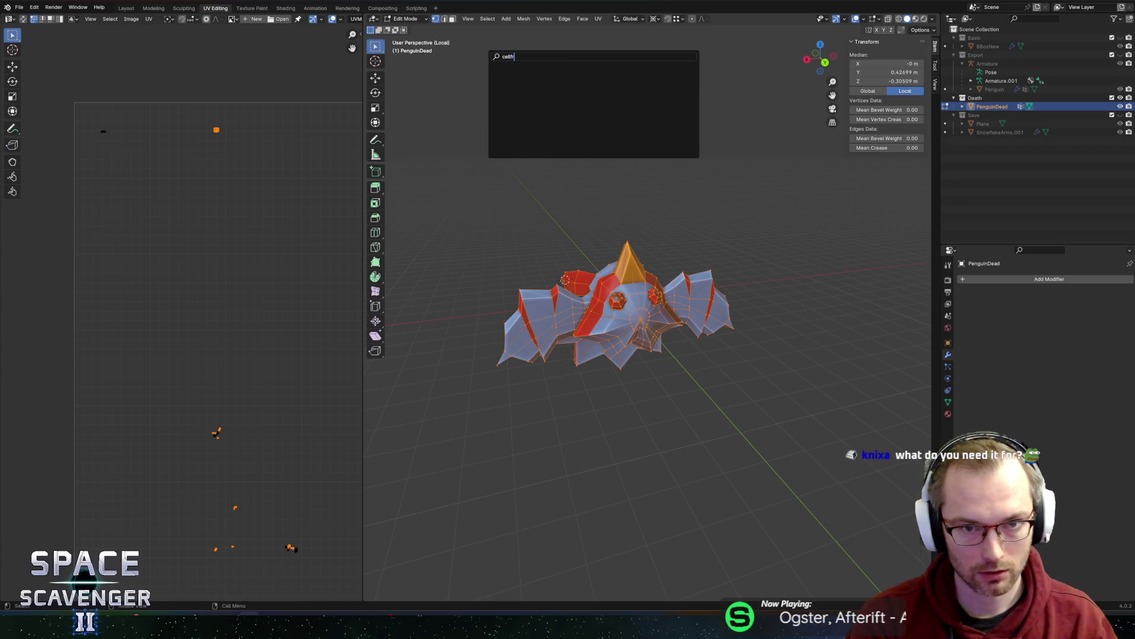
pyautogui.press('BackSpace')
pyautogui.press('BackSpace')
pyautogui.press('Escape')
pyautogui.press('Tab')
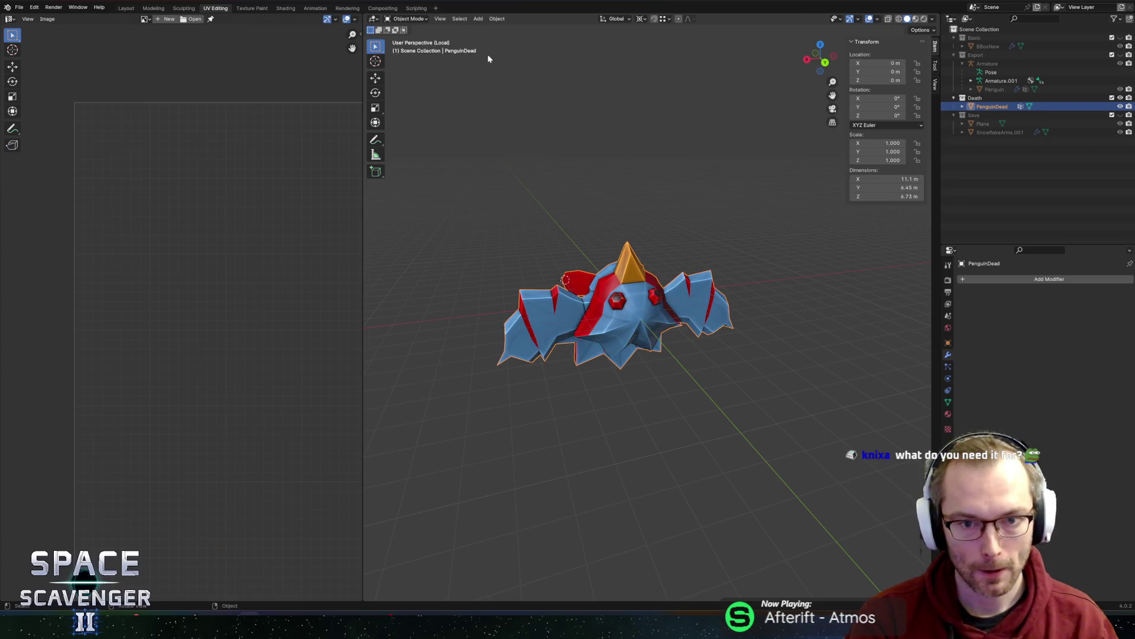
pyautogui.press('F3')
pyautogui.write('cell')
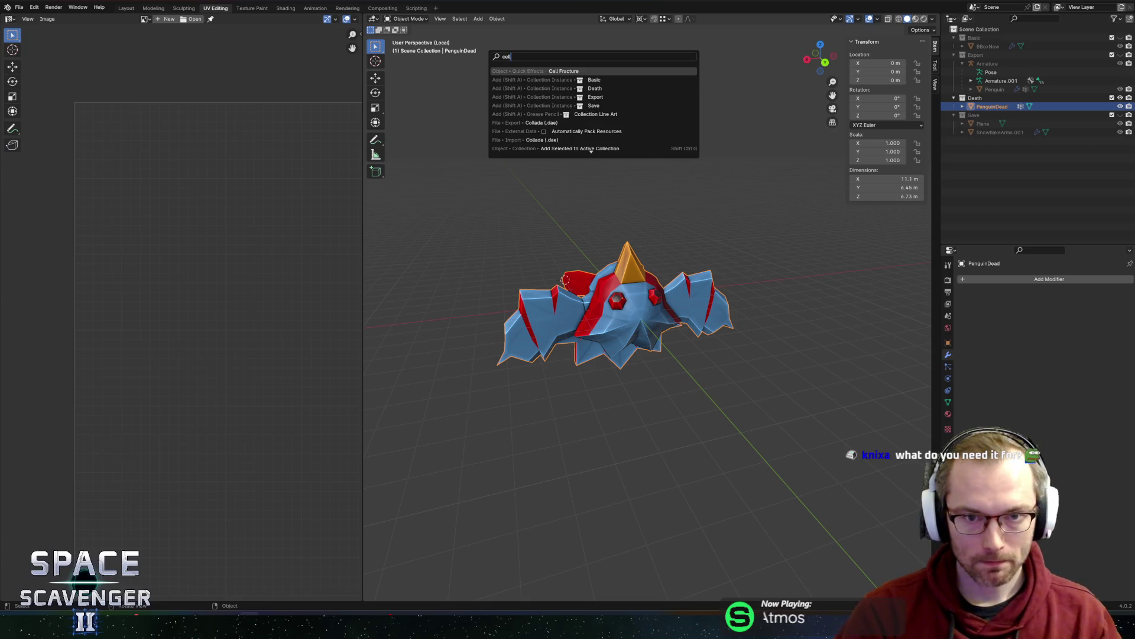
pyautogui.press('Return')
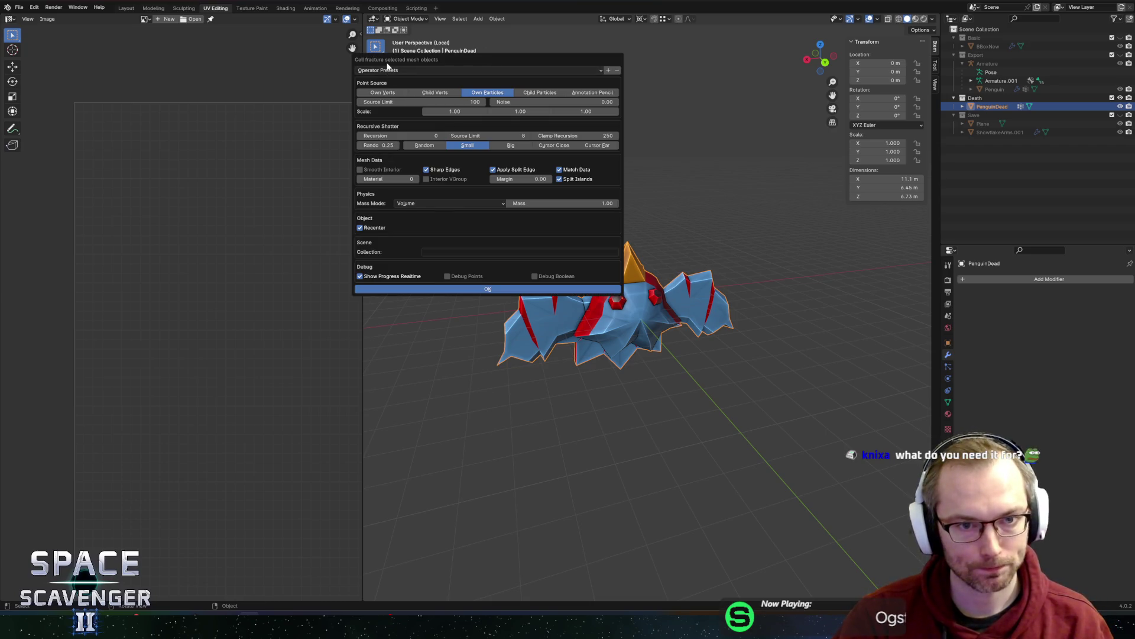
pyautogui.click(388, 70)
pyautogui.click(402, 101)
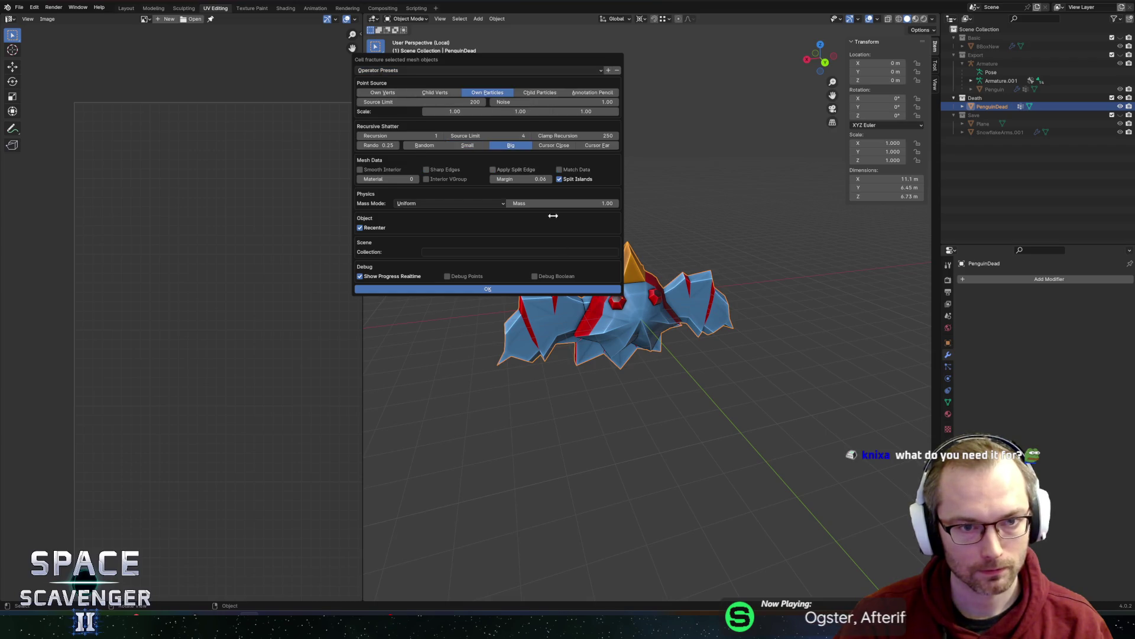
pyautogui.click(483, 289)
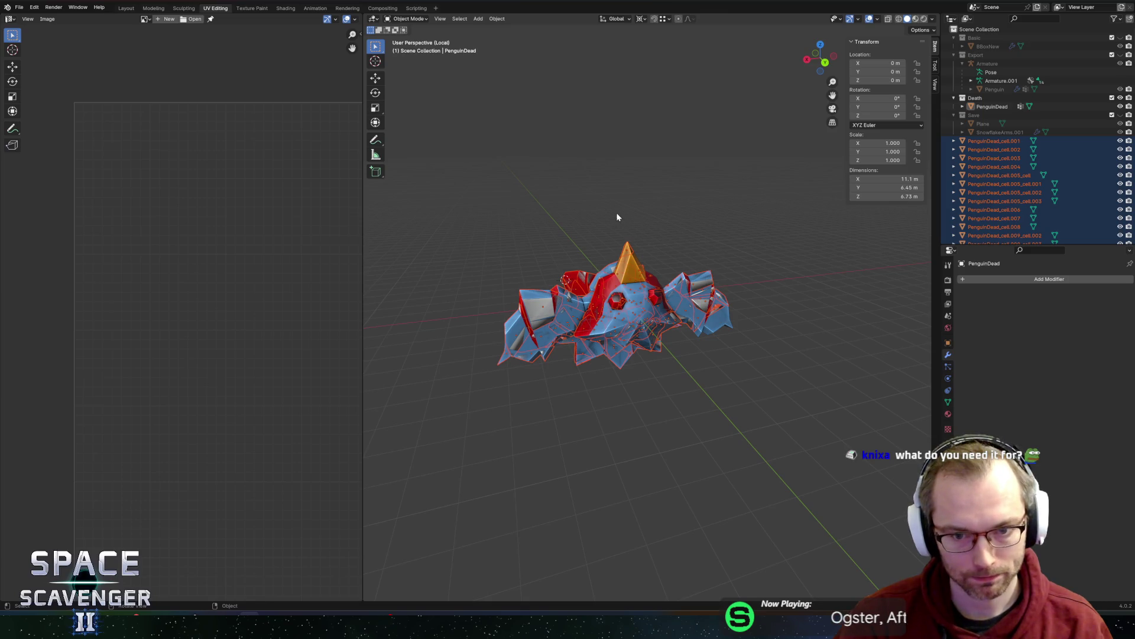
pyautogui.moveTo(618, 223)
pyautogui.mouseDown(button='middle')
pyautogui.moveTo(689, 207)
pyautogui.moveTo(760, 222)
pyautogui.moveTo(698, 222)
pyautogui.moveTo(730, 204)
pyautogui.moveTo(641, 251)
pyautogui.moveTo(695, 234)
pyautogui.mouseUp(button='middle')
pyautogui.click(641, 251)
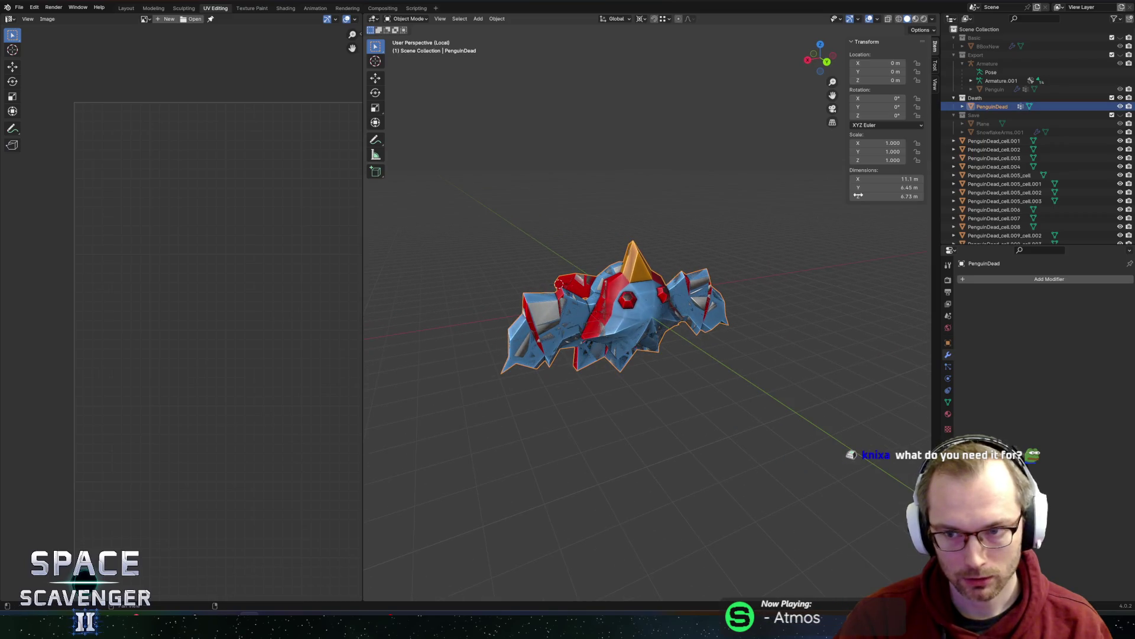
pyautogui.click(1120, 106)
pyautogui.click(639, 295)
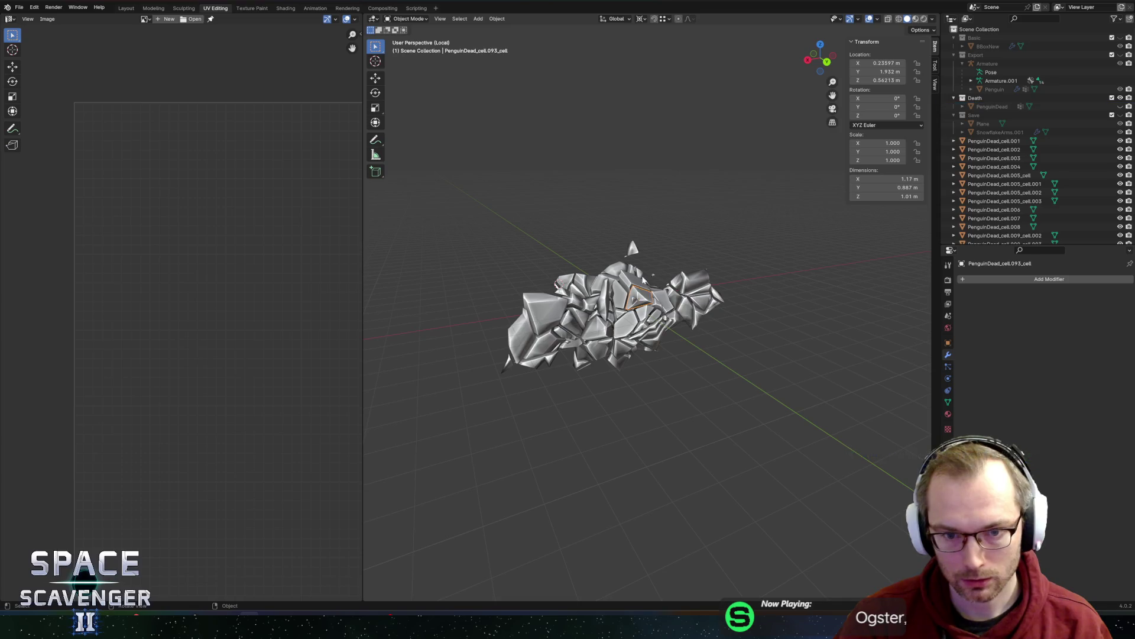
pyautogui.moveTo(762, 222)
pyautogui.mouseDown(button='middle')
pyautogui.moveTo(720, 213)
pyautogui.moveTo(552, 231)
pyautogui.moveTo(414, 225)
pyautogui.mouseUp(button='middle')
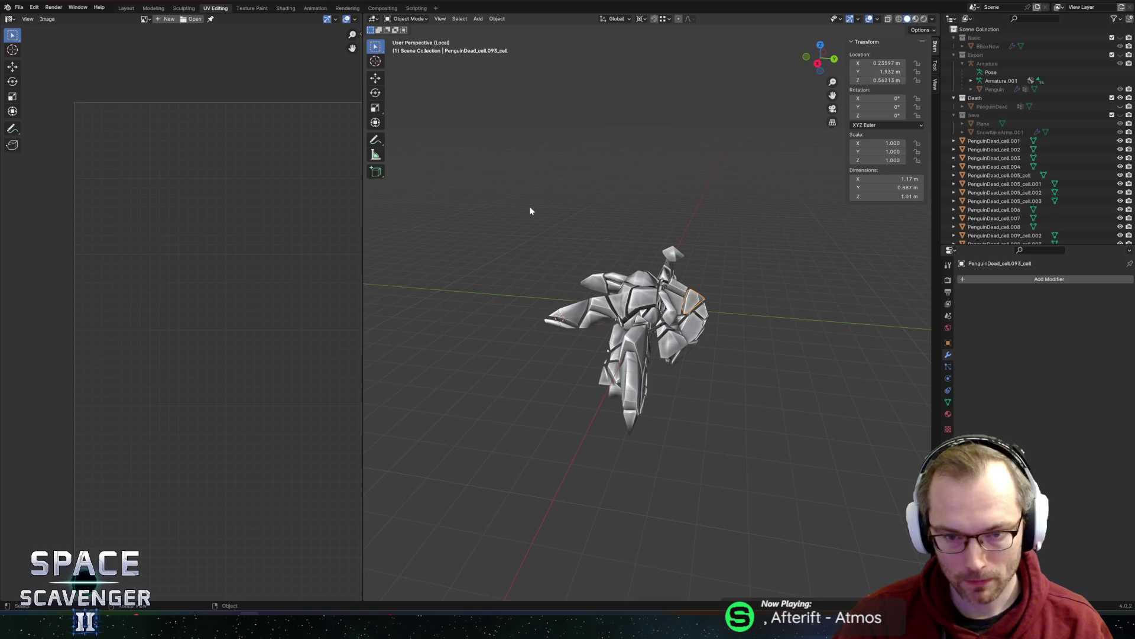
pyautogui.moveTo(676, 203); pyautogui.dragTo(594, 198, button='middle')
pyautogui.hotkey('ctrl', 'z')
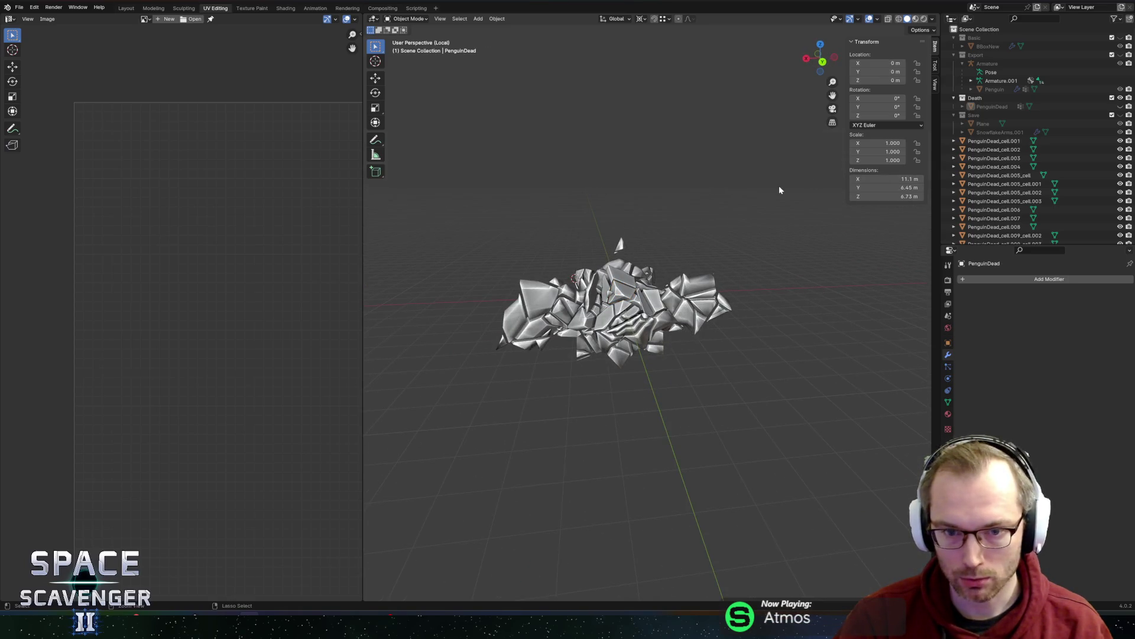
pyautogui.hotkey('ctrl', 'z')
pyautogui.hotkey('ctrl', 'z')
pyautogui.hotkey('ctrl', 'z')
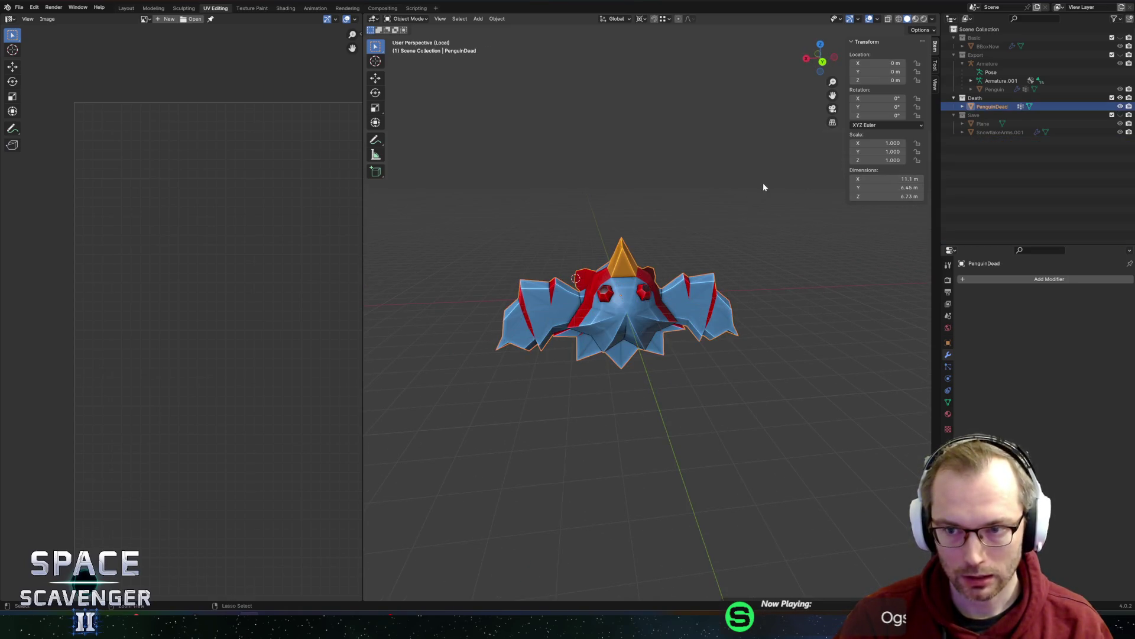
# - Run Cell Fracture on PenguinDead using the Death preset
pyautogui.press('F3')
pyautogui.write('cell')
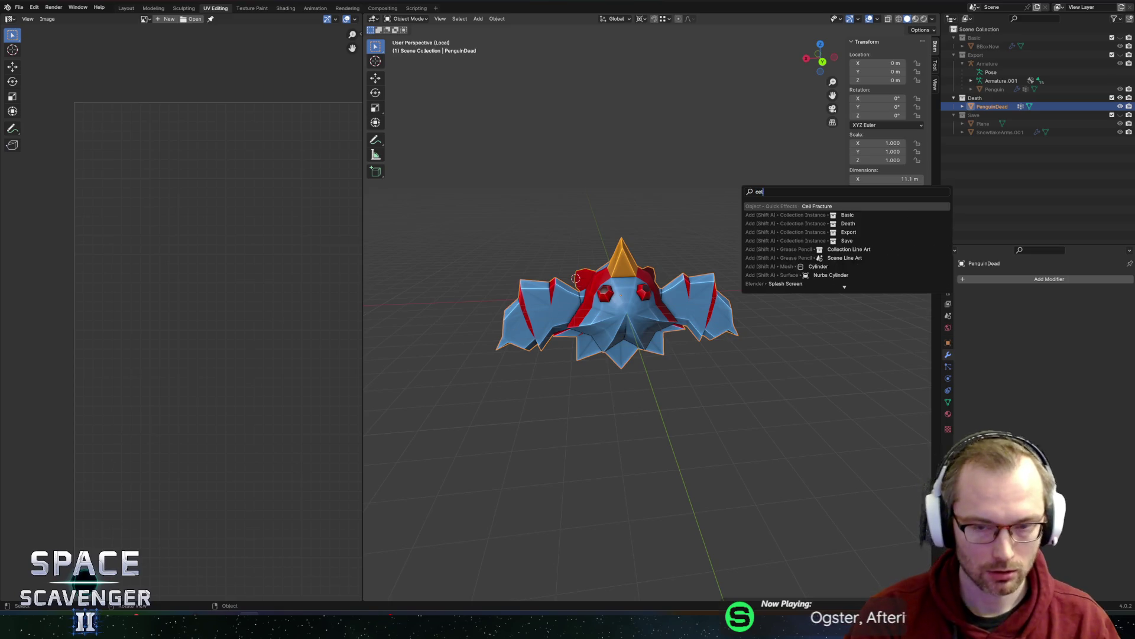
pyautogui.press('Return')
pyautogui.click(651, 206)
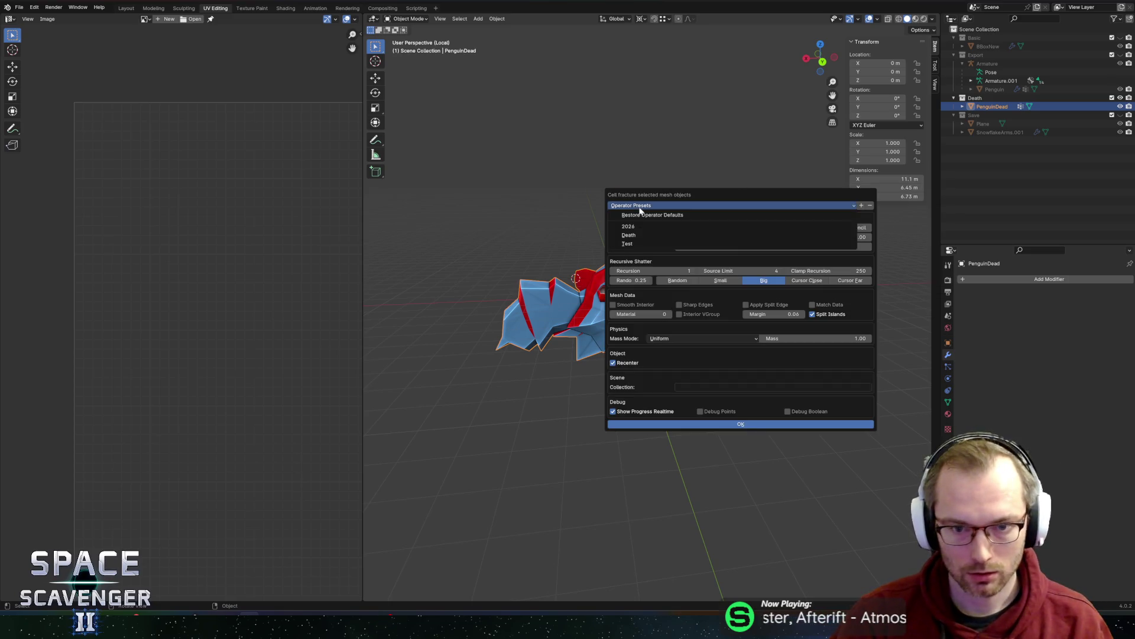
pyautogui.click(630, 236)
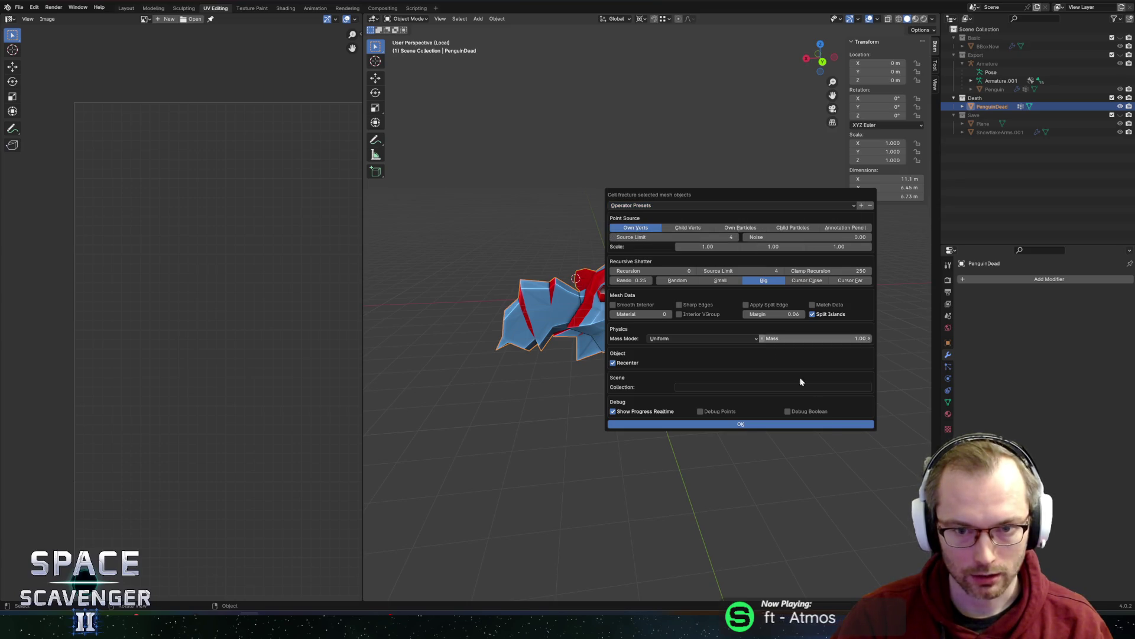
pyautogui.click(751, 426)
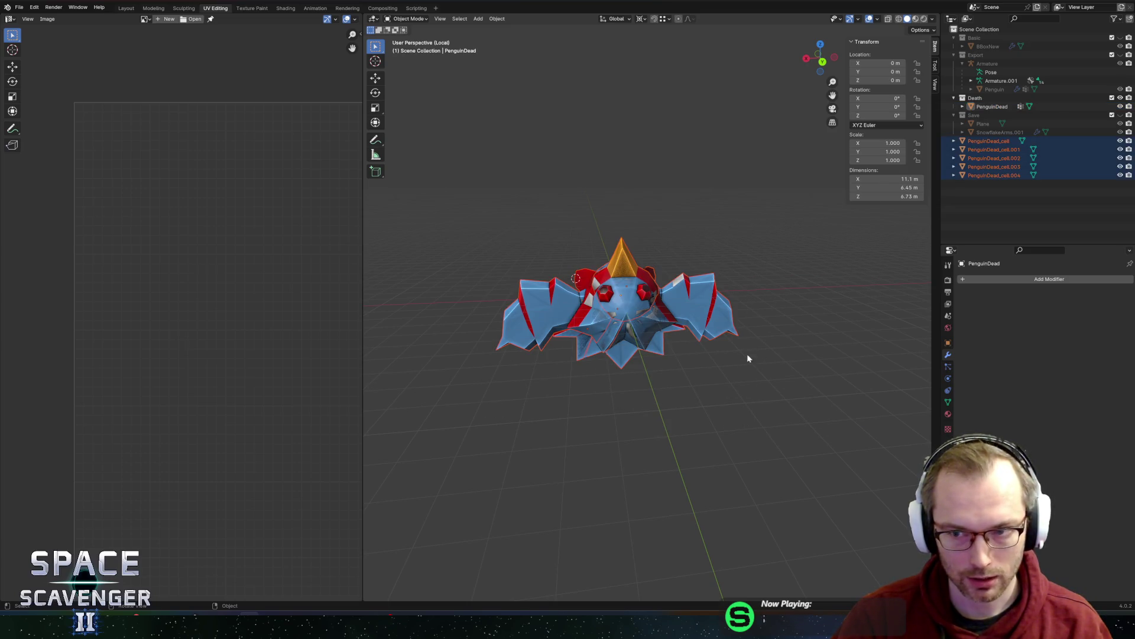
# - Hide the original PenguinDead mesh to reveal the grey cell pieces
pyautogui.moveTo(747, 354)
pyautogui.mouseDown(button='middle')
pyautogui.moveTo(774, 305)
pyautogui.moveTo(807, 307)
pyautogui.mouseUp(button='middle')
pyautogui.moveTo(725, 287)
pyautogui.mouseDown(button='middle')
pyautogui.moveTo(753, 282)
pyautogui.moveTo(788, 296)
pyautogui.moveTo(736, 297)
pyautogui.mouseUp(button='middle')
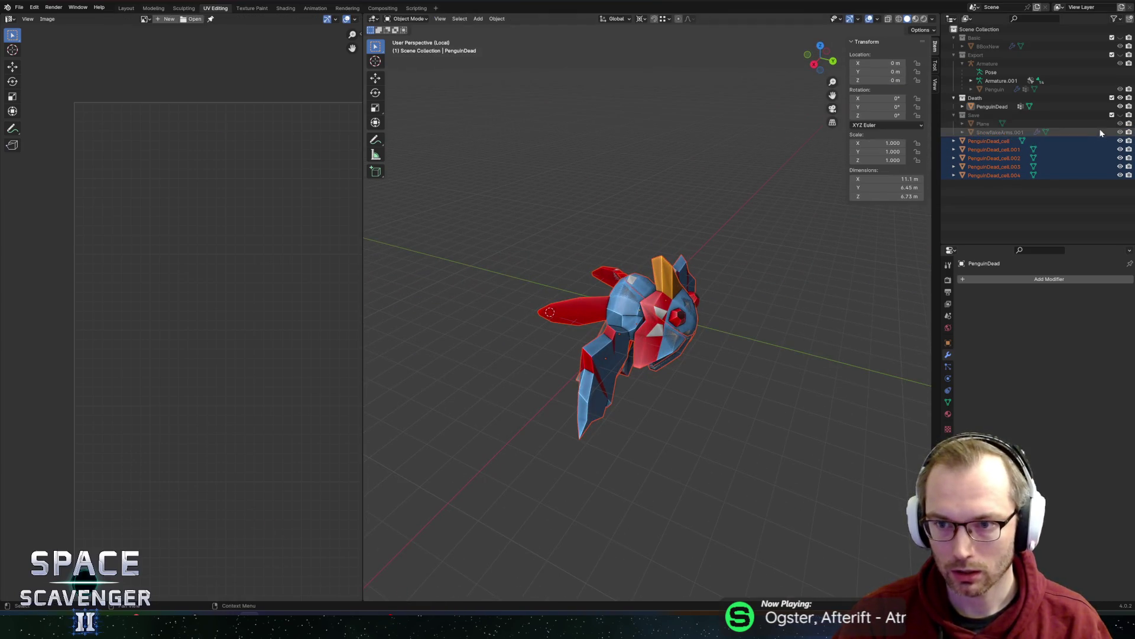
pyautogui.click(1119, 109)
pyautogui.moveTo(740, 248)
pyautogui.mouseDown(button='middle')
pyautogui.moveTo(583, 249)
pyautogui.moveTo(602, 273)
pyautogui.moveTo(644, 278)
pyautogui.moveTo(669, 267)
pyautogui.mouseUp(button='middle')
# - Select all five PenguinDead_cell pieces and enter Edit Mode to check their UVs
pyautogui.click(602, 273)
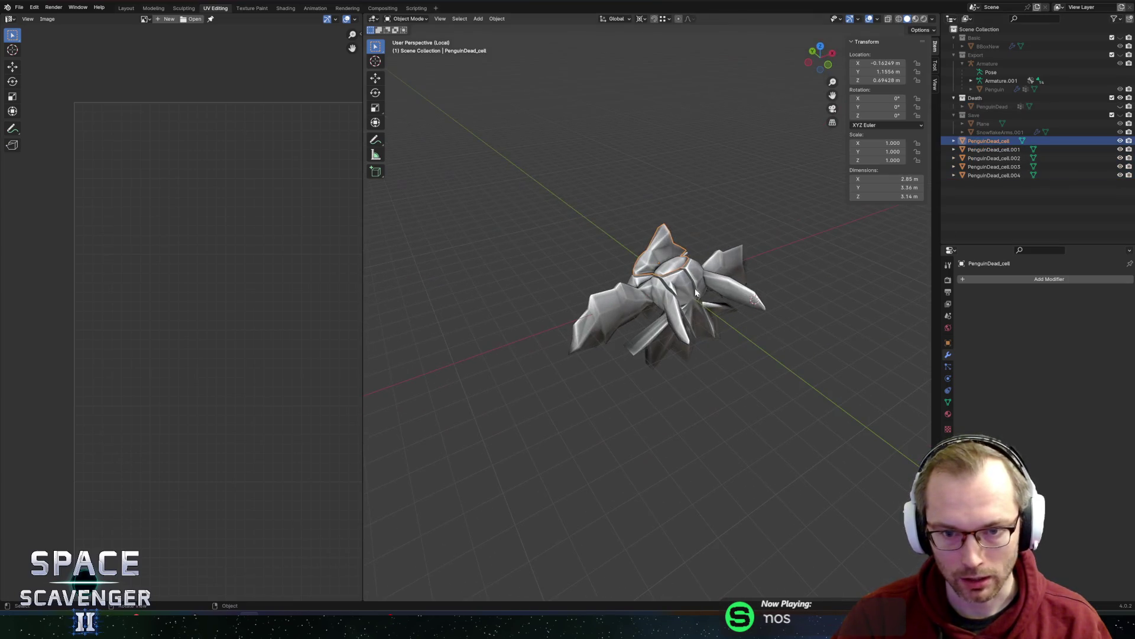
pyautogui.keyDown('shift'); pyautogui.click(662, 249); pyautogui.keyUp('shift')
pyautogui.keyDown('shift'); pyautogui.click(699, 282); pyautogui.keyUp('shift')
pyautogui.keyDown('shift'); pyautogui.click(692, 291); pyautogui.keyUp('shift')
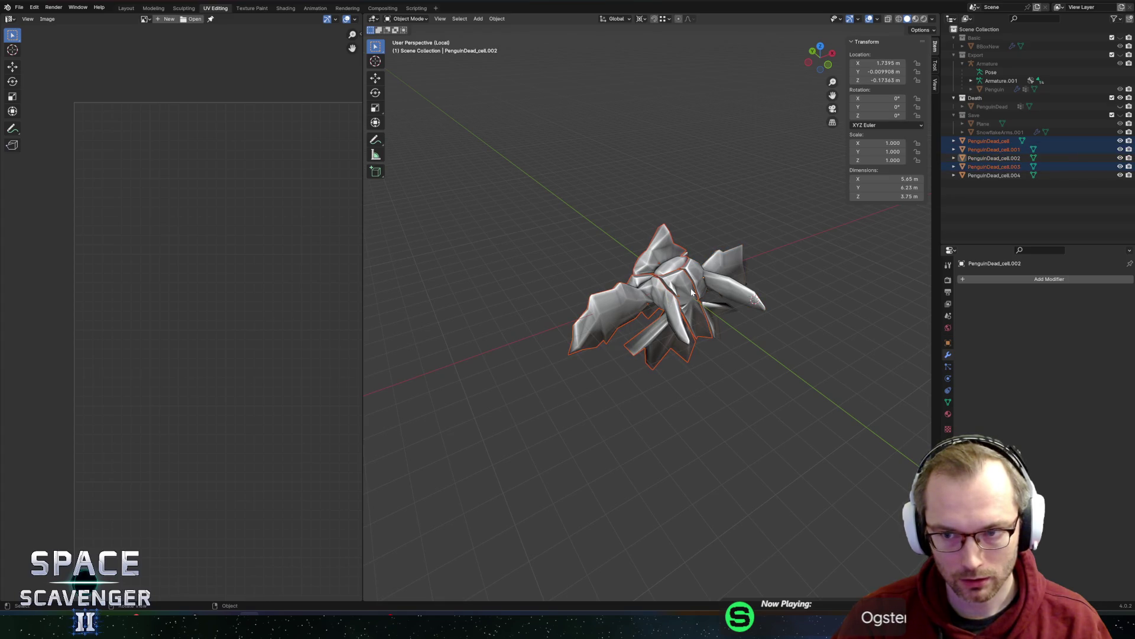
pyautogui.click(989, 141)
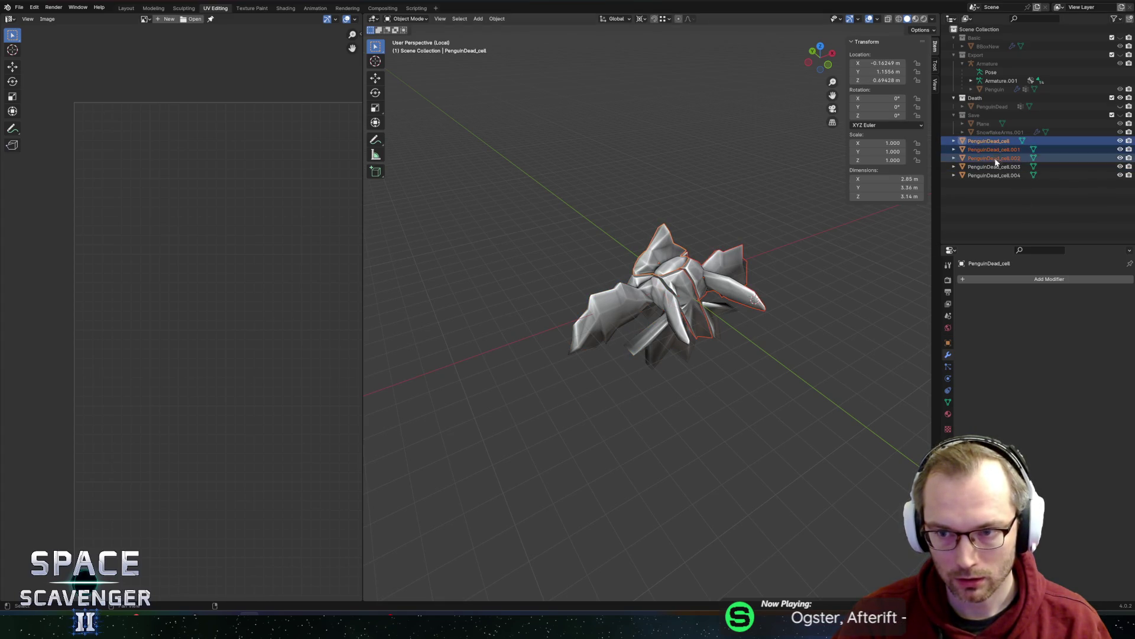
pyautogui.keyDown('shift'); pyautogui.click(995, 166); pyautogui.keyUp('shift')
pyautogui.press('Tab')
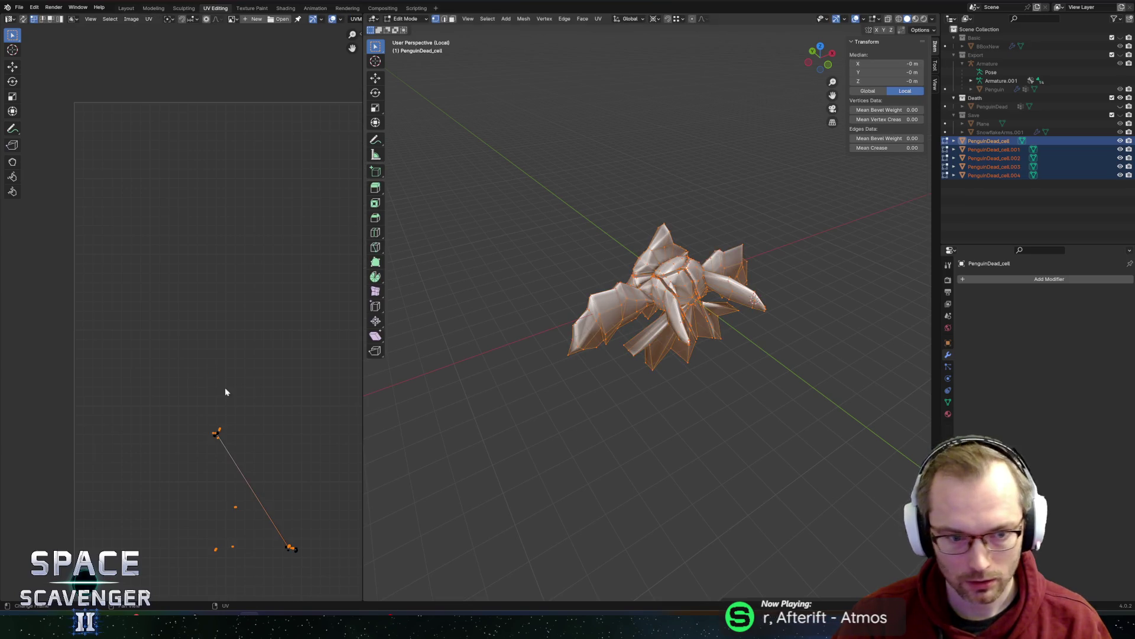
# - Assign PaletteNew to the first selected piece and to PenguinDead_cell.003
pyautogui.press('Tab')
pyautogui.click(948, 414)
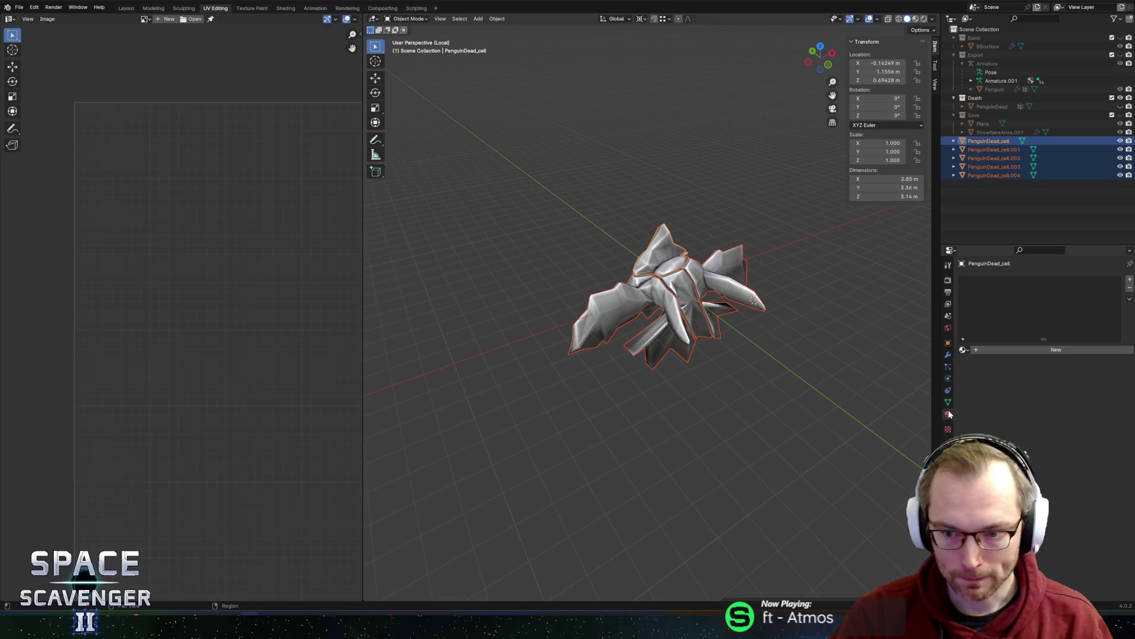
pyautogui.click(964, 350)
pyautogui.click(982, 370)
pyautogui.moveTo(651, 272); pyautogui.dragTo(691, 249, button='middle')
pyautogui.scroll(3, 690, 250)
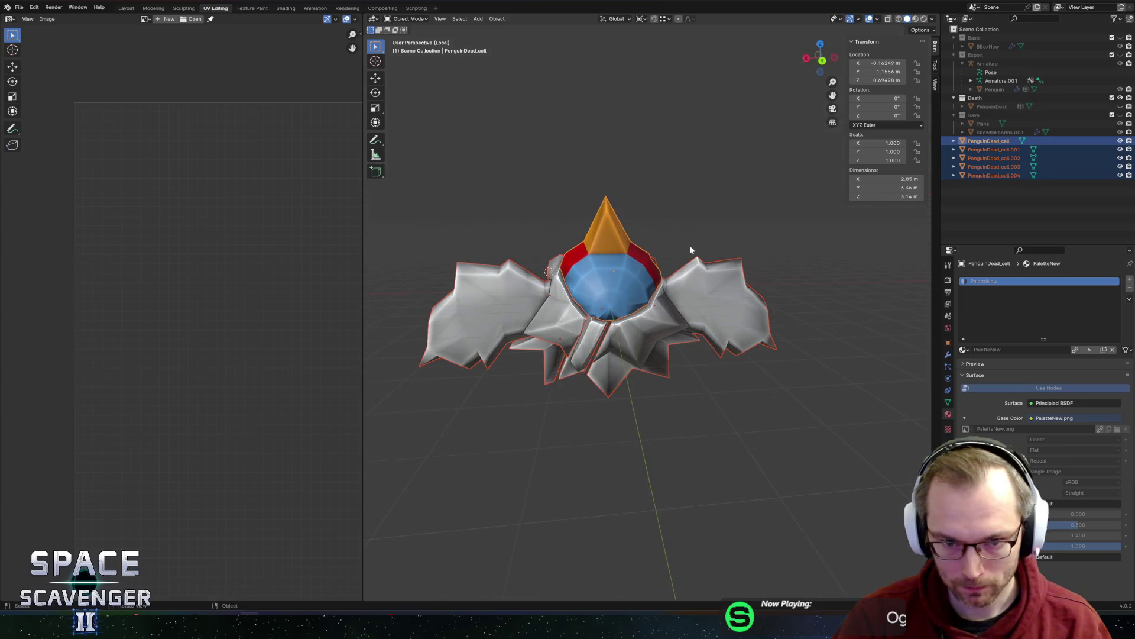
pyautogui.click(661, 327)
pyautogui.click(963, 350)
pyautogui.click(977, 363)
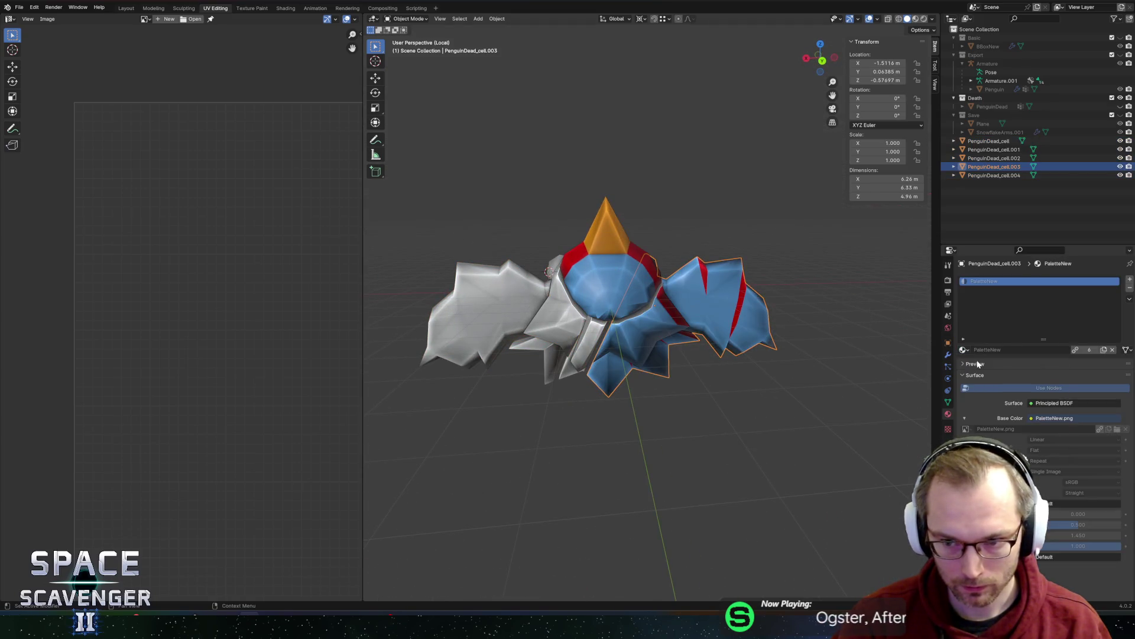
# - Assign PaletteNew to PenguinDead_cell.002, cell.001 and cell.004
pyautogui.click(543, 319)
pyautogui.click(963, 350)
pyautogui.click(978, 364)
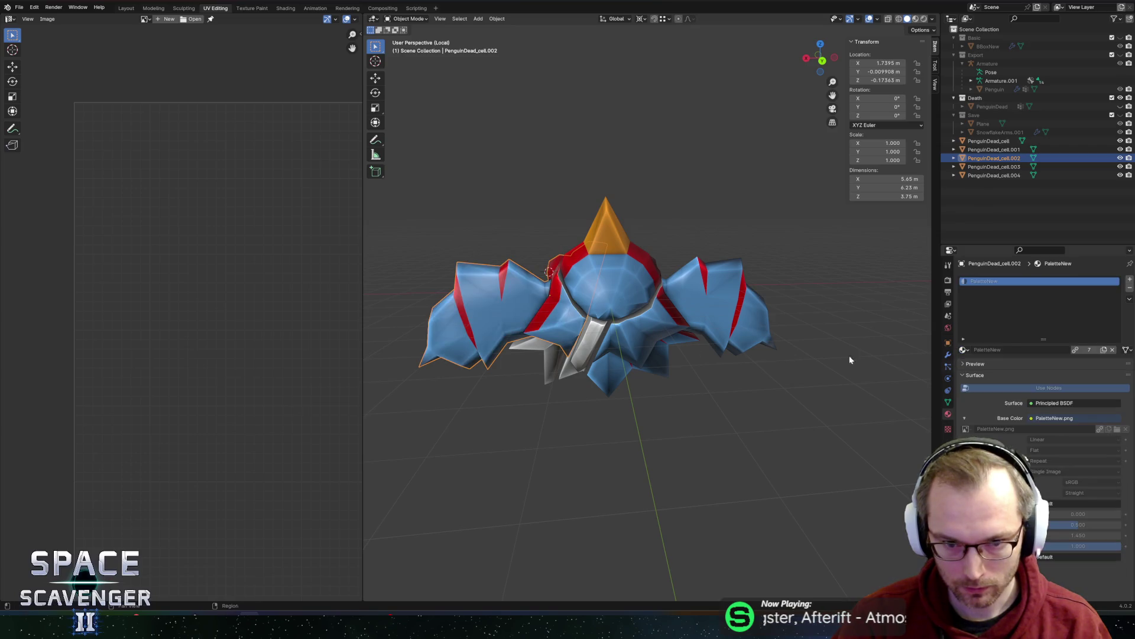
pyautogui.click(609, 349)
pyautogui.click(962, 349)
pyautogui.click(977, 363)
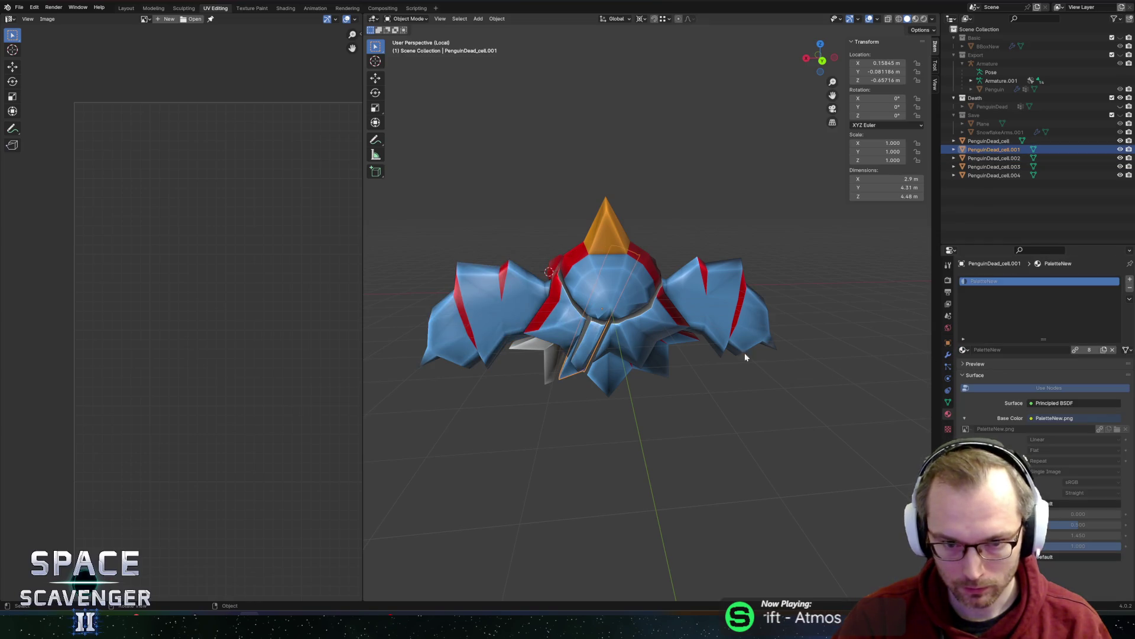
pyautogui.moveTo(743, 354)
pyautogui.mouseDown(button='middle')
pyautogui.moveTo(586, 377)
pyautogui.moveTo(767, 355)
pyautogui.mouseUp(button='middle')
pyautogui.click(586, 377)
pyautogui.click(964, 349)
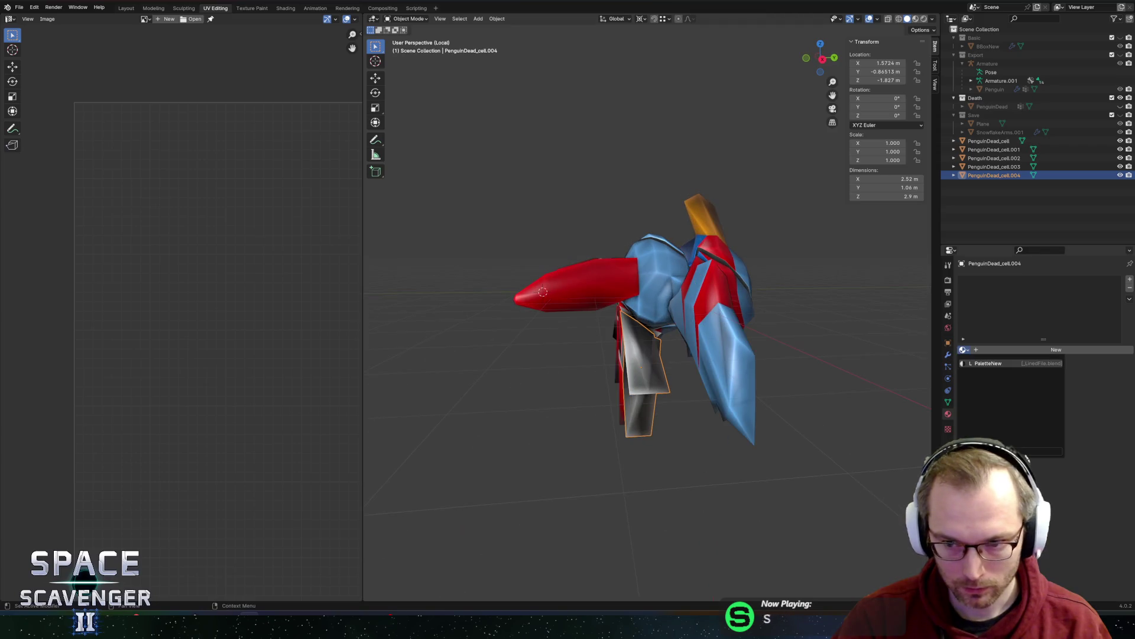
pyautogui.click(988, 364)
# - Orbit around the model to confirm every piece is coloured, then select cell.002
pyautogui.moveTo(779, 311)
pyautogui.mouseDown(button='middle')
pyautogui.moveTo(559, 306)
pyautogui.moveTo(740, 304)
pyautogui.moveTo(783, 322)
pyautogui.moveTo(748, 322)
pyautogui.mouseUp(button='middle')
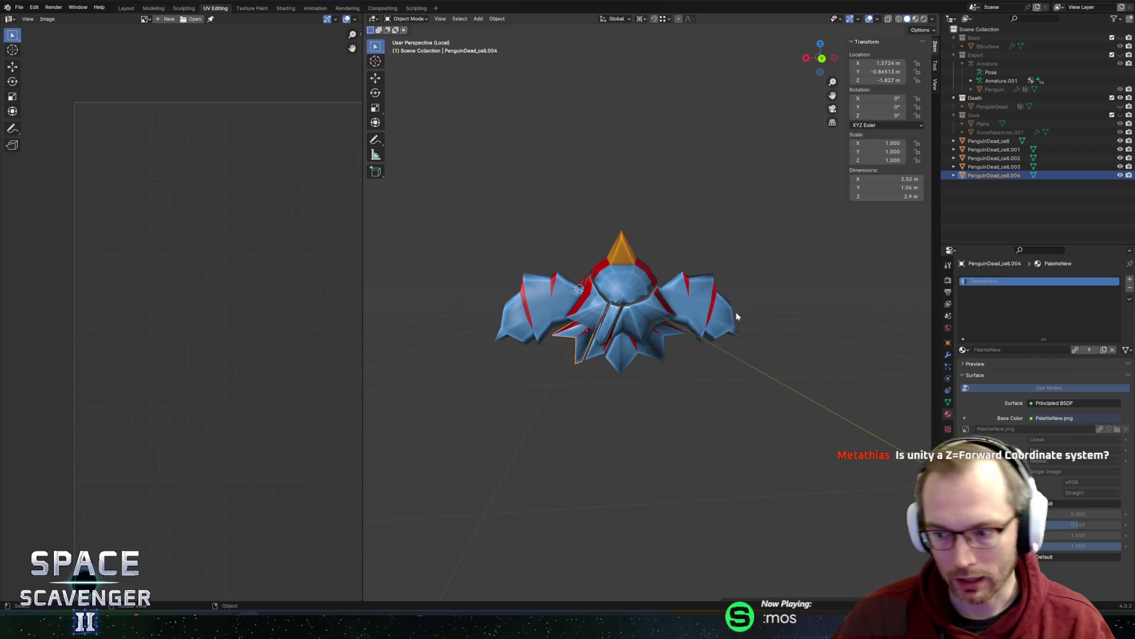
pyautogui.moveTo(735, 316); pyautogui.dragTo(689, 331, button='middle')
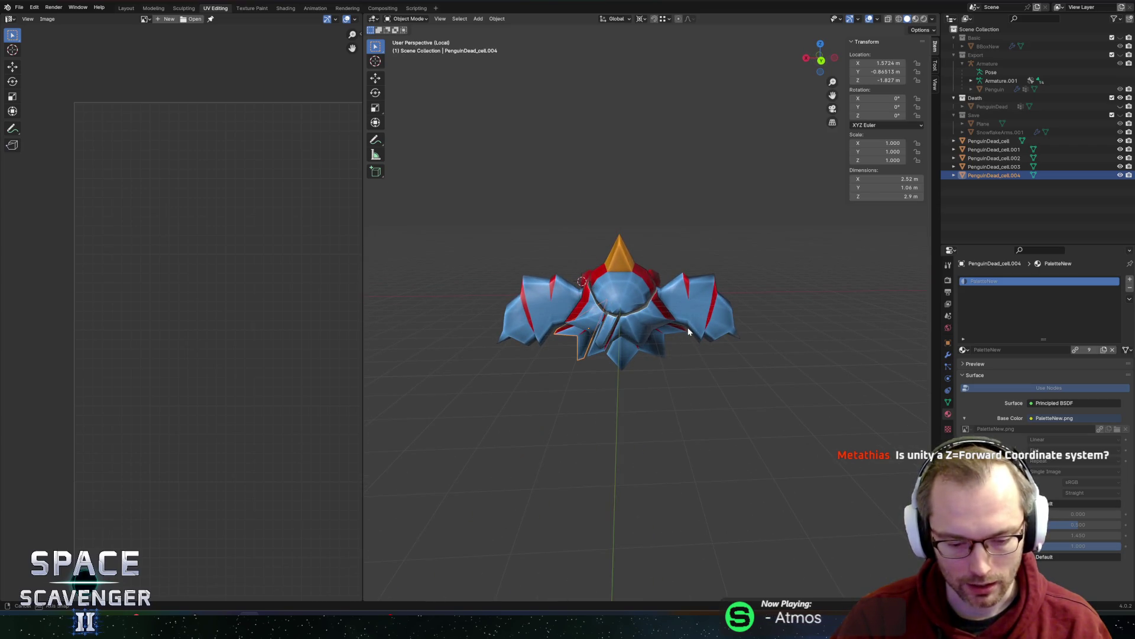
pyautogui.moveTo(688, 331); pyautogui.dragTo(692, 333, button='middle')
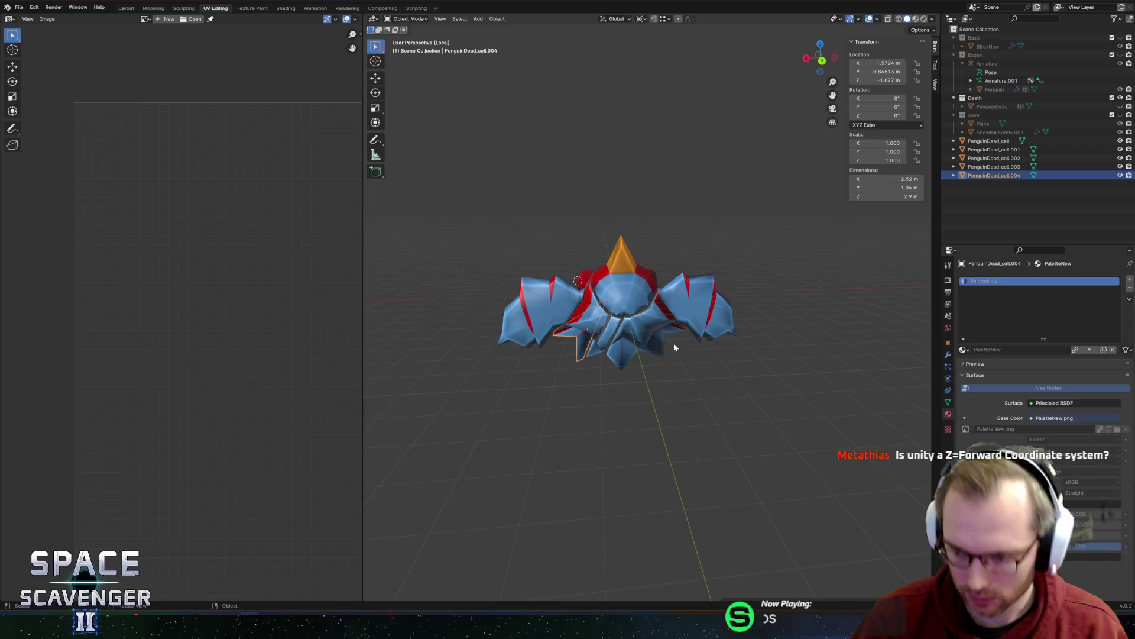
pyautogui.moveTo(671, 321)
pyautogui.mouseDown(button='middle')
pyautogui.moveTo(681, 282)
pyautogui.moveTo(573, 297)
pyautogui.moveTo(626, 351)
pyautogui.mouseUp(button='middle')
pyautogui.click(609, 337)
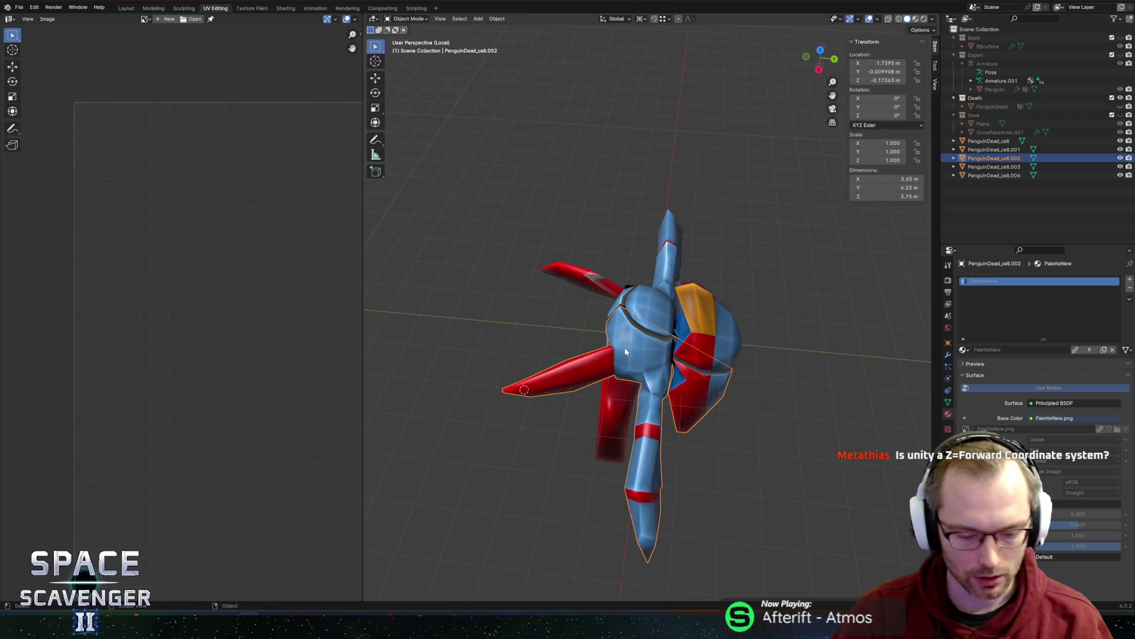
# - Move cell.002's arm and leg geometry away from the body
pyautogui.press('Tab')
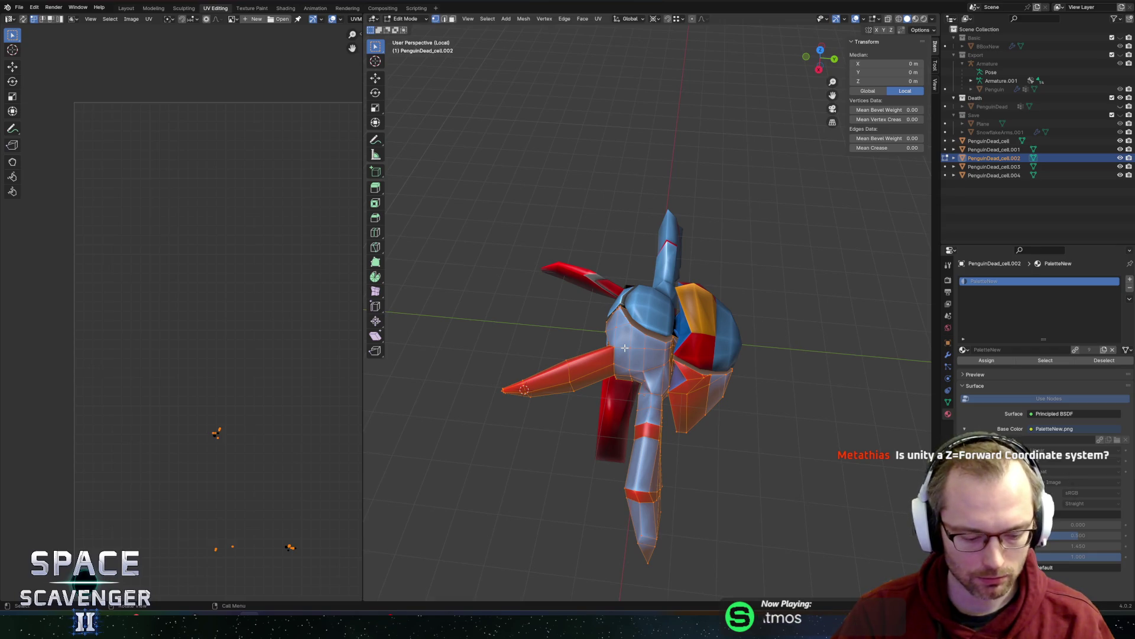
pyautogui.press('g')
pyautogui.click(615, 336)
pyautogui.hotkey('alt', 'a')
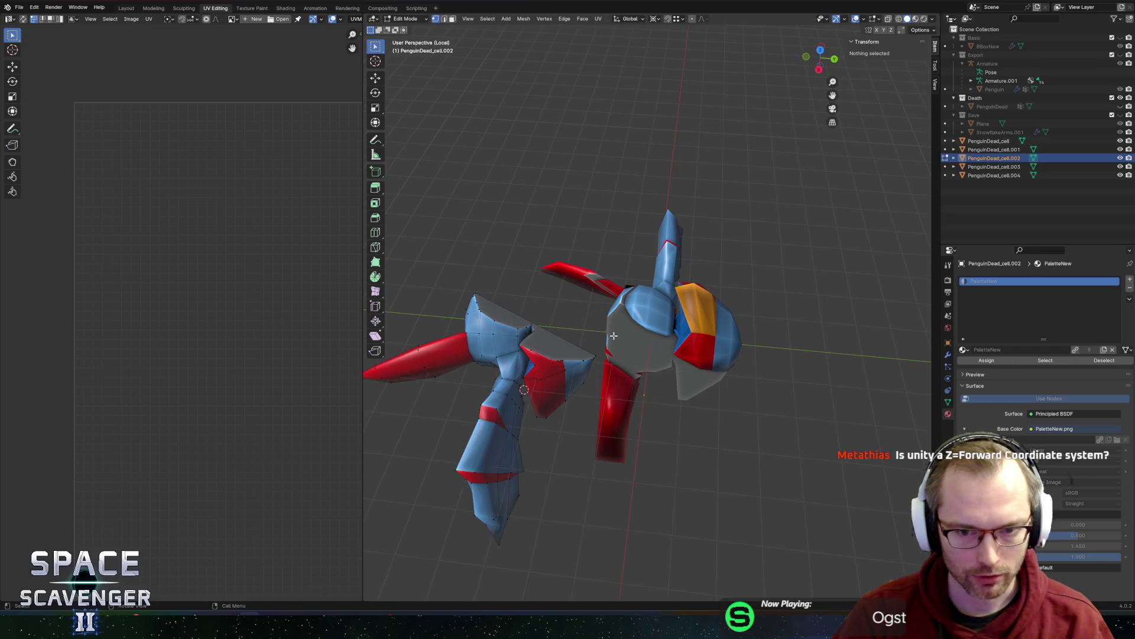
# - Shift the whole cell.001 body chunk −2.7184 m along Y
pyautogui.hotkey('alt', 'q')
pyautogui.press('a')
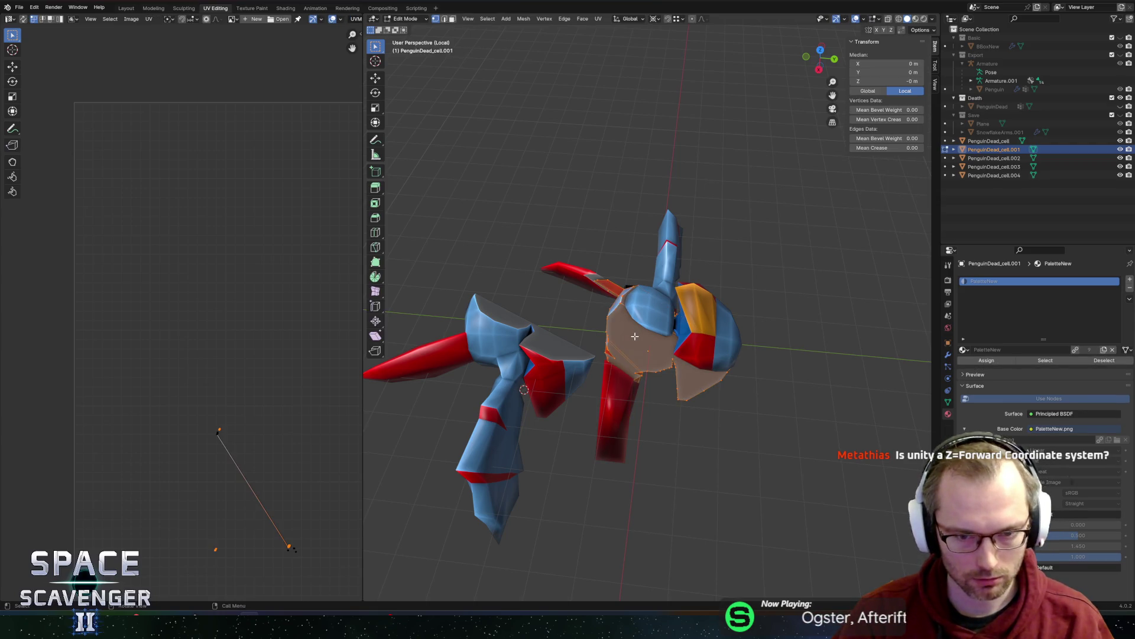
pyautogui.press('g')
pyautogui.press('y')
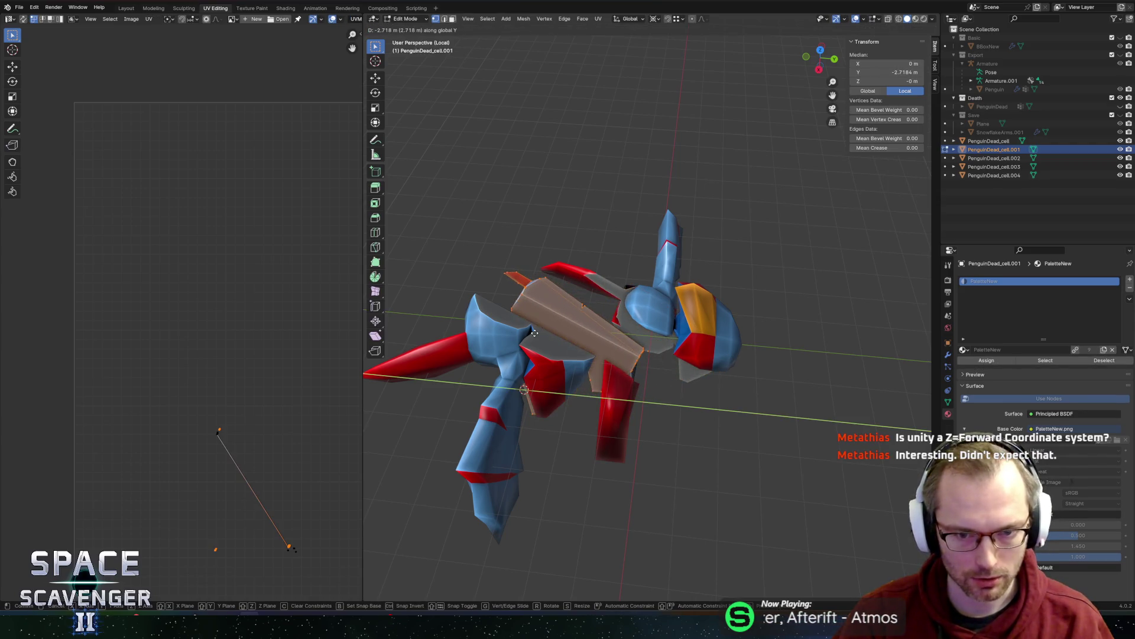
pyautogui.click(591, 330)
pyautogui.moveTo(591, 330)
pyautogui.mouseDown(button='middle')
pyautogui.moveTo(582, 327)
pyautogui.moveTo(621, 306)
pyautogui.mouseUp(button='middle')
# - Cancel a trial rotation and switch to the browser's coordinate-system chart
pyautogui.press('r')
pyautogui.press('Escape')
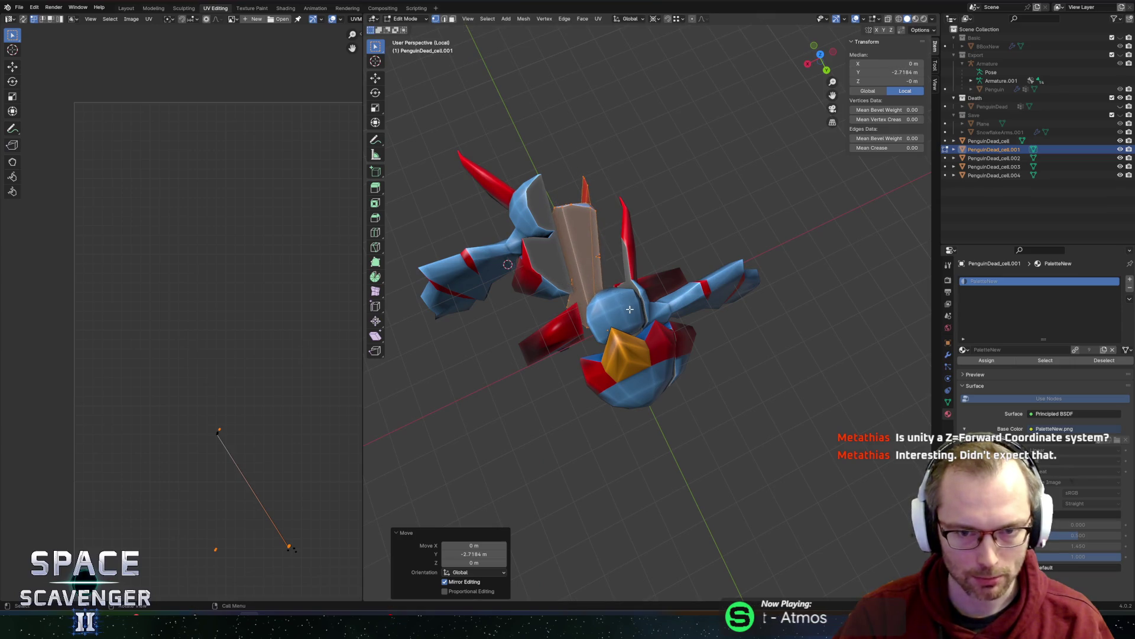
pyautogui.hotkey('shift', 's')
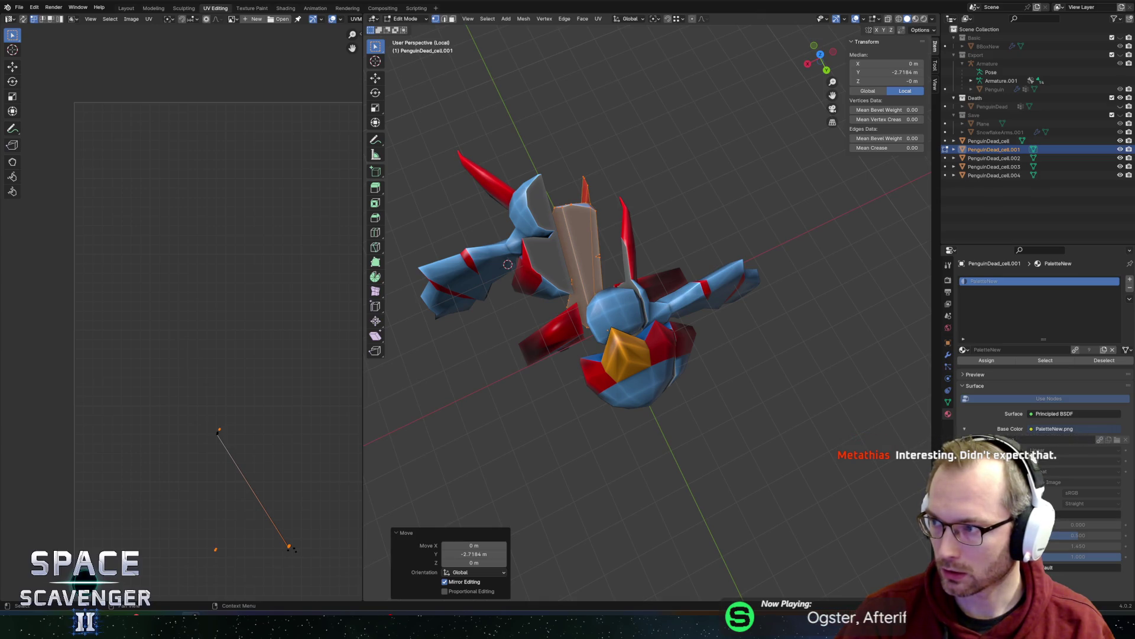
pyautogui.hotkey('alt', 'Tab')
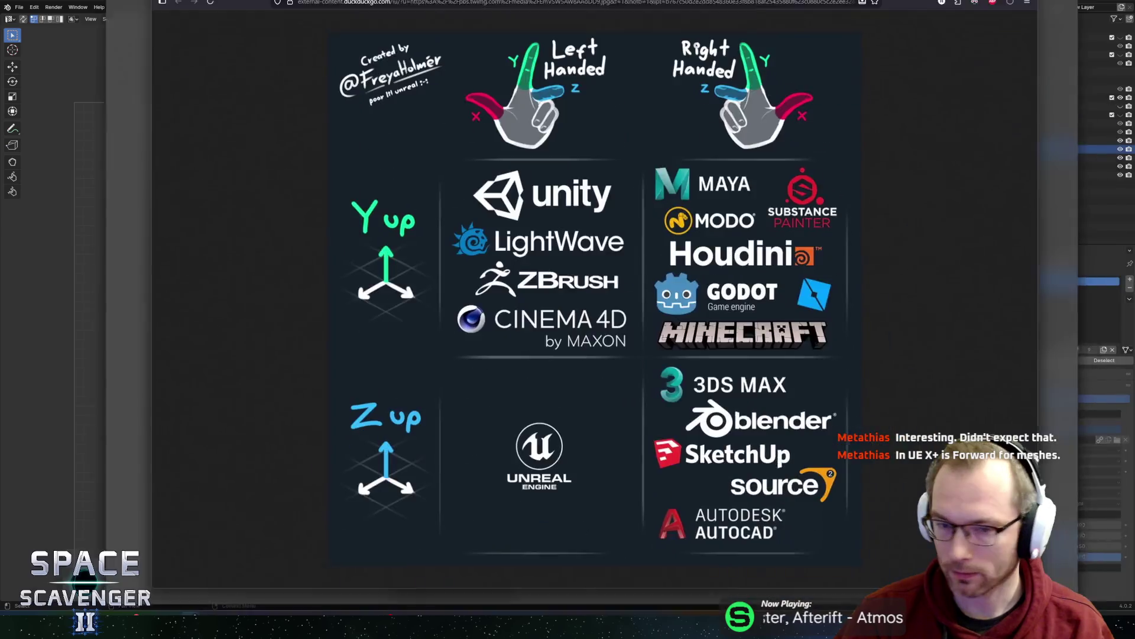
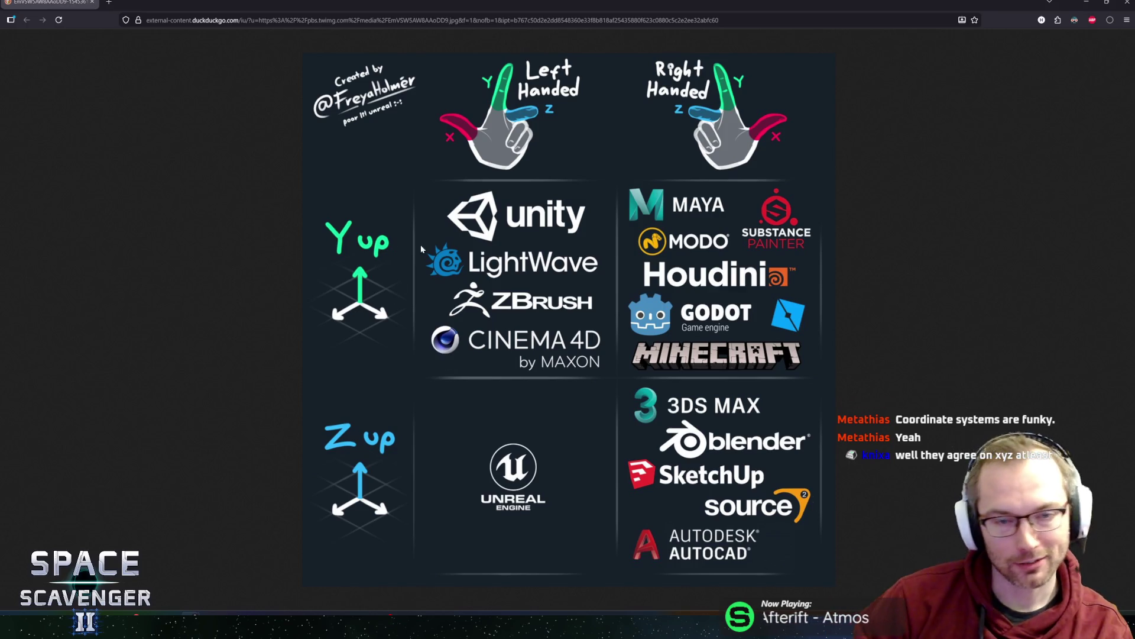
# - Select the penguin's head piece and tilt it -42° about the X axis
pyautogui.hotkey('alt', 'Tab')
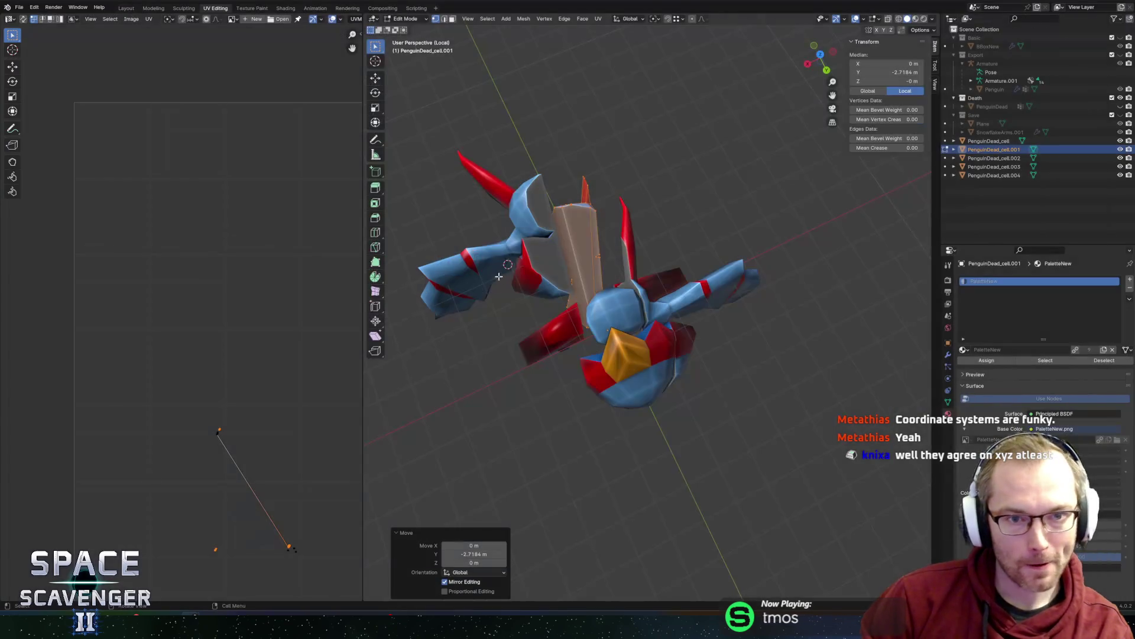
pyautogui.moveTo(650, 230); pyautogui.dragTo(688, 205, button='middle')
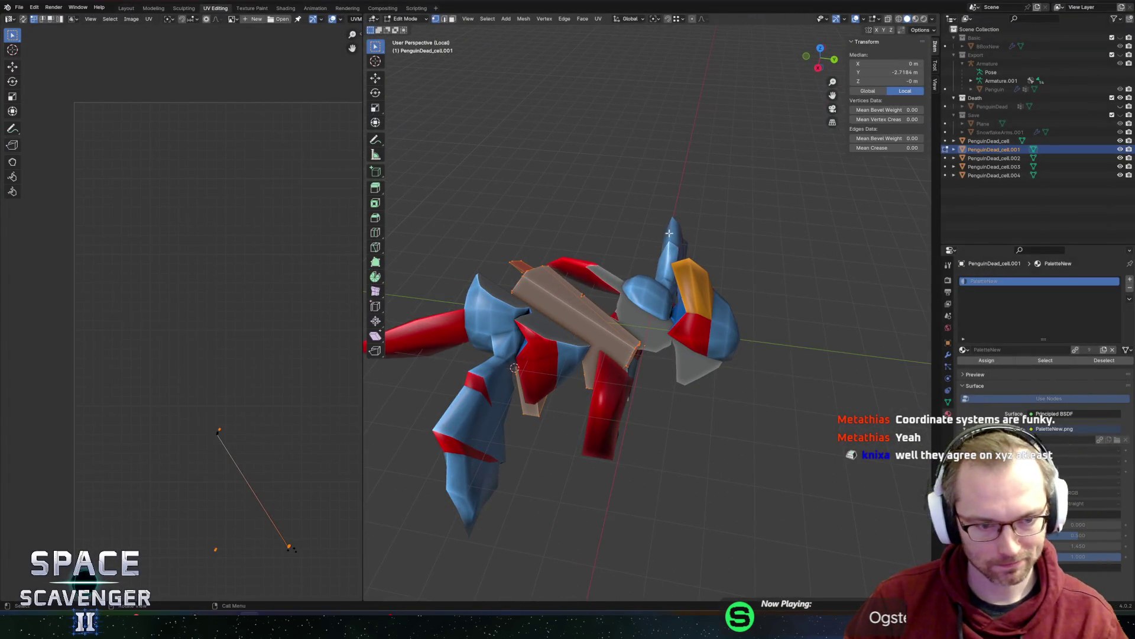
pyautogui.press('Tab')
pyautogui.click(654, 260)
pyautogui.moveTo(654, 261); pyautogui.dragTo(629, 236, button='middle')
pyautogui.press('g')
pyautogui.press('z')
pyautogui.press('x')
pyautogui.press('r')
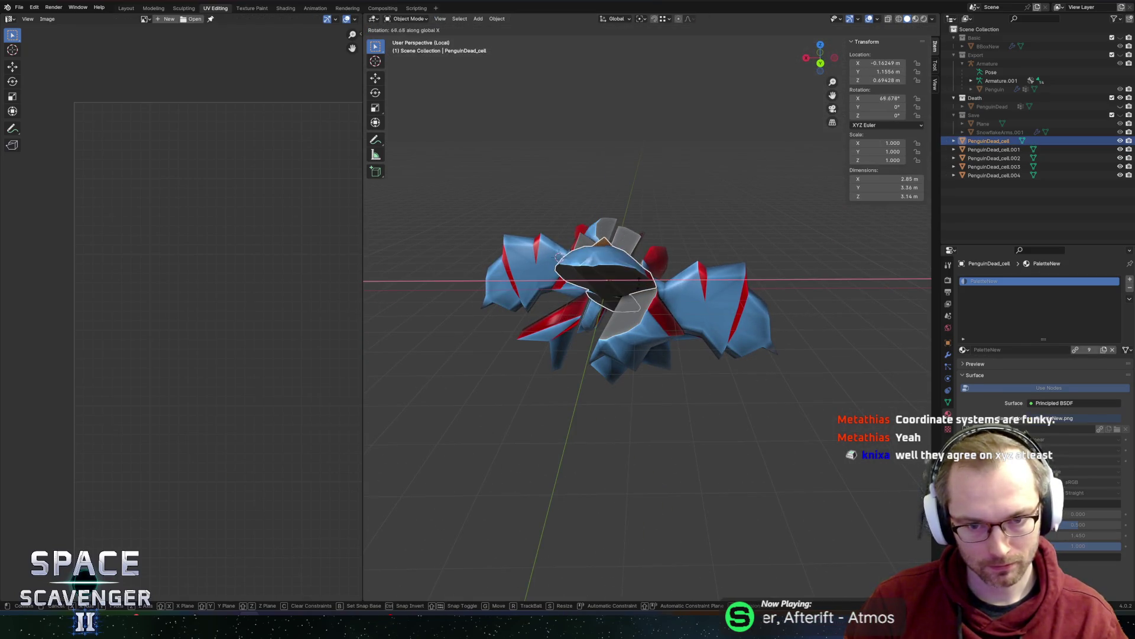
pyautogui.click(657, 195)
# - Try moving the head piece along Y, then cancel and undo it
pyautogui.press('g')
pyautogui.press('y')
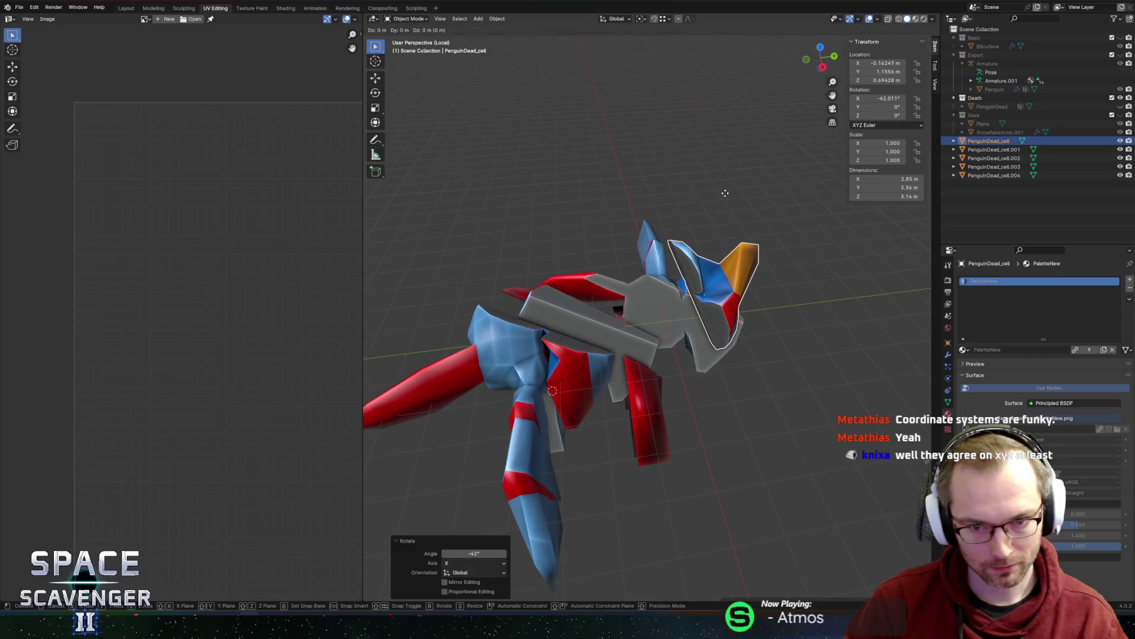
pyautogui.press('Escape')
pyautogui.hotkey('ctrl', 'z')
# - Tilt the left piece 53° about Y and lower it along Z
pyautogui.moveTo(653, 223); pyautogui.dragTo(600, 300, button='middle')
pyautogui.press('r')
pyautogui.press('y')
pyautogui.click(585, 284)
pyautogui.press('g')
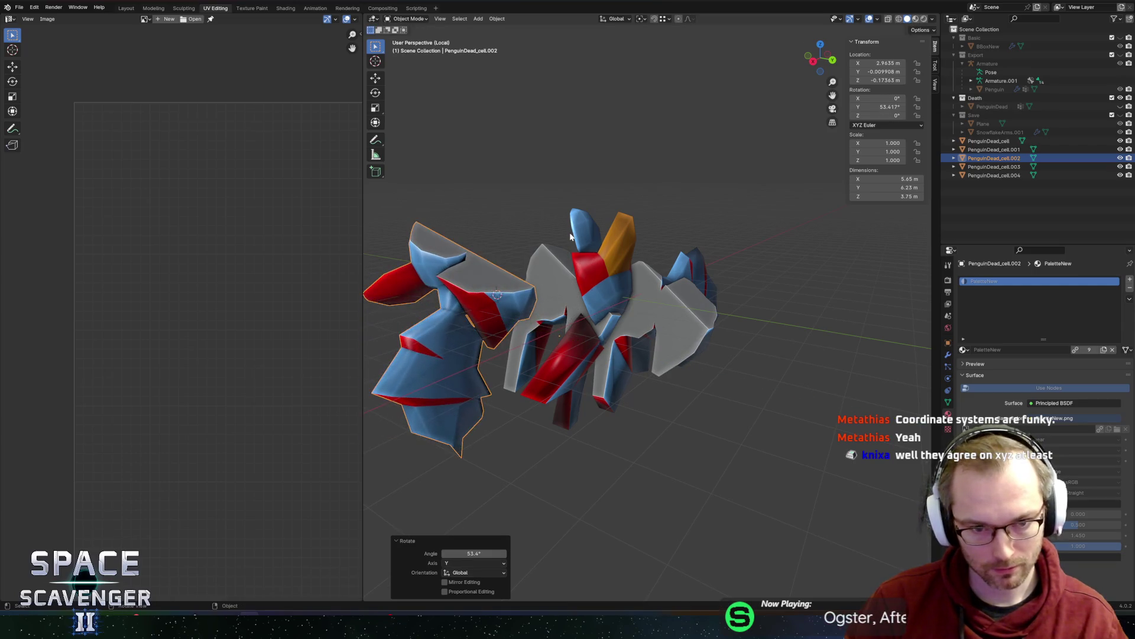
pyautogui.press('z')
pyautogui.click(571, 267)
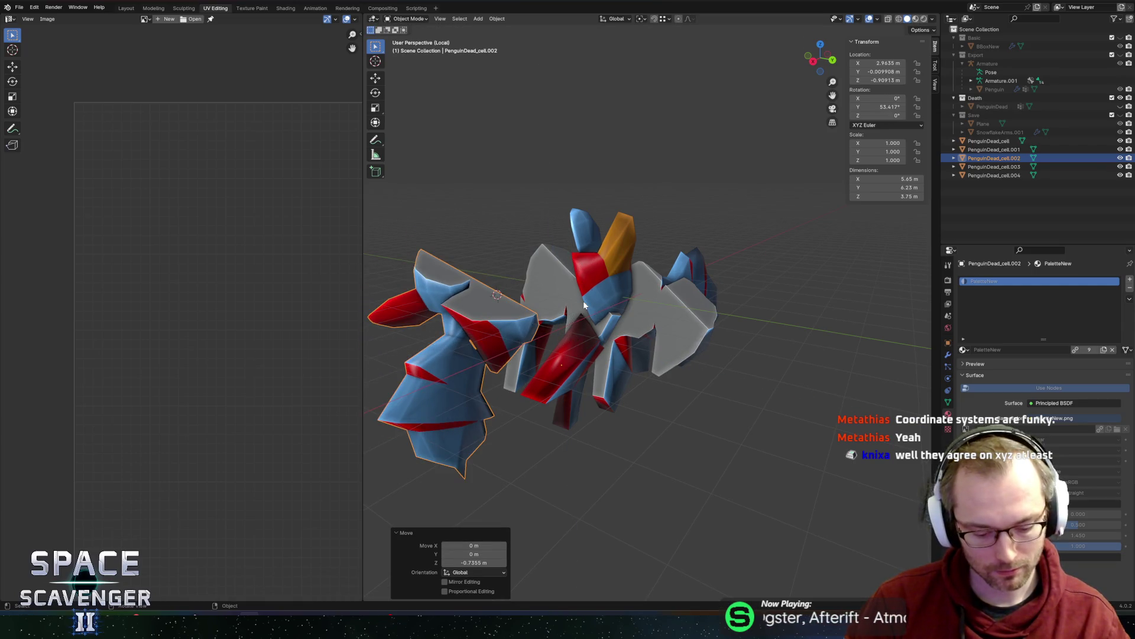
pyautogui.press(',')
pyautogui.press(',')
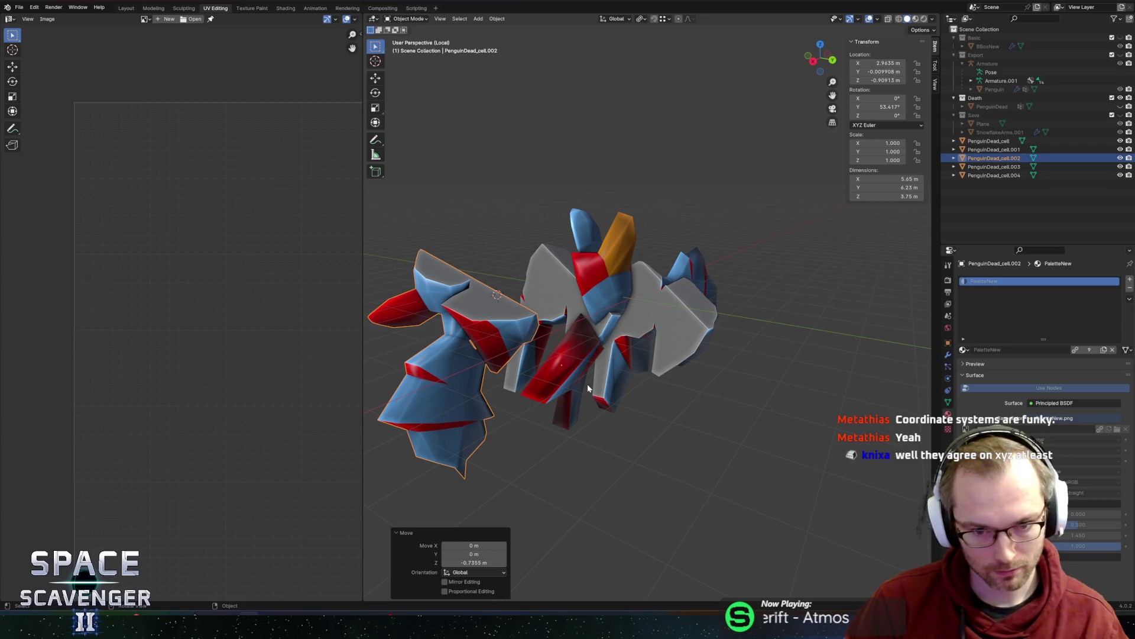
pyautogui.press(',')
# - Rotate the left piece's mesh about the X axis in Edit Mode
pyautogui.press('Tab')
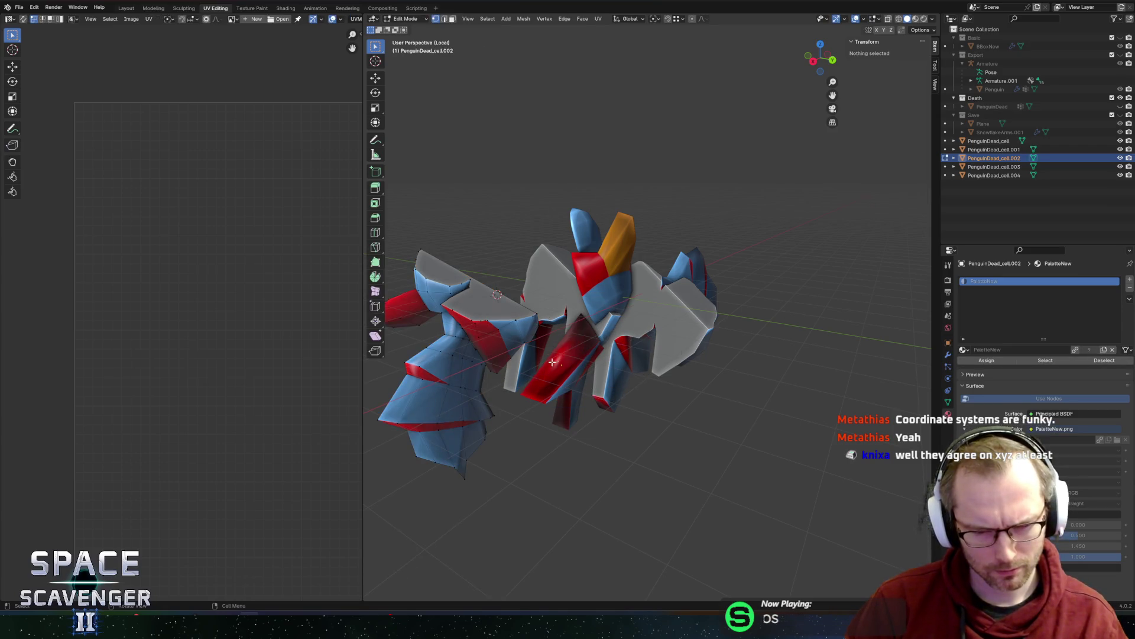
pyautogui.press('r')
pyautogui.press('x')
pyautogui.click(577, 293)
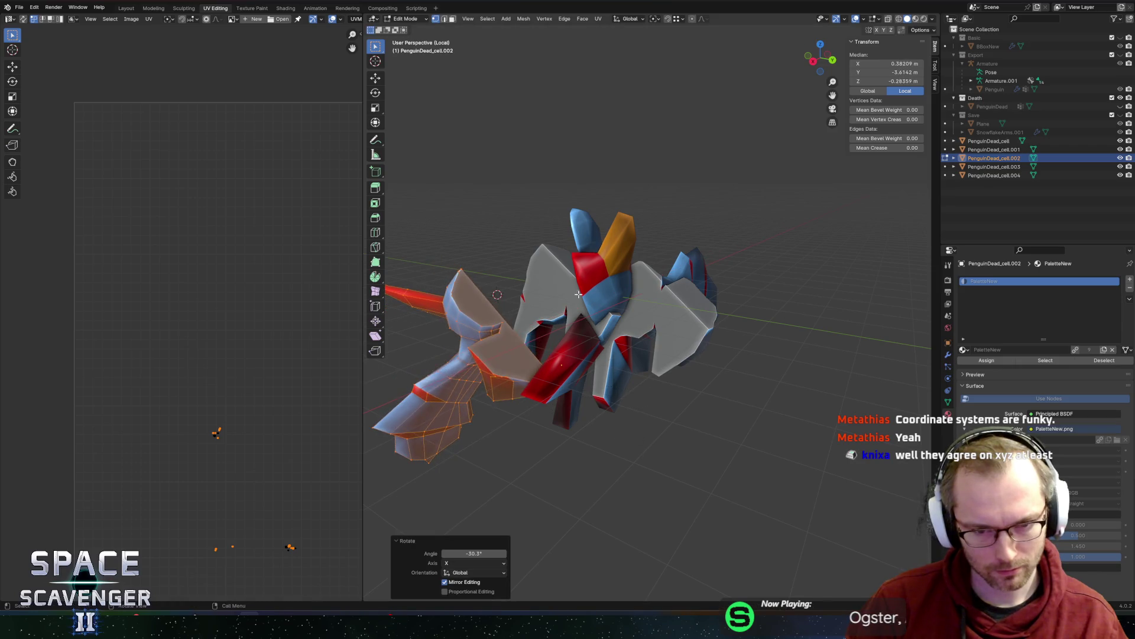
pyautogui.press('Tab')
# - Move the grey middle piece along the Y axis
pyautogui.click(572, 290)
pyautogui.press('g')
pyautogui.press('y')
pyautogui.click(566, 377)
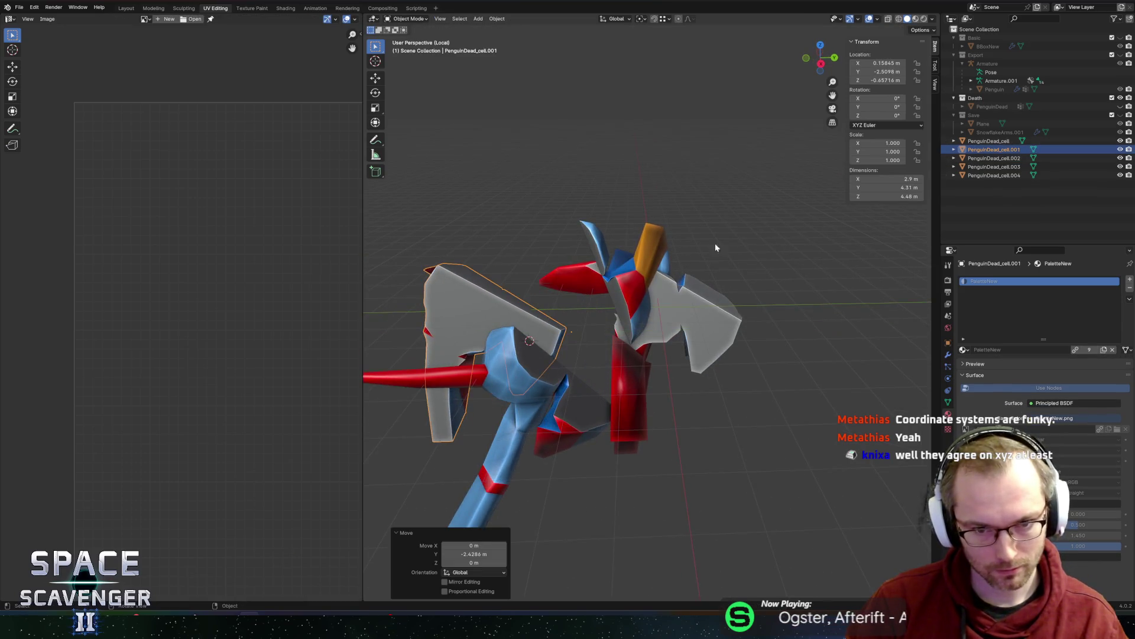
# - Drop the red lower piece's mesh lower along the Z axis
pyautogui.click(566, 376)
pyautogui.press('Tab')
pyautogui.press('g')
pyautogui.press('z')
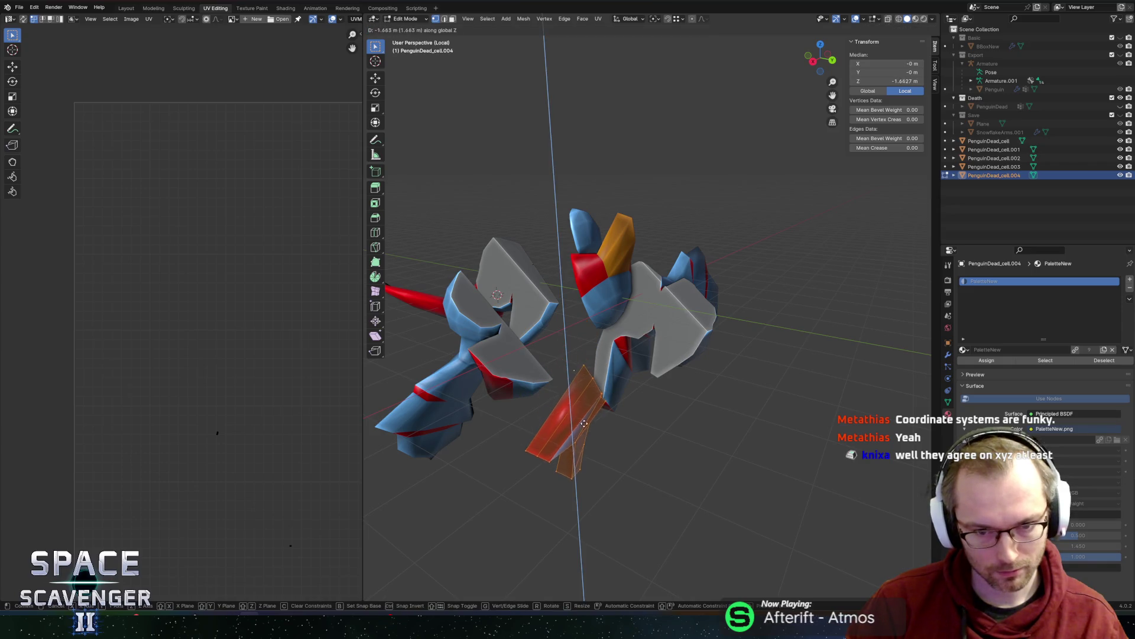
pyautogui.click(718, 333)
pyautogui.moveTo(718, 333)
pyautogui.mouseDown(button='middle')
pyautogui.moveTo(677, 325)
pyautogui.moveTo(680, 337)
pyautogui.mouseUp(button='middle')
pyautogui.press('Tab')
# - Reposition the right-hand piece's mesh in Edit Mode
pyautogui.click(676, 324)
pyautogui.press('Tab')
pyautogui.press('g')
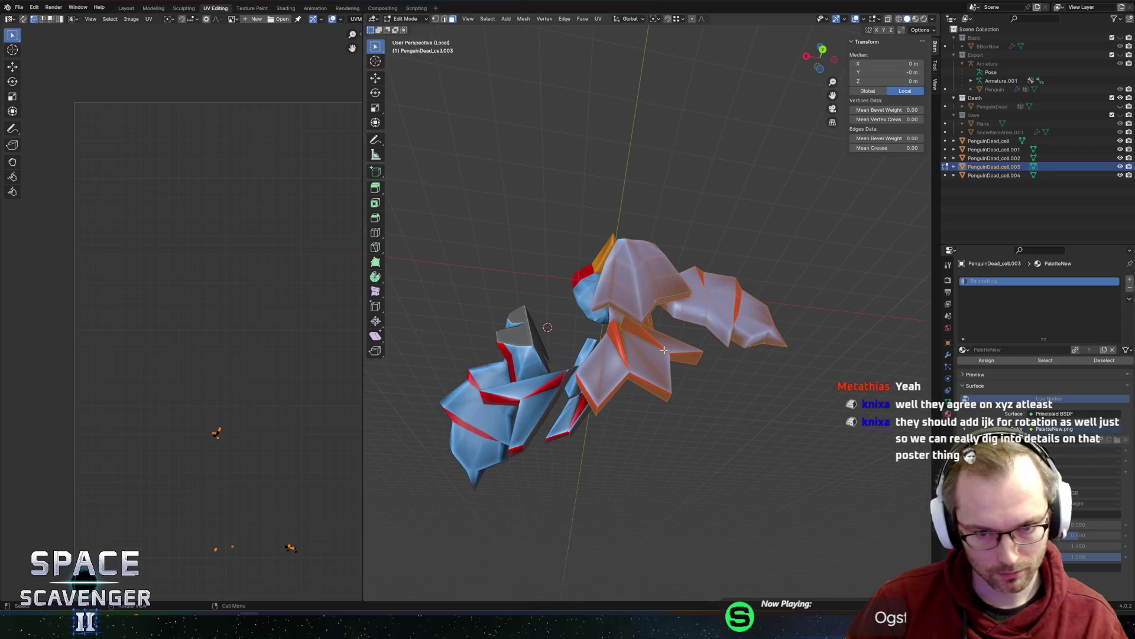
pyautogui.click(683, 340)
# - Rotate the right-hand piece 53.6° about X and shift it along Y
pyautogui.press('r')
pyautogui.press('x')
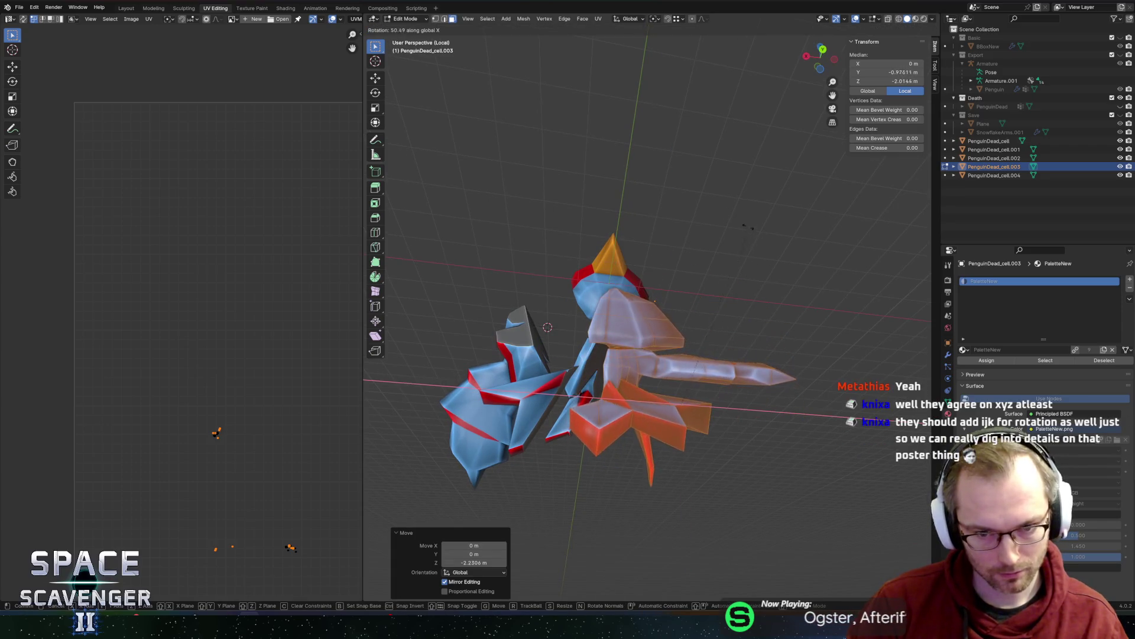
pyautogui.click(692, 355)
pyautogui.moveTo(692, 355)
pyautogui.mouseDown(button='middle')
pyautogui.moveTo(710, 225)
pyautogui.moveTo(662, 254)
pyautogui.mouseUp(button='middle')
pyautogui.press('g')
pyautogui.press('y')
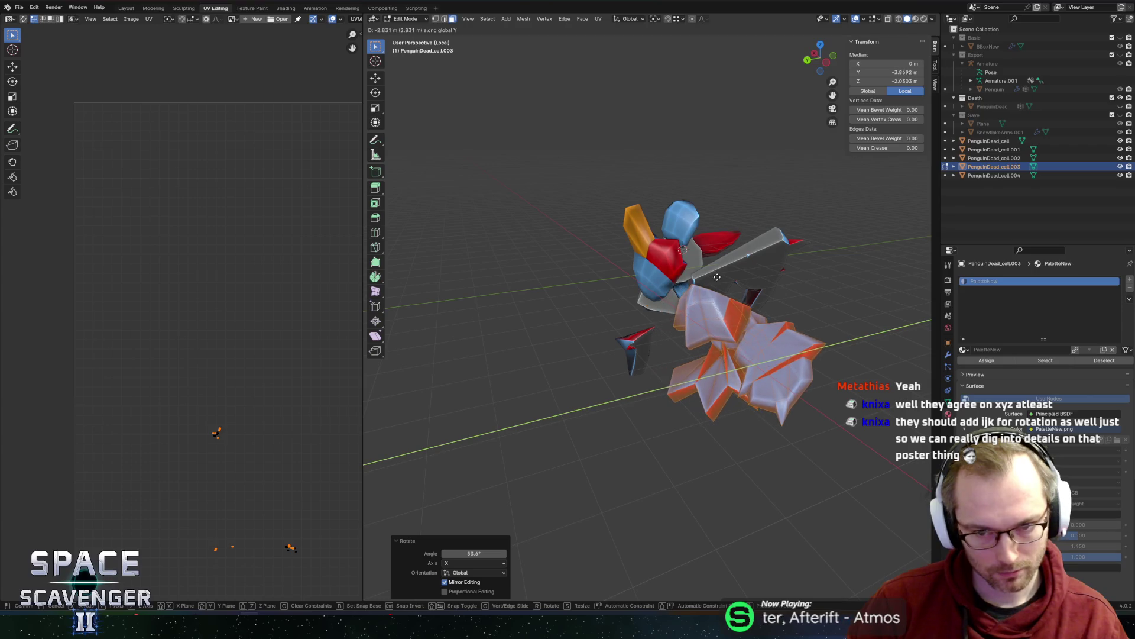
pyautogui.click(718, 277)
pyautogui.press('Tab')
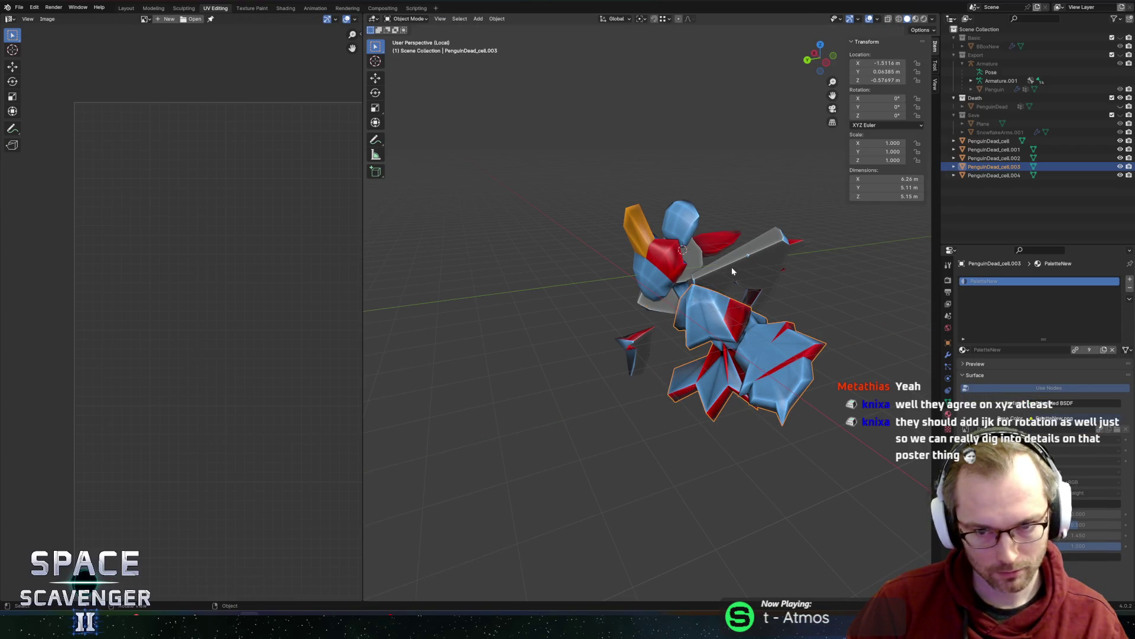
# - Select several penguin pieces together, including the head piece
pyautogui.keyDown('shift'); pyautogui.click(732, 268); pyautogui.keyUp('shift')
pyautogui.keyDown('shift'); pyautogui.click(695, 256); pyautogui.keyUp('shift')
pyautogui.keyDown('shift'); pyautogui.click(641, 350); pyautogui.keyUp('shift')
# - Join the selected penguin pieces into one mesh and select all its faces
pyautogui.keyDown('shift'); pyautogui.click(641, 351); pyautogui.keyUp('shift')
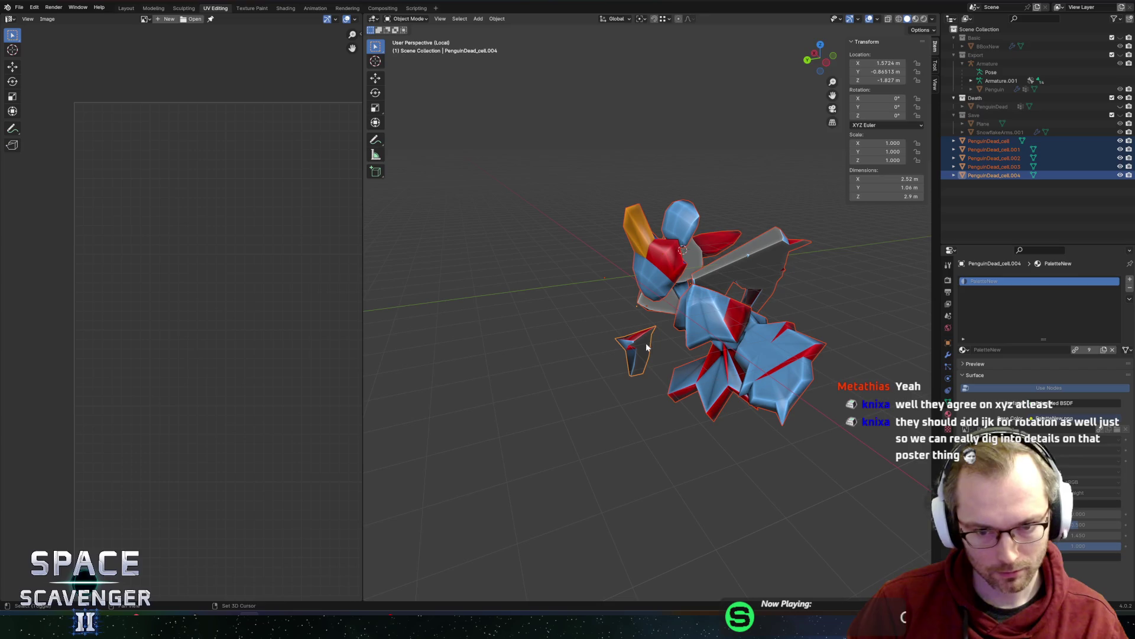
pyautogui.hotkey('ctrl', 'j')
pyautogui.moveTo(685, 210)
pyautogui.mouseDown(button='middle')
pyautogui.moveTo(763, 200)
pyautogui.moveTo(750, 220)
pyautogui.moveTo(806, 231)
pyautogui.moveTo(689, 247)
pyautogui.mouseUp(button='middle')
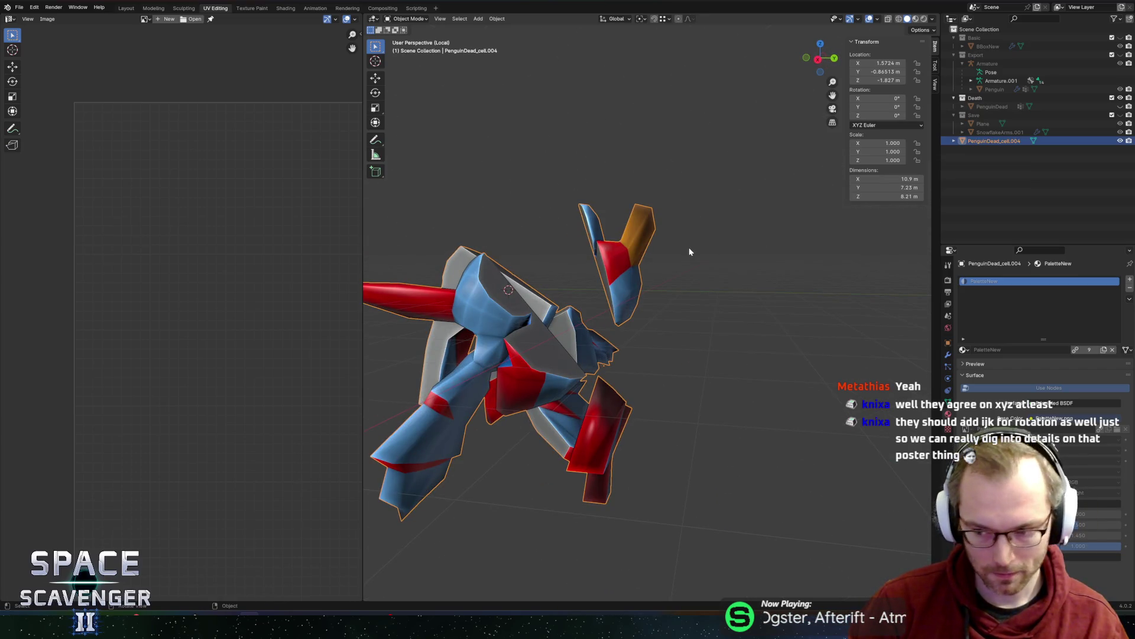
pyautogui.press('Tab')
pyautogui.press('a')
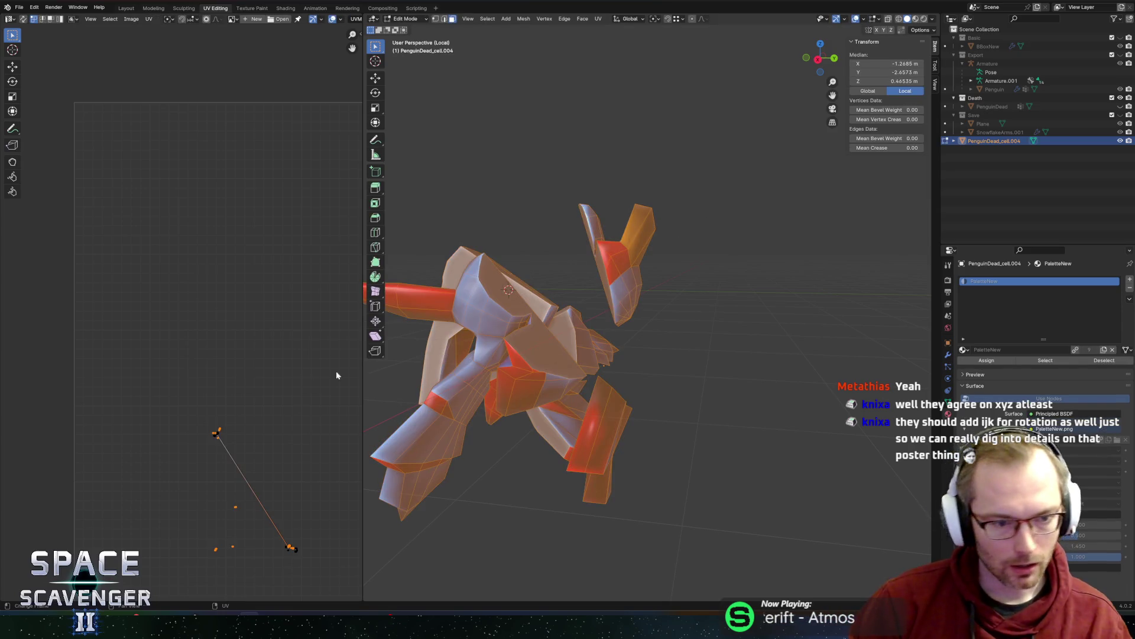
# - Show PaletteNew.png in the UV editor and move the selected UVs onto it
pyautogui.click(232, 18)
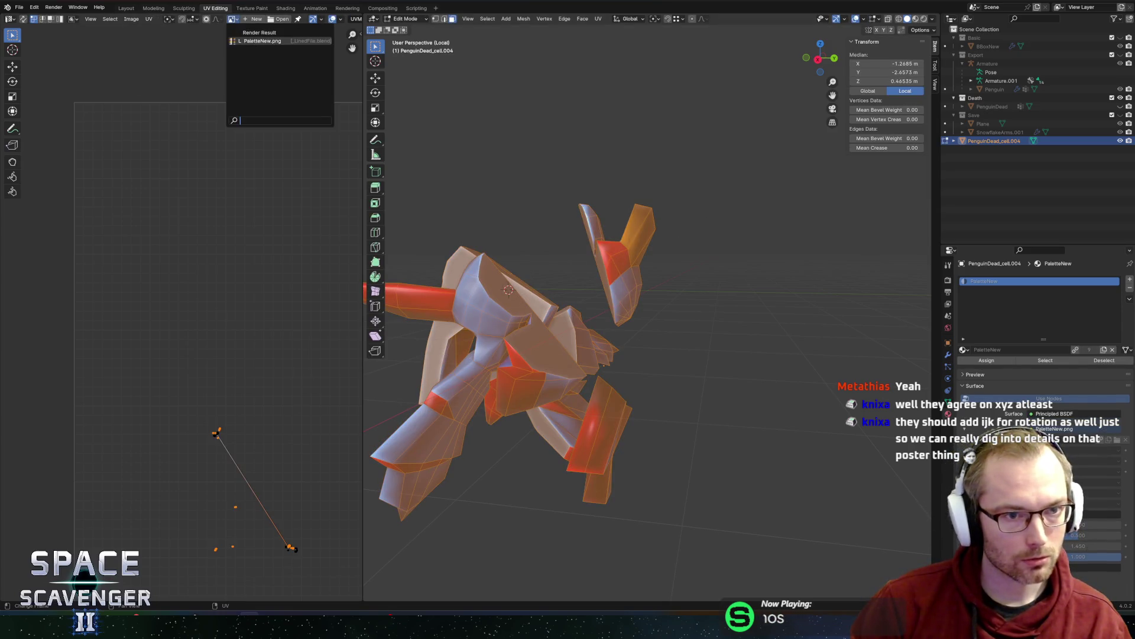
pyautogui.click(254, 37)
pyautogui.scroll(-3, 222, 204)
pyautogui.scroll(2, 142, 497)
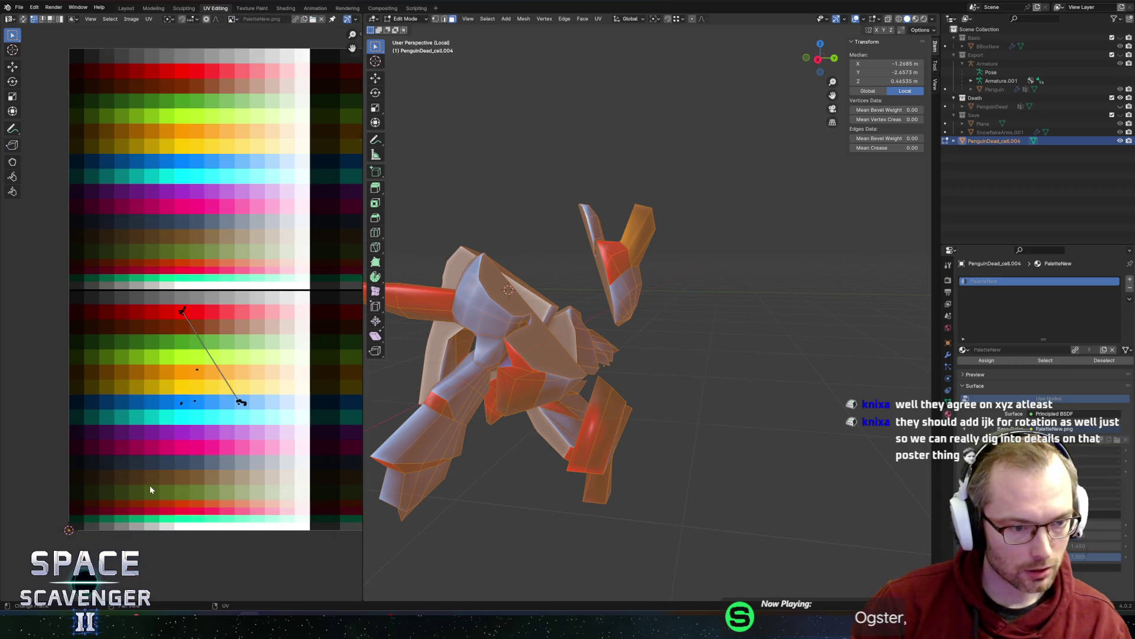
pyautogui.press('g')
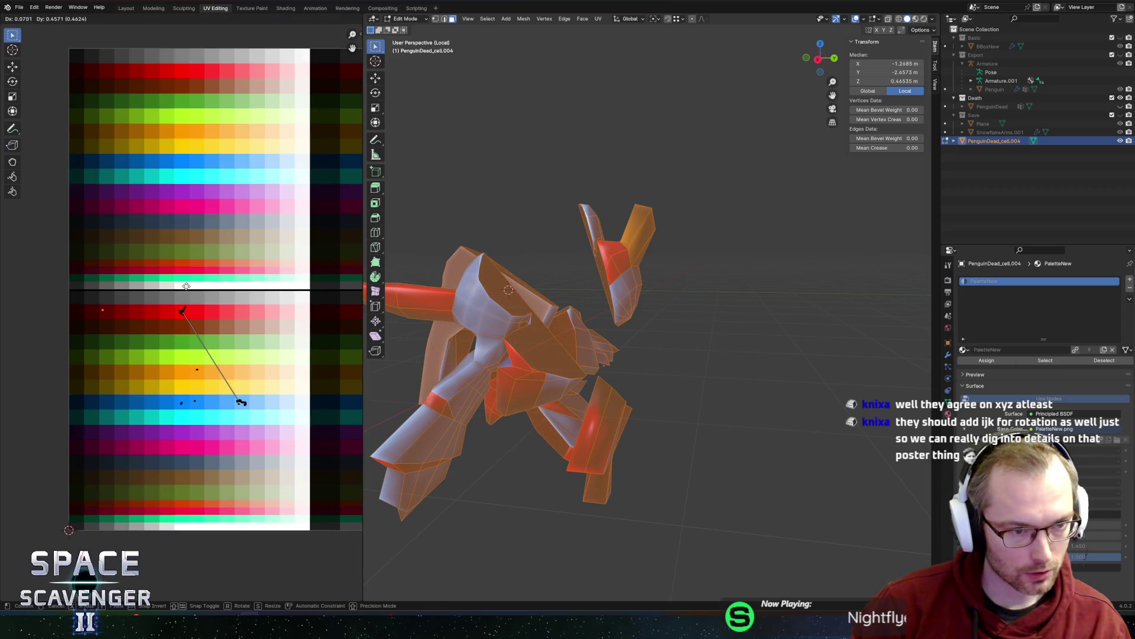
pyautogui.click(187, 286)
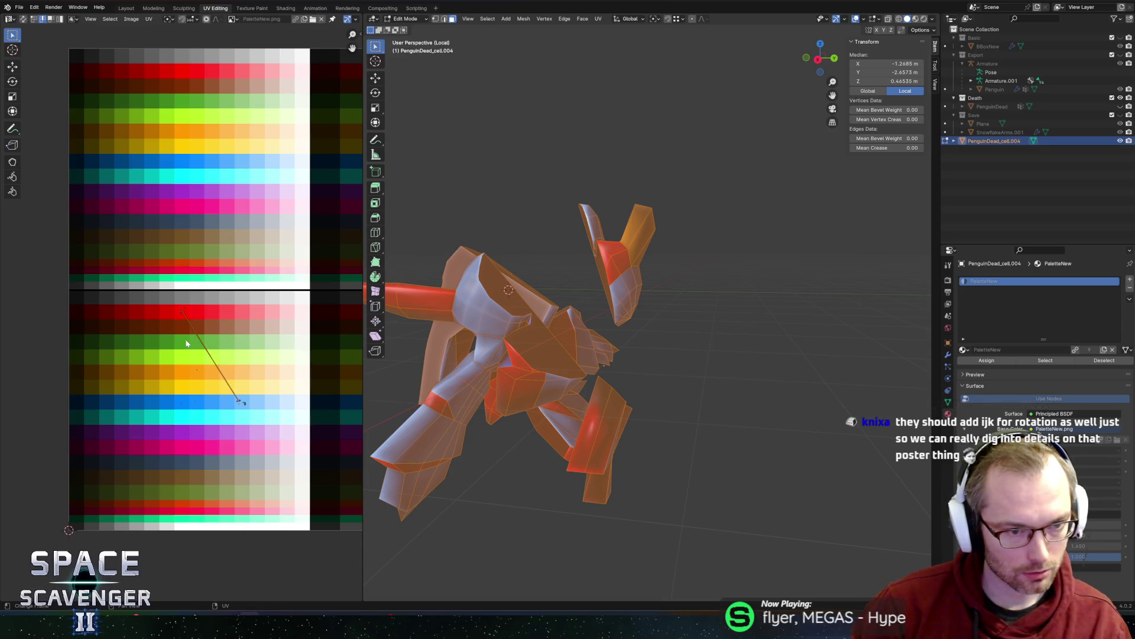
# - Turn on UV sync selection with the red and blue swatches in view
pyautogui.moveTo(167, 287); pyautogui.dragTo(219, 333)
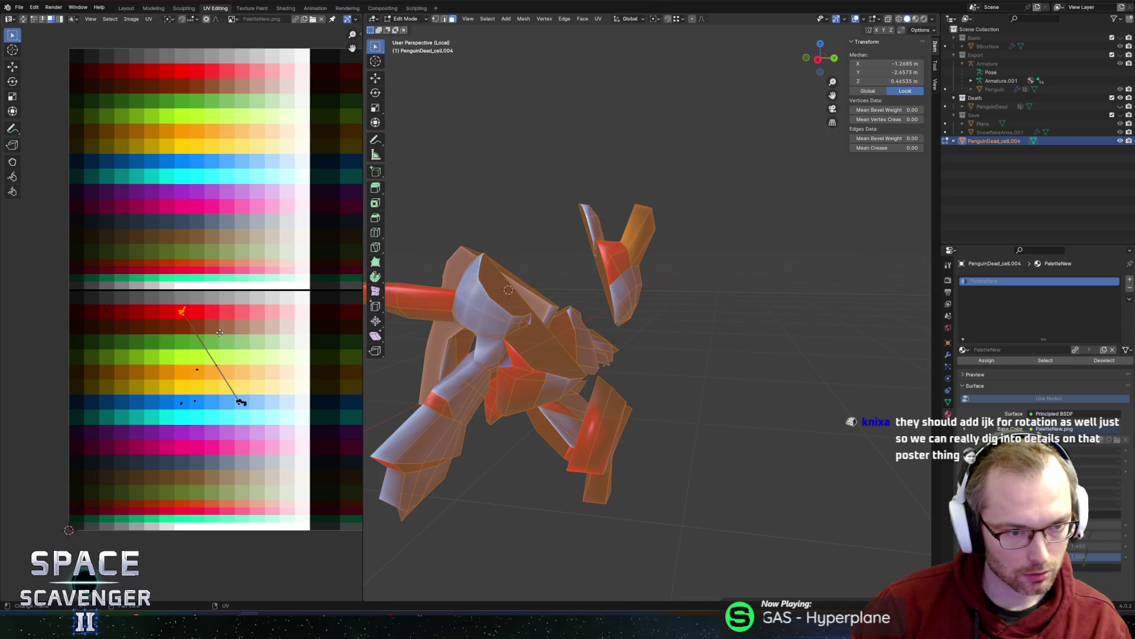
pyautogui.scroll(3, 254, 393)
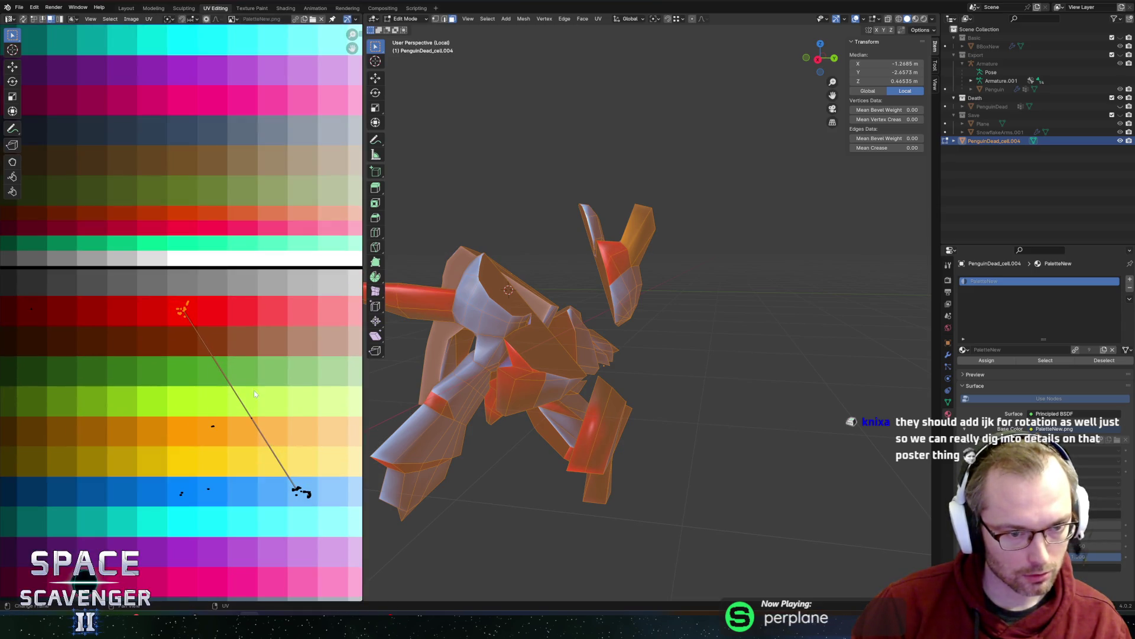
pyautogui.moveTo(255, 393); pyautogui.dragTo(199, 348, button='middle')
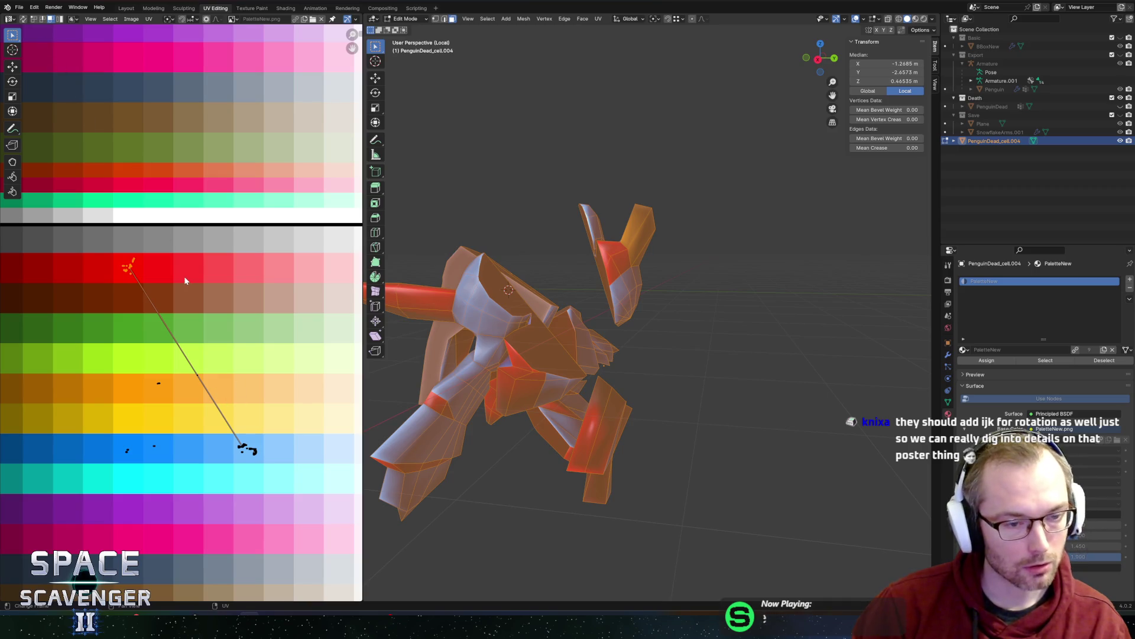
pyautogui.click(23, 18)
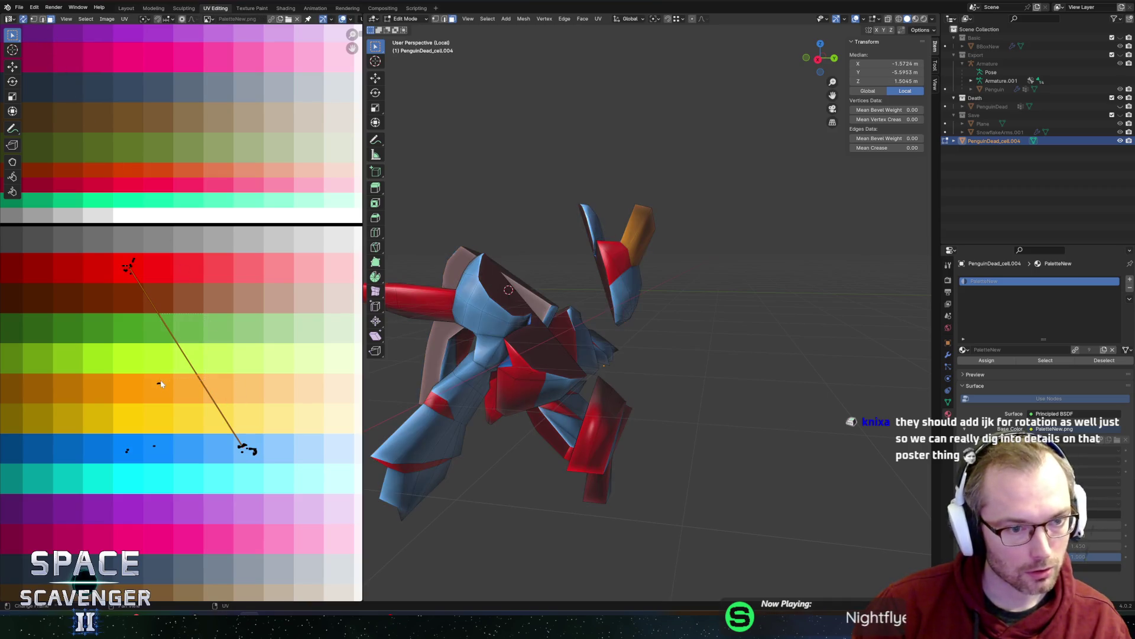
# - Shrink the stretched UV edge and move the short edge onto the swatches
pyautogui.press('g')
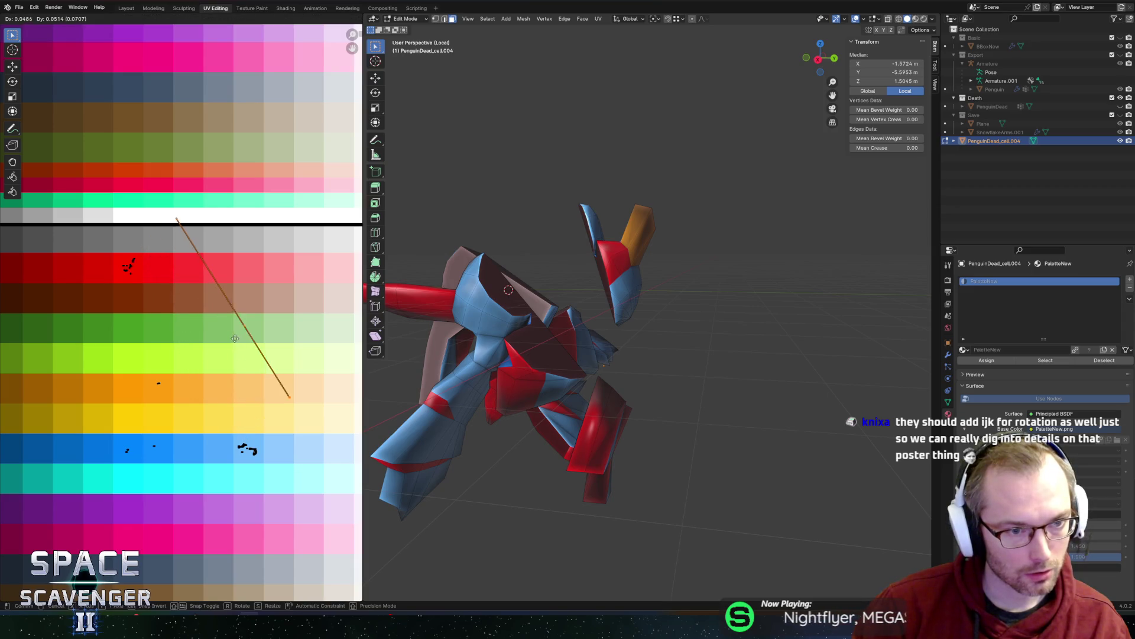
pyautogui.press('Escape')
pyautogui.press('g')
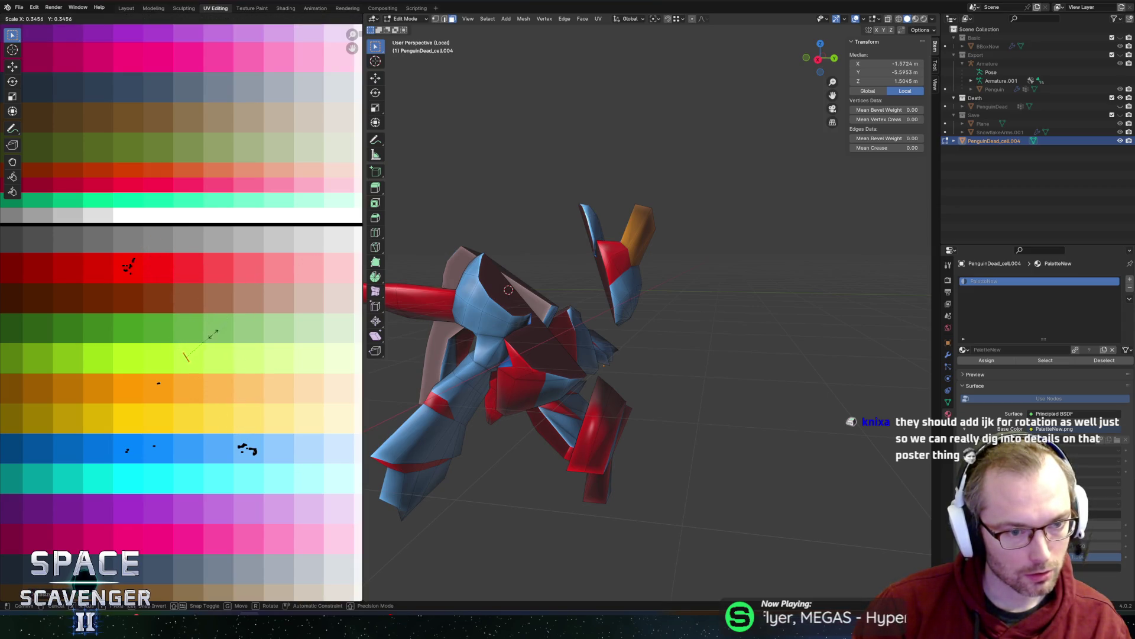
pyautogui.click(193, 327)
pyautogui.press('g')
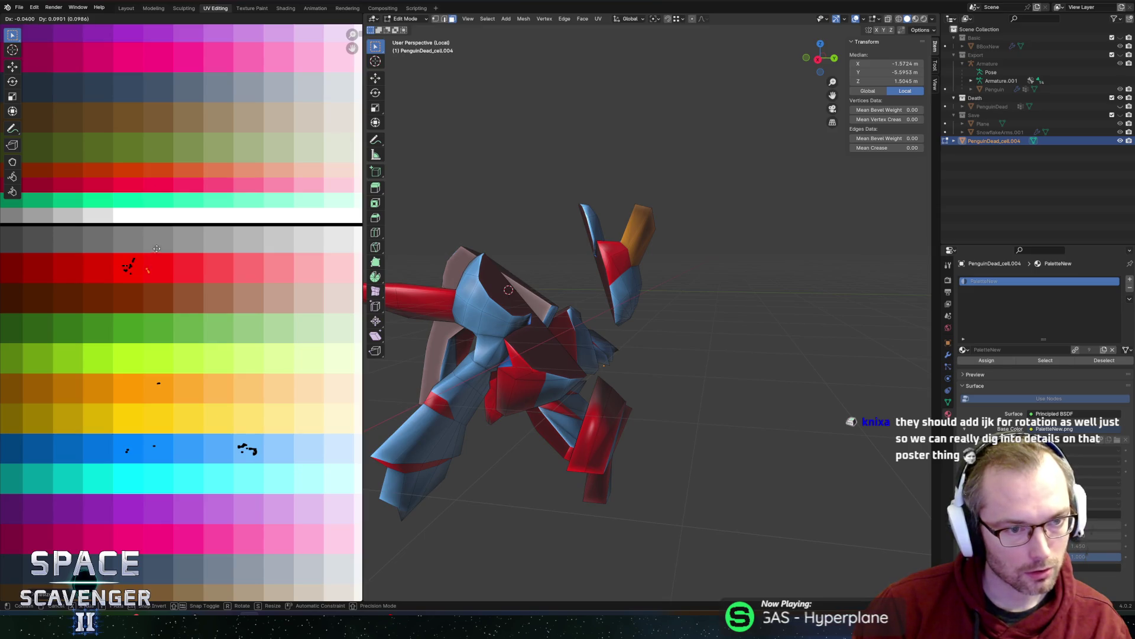
pyautogui.click(142, 251)
pyautogui.press('Tab')
pyautogui.scroll(-5, 677, 296)
# - Add a Decimate modifier to the joined penguin copy
pyautogui.moveTo(677, 296); pyautogui.dragTo(612, 275, button='middle')
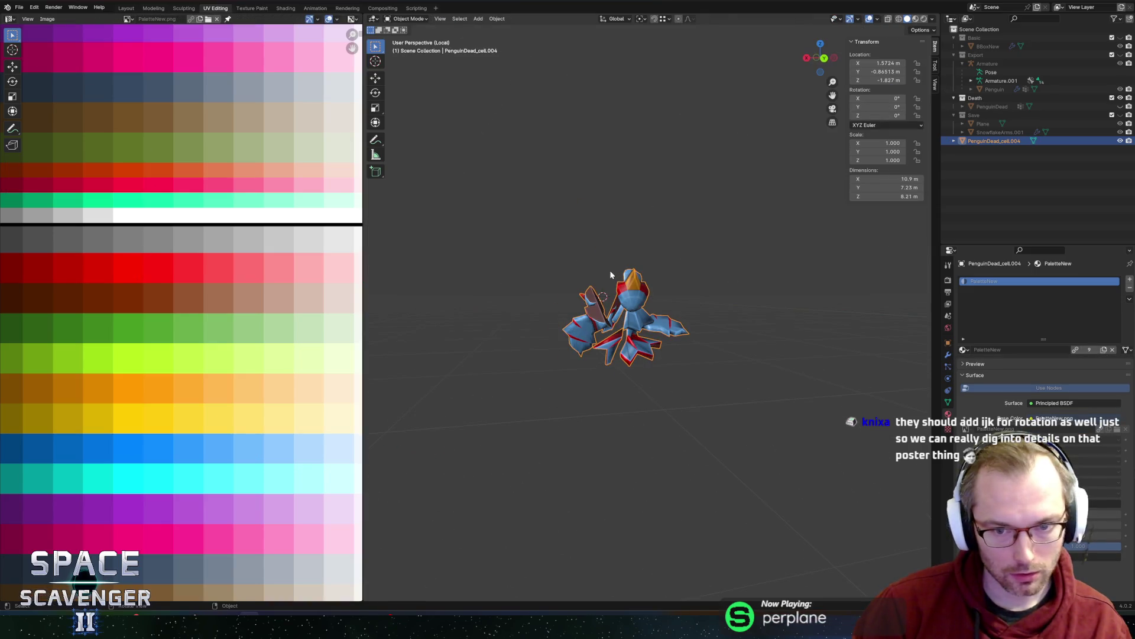
pyautogui.press('Tab')
pyautogui.click(948, 355)
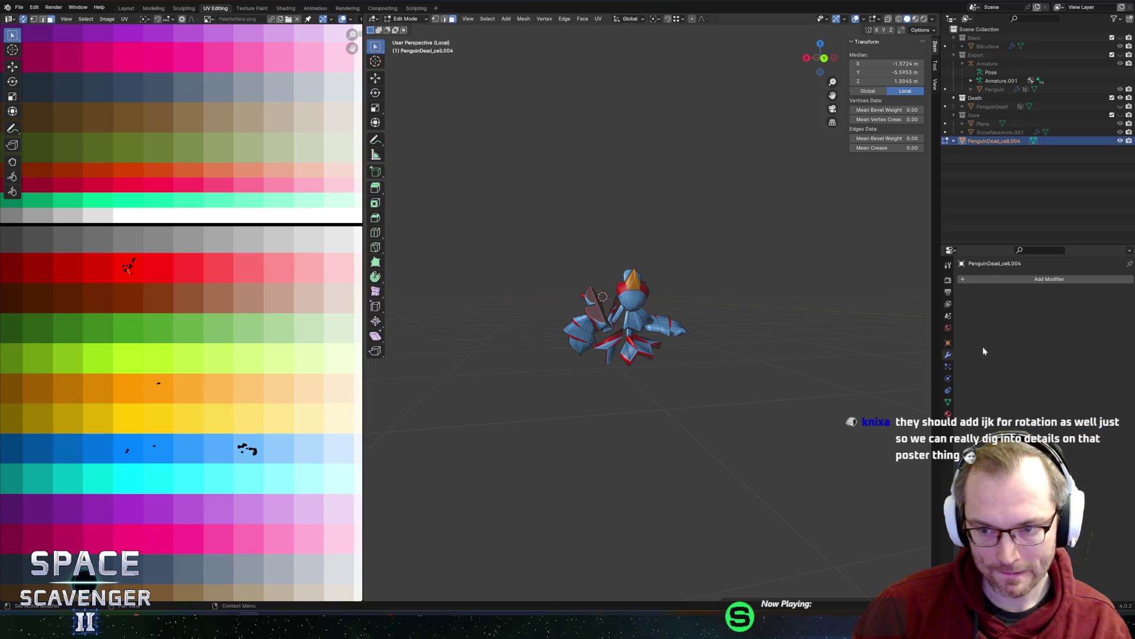
pyautogui.click(991, 278)
pyautogui.write('deci')
pyautogui.press('Return')
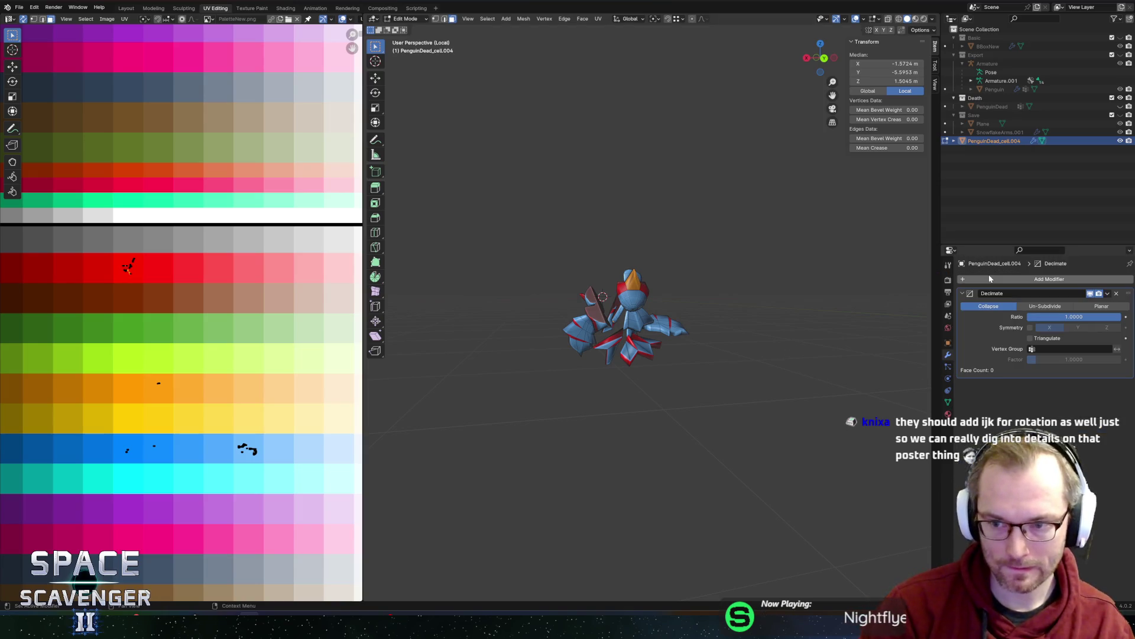
# - Lower the Decimate ratio to 0.3688, leaving 339 faces
pyautogui.moveTo(1117, 316); pyautogui.dragTo(1085, 316)
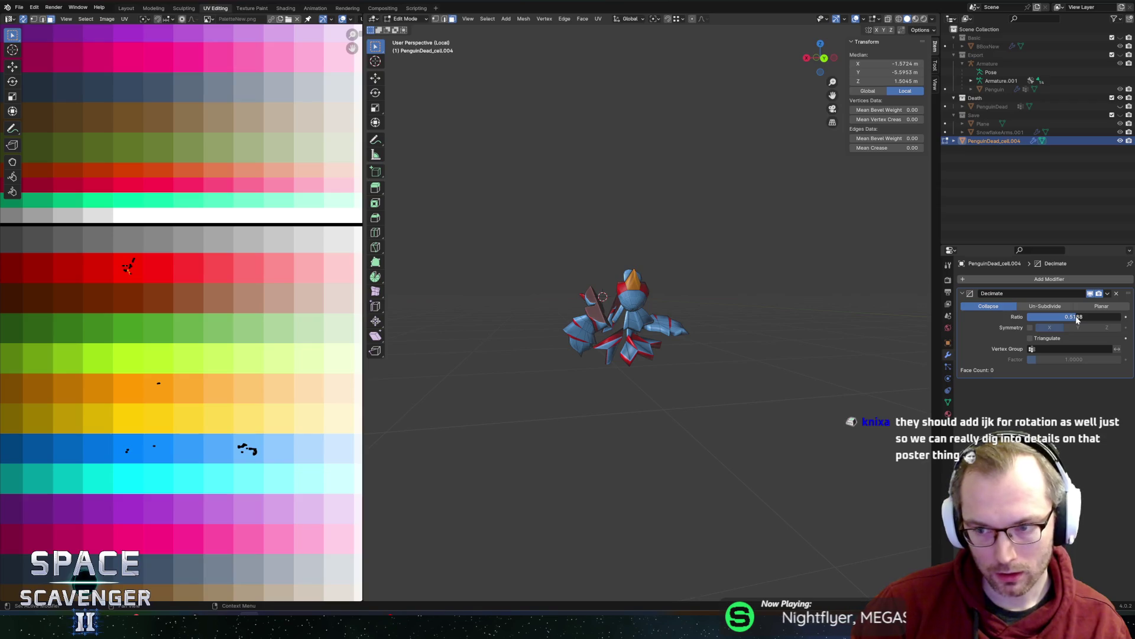
pyautogui.press('Tab')
pyautogui.scroll(2, 661, 254)
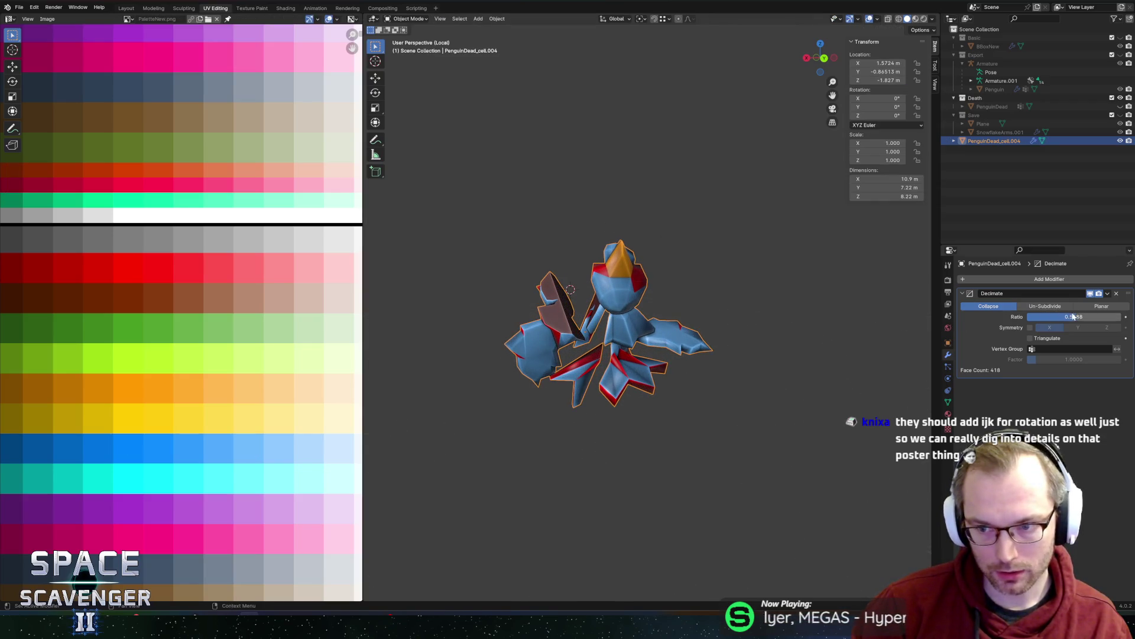
pyautogui.moveTo(1073, 316); pyautogui.dragTo(1058, 317)
pyautogui.press('Tab')
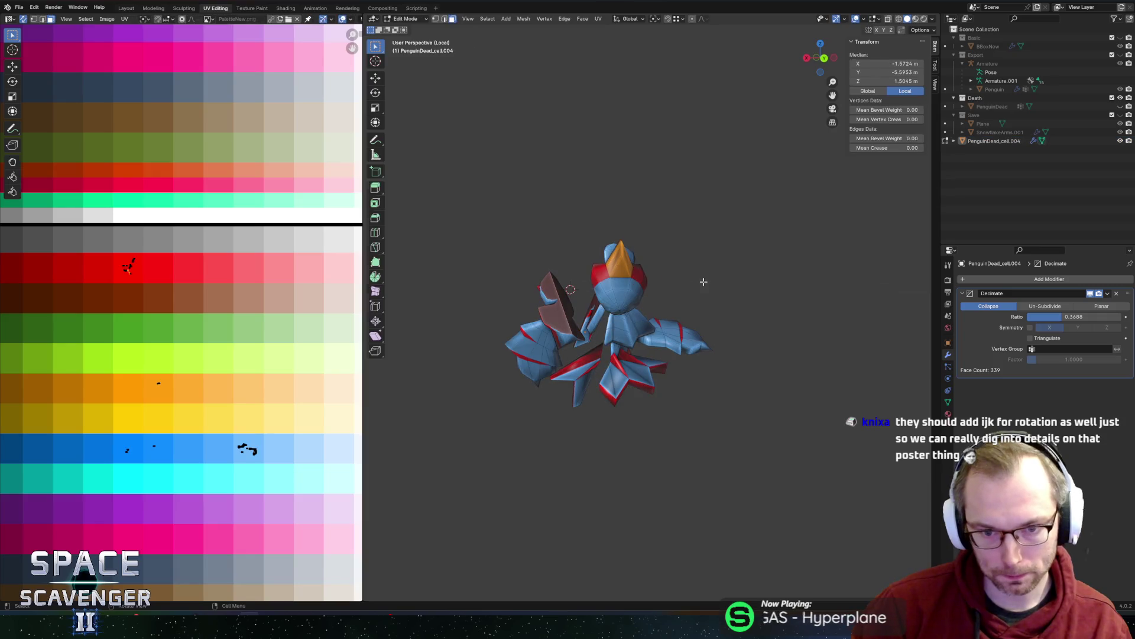
pyautogui.press('Tab')
pyautogui.moveTo(670, 262); pyautogui.dragTo(696, 283, button='middle')
# - Move PenguinDead_cell.004 into the Death collection in the Outliner
pyautogui.click(978, 142)
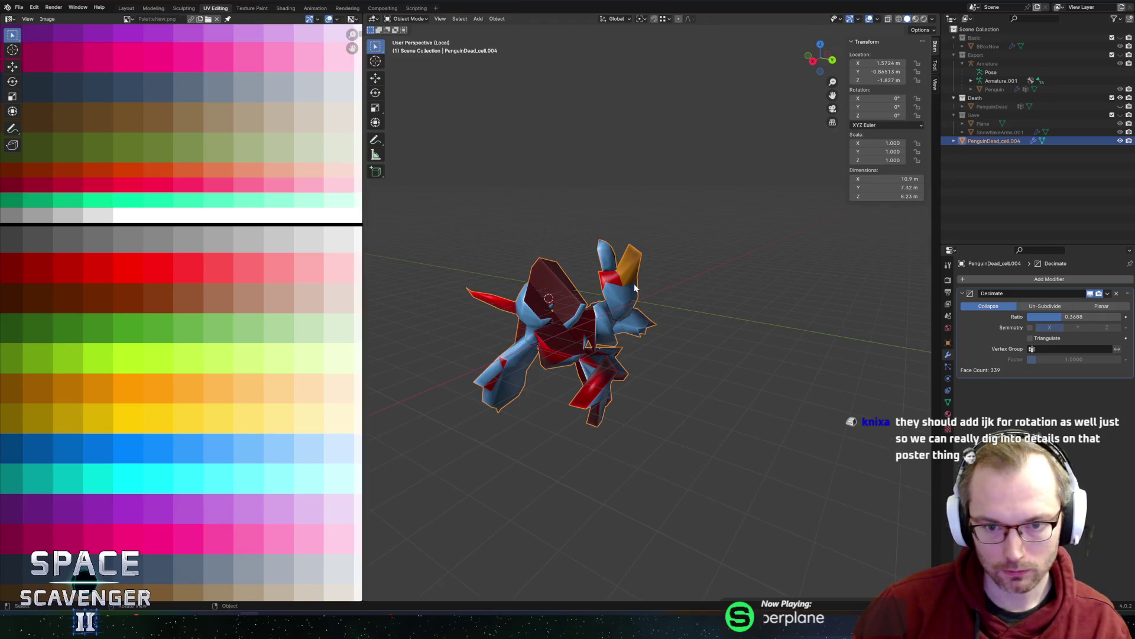
pyautogui.moveTo(977, 145)
pyautogui.mouseDown()
pyautogui.moveTo(977, 98)
pyautogui.moveTo(988, 118)
pyautogui.moveTo(976, 124)
pyautogui.mouseUp()
pyautogui.click(999, 108)
# - Rename the decimated copy to PenguinDead
pyautogui.doubleClick(1003, 106)
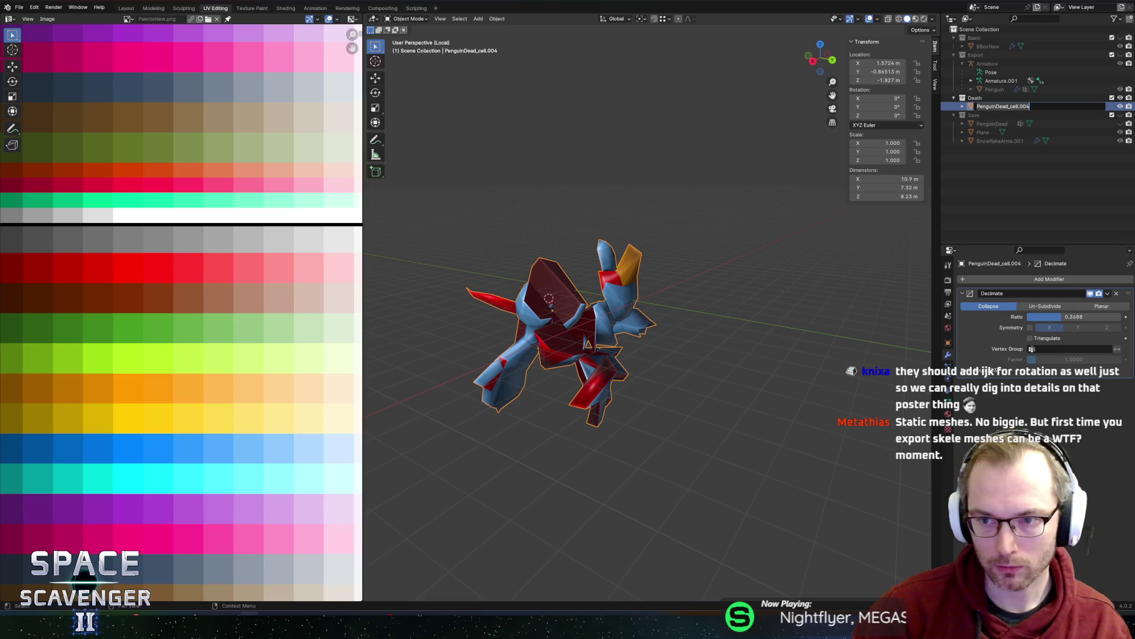
pyautogui.press('BackSpace')
pyautogui.press('BackSpace')
pyautogui.press('BackSpace')
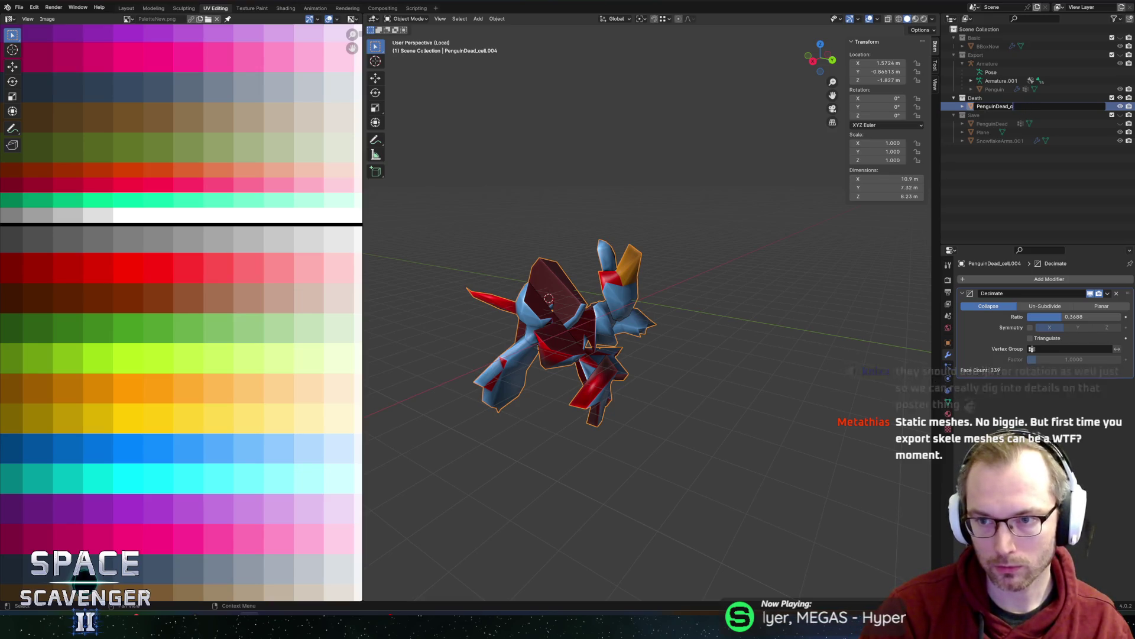
pyautogui.press('BackSpace')
pyautogui.press('Return')
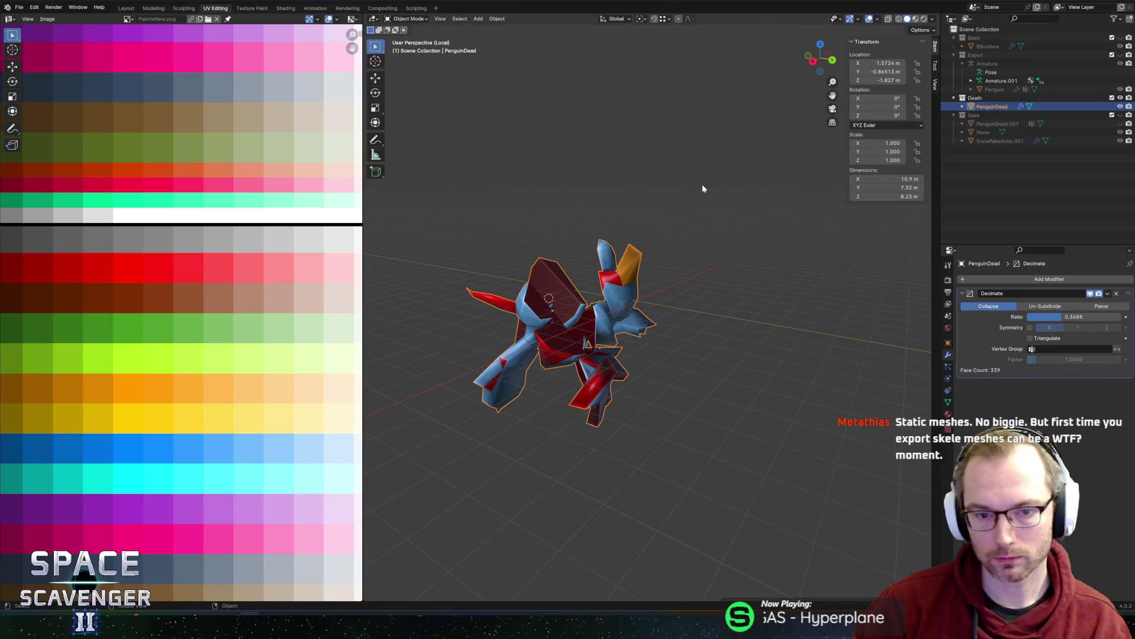
# - Apply All Transforms to PenguinDead so its location reads 0 m
pyautogui.click(702, 185)
pyautogui.click(603, 316)
pyautogui.moveTo(602, 315)
pyautogui.mouseDown(button='middle')
pyautogui.moveTo(719, 225)
pyautogui.moveTo(738, 236)
pyautogui.mouseUp(button='middle')
pyautogui.press('Tab')
pyautogui.press('Tab')
pyautogui.hotkey('ctrl', 'a')
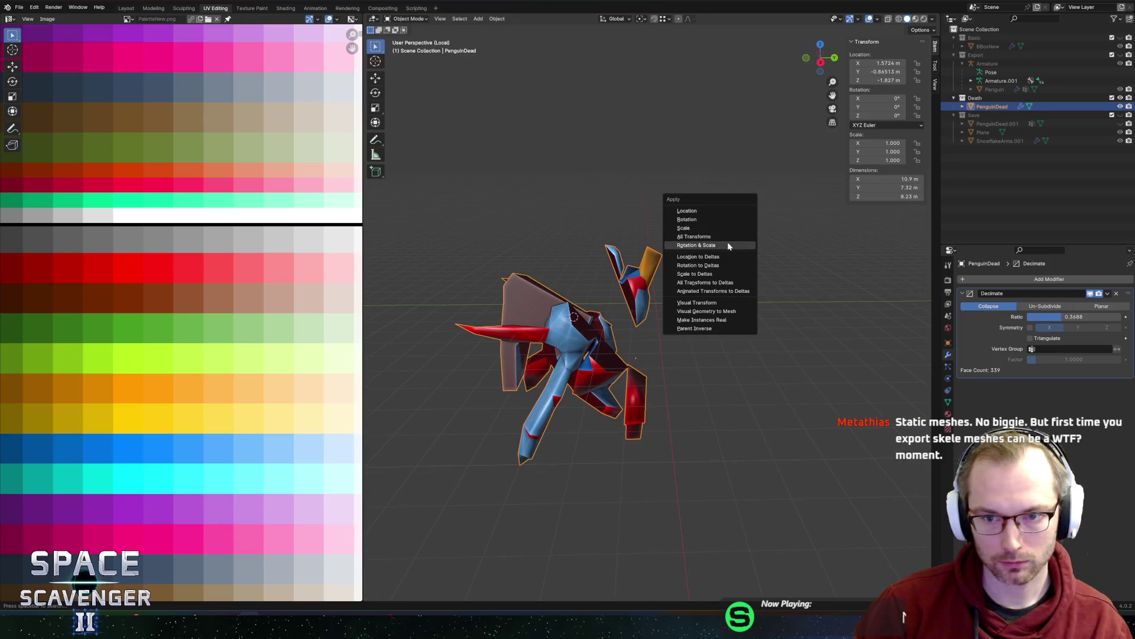
pyautogui.click(721, 236)
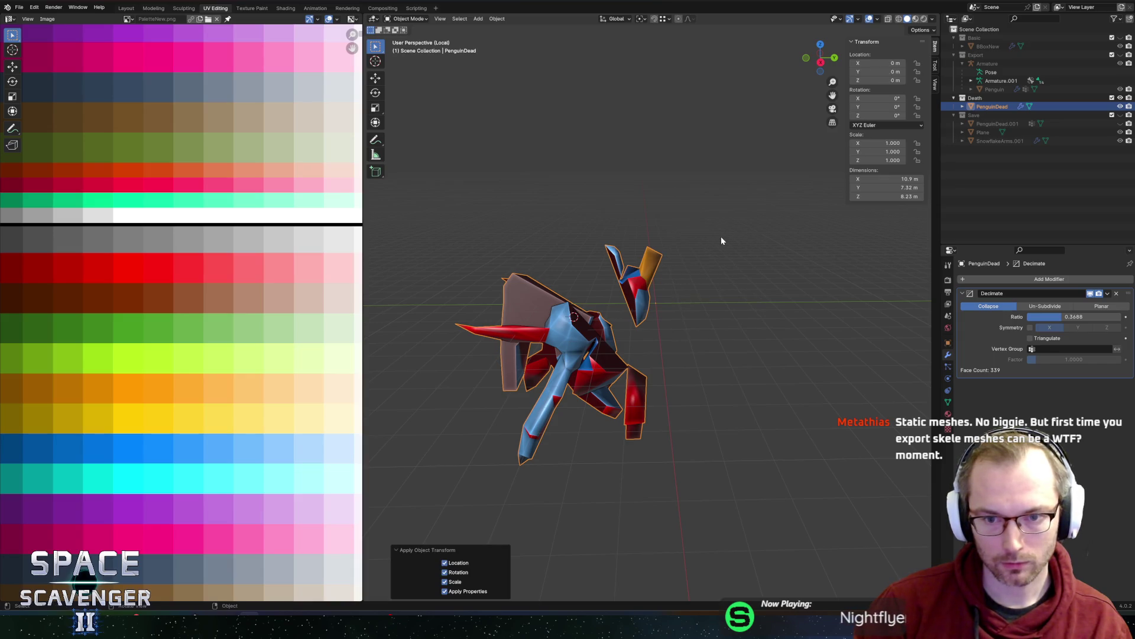
pyautogui.moveTo(721, 286); pyautogui.dragTo(698, 286, button='middle')
pyautogui.press('Tab')
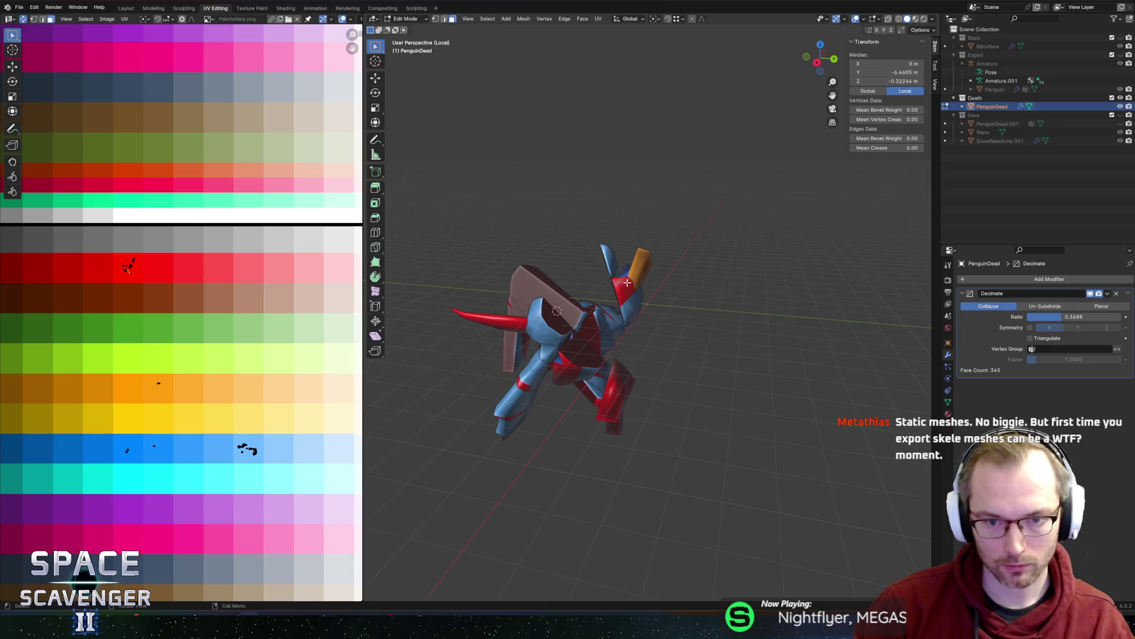
# - Shift PenguinDead's connected head piece along the Y axis
pyautogui.press('l')
pyautogui.press('g')
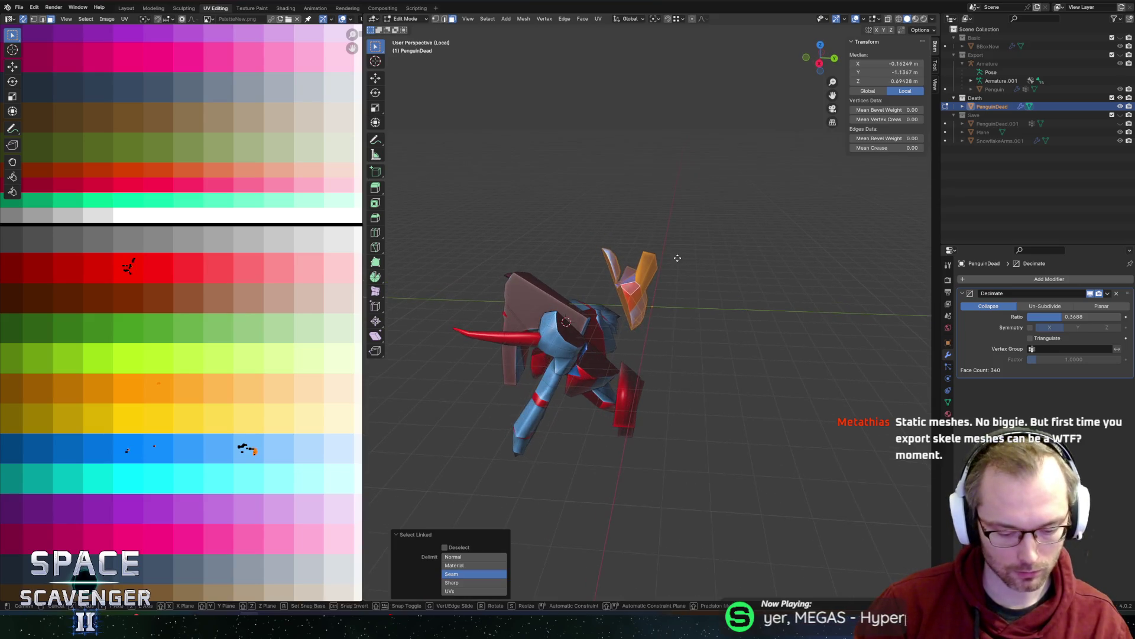
pyautogui.press('y')
pyautogui.click(662, 261)
pyautogui.press('Tab')
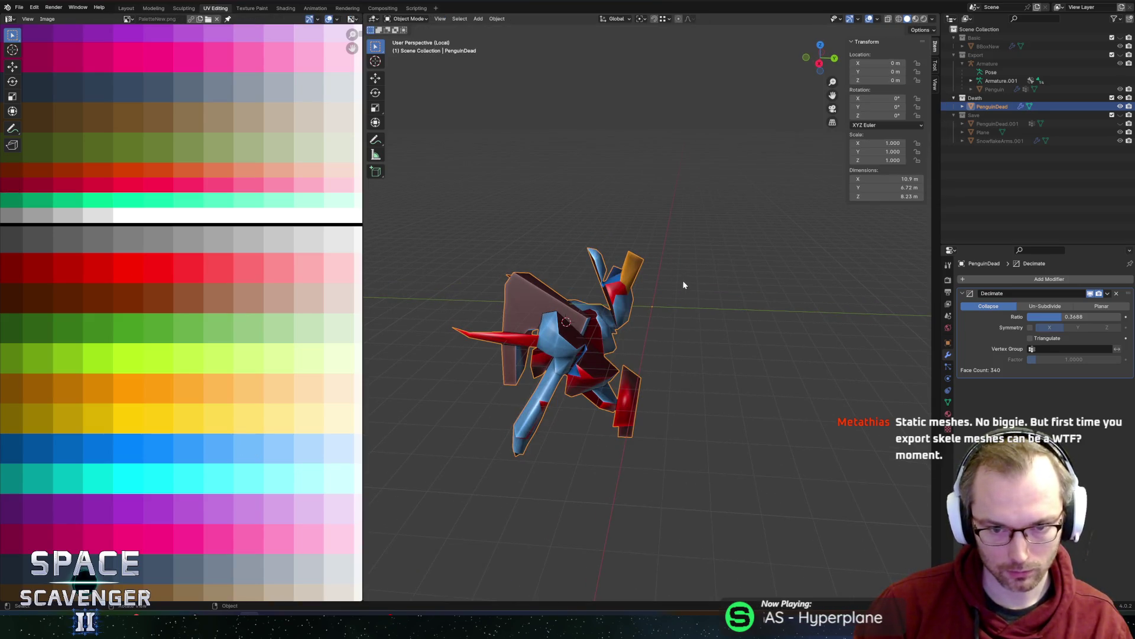
# - Set the FBX export to the FBX/Enemies folder as PenguinDead.fbx
pyautogui.hotkey('ctrl', 'shift', 'e')
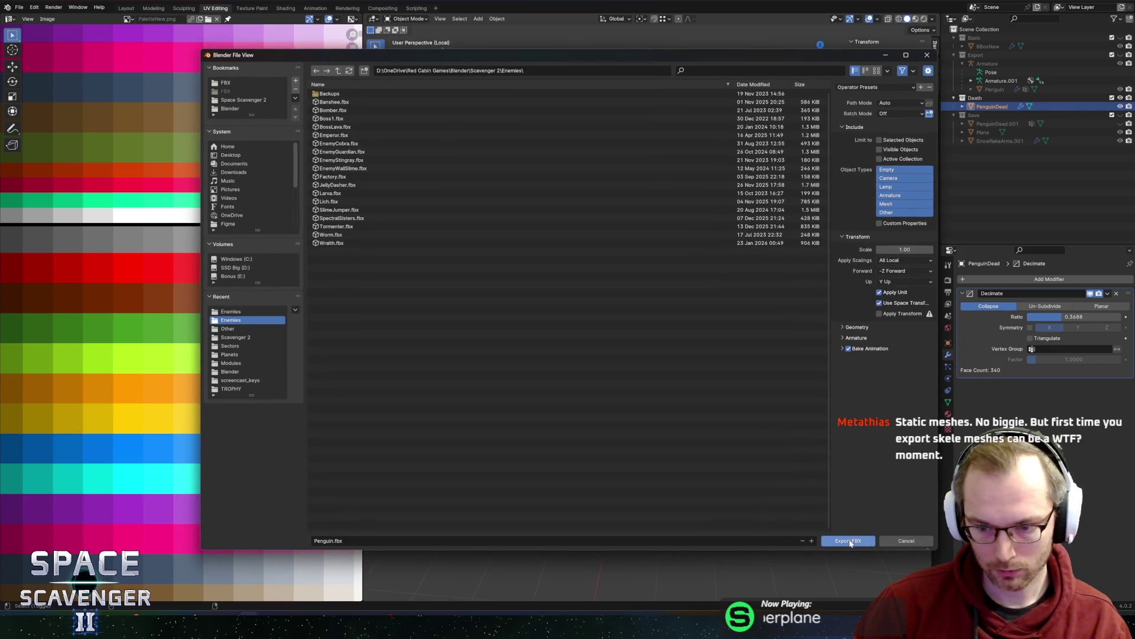
pyautogui.click(240, 82)
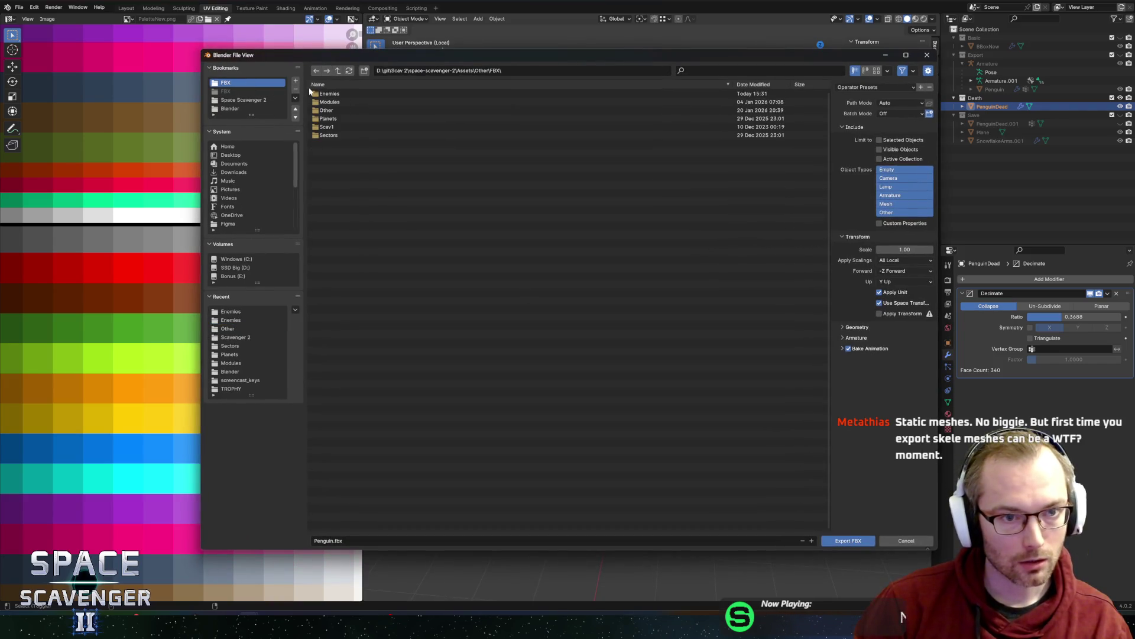
pyautogui.click(327, 93)
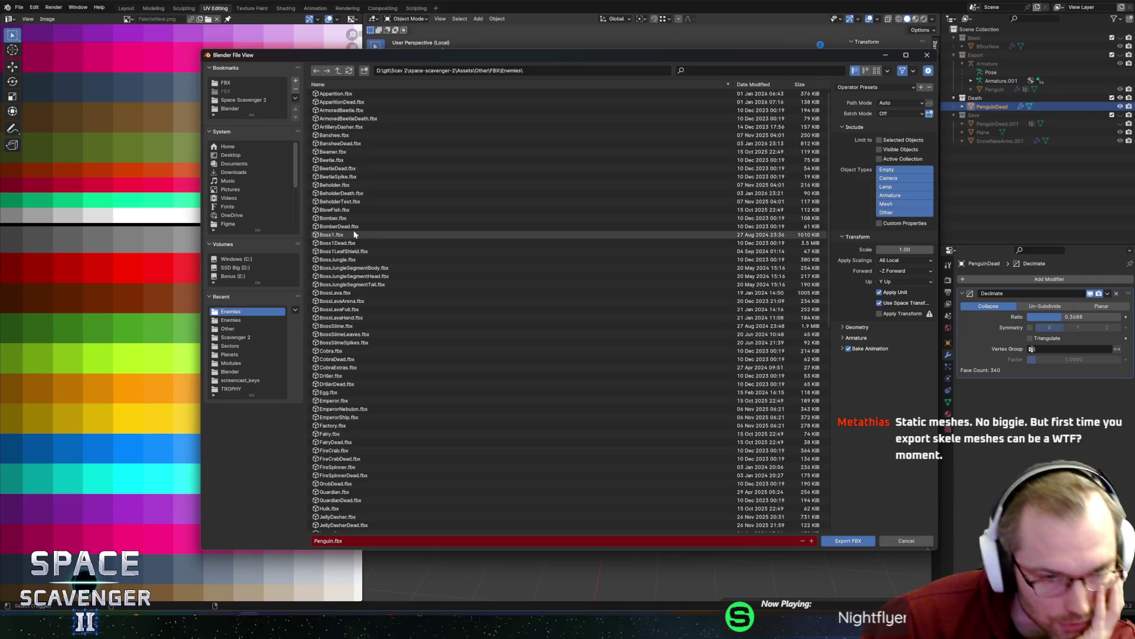
pyautogui.scroll(-10, 355, 235)
pyautogui.click(340, 529)
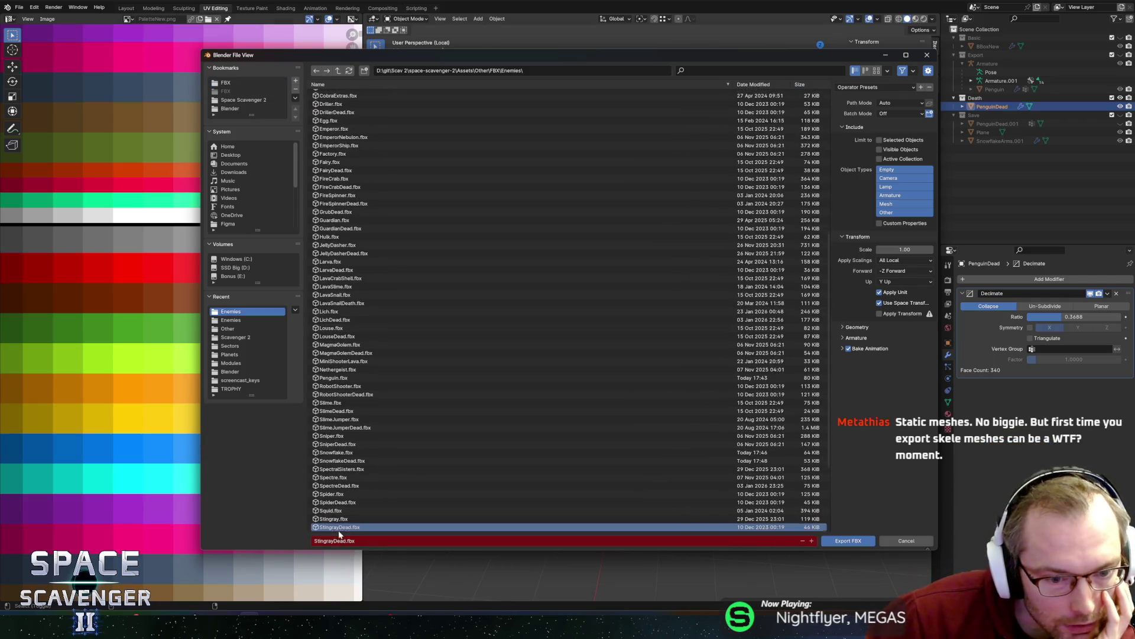
pyautogui.click(340, 540)
pyautogui.write('PenguinDead')
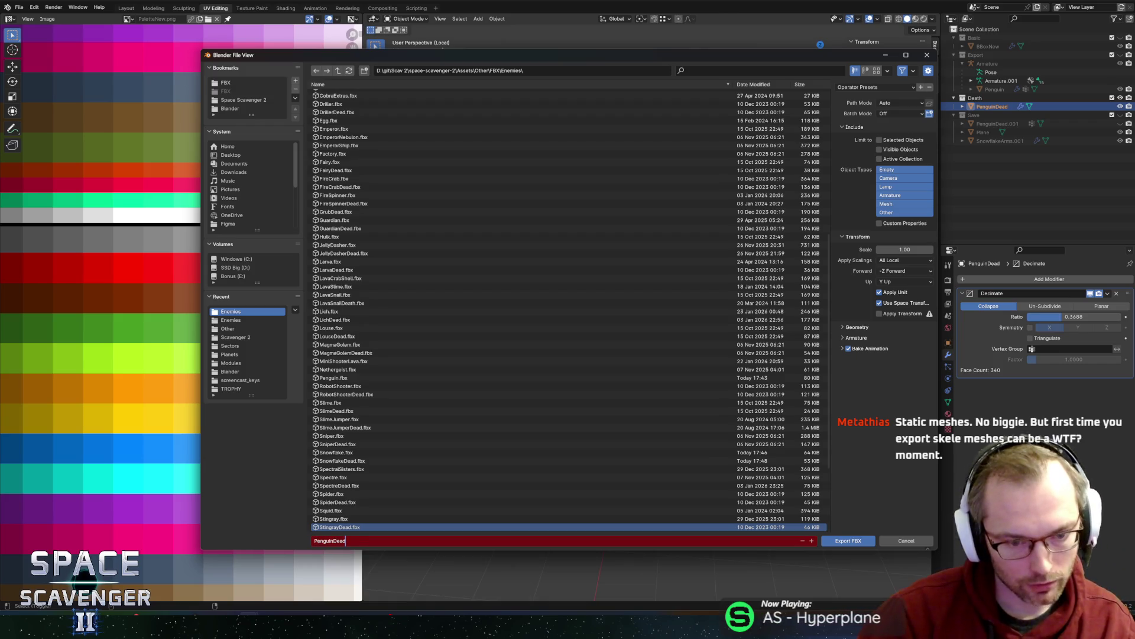
pyautogui.click(834, 543)
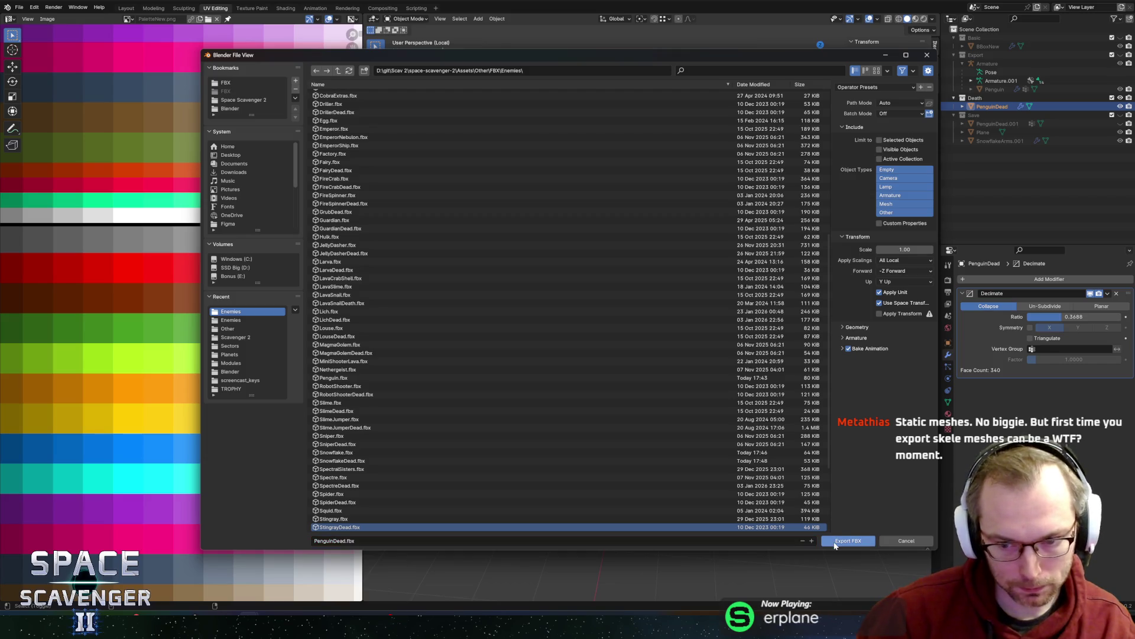
# - Apply the Unity export preset and export the FBX file
pyautogui.click(860, 89)
pyautogui.click(849, 109)
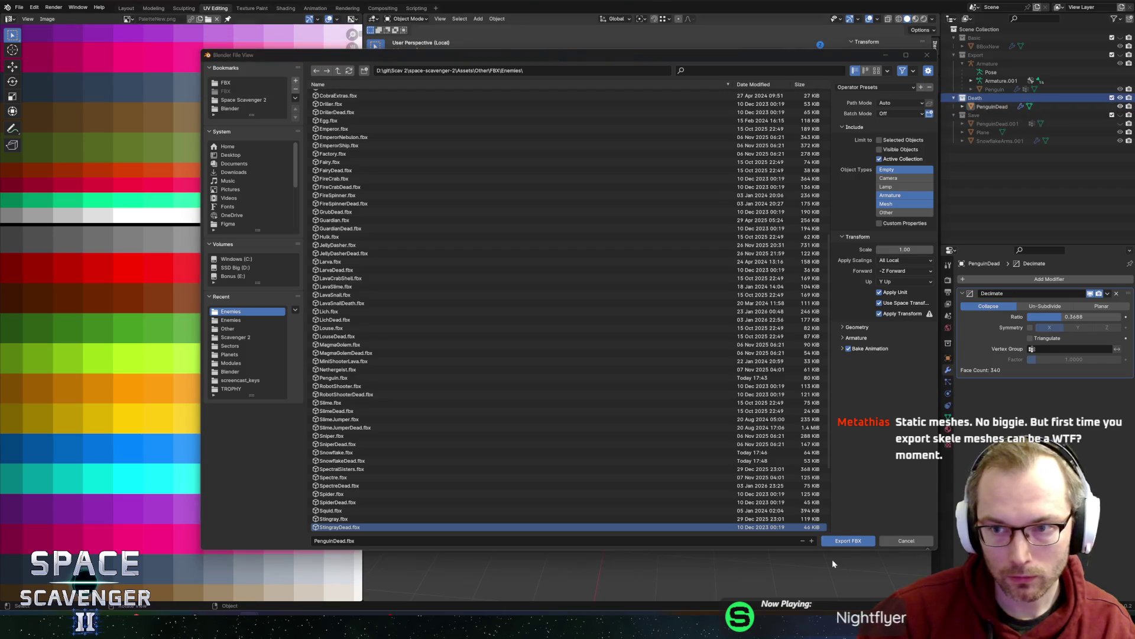
pyautogui.click(840, 540)
# - Enable DeadModel under DeathState and assign it the PenguinDead mesh
pyautogui.hotkey('alt', 'Tab')
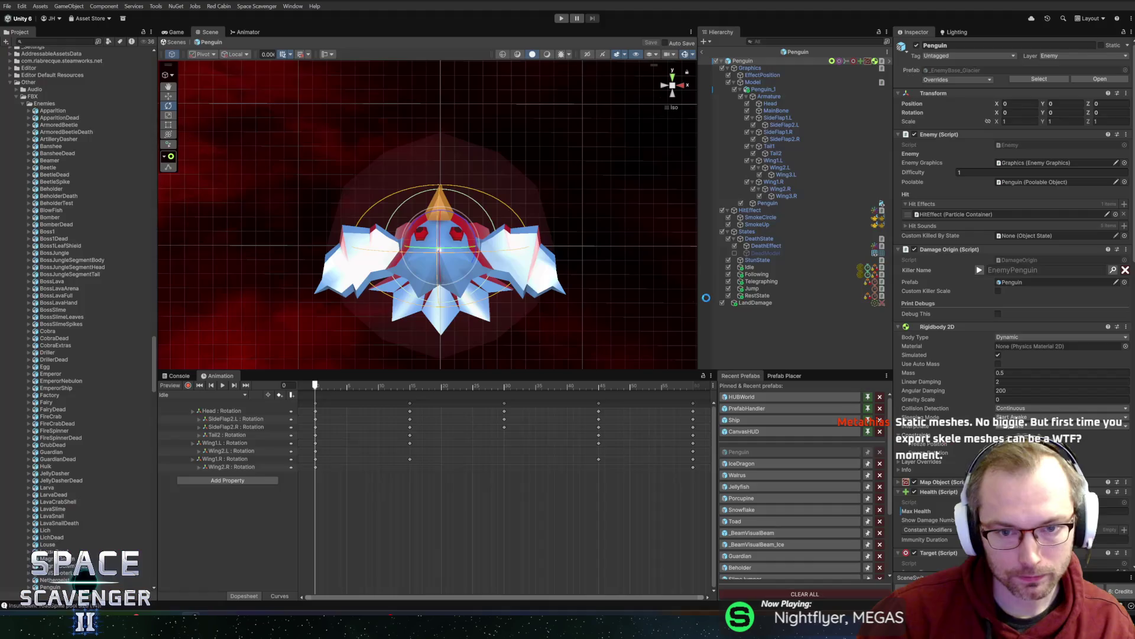
pyautogui.click(735, 253)
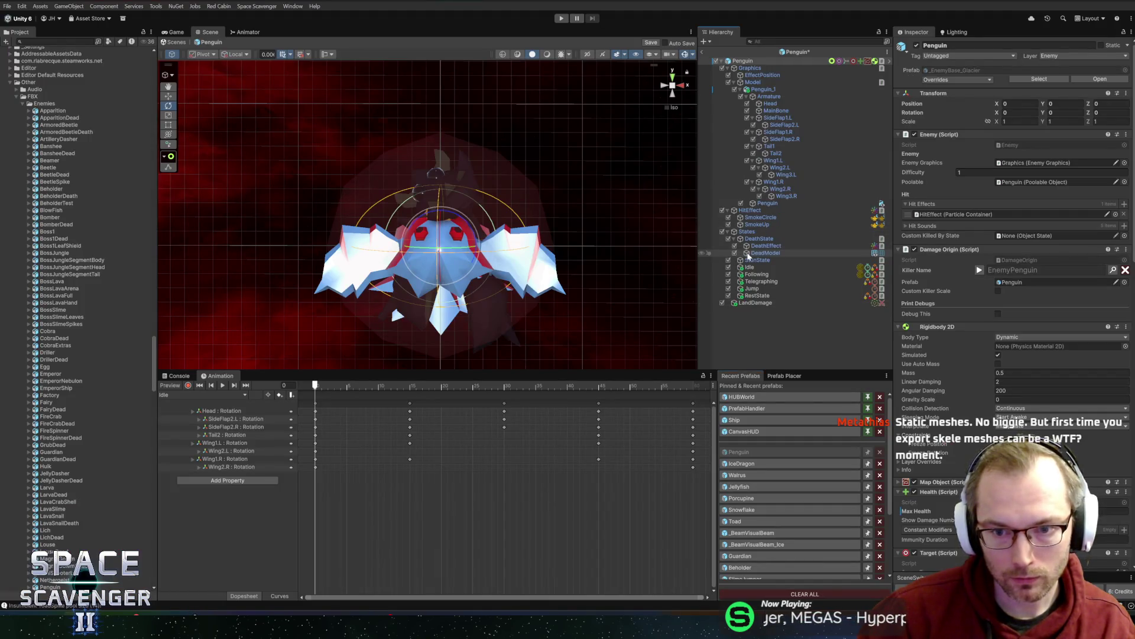
pyautogui.click(766, 252)
pyautogui.click(1131, 123)
pyautogui.write('penguin')
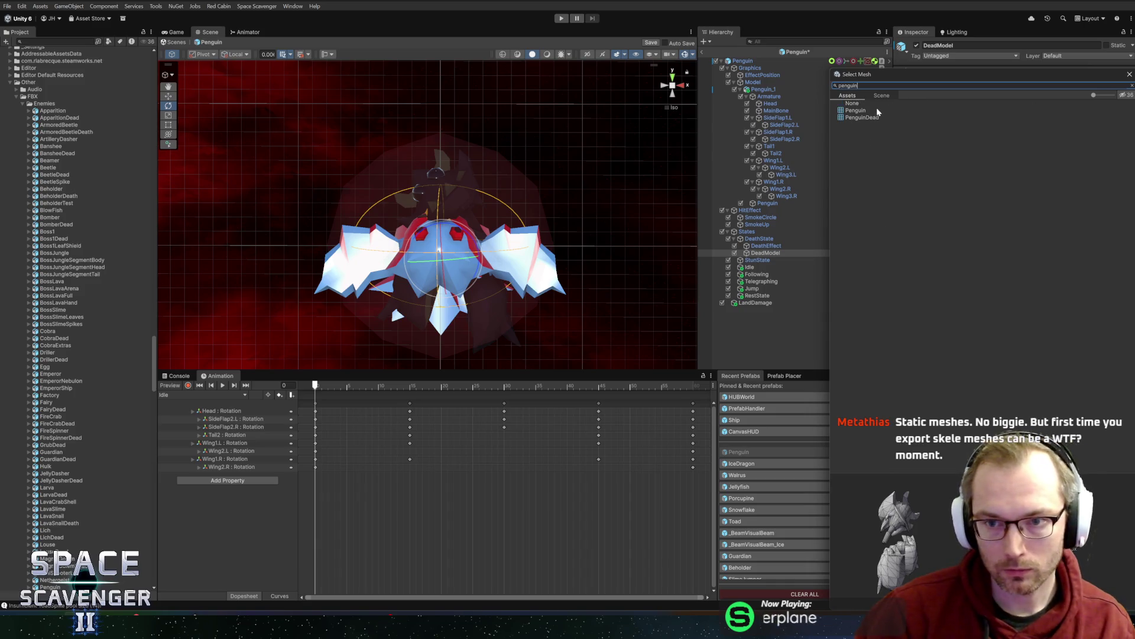
pyautogui.doubleClick(863, 117)
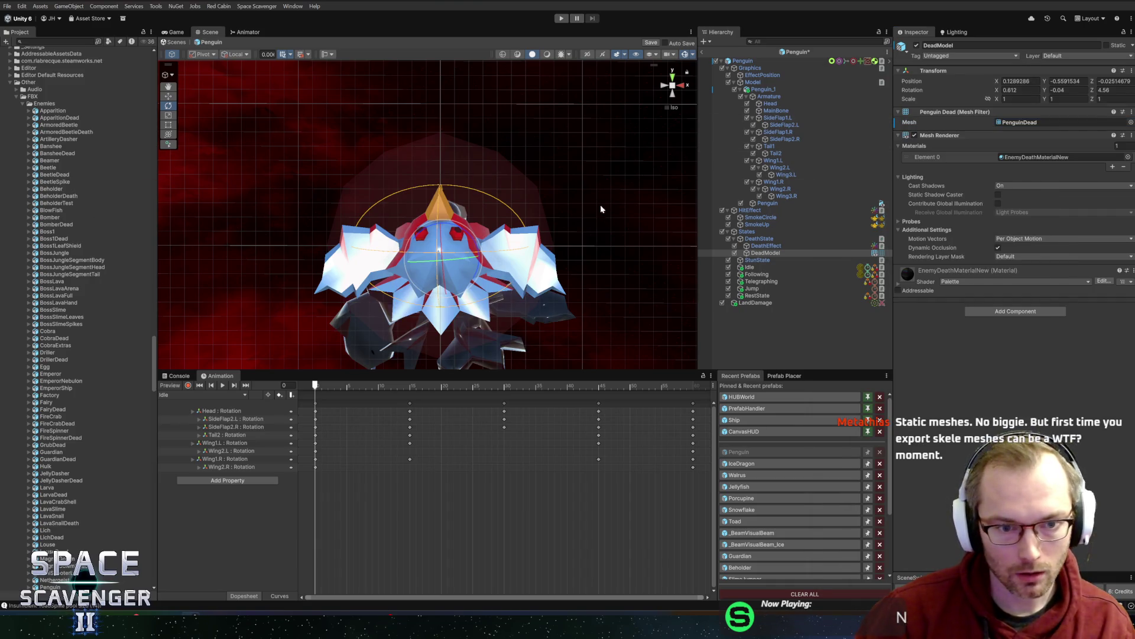
pyautogui.hotkey('alt', 'Tab')
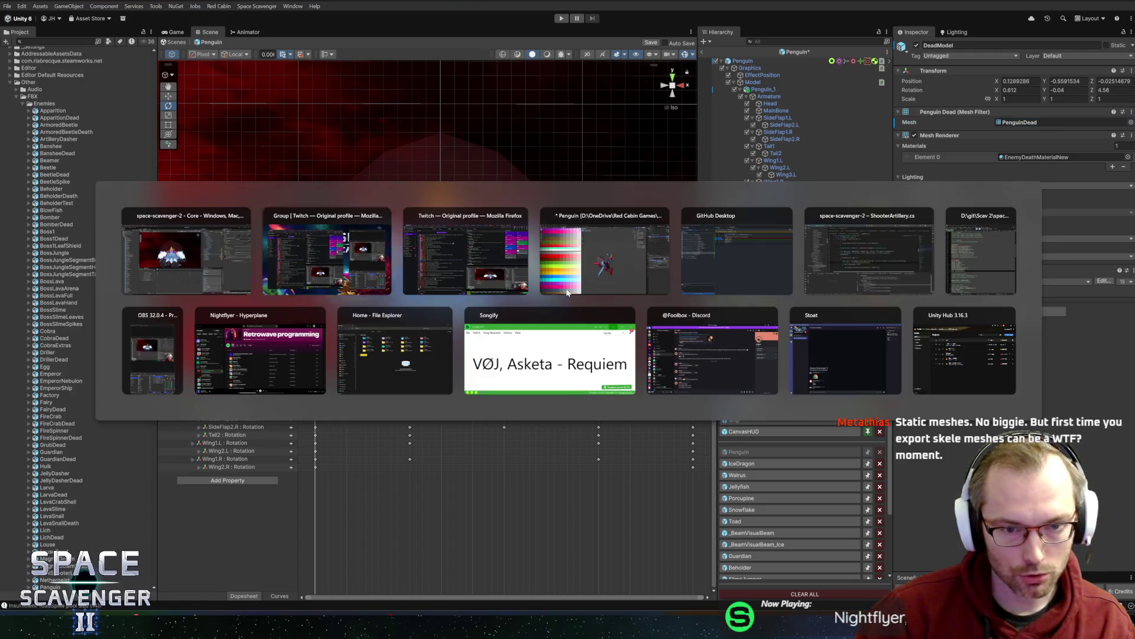
# - Shift all of PenguinDead's UVs vertically on the palette image and re-export the FBX
pyautogui.click(567, 292)
pyautogui.press('Tab')
pyautogui.press('a')
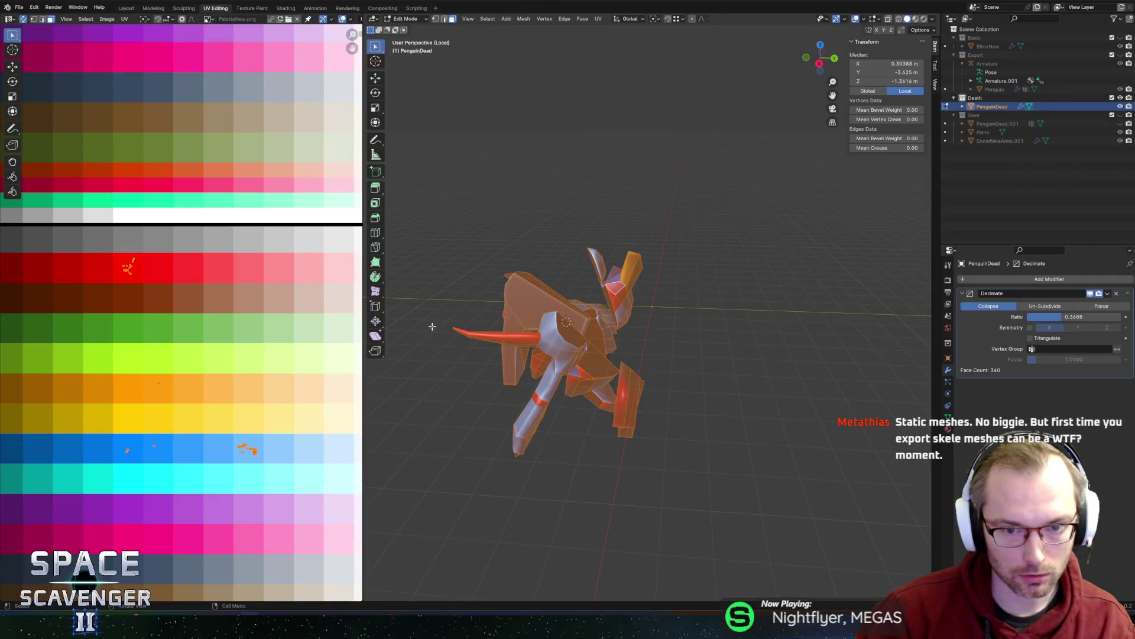
pyautogui.scroll(-2, 165, 304)
pyautogui.moveTo(7, 259); pyautogui.dragTo(273, 466)
pyautogui.press('g')
pyautogui.press('y')
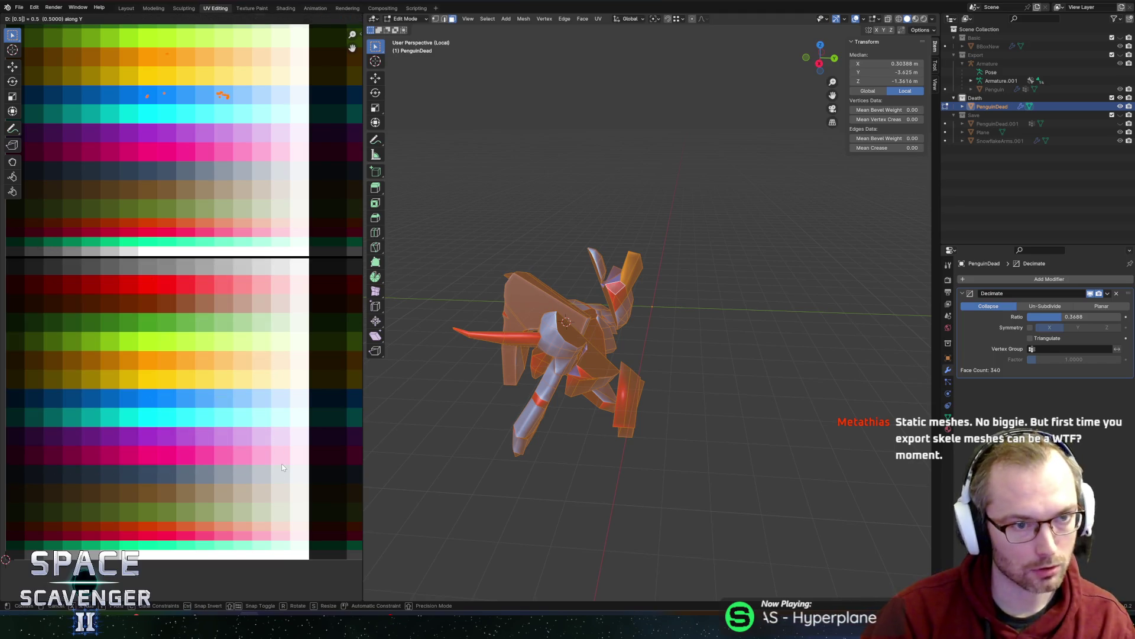
pyautogui.press('Return')
pyautogui.scroll(2, 300, 425)
pyautogui.hotkey('ctrl', 'e')
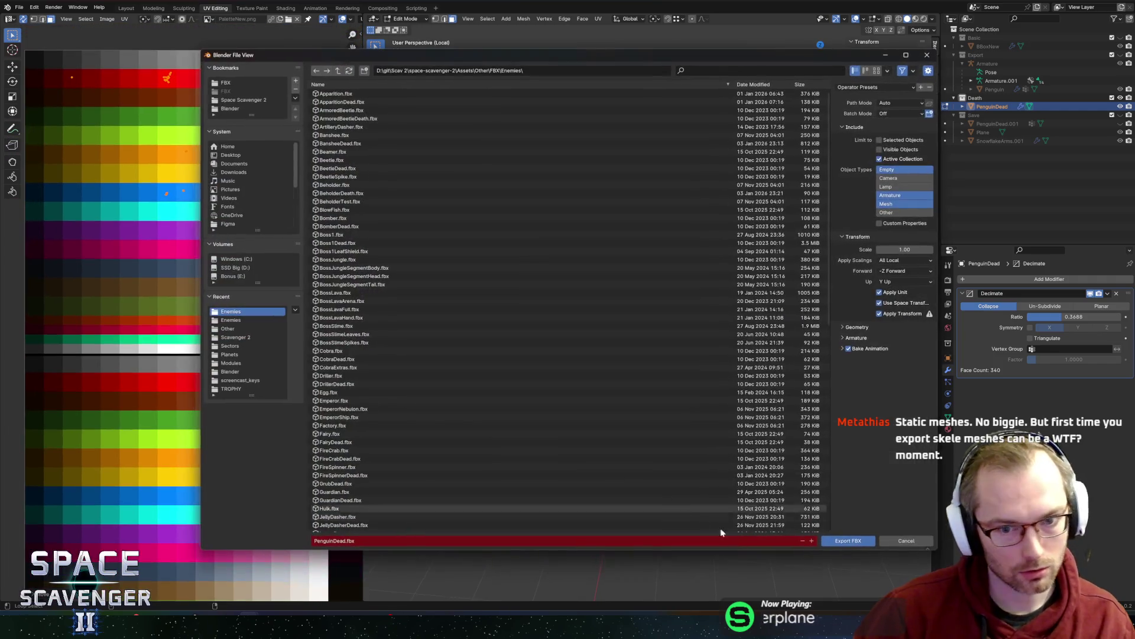
pyautogui.click(843, 539)
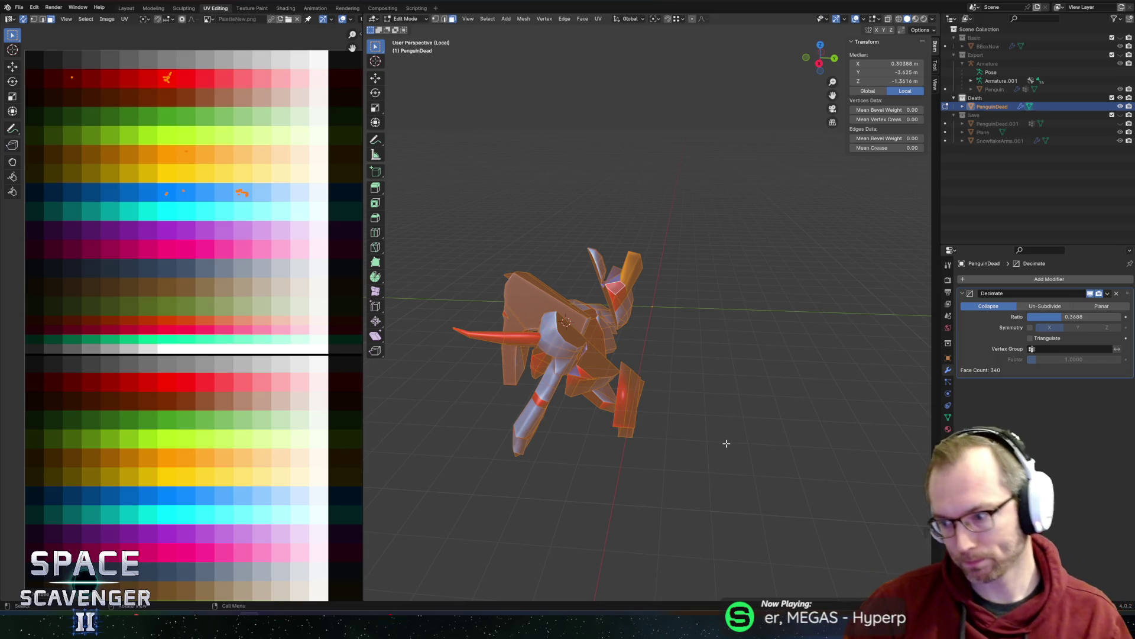
# - Orbit around the broken shards and check a single face's colouring in Object Mode
pyautogui.press('Tab')
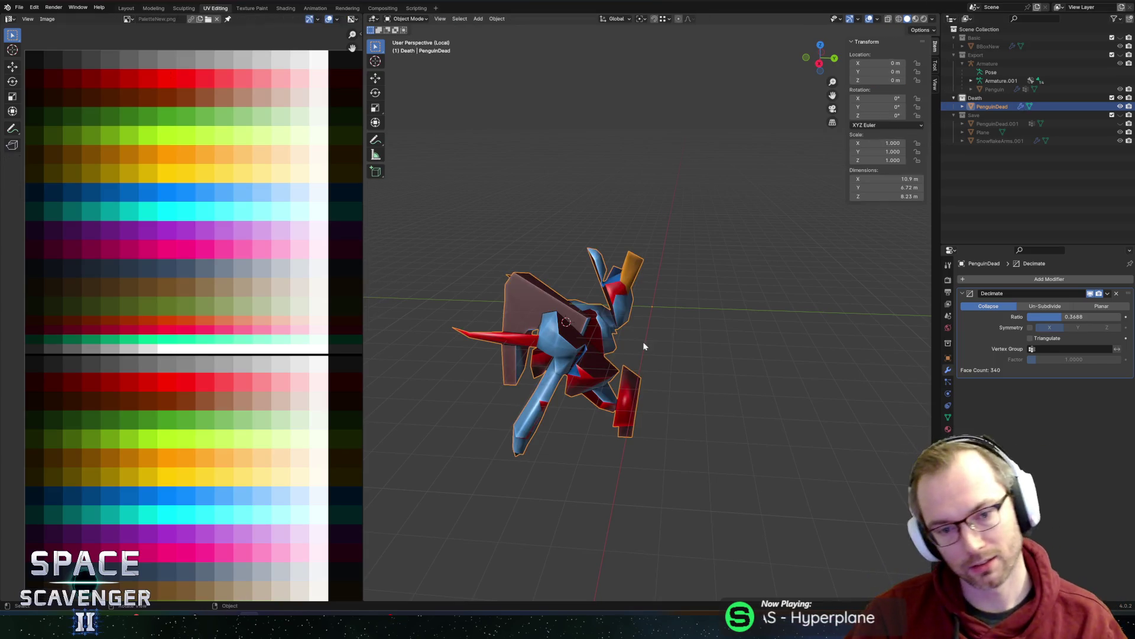
pyautogui.moveTo(643, 342)
pyautogui.mouseDown(button='middle')
pyautogui.moveTo(703, 306)
pyautogui.moveTo(683, 325)
pyautogui.moveTo(643, 301)
pyautogui.moveTo(540, 286)
pyautogui.moveTo(510, 318)
pyautogui.moveTo(633, 297)
pyautogui.moveTo(599, 300)
pyautogui.mouseUp(button='middle')
pyautogui.press('Tab')
pyautogui.click(509, 318)
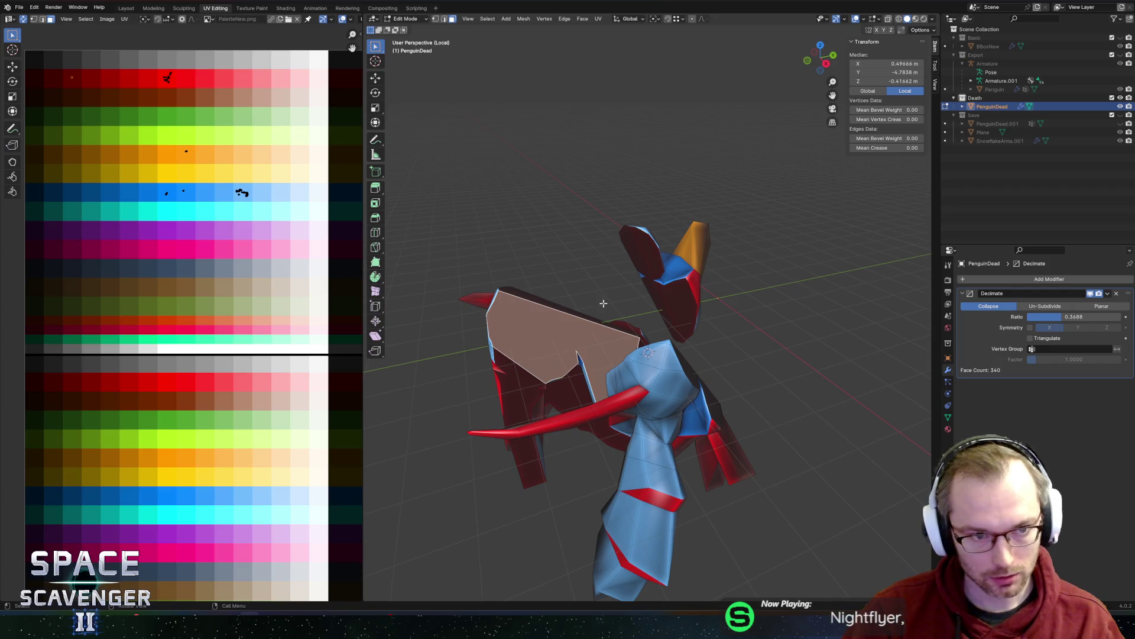
pyautogui.press('Tab')
pyautogui.moveTo(748, 325)
pyautogui.mouseDown(button='middle')
pyautogui.moveTo(842, 323)
pyautogui.moveTo(750, 314)
pyautogui.moveTo(753, 299)
pyautogui.moveTo(732, 333)
pyautogui.moveTo(773, 337)
pyautogui.moveTo(786, 352)
pyautogui.mouseUp(button='middle')
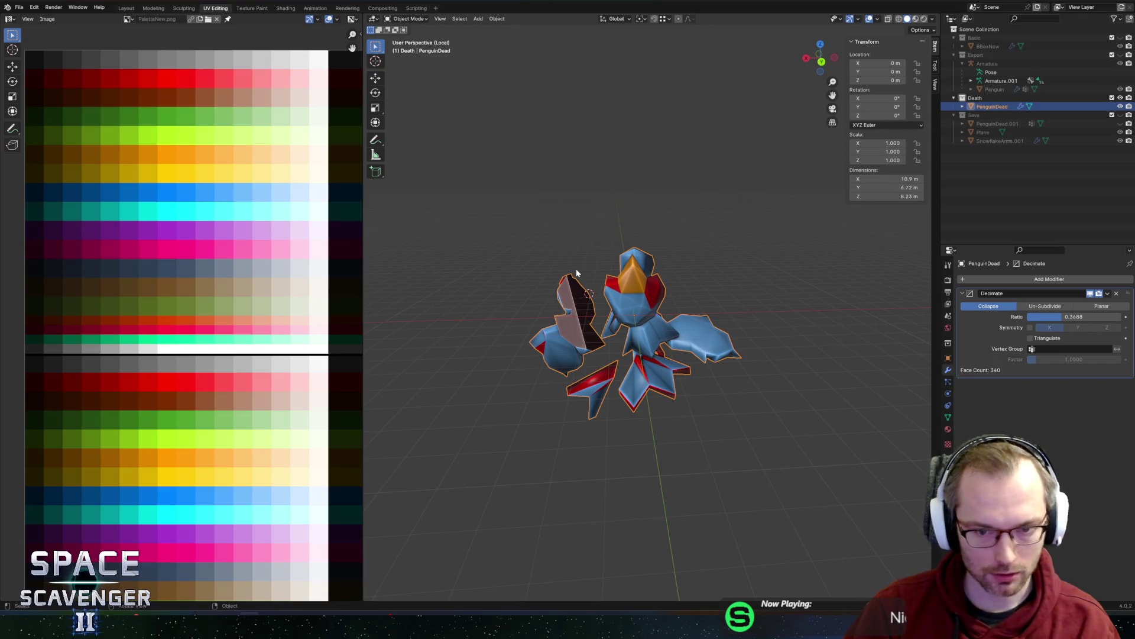
# - Rehide the intact penguin and armature, select PenguinDead, and abandon a first export attempt
pyautogui.click(1128, 62)
pyautogui.click(1023, 62)
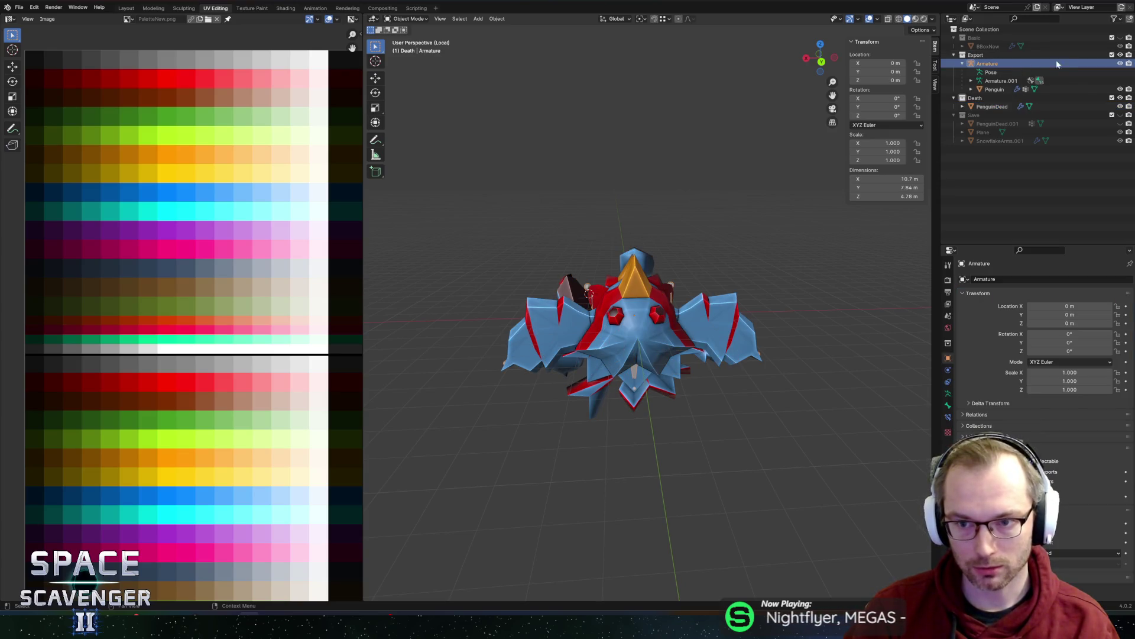
pyautogui.press('h')
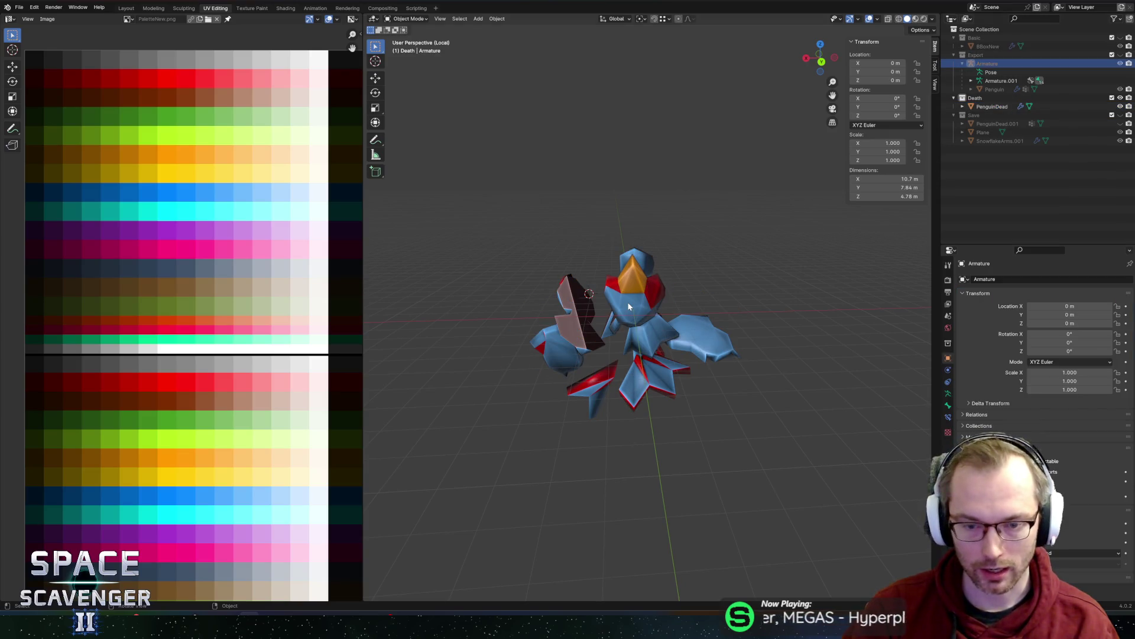
pyautogui.click(629, 306)
pyautogui.hotkey('ctrl', 'e')
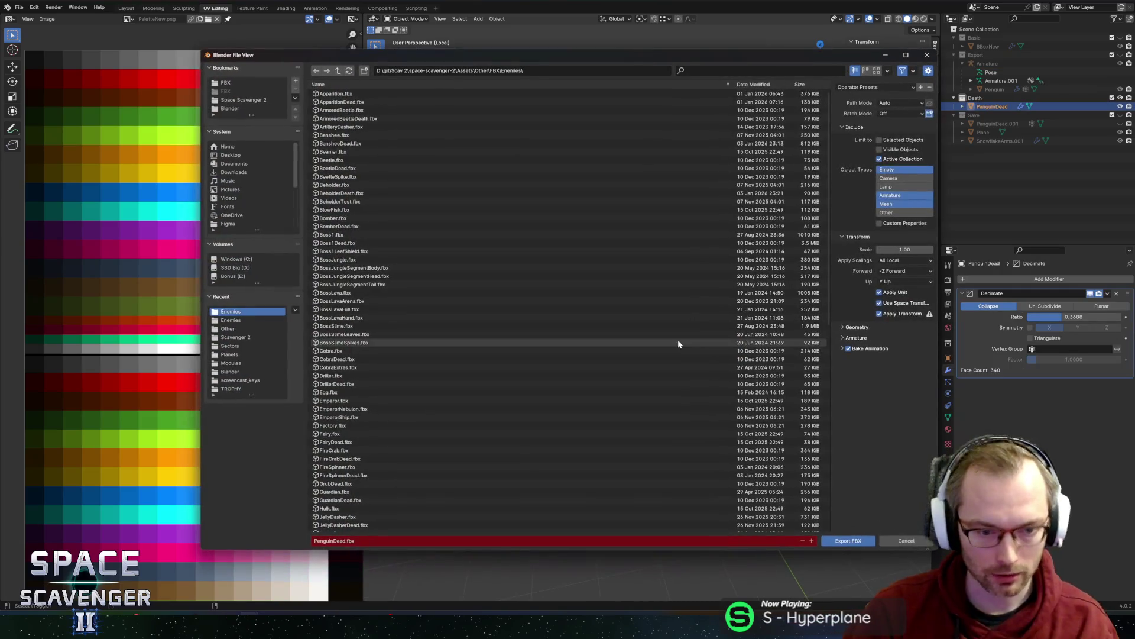
pyautogui.click(908, 535)
# - Check the penguin in Unity's Scene view by orbiting around it
pyautogui.hotkey('alt', 'Tab')
pyautogui.hotkey('alt', 'Tab')
pyautogui.hotkey('alt', 'shift', 'Tab')
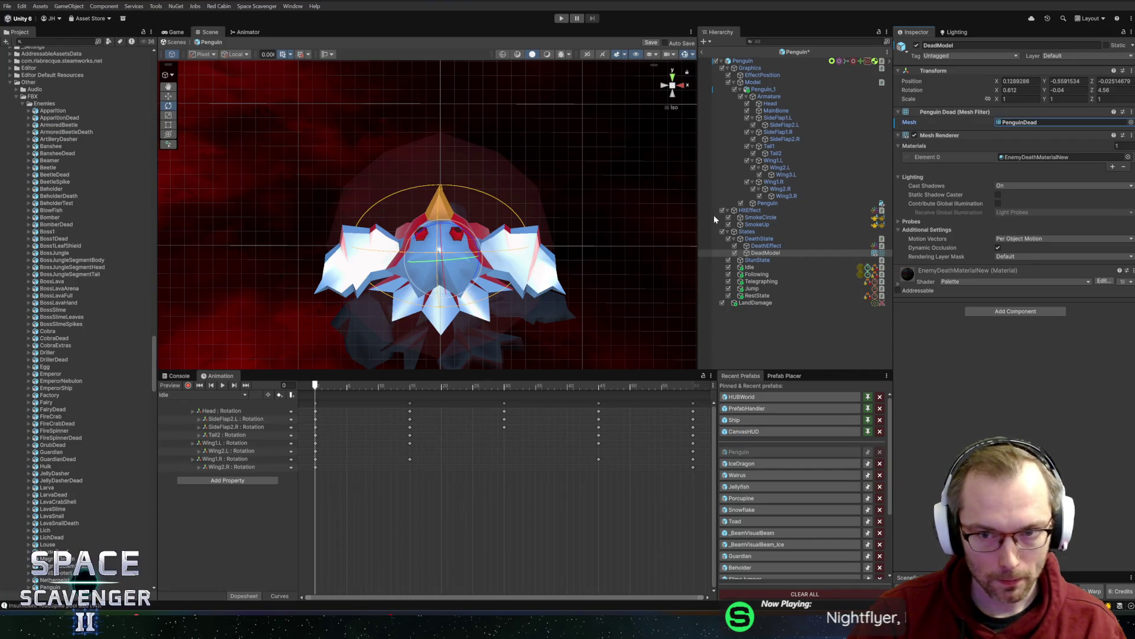
pyautogui.moveTo(449, 260)
pyautogui.keyDown('alt'); pyautogui.mouseDown()
pyautogui.moveTo(614, 254)
pyautogui.moveTo(401, 262)
pyautogui.mouseUp(); pyautogui.keyUp('alt')
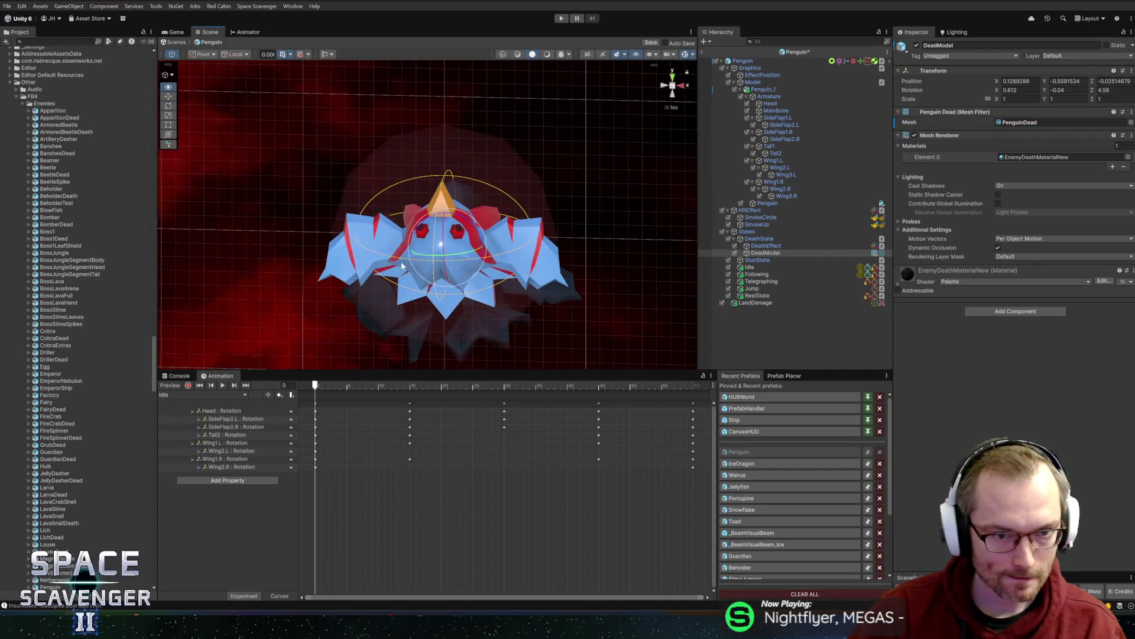
pyautogui.hotkey('alt', 'Tab')
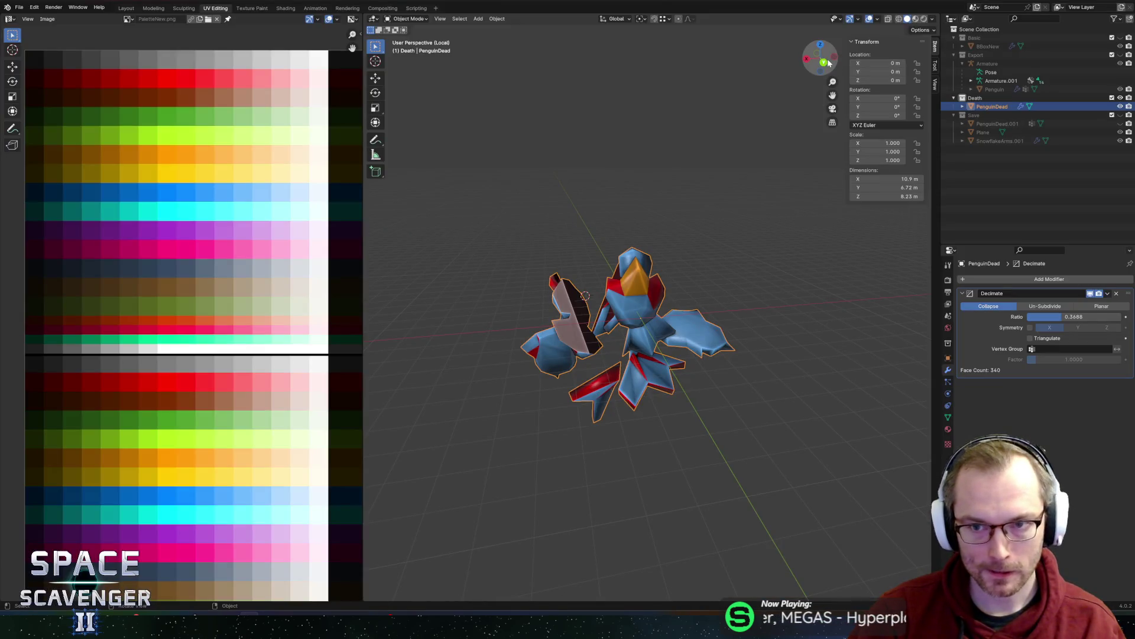
# - Move the PenguinDead mesh in Edit Mode and export it as PenguinDead.fbx
pyautogui.click(824, 62)
pyautogui.press('Tab')
pyautogui.press('g')
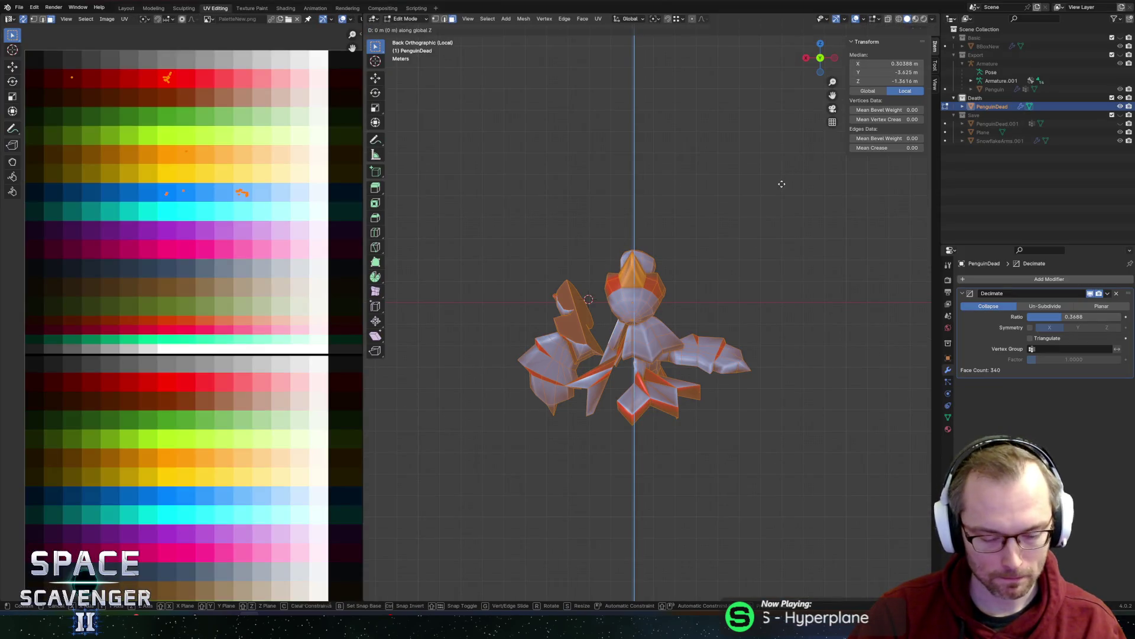
pyautogui.click(782, 178)
pyautogui.hotkey('ctrl', 'alt', 'e')
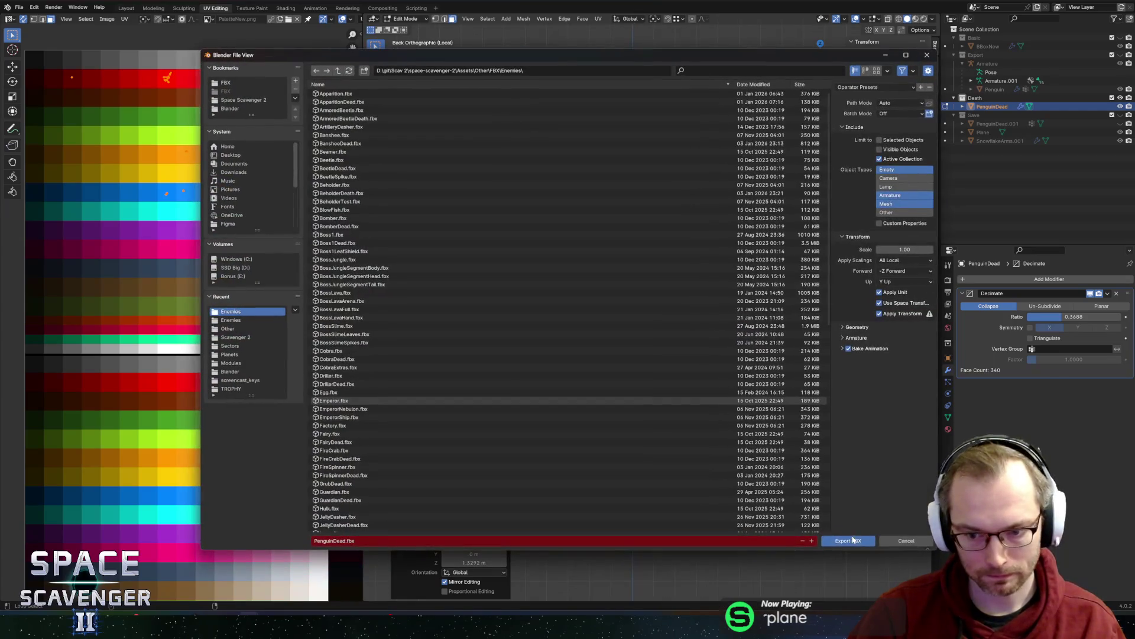
pyautogui.click(852, 539)
# - Leave the Penguin prefab in Unity and start the GitHub commit summary 'Penguin enemy modelled an…'
pyautogui.hotkey('alt', 'Tab')
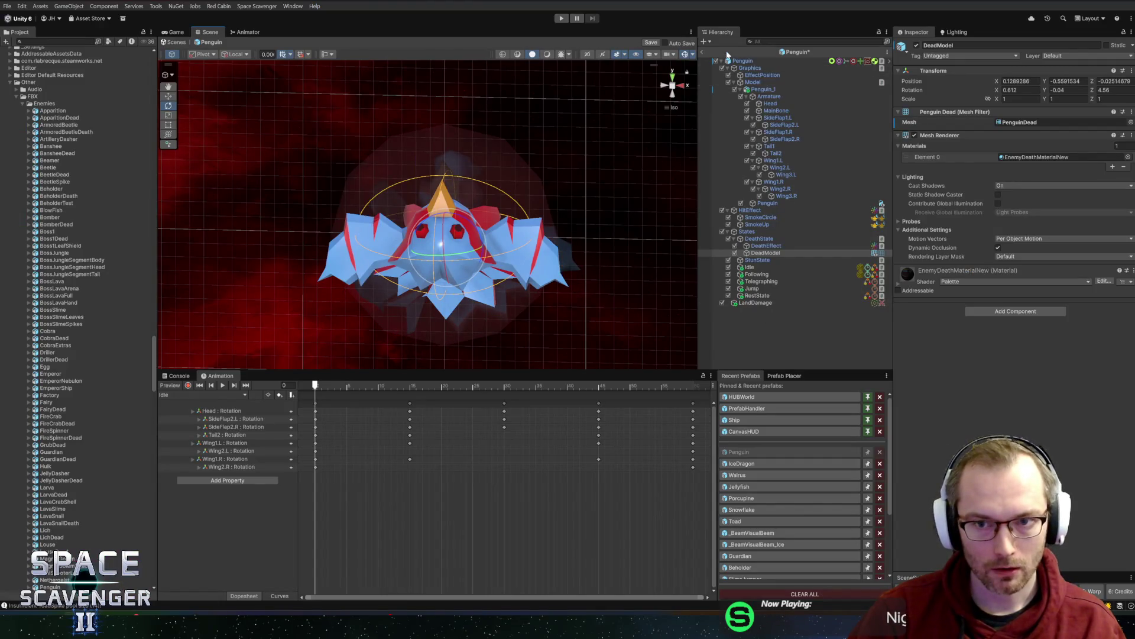
pyautogui.click(702, 52)
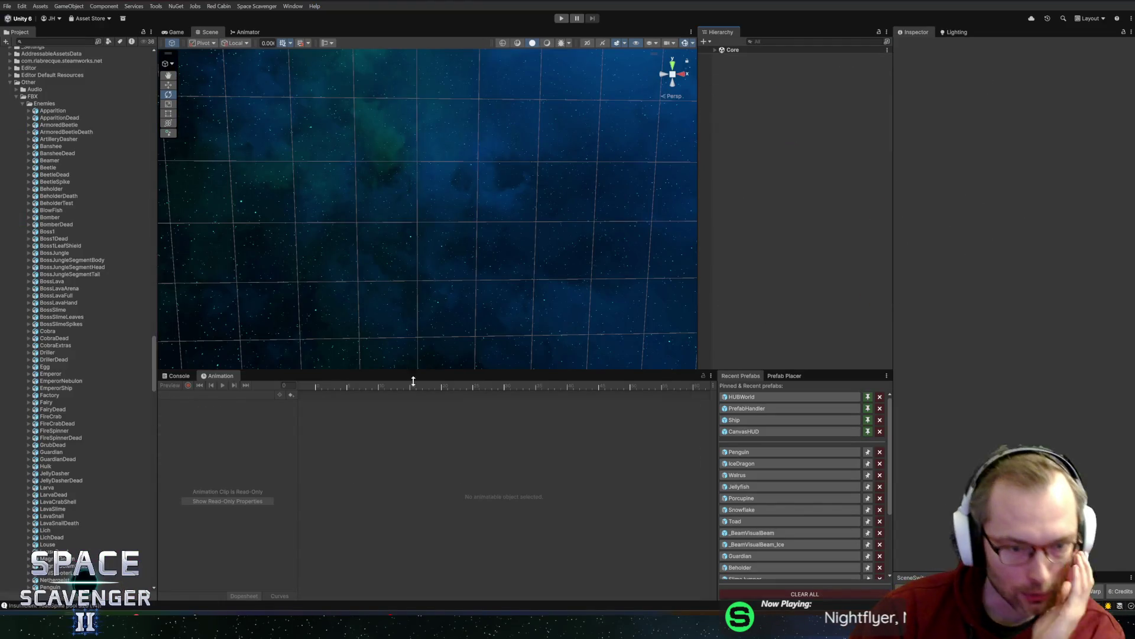
pyautogui.hotkey('alt', 'Tab')
pyautogui.write('Pen')
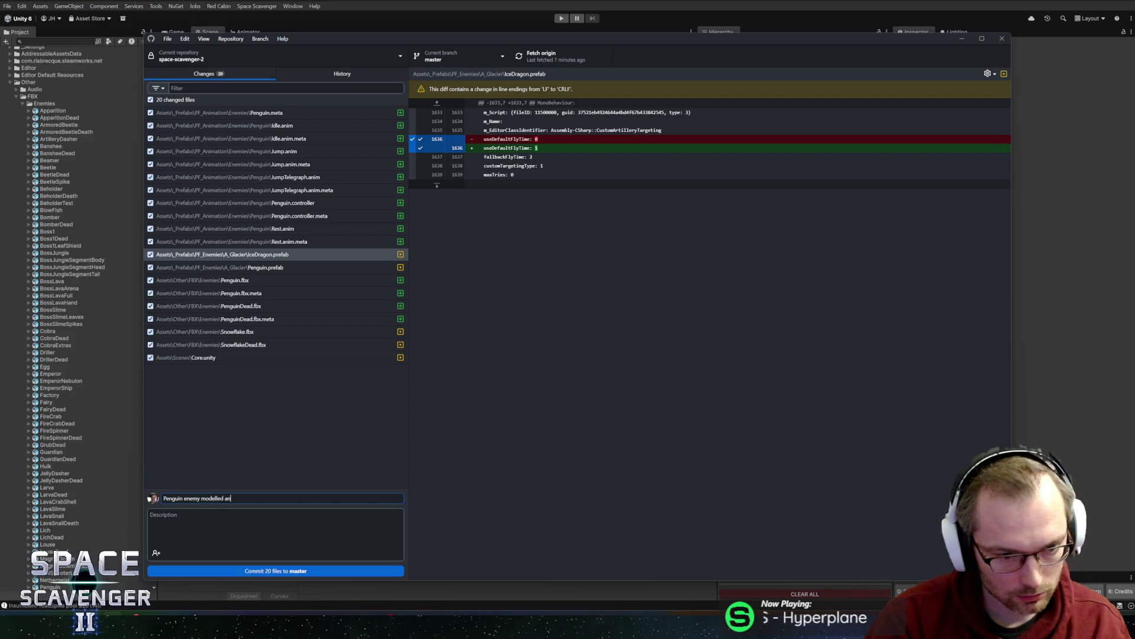
# - Commit the 20 files to master, push to origin, and return to Unity
pyautogui.click(240, 575)
pyautogui.click(539, 56)
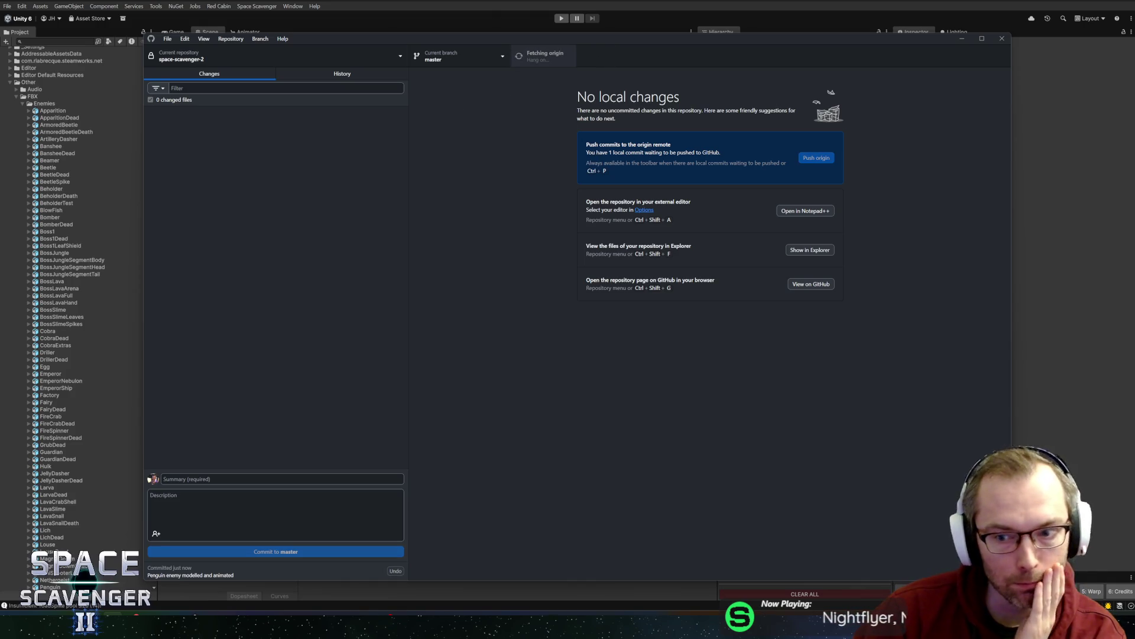
pyautogui.hotkey('alt', 'Tab')
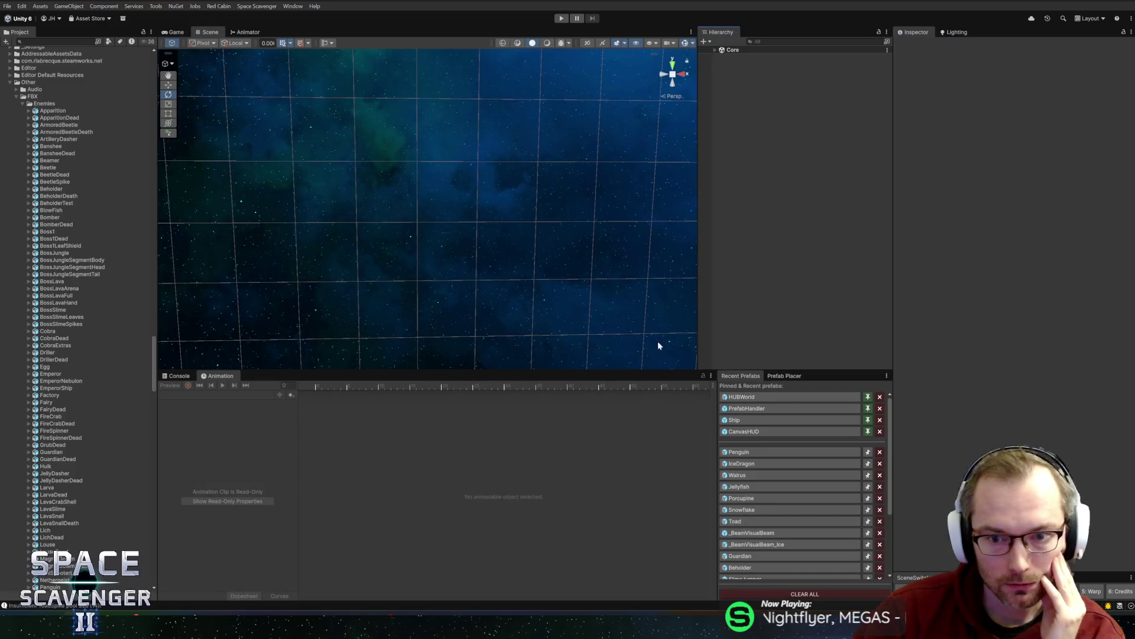
# - Open the Penguin then Porcupine prefabs from the Prefab Placer and zoom in on the placeholder
pyautogui.doubleClick(737, 453)
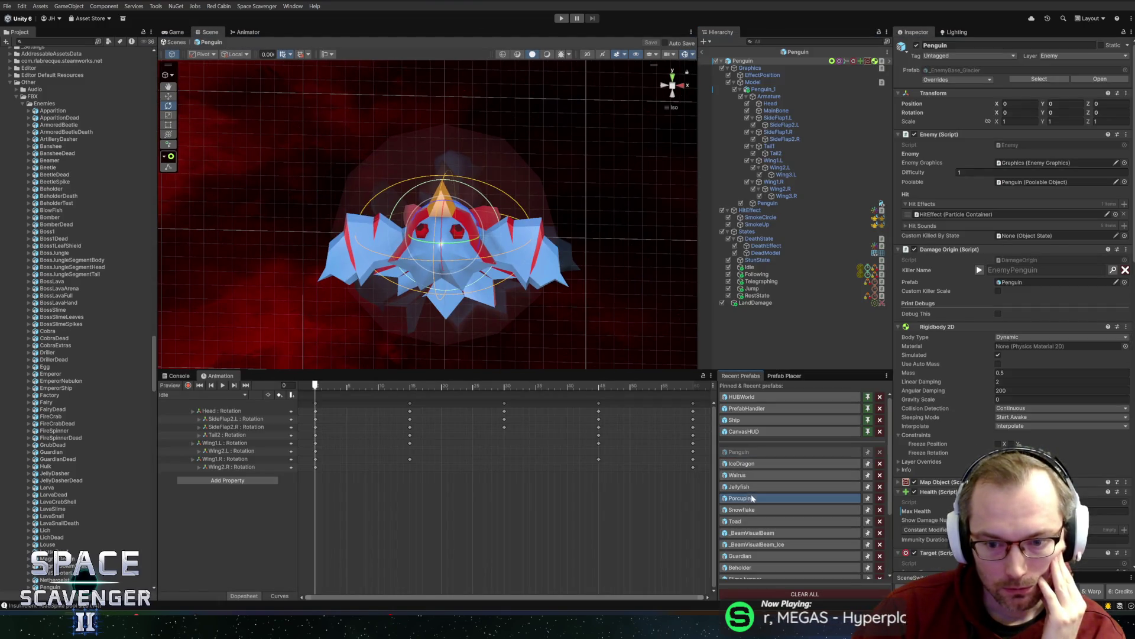
pyautogui.doubleClick(751, 497)
pyautogui.scroll(3, 558, 224)
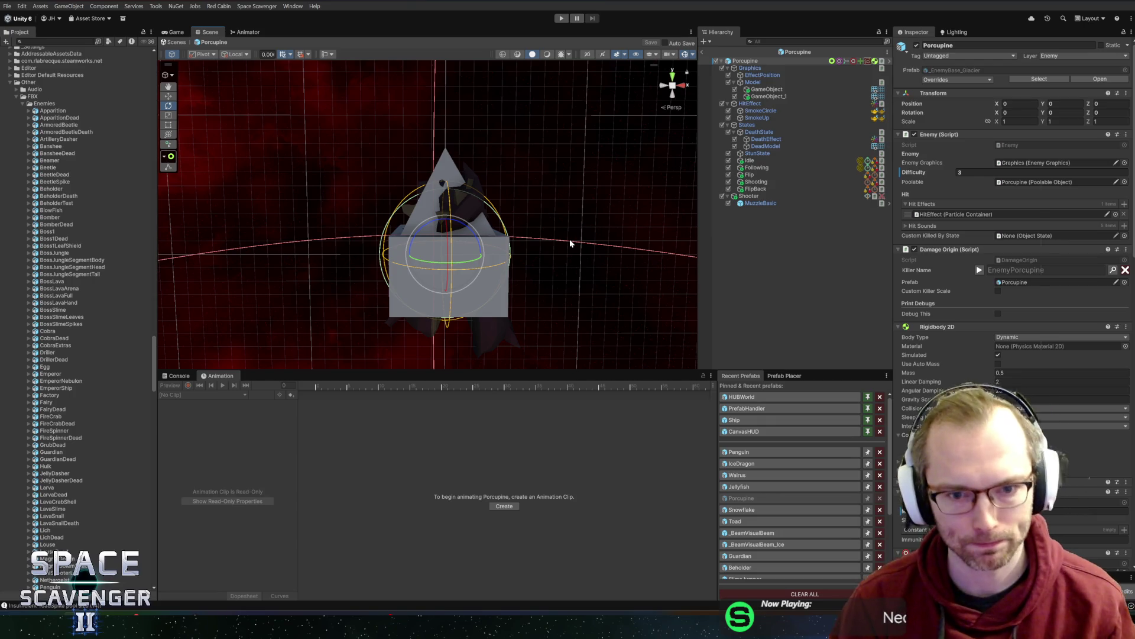
pyautogui.hotkey('alt', 'Tab')
pyautogui.hotkey('alt', 'Tab')
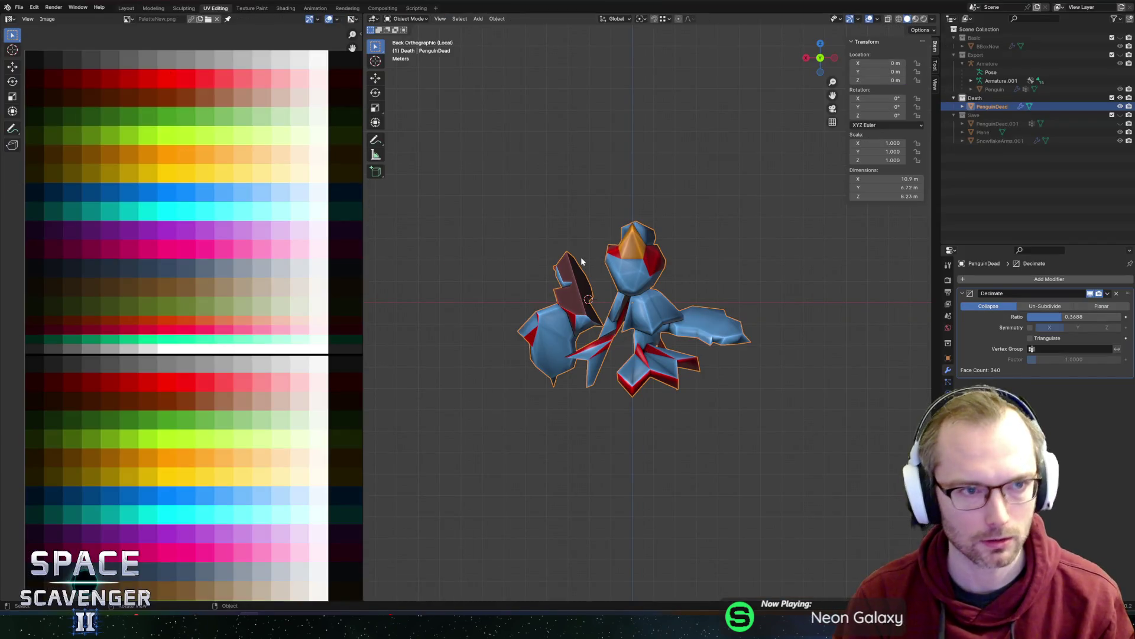
# - Save Penguin.blend, then save a copy as Porcupine.blend
pyautogui.hotkey('ctrl', 's')
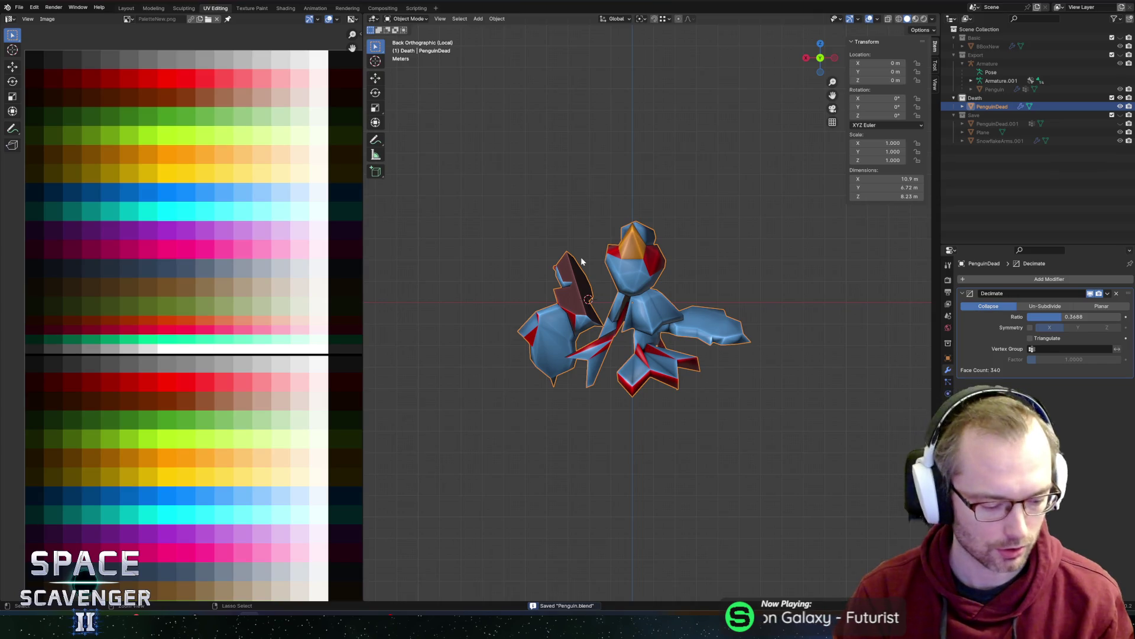
pyautogui.hotkey('ctrl', 'shift', 's')
pyautogui.click(329, 540)
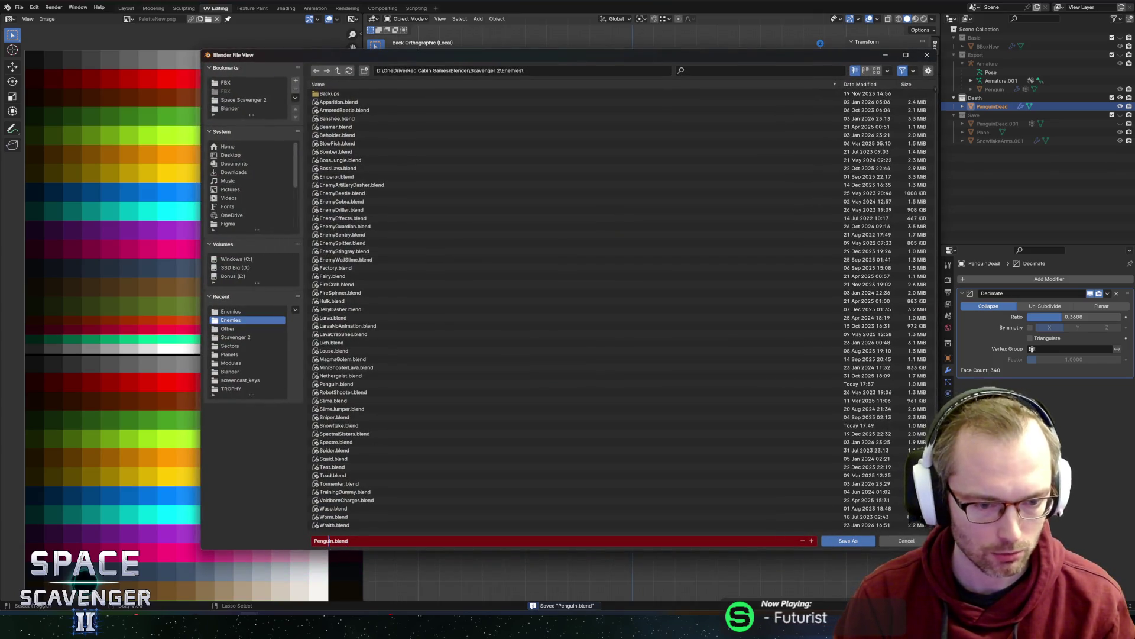
pyautogui.press('BackSpace')
pyautogui.press('BackSpace')
pyautogui.press('BackSpace')
pyautogui.press('Delete')
pyautogui.press('Delete')
pyautogui.press('Delete')
pyautogui.write('oncupine')
pyautogui.press('Return')
pyautogui.click(839, 541)
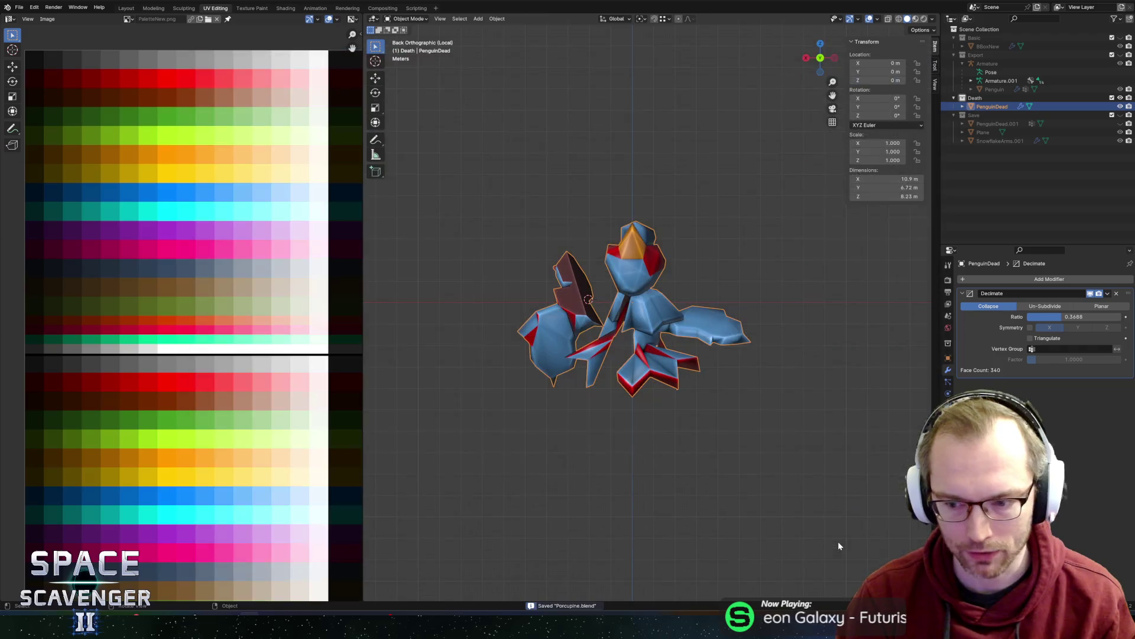
# - Delete the PenguinDead object
pyautogui.moveTo(732, 275)
pyautogui.mouseDown(button='middle')
pyautogui.moveTo(693, 260)
pyautogui.moveTo(609, 279)
pyautogui.moveTo(678, 288)
pyautogui.moveTo(720, 271)
pyautogui.mouseUp(button='middle')
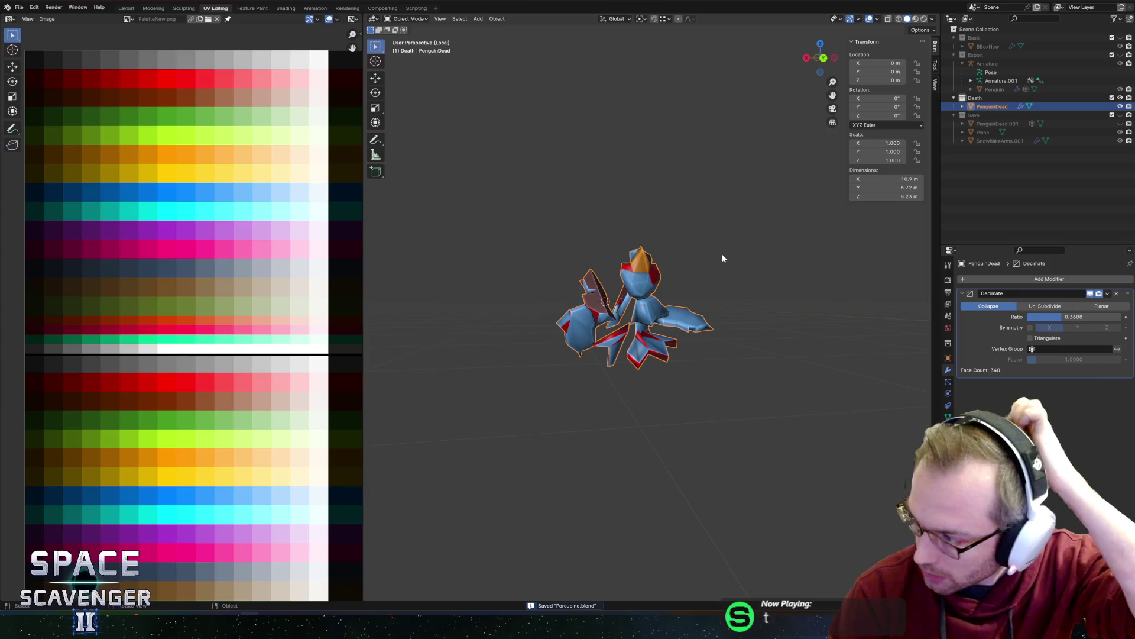
pyautogui.scroll(1, 729, 332)
pyautogui.moveTo(729, 333)
pyautogui.mouseDown(button='middle')
pyautogui.moveTo(644, 370)
pyautogui.moveTo(716, 352)
pyautogui.mouseUp(button='middle')
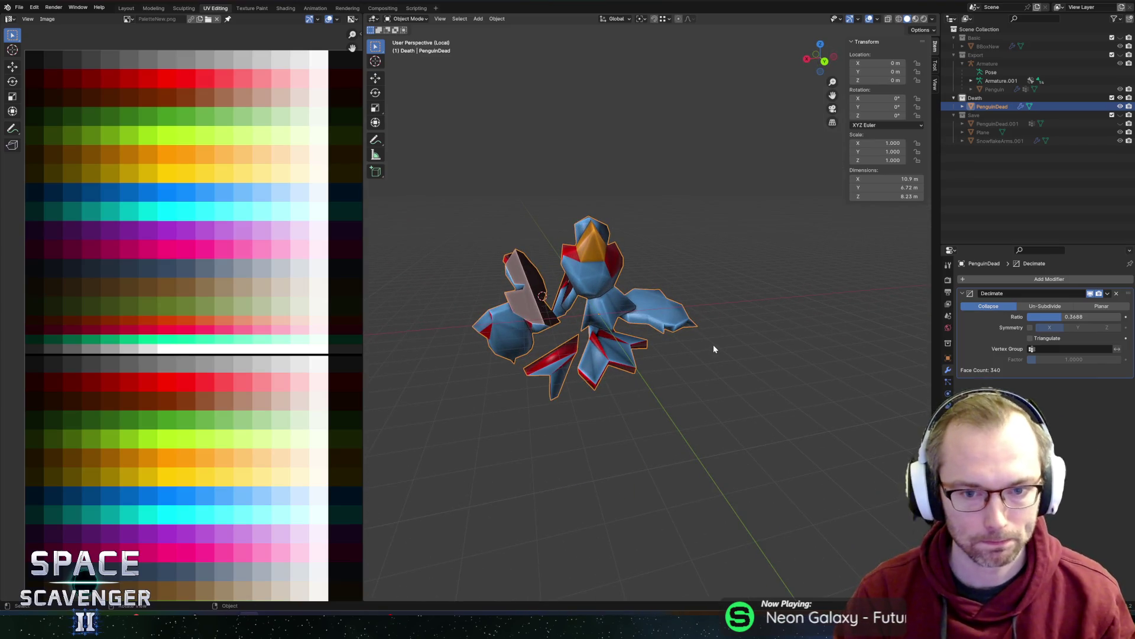
pyautogui.scroll(-1, 711, 340)
pyautogui.press('x')
pyautogui.click(660, 240)
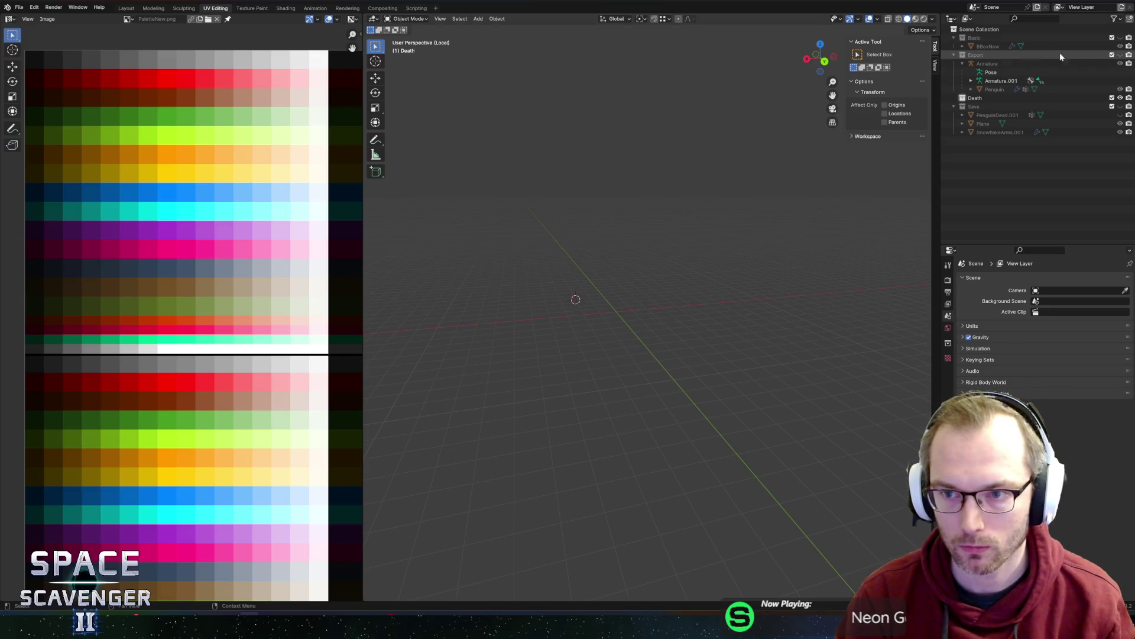
# - Unhide the Export collection and delete the Penguin mesh and its armature
pyautogui.click(1121, 54)
pyautogui.click(613, 314)
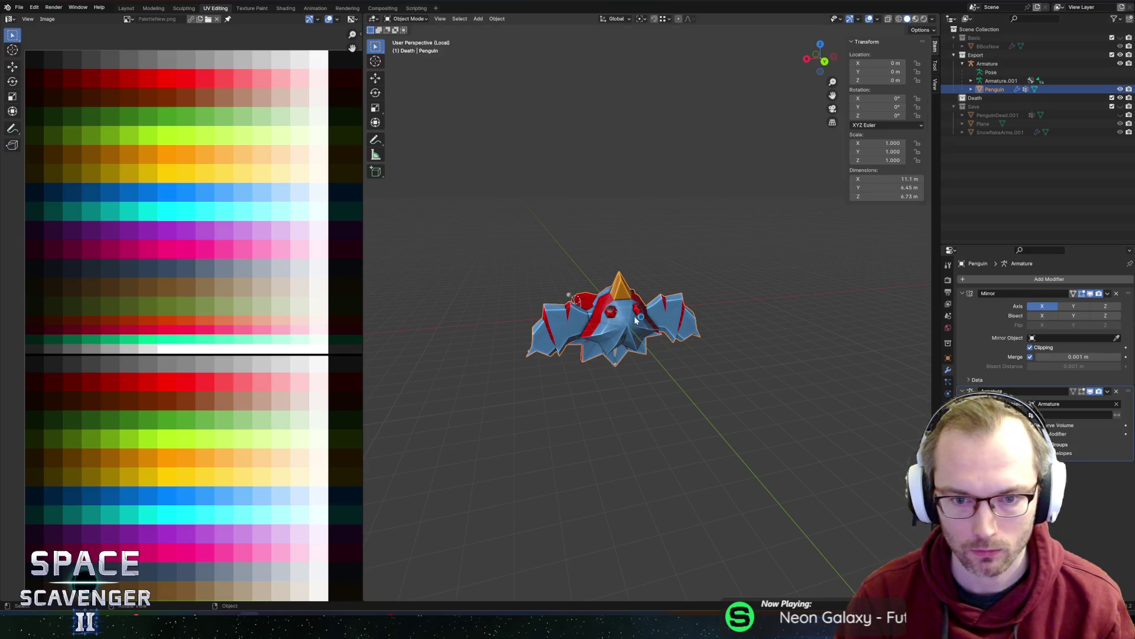
pyautogui.press('x')
pyautogui.click(638, 306)
pyautogui.press('a')
pyautogui.press('x')
pyautogui.click(654, 235)
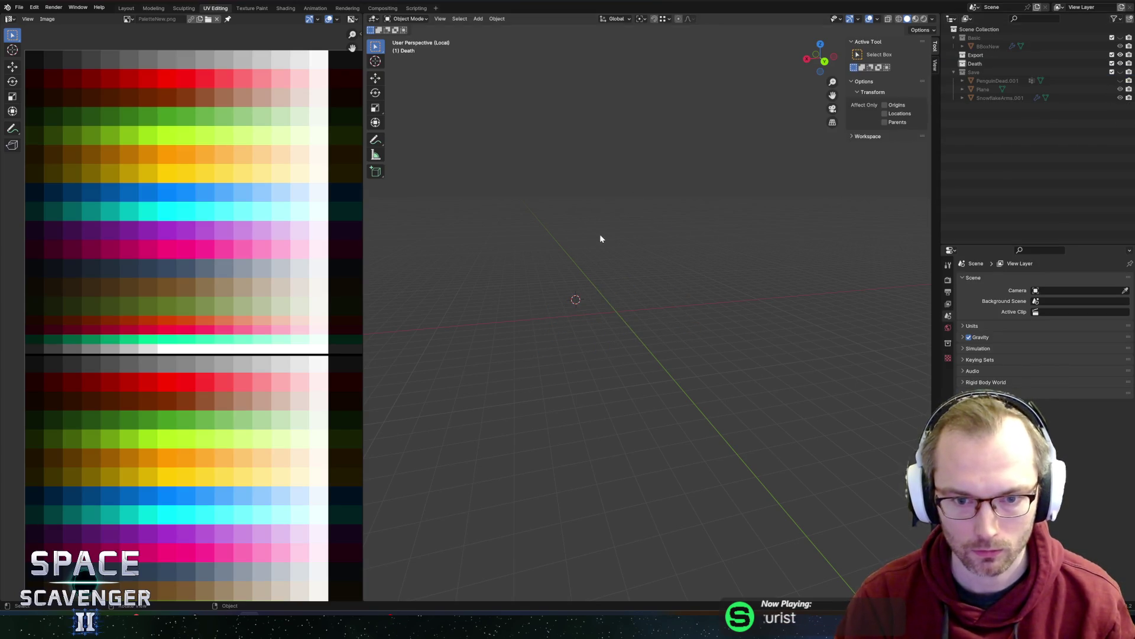
# - Snap the 3D cursor to the world origin and bring up the Add > Mesh menu
pyautogui.hotkey('shift', 's')
pyautogui.click(512, 268)
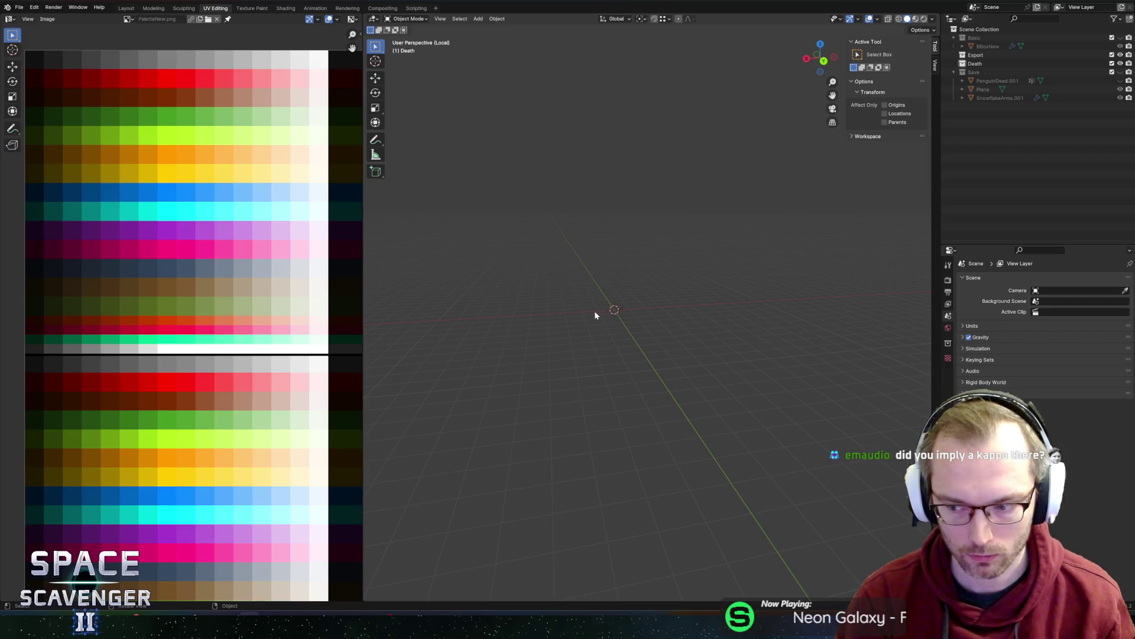
pyautogui.moveTo(553, 299)
pyautogui.mouseDown(button='middle')
pyautogui.moveTo(679, 309)
pyautogui.moveTo(677, 290)
pyautogui.moveTo(704, 292)
pyautogui.moveTo(700, 279)
pyautogui.moveTo(680, 281)
pyautogui.moveTo(667, 256)
pyautogui.mouseUp(button='middle')
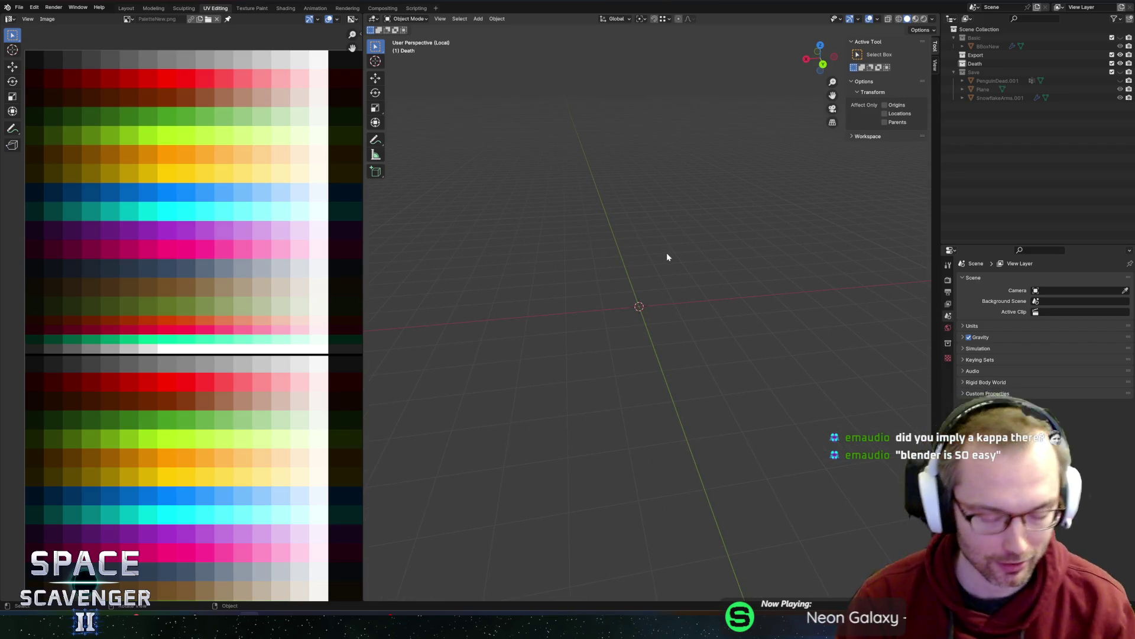
pyautogui.hotkey('shift', 'a')
pyautogui.moveTo(582, 180)
pyautogui.moveTo(585, 160)
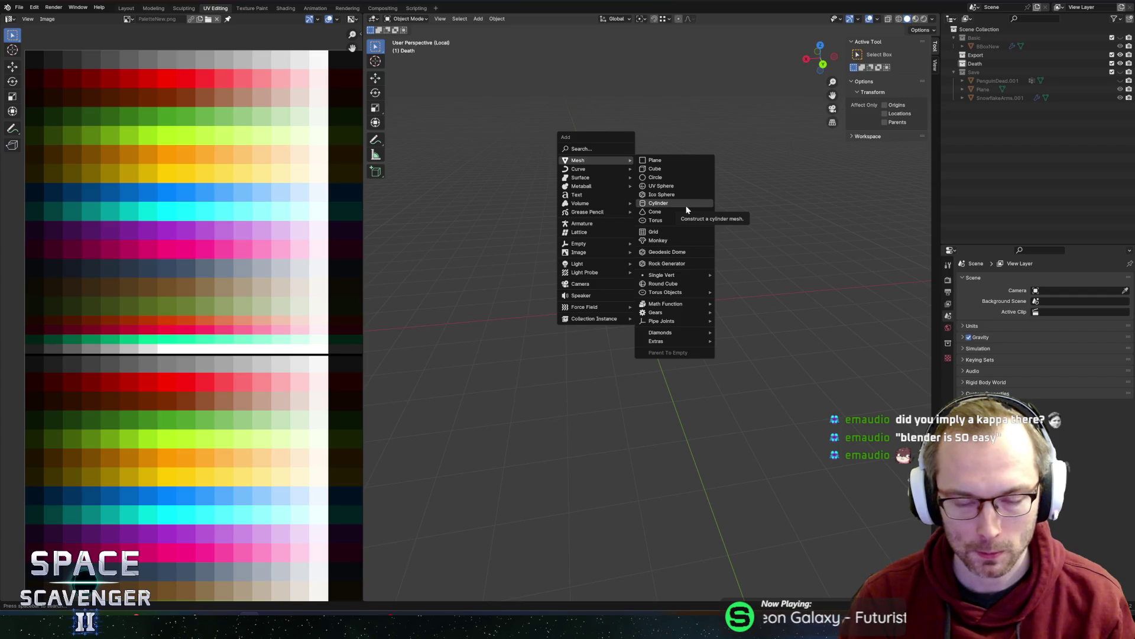
# - Add a UV sphere with 16 segments, 12 rings and 1 m radius, viewed from the back
pyautogui.click(651, 188)
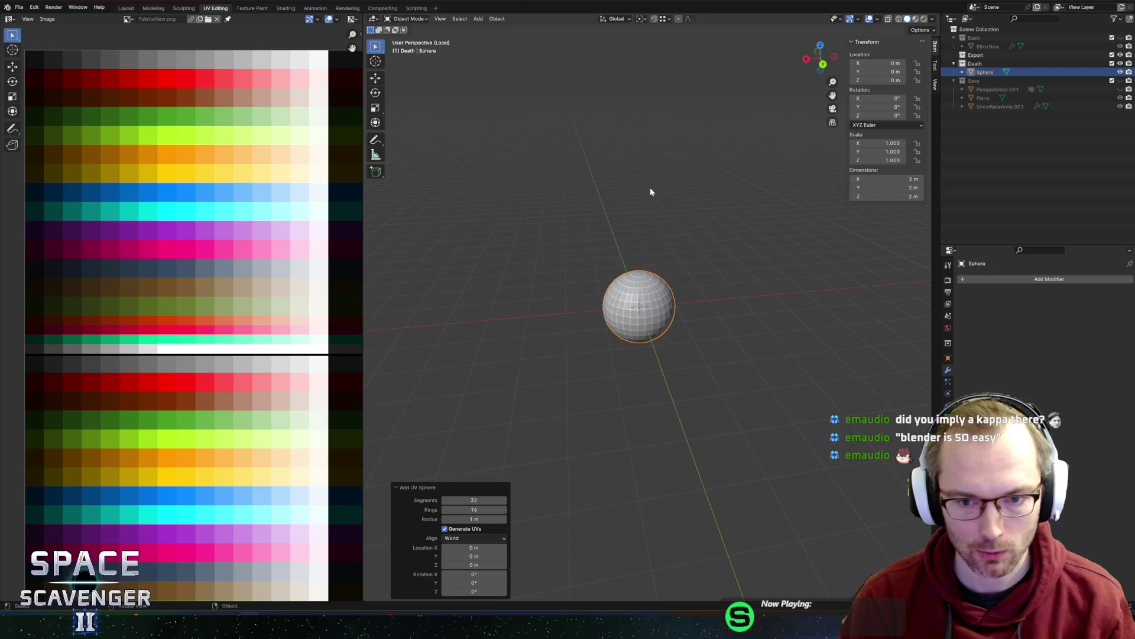
pyautogui.click(474, 501)
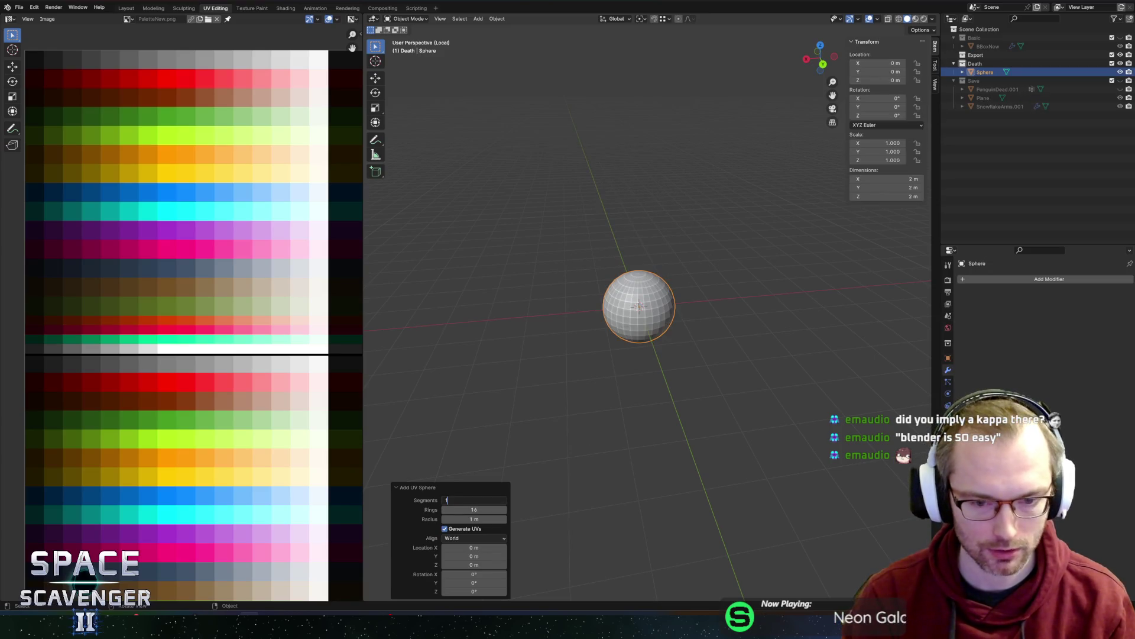
pyautogui.write('6')
pyautogui.press('Tab')
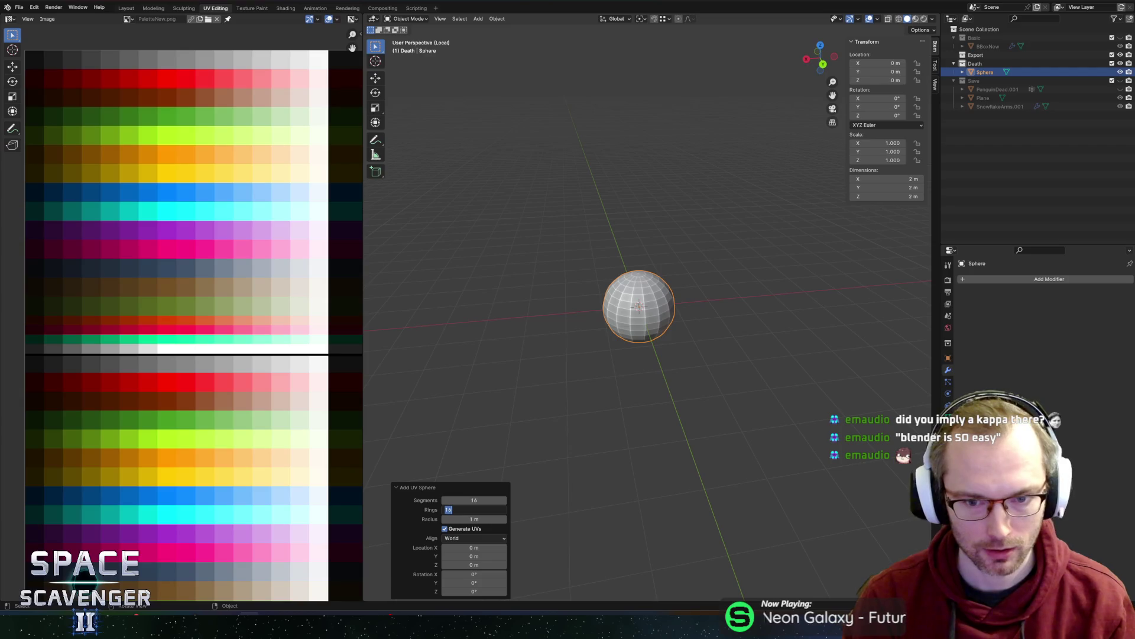
pyautogui.write('12')
pyautogui.press('Tab')
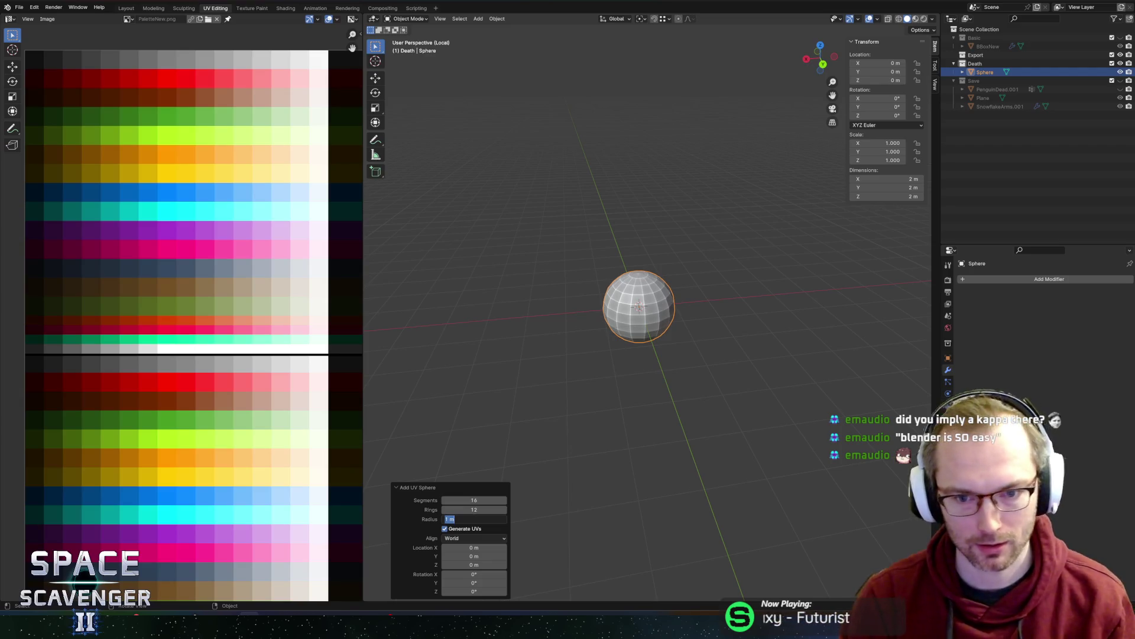
pyautogui.press('Return')
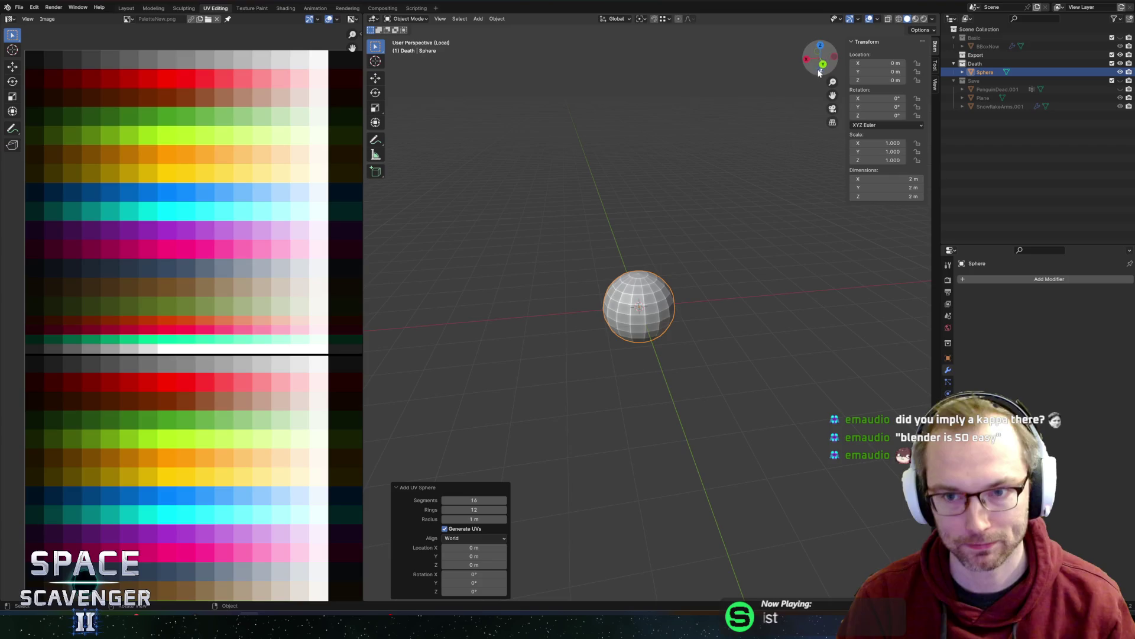
pyautogui.click(823, 64)
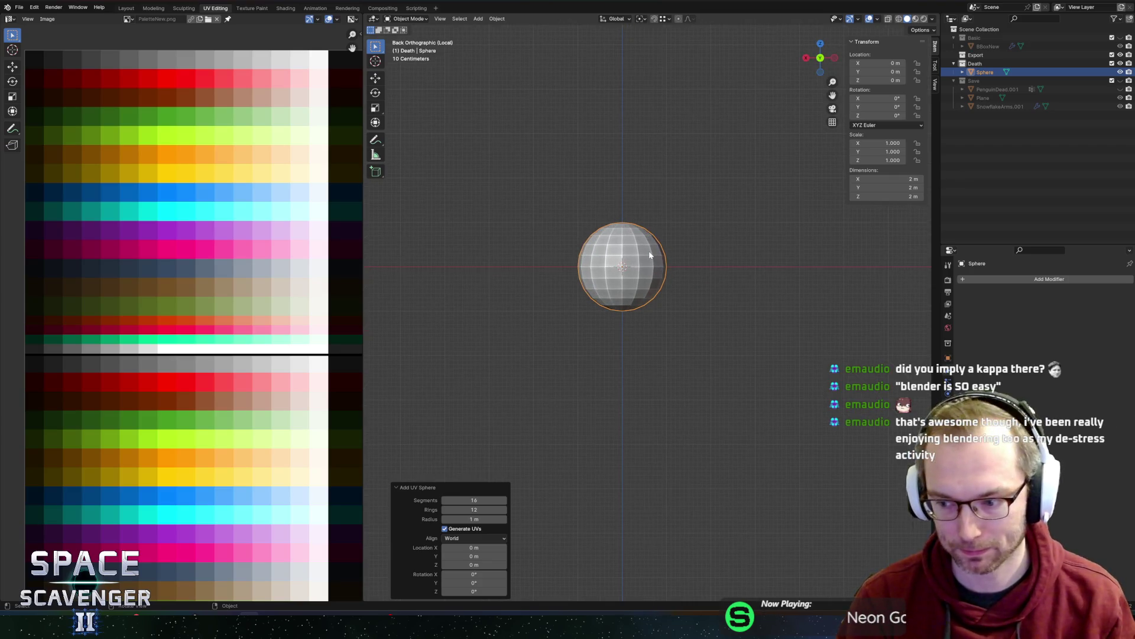
pyautogui.keyDown('shift'); pyautogui.moveTo(650, 256); pyautogui.dragTo(645, 268, button='middle'); pyautogui.keyUp('shift')
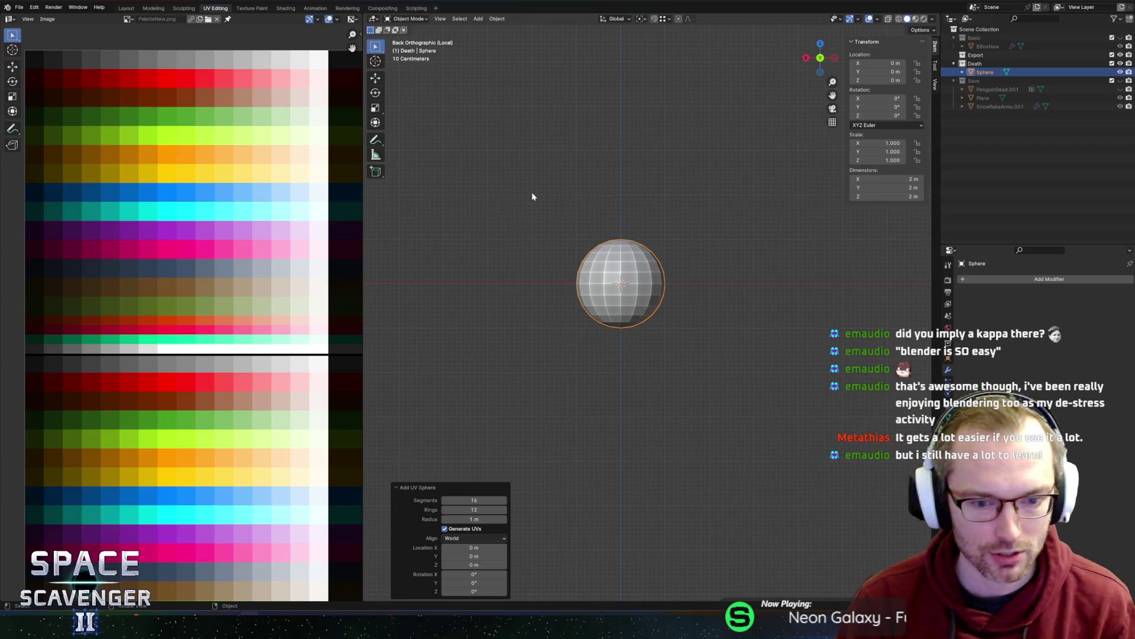
# - Delete the vertices of the sphere's right half in Edit Mode
pyautogui.press('Tab')
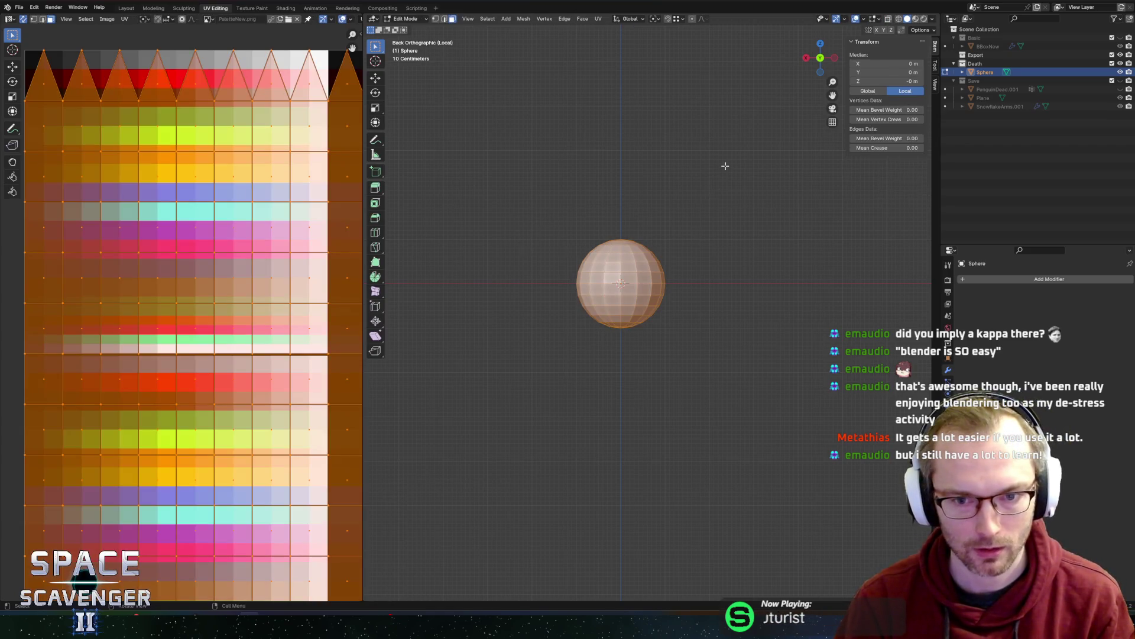
pyautogui.moveTo(743, 154)
pyautogui.mouseDown()
pyautogui.moveTo(646, 398)
pyautogui.moveTo(700, 322)
pyautogui.moveTo(623, 453)
pyautogui.mouseUp()
pyautogui.press('1')
pyautogui.scroll(2, 673, 251)
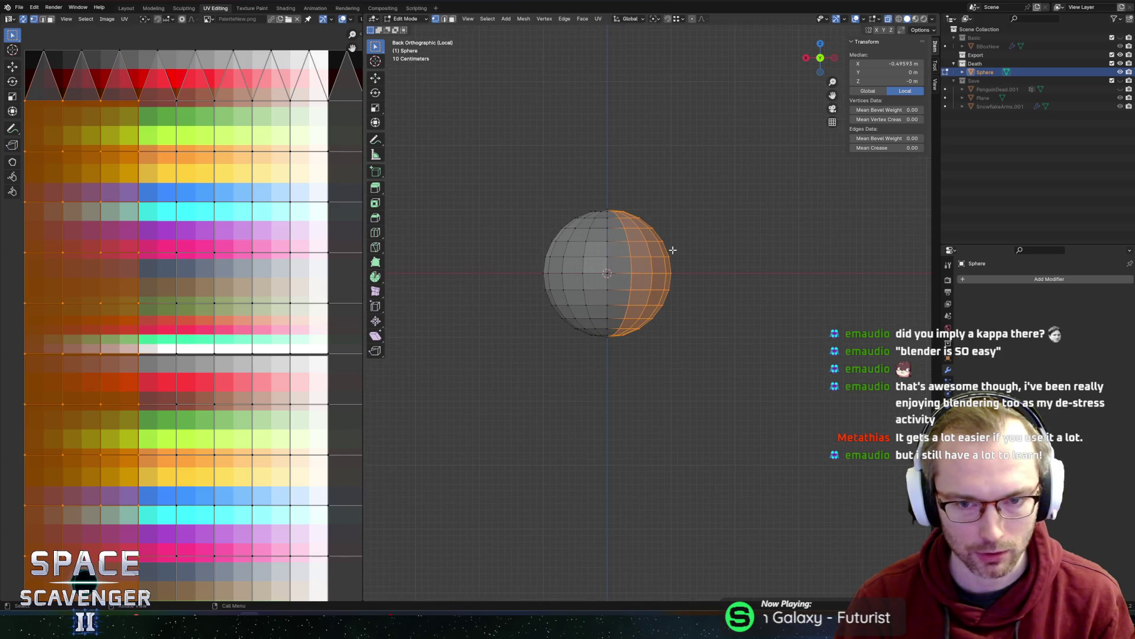
pyautogui.press('x')
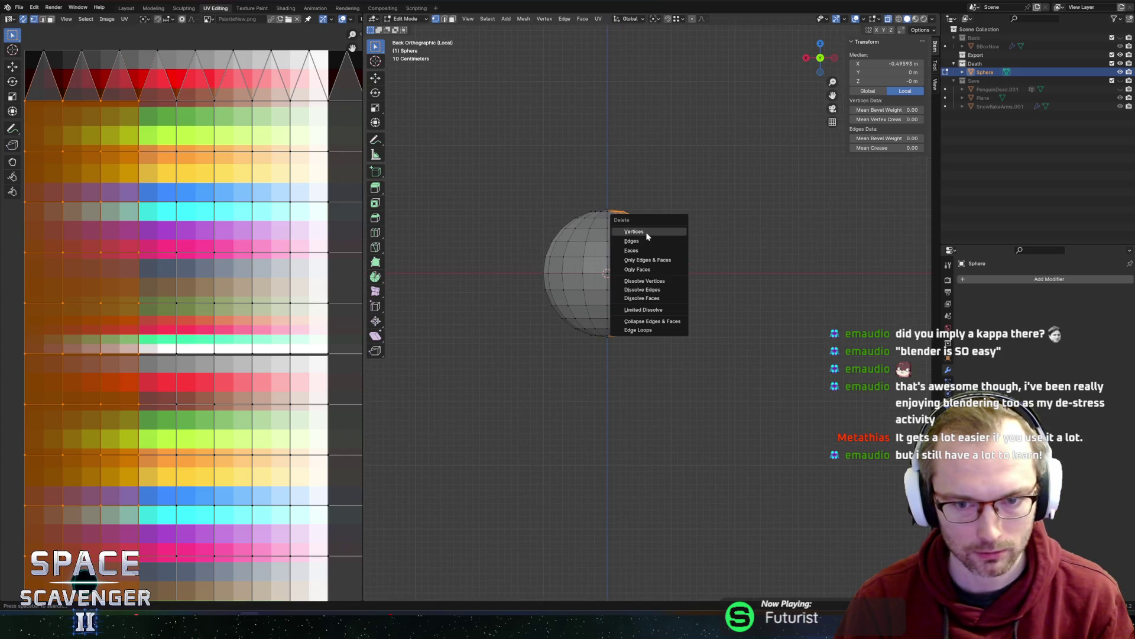
pyautogui.click(646, 233)
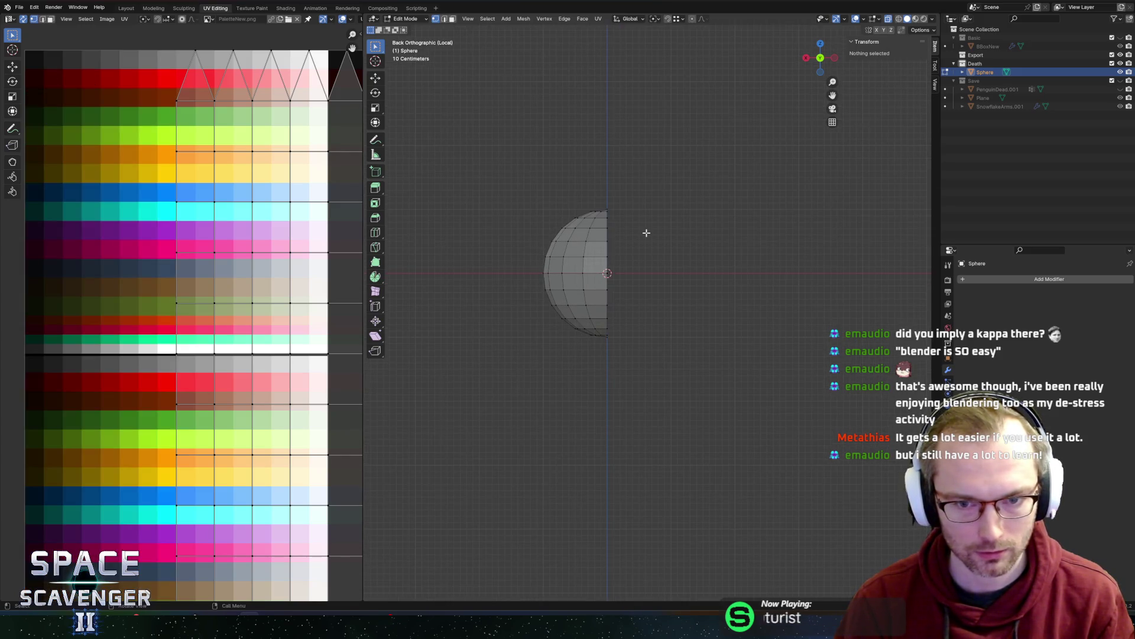
# - Add a Mirror modifier to the half sphere
pyautogui.click(978, 279)
pyautogui.write('mirror')
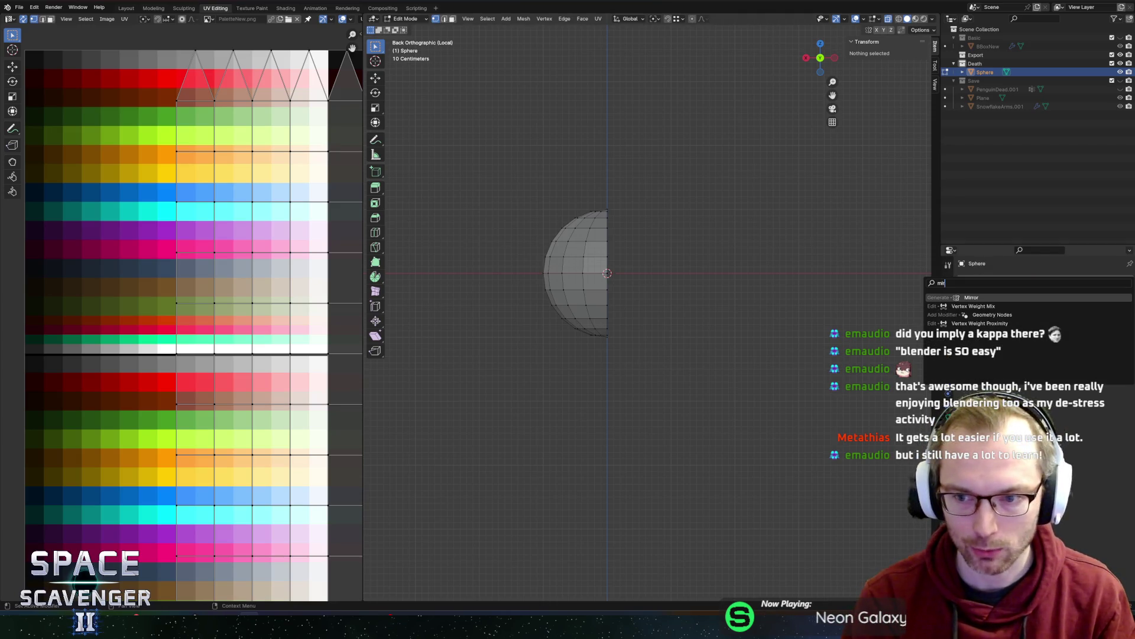
pyautogui.press('Return')
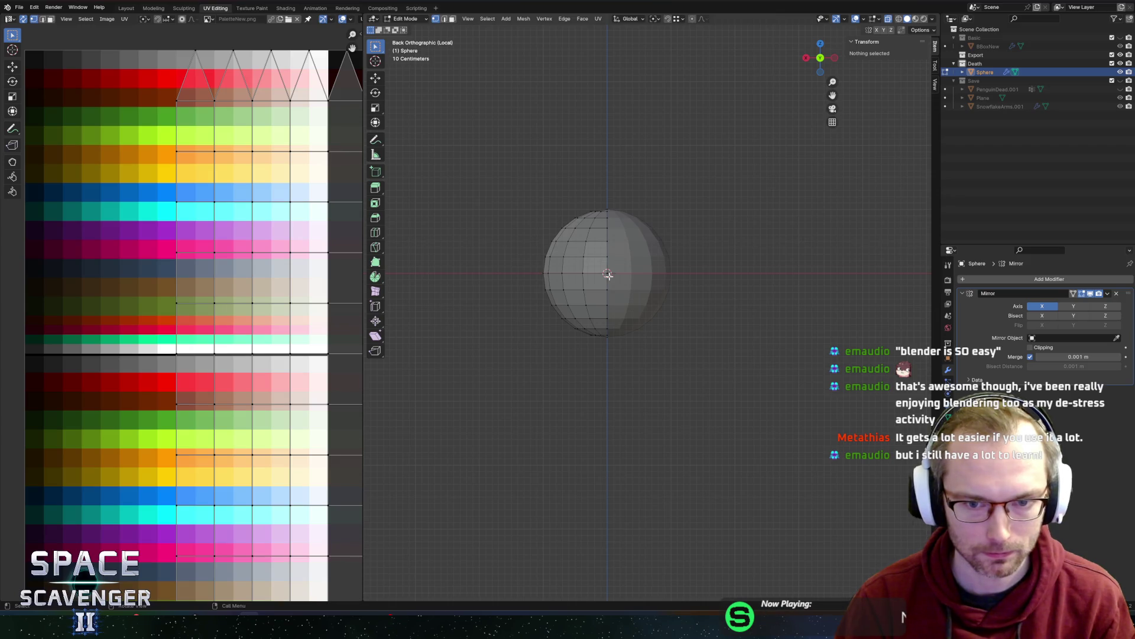
# - Select the sphere's upper face rings and top cap with X-ray turned on
pyautogui.press('a')
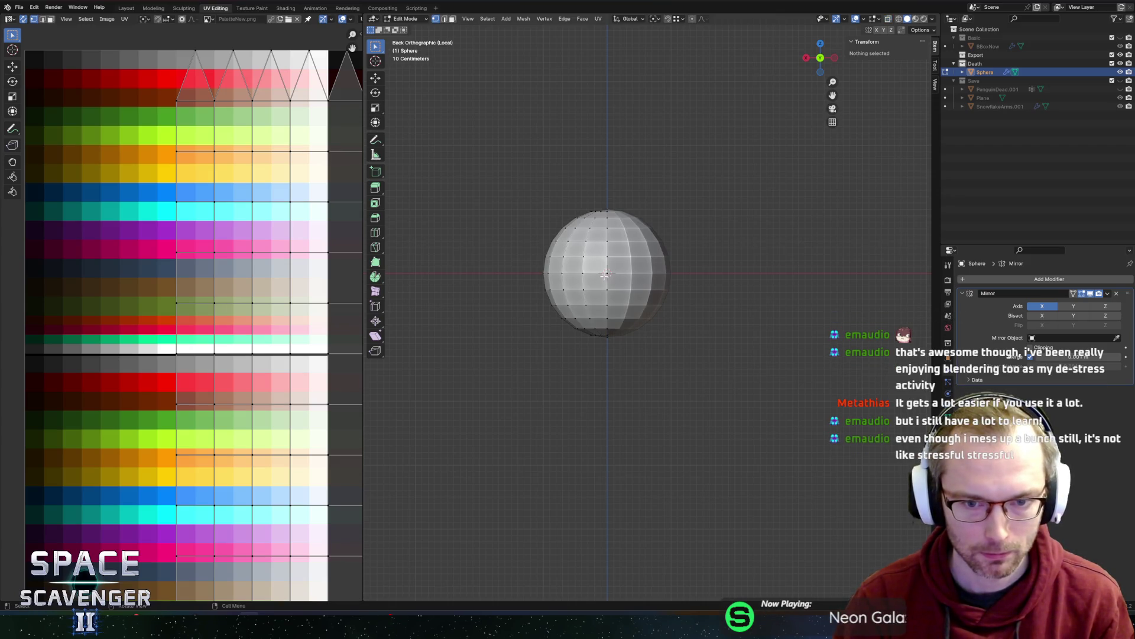
pyautogui.press('3')
pyautogui.keyDown('alt'); pyautogui.click(584, 235); pyautogui.keyUp('alt')
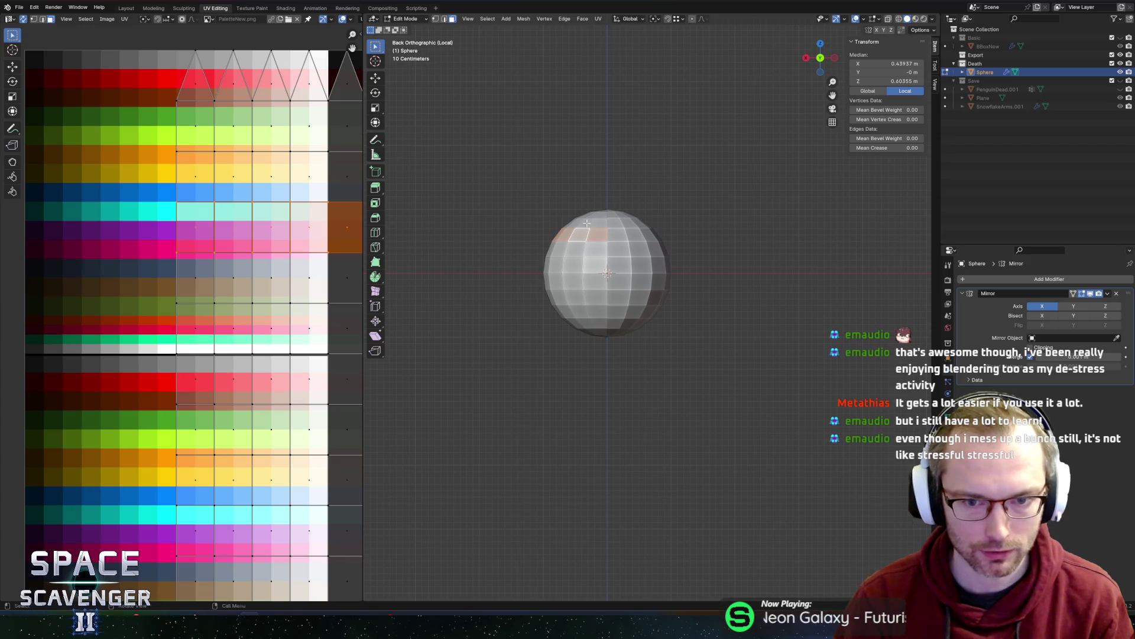
pyautogui.keyDown('alt'); pyautogui.keyDown('shift'); pyautogui.click(588, 220); pyautogui.keyUp('shift'); pyautogui.keyUp('alt')
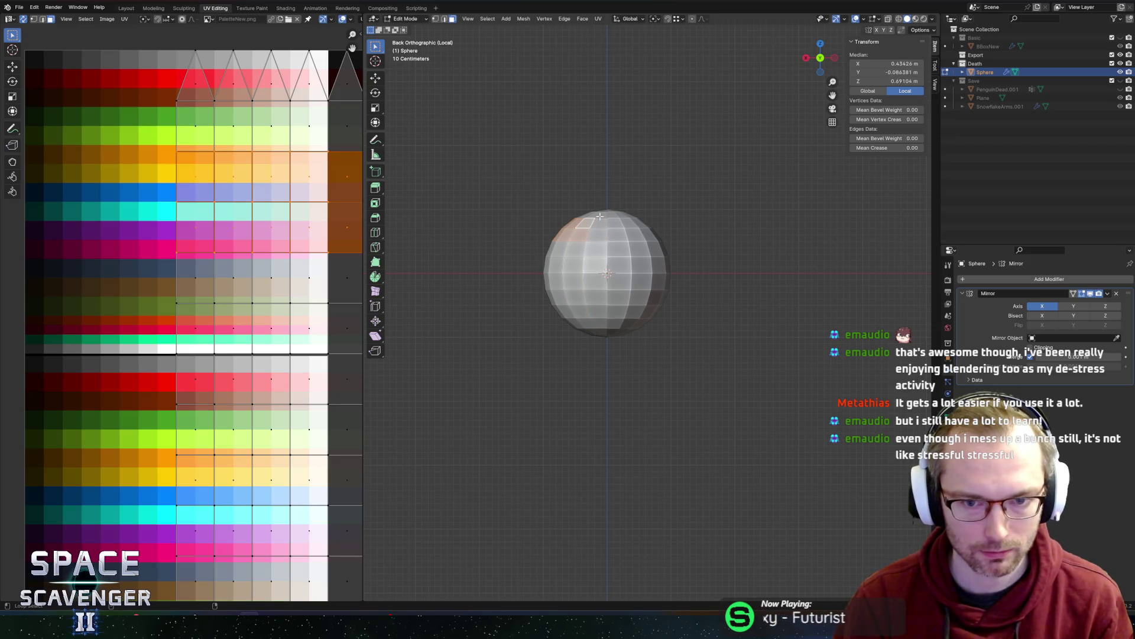
pyautogui.keyDown('alt'); pyautogui.keyDown('shift'); pyautogui.click(599, 216); pyautogui.keyUp('shift'); pyautogui.keyUp('alt')
pyautogui.moveTo(598, 215)
pyautogui.mouseDown(button='middle')
pyautogui.moveTo(637, 232)
pyautogui.moveTo(709, 191)
pyautogui.mouseUp(button='middle')
pyautogui.keyDown('alt'); pyautogui.keyDown('shift'); pyautogui.click(627, 231); pyautogui.keyUp('shift'); pyautogui.keyUp('alt')
pyautogui.hotkey('alt', 'z')
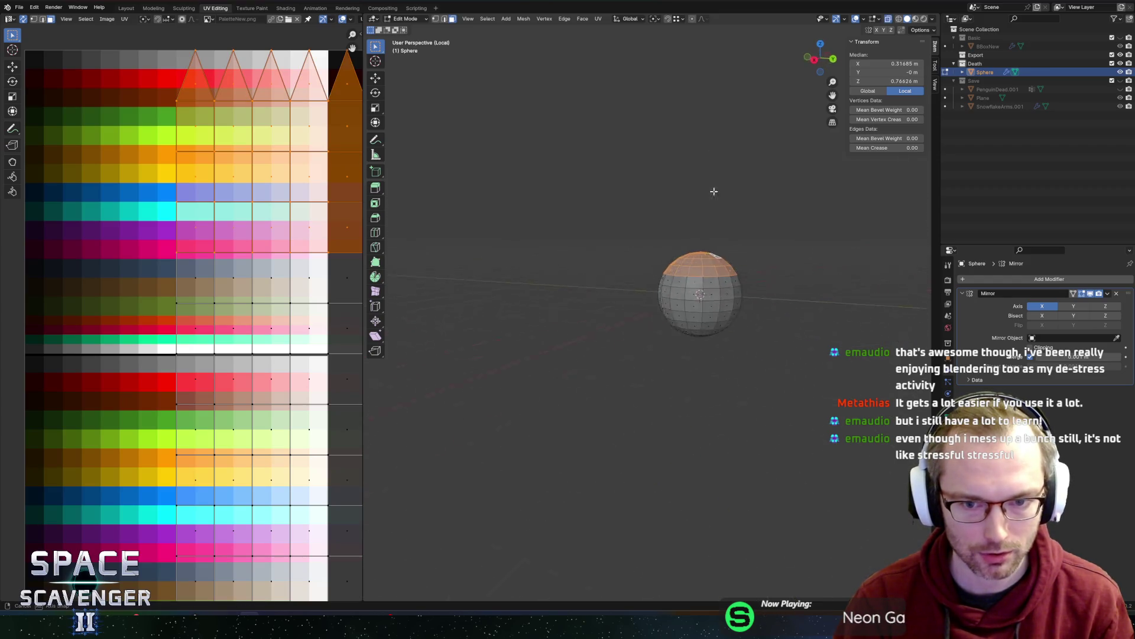
pyautogui.scroll(3, 730, 190)
pyautogui.keyDown('shift'); pyautogui.moveTo(793, 206); pyautogui.dragTo(681, 203, button='middle'); pyautogui.keyUp('shift')
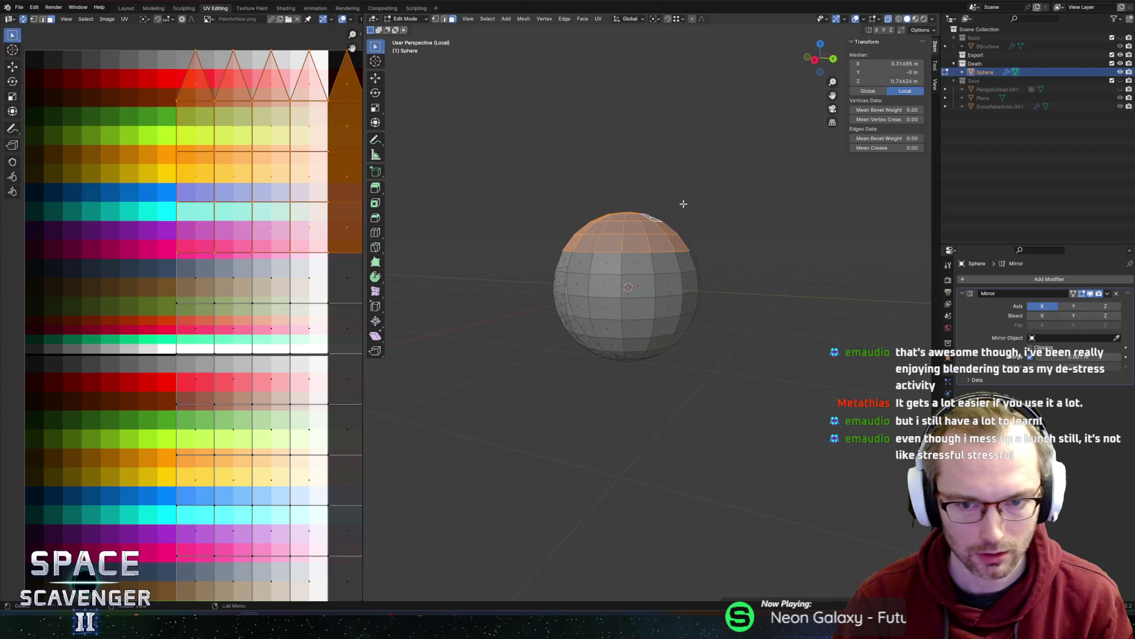
# - Try an extrude along normals, undo it, and orbit around the sphere
pyautogui.hotkey('alt', 'e')
pyautogui.click(749, 208)
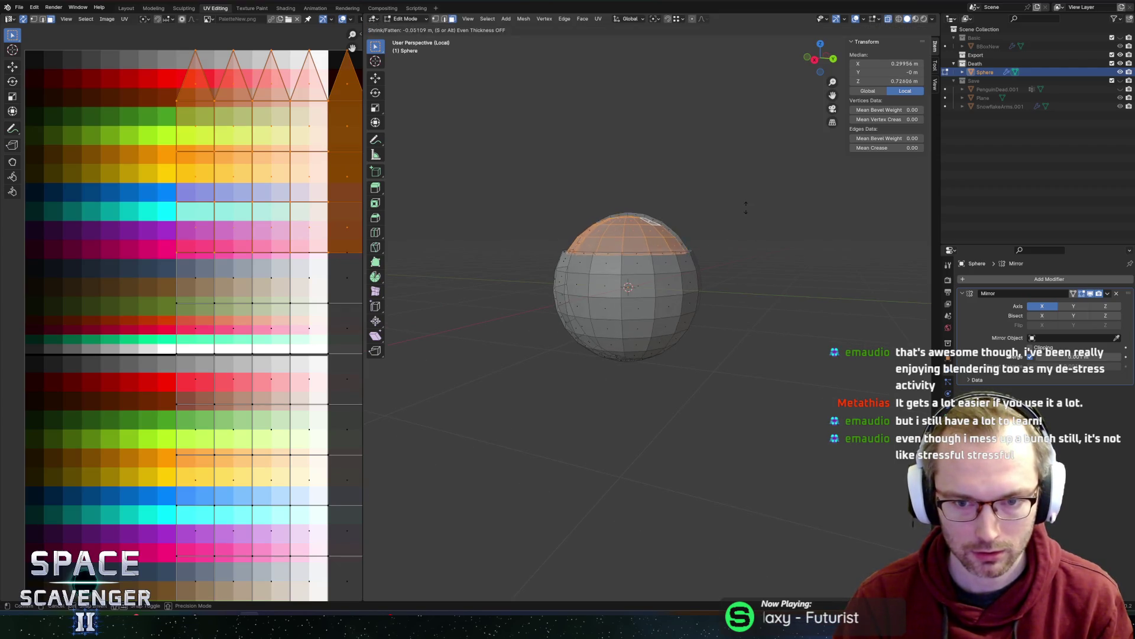
pyautogui.rightClick(742, 214)
pyautogui.hotkey('ctrl', 'z')
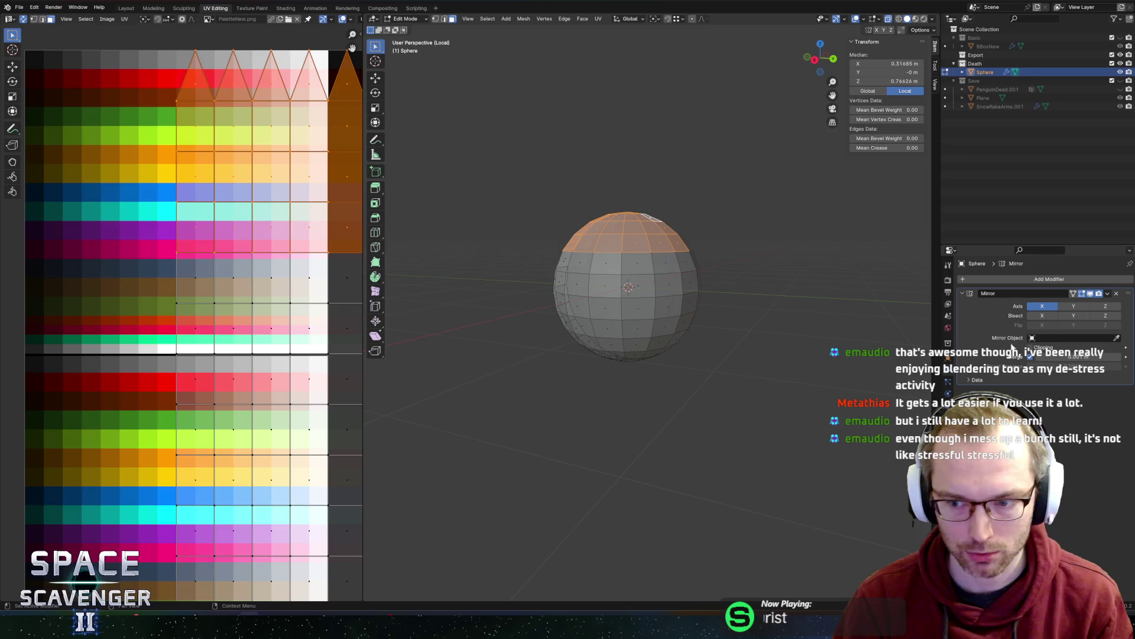
pyautogui.moveTo(707, 216)
pyautogui.mouseDown(button='middle')
pyautogui.moveTo(692, 208)
pyautogui.moveTo(664, 218)
pyautogui.moveTo(745, 210)
pyautogui.moveTo(750, 231)
pyautogui.moveTo(764, 214)
pyautogui.mouseUp(button='middle')
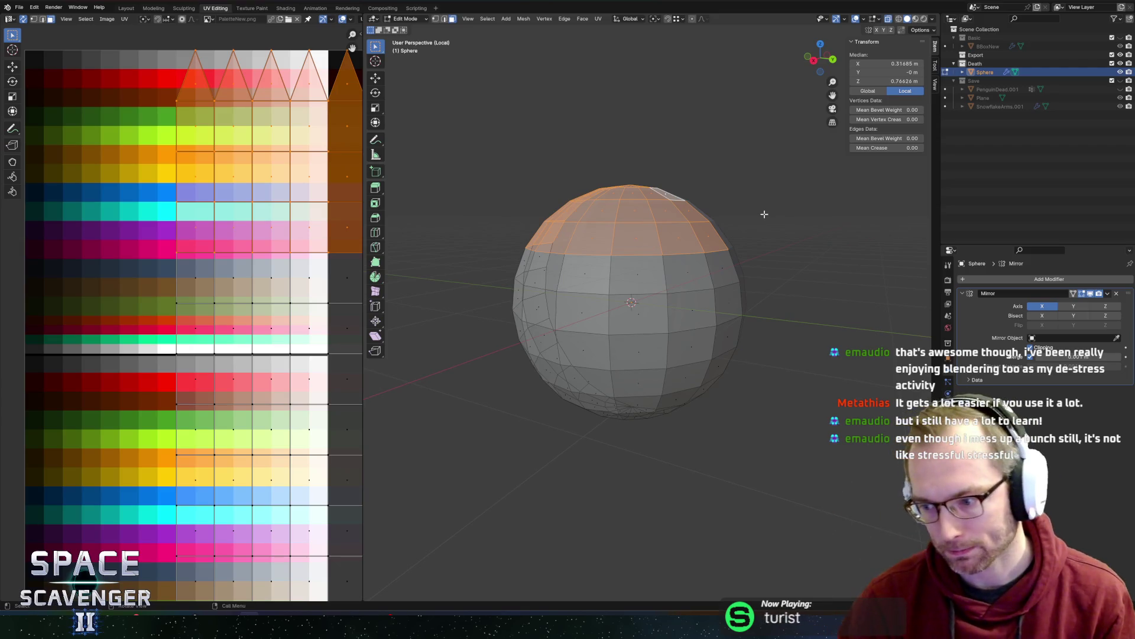
pyautogui.moveTo(681, 225)
pyautogui.mouseDown(button='middle')
pyautogui.moveTo(704, 203)
pyautogui.moveTo(701, 233)
pyautogui.moveTo(737, 233)
pyautogui.mouseUp(button='middle')
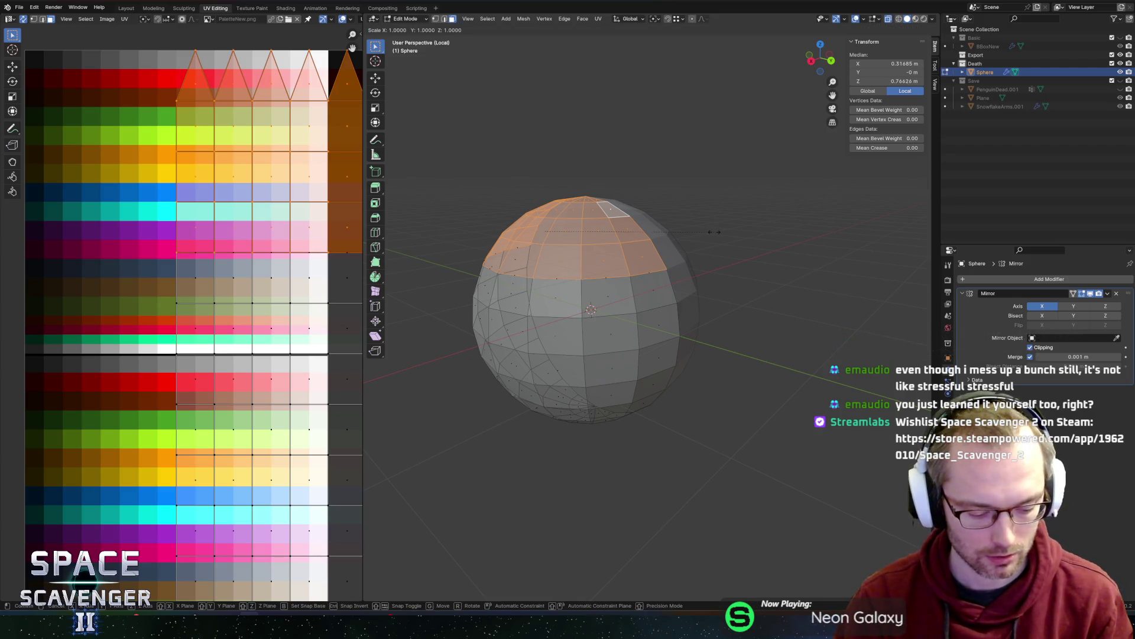
# - Scale the selected top faces inward to 0.767 in X and Y only
pyautogui.press('s')
pyautogui.hotkey('shift', 'z')
pyautogui.press('Escape')
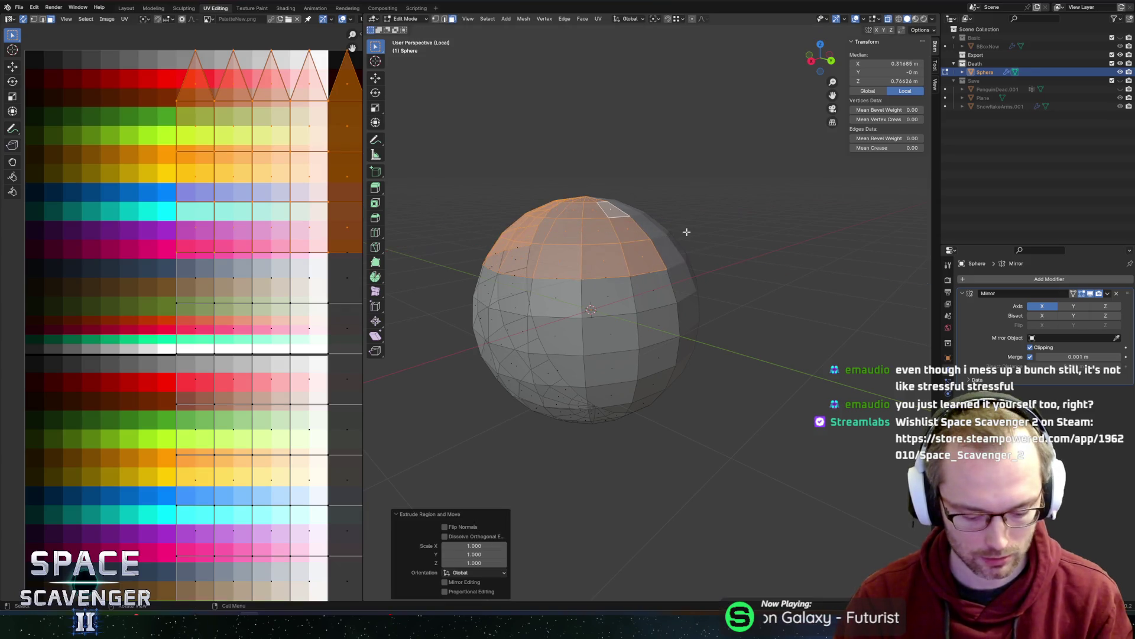
pyautogui.press('s')
pyautogui.hotkey('shift', 'z')
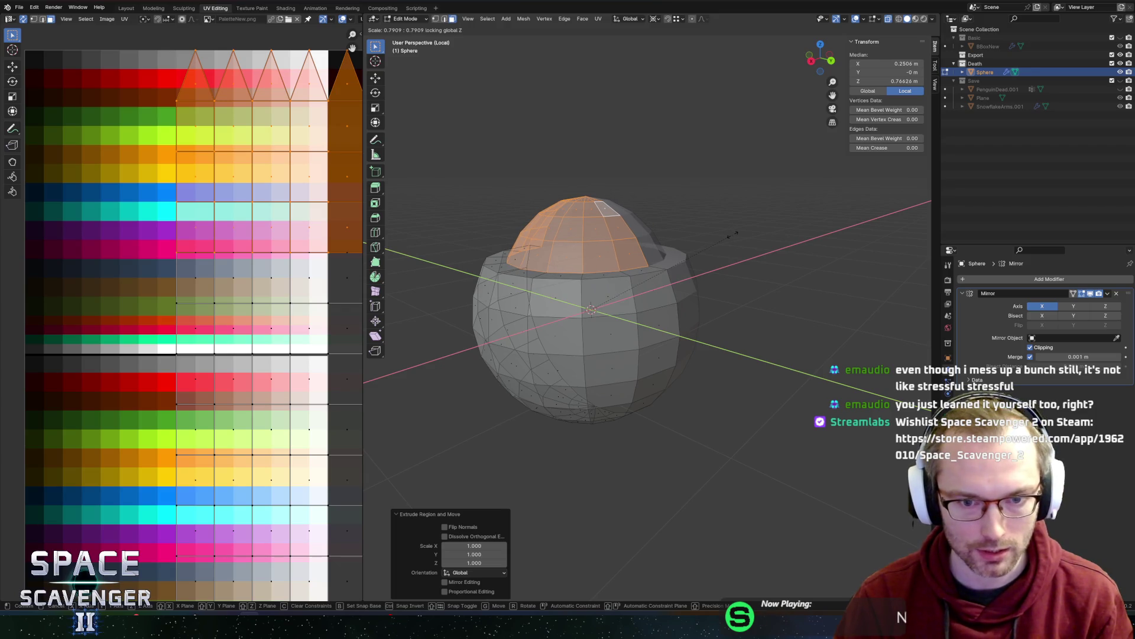
pyautogui.click(729, 236)
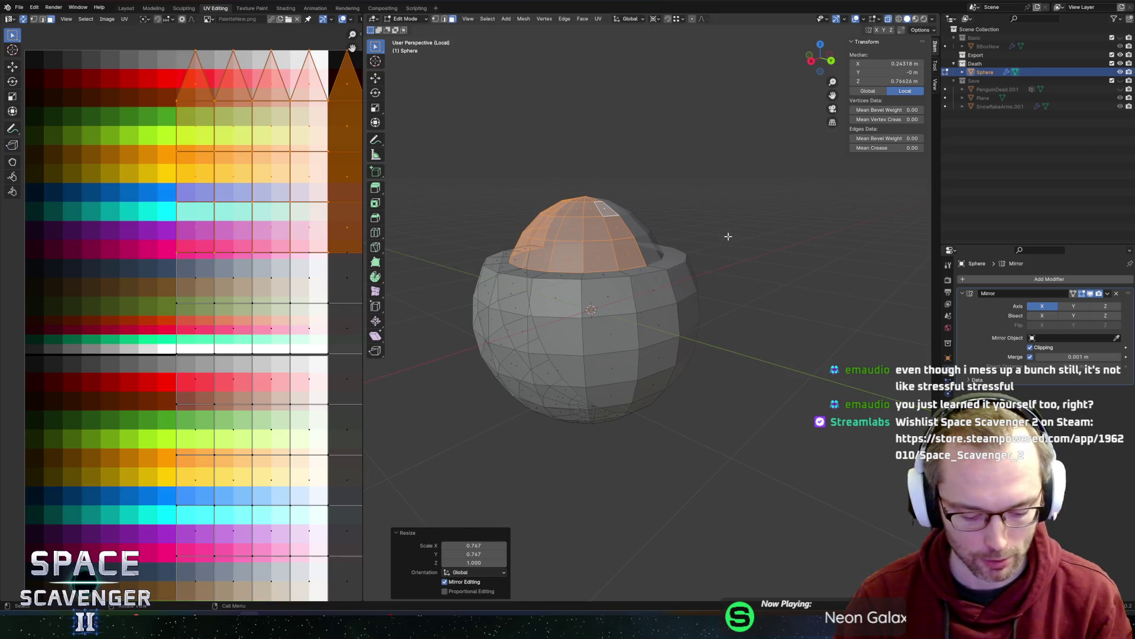
# - Check the pivot point options and select the sphere's top pole vertex
pyautogui.press('.')
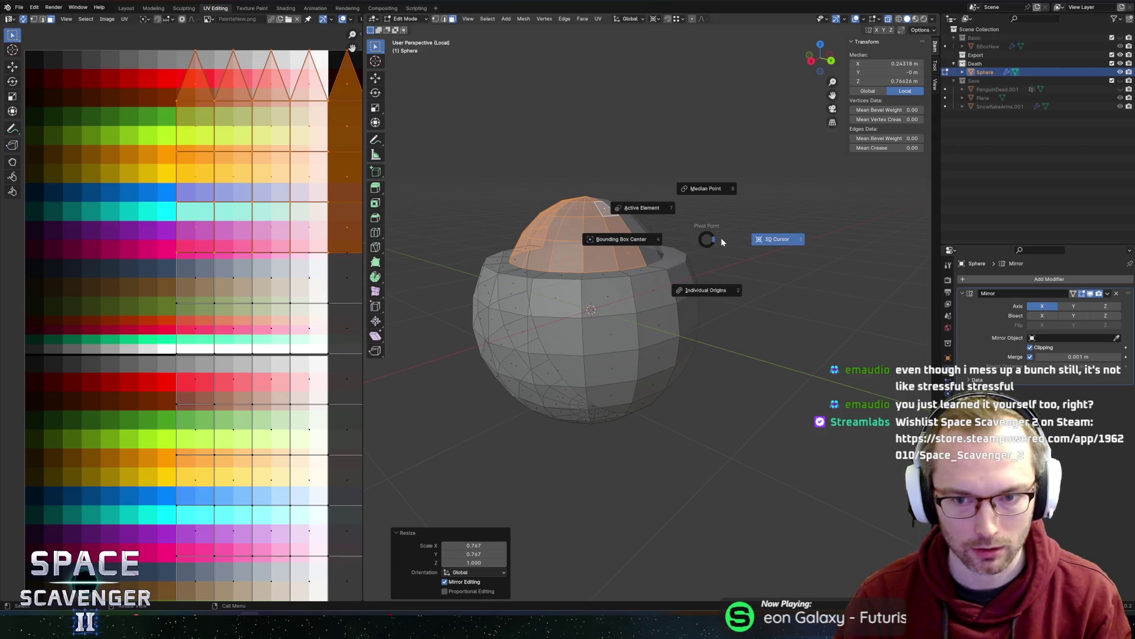
pyautogui.click(664, 239)
pyautogui.rightClick(661, 239)
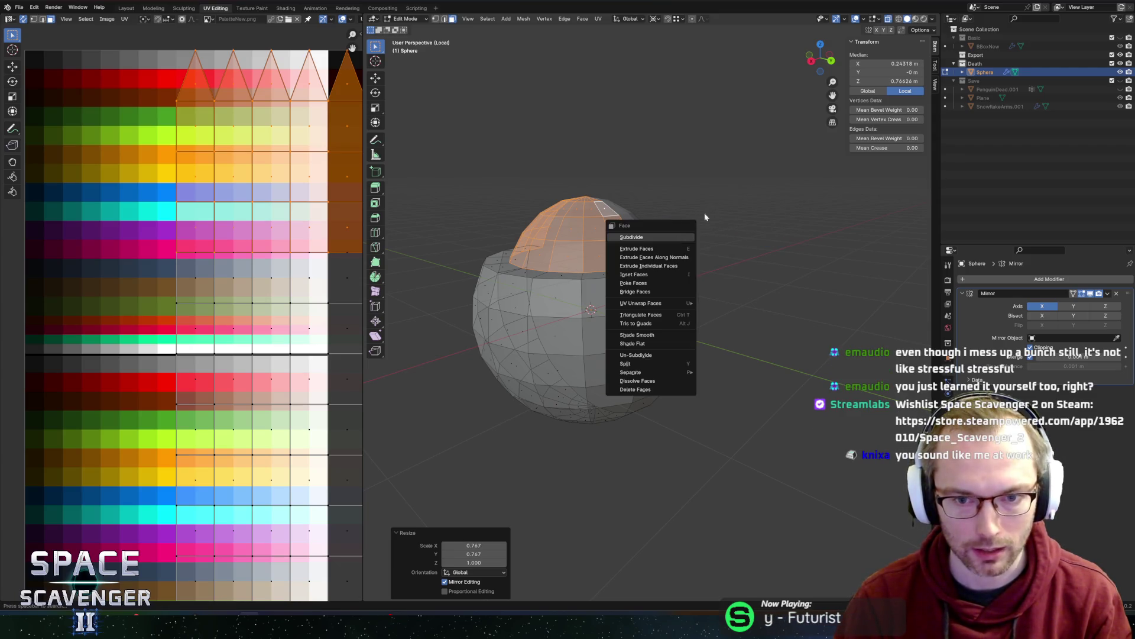
pyautogui.press('.')
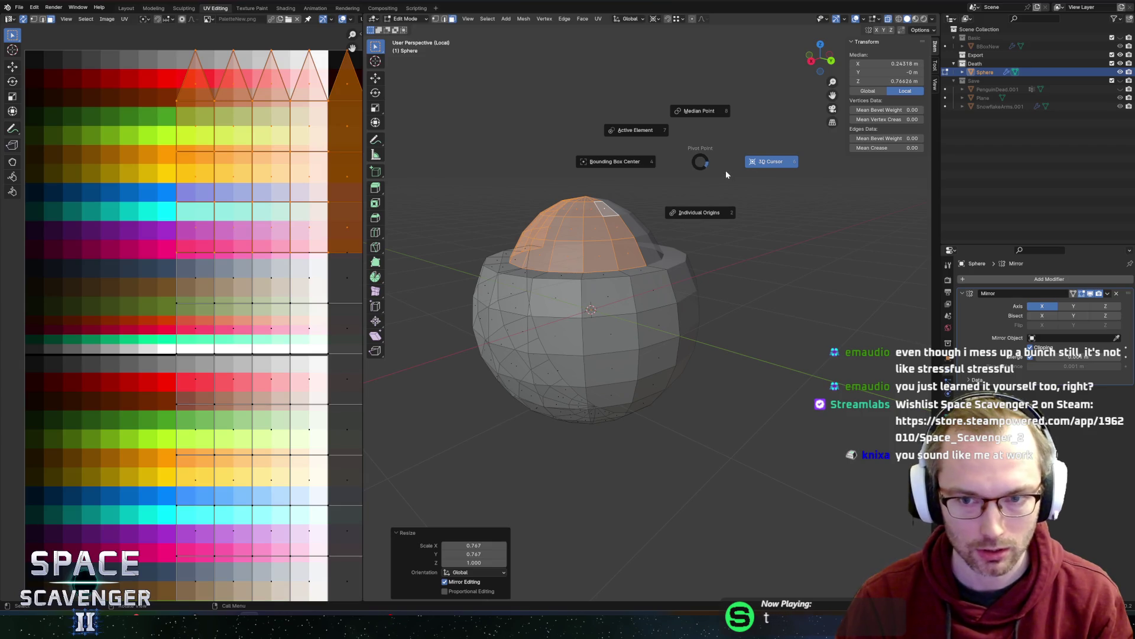
pyautogui.click(690, 174)
pyautogui.moveTo(708, 165)
pyautogui.mouseDown(button='middle')
pyautogui.moveTo(639, 158)
pyautogui.moveTo(585, 178)
pyautogui.moveTo(719, 181)
pyautogui.mouseUp(button='middle')
pyautogui.click(596, 181)
pyautogui.click(571, 188)
pyautogui.scroll(2, 675, 188)
# - Try raising the top vertex along Z twice, cancelling each time, with Global orientation
pyautogui.press('g')
pyautogui.press('z')
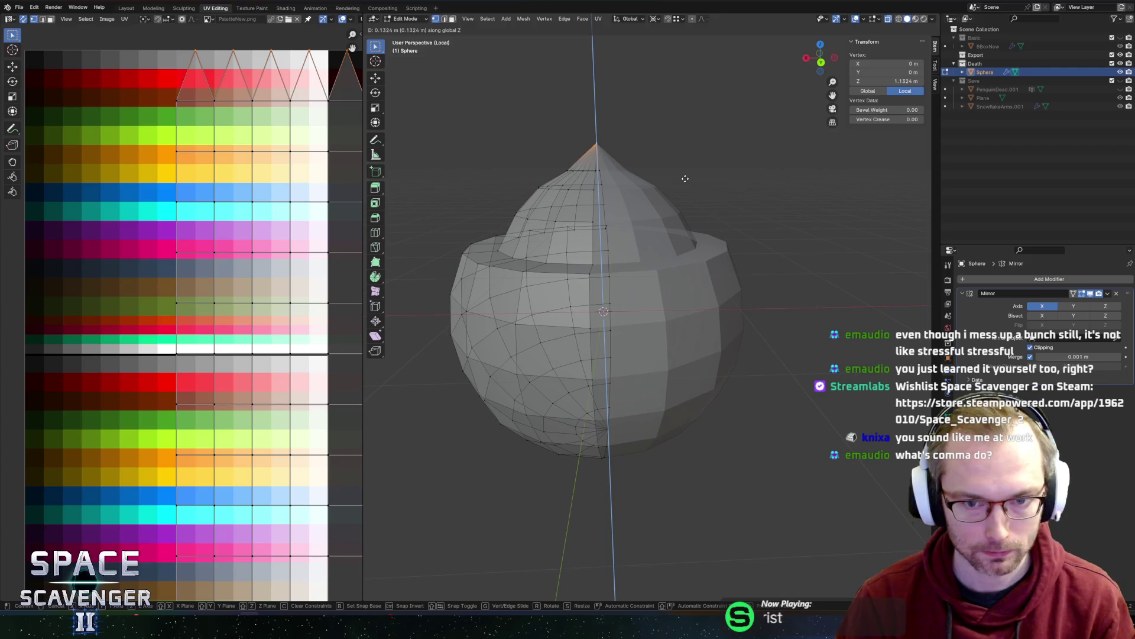
pyautogui.rightClick(686, 171)
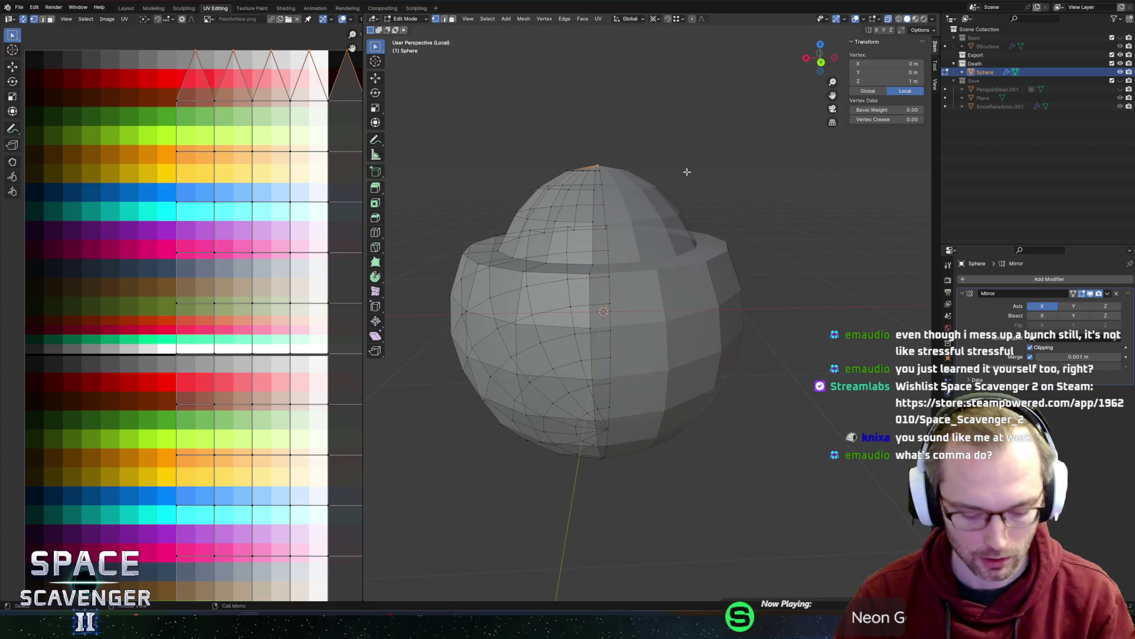
pyautogui.press(',')
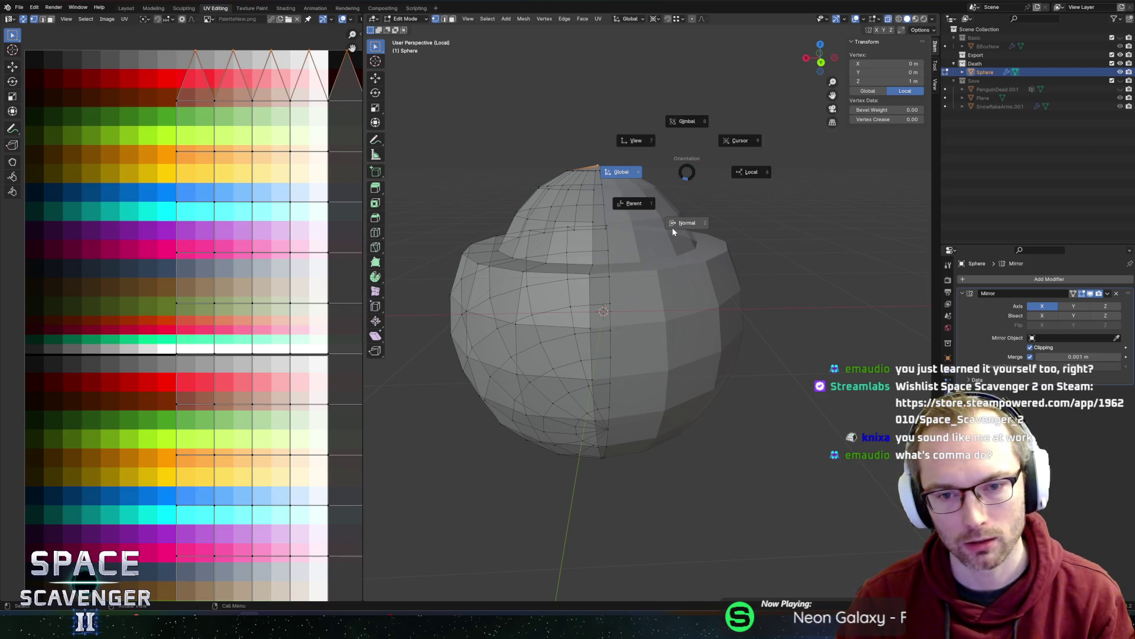
pyautogui.click(620, 175)
pyautogui.press('g')
pyautogui.press('z')
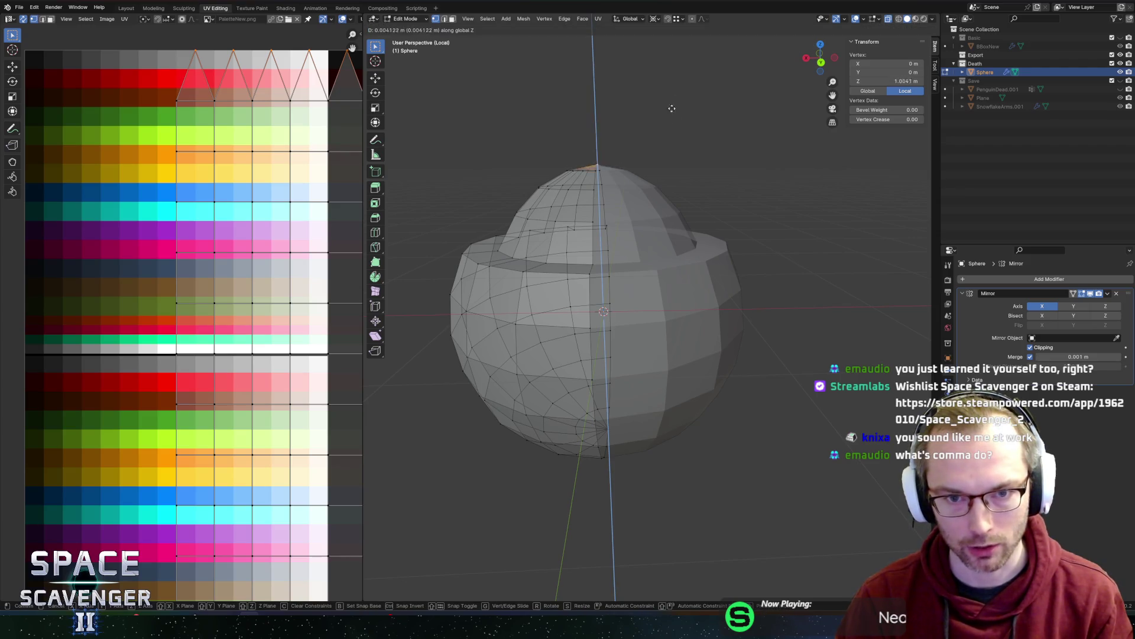
pyautogui.rightClick(687, 78)
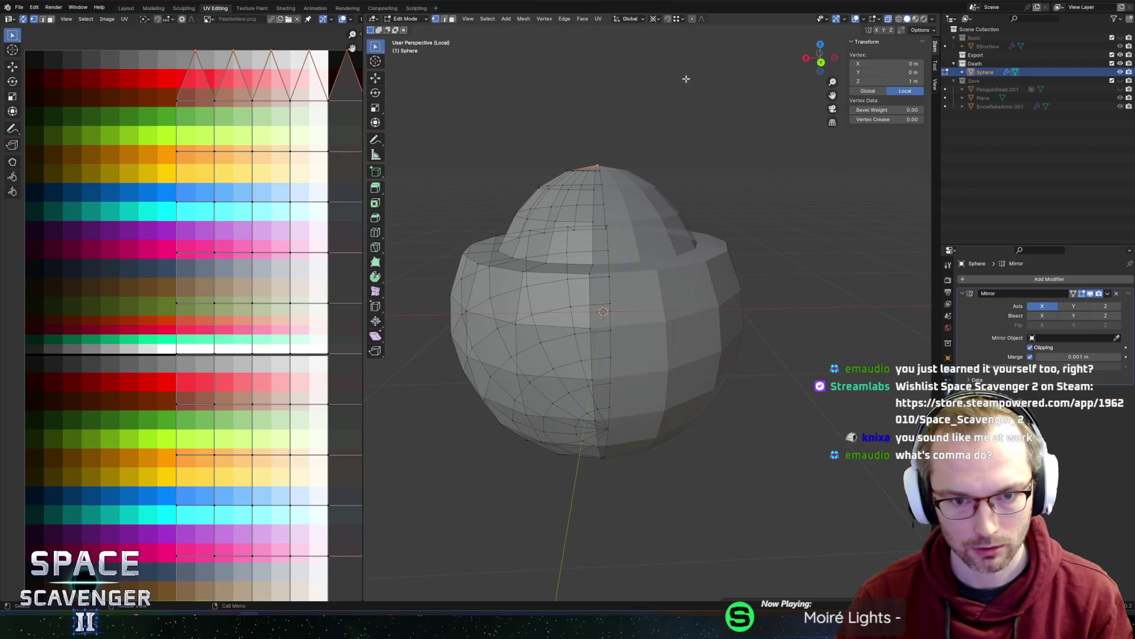
# - Select a dome side vertex, set transform orientation to Normal, and test a cancelled normal move
pyautogui.click(515, 216)
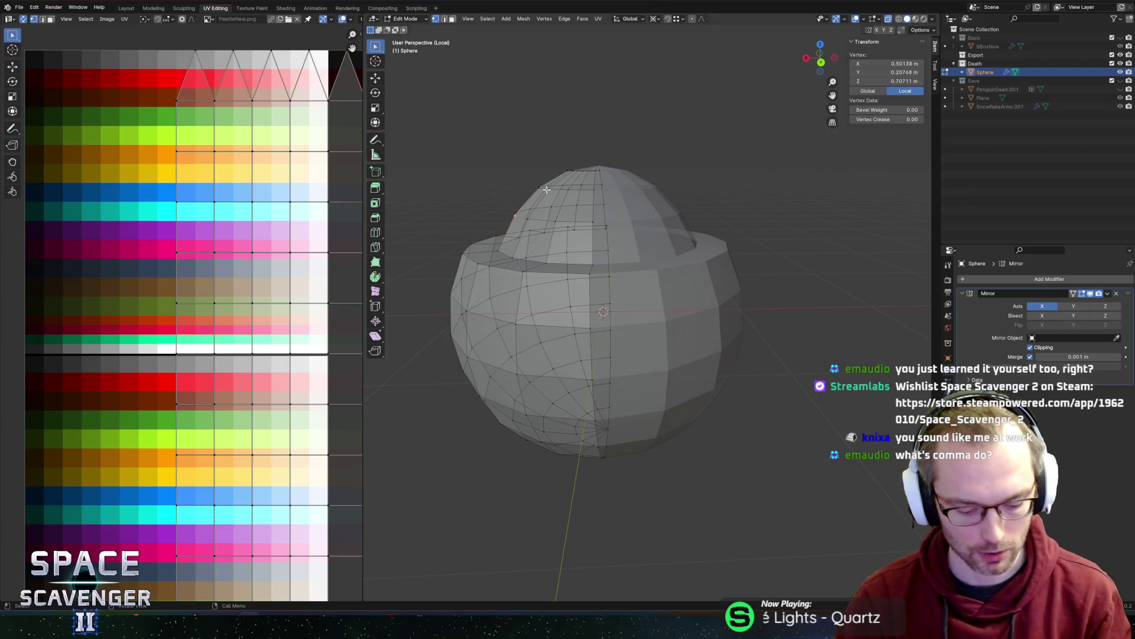
pyautogui.press(',')
pyautogui.press(',')
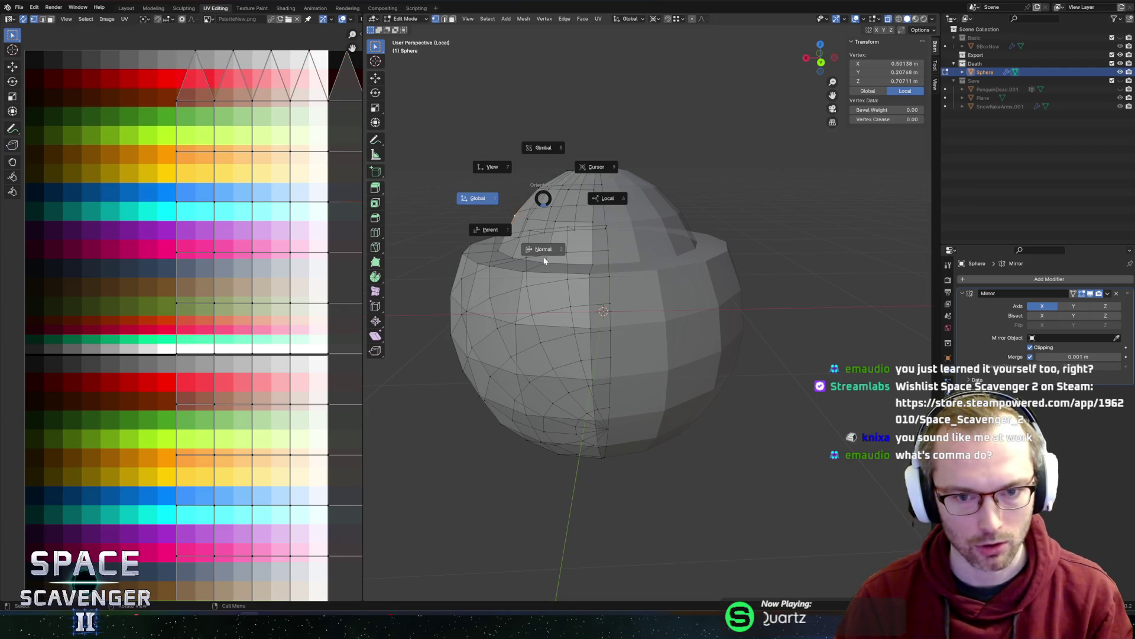
pyautogui.click(543, 248)
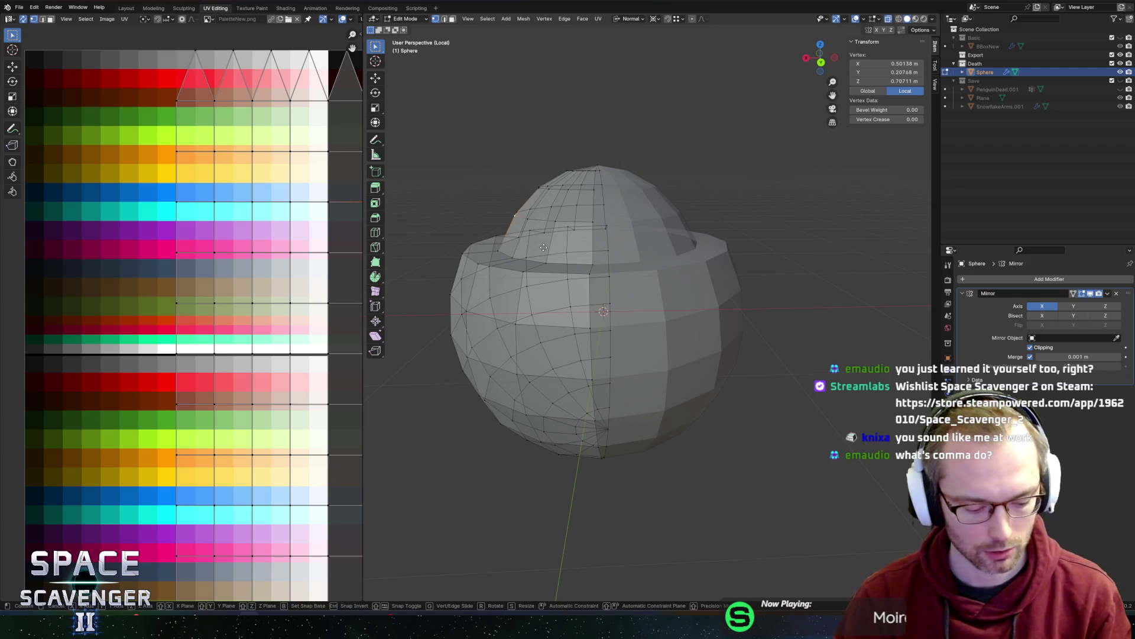
pyautogui.press('g')
pyautogui.press('z')
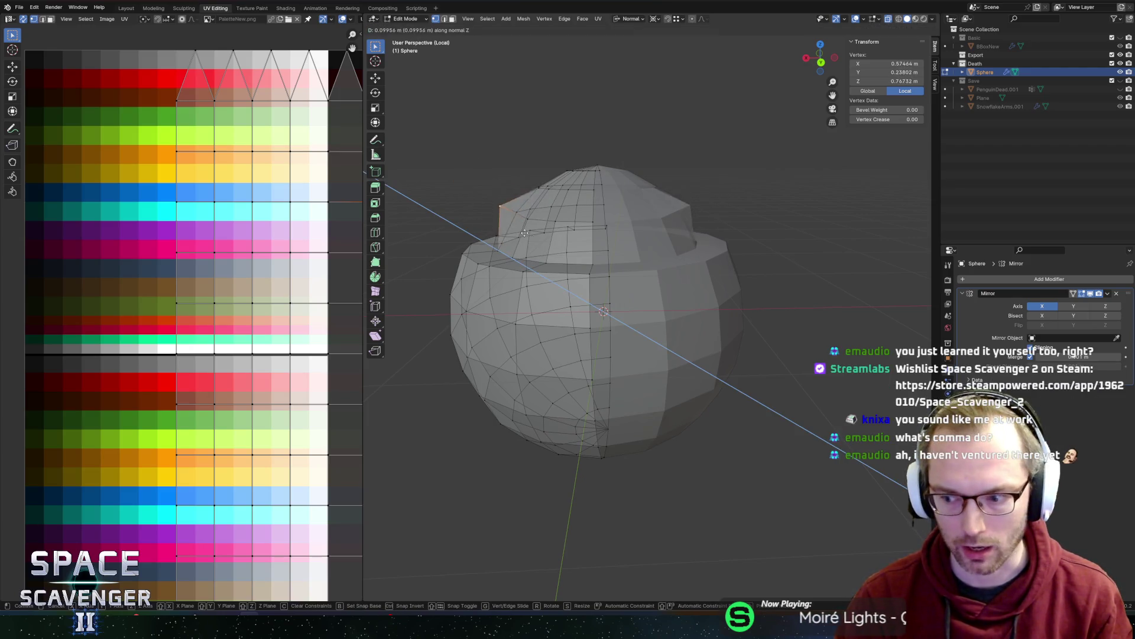
pyautogui.press('Escape')
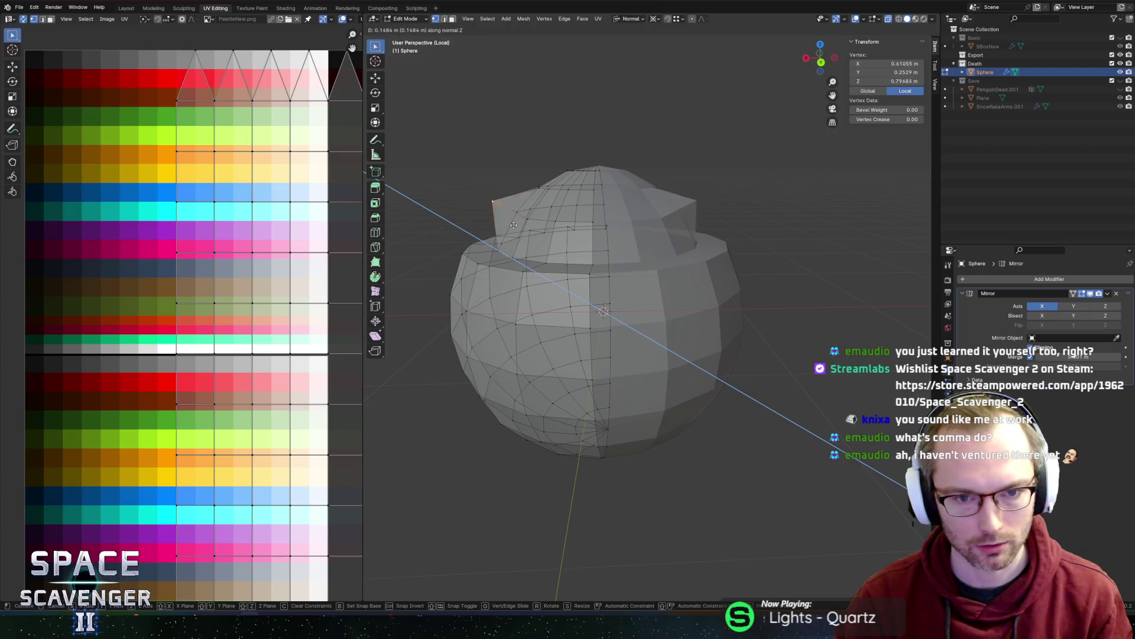
pyautogui.click(631, 18)
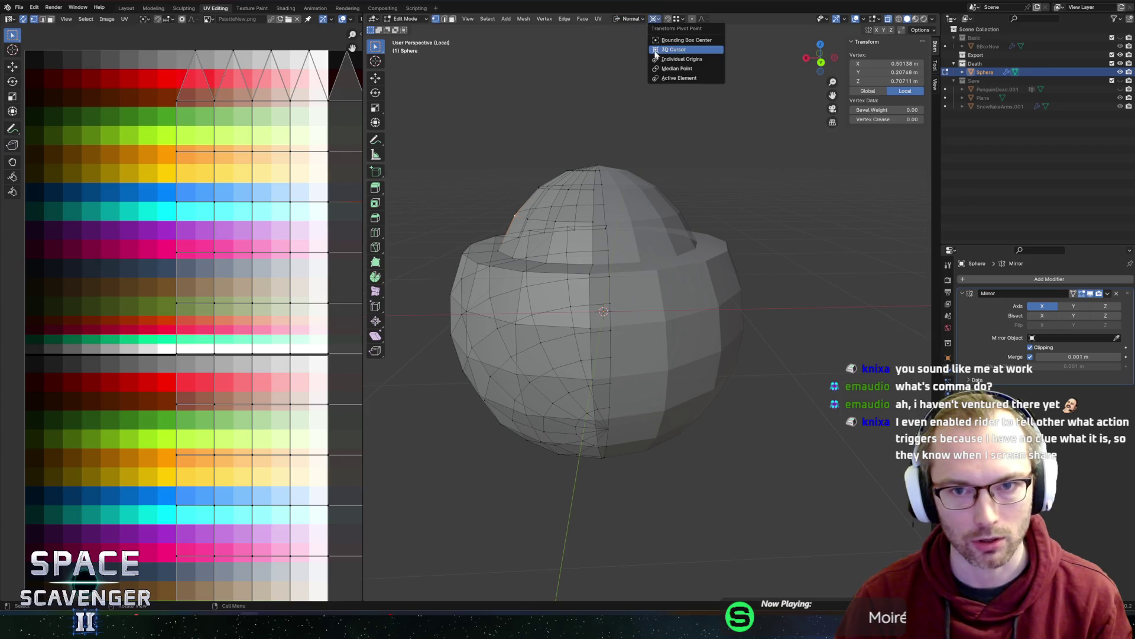
# - Switch the transform orientation back to Global
pyautogui.click(643, 20)
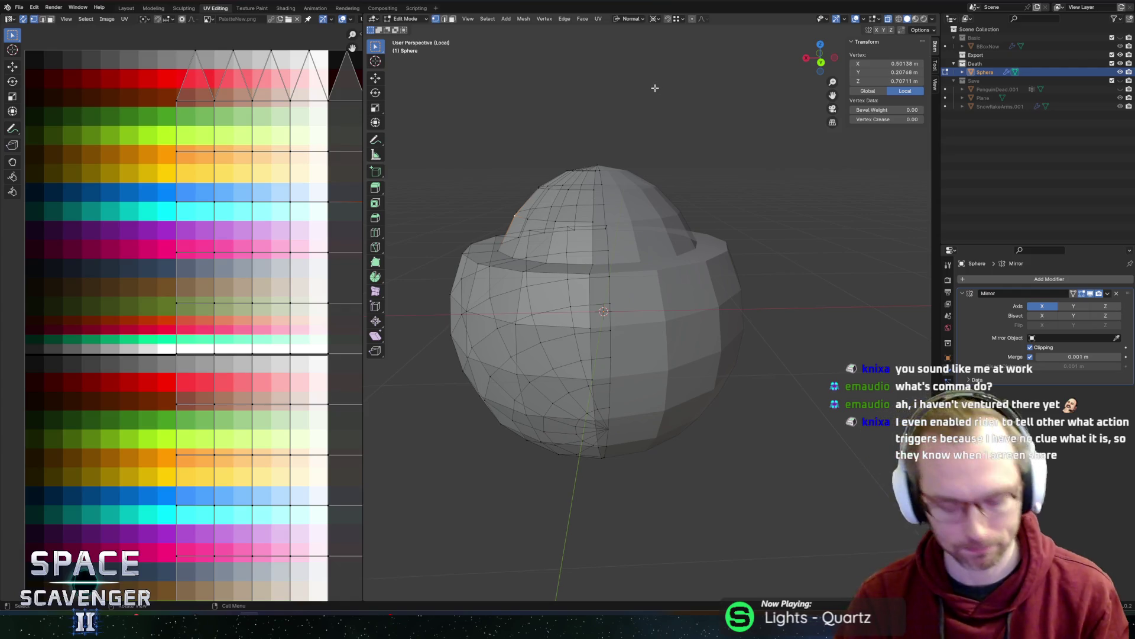
pyautogui.press(',')
pyautogui.click(601, 90)
# - Raise the top vertex along Z to 1.3212 m with proportional editing, forming a pointed peak
pyautogui.click(599, 157)
pyautogui.press('g')
pyautogui.press('z')
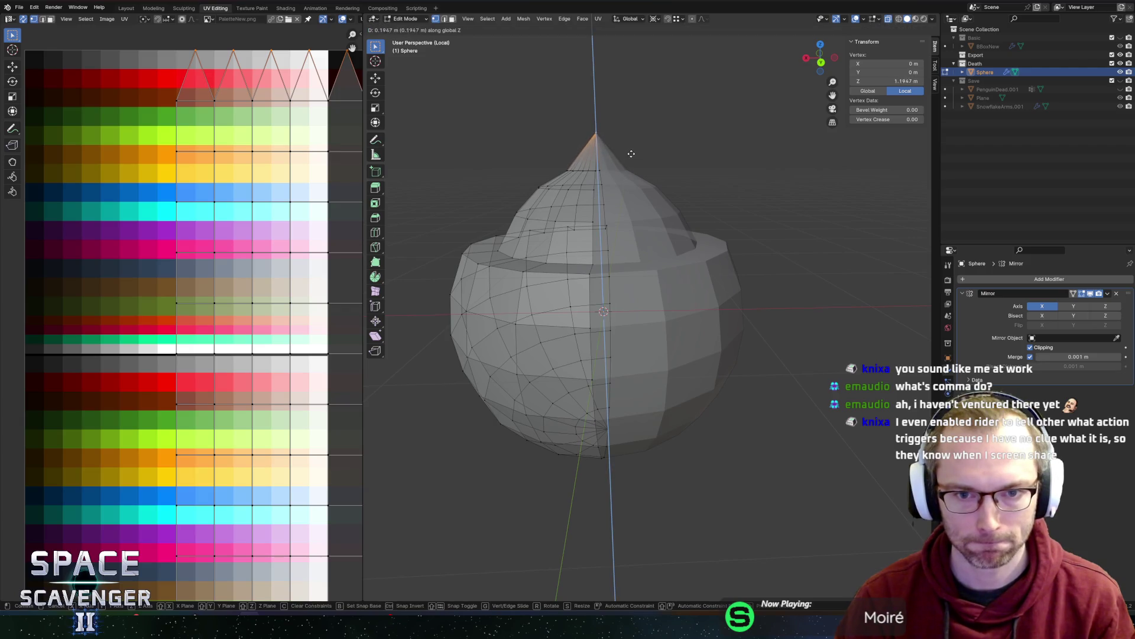
pyautogui.press('Escape')
pyautogui.press('o')
pyautogui.press('g')
pyautogui.press('z')
pyautogui.scroll(10, 635, 122)
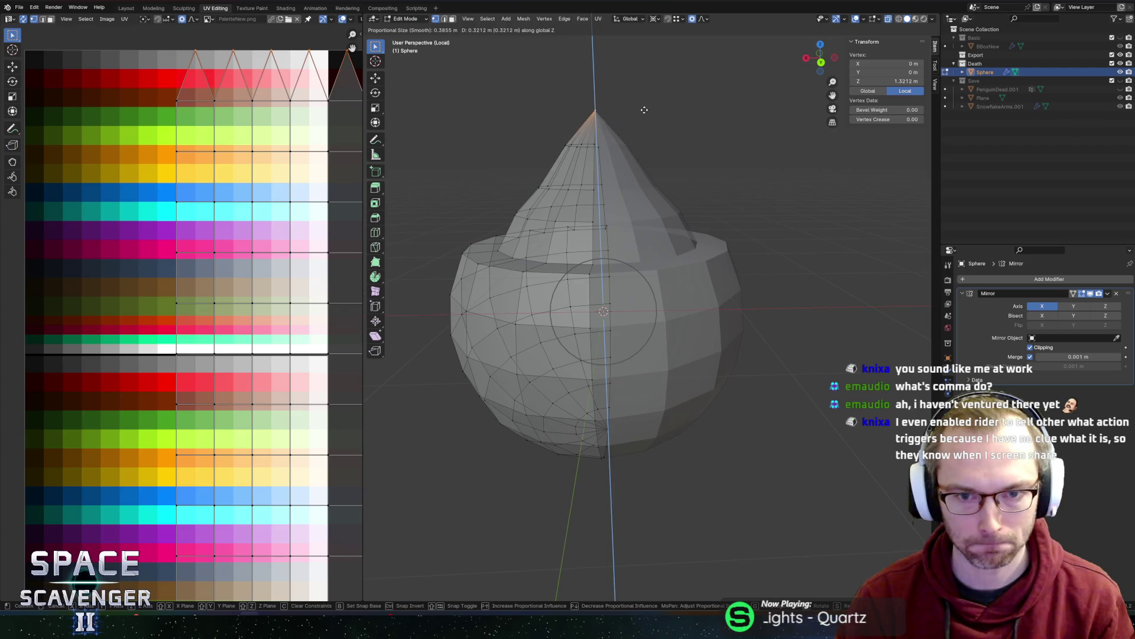
pyautogui.click(644, 110)
# - Inspect the 2.32 m tall cone-topped model in Object Mode, then return to Edit Mode
pyautogui.press('Tab')
pyautogui.scroll(-5, 638, 130)
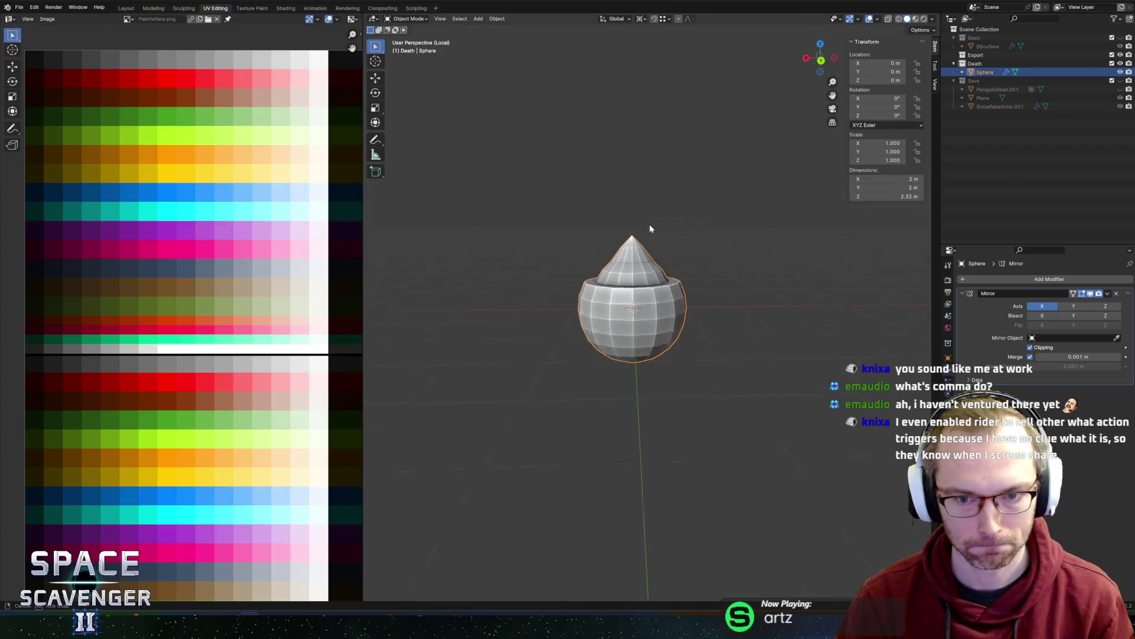
pyautogui.moveTo(735, 236)
pyautogui.mouseDown(button='middle')
pyautogui.moveTo(760, 241)
pyautogui.moveTo(748, 241)
pyautogui.mouseUp(button='middle')
pyautogui.press('Tab')
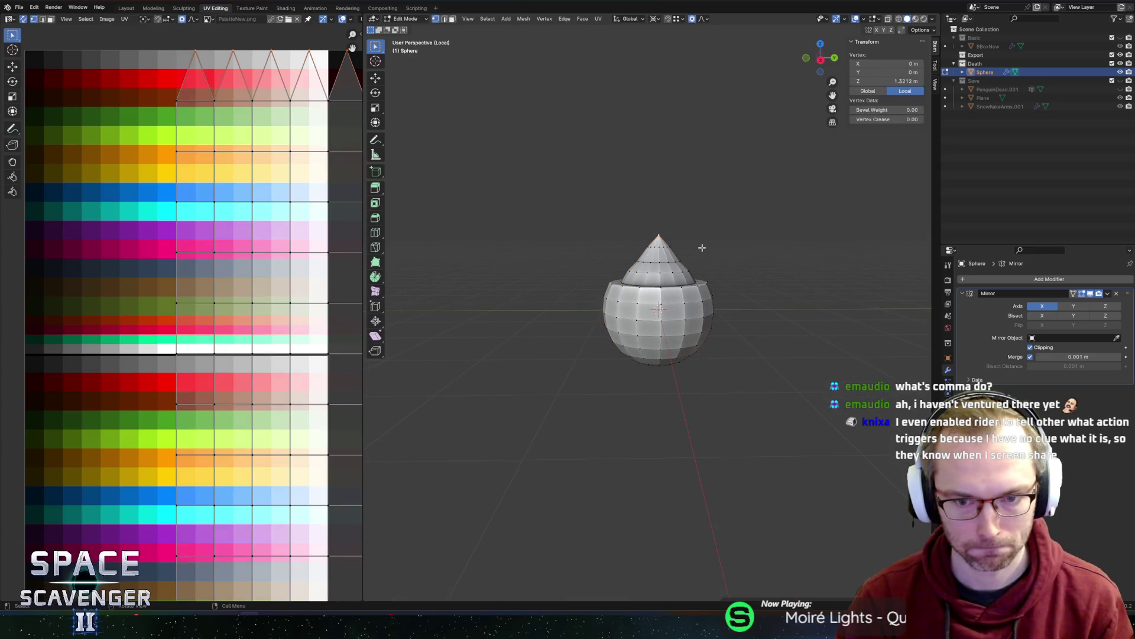
pyautogui.moveTo(663, 250); pyautogui.dragTo(641, 294, button='middle')
pyautogui.hotkey('alt', 'a')
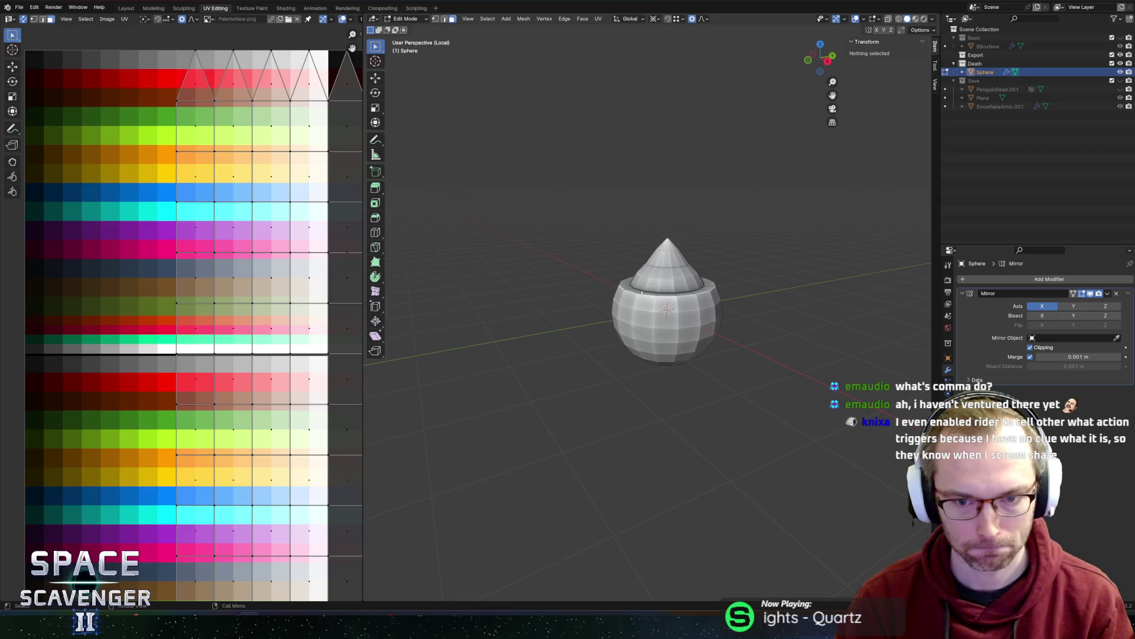
pyautogui.click(646, 294)
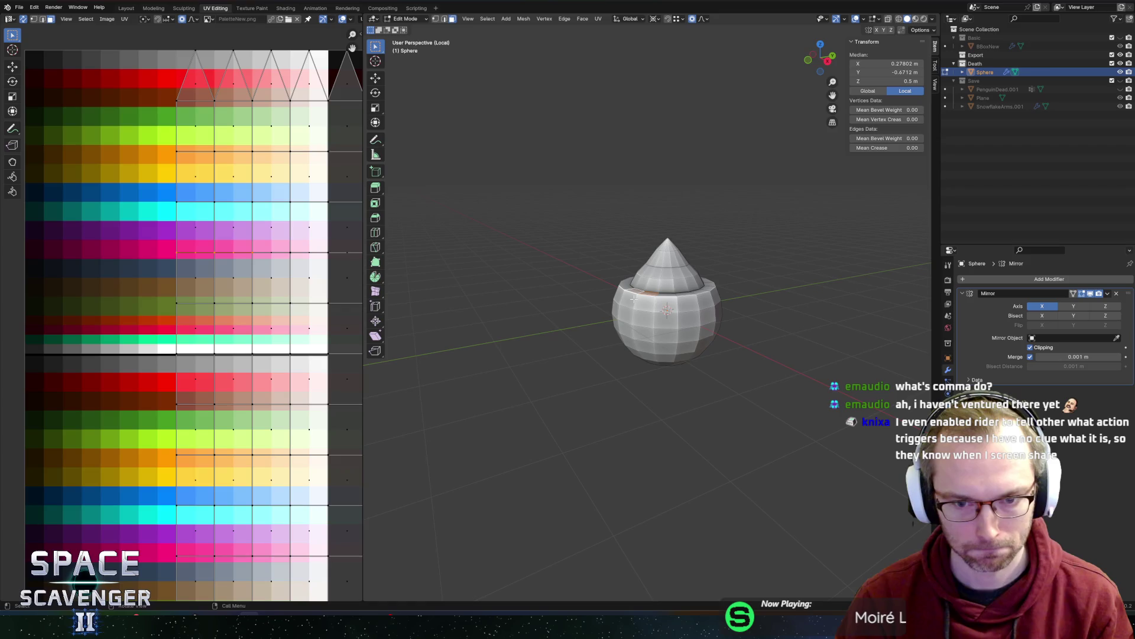
pyautogui.keyDown('alt'); pyautogui.click(632, 301); pyautogui.keyUp('alt')
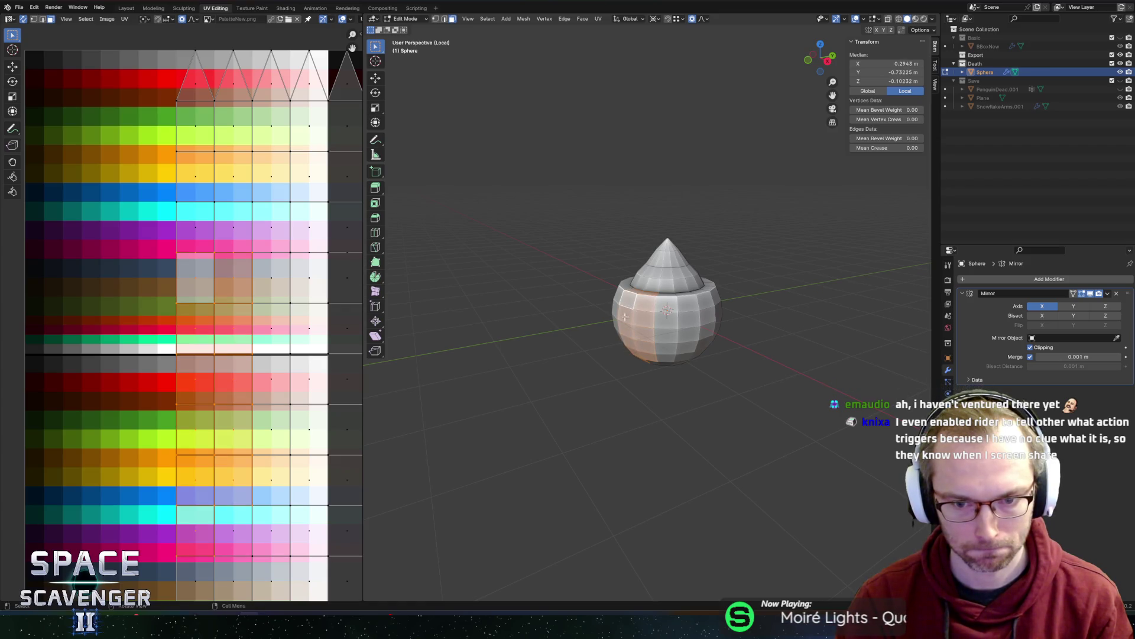
pyautogui.moveTo(632, 301); pyautogui.dragTo(617, 254, button='middle')
pyautogui.hotkey('ctrl', 'z')
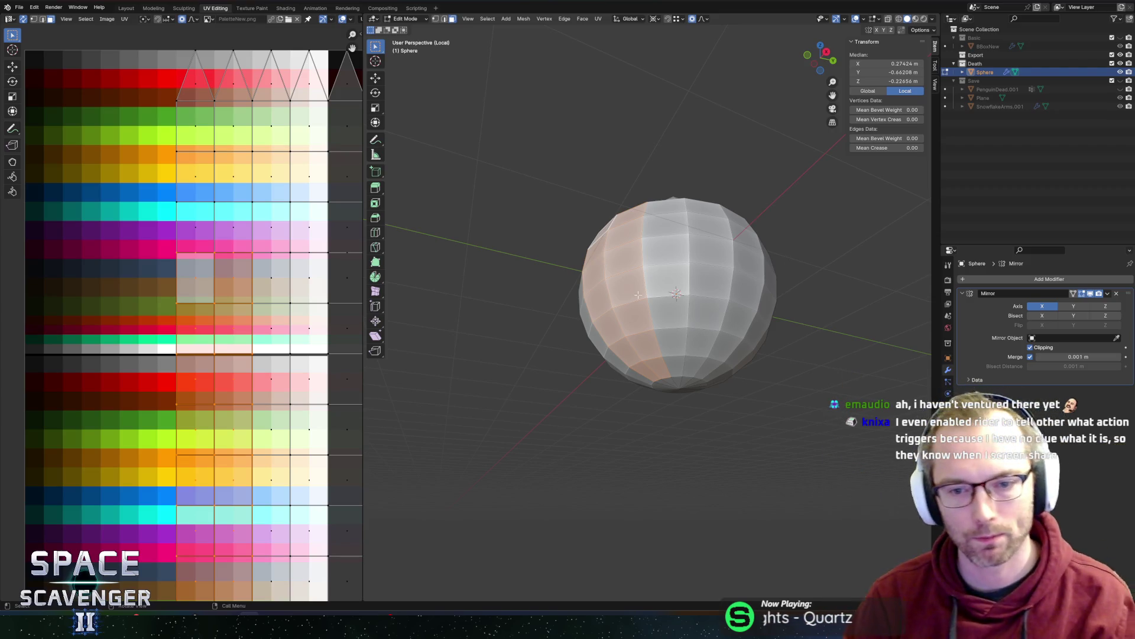
pyautogui.moveTo(649, 227)
pyautogui.mouseDown(button='middle')
pyautogui.moveTo(610, 316)
pyautogui.moveTo(709, 276)
pyautogui.mouseUp(button='middle')
pyautogui.press('a')
pyautogui.press('s')
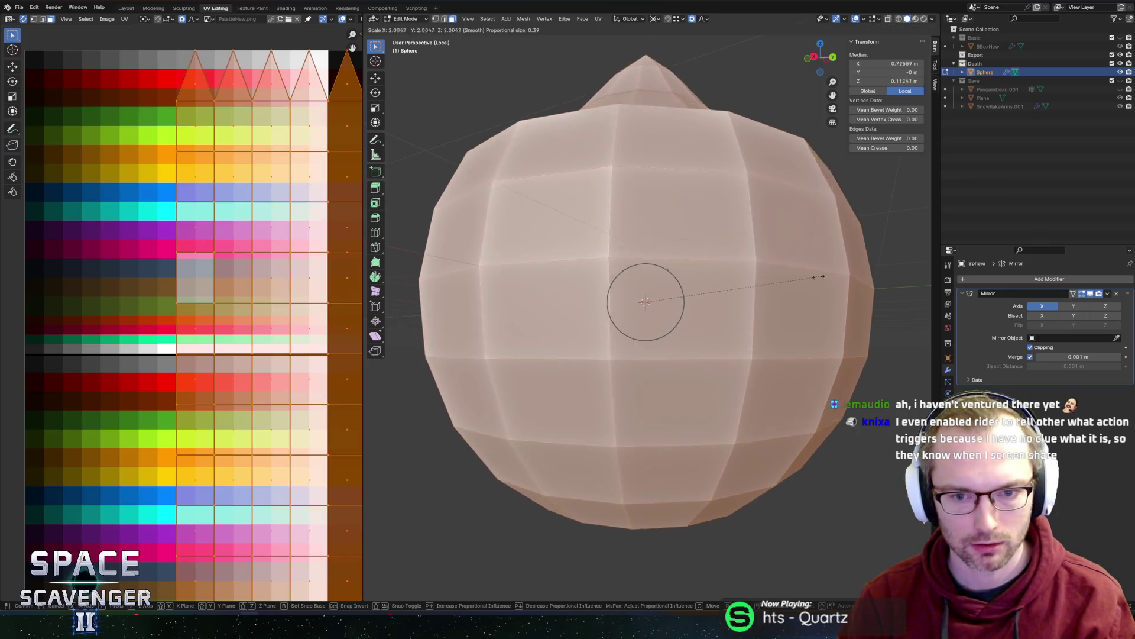
pyautogui.press('Escape')
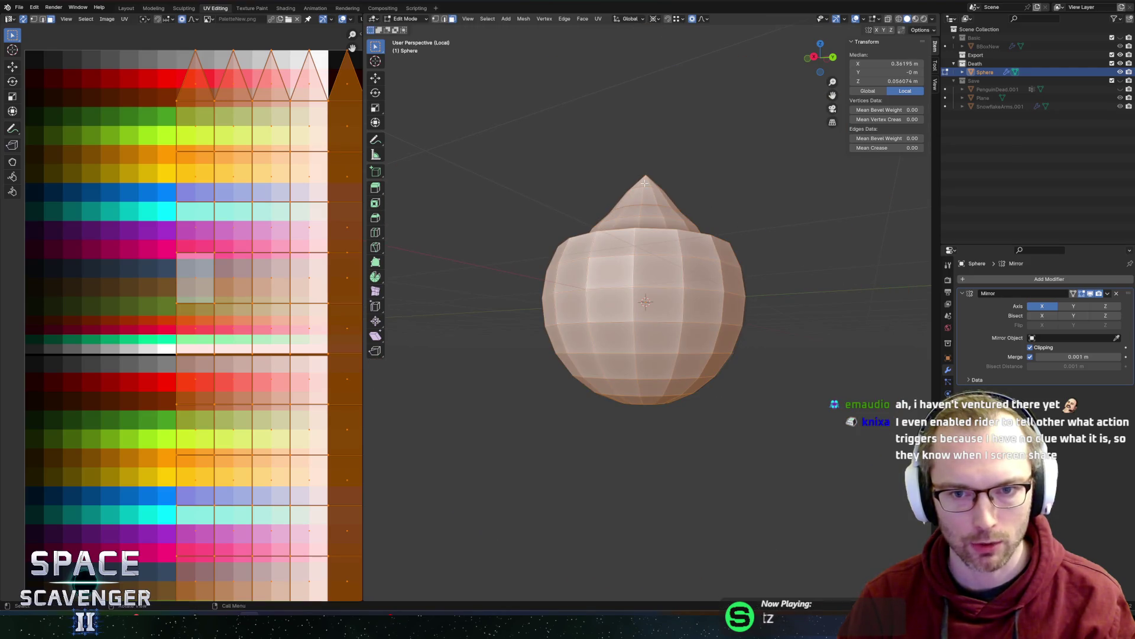
pyautogui.press('1')
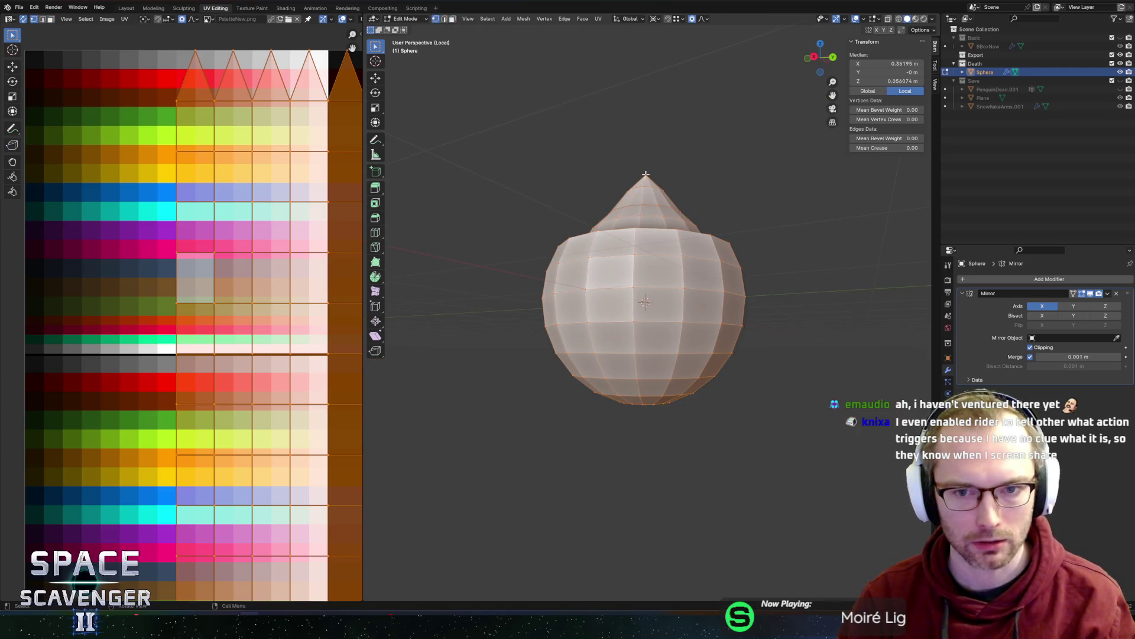
# - Snap the 3D cursor to the cone's tip vertex
pyautogui.click(645, 175)
pyautogui.hotkey('shift', 's')
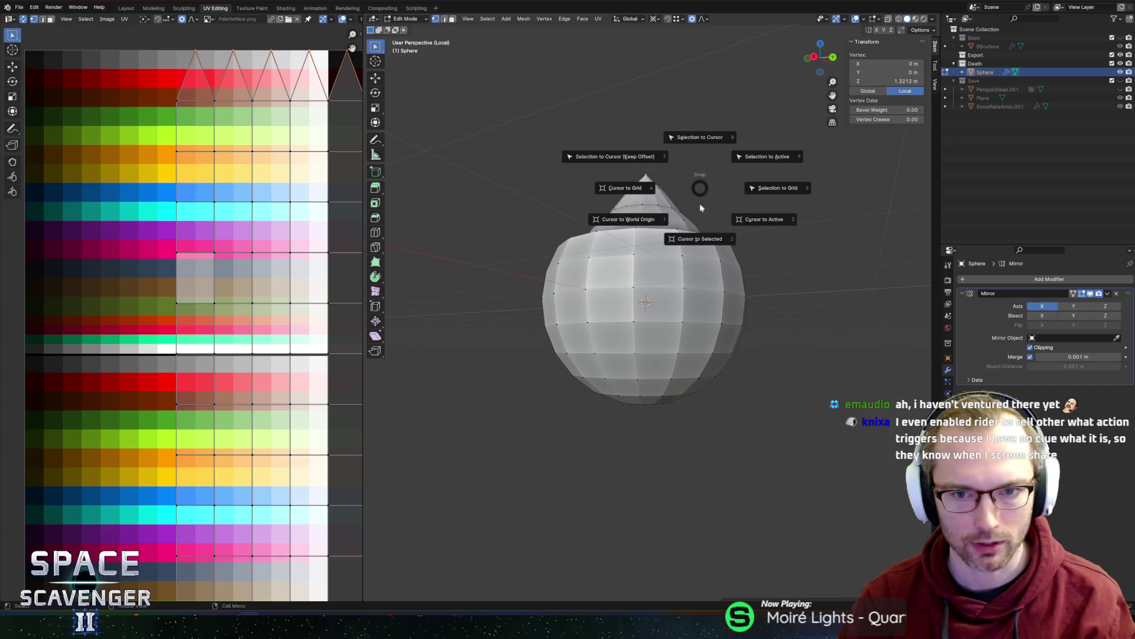
pyautogui.click(694, 235)
# - Select the whole mesh and set the pivot point to 3D Cursor, cancelling a trial scale
pyautogui.press('a')
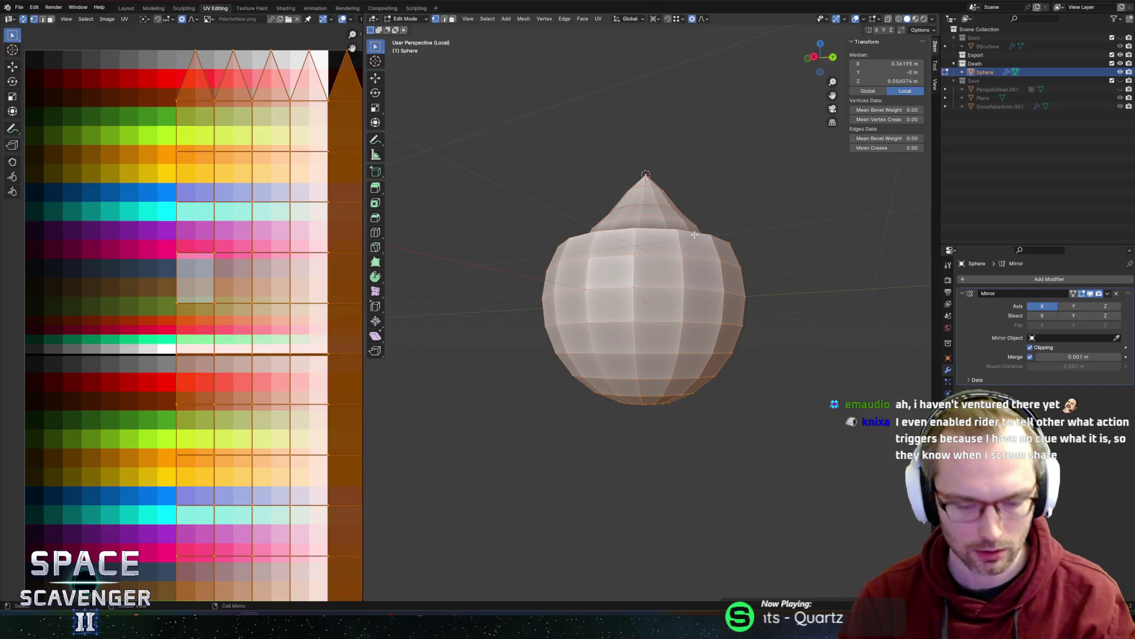
pyautogui.press('.')
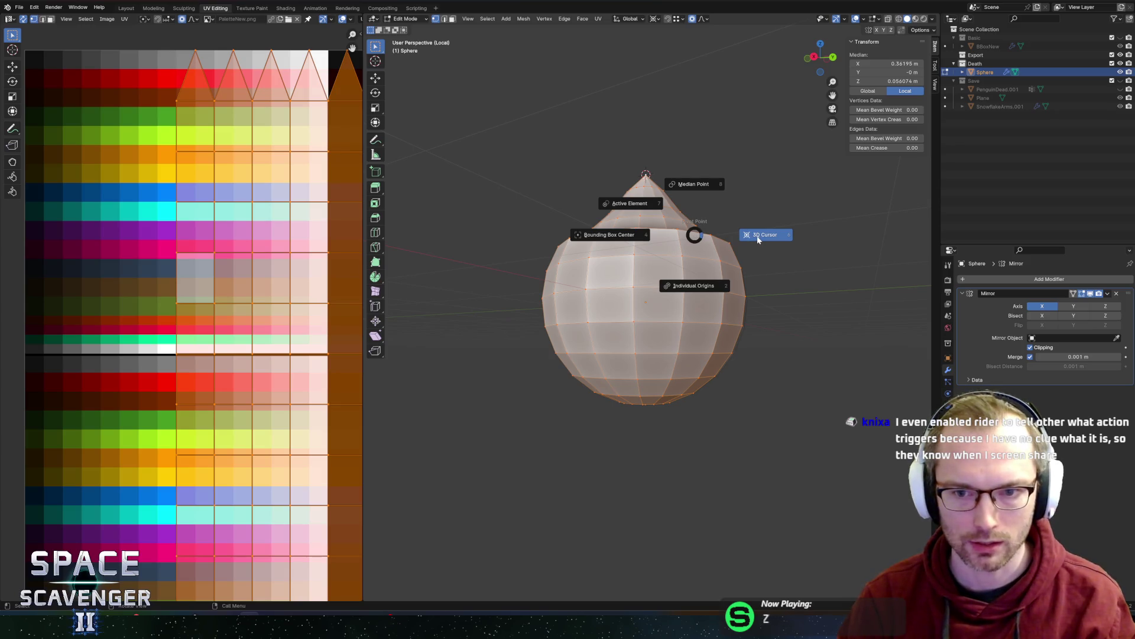
pyautogui.click(761, 238)
pyautogui.press('s')
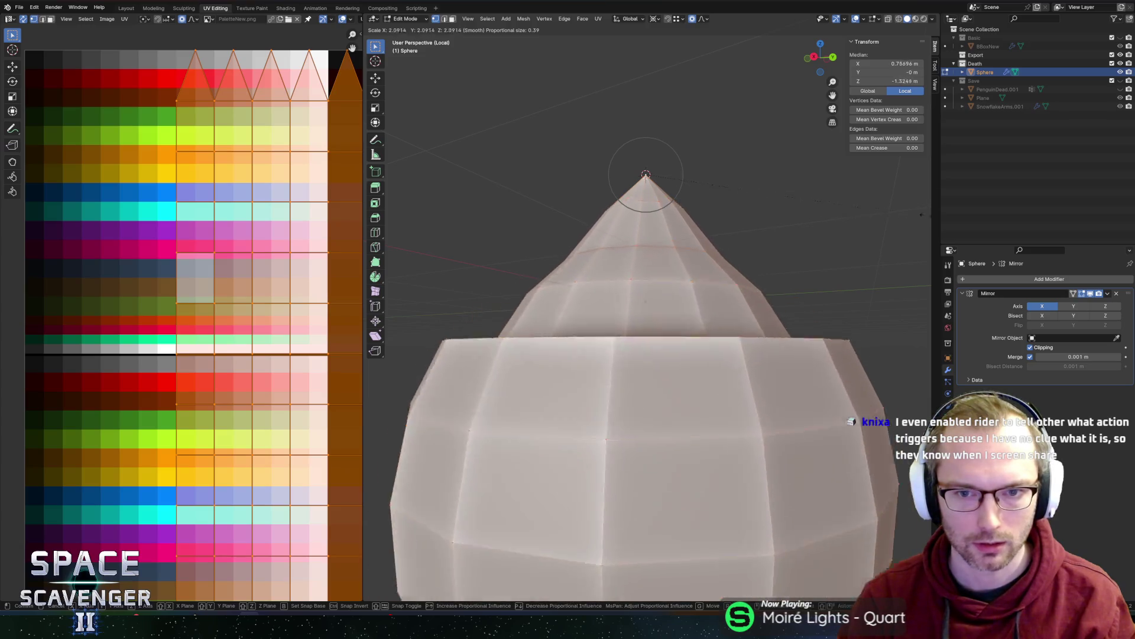
pyautogui.press('Escape')
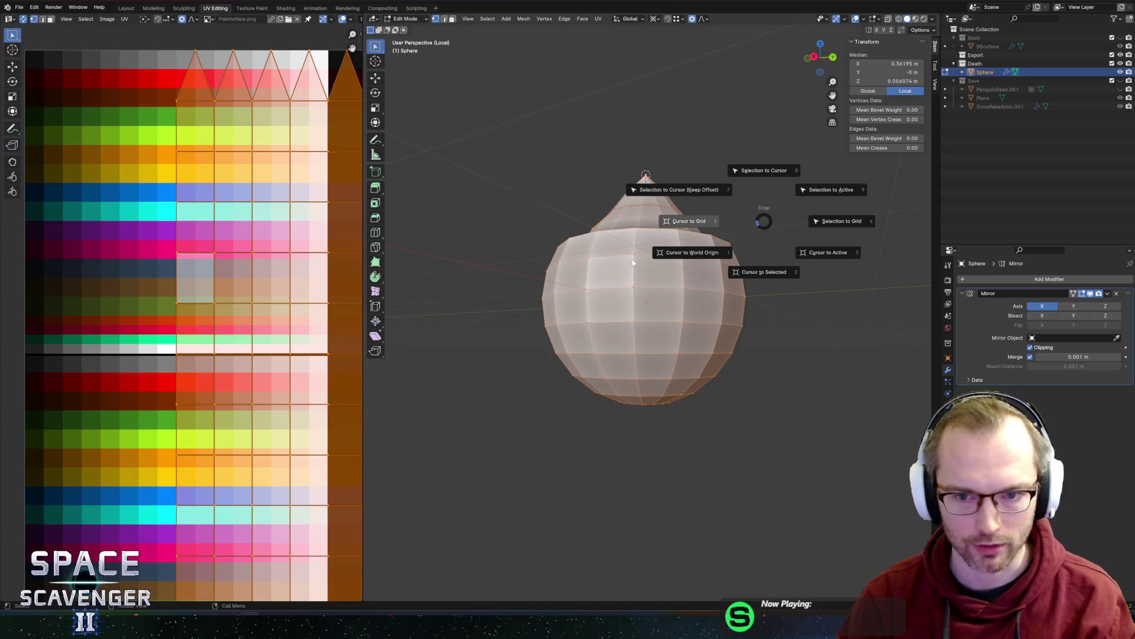
# - Return the 3D cursor to the world origin and reselect the whole mesh
pyautogui.click(699, 253)
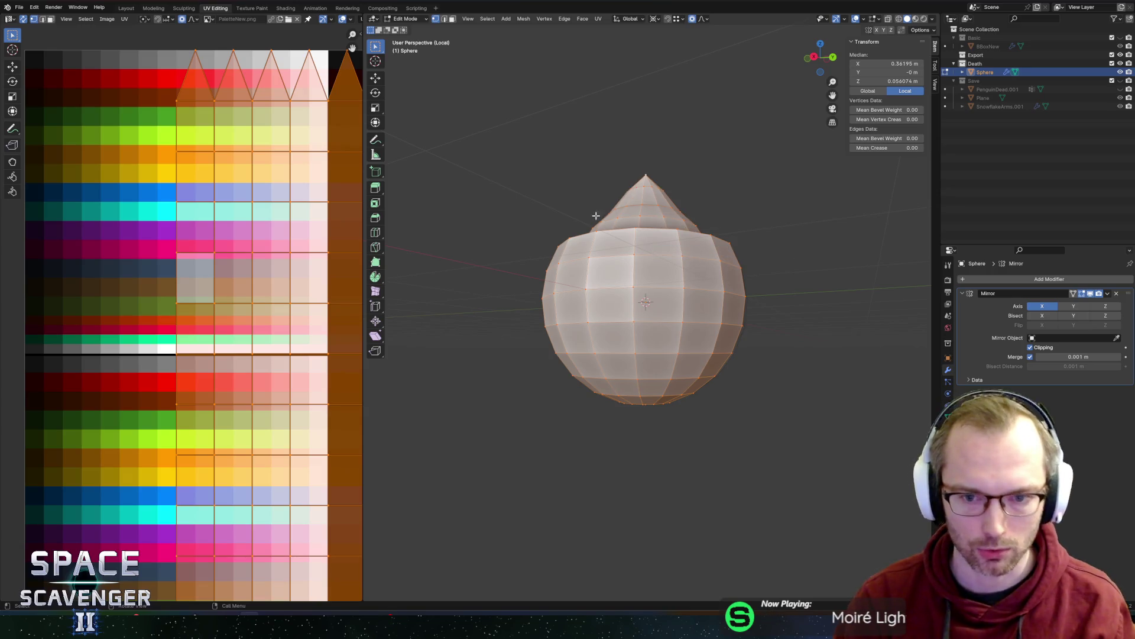
pyautogui.hotkey('alt', 'a')
pyautogui.moveTo(605, 221)
pyautogui.mouseDown(button='middle')
pyautogui.moveTo(552, 240)
pyautogui.moveTo(646, 219)
pyautogui.moveTo(598, 230)
pyautogui.moveTo(556, 219)
pyautogui.moveTo(576, 234)
pyautogui.moveTo(484, 241)
pyautogui.mouseUp(button='middle')
pyautogui.press('a')
pyautogui.scroll(-3, 537, 248)
pyautogui.moveTo(584, 263); pyautogui.dragTo(594, 281, button='middle')
pyautogui.scroll(3, 597, 286)
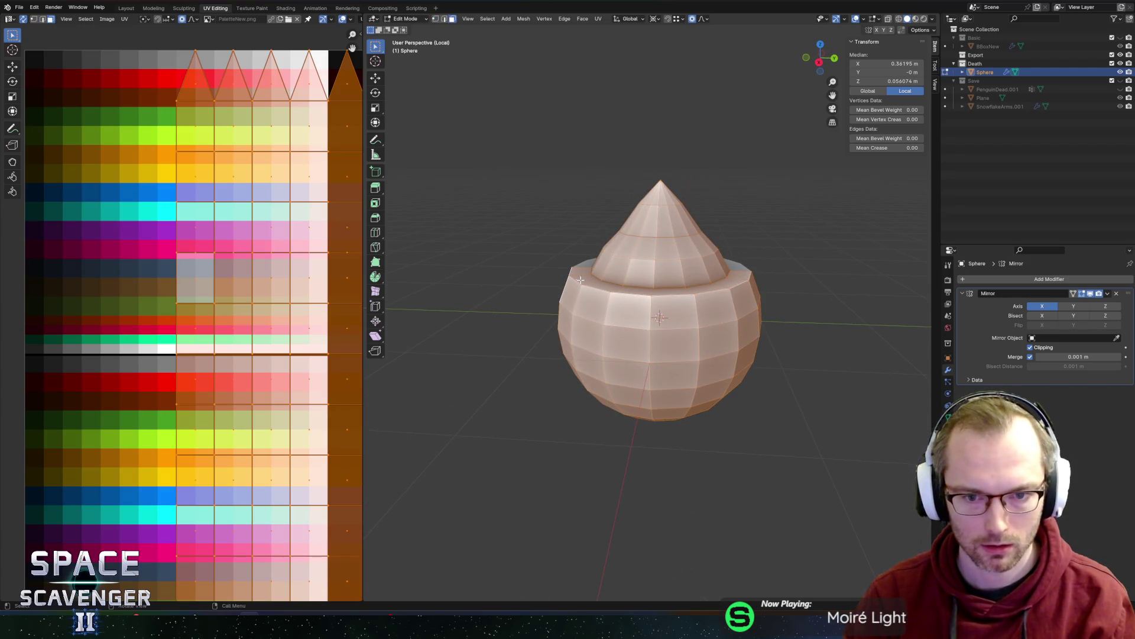
# - Clear the selection and begin selecting faces near the rim
pyautogui.hotkey('alt', 'a')
pyautogui.click(580, 280)
pyautogui.moveTo(580, 279); pyautogui.dragTo(609, 292, button='middle')
pyautogui.press('c')
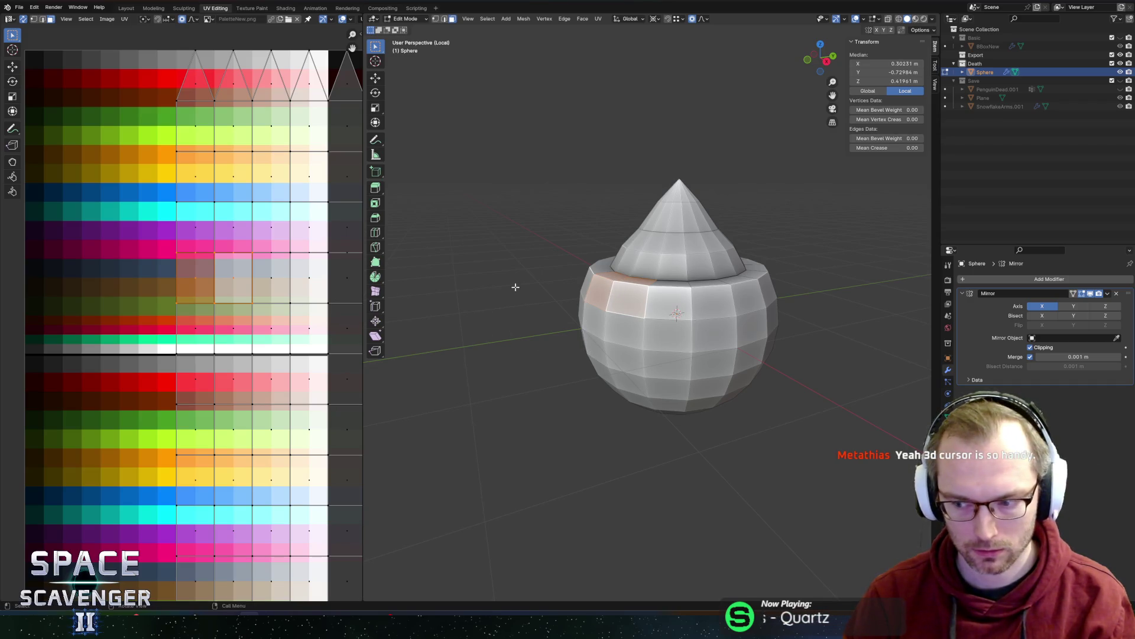
# - Paint columns of faces on the sphere's front into the selection
pyautogui.moveTo(516, 287); pyautogui.dragTo(627, 278, button='middle')
pyautogui.moveTo(639, 266); pyautogui.dragTo(640, 365)
pyautogui.moveTo(640, 365)
pyautogui.mouseDown(button='middle')
pyautogui.moveTo(656, 333)
pyautogui.moveTo(643, 296)
pyautogui.moveTo(632, 324)
pyautogui.moveTo(652, 277)
pyautogui.mouseUp(button='middle')
pyautogui.press('Escape')
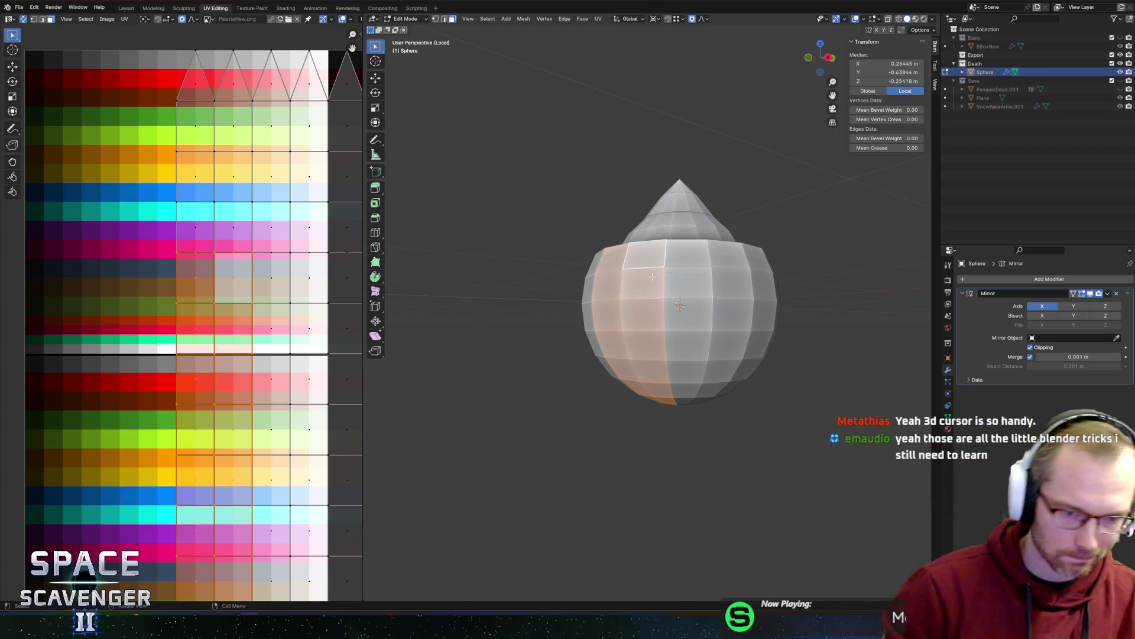
pyautogui.moveTo(652, 276)
pyautogui.mouseDown(button='middle')
pyautogui.moveTo(711, 355)
pyautogui.moveTo(781, 268)
pyautogui.moveTo(763, 270)
pyautogui.mouseUp(button='middle')
# - Lower the selected faces slightly along Z with proportional falloff
pyautogui.press('g')
pyautogui.press('z')
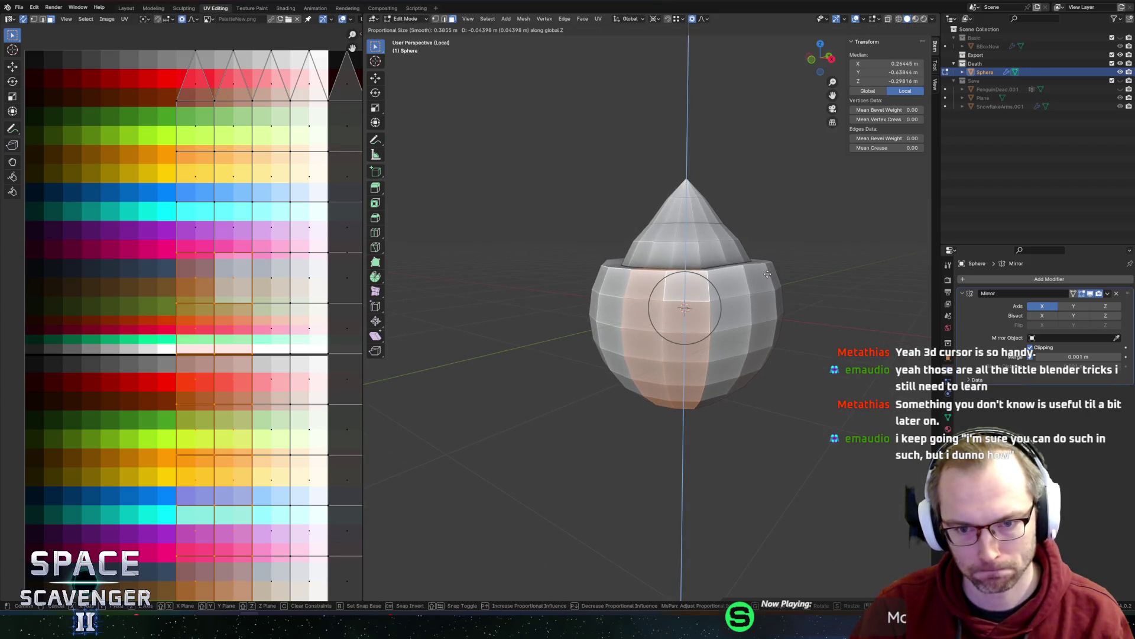
pyautogui.click(773, 283)
pyautogui.moveTo(778, 283); pyautogui.dragTo(676, 268, button='middle')
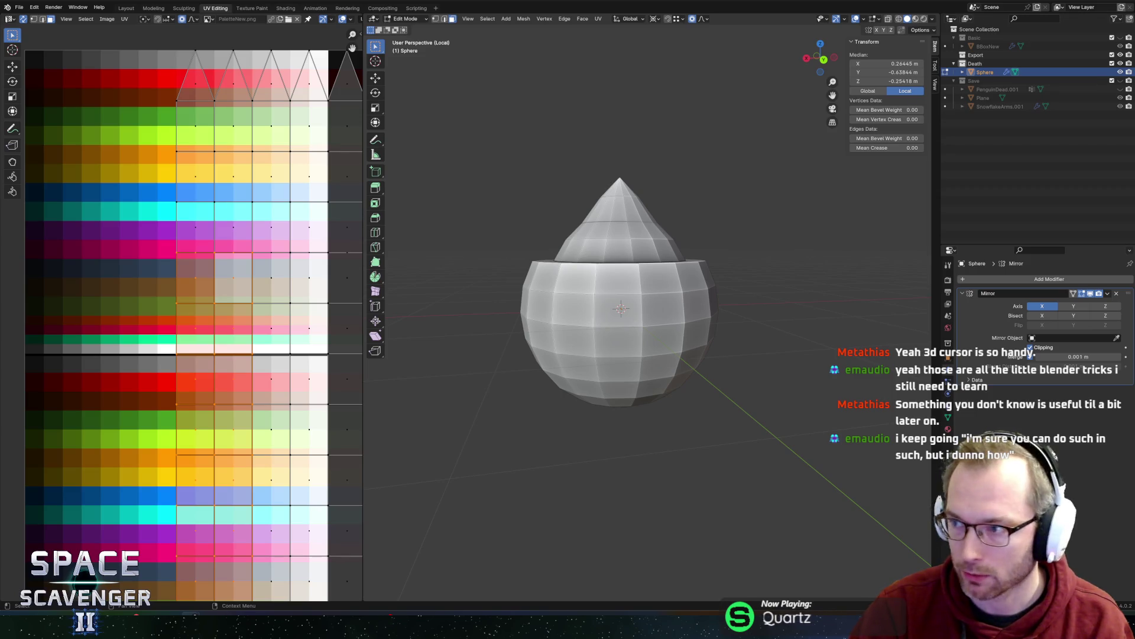
# - Browse the porcupine reference images, then come back to the Blender model
pyautogui.hotkey('alt', 'Tab')
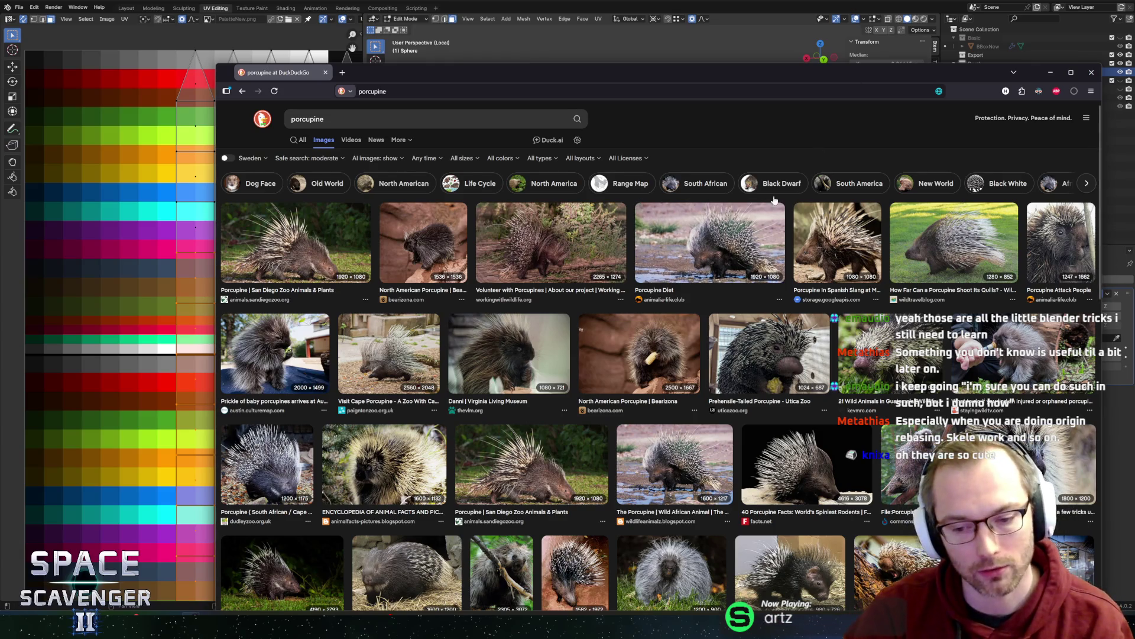
pyautogui.scroll(-2, 692, 289)
pyautogui.scroll(-2, 692, 289)
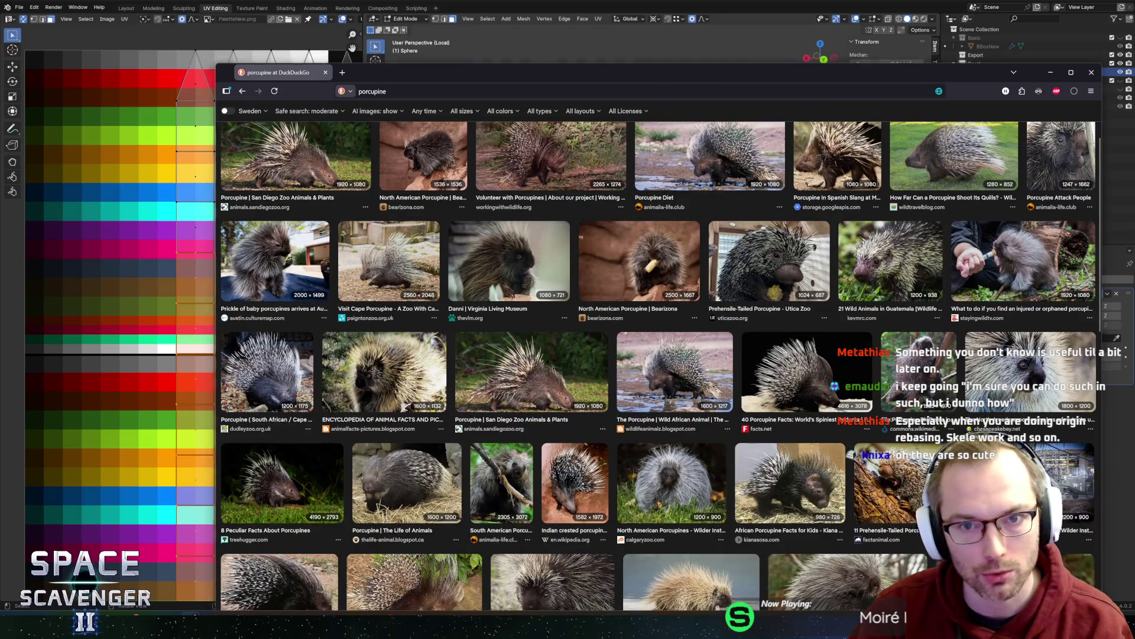
pyautogui.hotkey('alt', 'Tab')
pyautogui.moveTo(664, 246)
pyautogui.mouseDown(button='middle')
pyautogui.moveTo(665, 275)
pyautogui.moveTo(732, 282)
pyautogui.mouseUp(button='middle')
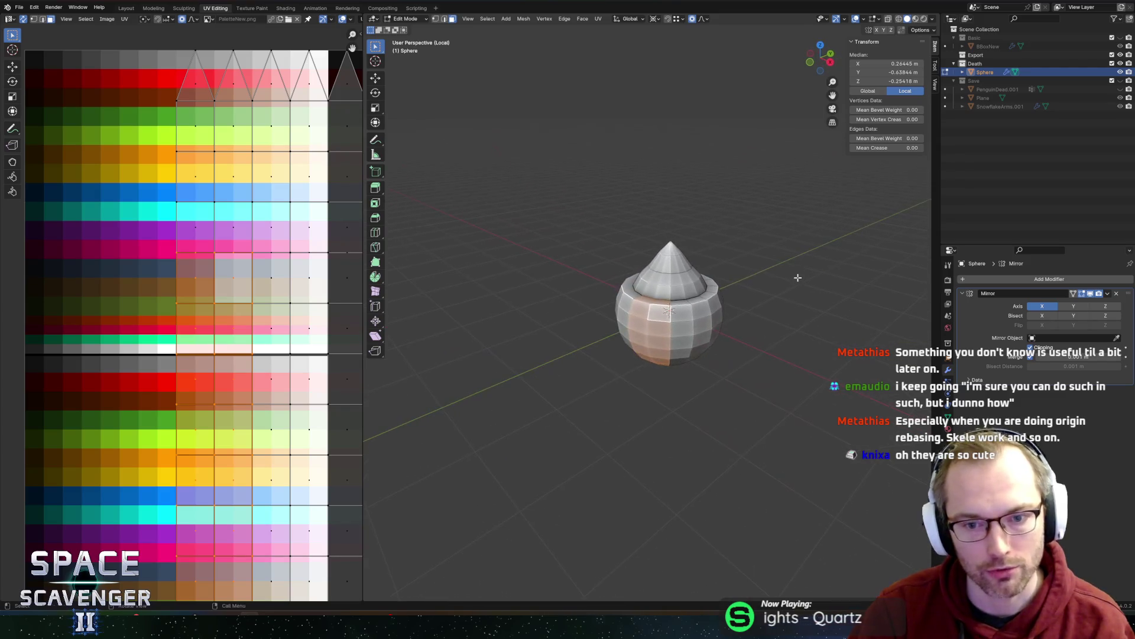
# - Select the entire sphere mesh and set the pivot point to Bounding Box Center
pyautogui.press('a')
pyautogui.scroll(2, 819, 281)
pyautogui.moveTo(819, 282)
pyautogui.mouseDown(button='middle')
pyautogui.moveTo(591, 249)
pyautogui.moveTo(666, 260)
pyautogui.mouseUp(button='middle')
pyautogui.hotkey('ctrl', 'Tab')
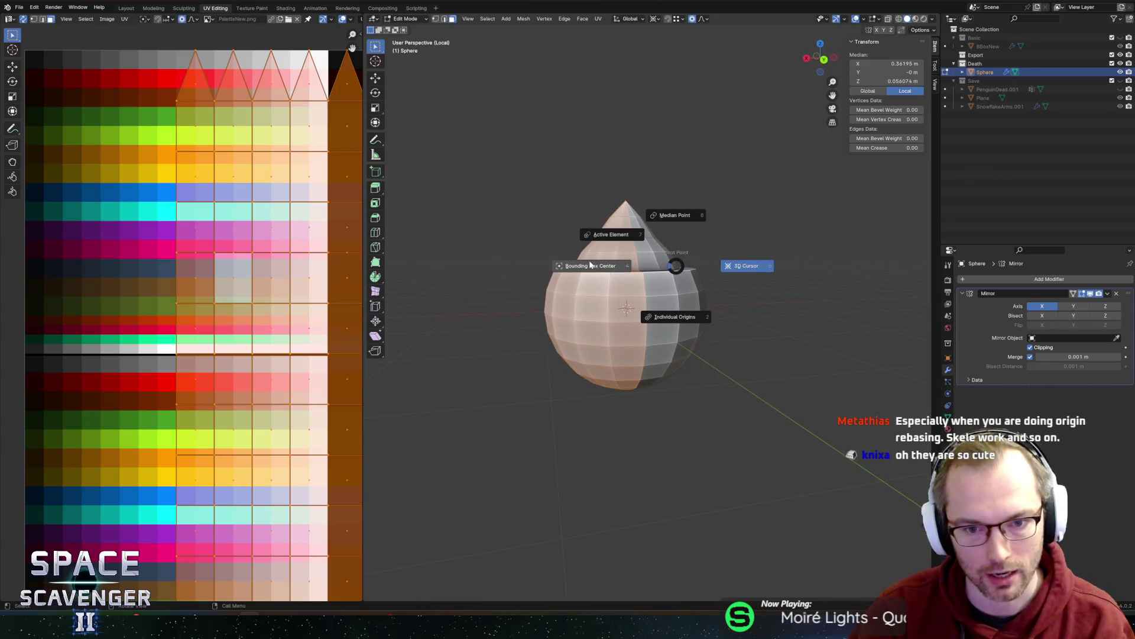
pyautogui.click(588, 263)
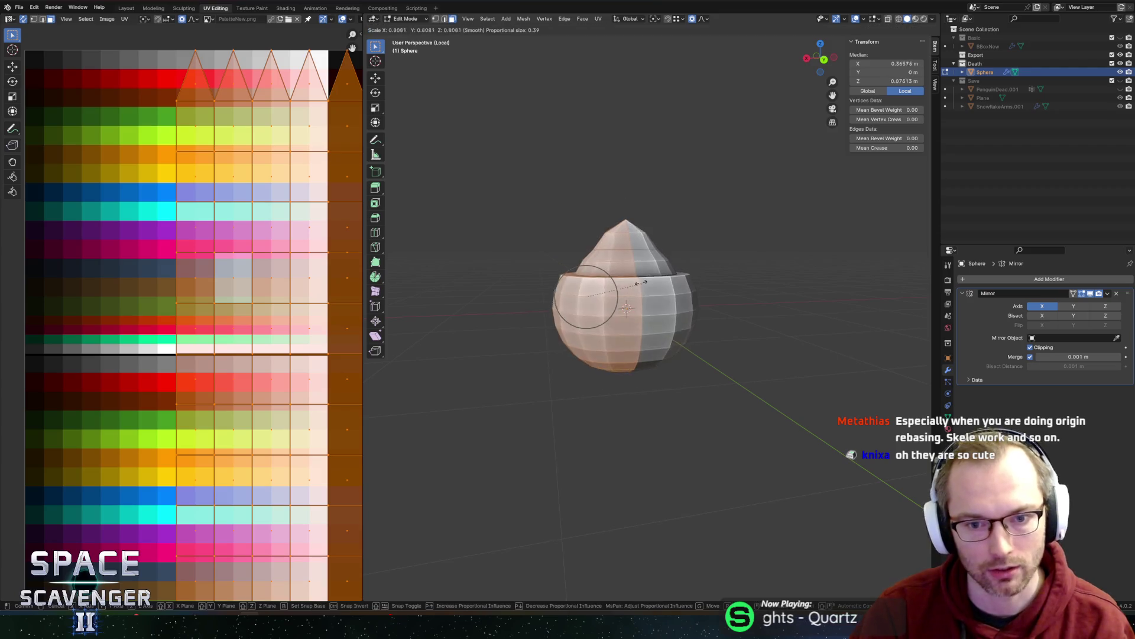
pyautogui.moveTo(583, 316); pyautogui.dragTo(579, 317, button='middle')
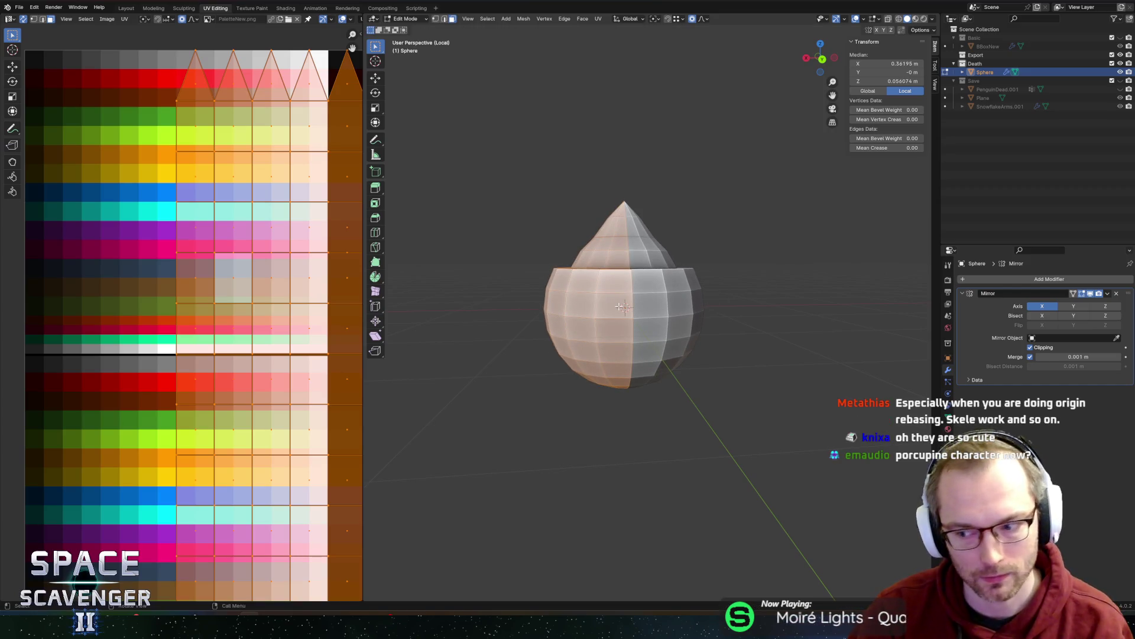
# - Snap the 3D cursor to world origin, reconfirm the Bounding Box Center pivot, then switch to the browser
pyautogui.hotkey('shift', 's')
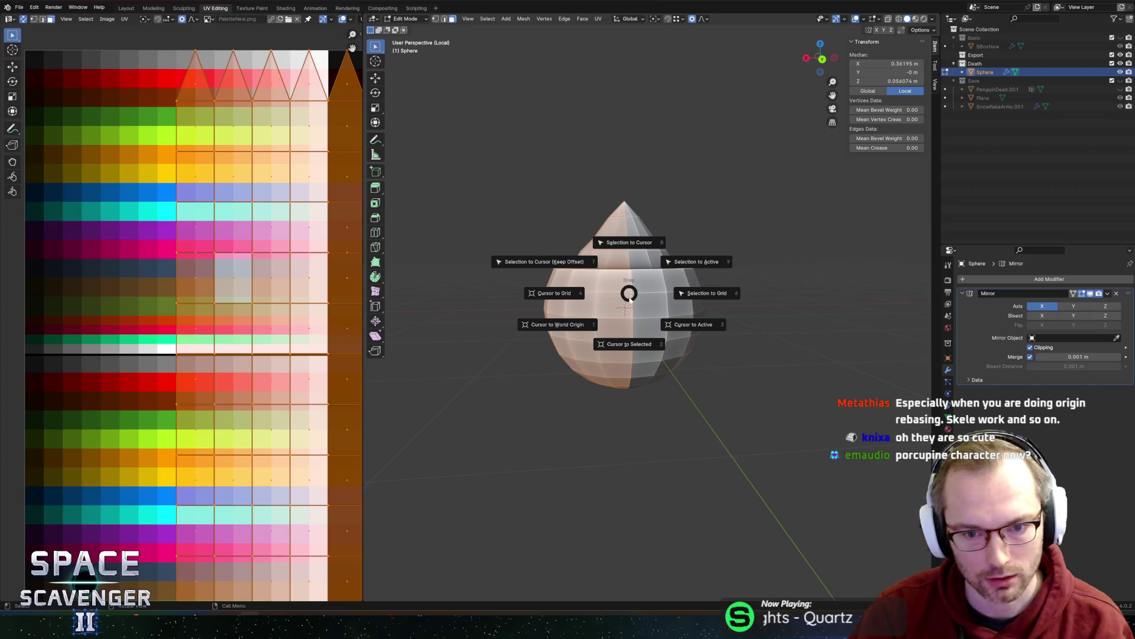
pyautogui.click(547, 327)
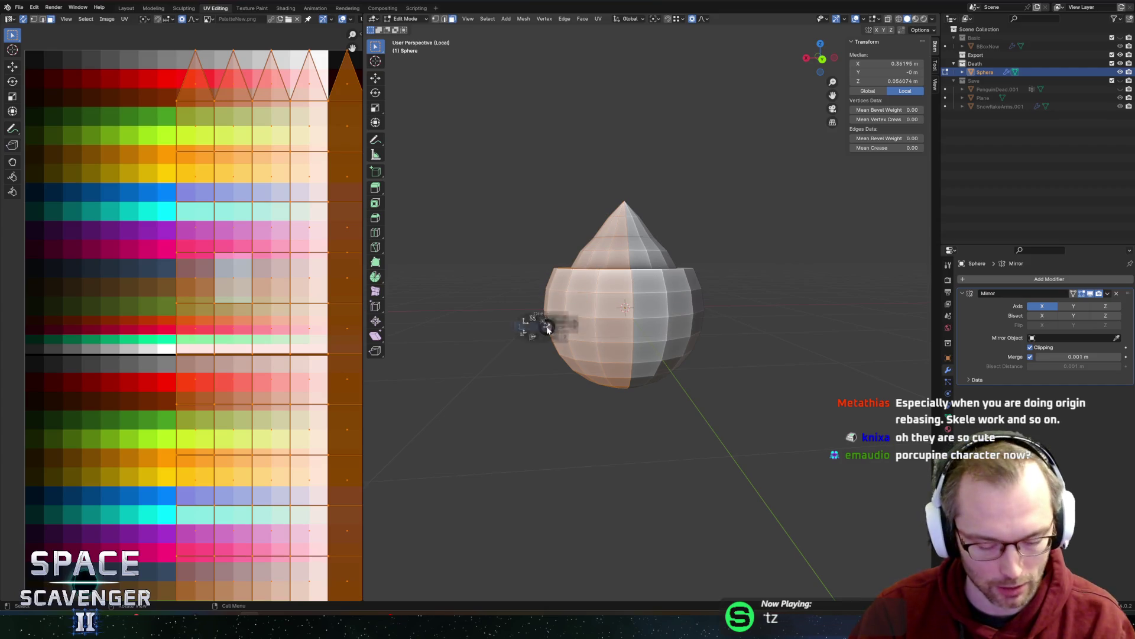
pyautogui.press('.')
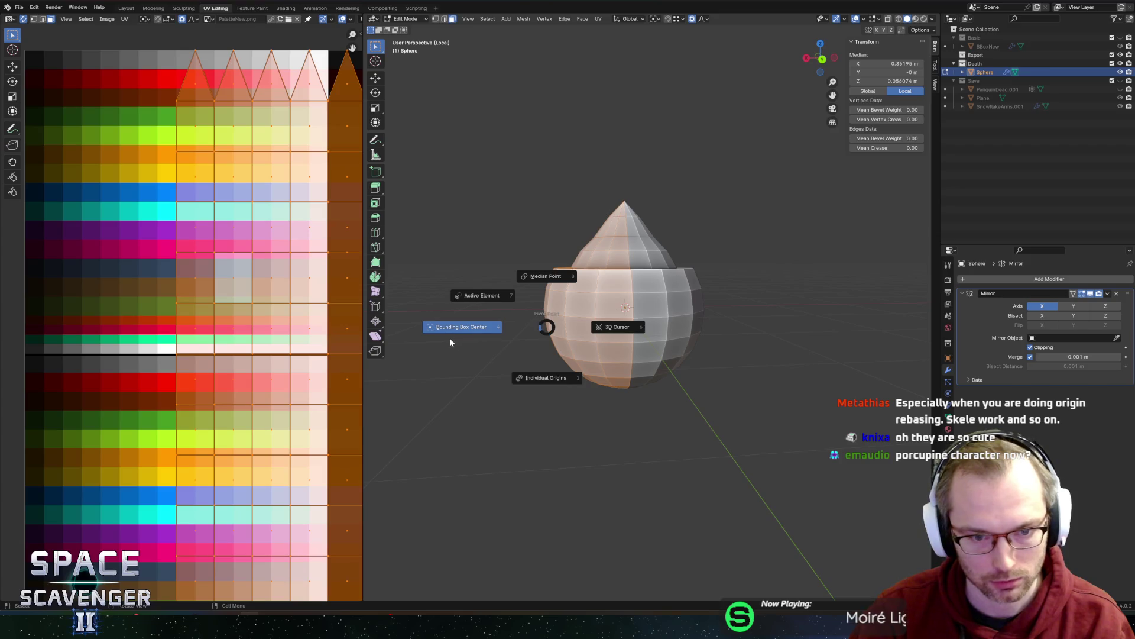
pyautogui.click(450, 342)
pyautogui.moveTo(660, 323); pyautogui.dragTo(704, 330, button='middle')
pyautogui.hotkey('alt', 'Tab')
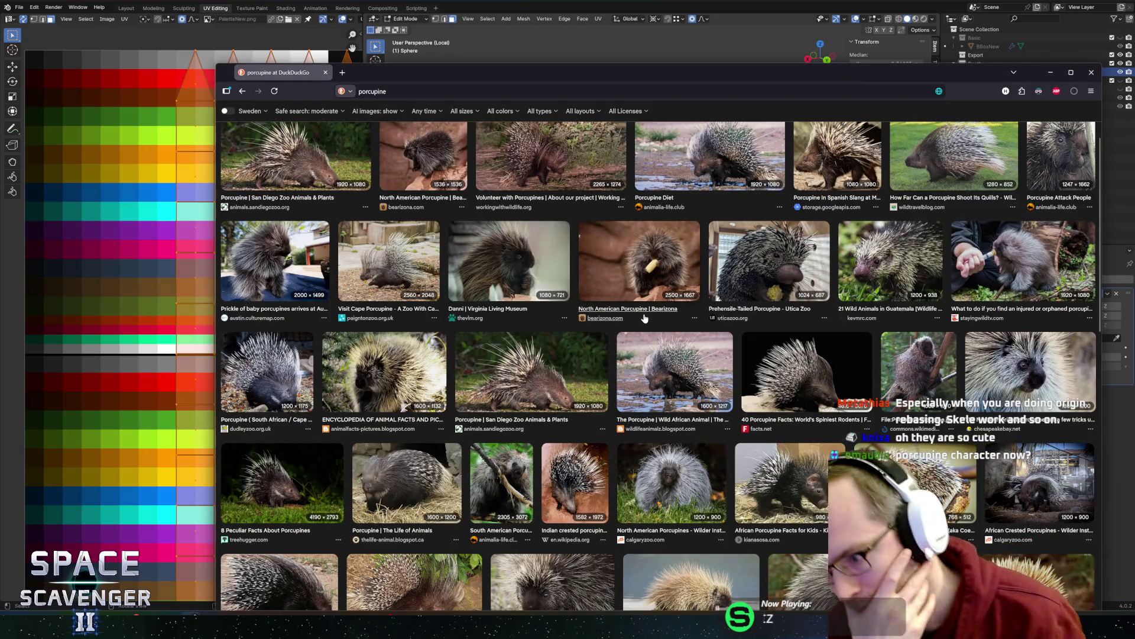
# - Scroll down through the porcupine image results and back up
pyautogui.scroll(-5, 559, 315)
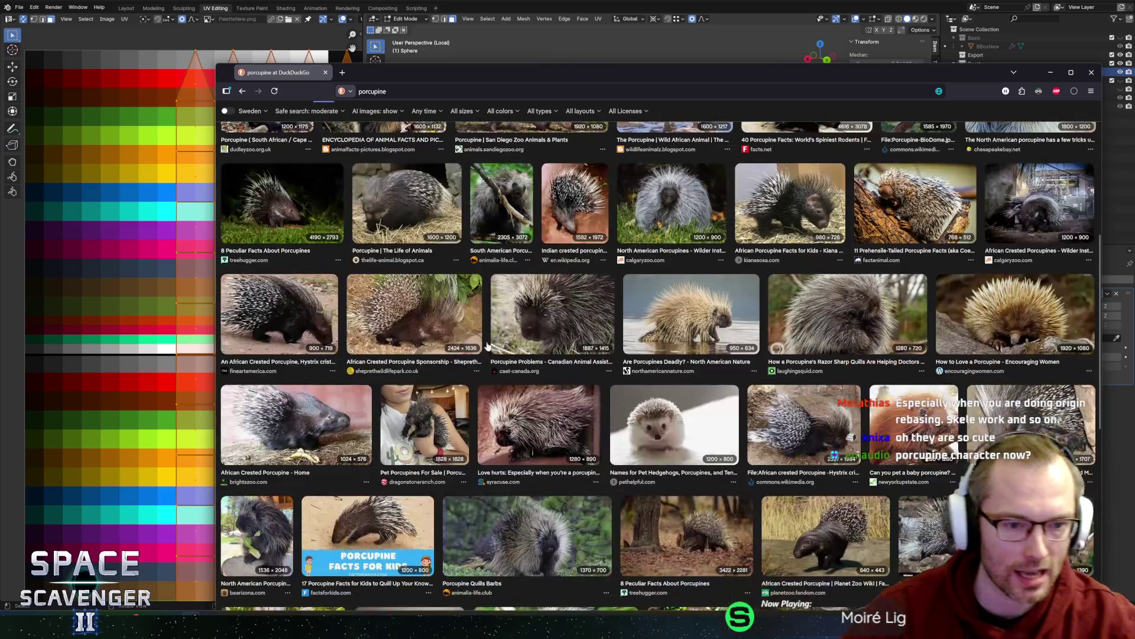
pyautogui.scroll(-2, 532, 367)
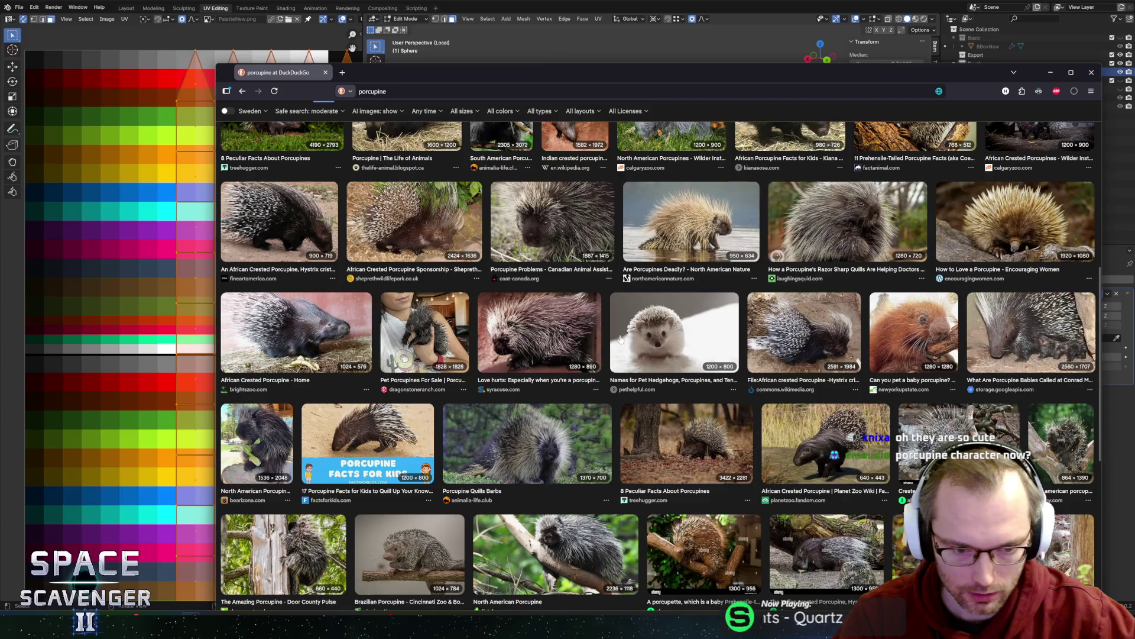
pyautogui.scroll(-5, 616, 339)
pyautogui.scroll(-2, 680, 340)
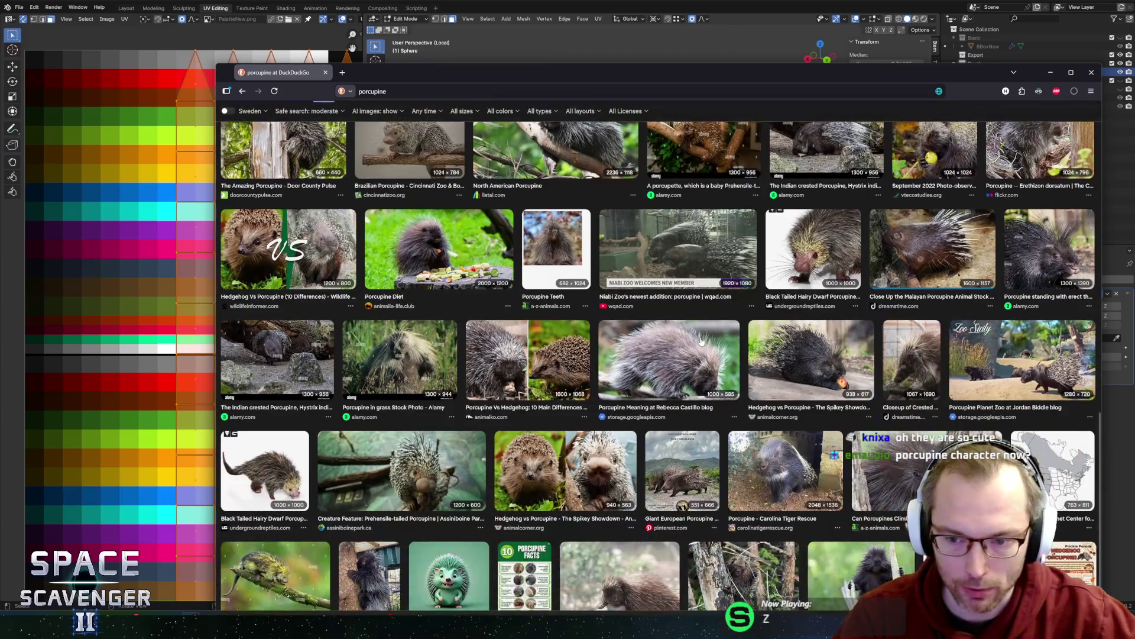
pyautogui.scroll(-2, 758, 410)
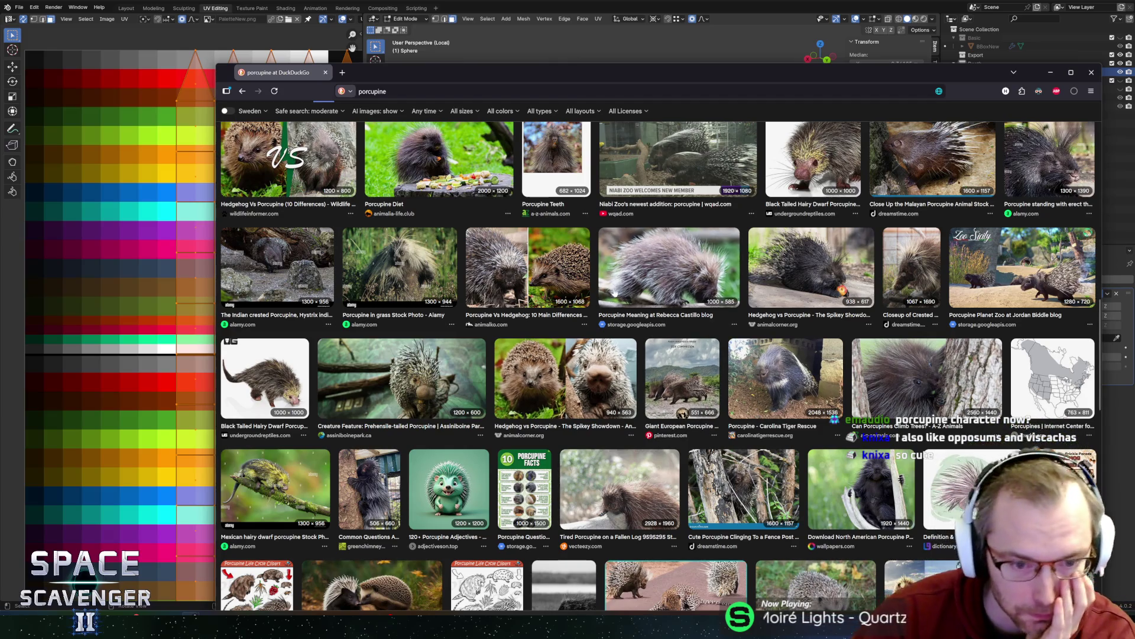
pyautogui.scroll(15, 492, 338)
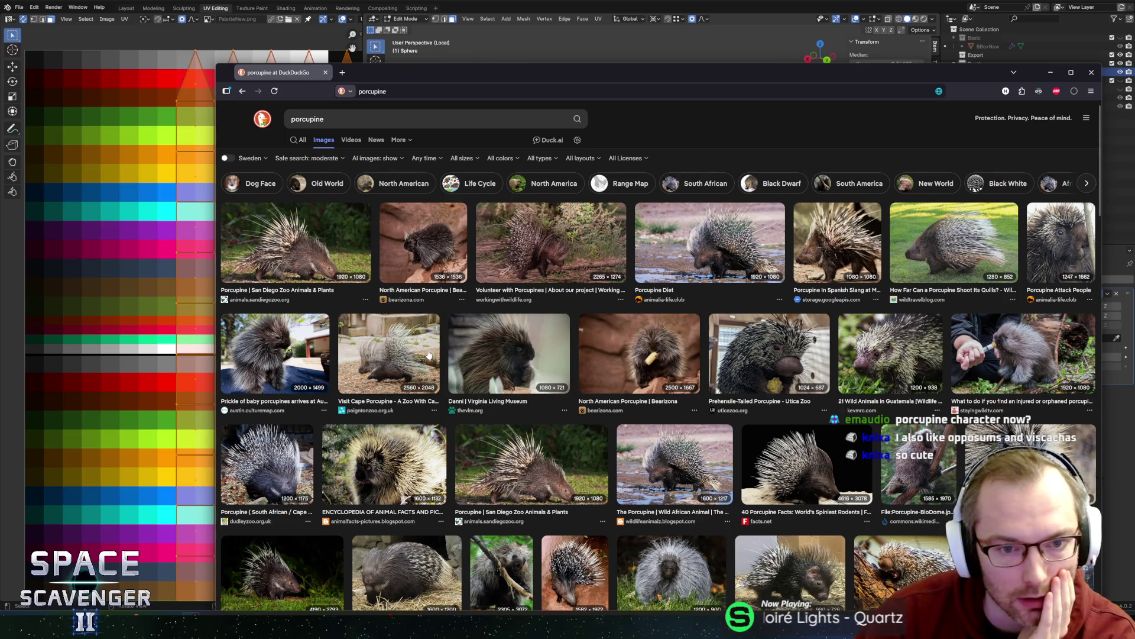
# - Preview the San Diego Zoo photo, then the side-view 'Porcupine In Spanish Slang' photo
pyautogui.click(296, 245)
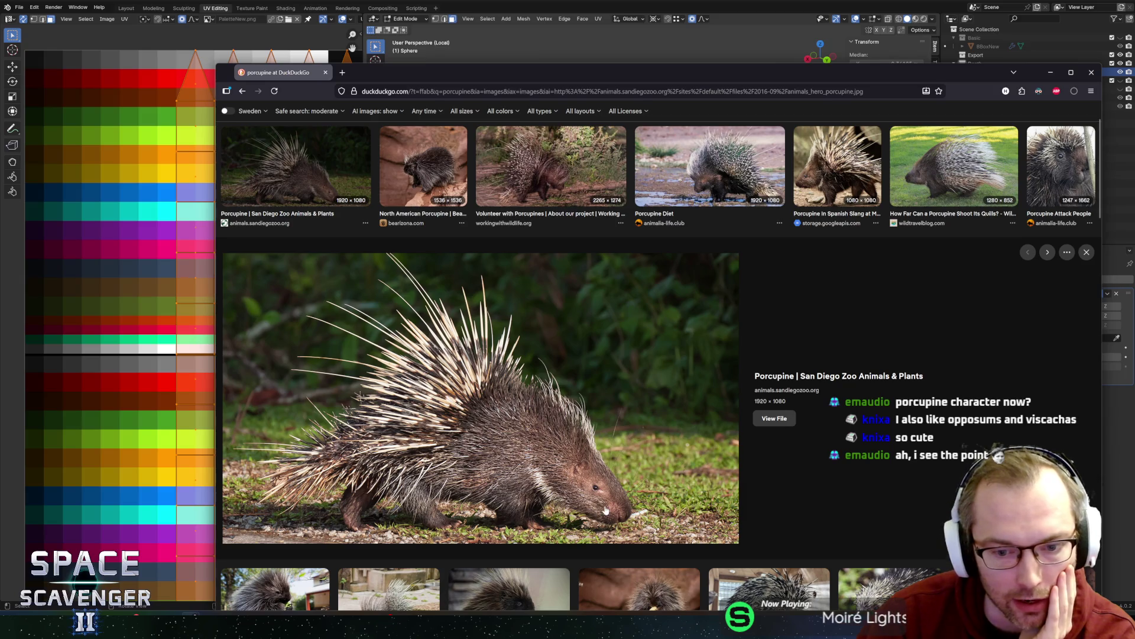
pyautogui.click(837, 166)
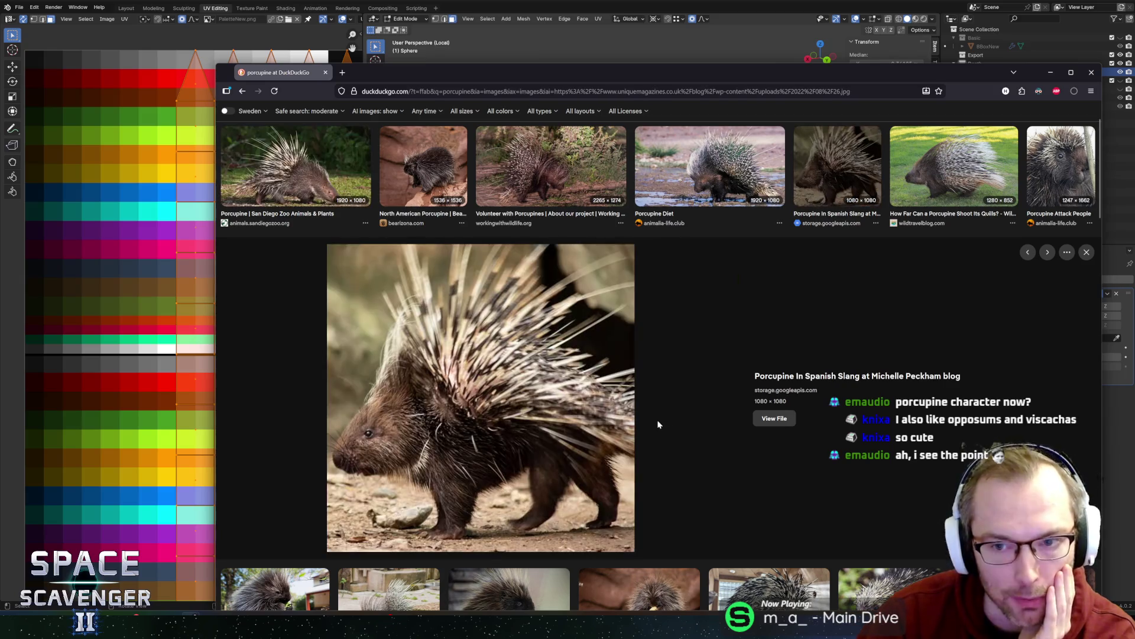
pyautogui.scroll(-5, 612, 411)
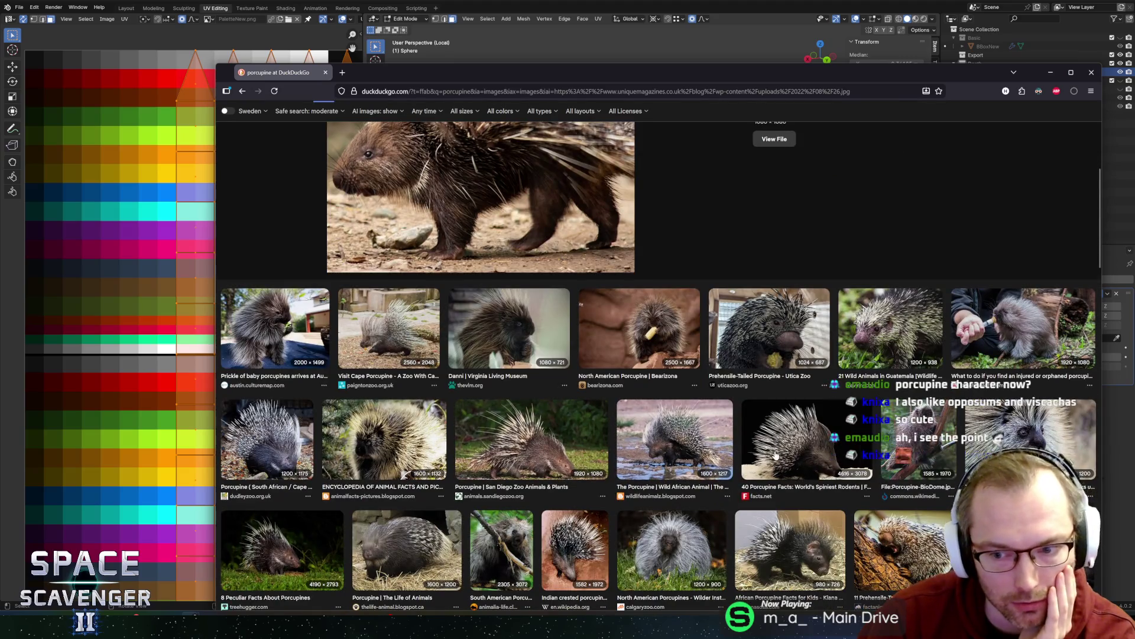
pyautogui.scroll(-2, 713, 437)
pyautogui.scroll(7, 672, 428)
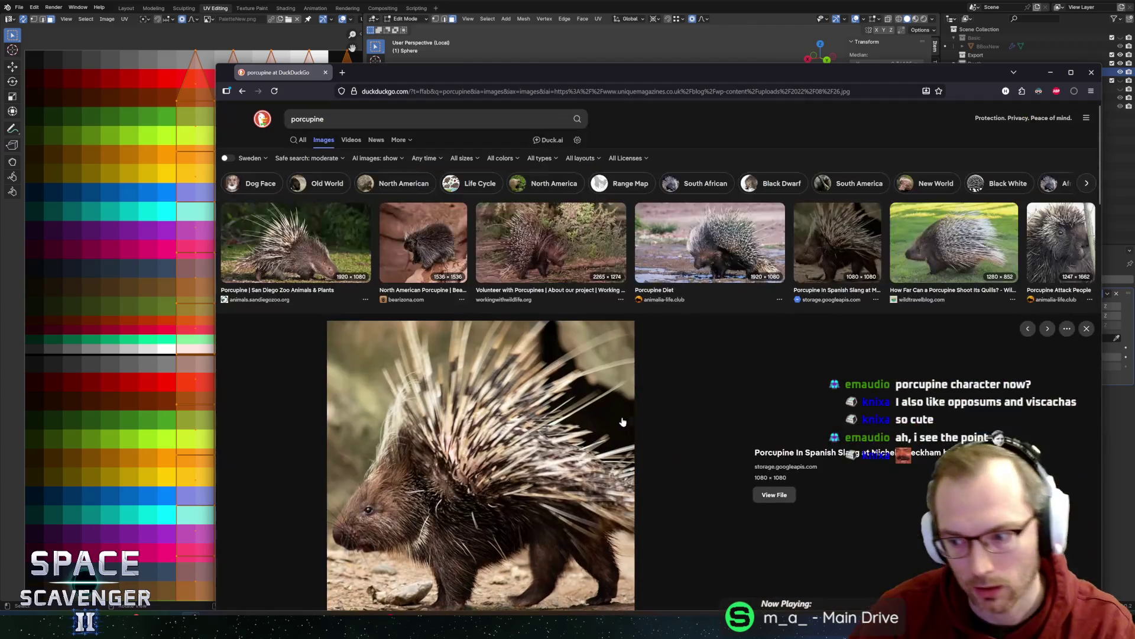
# - Search images for 'hedgehog' and move the browser window up and left
pyautogui.write('hedgeh')
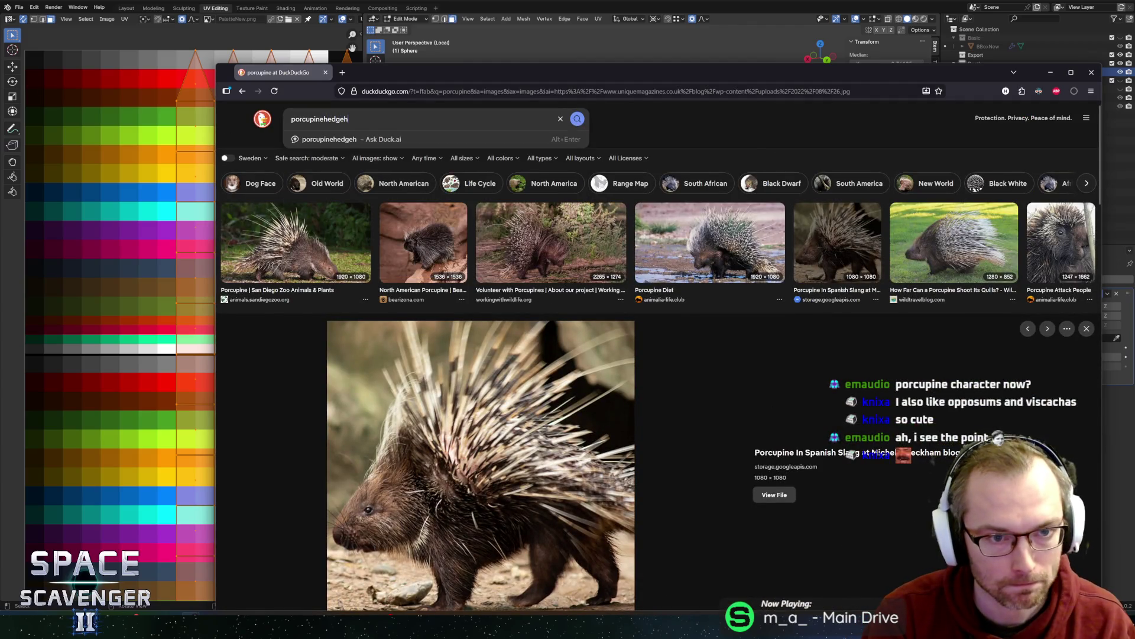
pyautogui.hotkey('ctrl', 'a')
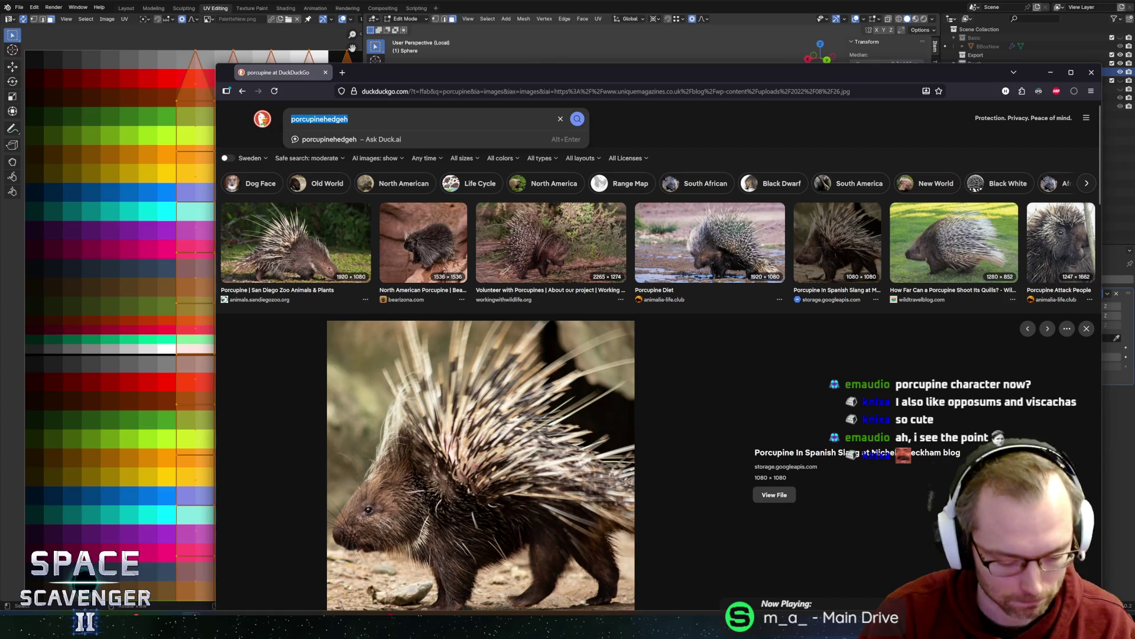
pyautogui.write('hedgehog')
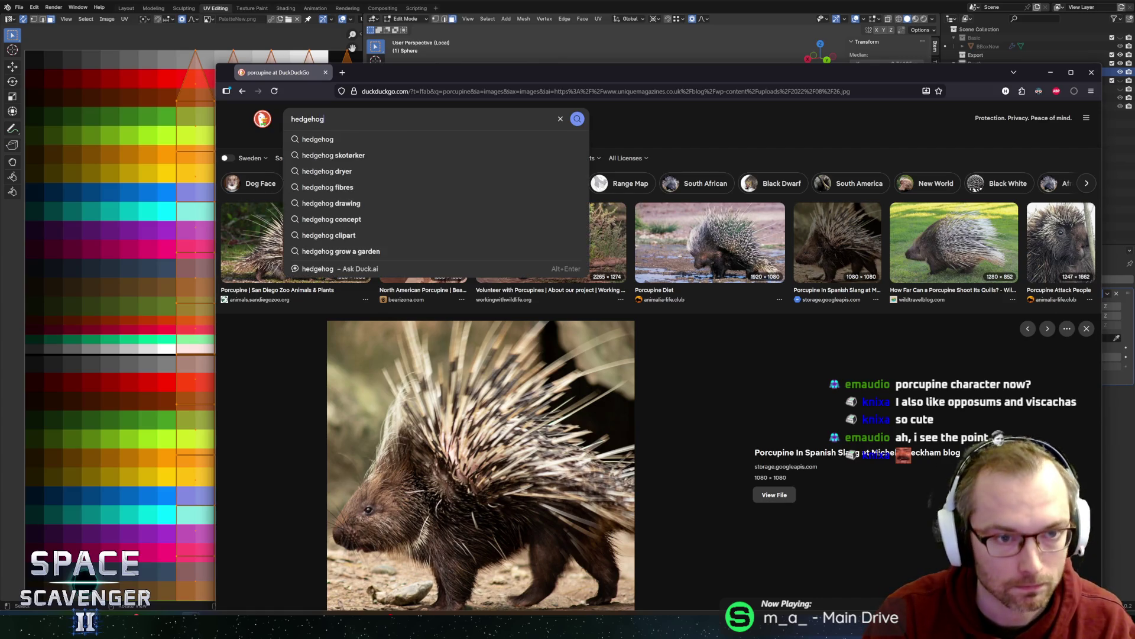
pyautogui.press('Return')
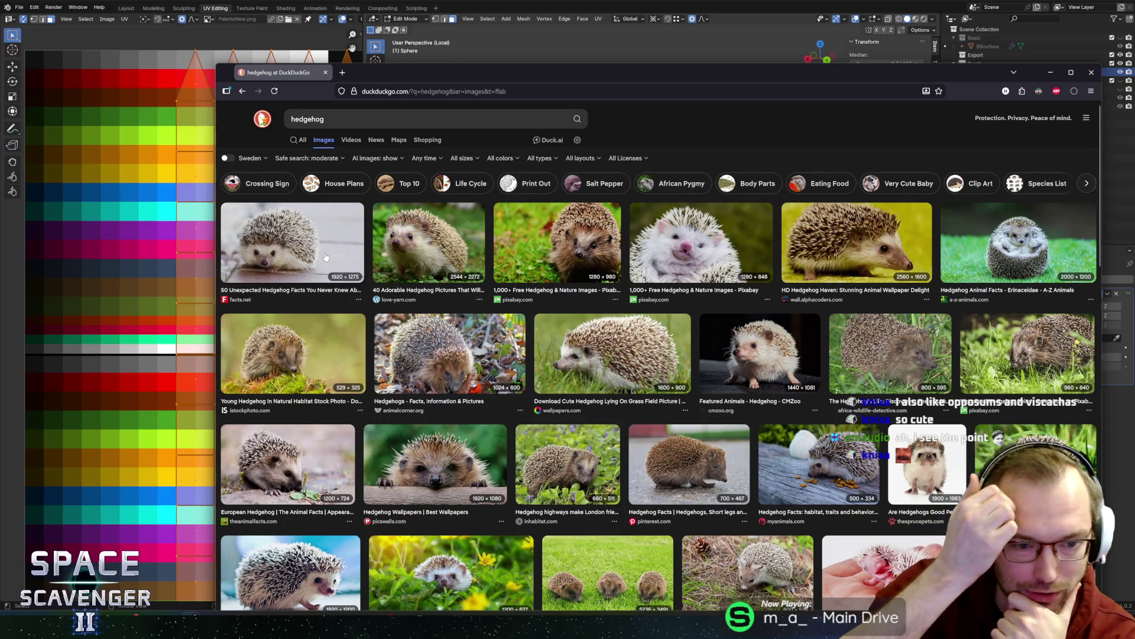
pyautogui.moveTo(445, 74); pyautogui.dragTo(367, 47)
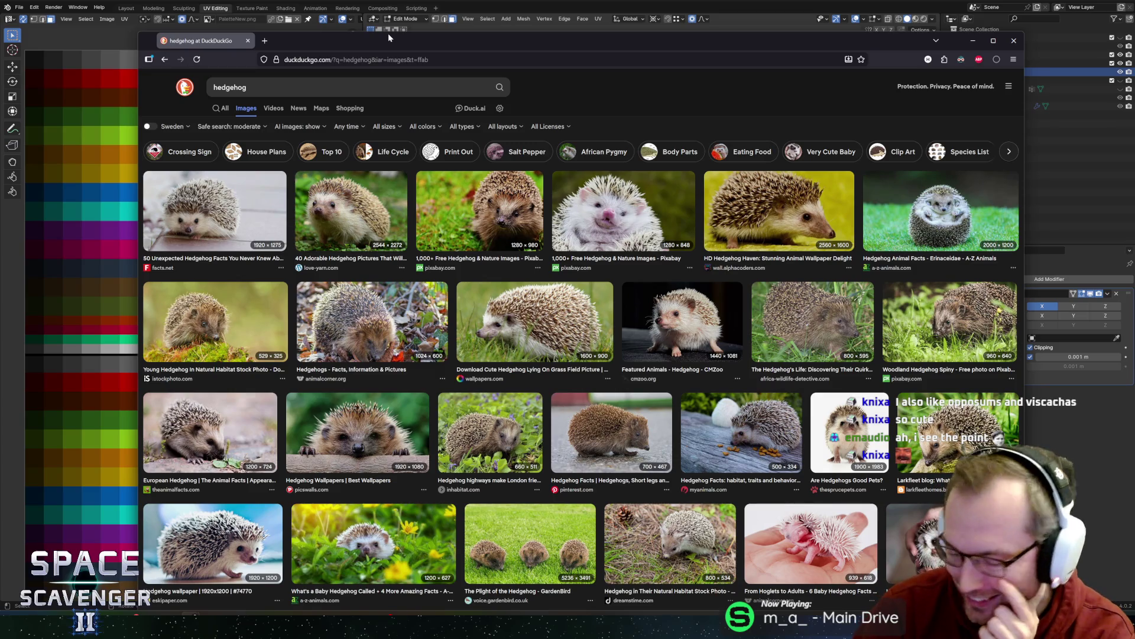
# - Enlarge the South Wilton Vet hedgehog photo and scroll through the results
pyautogui.click(931, 521)
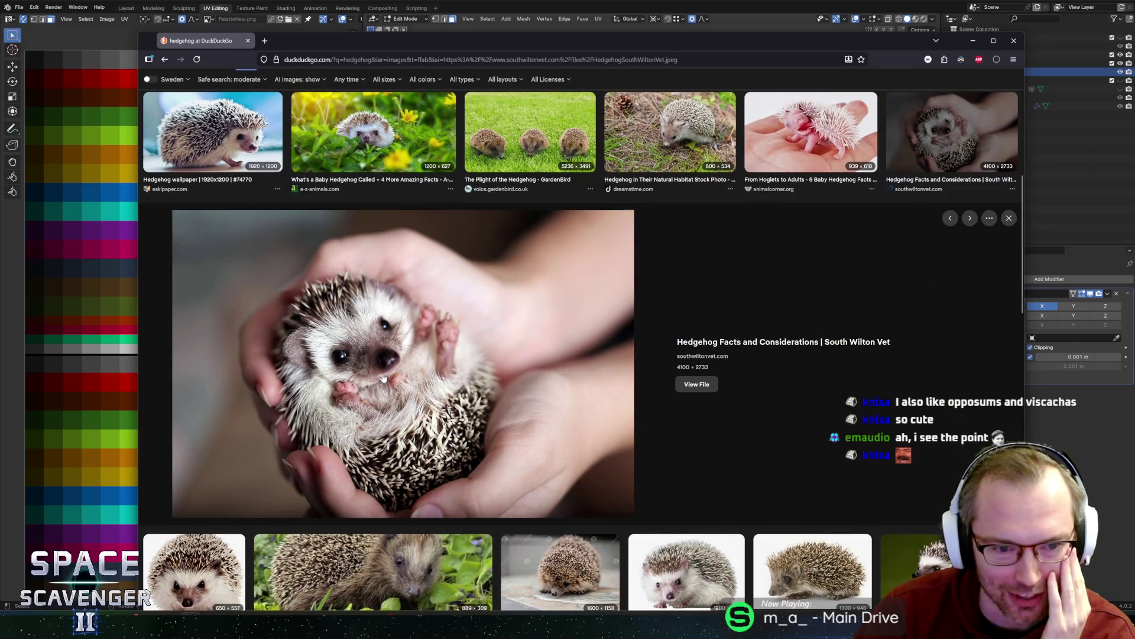
pyautogui.scroll(1, 383, 377)
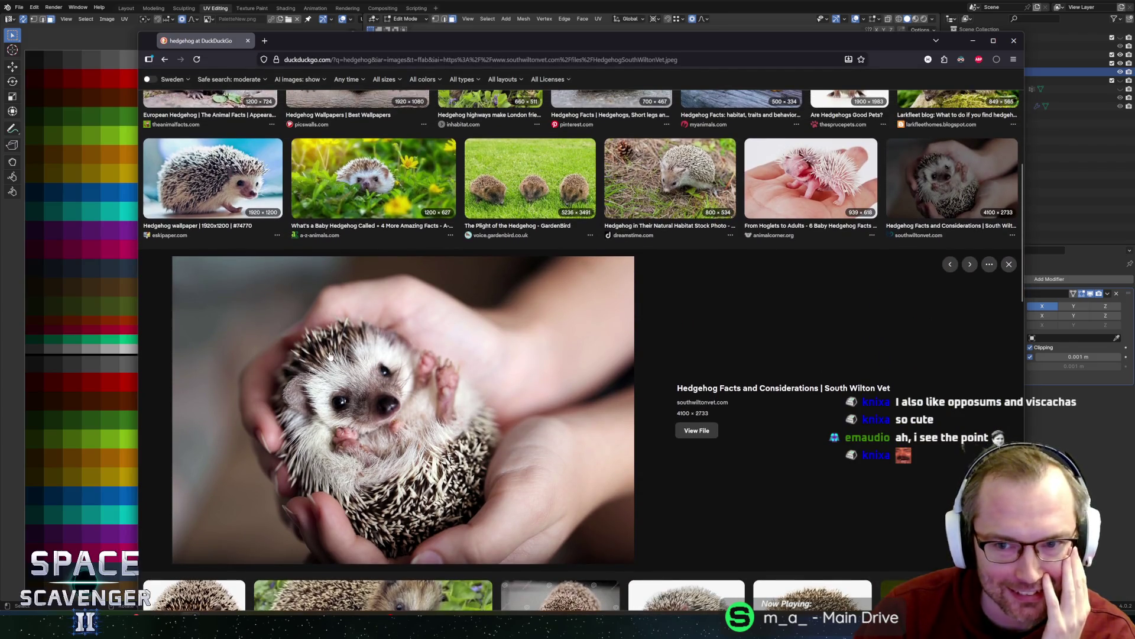
pyautogui.scroll(-5, 382, 363)
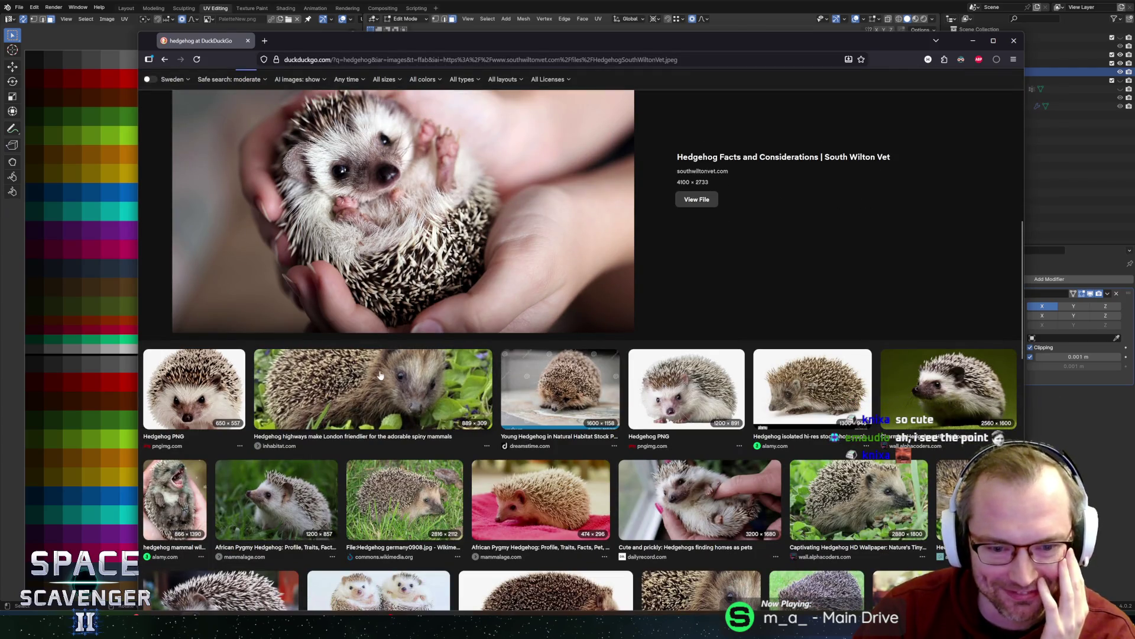
pyautogui.scroll(-1, 379, 382)
pyautogui.scroll(-4, 379, 382)
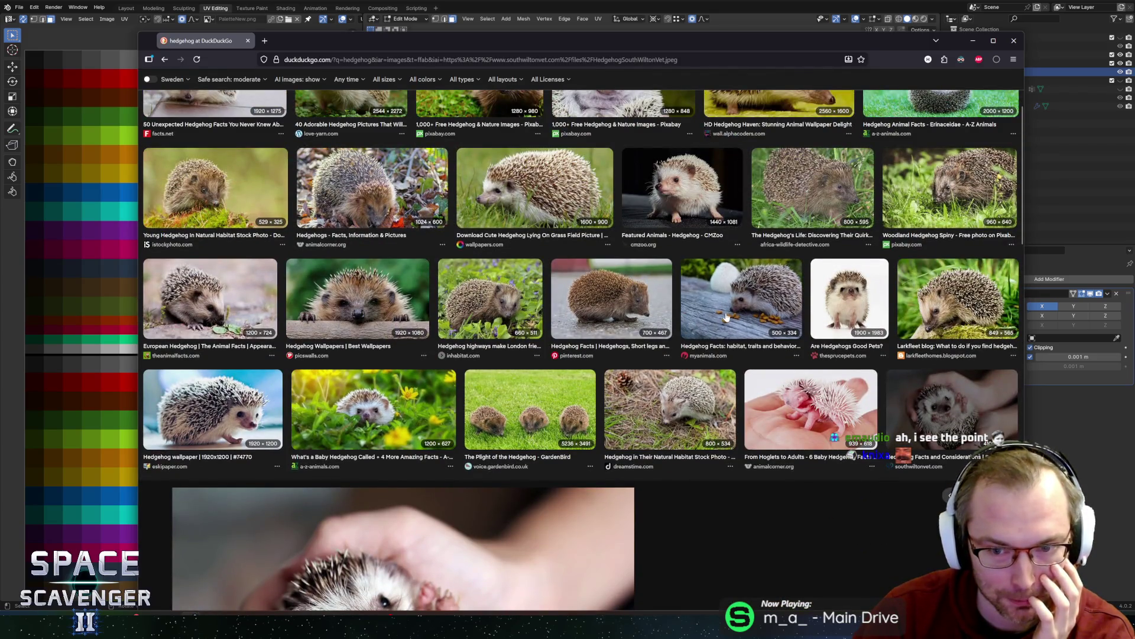
pyautogui.scroll(3, 313, 280)
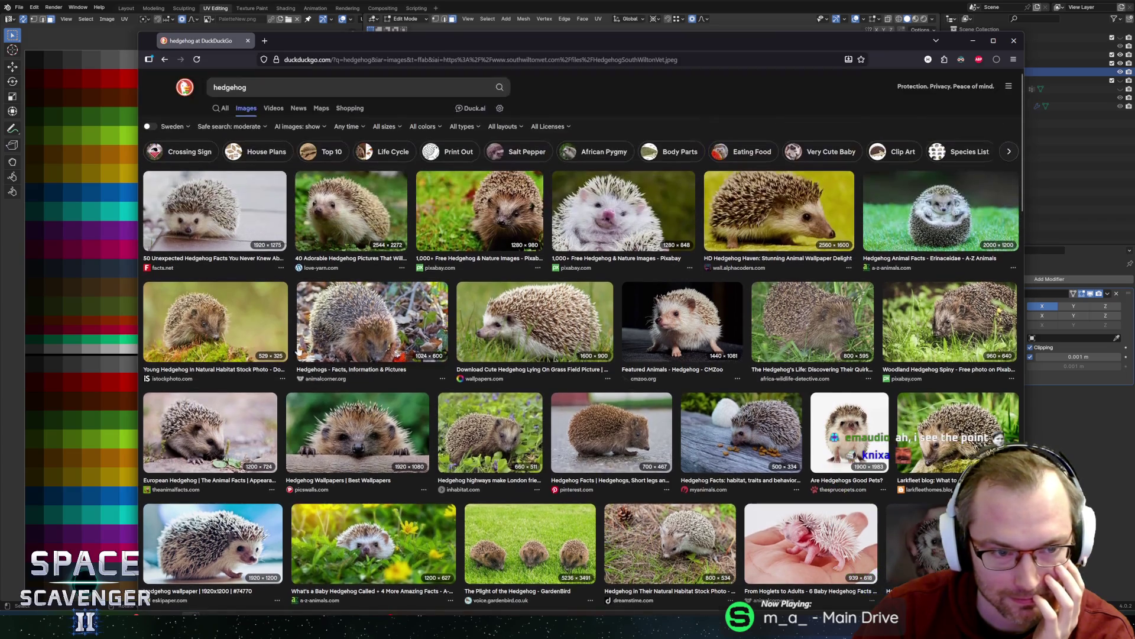
# - Preview another hedgehog photo, close it, and scroll to the top of the grid
pyautogui.click(353, 224)
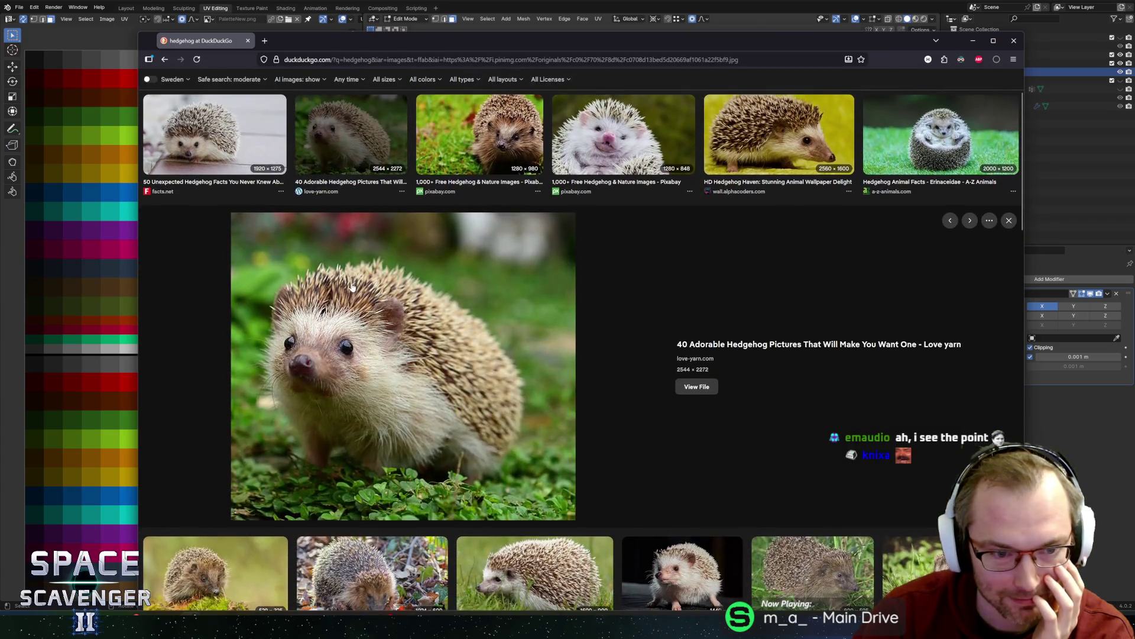
pyautogui.click(353, 150)
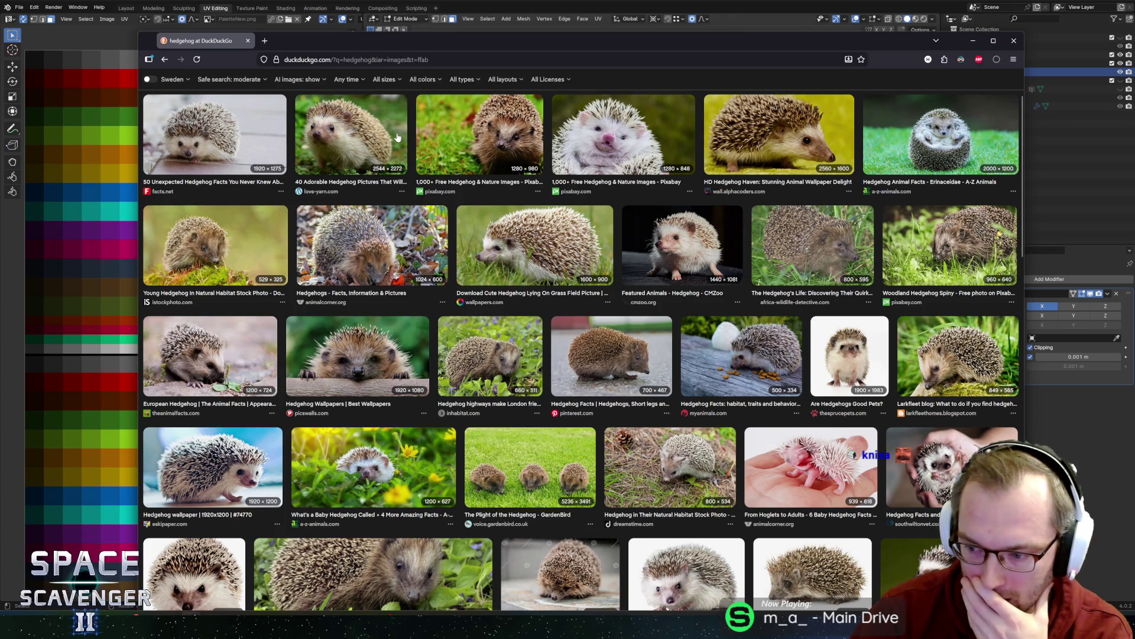
pyautogui.scroll(2, 397, 137)
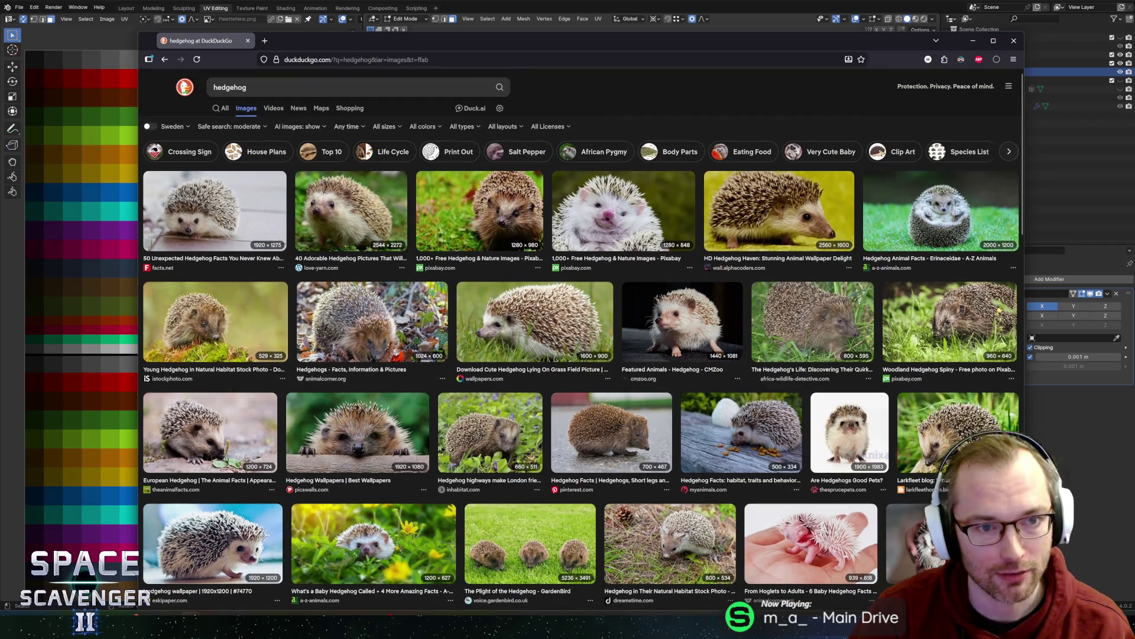
# - Run an image search for 'viscacha' using the suggested spelling
pyautogui.write('visc')
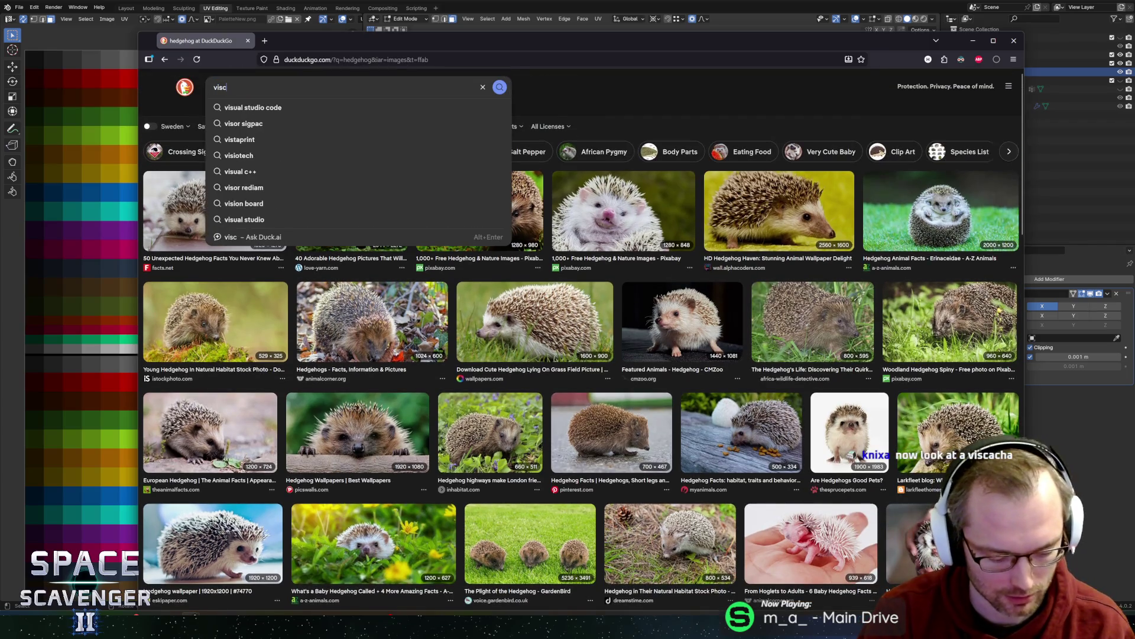
pyautogui.write('atch')
pyautogui.press('Down')
pyautogui.press('Return')
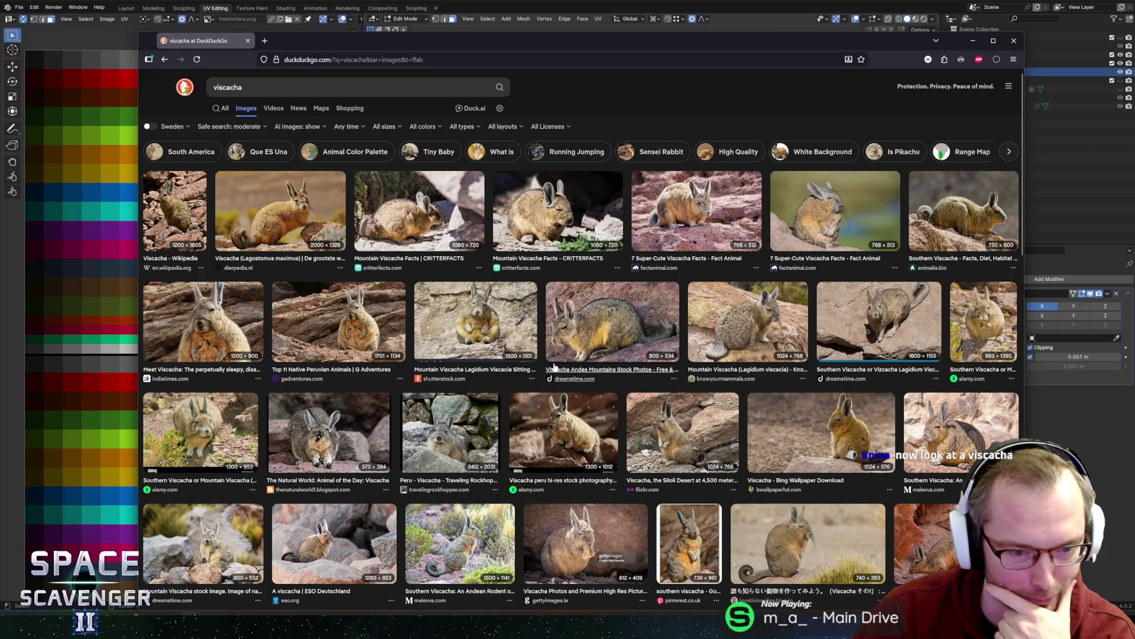
# - Preview the Natural World, Alamy and Lagostomus maximus viscacha photos
pyautogui.click(373, 435)
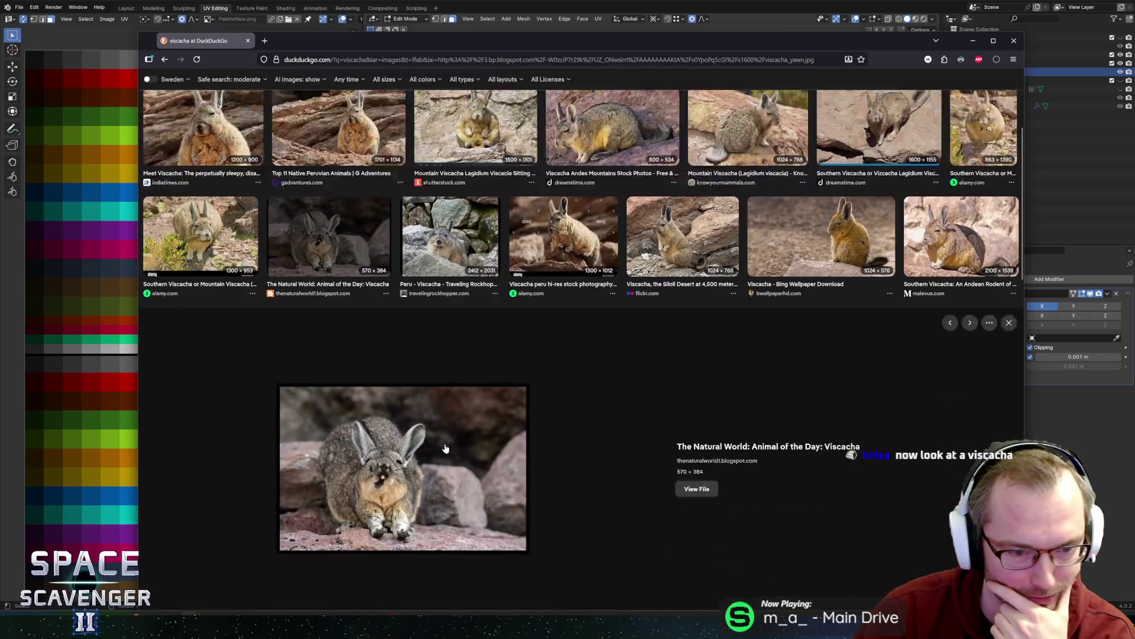
pyautogui.scroll(2, 540, 283)
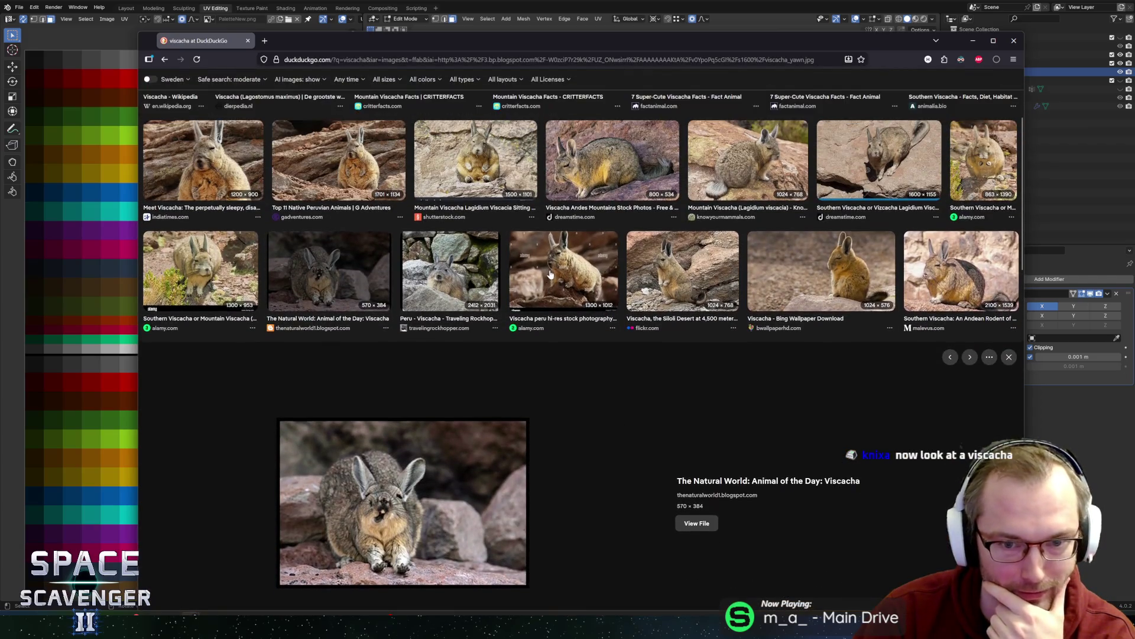
pyautogui.click(539, 278)
pyautogui.scroll(5, 539, 313)
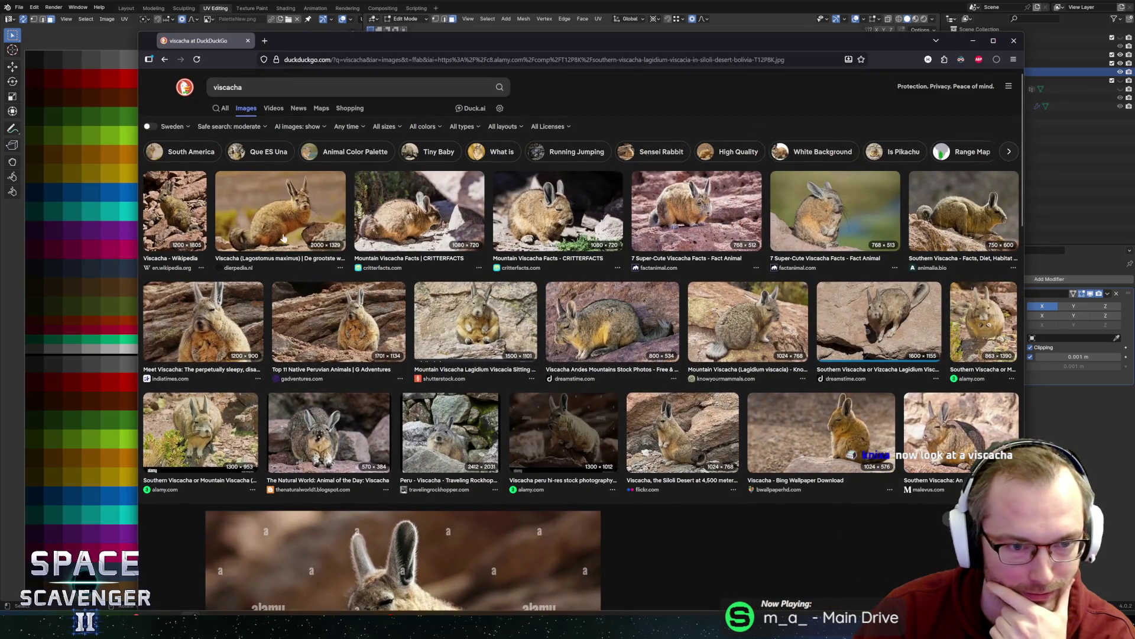
pyautogui.click(279, 231)
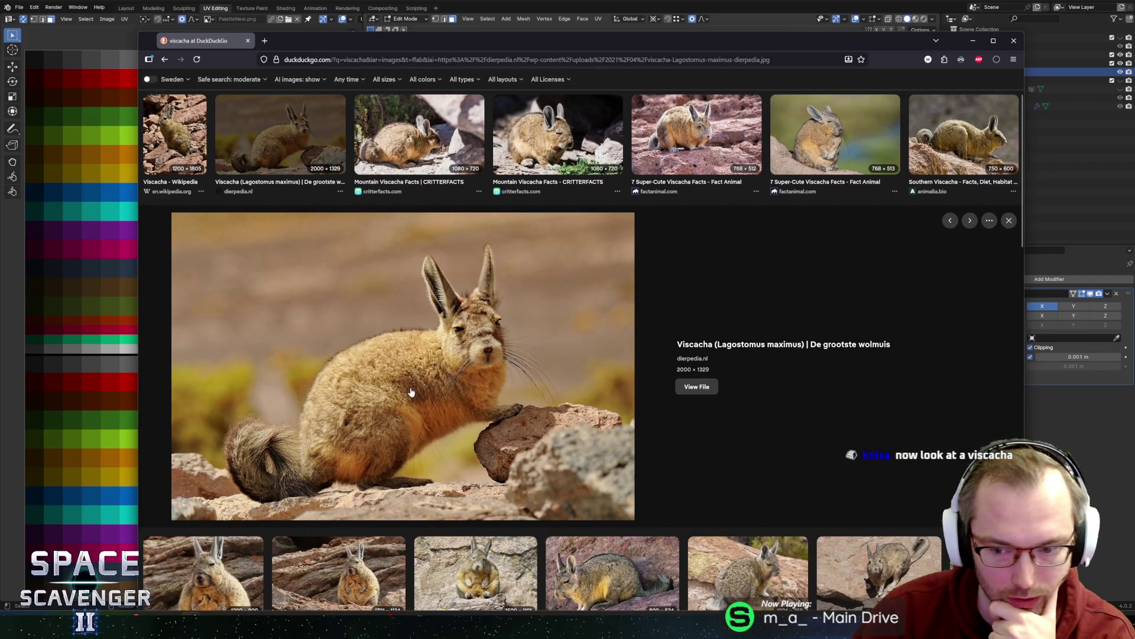
pyautogui.scroll(2, 408, 402)
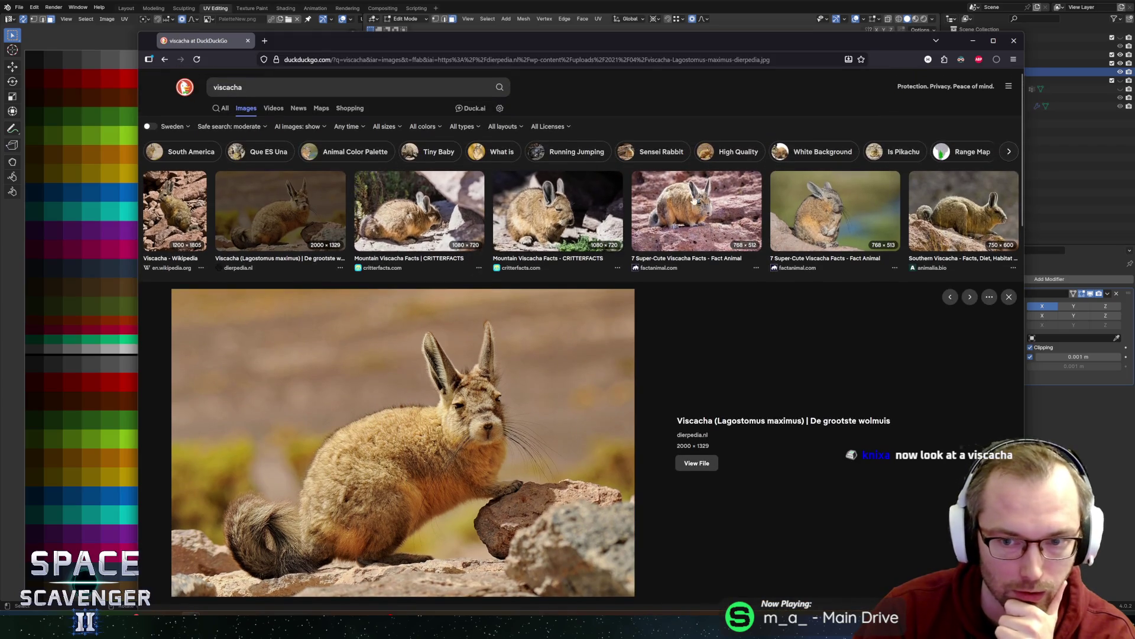
# - View the factanimal, dierpedia, Southern Viscacha and sitting mountain viscacha photos, then return to Blender
pyautogui.click(836, 233)
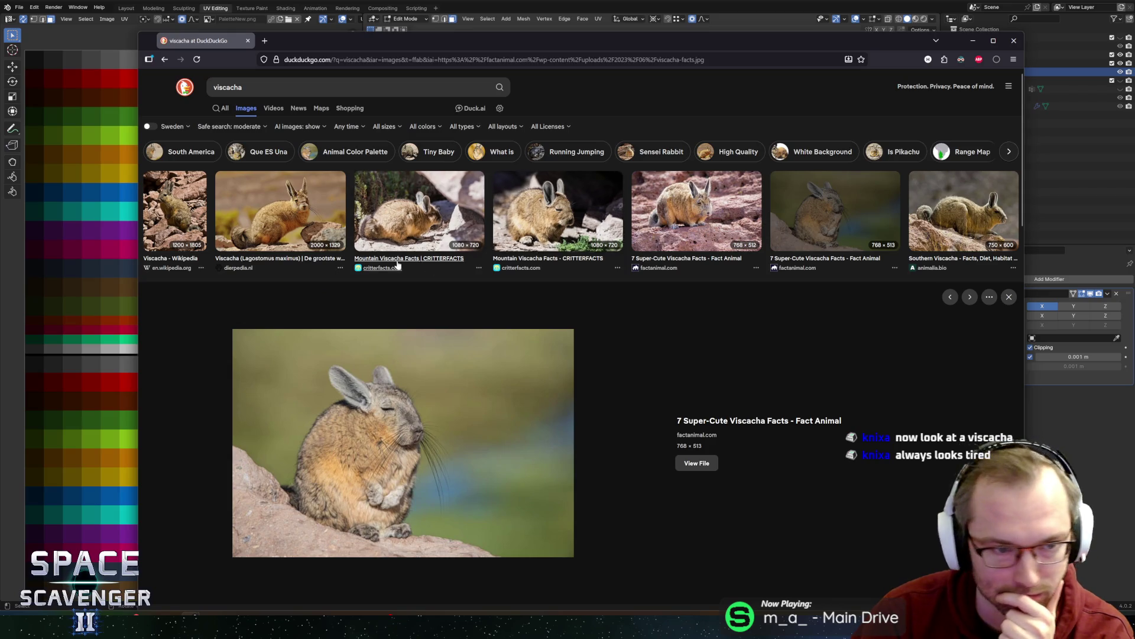
pyautogui.click(286, 232)
pyautogui.scroll(-2, 285, 233)
pyautogui.press('Right')
pyautogui.press('Right')
pyautogui.press('Right')
pyautogui.scroll(-4, 526, 340)
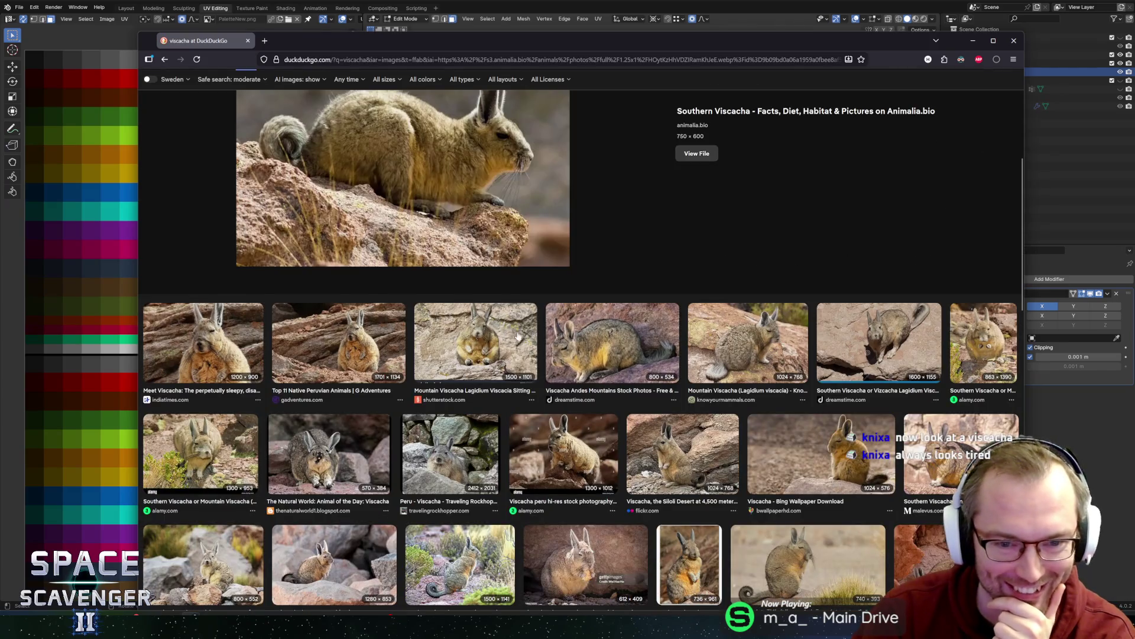
pyautogui.click(526, 335)
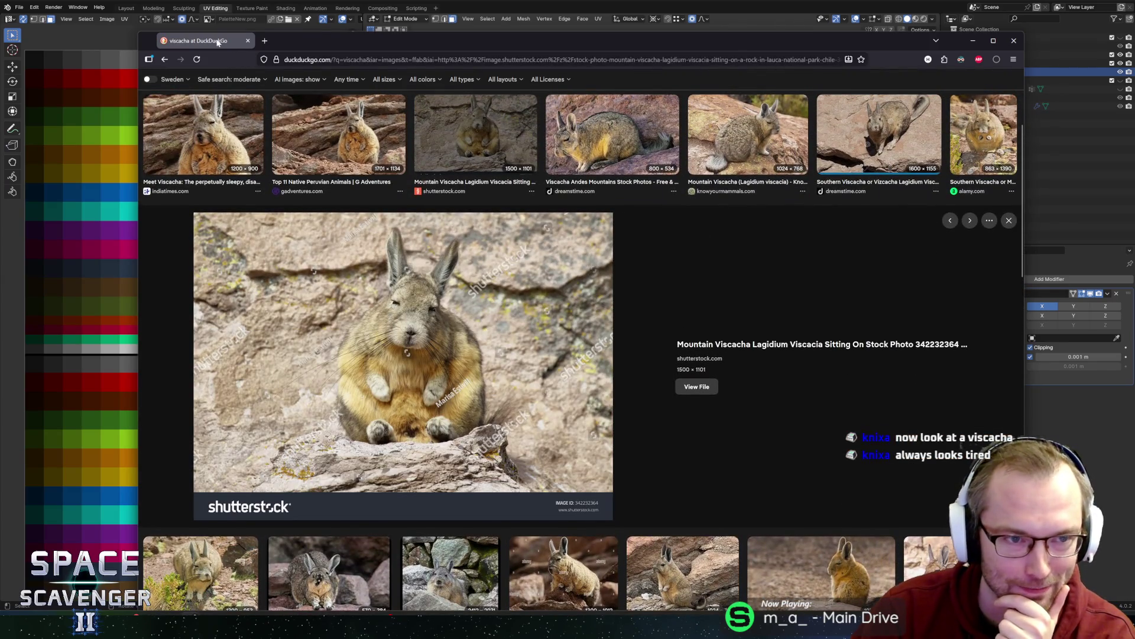
pyautogui.hotkey('alt', 'Tab')
pyautogui.moveTo(769, 295)
pyautogui.mouseDown(button='middle')
pyautogui.moveTo(518, 289)
pyautogui.moveTo(742, 285)
pyautogui.moveTo(763, 272)
pyautogui.moveTo(724, 269)
pyautogui.moveTo(688, 287)
pyautogui.moveTo(821, 307)
pyautogui.moveTo(703, 308)
pyautogui.moveTo(745, 322)
pyautogui.moveTo(727, 313)
pyautogui.moveTo(749, 302)
pyautogui.moveTo(577, 290)
pyautogui.mouseUp(button='middle')
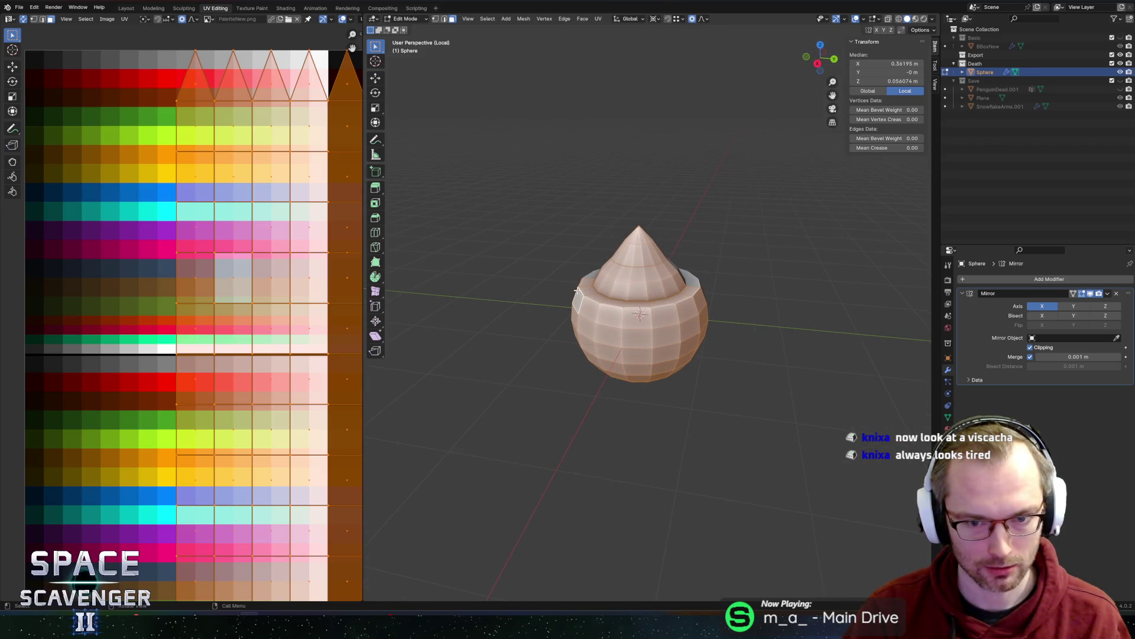
# - Select the left-side and lower faces of the sphere, plus a vertical face loop
pyautogui.click(585, 284)
pyautogui.moveTo(593, 299); pyautogui.dragTo(609, 293, button='middle')
pyautogui.press('c')
pyautogui.moveTo(609, 283); pyautogui.dragTo(627, 362)
pyautogui.moveTo(627, 362)
pyautogui.mouseDown(button='middle')
pyautogui.moveTo(637, 334)
pyautogui.moveTo(622, 305)
pyautogui.moveTo(657, 314)
pyautogui.moveTo(757, 296)
pyautogui.moveTo(734, 299)
pyautogui.moveTo(681, 236)
pyautogui.moveTo(659, 256)
pyautogui.mouseUp(button='middle')
pyautogui.keyDown('alt'); pyautogui.keyDown('shift'); pyautogui.click(664, 317); pyautogui.keyUp('shift'); pyautogui.keyUp('alt')
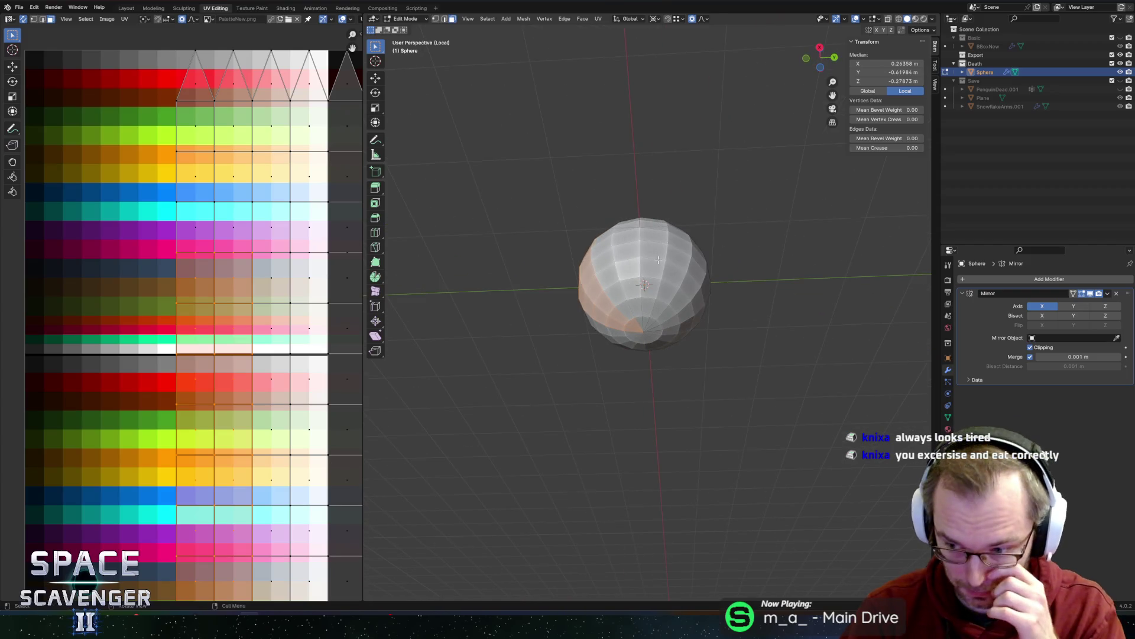
pyautogui.scroll(2, 744, 388)
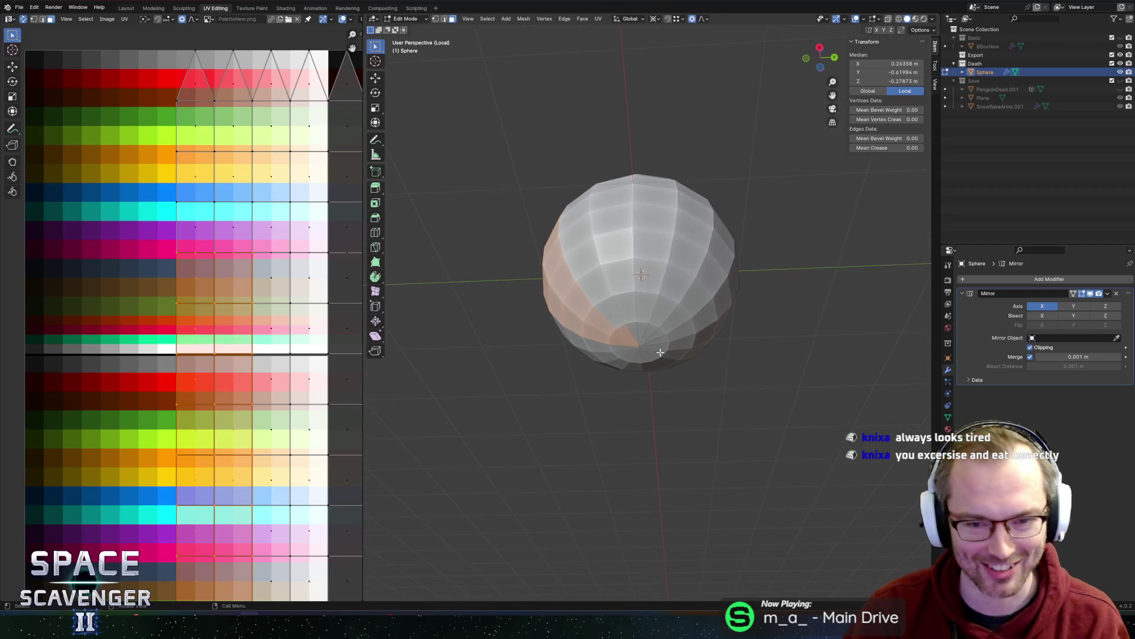
pyautogui.press('c')
pyautogui.press('Escape')
pyautogui.moveTo(630, 322); pyautogui.dragTo(608, 260, button='middle')
# - Delete the selected faces, leaving an opening in the mesh
pyautogui.press('x')
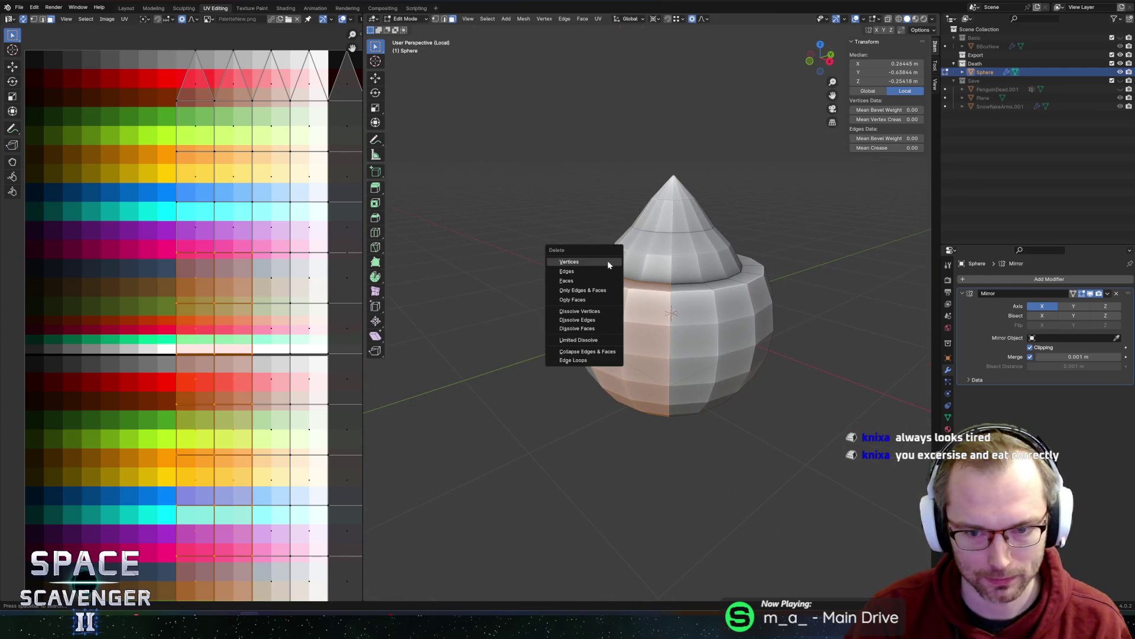
pyautogui.click(578, 281)
pyautogui.moveTo(579, 285)
pyautogui.mouseDown(button='middle')
pyautogui.moveTo(771, 300)
pyautogui.moveTo(754, 304)
pyautogui.mouseUp(button='middle')
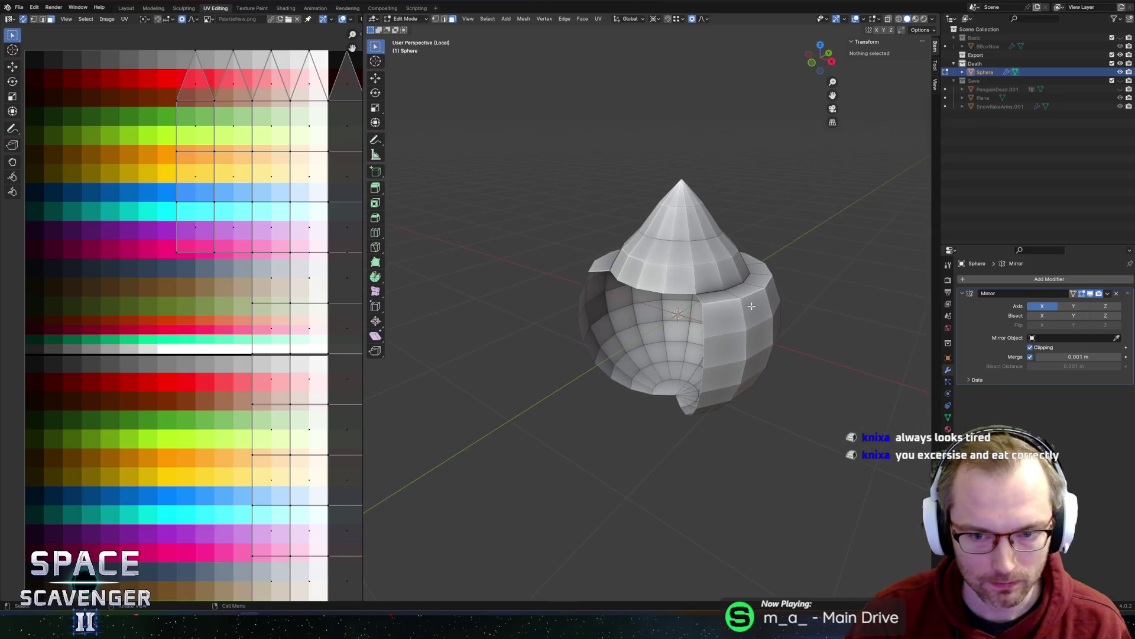
# - Select the edge loop around the hole, then clear it and pick a face strip on the right side
pyautogui.keyDown('alt'); pyautogui.click(670, 294); pyautogui.keyUp('alt')
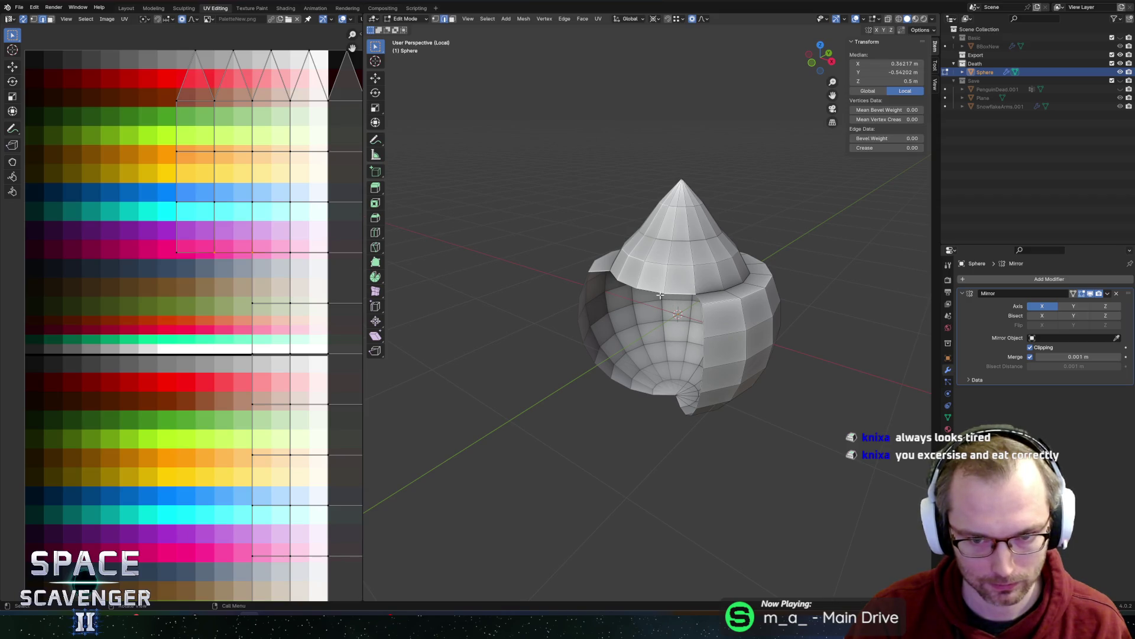
pyautogui.moveTo(780, 319); pyautogui.dragTo(736, 331, button='middle')
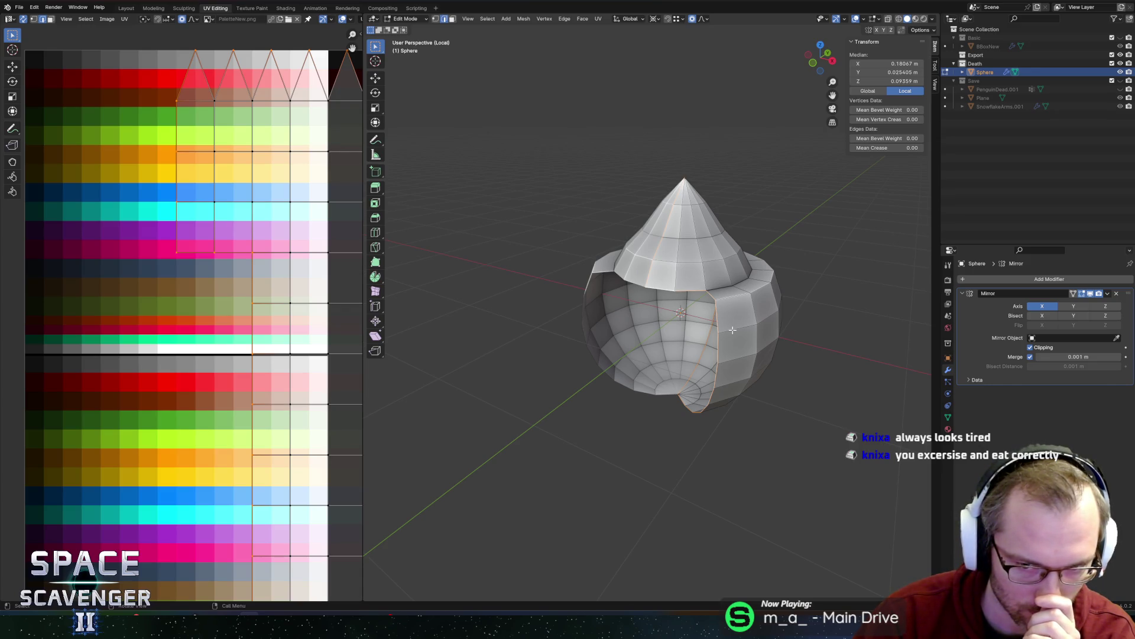
pyautogui.moveTo(805, 332)
pyautogui.mouseDown(button='middle')
pyautogui.moveTo(720, 328)
pyautogui.moveTo(741, 323)
pyautogui.mouseUp(button='middle')
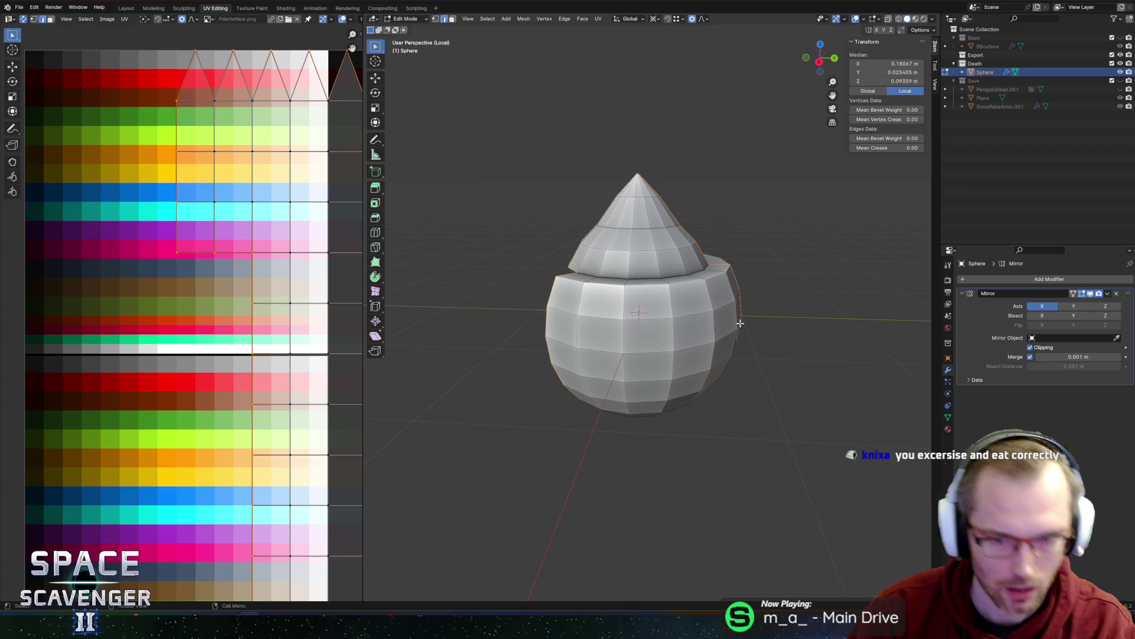
pyautogui.hotkey('alt', 'a')
pyautogui.press('l')
pyautogui.moveTo(694, 329)
pyautogui.mouseDown(button='middle')
pyautogui.moveTo(807, 310)
pyautogui.moveTo(775, 320)
pyautogui.moveTo(668, 291)
pyautogui.mouseUp(button='middle')
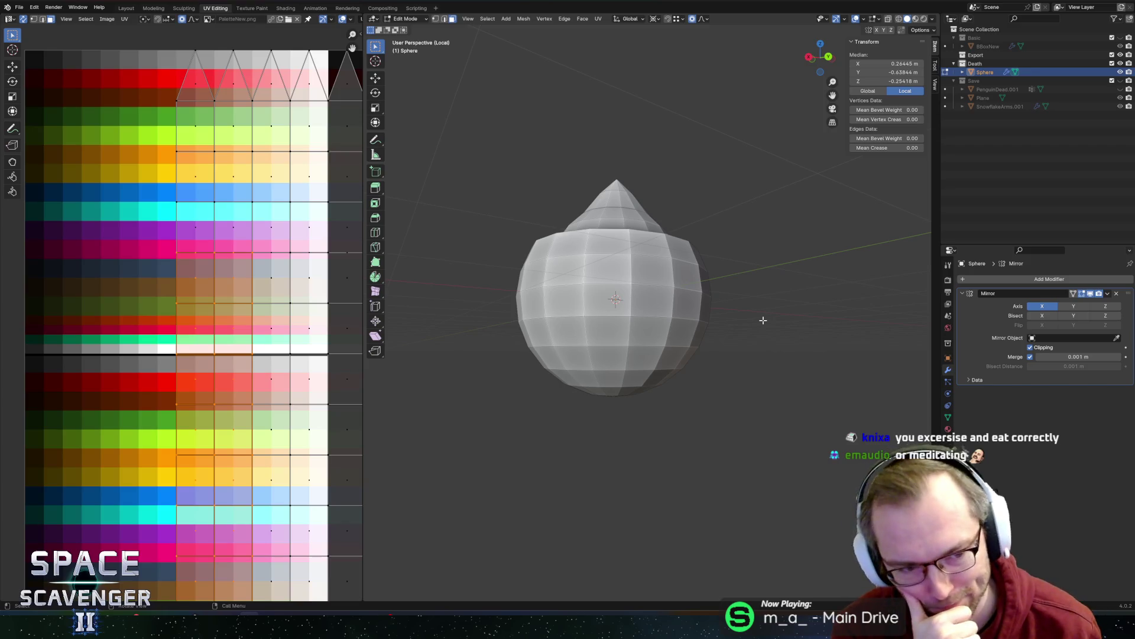
# - Select the whole sphere mesh and shrink its UV islands in the UV editor
pyautogui.press('a')
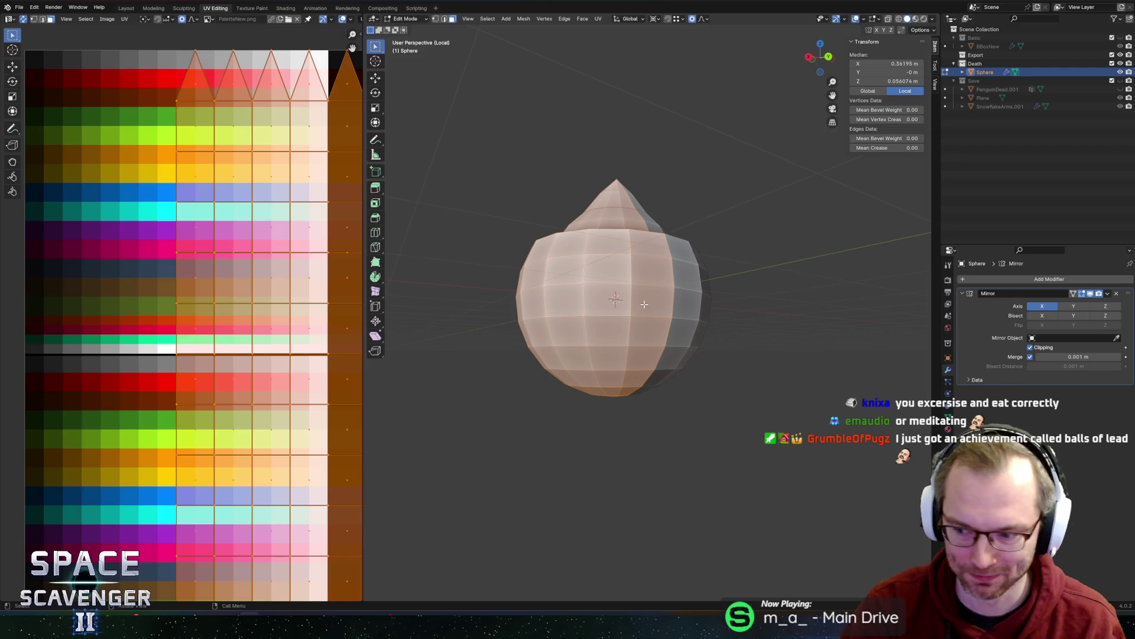
pyautogui.scroll(-2, 209, 408)
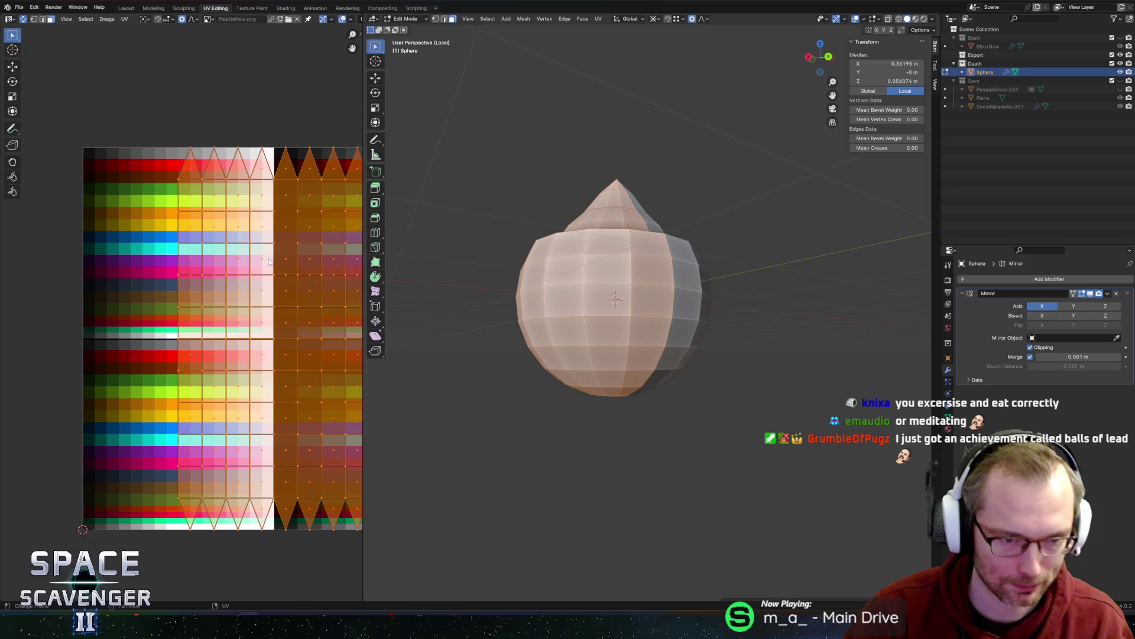
pyautogui.press('s')
pyautogui.click(294, 328)
pyautogui.press('s')
pyautogui.click(300, 306)
# - Scale the UV cluster with soft falloff and settle it onto a pink palette swatch
pyautogui.press('g')
pyautogui.click(210, 276)
pyautogui.press('s')
pyautogui.click(254, 267)
pyautogui.press('g')
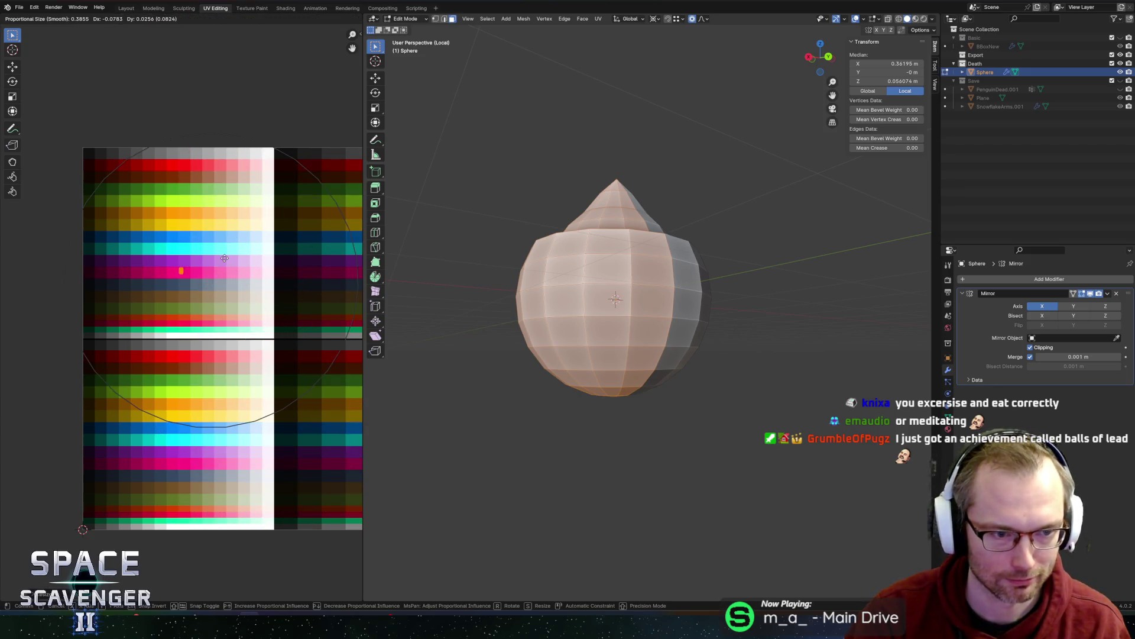
pyautogui.click(225, 258)
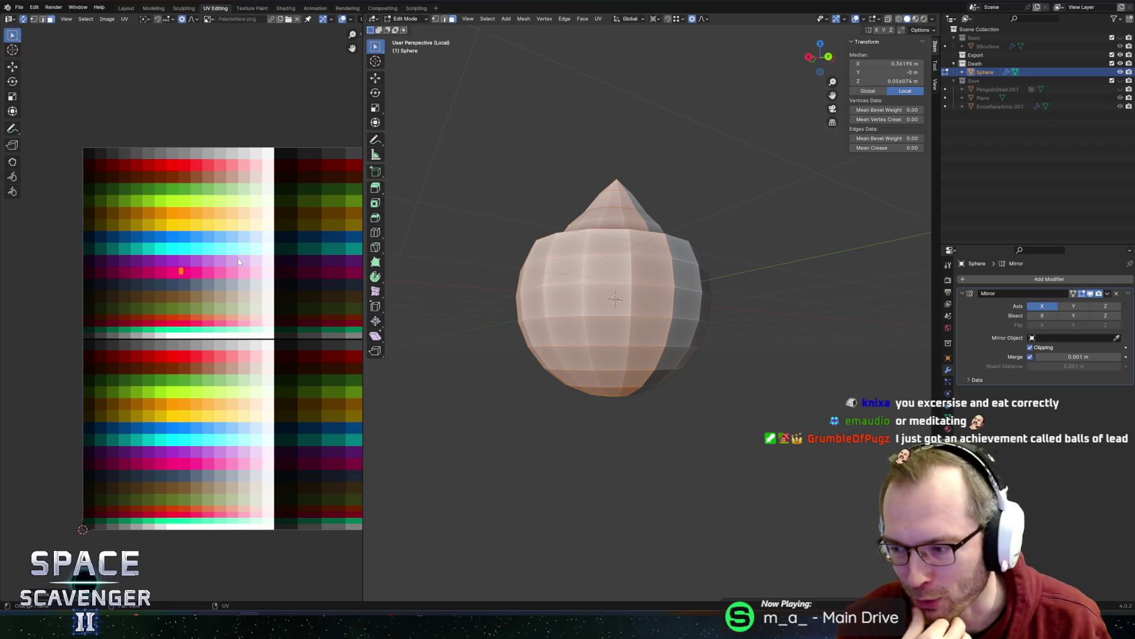
pyautogui.scroll(1, 239, 260)
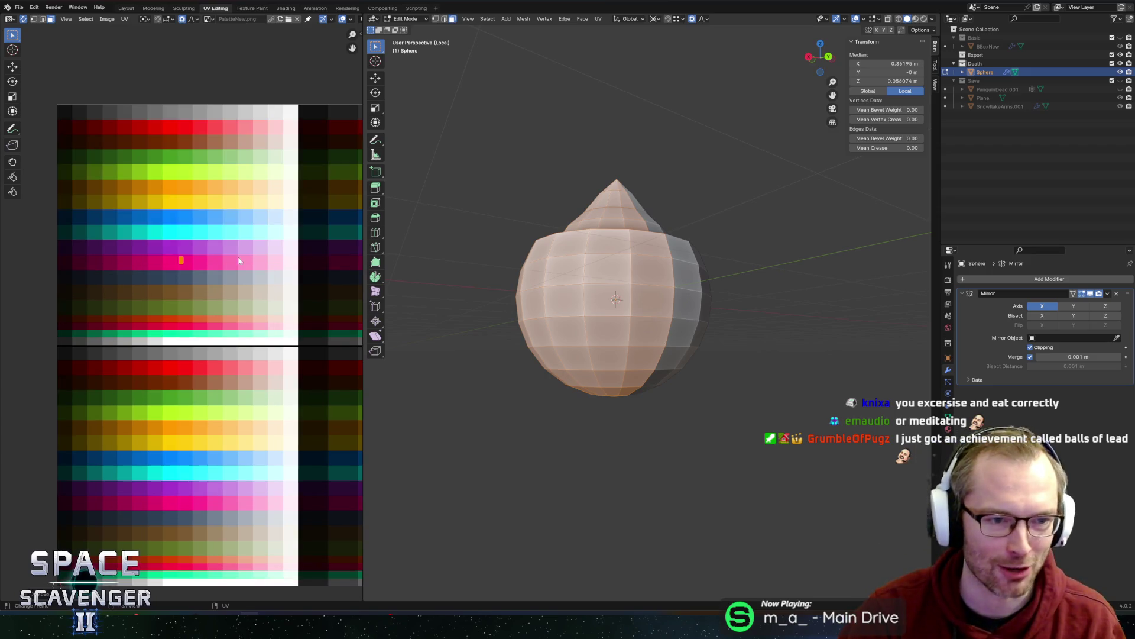
pyautogui.moveTo(246, 269); pyautogui.dragTo(244, 290, button='middle')
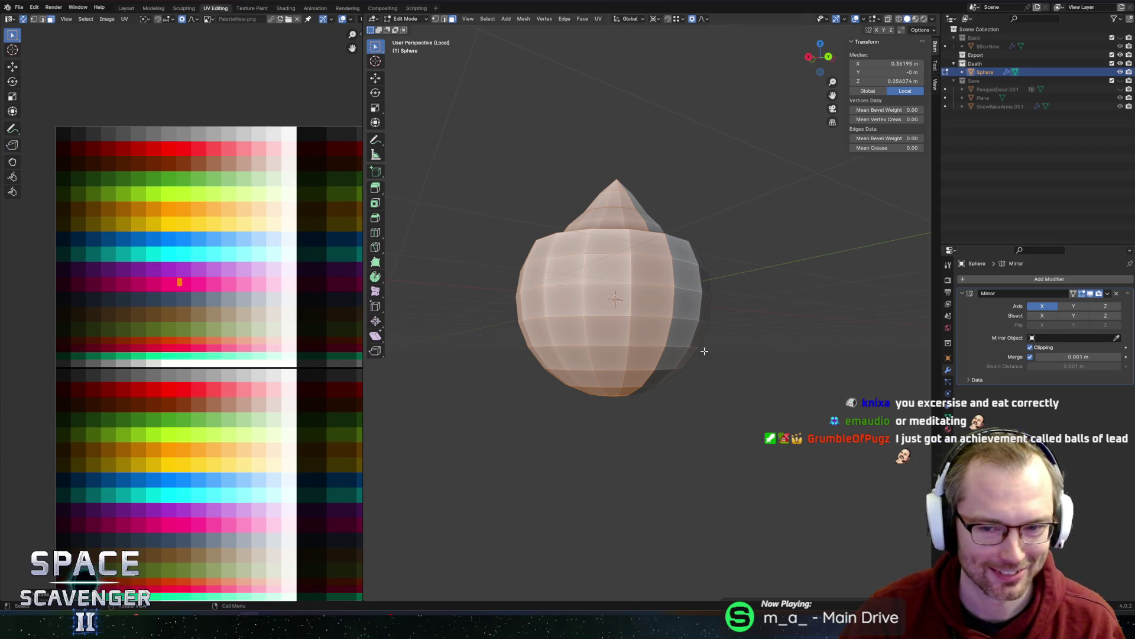
# - Assign the PaletteNew material to the sphere and move its UVs onto the light-blue row
pyautogui.press('Tab')
pyautogui.click(948, 429)
pyautogui.click(963, 350)
pyautogui.click(999, 373)
pyautogui.press('Tab')
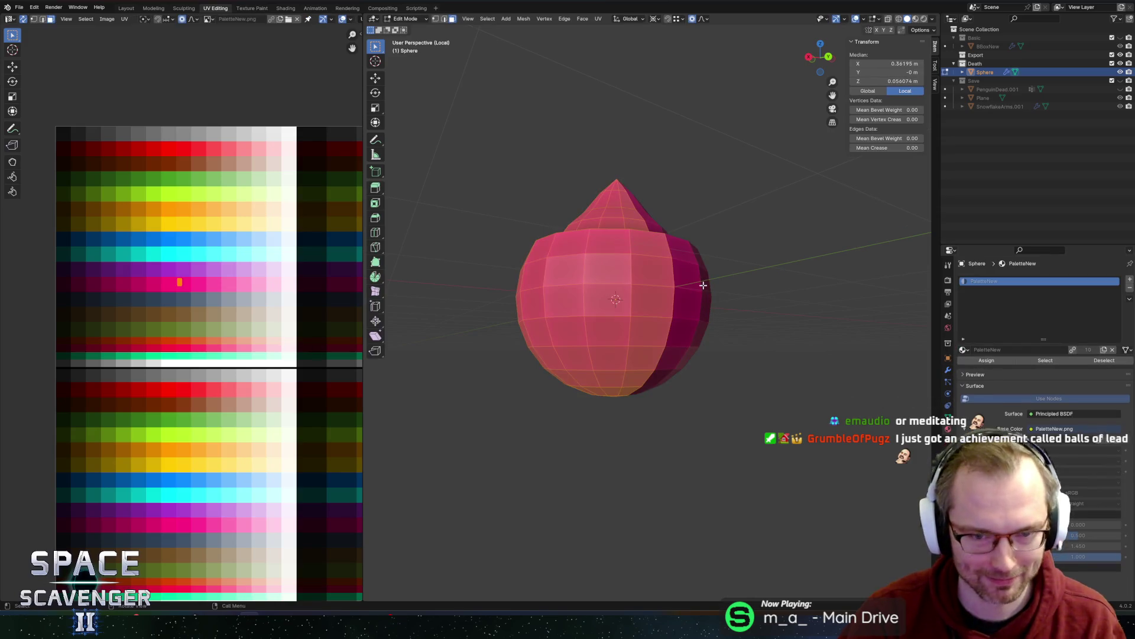
pyautogui.press('g')
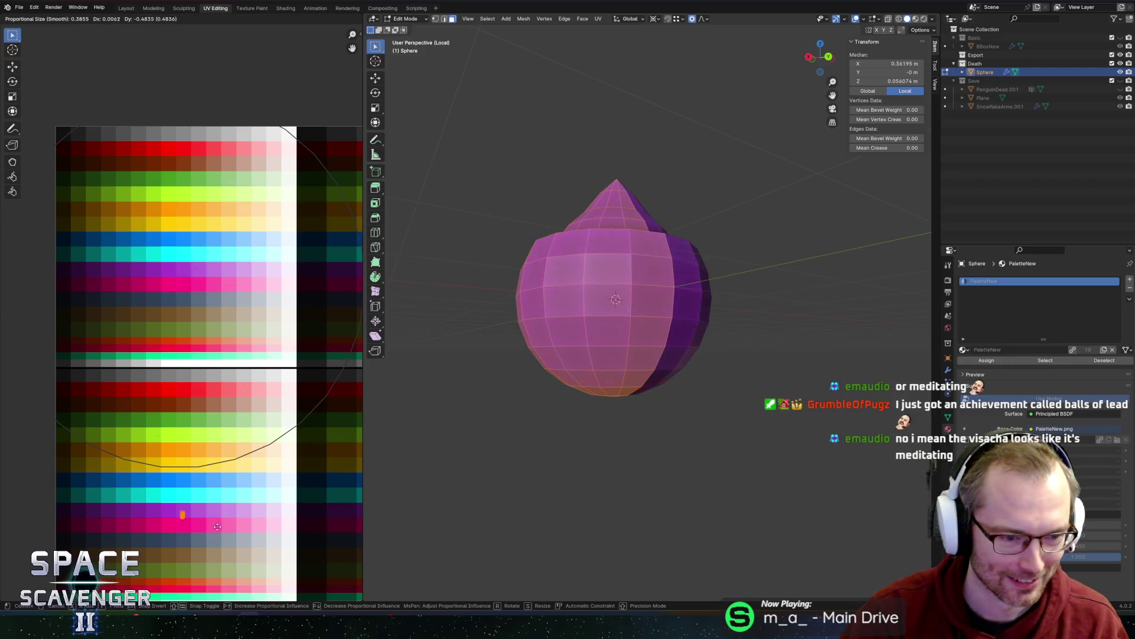
pyautogui.click(266, 489)
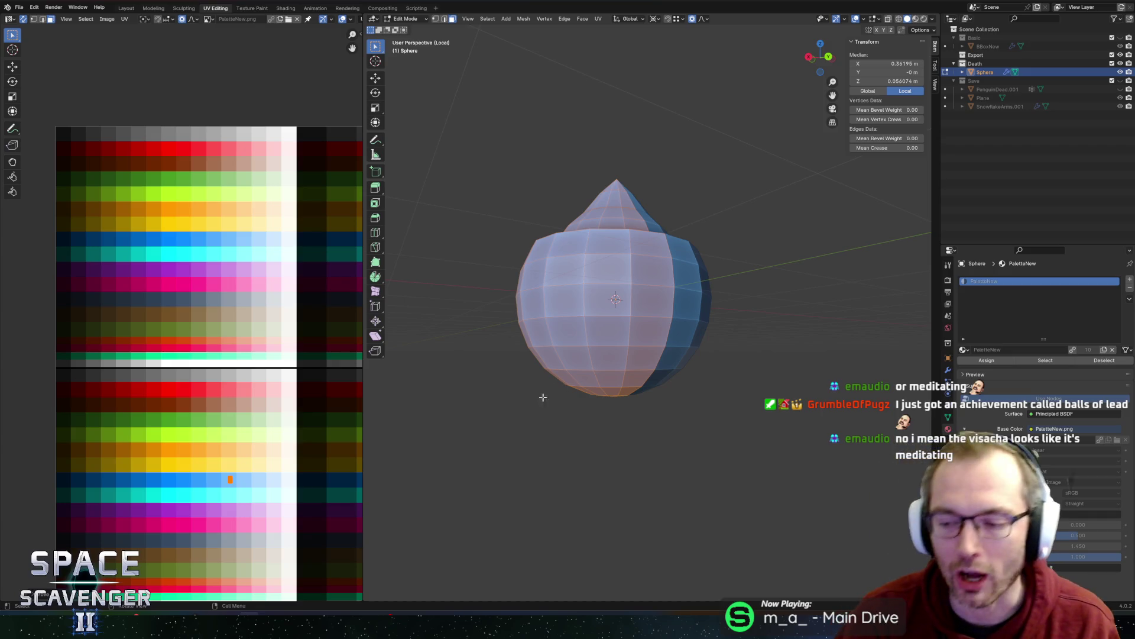
pyautogui.scroll(-2, 242, 460)
pyautogui.moveTo(242, 460); pyautogui.dragTo(233, 448, button='middle')
# - Select and rescale the edge loop around the sphere's upper part
pyautogui.press('Tab')
pyautogui.moveTo(647, 363)
pyautogui.mouseDown(button='middle')
pyautogui.moveTo(578, 385)
pyautogui.moveTo(689, 360)
pyautogui.moveTo(703, 372)
pyautogui.moveTo(609, 317)
pyautogui.mouseUp(button='middle')
pyautogui.press('Tab')
pyautogui.keyDown('alt'); pyautogui.click(609, 314); pyautogui.keyUp('alt')
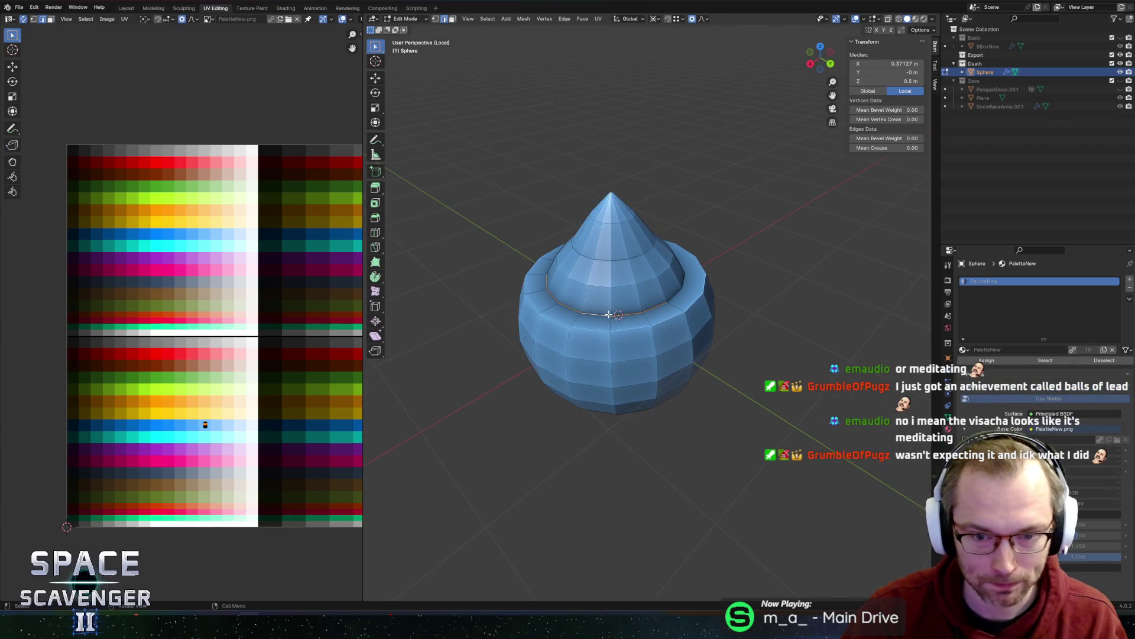
pyautogui.press('s')
pyautogui.press('Return')
pyautogui.press('Tab')
pyautogui.moveTo(760, 342)
pyautogui.mouseDown(button='middle')
pyautogui.moveTo(658, 297)
pyautogui.moveTo(687, 274)
pyautogui.moveTo(678, 281)
pyautogui.mouseUp(button='middle')
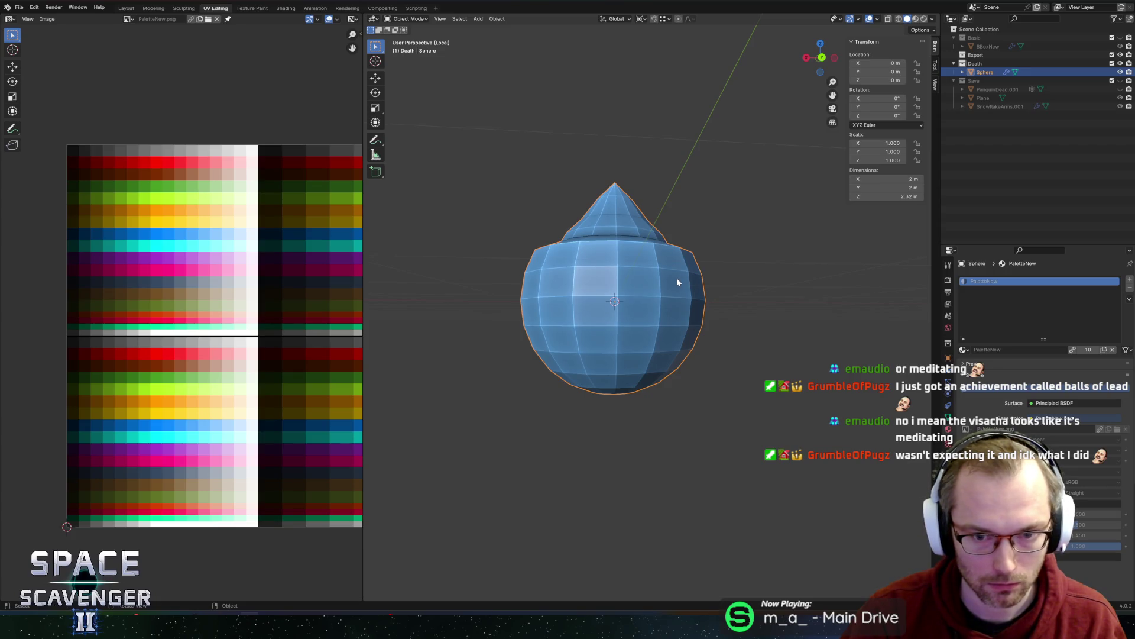
pyautogui.hotkey('shift', 'a')
pyautogui.moveTo(676, 278)
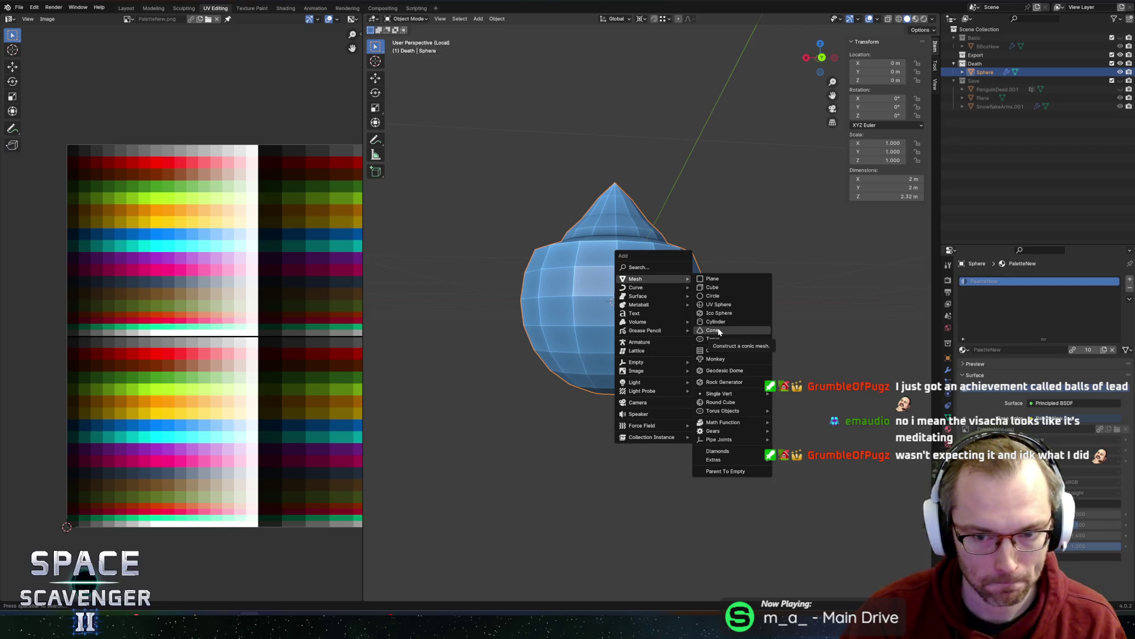
# - Add a cube, shrink it to about 0.2, stretch it along Z, and move it to the sphere's left
pyautogui.click(715, 289)
pyautogui.click(699, 296)
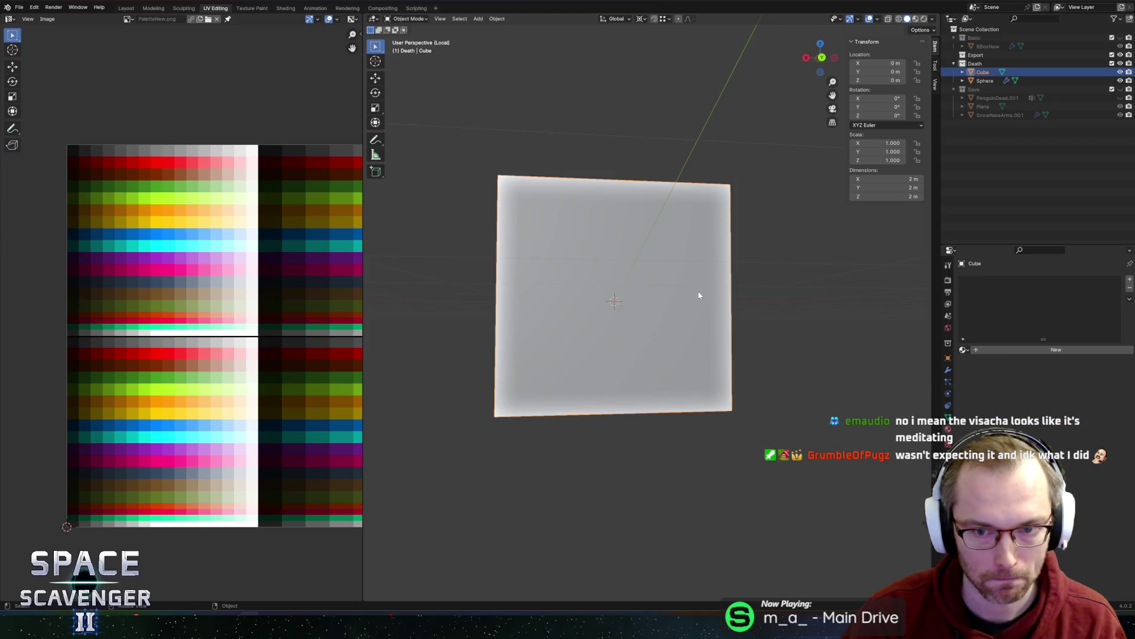
pyautogui.press('Tab')
pyautogui.press('s')
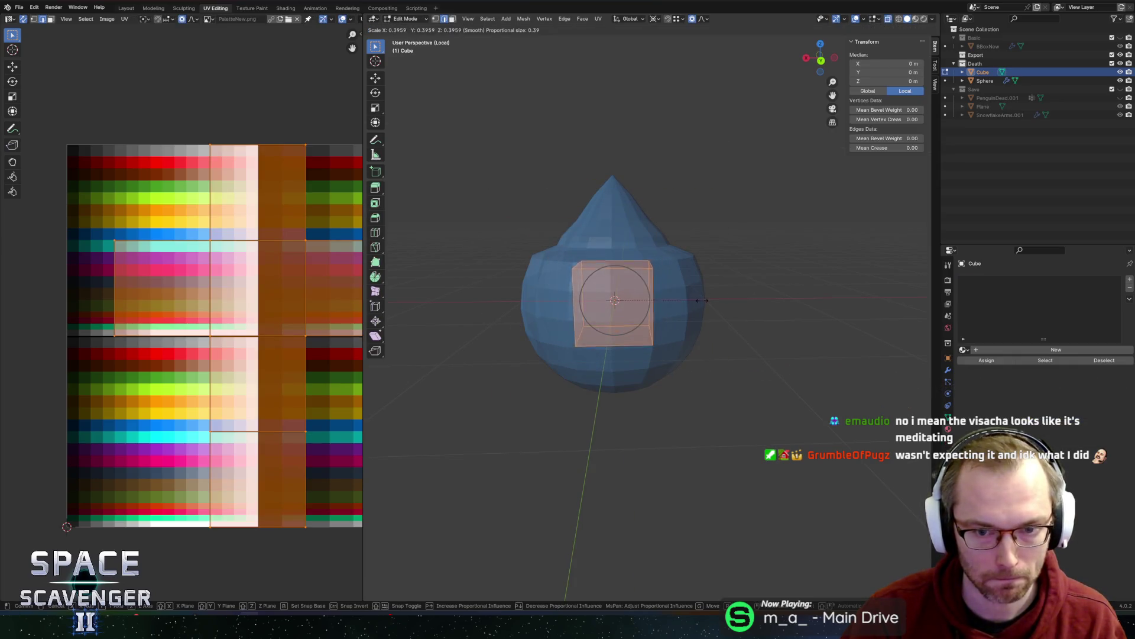
pyautogui.click(658, 310)
pyautogui.press('s')
pyautogui.press('z')
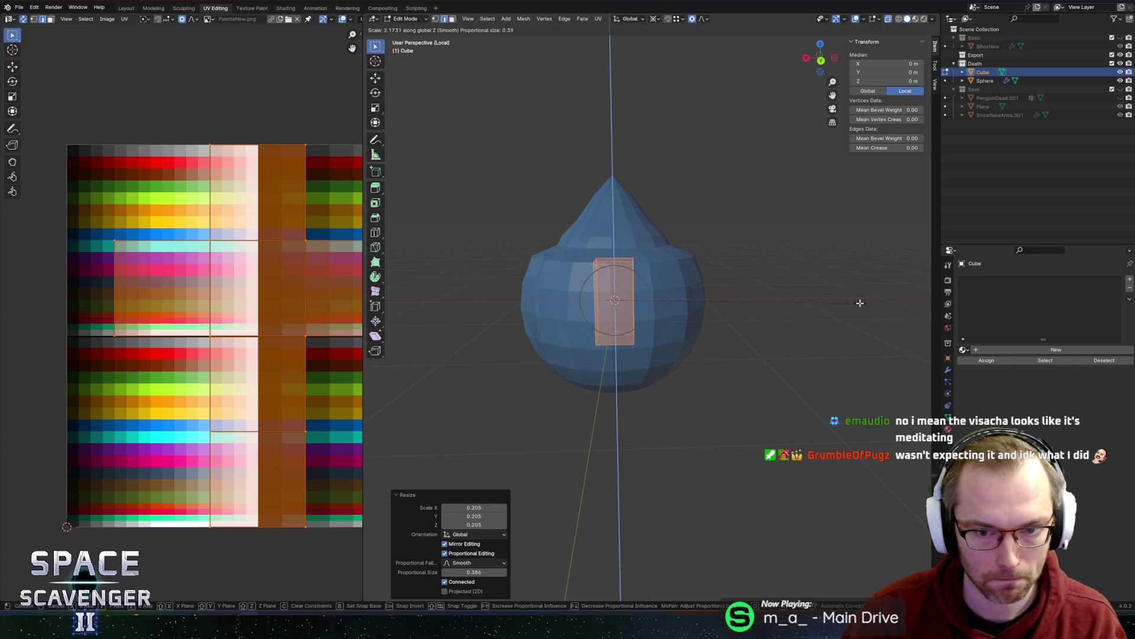
pyautogui.click(860, 303)
pyautogui.press('g')
pyautogui.press('x')
pyautogui.click(745, 309)
# - Join the block into the sphere with Ctrl+J and select the linked sphere body in Edit Mode
pyautogui.press('Tab')
pyautogui.keyDown('shift'); pyautogui.click(626, 300); pyautogui.keyUp('shift')
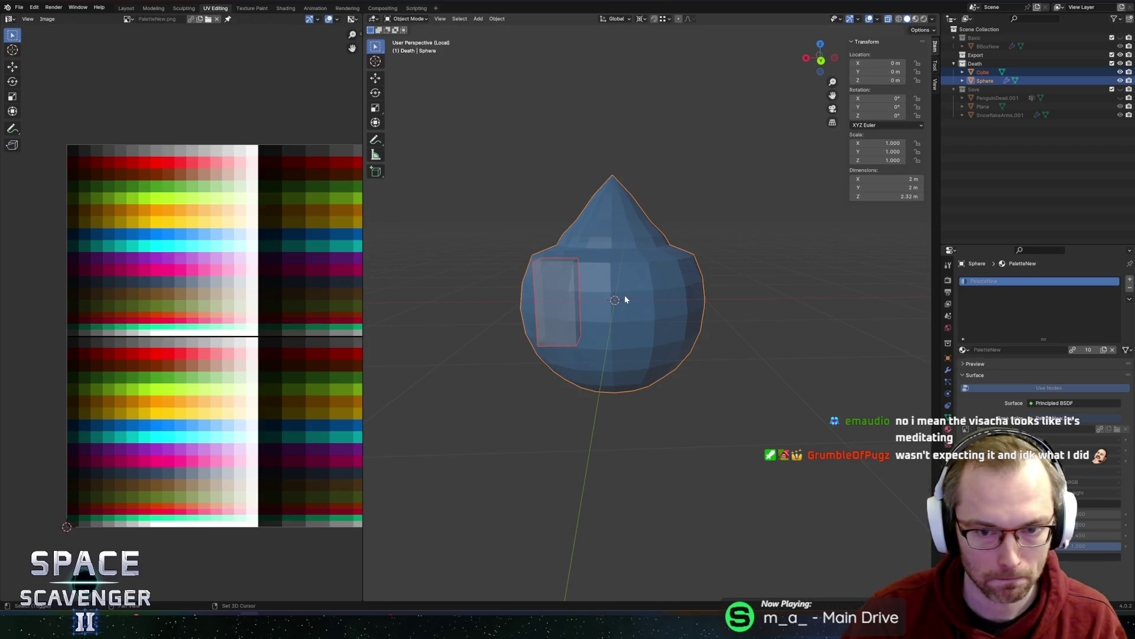
pyautogui.hotkey('ctrl', 'j')
pyautogui.press('Tab')
pyautogui.click(558, 330)
pyautogui.hotkey('ctrl', 'l')
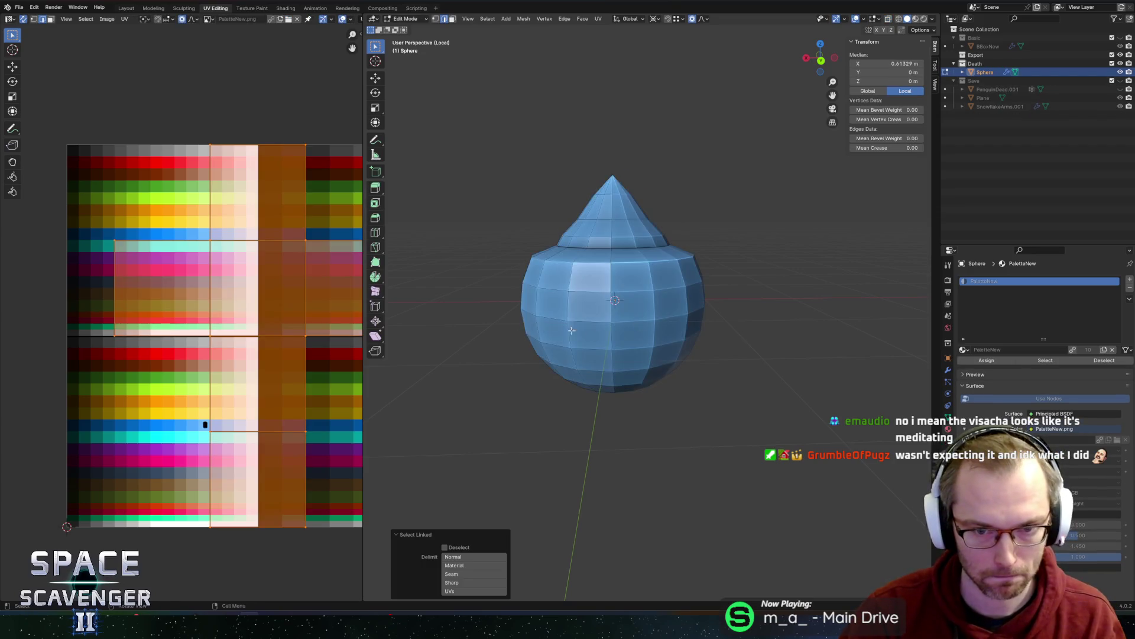
# - Tilt the block about 38° around X and push it outward along Y
pyautogui.moveTo(558, 329); pyautogui.dragTo(651, 314, button='middle')
pyautogui.press('r')
pyautogui.press('x')
pyautogui.click(709, 308)
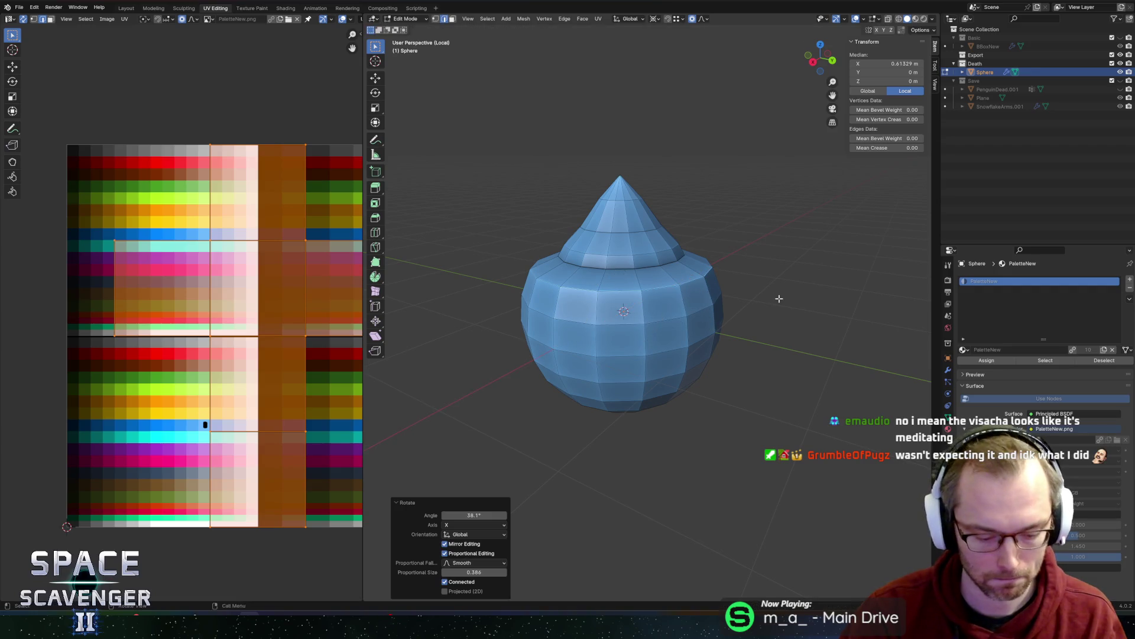
pyautogui.press('g')
pyautogui.press('y')
pyautogui.click(695, 333)
# - Add a two-cut loop cut across the arm and taper its tips to points
pyautogui.hotkey('ctrl', 'r')
pyautogui.scroll(1, 618, 349)
pyautogui.click(618, 355)
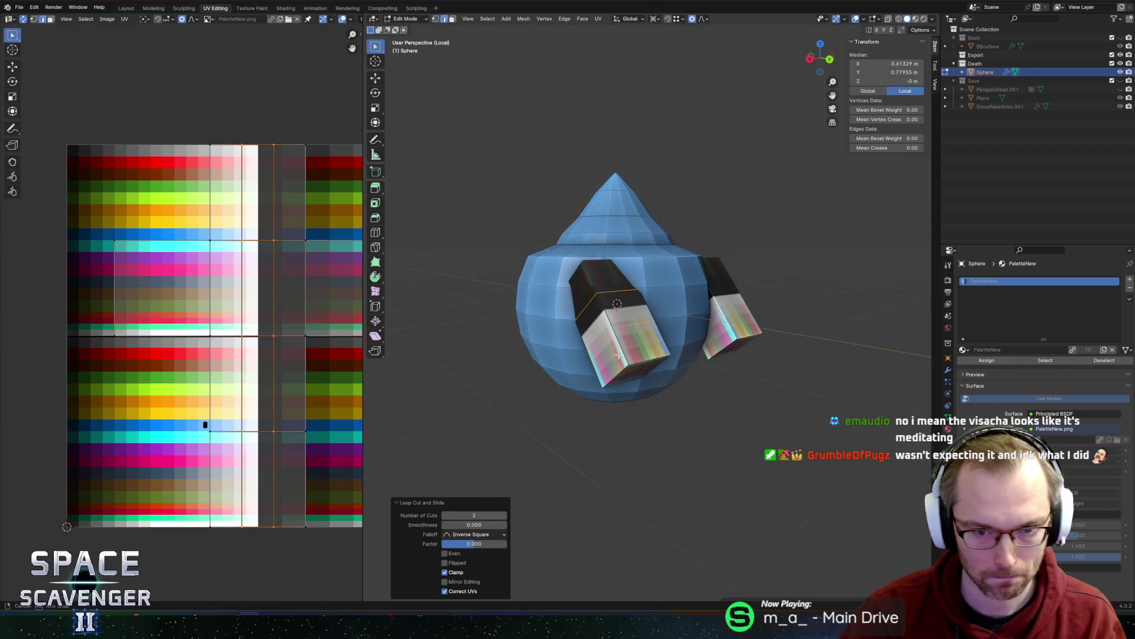
pyautogui.hotkey('ctrl', 'l')
pyautogui.press('s')
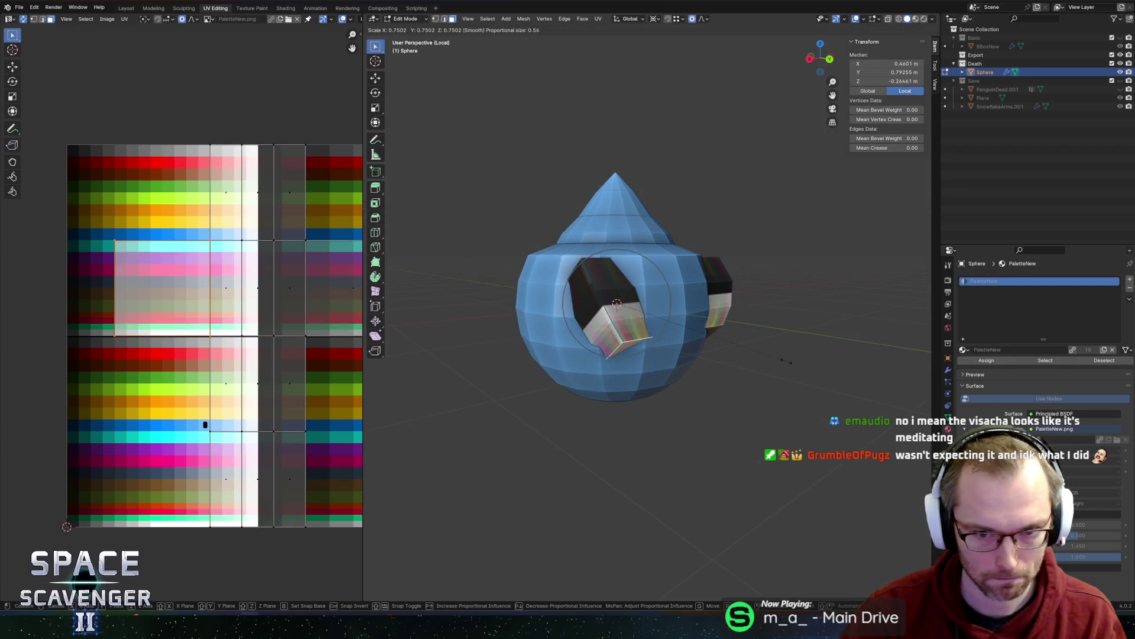
pyautogui.scroll(-5, 786, 361)
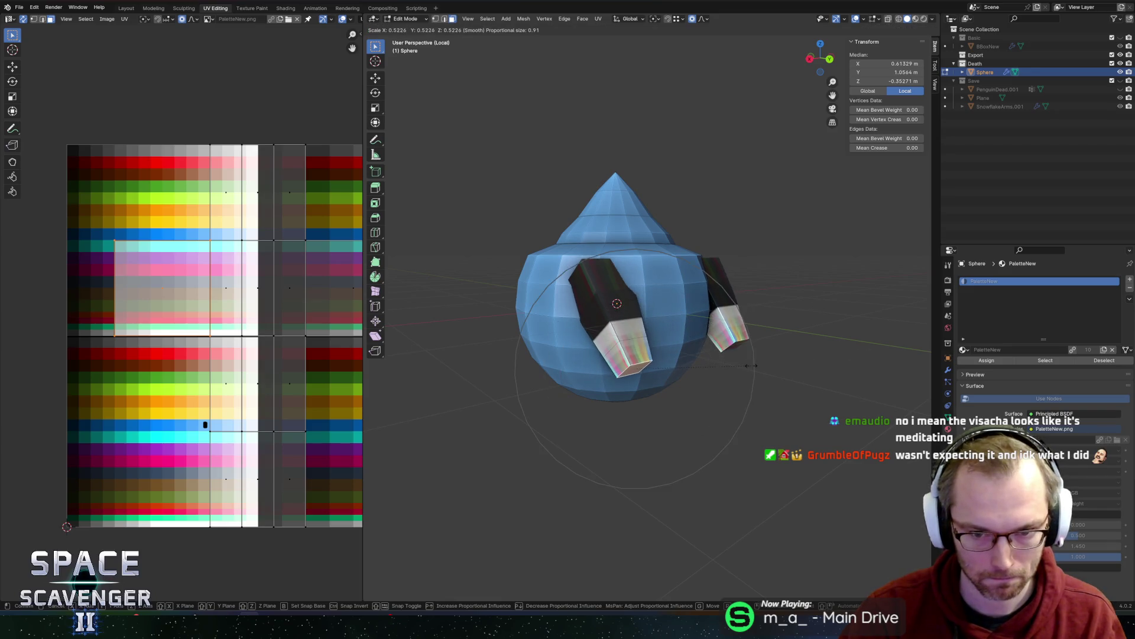
pyautogui.moveTo(648, 357)
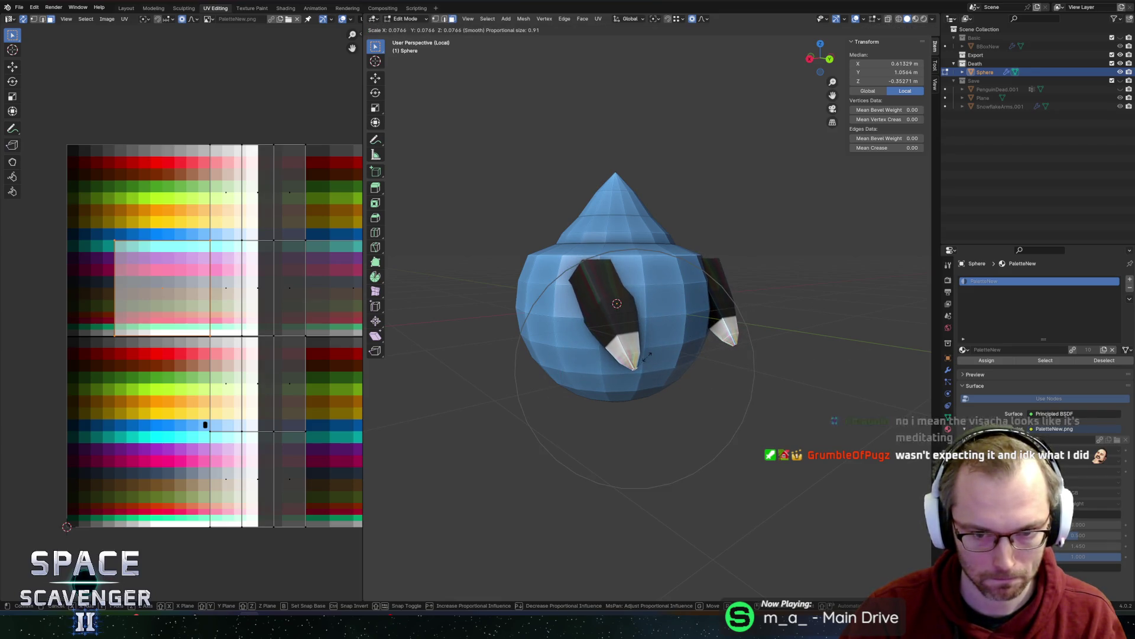
pyautogui.scroll(1, 648, 356)
pyautogui.scroll(-1, 648, 355)
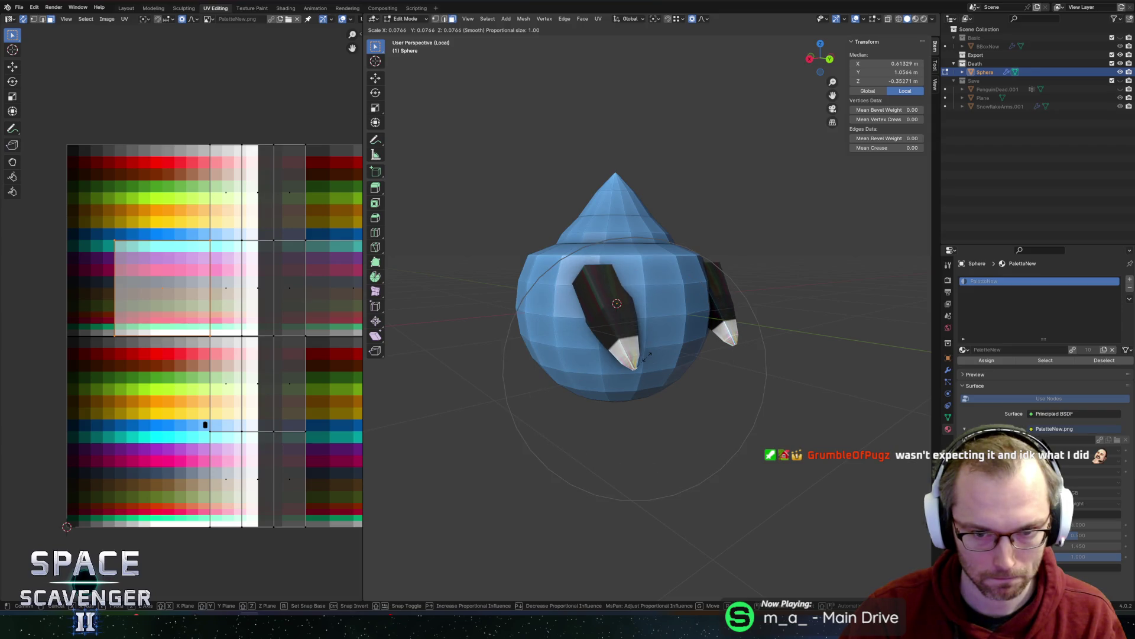
pyautogui.click(647, 355)
# - Select the left prong and move its UVs onto the red palette colour
pyautogui.moveTo(648, 355); pyautogui.dragTo(685, 346, button='middle')
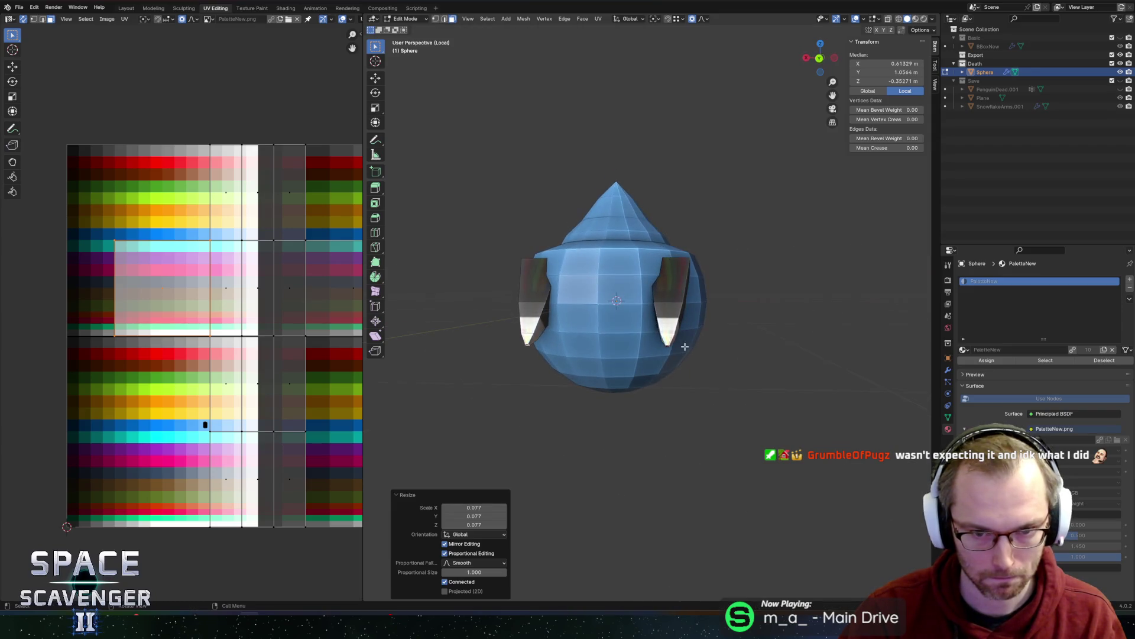
pyautogui.press('l')
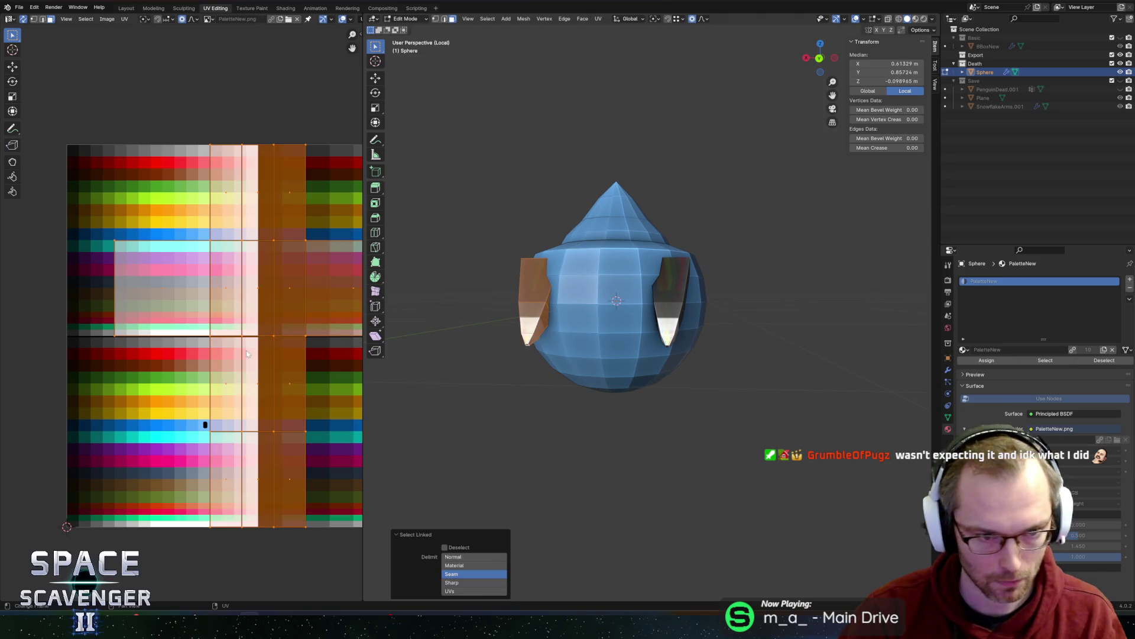
pyautogui.press('s')
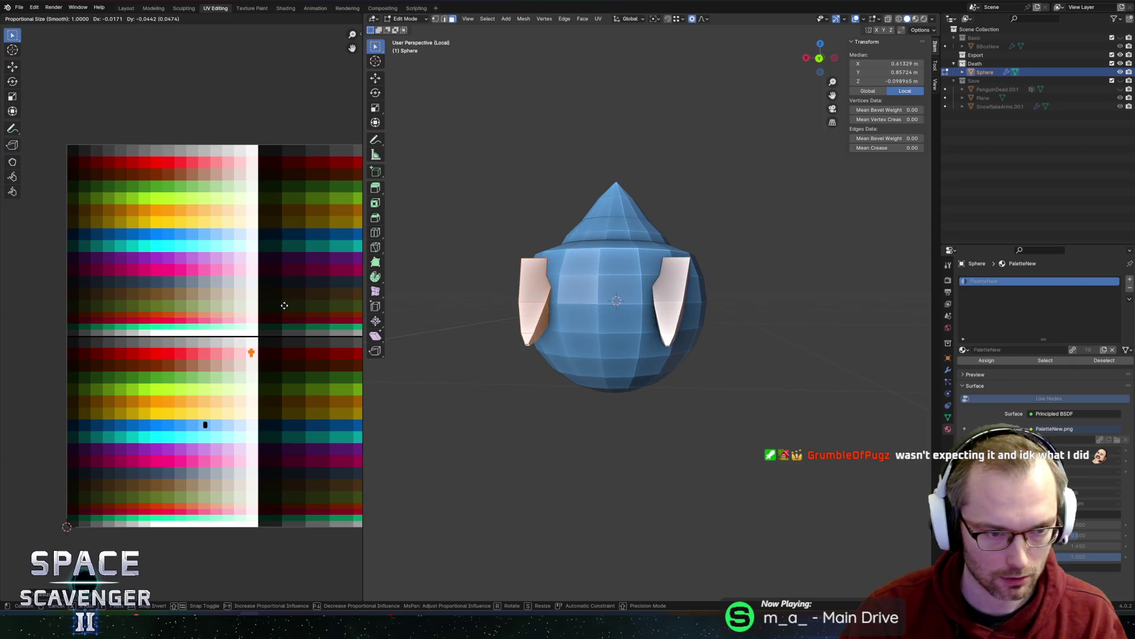
pyautogui.press('g')
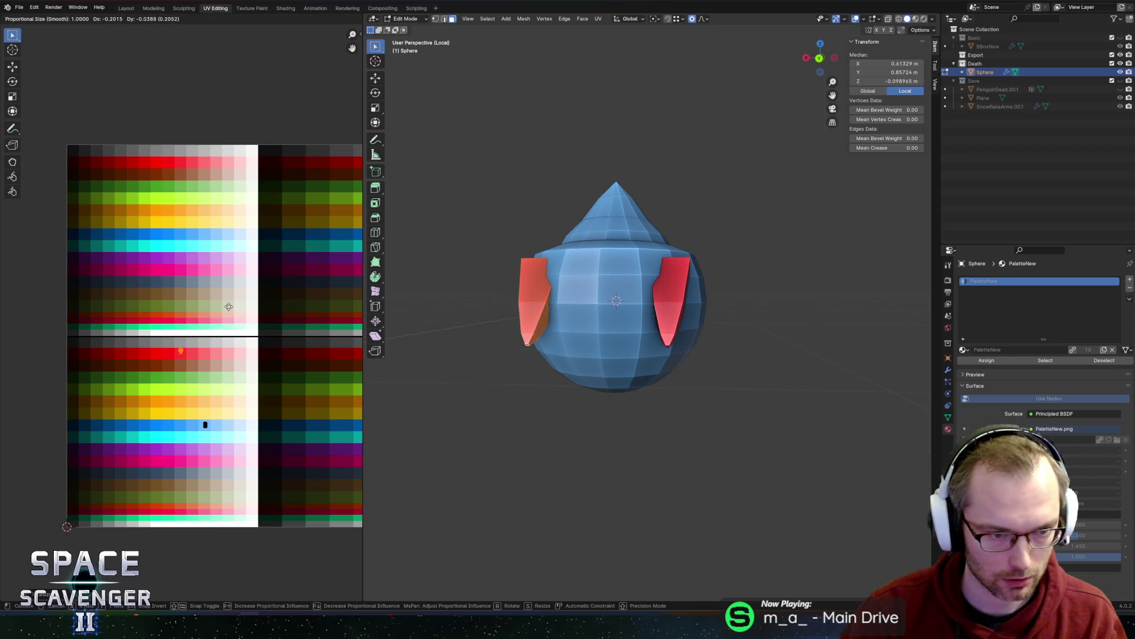
pyautogui.click(227, 308)
# - Randomly jitter the prong vertices, undoing the first attempt and reapplying it
pyautogui.moveTo(627, 270)
pyautogui.mouseDown(button='middle')
pyautogui.moveTo(548, 302)
pyautogui.moveTo(615, 314)
pyautogui.moveTo(491, 322)
pyautogui.mouseUp(button='middle')
pyautogui.click(375, 291)
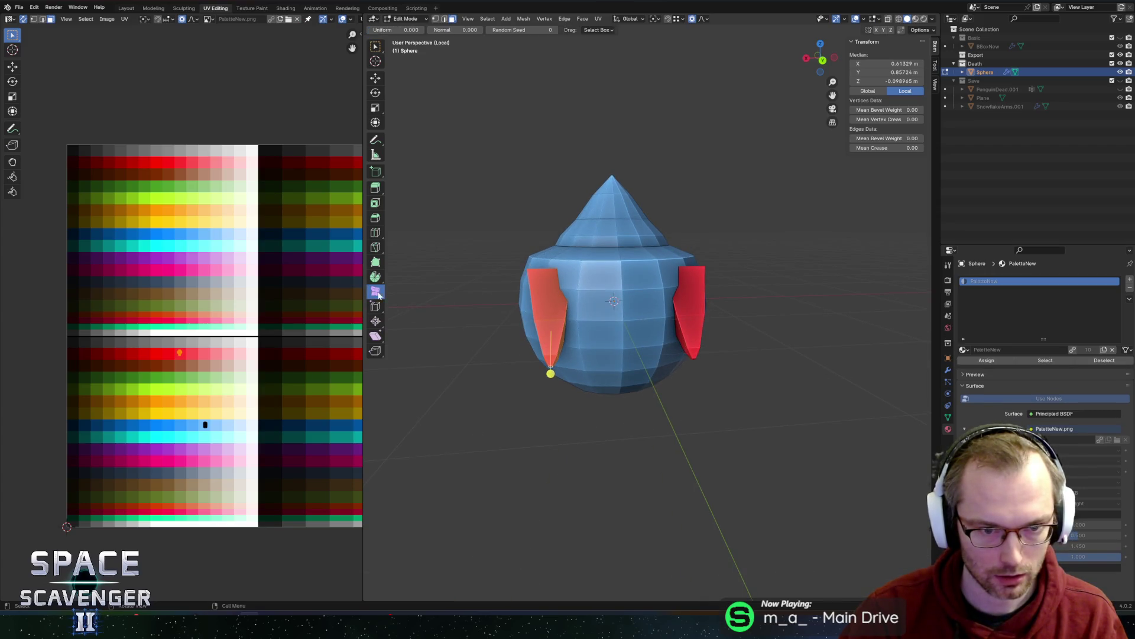
pyautogui.moveTo(549, 374); pyautogui.dragTo(609, 376)
pyautogui.hotkey('ctrl', 'z')
pyautogui.moveTo(609, 377); pyautogui.dragTo(724, 386, button='middle')
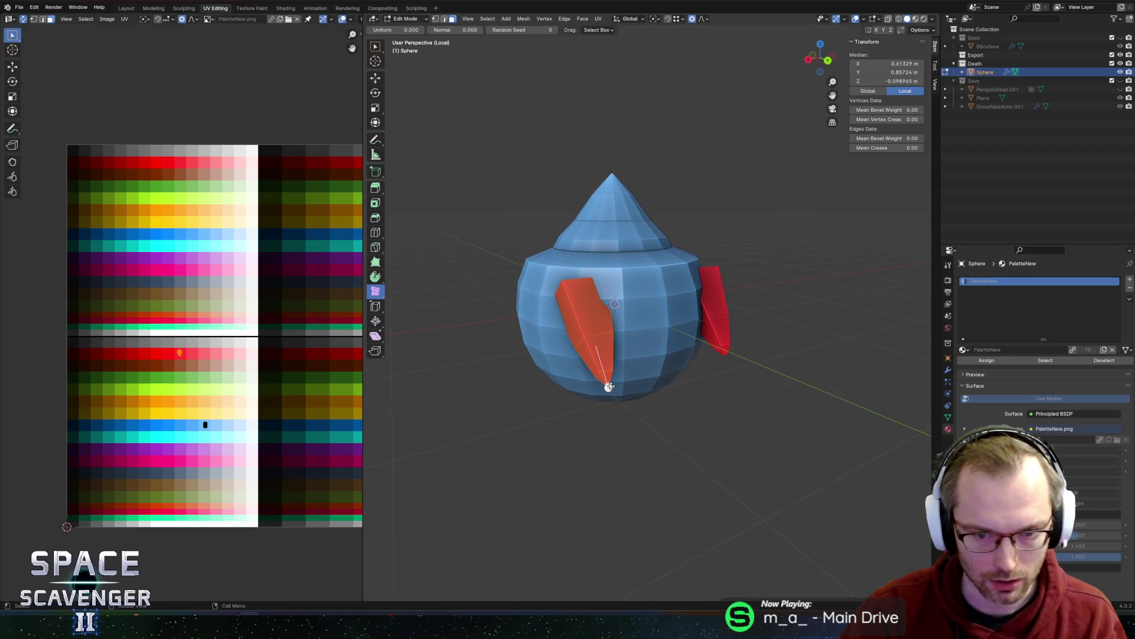
pyautogui.moveTo(609, 387)
pyautogui.mouseDown()
pyautogui.moveTo(627, 387)
pyautogui.moveTo(585, 381)
pyautogui.moveTo(633, 367)
pyautogui.moveTo(606, 382)
pyautogui.mouseUp()
pyautogui.moveTo(606, 382)
pyautogui.mouseDown(button='middle')
pyautogui.moveTo(746, 381)
pyautogui.moveTo(686, 355)
pyautogui.moveTo(732, 309)
pyautogui.mouseUp(button='middle')
# - Move the prong tip along Y and shift the prongs sideways along X
pyautogui.press('g')
pyautogui.press('y')
pyautogui.click(748, 312)
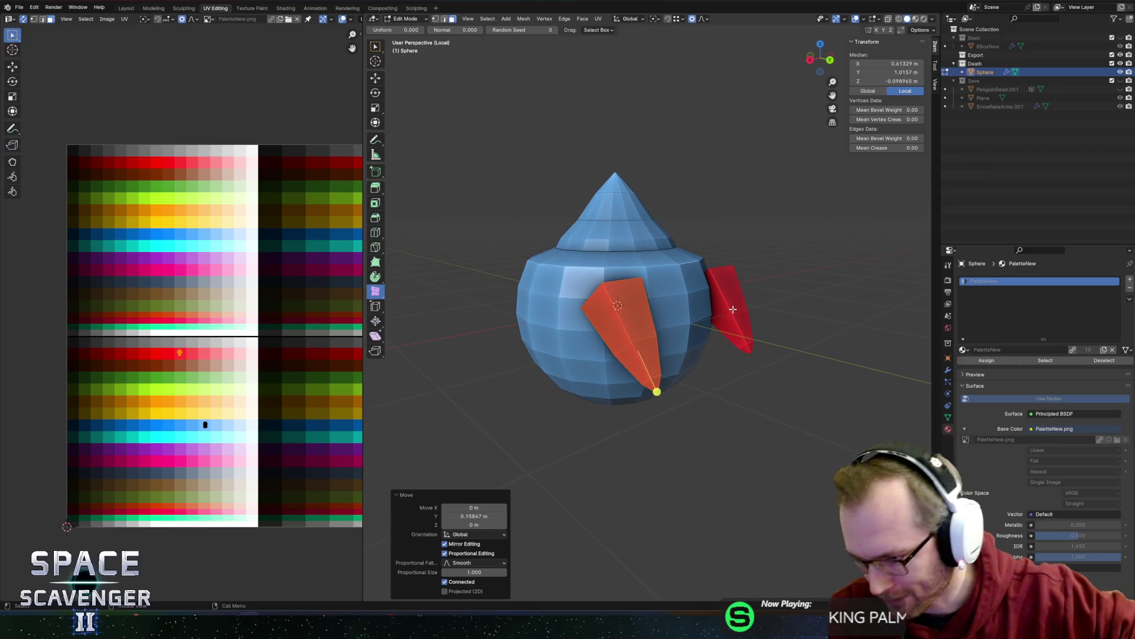
pyautogui.scroll(3, 695, 353)
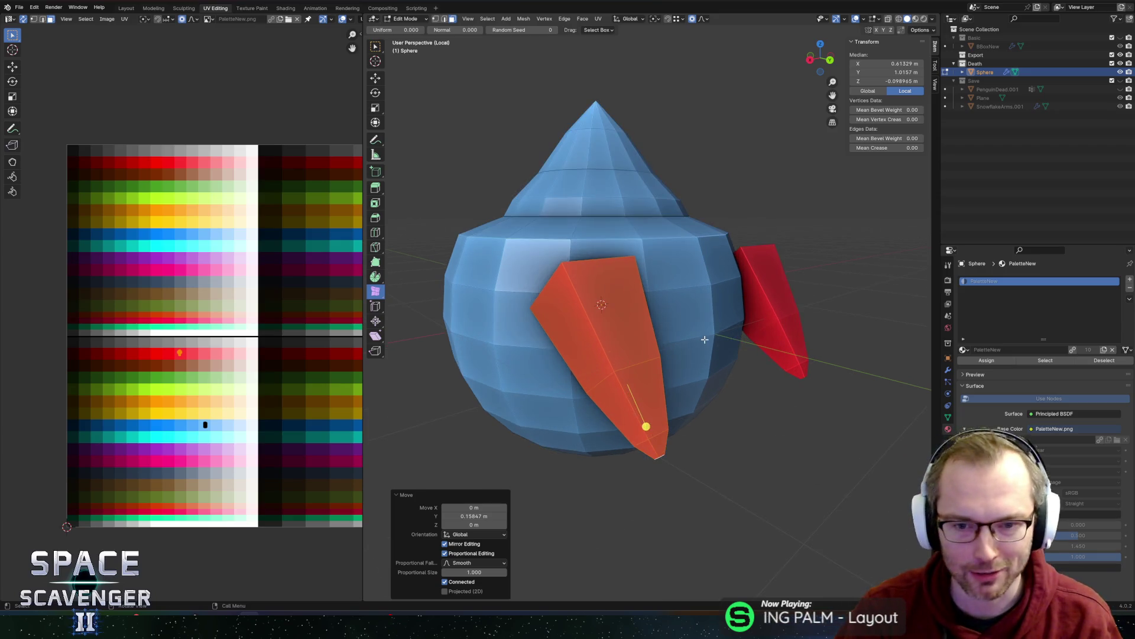
pyautogui.moveTo(694, 353); pyautogui.dragTo(674, 331, button='middle')
pyautogui.press('g')
pyautogui.press('x')
pyautogui.click(681, 377)
pyautogui.moveTo(681, 376)
pyautogui.mouseDown(button='middle')
pyautogui.moveTo(772, 335)
pyautogui.moveTo(680, 307)
pyautogui.mouseUp(button='middle')
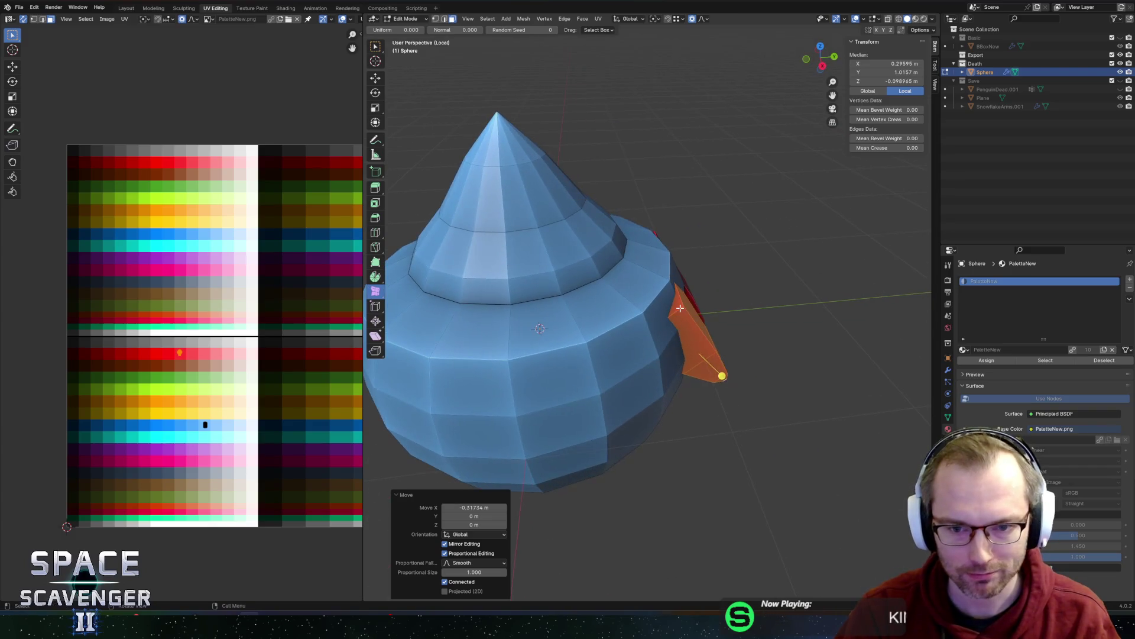
# - Extend the prong tip along Z and shrink it with proportional editing turned off
pyautogui.press('g')
pyautogui.press('z')
pyautogui.press('z')
pyautogui.click(678, 294)
pyautogui.press('s')
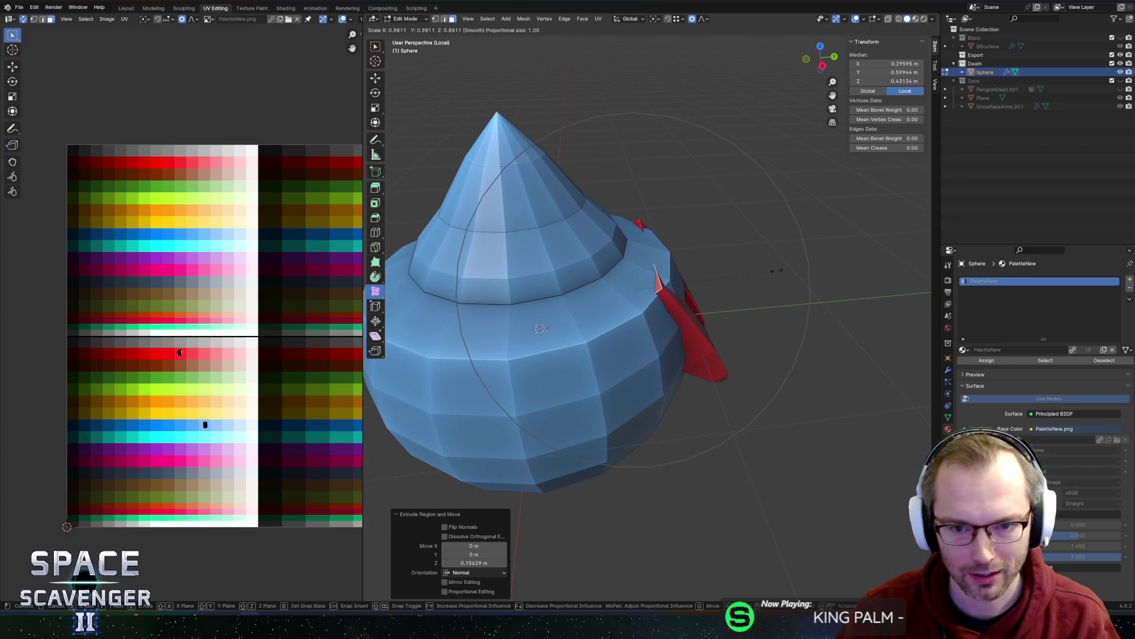
pyautogui.rightClick(763, 270)
pyautogui.press('o')
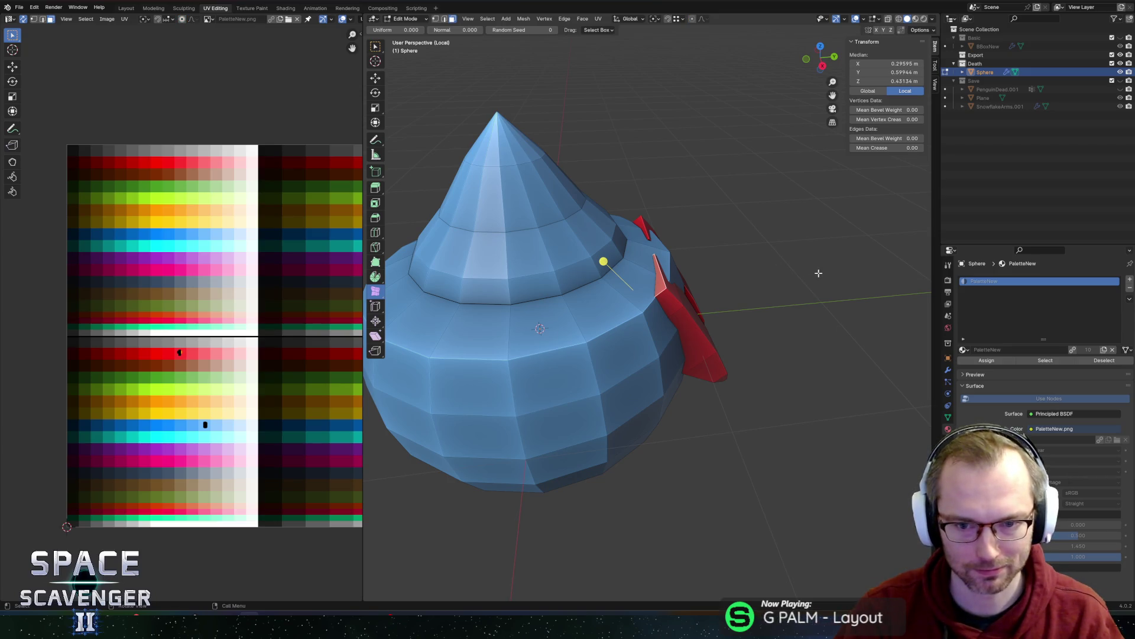
pyautogui.press('s')
pyautogui.click(726, 265)
pyautogui.moveTo(737, 281)
pyautogui.mouseDown(button='middle')
pyautogui.moveTo(626, 268)
pyautogui.moveTo(566, 281)
pyautogui.moveTo(578, 229)
pyautogui.moveTo(615, 252)
pyautogui.mouseUp(button='middle')
# - Reposition the tip vertex, set the pivot to the 3D cursor, and rotate it around X
pyautogui.moveTo(624, 311); pyautogui.dragTo(748, 334, button='middle')
pyautogui.press('g')
pyautogui.click(766, 339)
pyautogui.press('.')
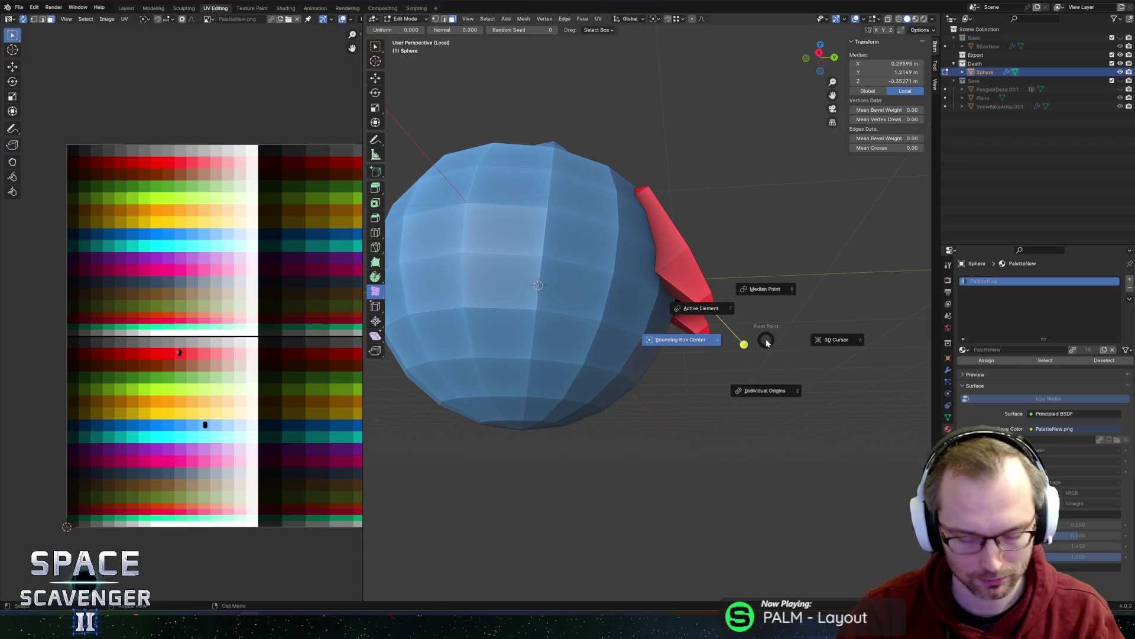
pyautogui.click(843, 352)
pyautogui.press('r')
pyautogui.press('x')
pyautogui.click(829, 374)
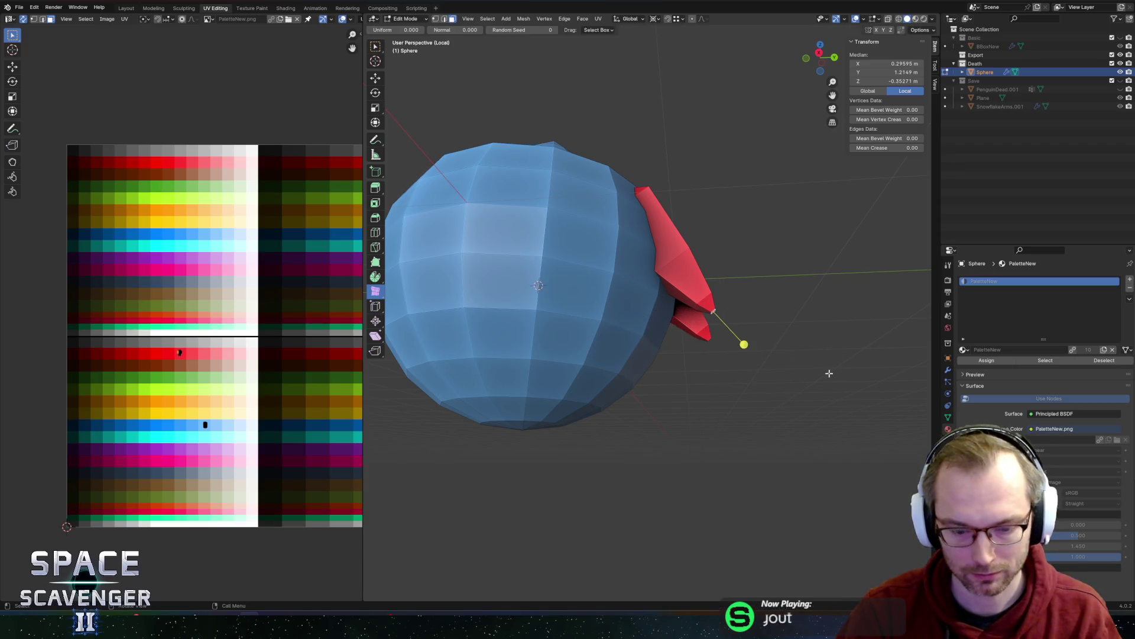
# - Rotate the fin downward around X with an enlarged falloff and check it from the front
pyautogui.press('r')
pyautogui.press('x')
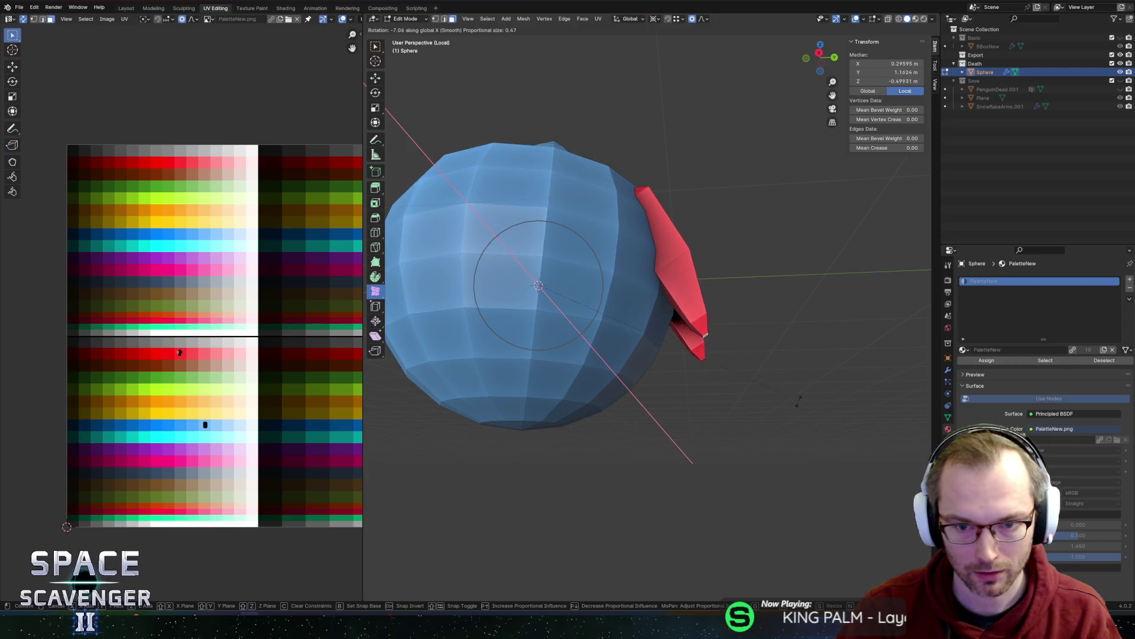
pyautogui.scroll(-3, 788, 408)
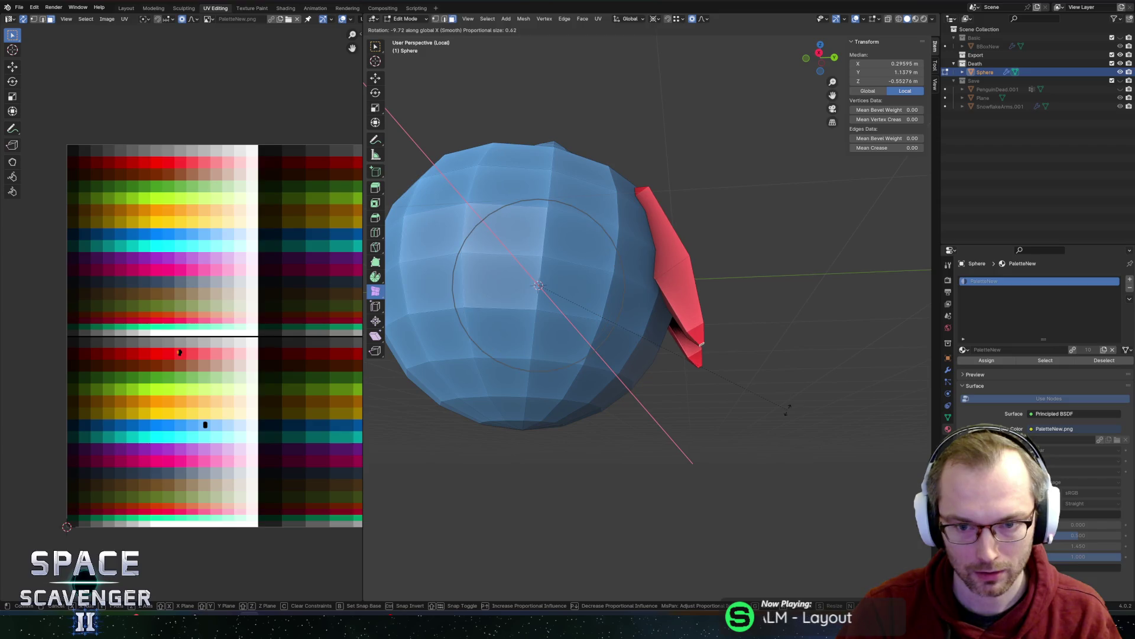
pyautogui.click(699, 395)
pyautogui.press('Tab')
pyautogui.moveTo(735, 271)
pyautogui.mouseDown(button='middle')
pyautogui.moveTo(641, 292)
pyautogui.moveTo(586, 285)
pyautogui.mouseUp(button='middle')
pyautogui.press('Tab')
pyautogui.press('Tab')
pyautogui.press('Tab')
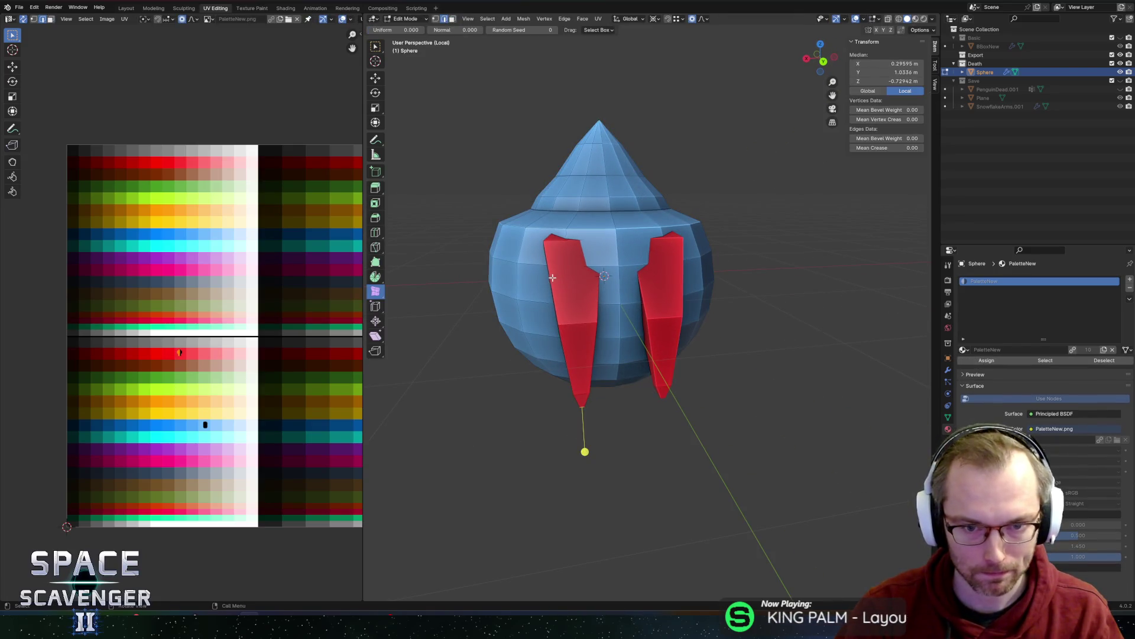
# - Try bevelling a left-fin edge, undo it, and vertex-slide the fin vertex instead
pyautogui.click(591, 265)
pyautogui.hotkey('ctrl', 'b')
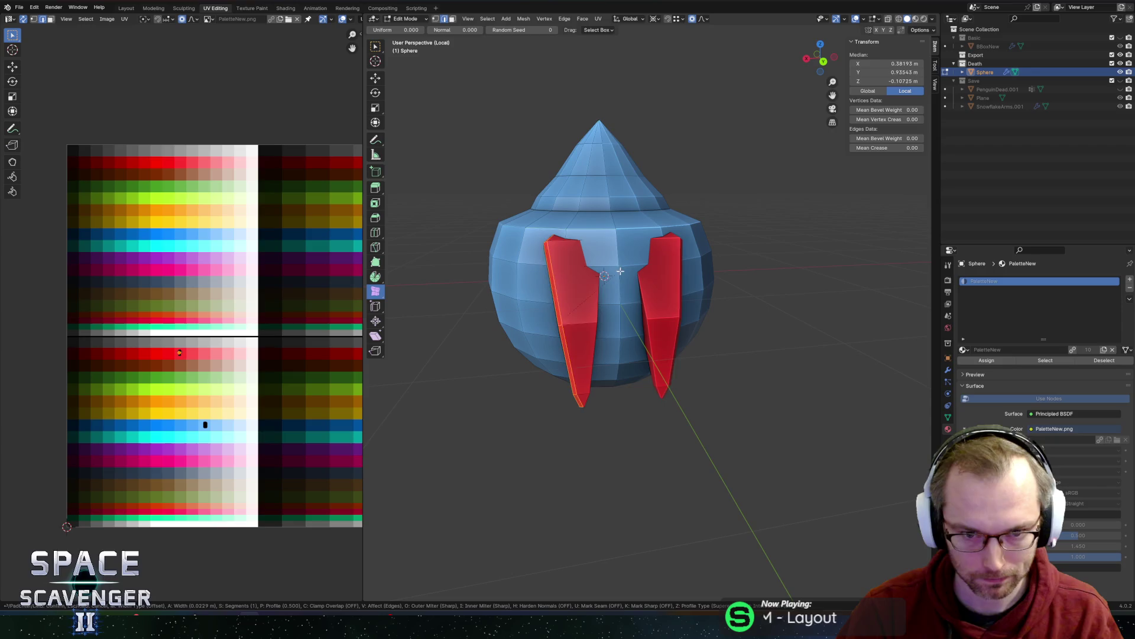
pyautogui.click(629, 270)
pyautogui.hotkey('ctrl', 'z')
pyautogui.hotkey('ctrl', 'z')
pyautogui.hotkey('ctrl', 'z')
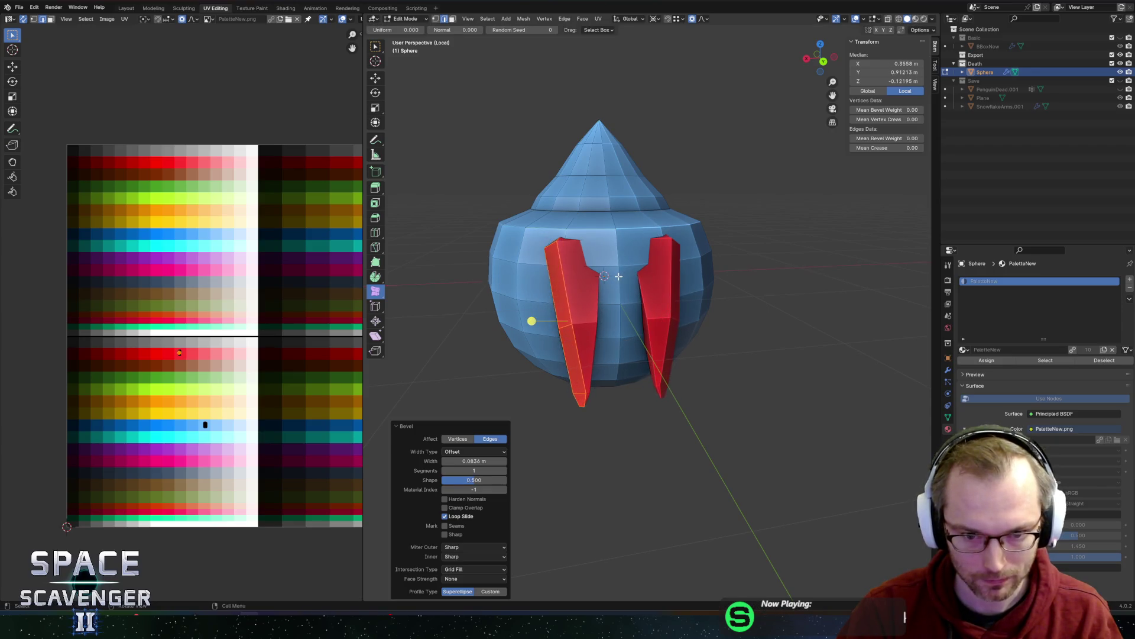
pyautogui.hotkey('ctrl', 'z')
pyautogui.hotkey('ctrl', 'z')
pyautogui.hotkey('ctrl', 'z')
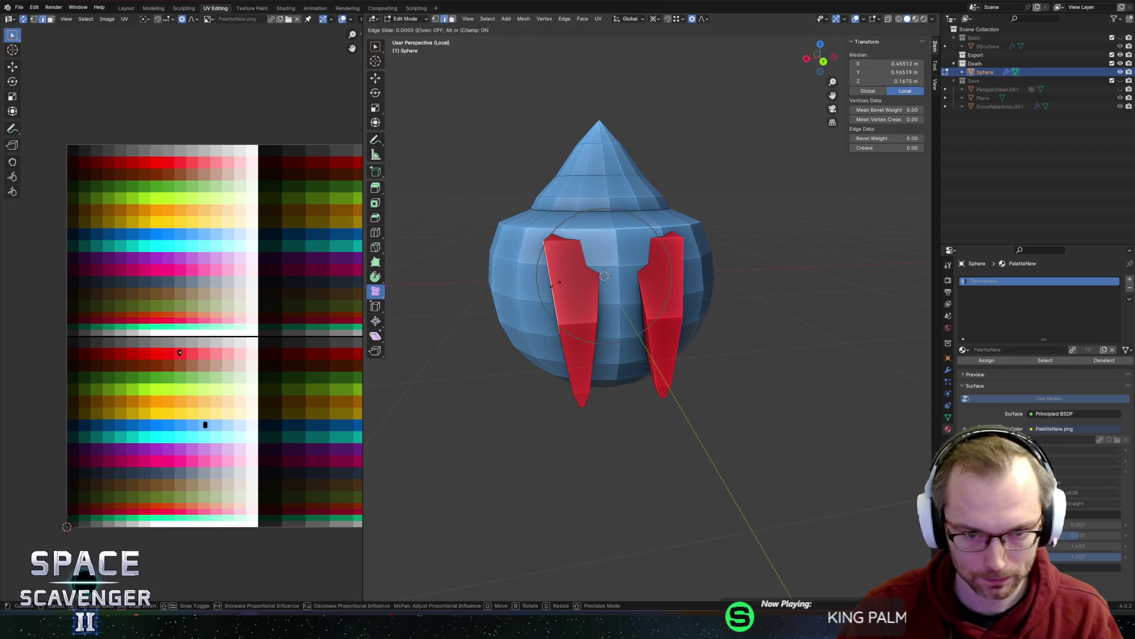
pyautogui.hotkey('shift', 'v')
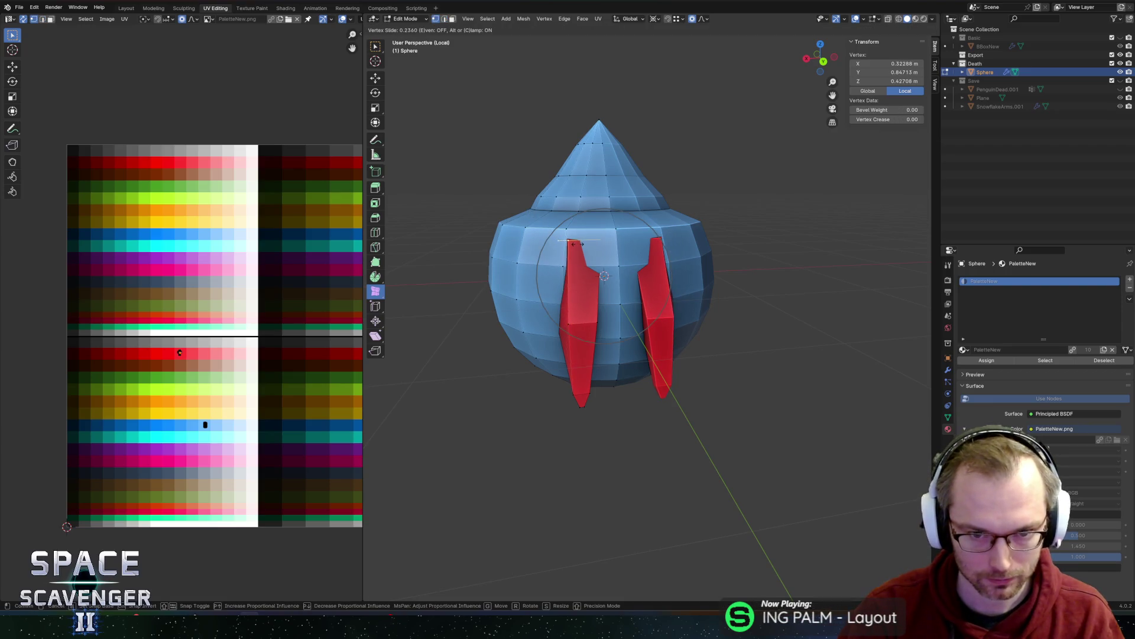
pyautogui.click(577, 244)
# - In edge mode, move the left fin's outer and inner edges along X
pyautogui.press('2')
pyautogui.click(567, 325)
pyautogui.press('g')
pyautogui.press('x')
pyautogui.click(579, 322)
pyautogui.moveTo(579, 323)
pyautogui.mouseDown(button='middle')
pyautogui.moveTo(588, 299)
pyautogui.moveTo(656, 320)
pyautogui.moveTo(611, 324)
pyautogui.mouseUp(button='middle')
pyautogui.scroll(2, 589, 295)
pyautogui.click(556, 313)
pyautogui.press('g')
pyautogui.press('x')
pyautogui.click(643, 310)
# - Edge-slide the fin edges along the surface and downward to slim the prongs
pyautogui.press('g')
pyautogui.press('g')
pyautogui.click(661, 348)
pyautogui.scroll(-3, 680, 331)
pyautogui.scroll(4, 611, 323)
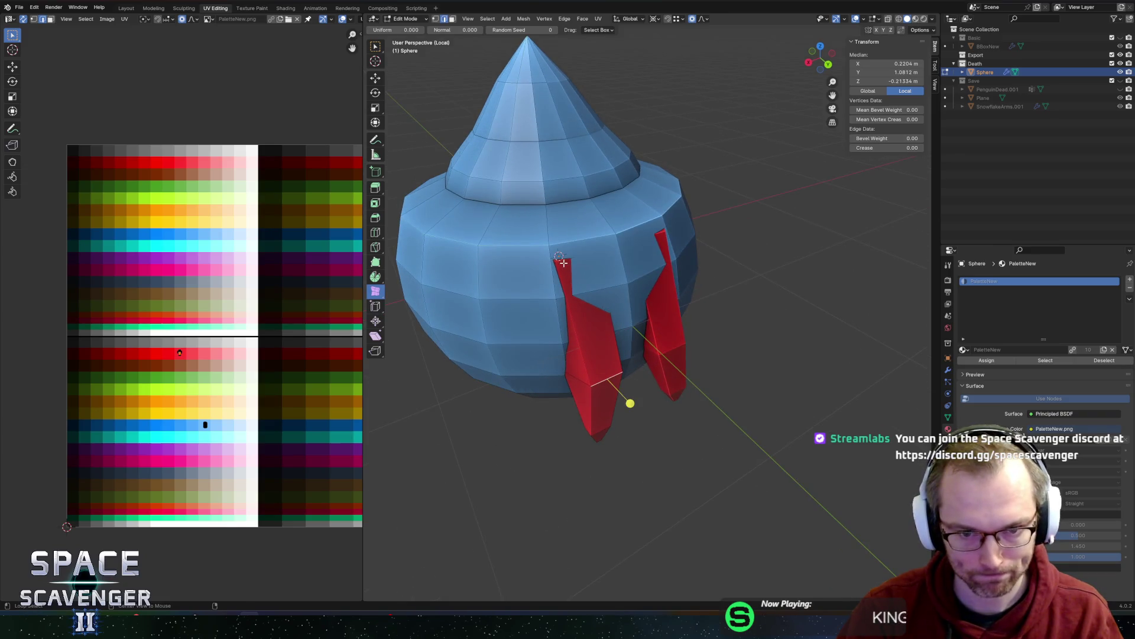
pyautogui.press('g')
pyautogui.press('g')
pyautogui.click(627, 299)
pyautogui.scroll(-3, 627, 300)
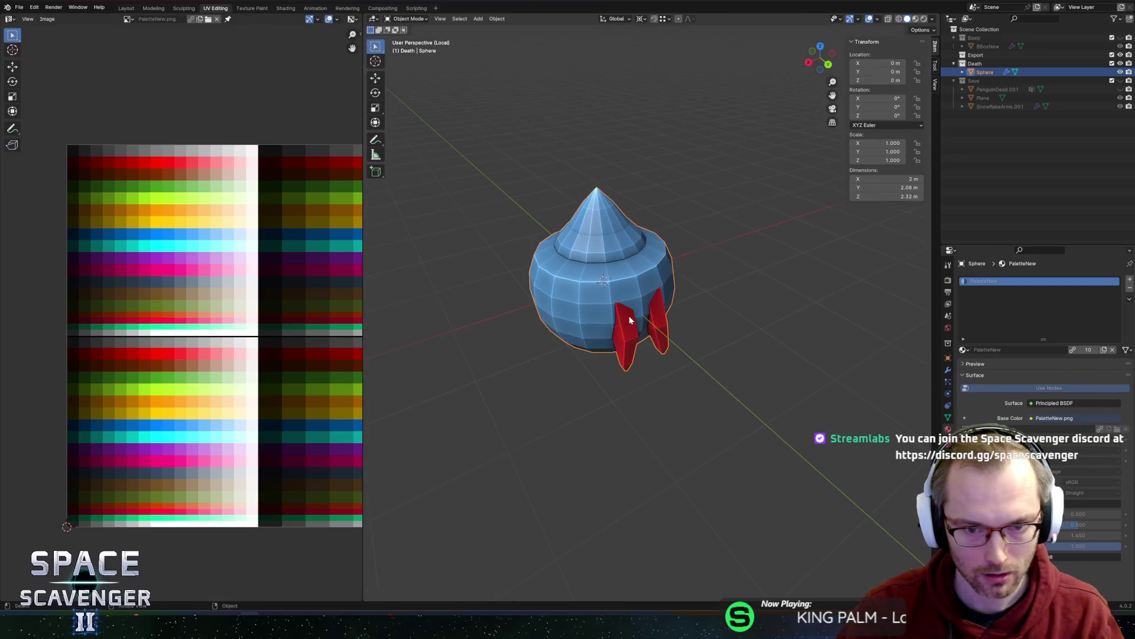
# - Select both red fins as linked geometry and pivot around their bounding box centre
pyautogui.scroll(4, 627, 300)
pyautogui.scroll(-3, 629, 323)
pyautogui.press('Tab')
pyautogui.moveTo(629, 323)
pyautogui.mouseDown(button='middle')
pyautogui.moveTo(587, 253)
pyautogui.moveTo(599, 219)
pyautogui.mouseUp(button='middle')
pyautogui.press('Tab')
pyautogui.click(594, 280)
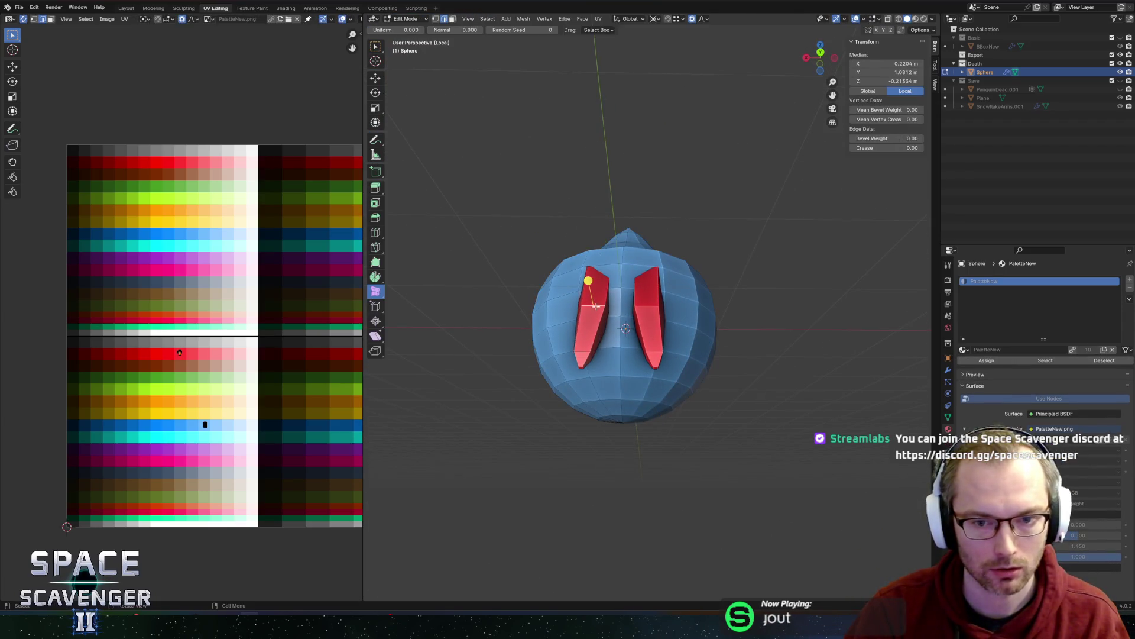
pyautogui.press('l')
pyautogui.moveTo(594, 309); pyautogui.dragTo(631, 272, button='middle')
pyautogui.press('.')
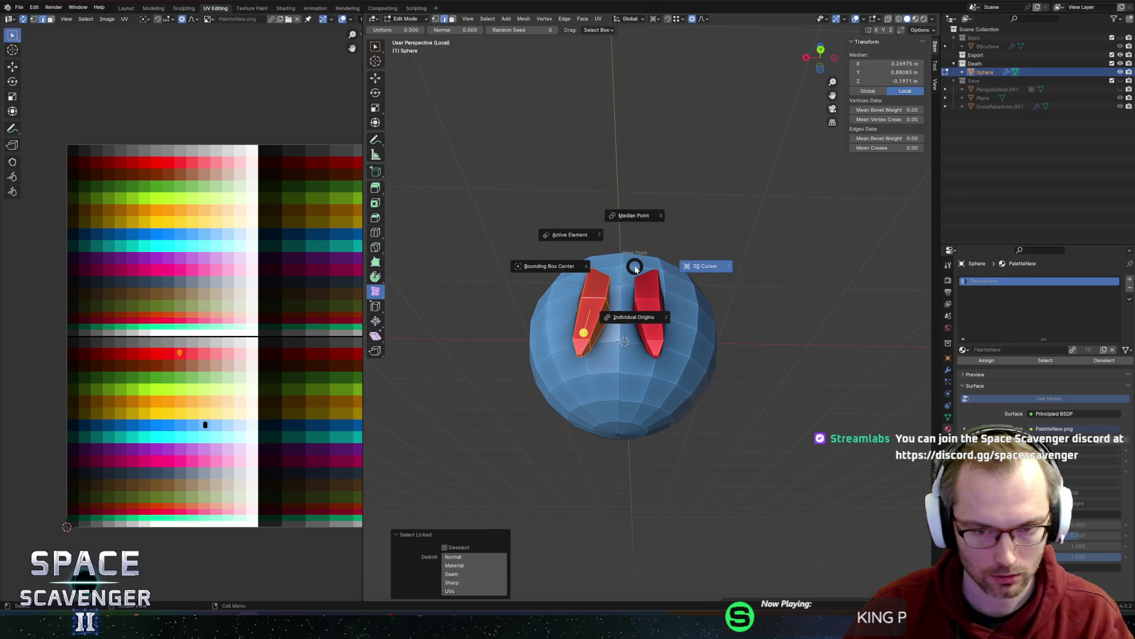
pyautogui.click(540, 272)
pyautogui.press('l')
pyautogui.press('.')
pyautogui.click(656, 236)
# - Try a Y rotation, then set the transform orientation to Local and back to Global
pyautogui.press('r')
pyautogui.press('y')
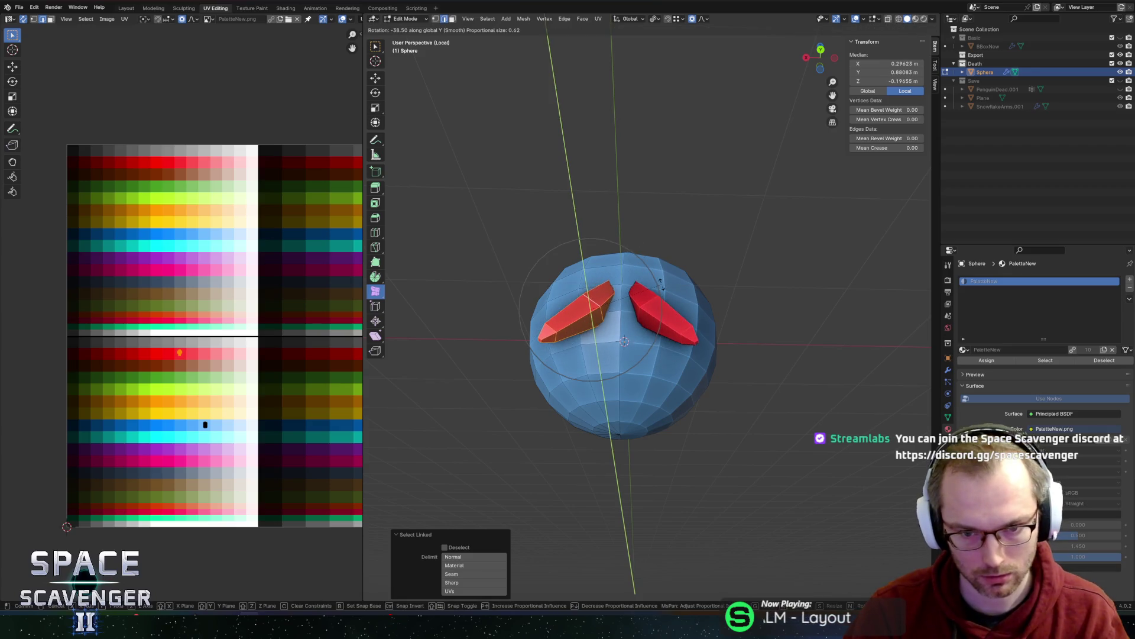
pyautogui.press('Escape')
pyautogui.press('m')
pyautogui.press('Escape')
pyautogui.press(',')
pyautogui.click(760, 264)
pyautogui.press(',')
pyautogui.click(570, 270)
# - Turn the fins around the Z axis and spread them outward along X
pyautogui.press('r')
pyautogui.press('Escape')
pyautogui.press('r')
pyautogui.press('y')
pyautogui.press('Escape')
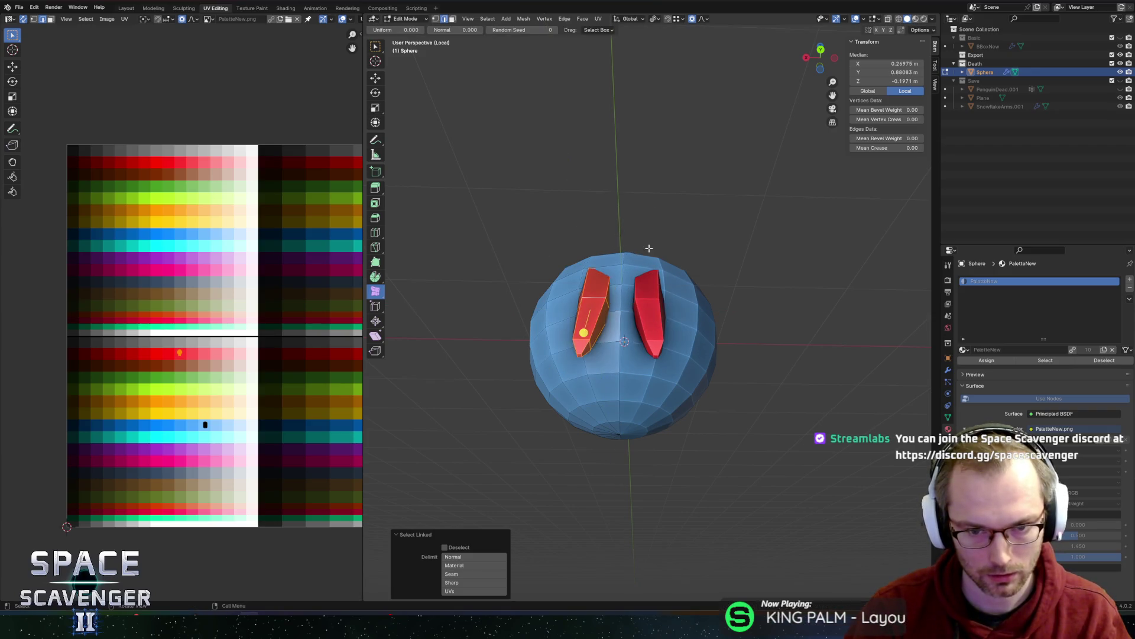
pyautogui.press('r')
pyautogui.press('z')
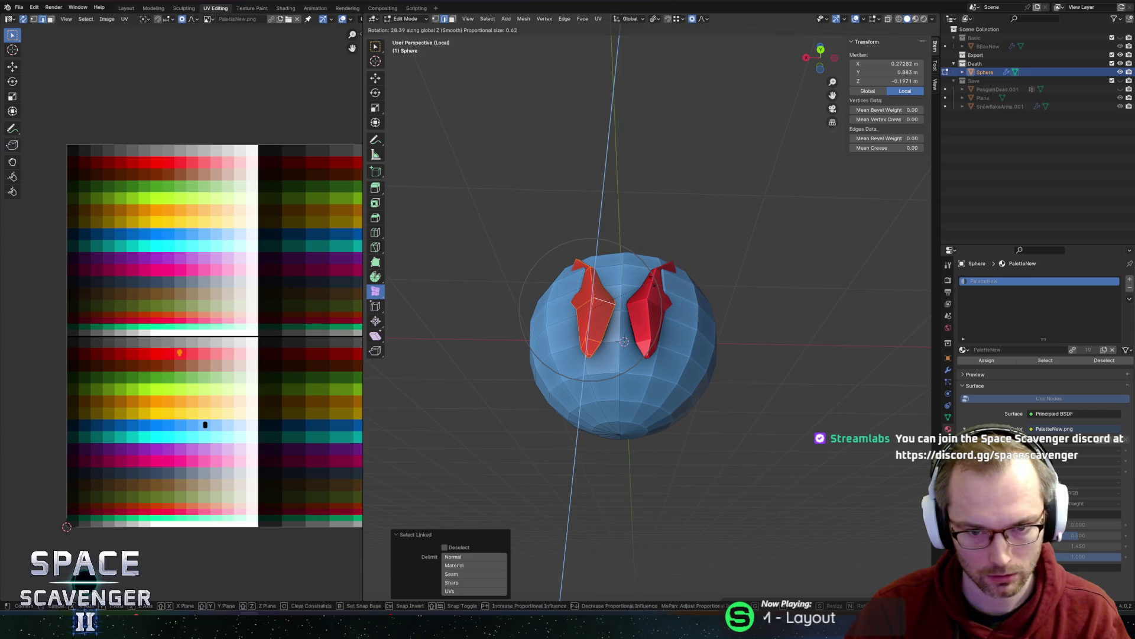
pyautogui.click(605, 244)
pyautogui.press('g')
pyautogui.press('x')
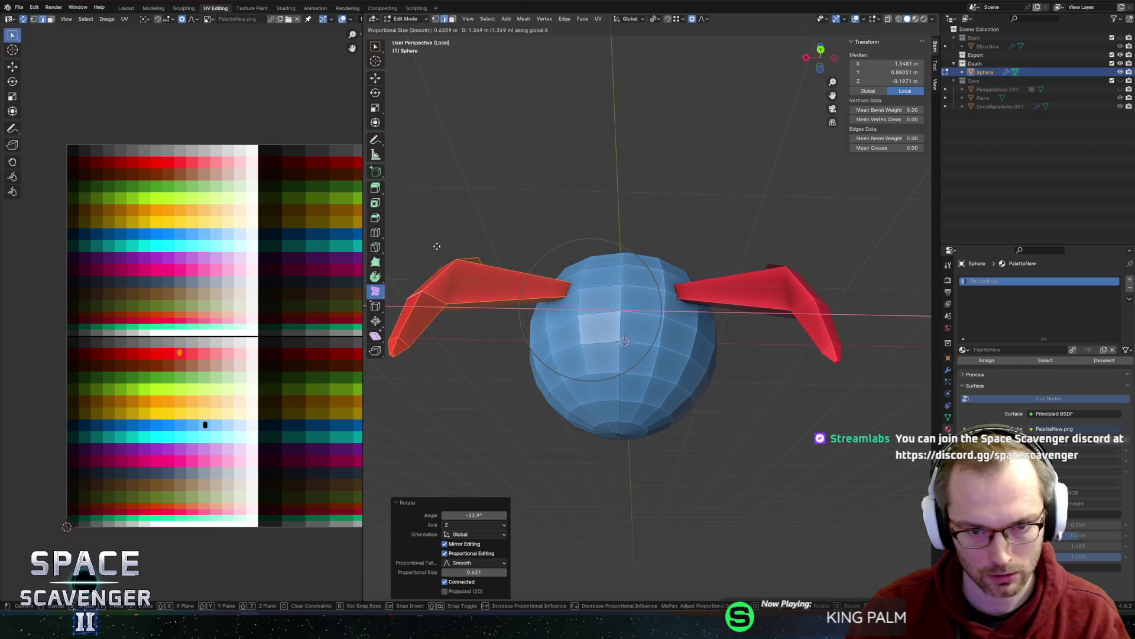
pyautogui.click(566, 266)
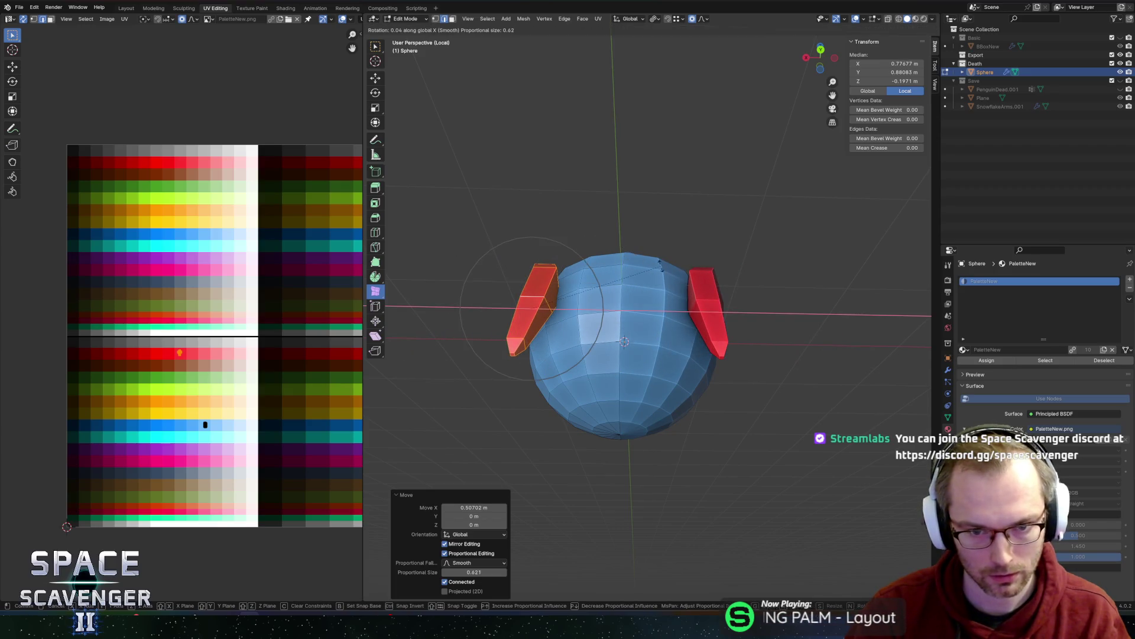
# - Slide the fins back onto the sphere, tilt them 20.7° around X, and raise them along Z
pyautogui.press('r')
pyautogui.press('z')
pyautogui.press('Escape')
pyautogui.press('g')
pyautogui.press('x')
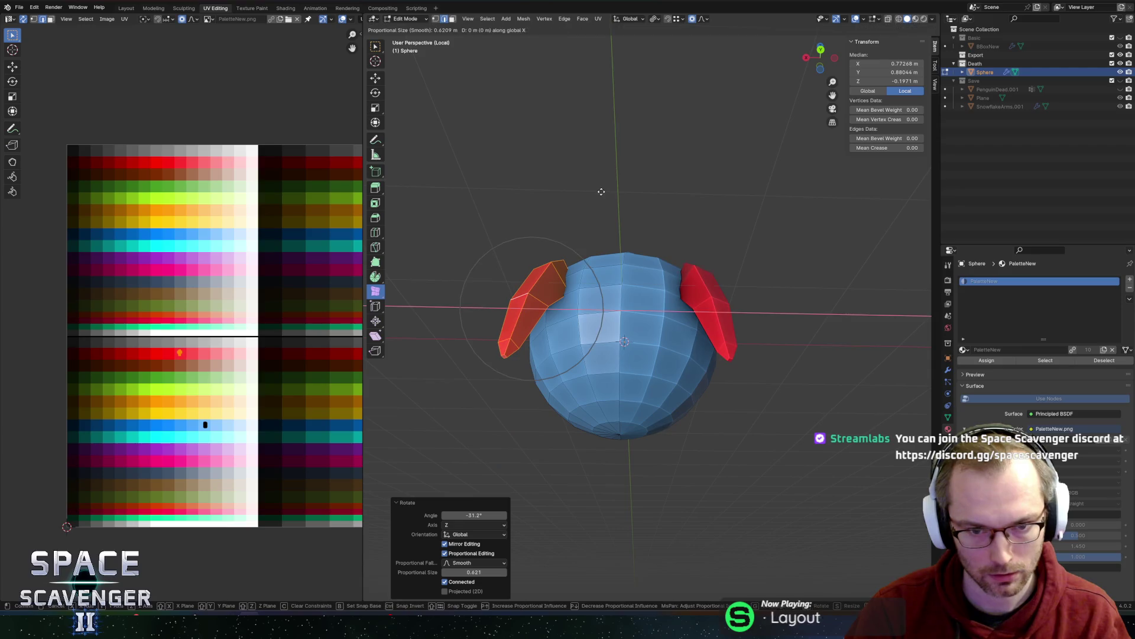
pyautogui.click(647, 211)
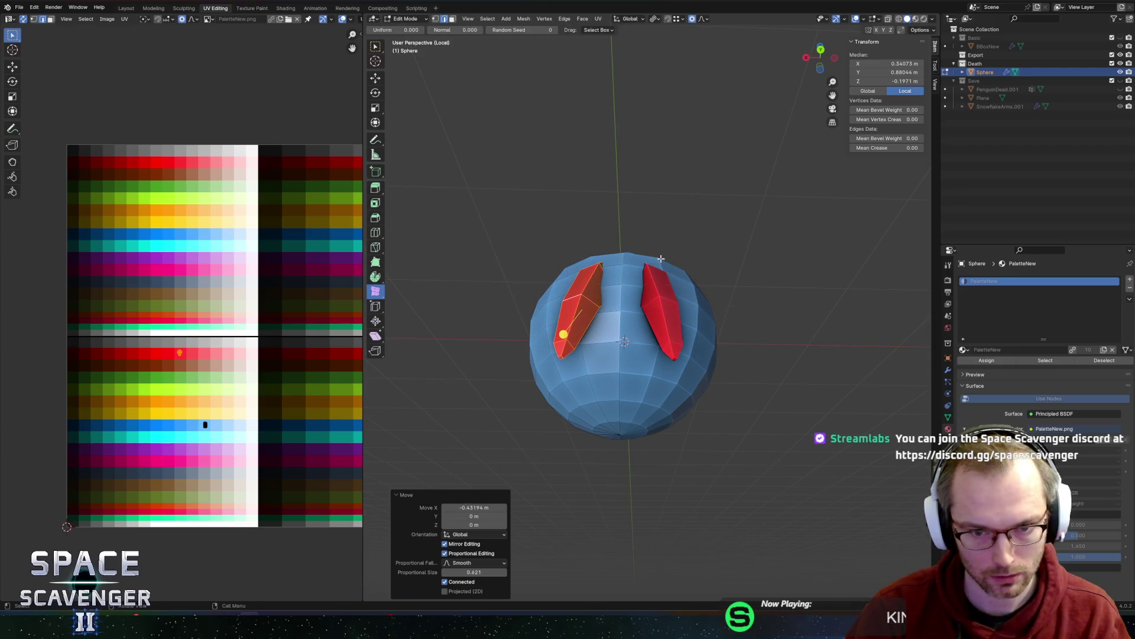
pyautogui.moveTo(667, 256); pyautogui.dragTo(671, 278, button='middle')
pyautogui.press('r')
pyautogui.press('x')
pyautogui.click(666, 288)
pyautogui.press('g')
pyautogui.press('z')
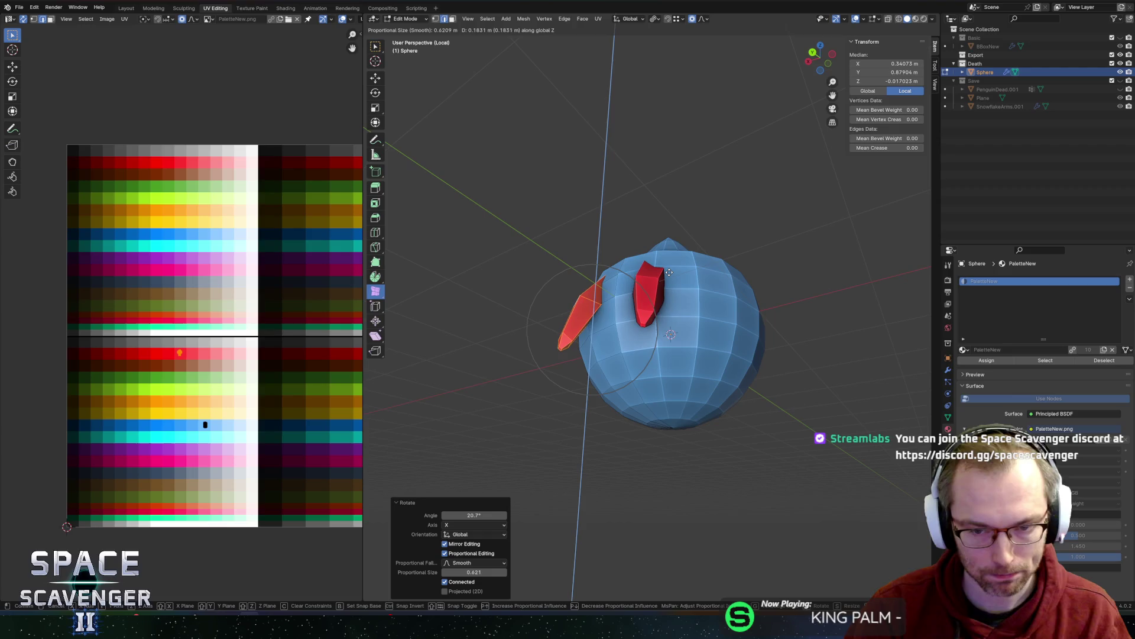
pyautogui.click(669, 271)
# - Shift the fins along Y, checking the shape from the front in Object Mode
pyautogui.press('Tab')
pyautogui.moveTo(611, 244)
pyautogui.mouseDown(button='middle')
pyautogui.moveTo(718, 268)
pyautogui.moveTo(686, 279)
pyautogui.moveTo(735, 304)
pyautogui.mouseUp(button='middle')
pyautogui.press('Tab')
pyautogui.press('g')
pyautogui.press('y')
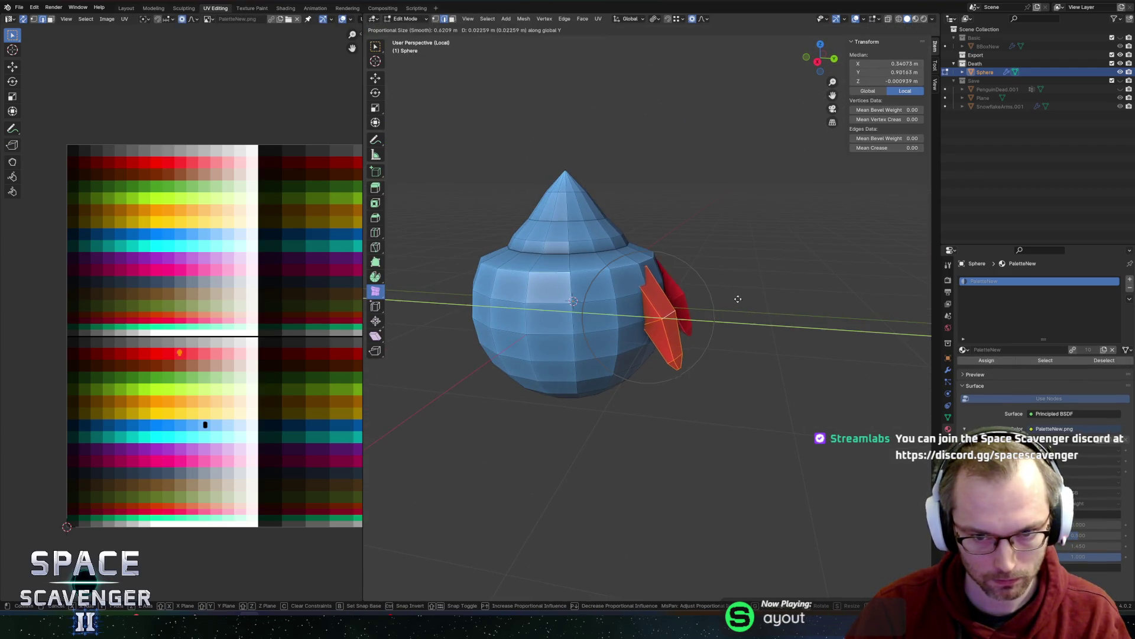
pyautogui.click(757, 301)
pyautogui.press('g')
pyautogui.press('z')
pyautogui.press('Escape')
pyautogui.press('Tab')
pyautogui.moveTo(779, 305)
pyautogui.mouseDown(button='middle')
pyautogui.moveTo(775, 247)
pyautogui.moveTo(729, 236)
pyautogui.moveTo(750, 231)
pyautogui.mouseUp(button='middle')
pyautogui.press('Tab')
# - Duplicate the fins, placing the copies along X and lowering them along Z
pyautogui.press('g')
pyautogui.press('x')
pyautogui.click(722, 258)
pyautogui.press('g')
pyautogui.press('z')
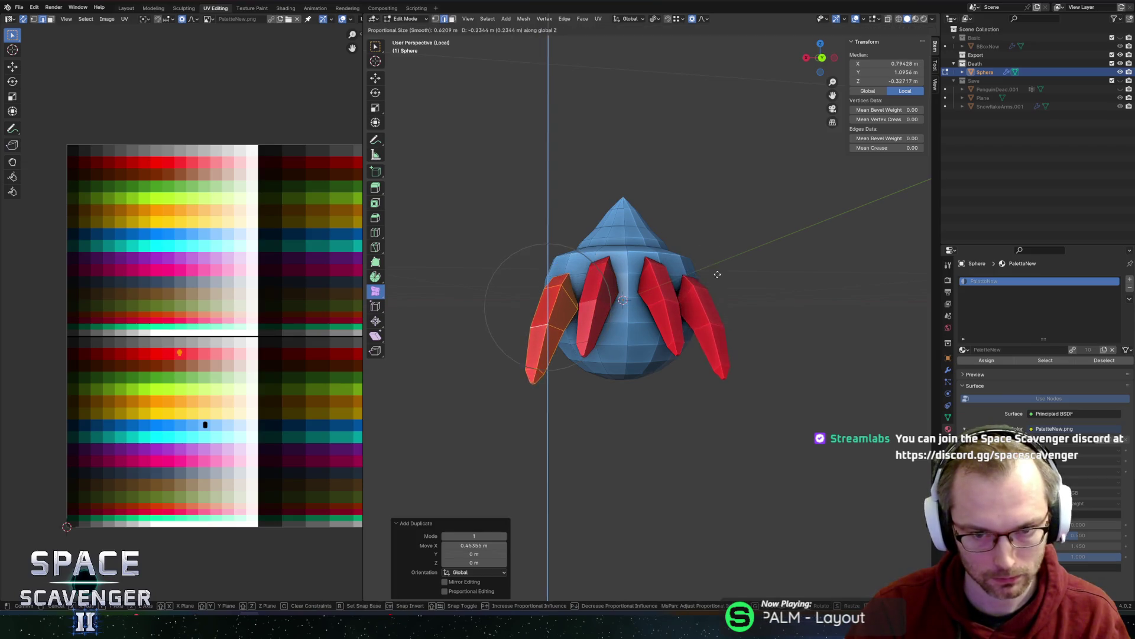
pyautogui.click(725, 287)
pyautogui.moveTo(719, 286)
pyautogui.mouseDown(button='middle')
pyautogui.moveTo(704, 246)
pyautogui.moveTo(775, 272)
pyautogui.mouseUp(button='middle')
# - Nudge the new fin into position along the Y axis
pyautogui.press('s')
pyautogui.press('y')
pyautogui.click(762, 280)
pyautogui.press('r')
pyautogui.press('x')
pyautogui.press('Escape')
pyautogui.press('g')
pyautogui.press('y')
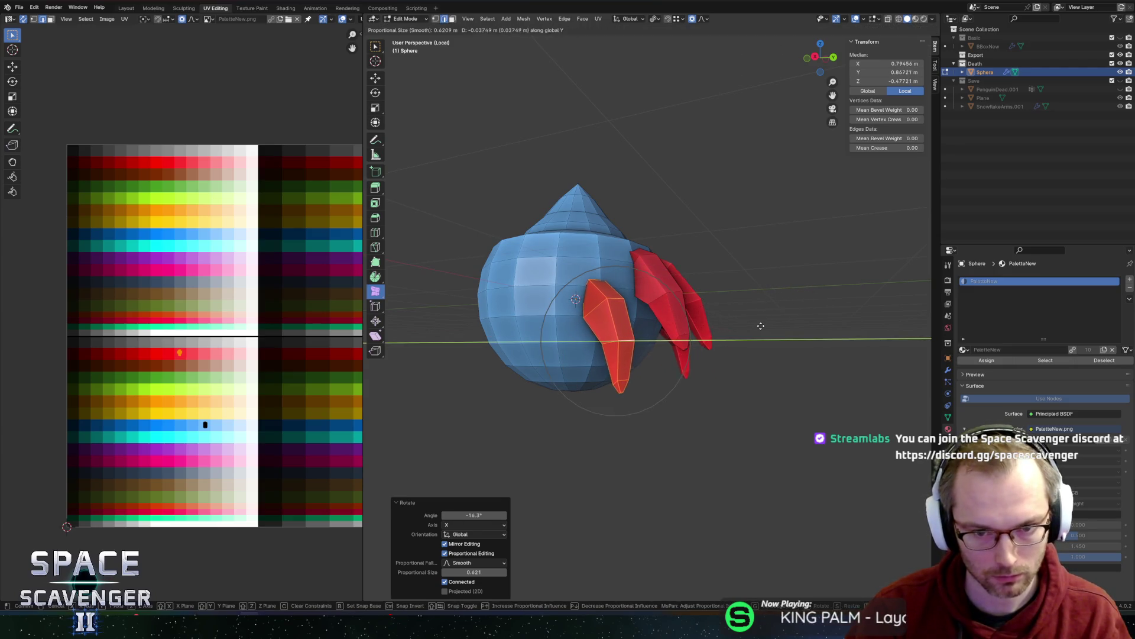
pyautogui.click(761, 325)
# - Tilt the new fin by -8.2° around the Y axis
pyautogui.moveTo(748, 284); pyautogui.dragTo(701, 305, button='middle')
pyautogui.press('r')
pyautogui.press('z')
pyautogui.press('y')
pyautogui.click(708, 298)
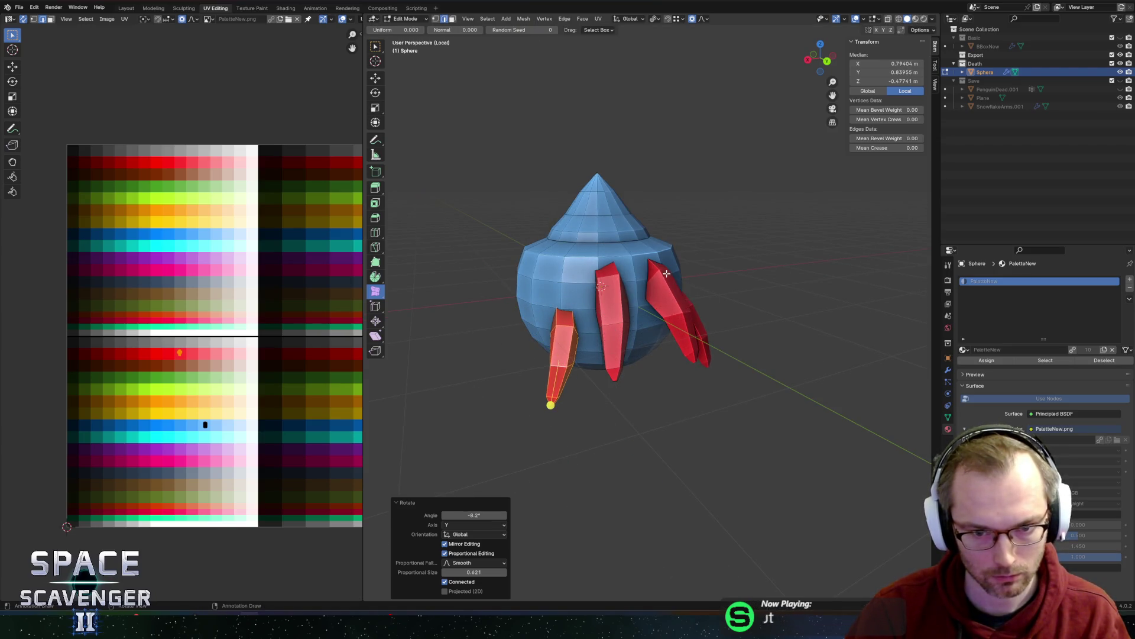
# - Duplicate the fin with Shift+D, offset it along X and lower it along Z
pyautogui.moveTo(668, 275); pyautogui.dragTo(698, 266, button='middle')
pyautogui.hotkey('shift', 'd')
pyautogui.press('x')
pyautogui.click(691, 260)
pyautogui.press('g')
pyautogui.press('z')
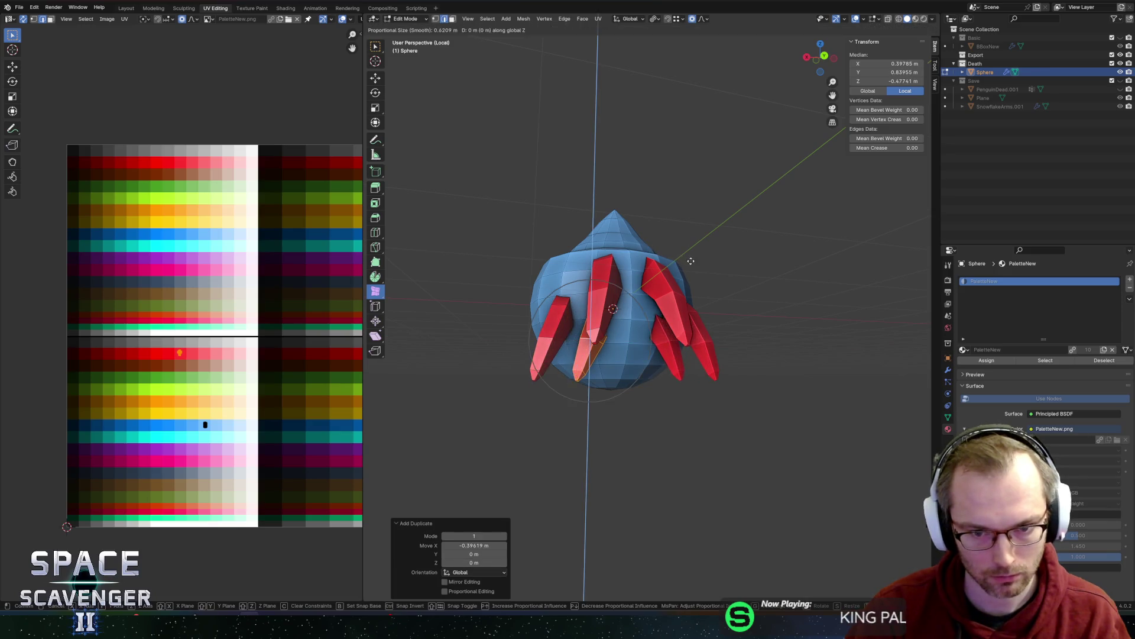
pyautogui.click(798, 313)
pyautogui.press('r')
pyautogui.press('z')
pyautogui.rightClick(794, 279)
# - Tilt the duplicated fin 17.7° around Y, slide it along X, and leave Edit Mode
pyautogui.moveTo(797, 308); pyautogui.dragTo(769, 278, button='middle')
pyautogui.press('r')
pyautogui.press('y')
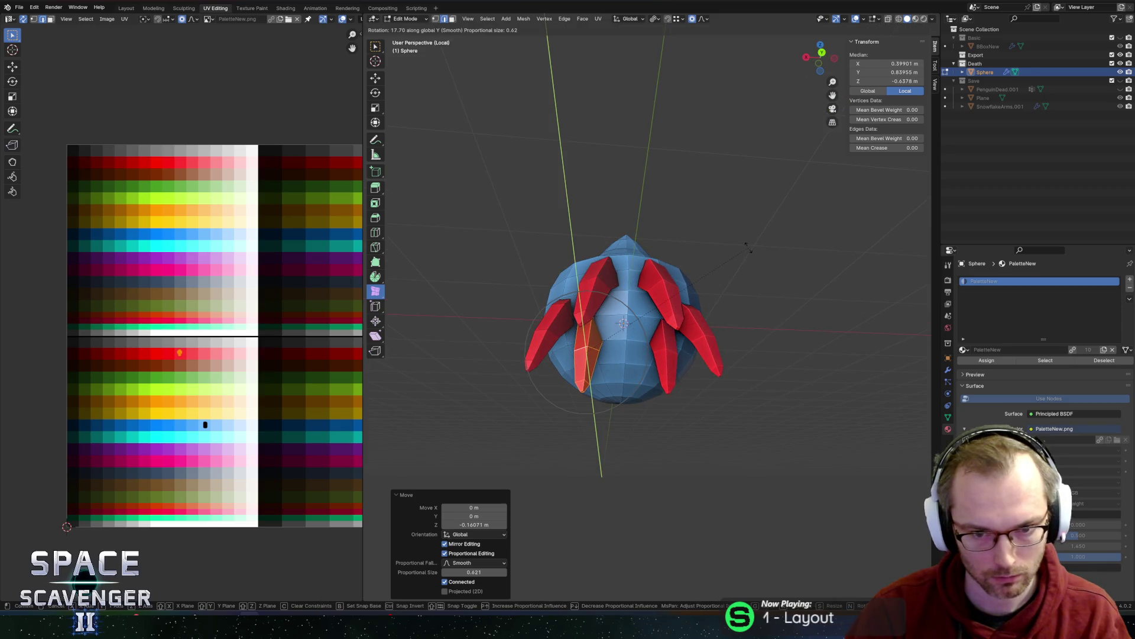
pyautogui.click(748, 247)
pyautogui.press('g')
pyautogui.press('x')
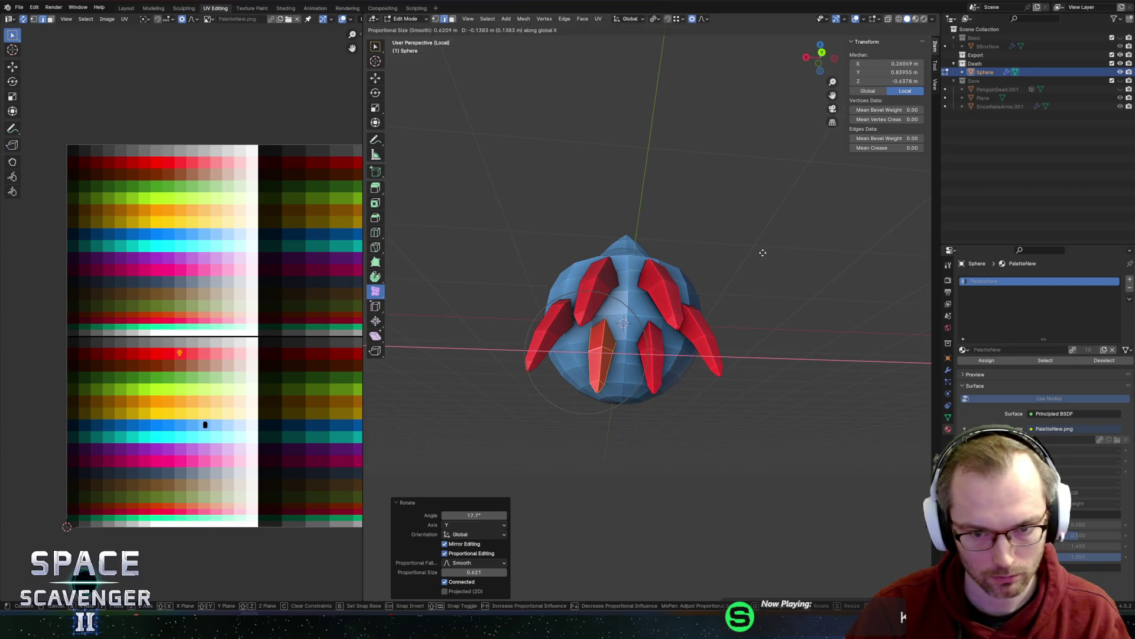
pyautogui.click(751, 250)
pyautogui.press('Tab')
pyautogui.scroll(-3, 742, 248)
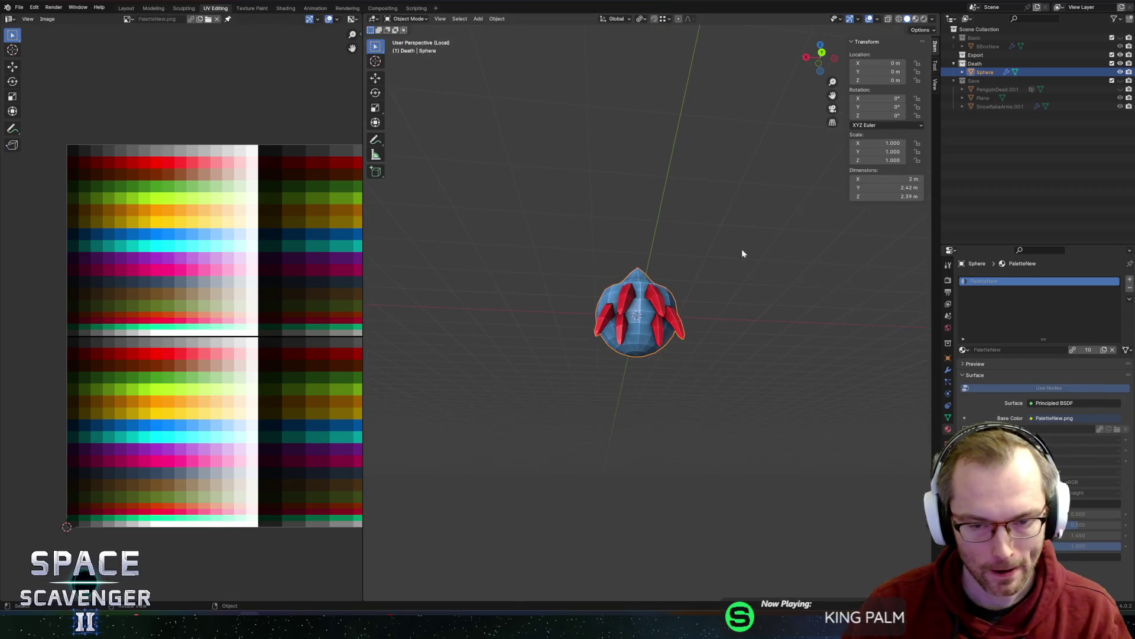
# - Select the ring of faces around the sphere's top band, undoing an extra vertical loop
pyautogui.moveTo(729, 258)
pyautogui.mouseDown(button='middle')
pyautogui.moveTo(690, 274)
pyautogui.moveTo(585, 230)
pyautogui.mouseUp(button='middle')
pyautogui.press('Tab')
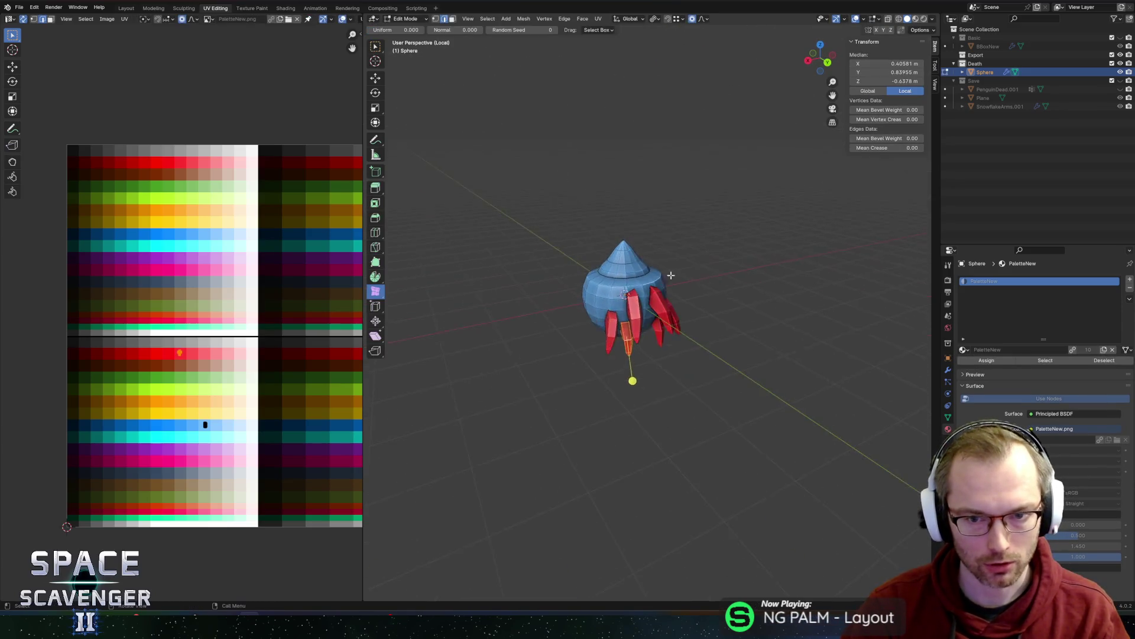
pyautogui.scroll(3, 584, 228)
pyautogui.keyDown('alt'); pyautogui.click(593, 230); pyautogui.keyUp('alt')
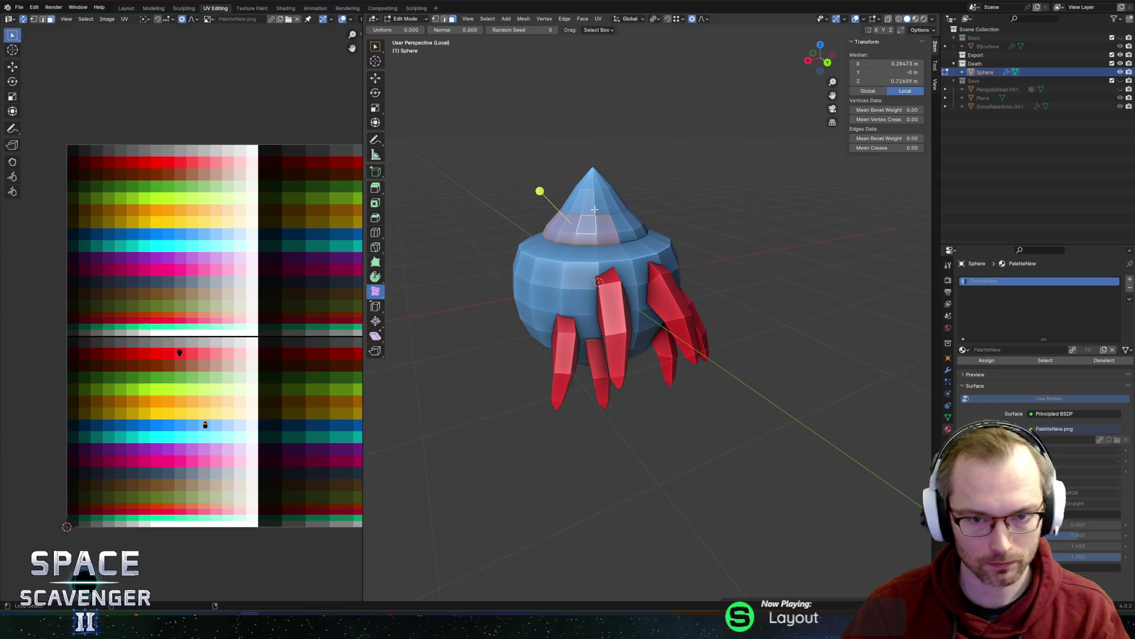
pyautogui.keyDown('alt'); pyautogui.keyDown('shift'); pyautogui.click(592, 173); pyautogui.keyUp('shift'); pyautogui.keyUp('alt')
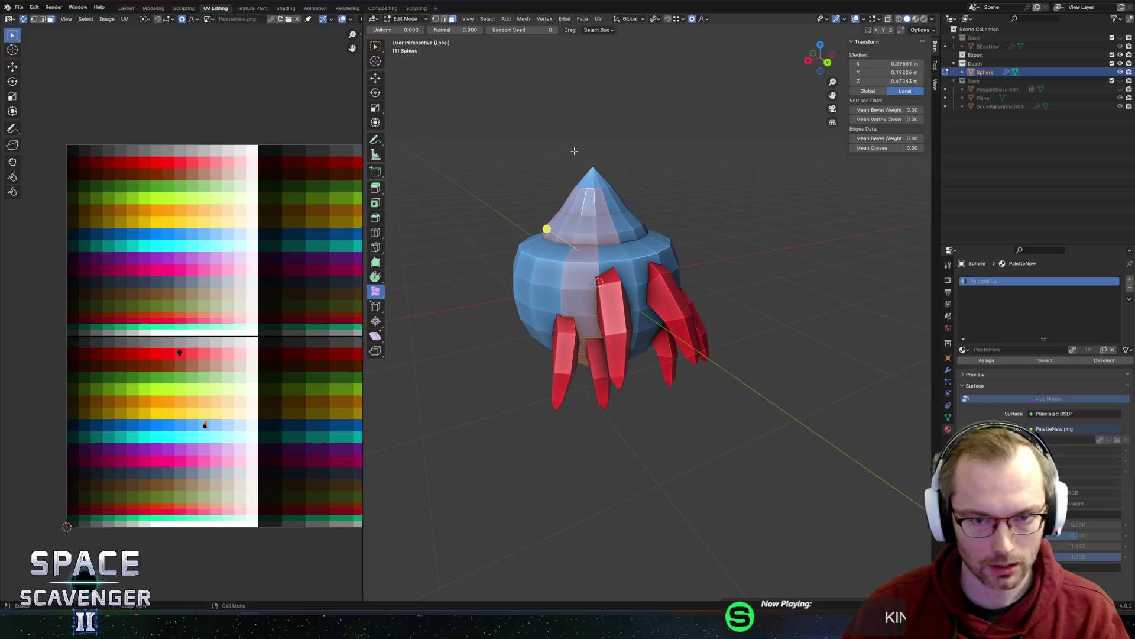
pyautogui.hotkey('ctrl', 'z')
pyautogui.scroll(2, 613, 174)
pyautogui.moveTo(613, 174)
pyautogui.mouseDown(button='middle')
pyautogui.moveTo(594, 190)
pyautogui.moveTo(538, 162)
pyautogui.mouseUp(button='middle')
pyautogui.press('c')
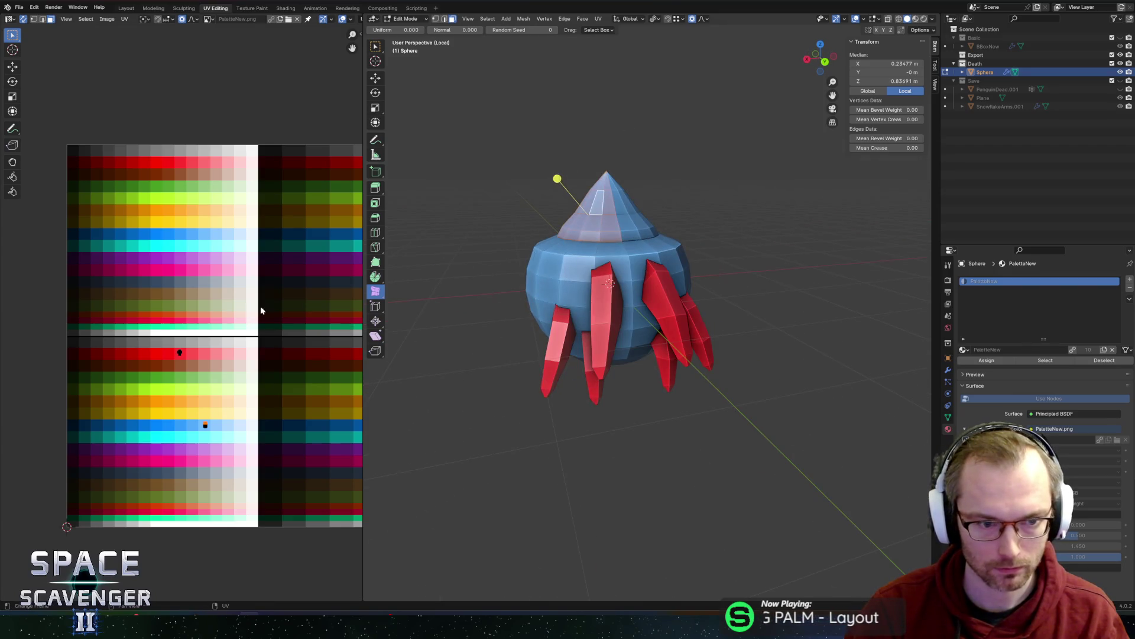
pyautogui.scroll(3, 278, 308)
# - Return to Object Mode and deselect the sphere creature
pyautogui.press('Tab')
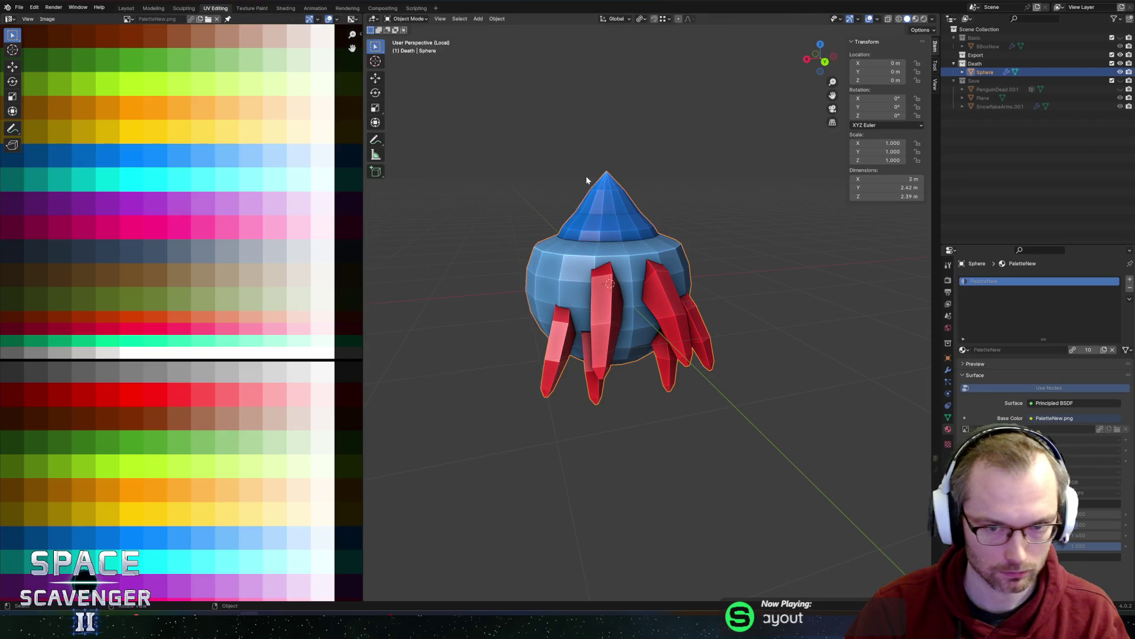
pyautogui.scroll(-2, 586, 181)
pyautogui.moveTo(558, 144)
pyautogui.mouseDown(button='middle')
pyautogui.moveTo(745, 203)
pyautogui.moveTo(649, 193)
pyautogui.mouseUp(button='middle')
pyautogui.click(707, 239)
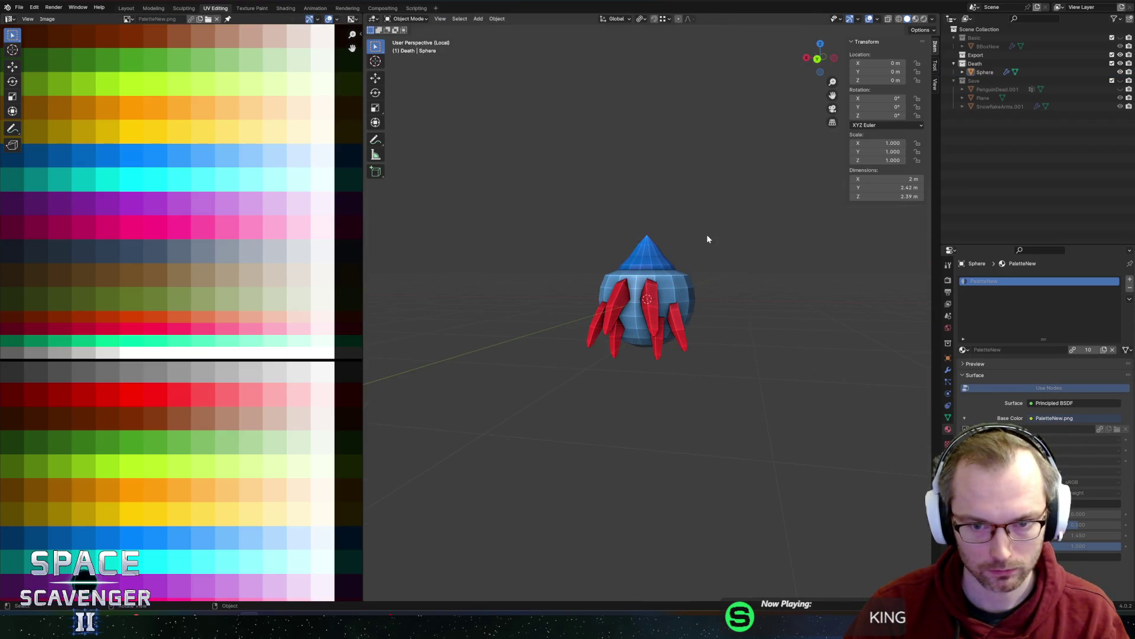
# - Apply smooth shading to the sphere creature and inspect the result
pyautogui.moveTo(707, 239); pyautogui.dragTo(712, 223, button='middle')
pyautogui.click(639, 281)
pyautogui.rightClick(639, 281)
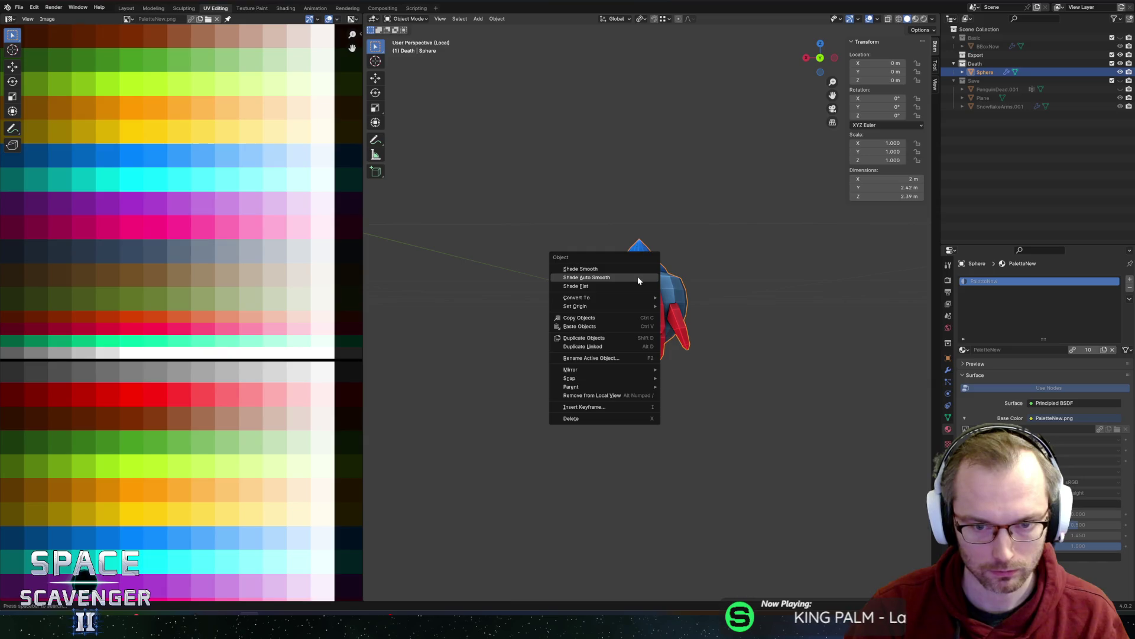
pyautogui.click(638, 277)
pyautogui.moveTo(699, 251); pyautogui.dragTo(738, 270, button='middle')
pyautogui.moveTo(679, 241)
pyautogui.mouseDown(button='middle')
pyautogui.moveTo(735, 236)
pyautogui.moveTo(718, 238)
pyautogui.mouseUp(button='middle')
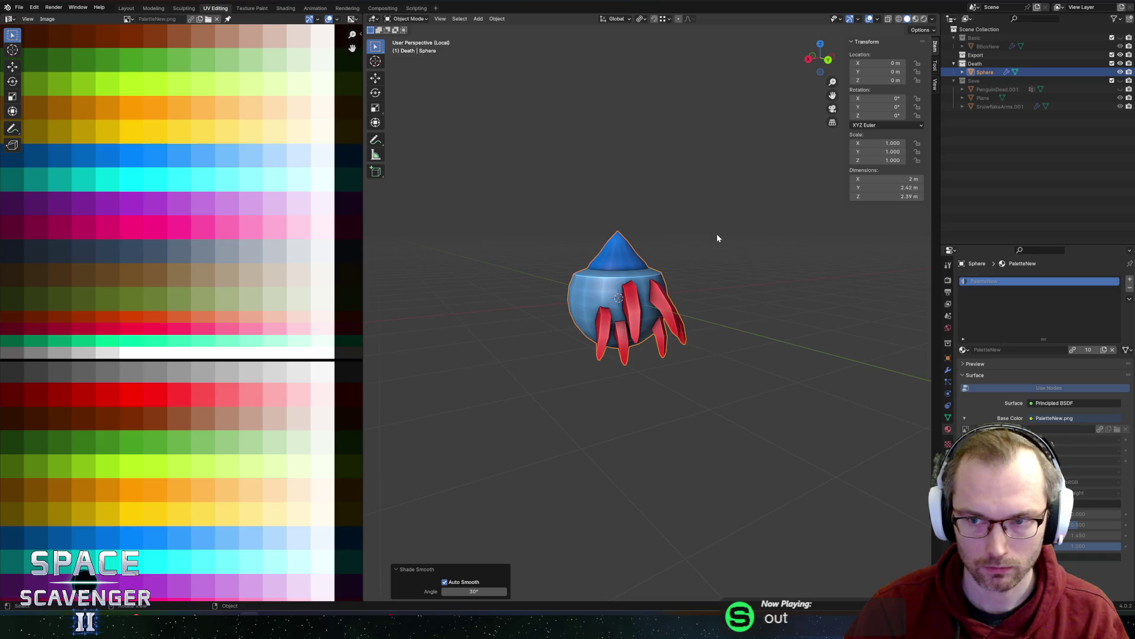
# - Rename the object Porcupine, move it into the Export collection, and start an FBX export
pyautogui.doubleClick(985, 72)
pyautogui.write('Porcupine')
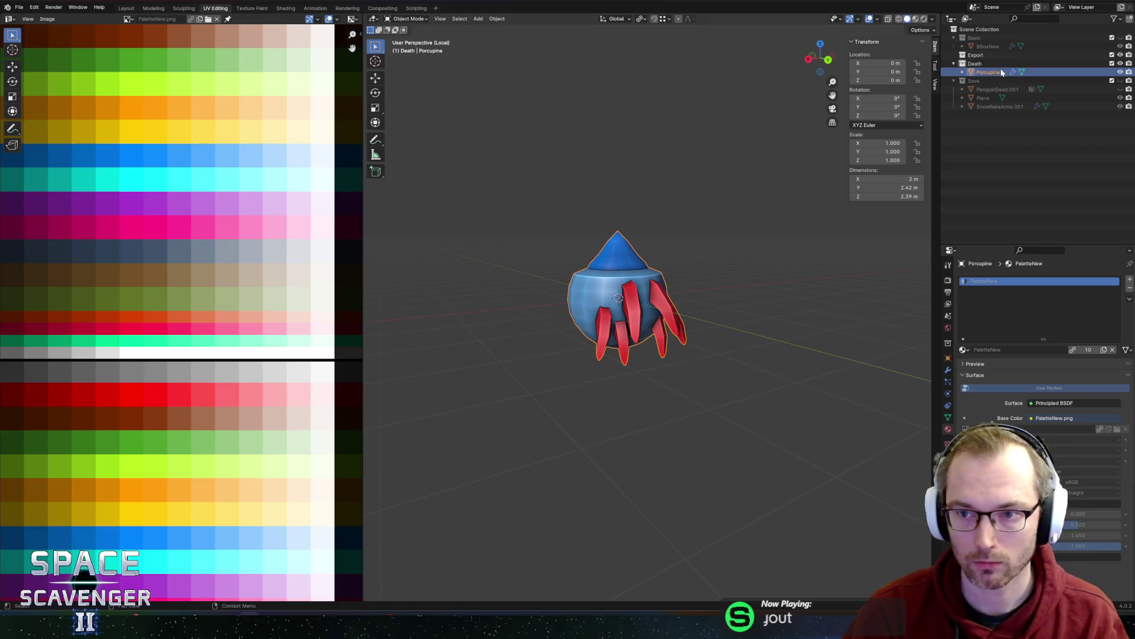
pyautogui.moveTo(1003, 72); pyautogui.dragTo(985, 63)
pyautogui.moveTo(690, 254)
pyautogui.mouseDown(button='middle')
pyautogui.moveTo(621, 249)
pyautogui.moveTo(755, 241)
pyautogui.moveTo(700, 256)
pyautogui.moveTo(664, 229)
pyautogui.mouseUp(button='middle')
pyautogui.scroll(3, 700, 256)
pyautogui.hotkey('ctrl', 'shift', 'e')
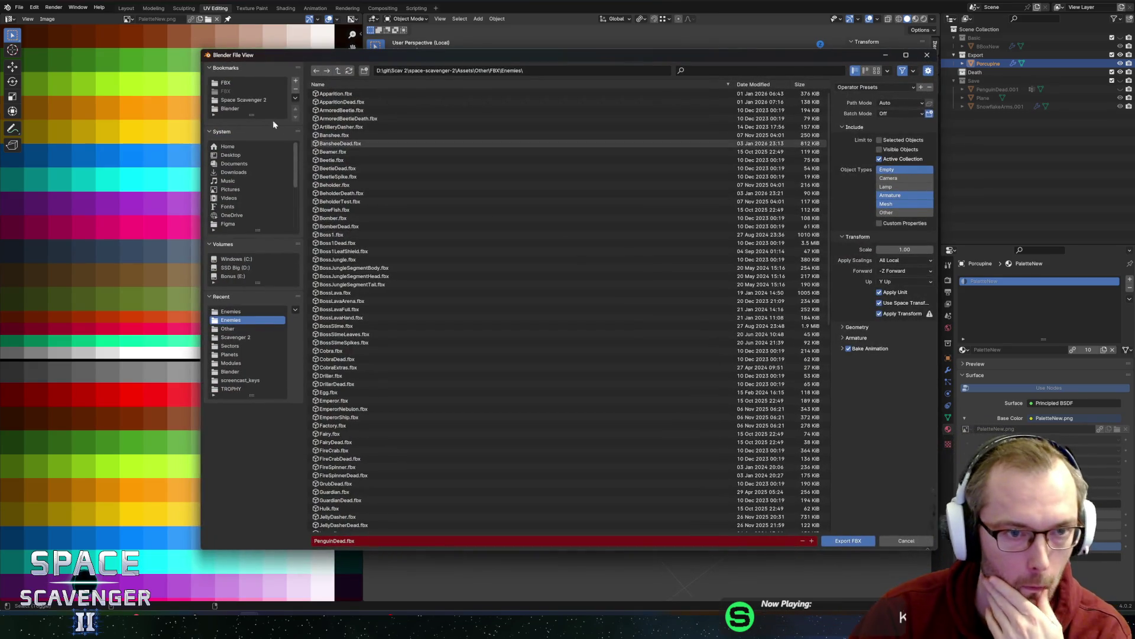
# - Export Porcupine.fbx into the Enemies folder with the Unity preset, then switch to Unity
pyautogui.click(235, 82)
pyautogui.doubleClick(328, 94)
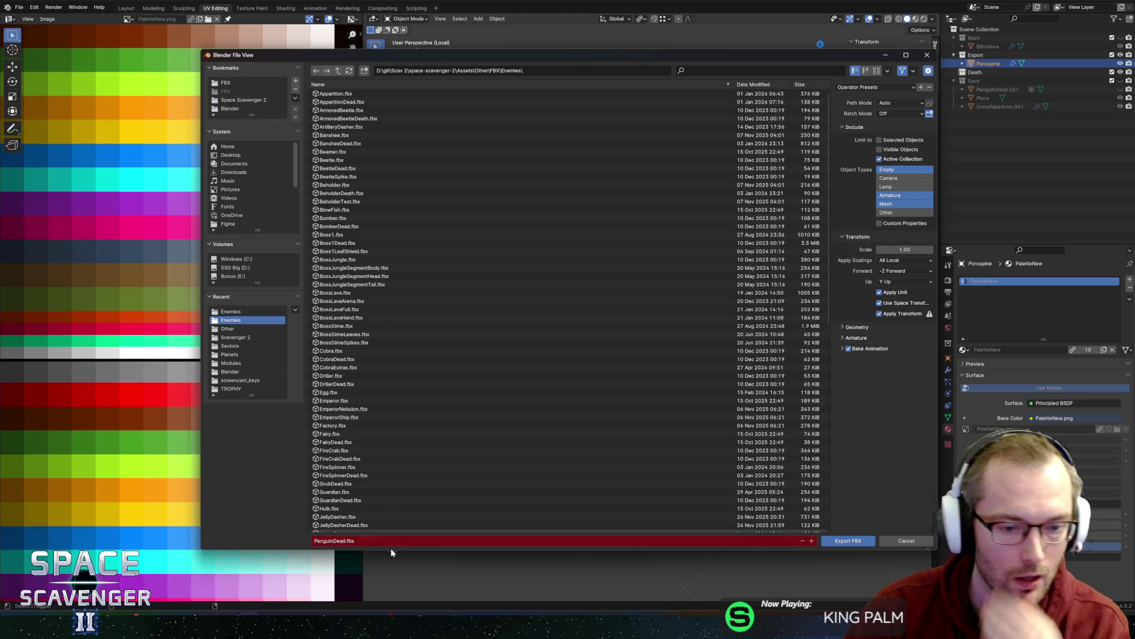
pyautogui.write('Porcu')
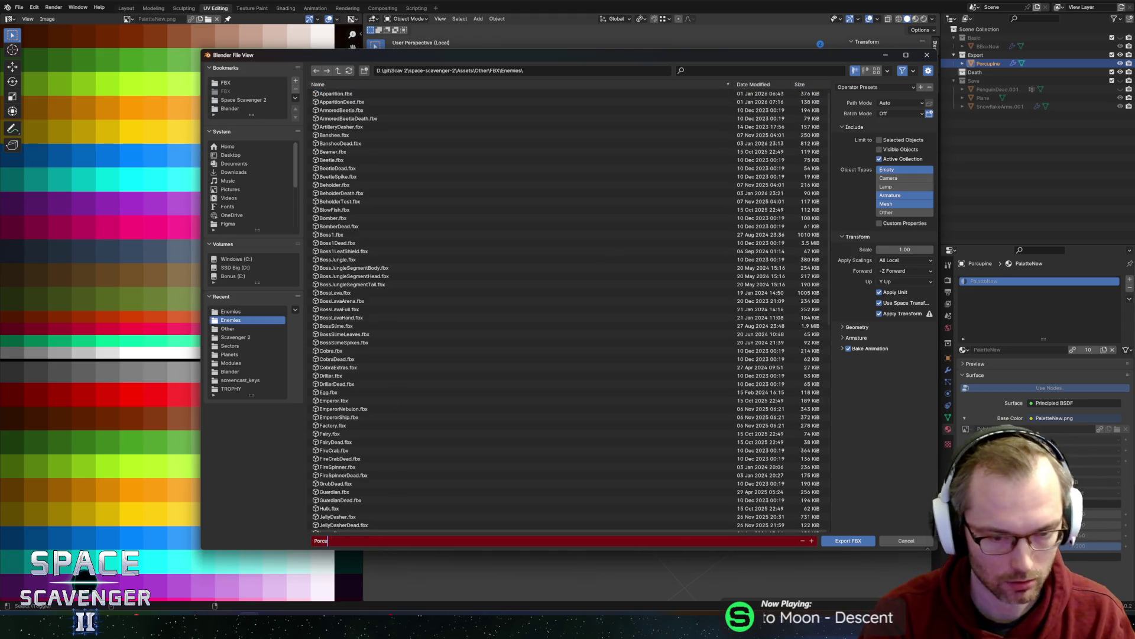
pyautogui.click(875, 89)
pyautogui.click(847, 542)
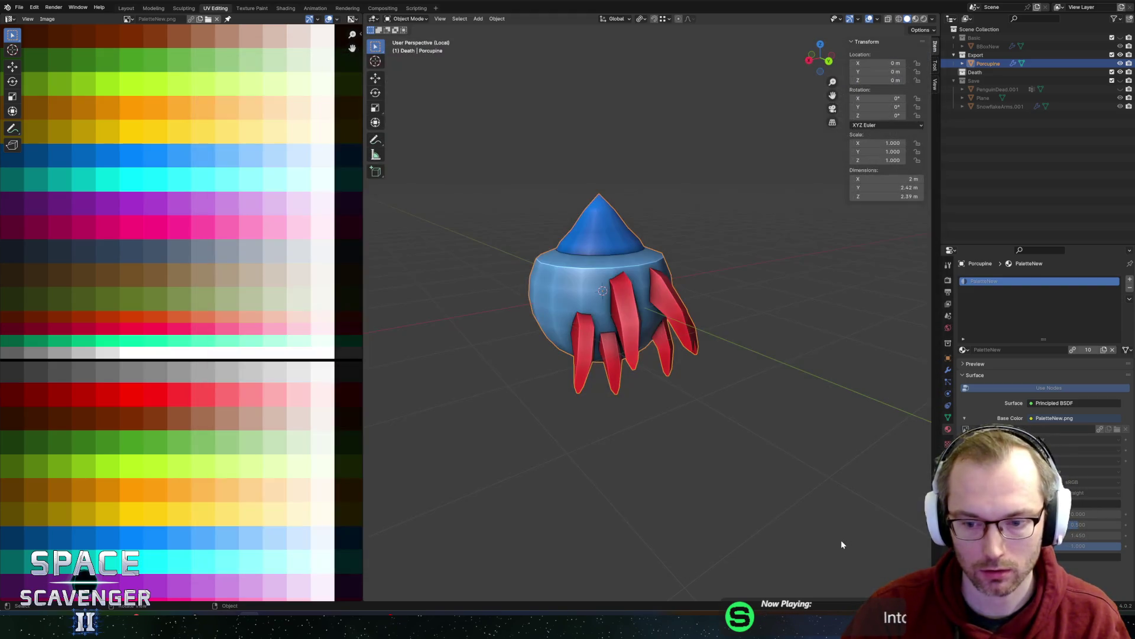
pyautogui.hotkey('alt', 'Tab')
pyautogui.hotkey('alt', 'Tab')
pyautogui.hotkey('alt', 'Tab')
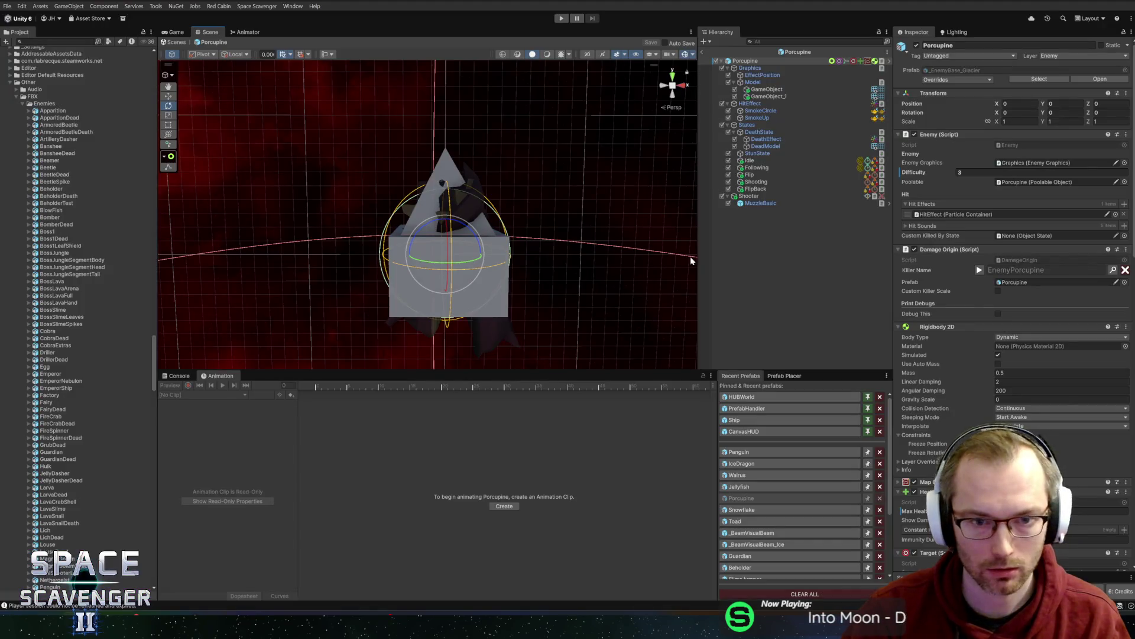
# - Search the Model GameObject's Mesh picker for 'porcup', find nothing, and return to Blender
pyautogui.click(784, 90)
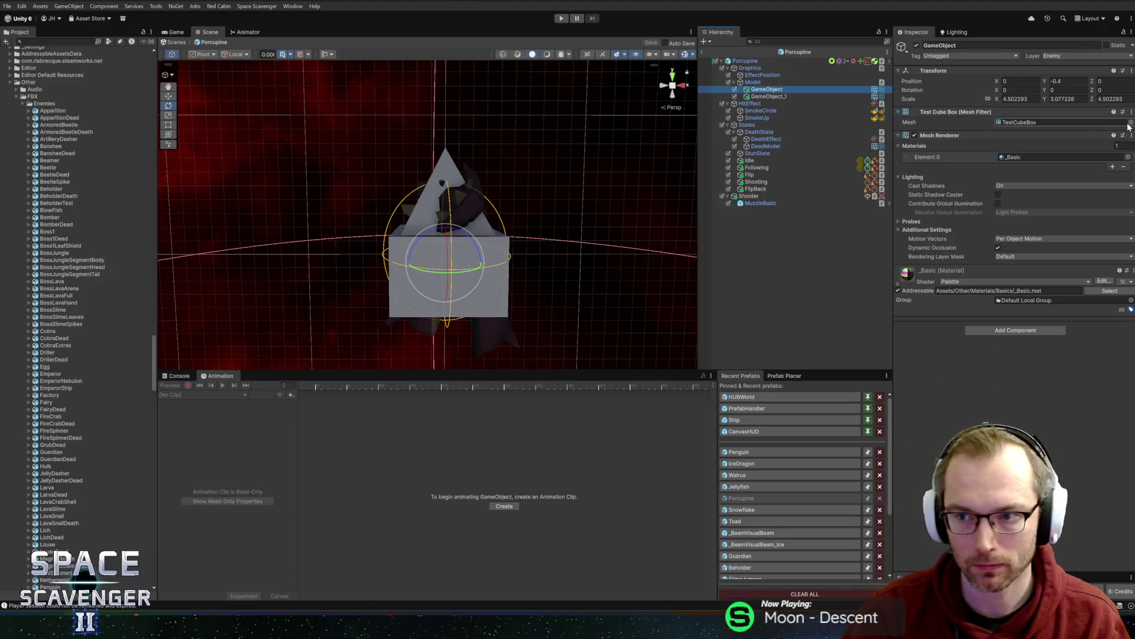
pyautogui.click(1129, 124)
pyautogui.write('up')
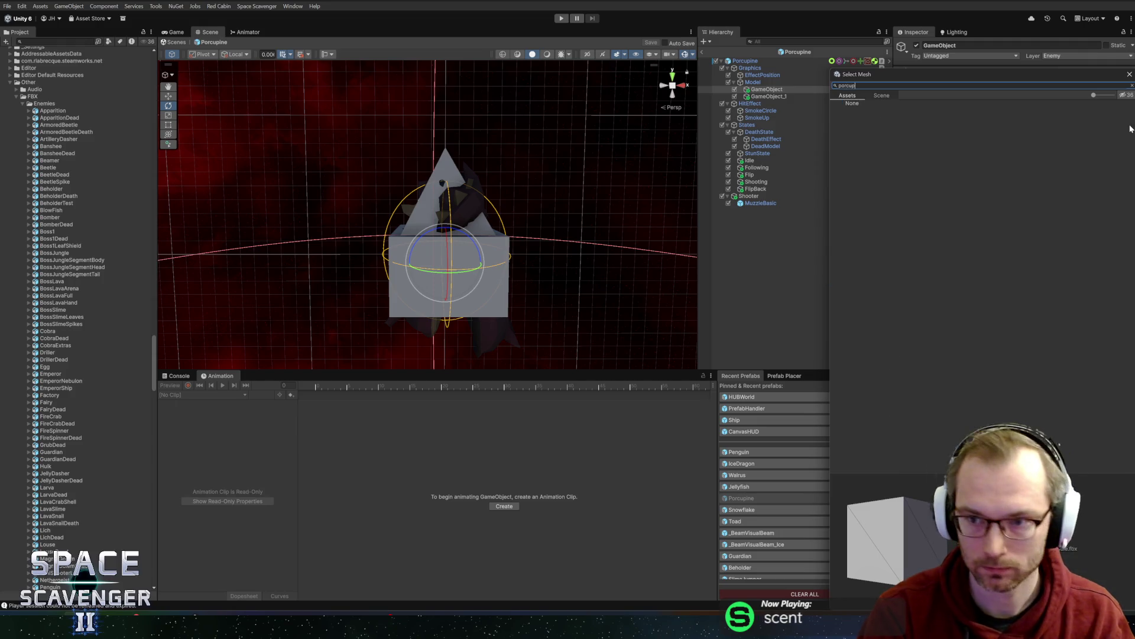
pyautogui.press('Escape')
pyautogui.press('Escape')
pyautogui.hotkey('alt', 'Tab')
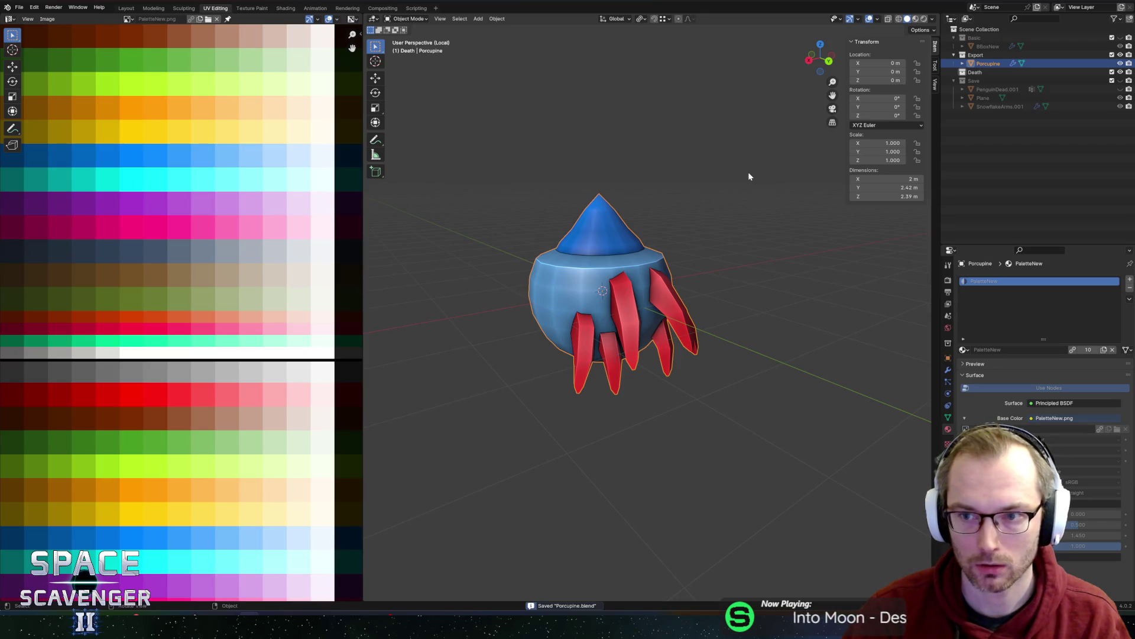
# - Re-export the Export collection as Porcupine.fbx with the Unity preset, then return to Unity
pyautogui.click(976, 55)
pyautogui.hotkey('ctrl', 'e')
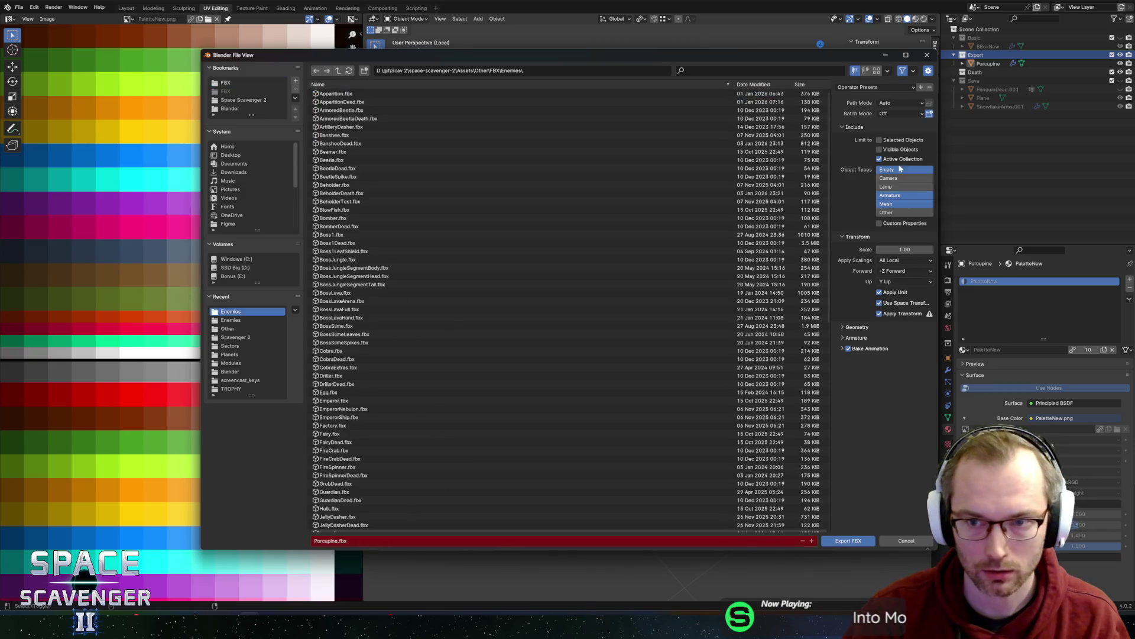
pyautogui.click(860, 87)
pyautogui.click(846, 108)
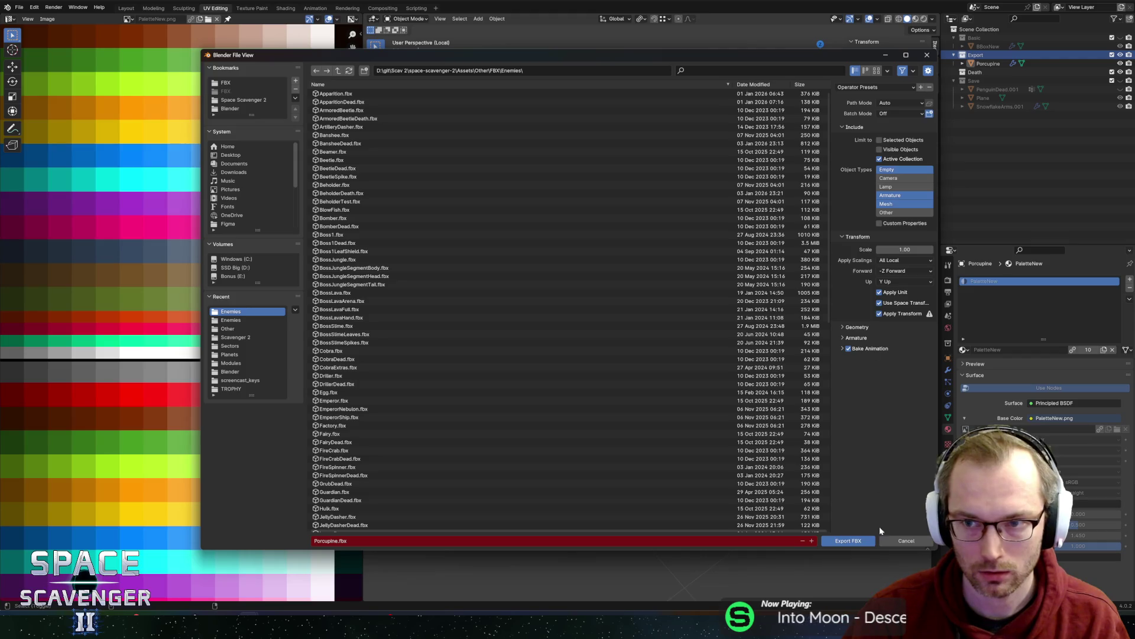
pyautogui.click(847, 540)
pyautogui.hotkey('alt', 'Tab')
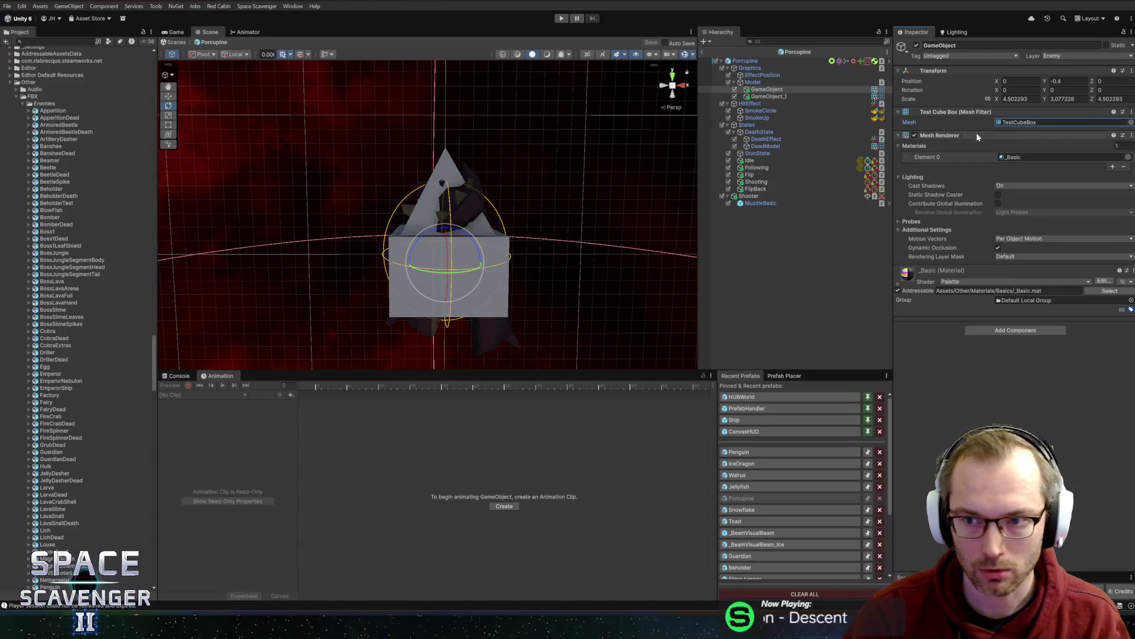
# - Assign the Porcupine mesh to the model's GameObject and set its scale to 1 on all axes
pyautogui.click(1130, 122)
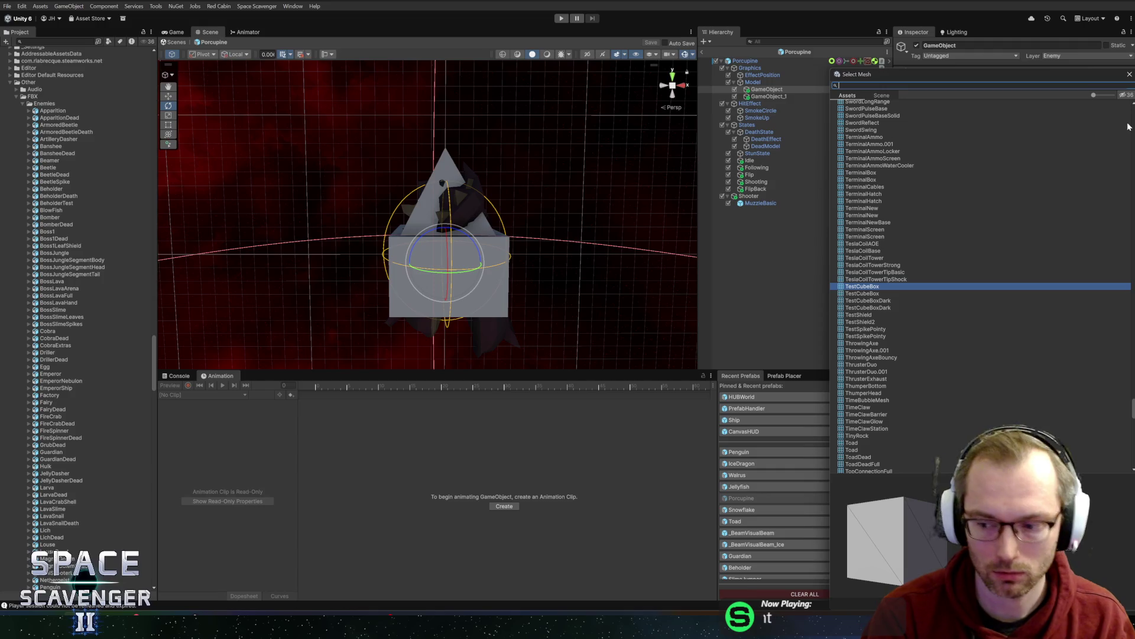
pyautogui.write('poi')
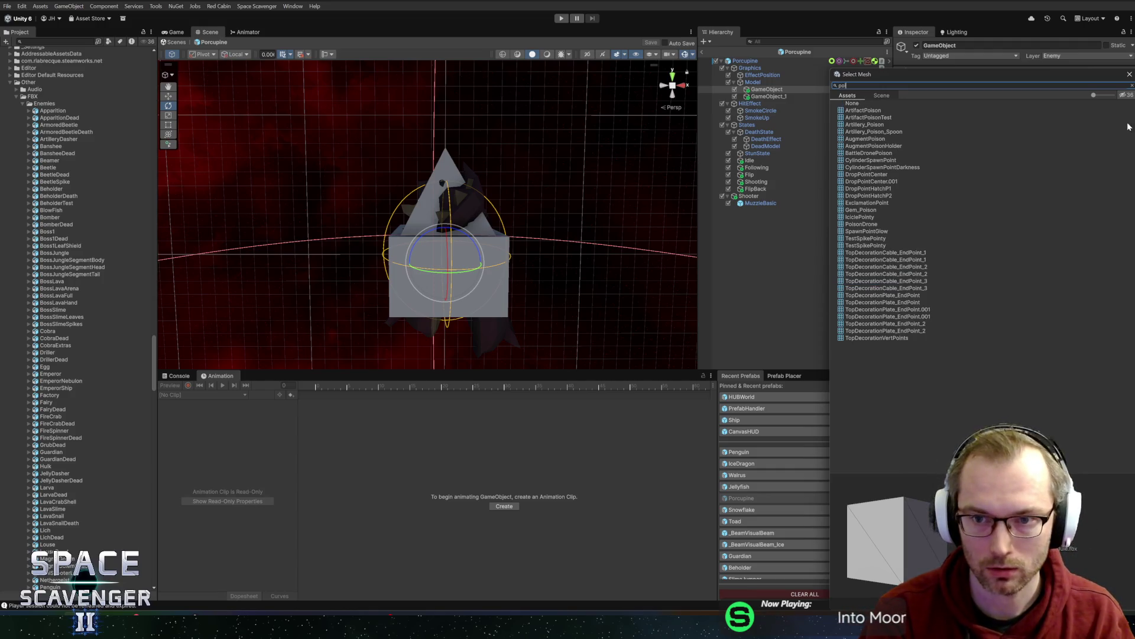
pyautogui.doubleClick(855, 111)
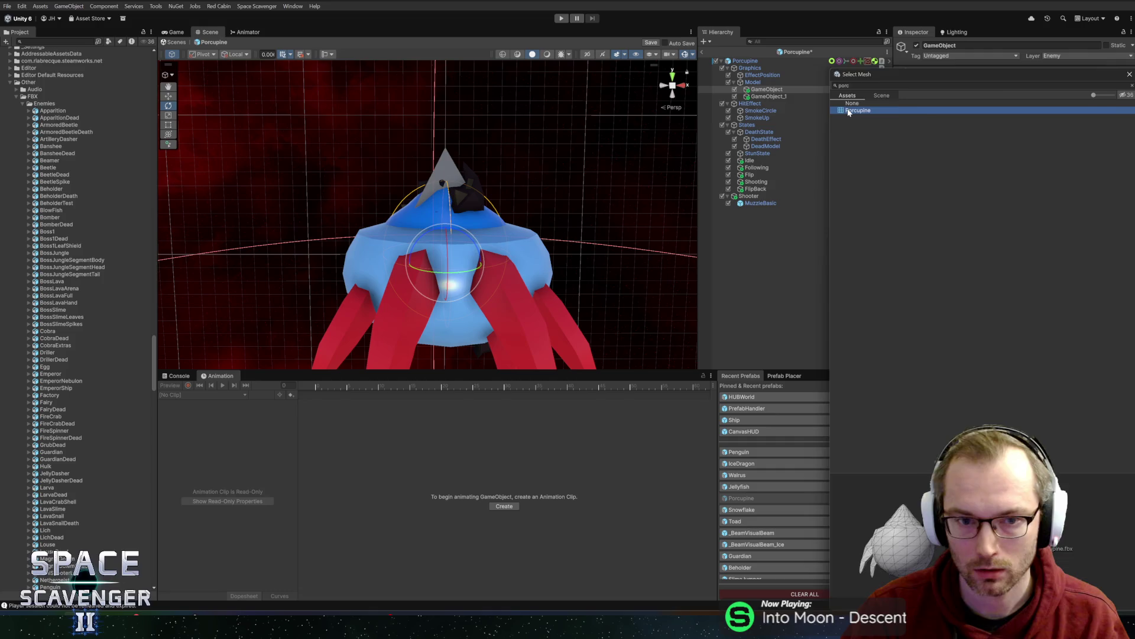
pyautogui.write('1')
pyautogui.press('Tab')
pyautogui.write('1')
pyautogui.press('Tab')
pyautogui.write('1')
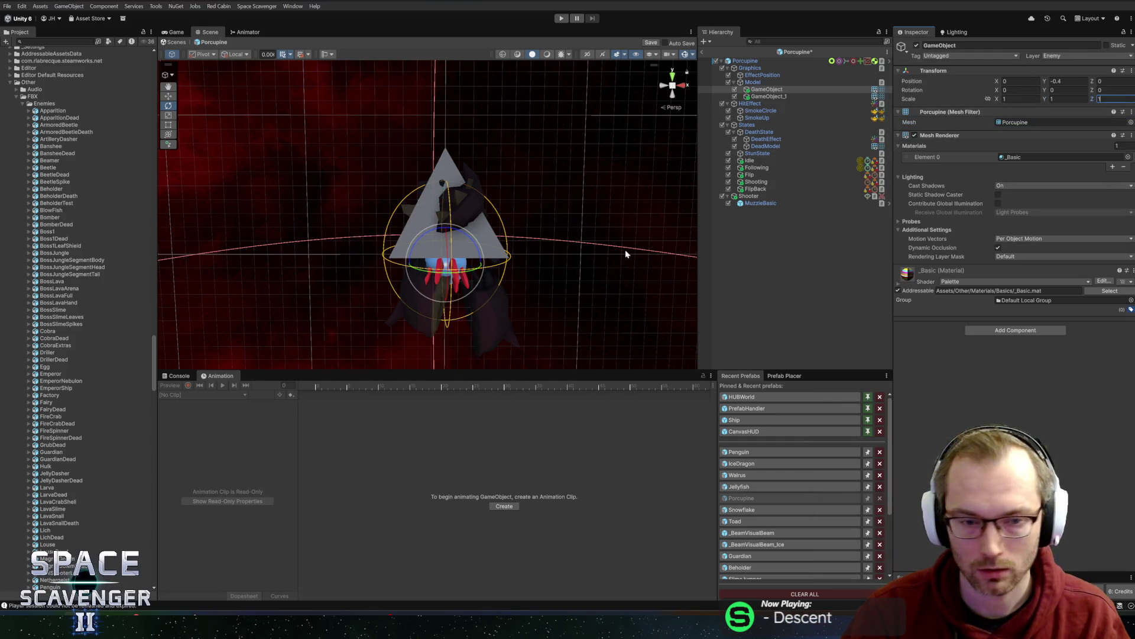
# - Delete the leftover GameObject_1 spike and return to Blender
pyautogui.click(783, 97)
pyautogui.press('Delete')
pyautogui.scroll(-3, 396, 252)
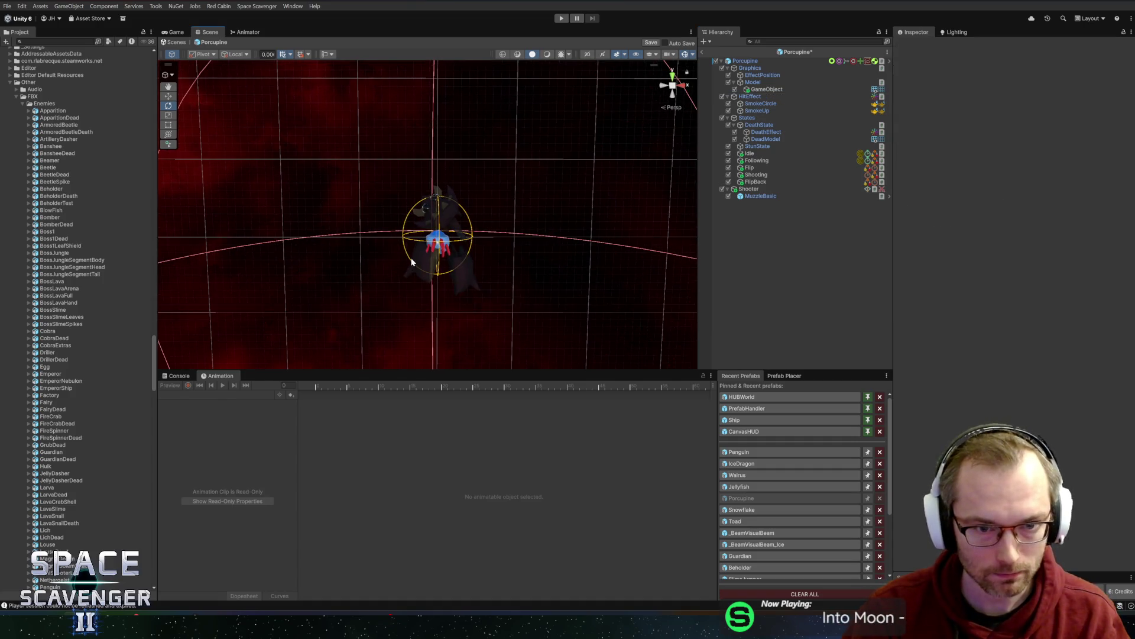
pyautogui.scroll(3, 414, 253)
pyautogui.scroll(-4, 435, 252)
pyautogui.hotkey('alt', 'Tab')
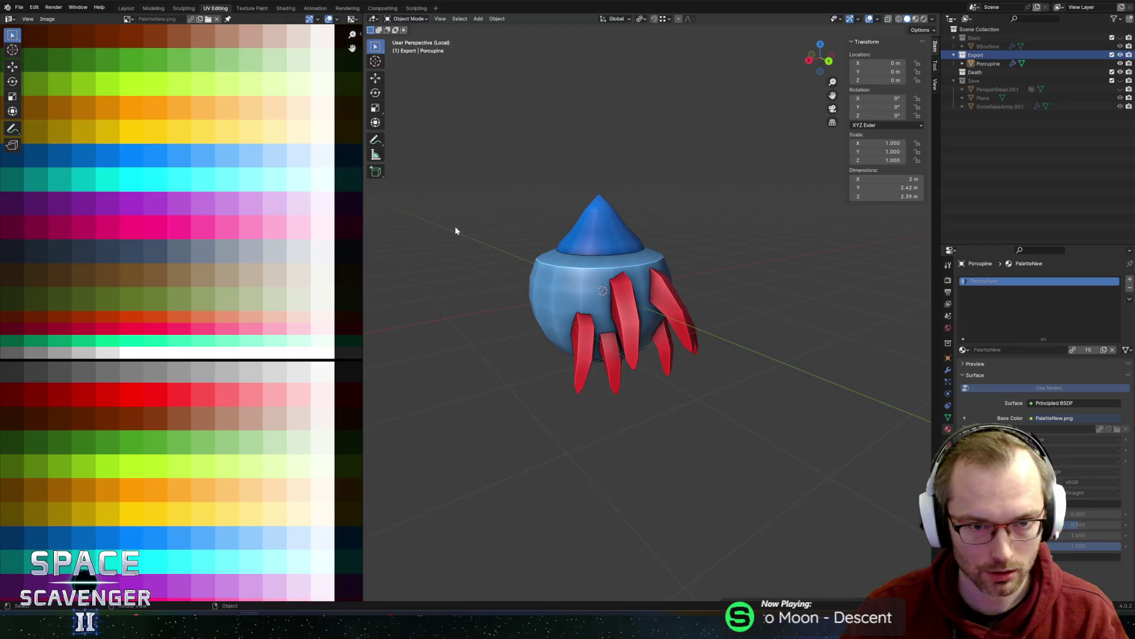
# - Scale the entire Porcupine mesh up by a factor of 3 in Edit Mode
pyautogui.press('a')
pyautogui.scroll(-4, 706, 281)
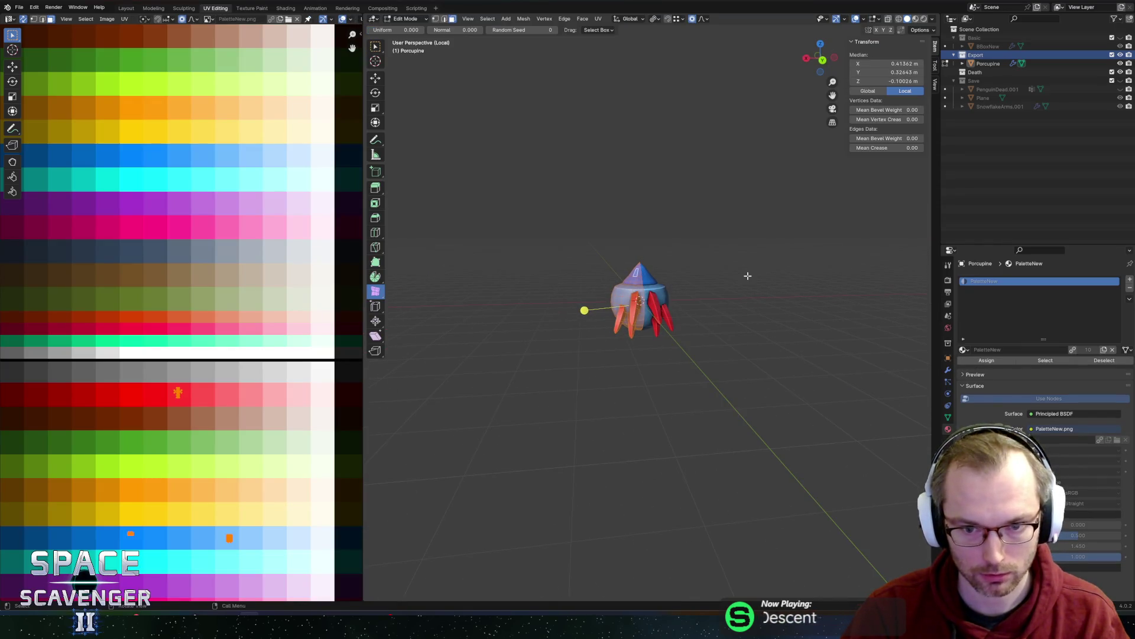
pyautogui.write('s')
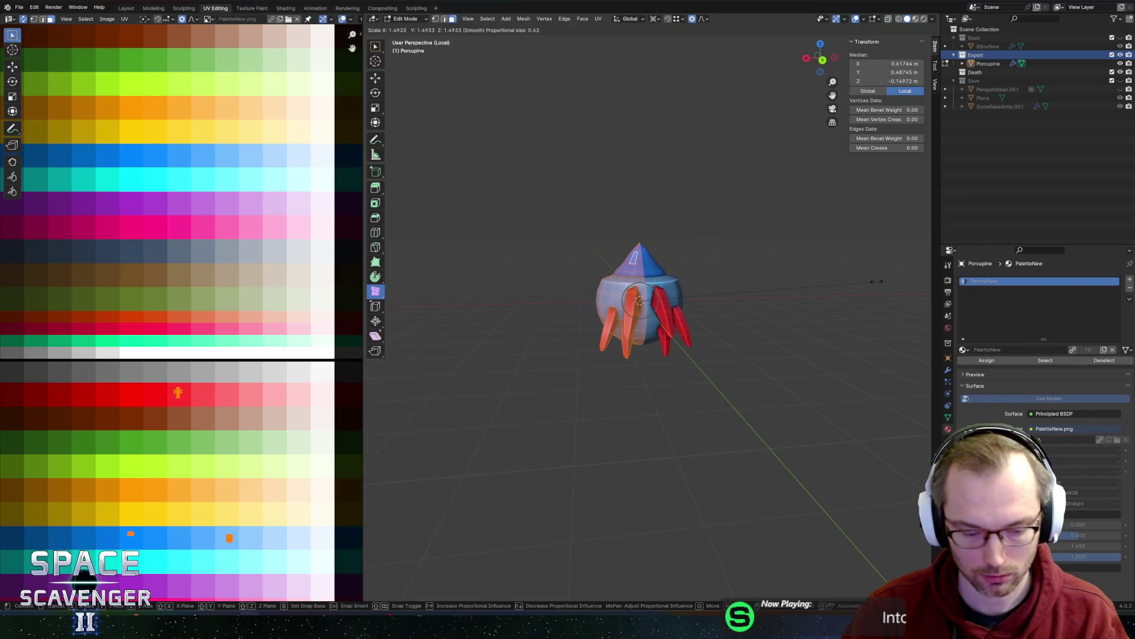
pyautogui.write('3')
pyautogui.press('Return')
# - Re-export Porcupine.fbx with the previous FBX settings and check the enlarged model in Unity
pyautogui.hotkey('ctrl', 'shift', 'e')
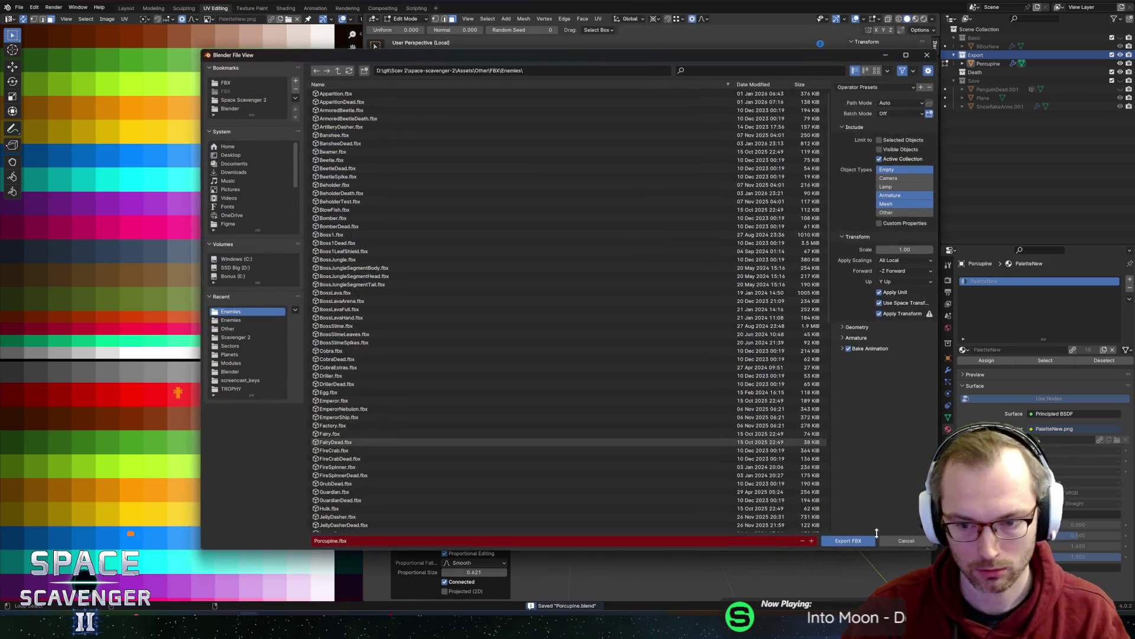
pyautogui.press('Return')
pyautogui.hotkey('alt', 'Tab')
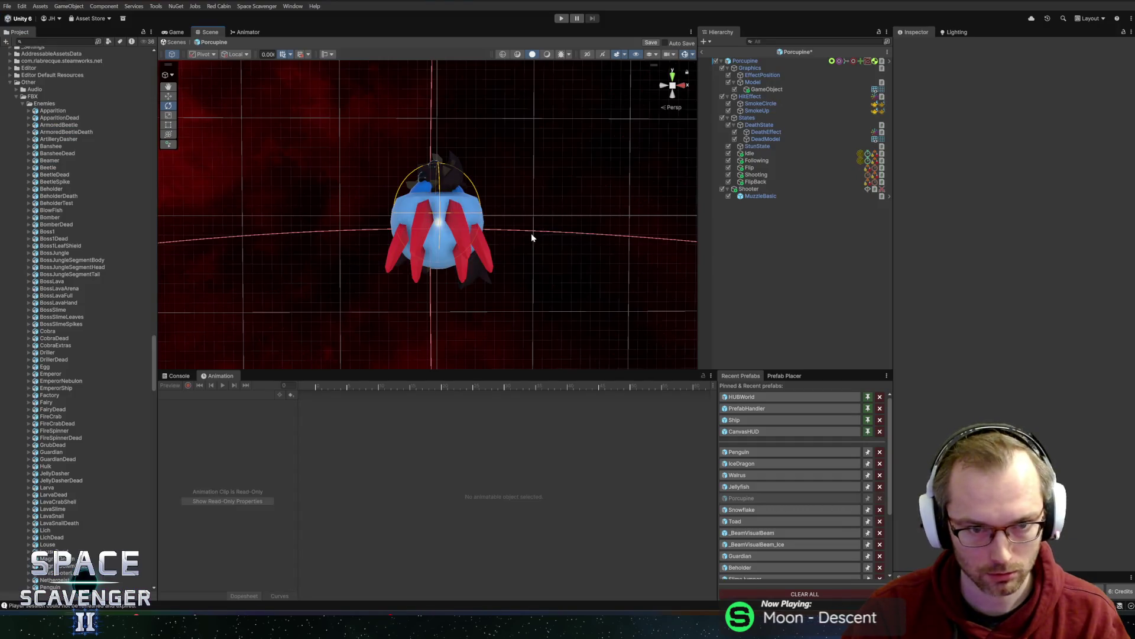
# - Exit the Porcupine prefab back to the Core scene and start Play mode
pyautogui.moveTo(537, 224)
pyautogui.mouseDown(button='right')
pyautogui.moveTo(550, 233)
pyautogui.moveTo(639, 156)
pyautogui.mouseUp(button='right')
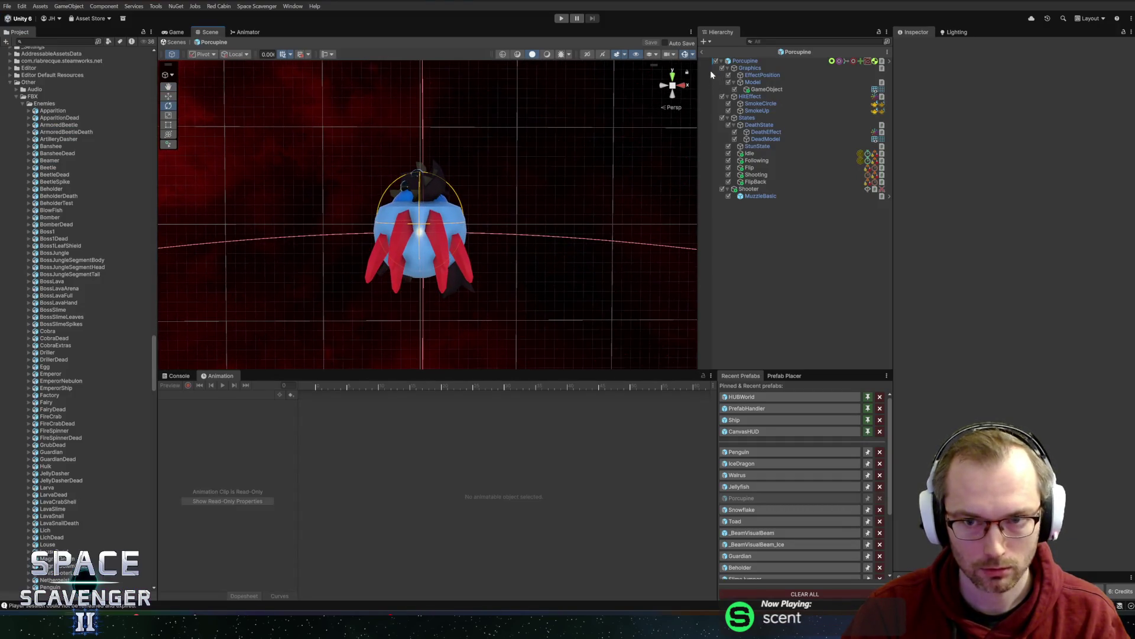
pyautogui.click(703, 52)
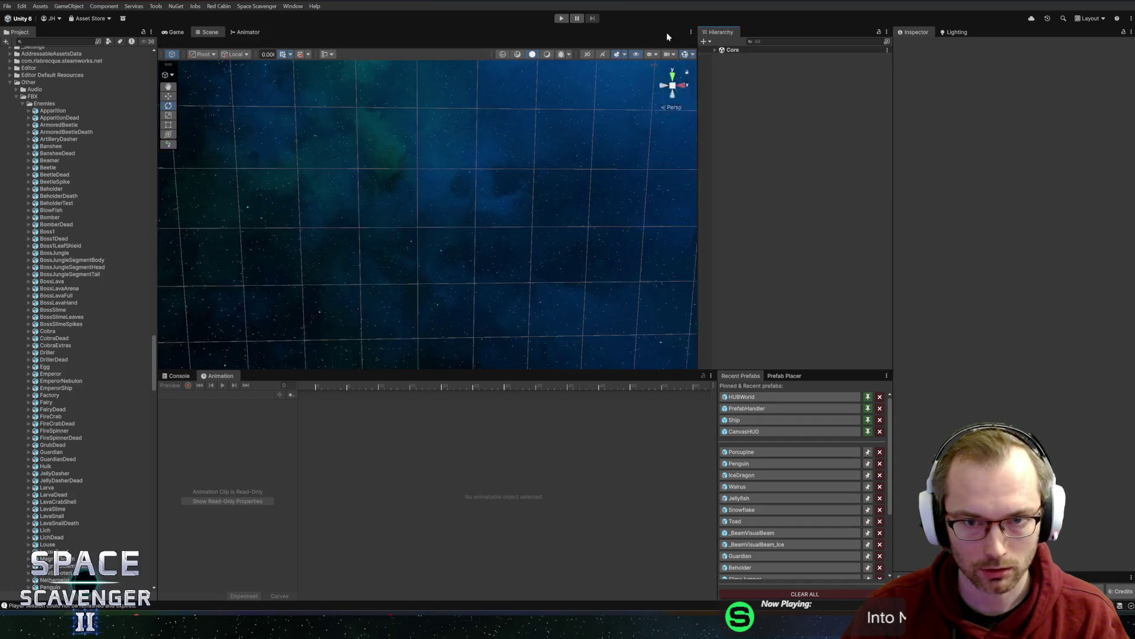
pyautogui.click(562, 18)
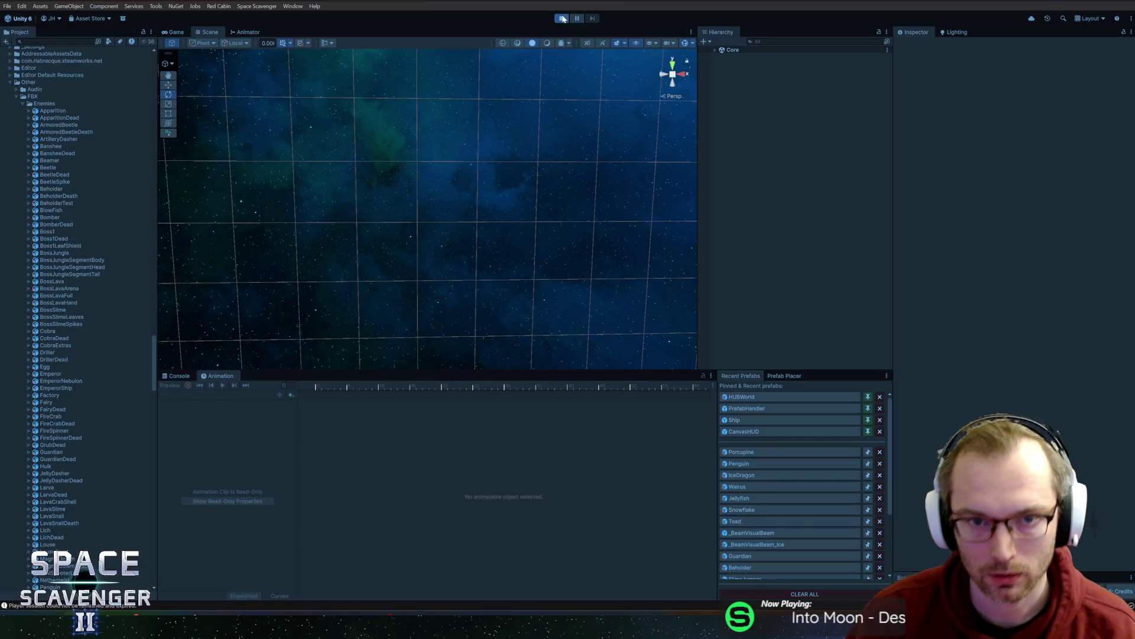
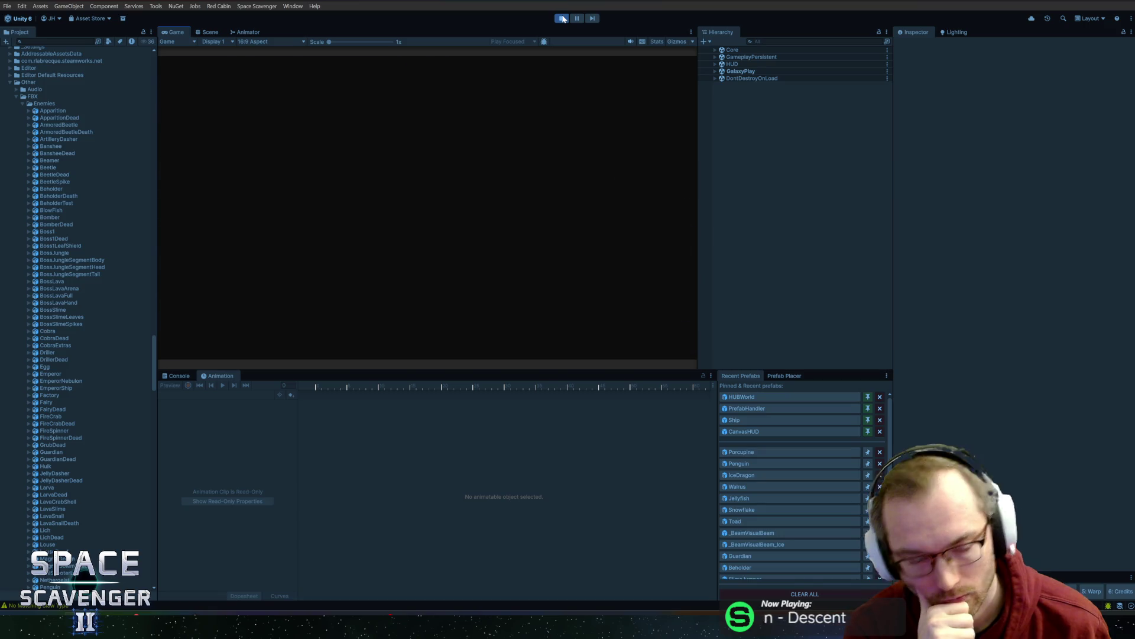
# - Spawn a Porcupine enemy from the debug console, play-test in the enlarged Game view, then pause
pyautogui.write('spawn Porcupine')
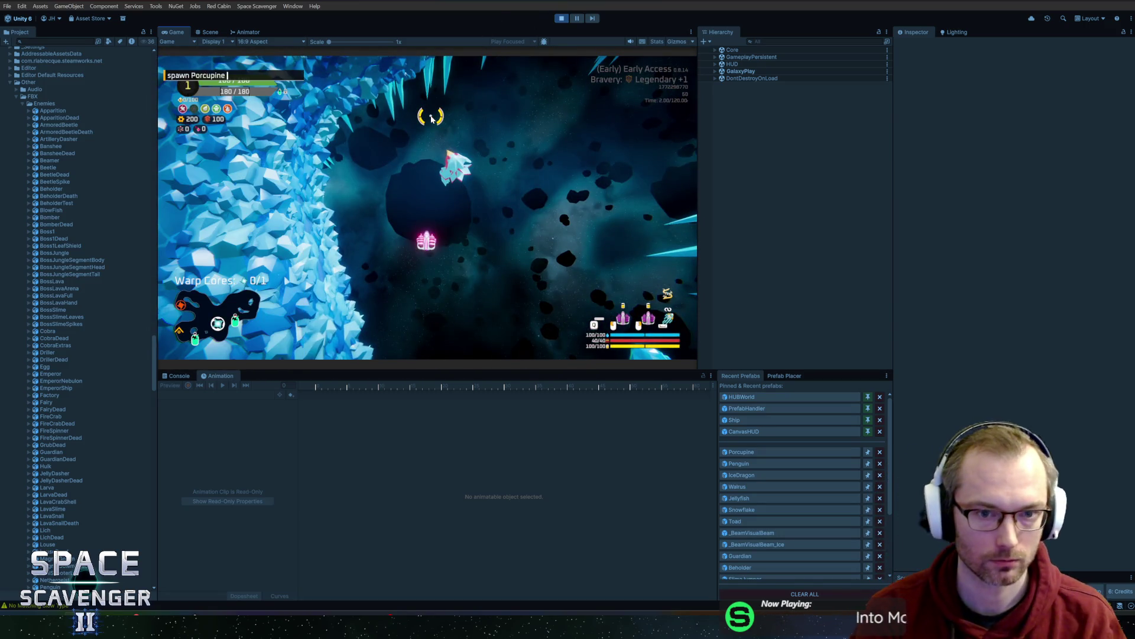
pyautogui.press('Return')
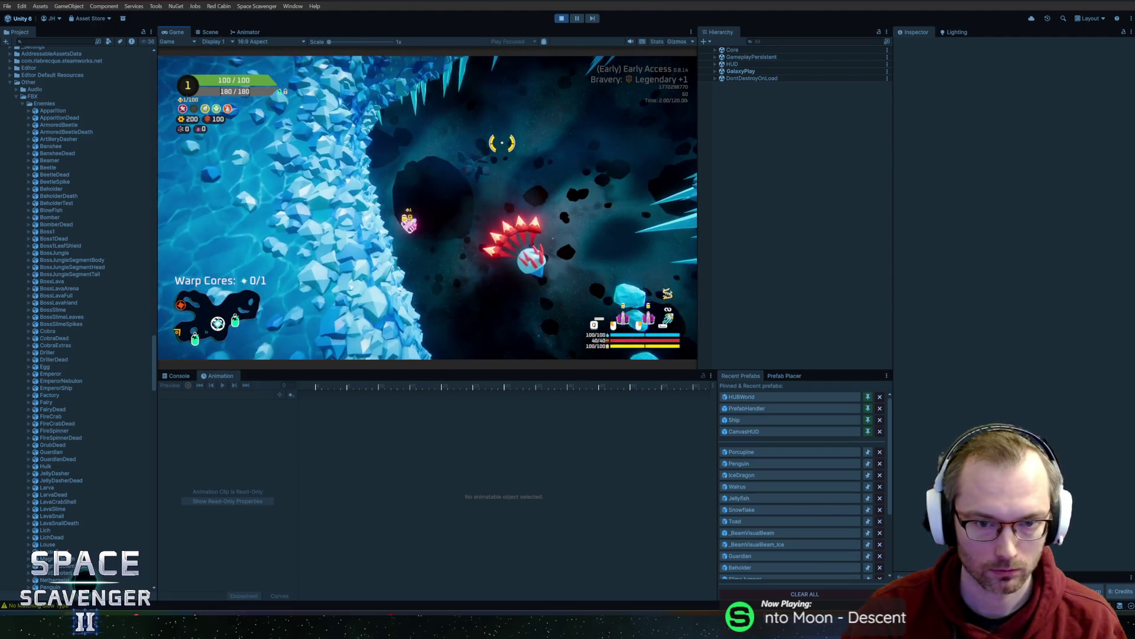
pyautogui.hotkey('shift', 'space')
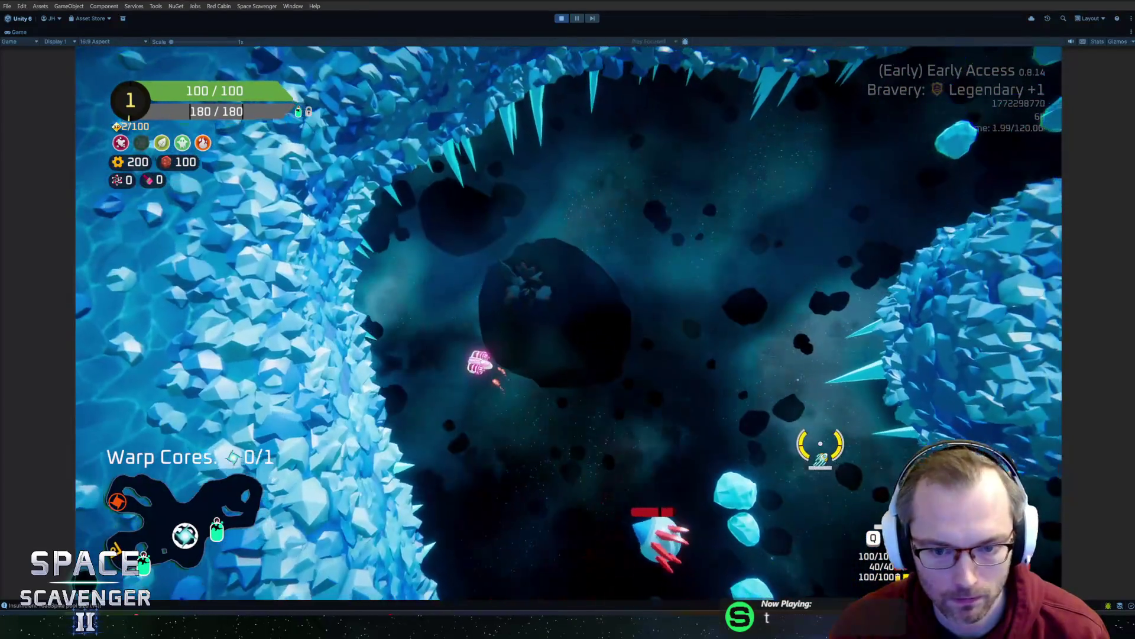
pyautogui.press('Escape')
pyautogui.hotkey('alt', 'Tab')
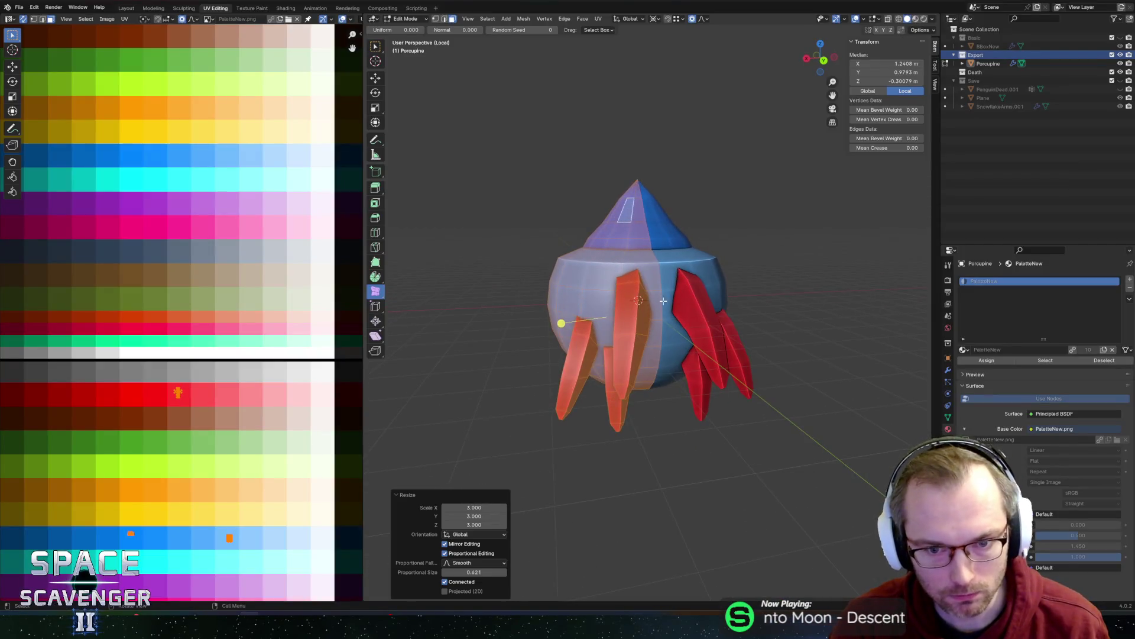
# - Select the left spike in Edit Mode and try smoothing it, then cancel
pyautogui.press('Tab')
pyautogui.hotkey('alt', 'a')
pyautogui.press('l')
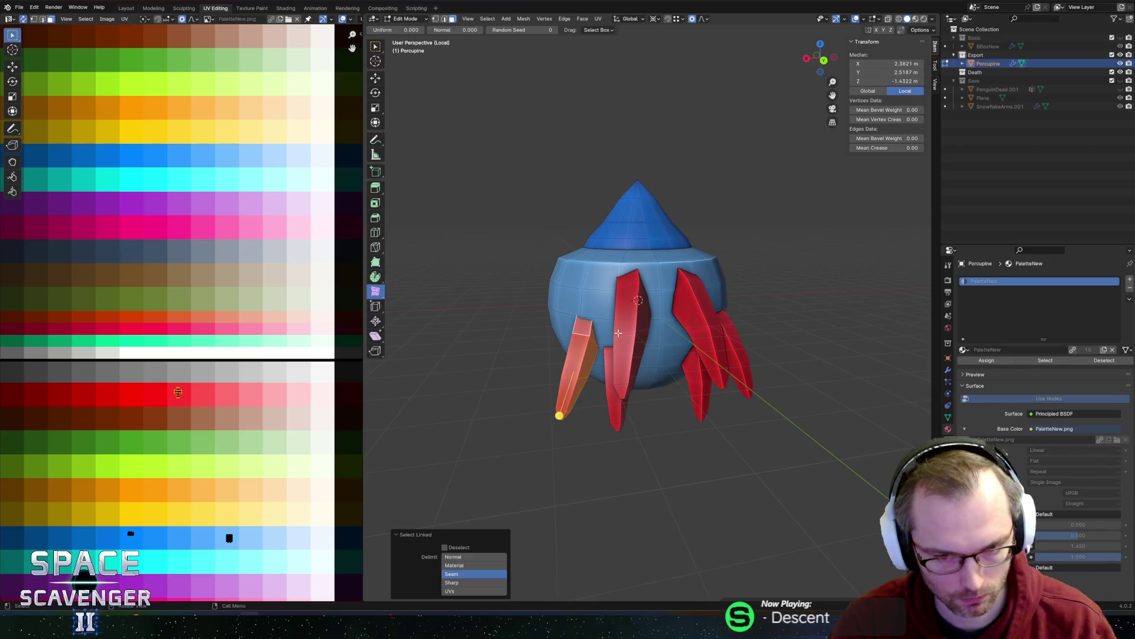
pyautogui.moveTo(649, 320); pyautogui.dragTo(731, 442, button='middle')
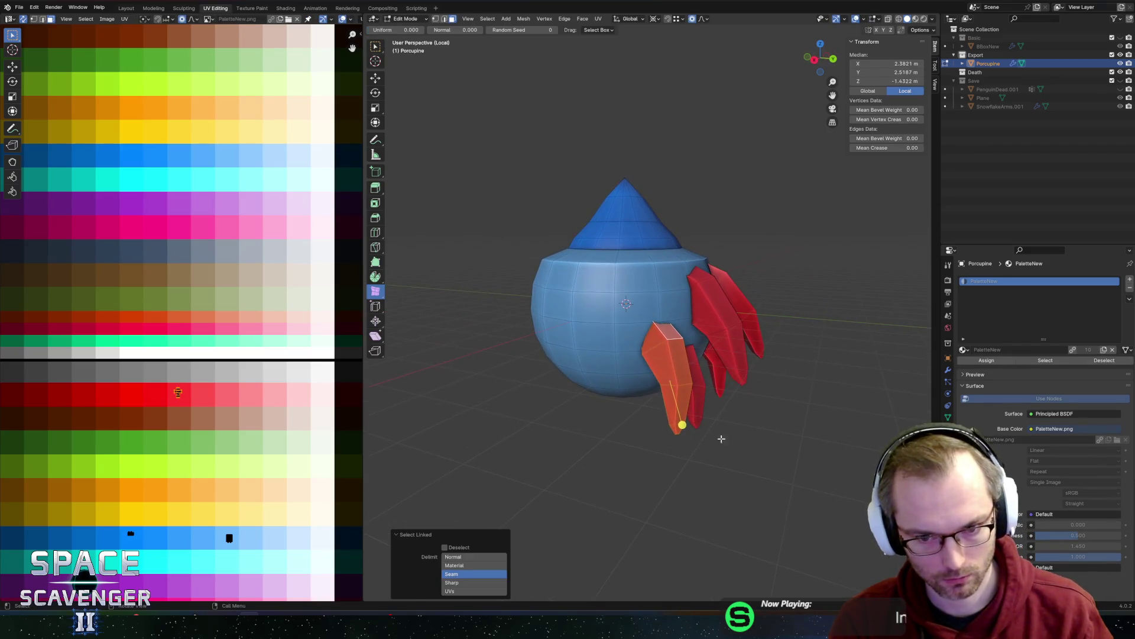
pyautogui.moveTo(376, 291); pyautogui.dragTo(396, 298)
pyautogui.click(408, 301)
pyautogui.moveTo(684, 425); pyautogui.dragTo(771, 438)
pyautogui.rightClick(752, 358)
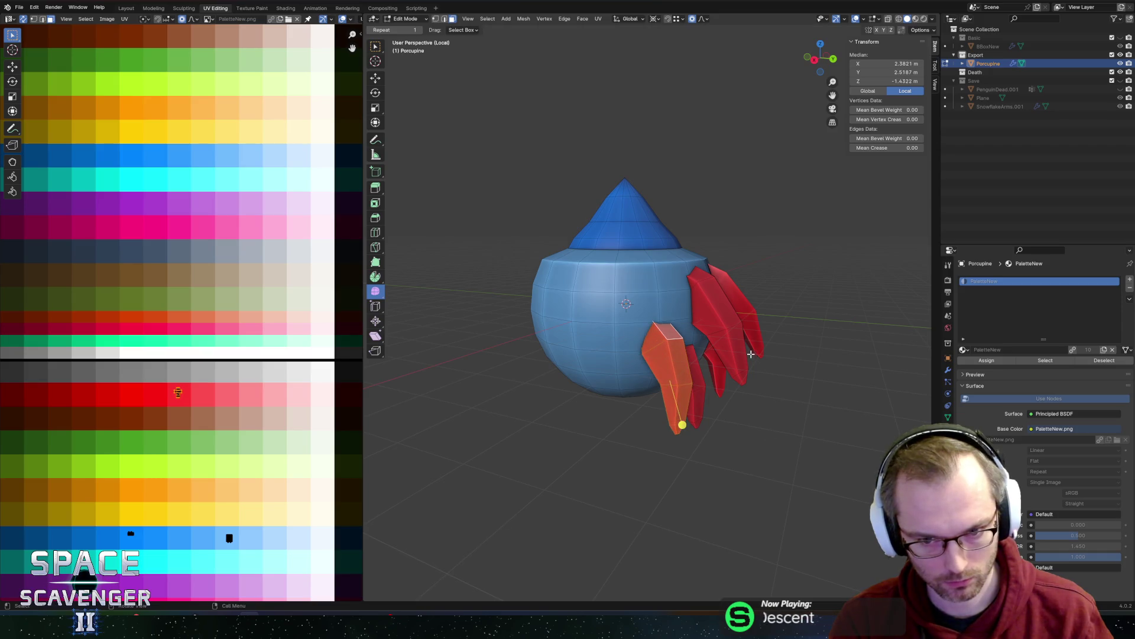
# - Add another spike to the selection and scale the spikes by 1.319 around Individual Origins
pyautogui.press('l')
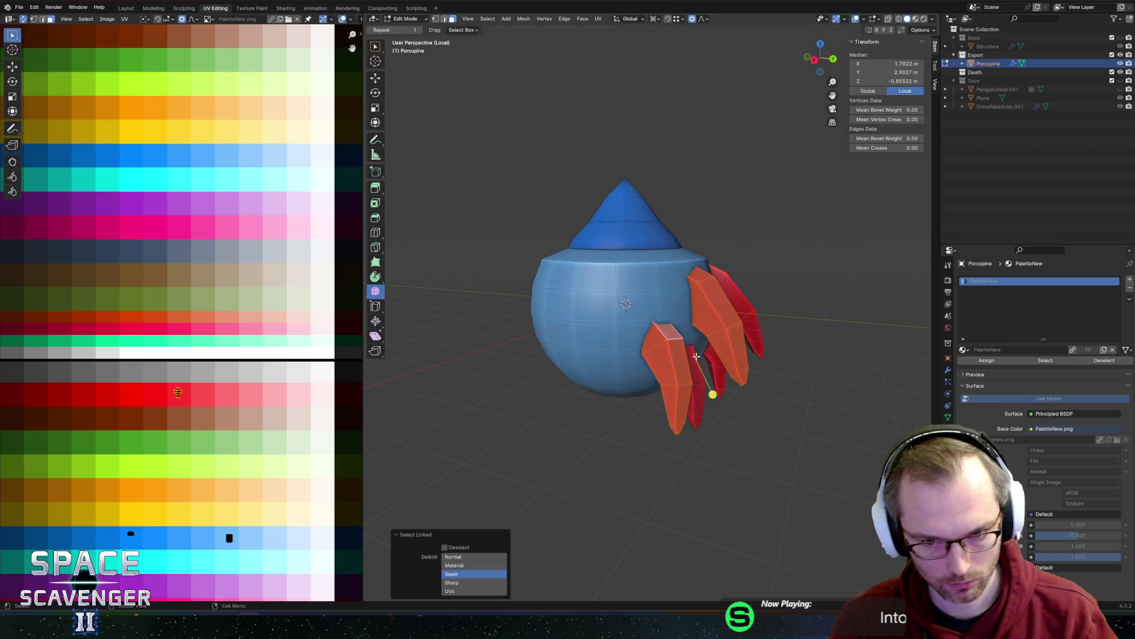
pyautogui.press(',')
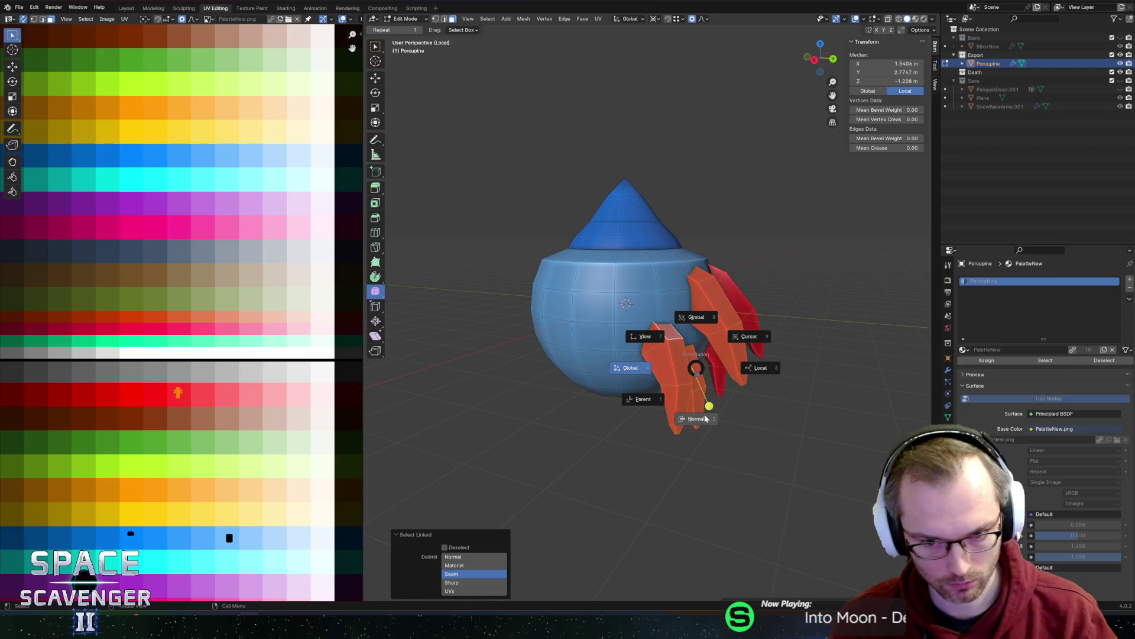
pyautogui.press('.')
pyautogui.click(683, 449)
pyautogui.press('s')
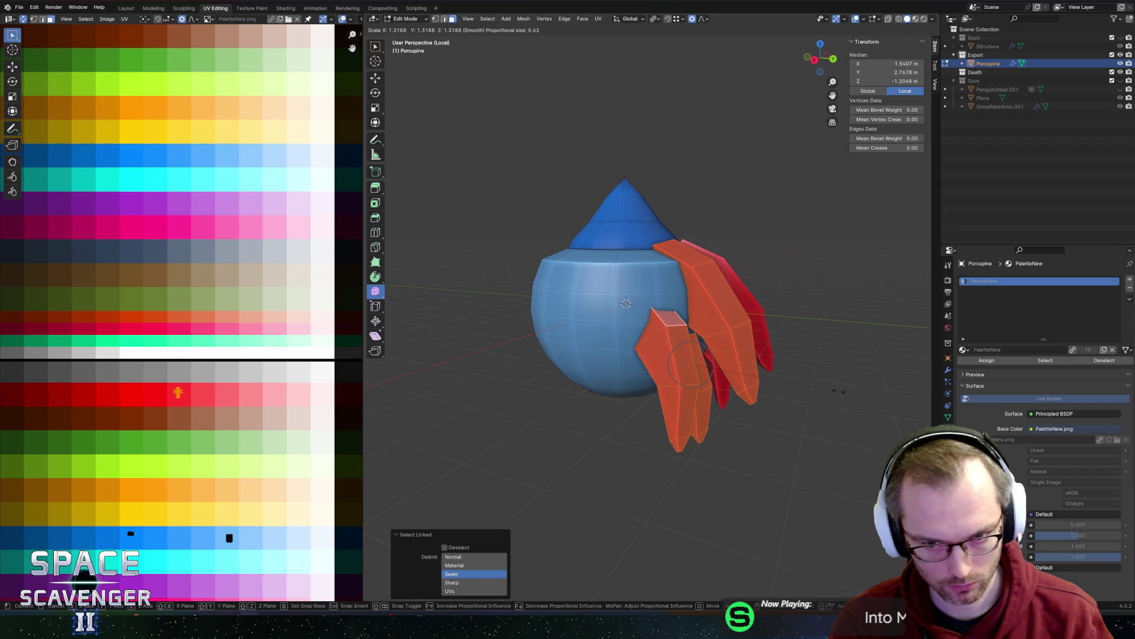
pyautogui.click(839, 391)
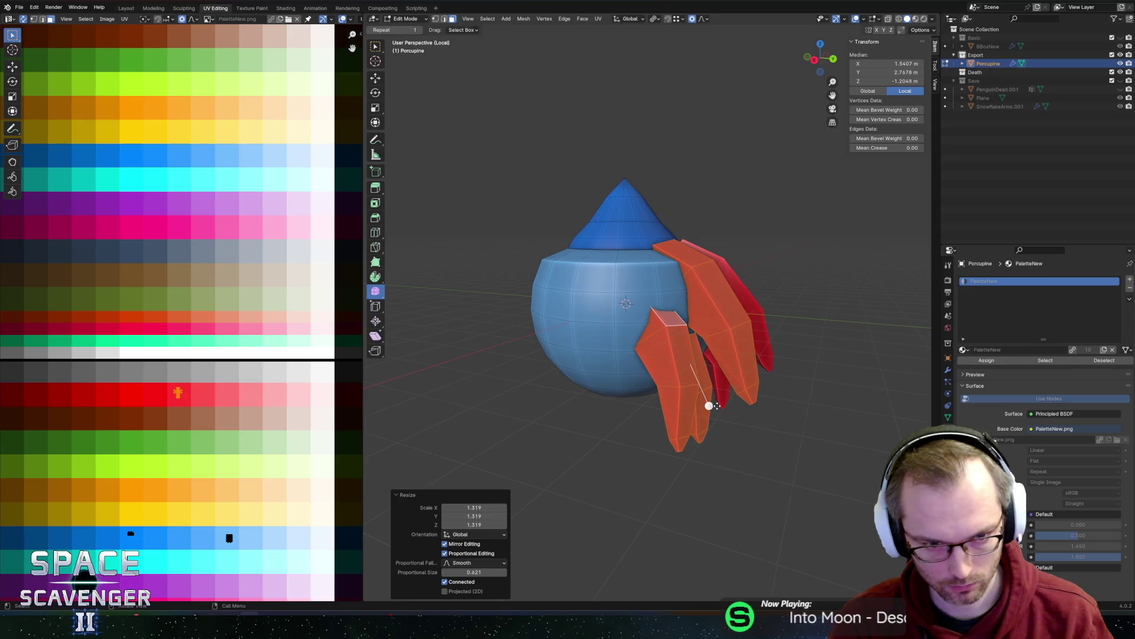
pyautogui.click(789, 427)
# - Tilt the spikes on X, shift them along Y and re-angle them around Z
pyautogui.moveTo(789, 426)
pyautogui.mouseDown(button='middle')
pyautogui.moveTo(535, 375)
pyautogui.moveTo(657, 385)
pyautogui.mouseUp(button='middle')
pyautogui.press('r')
pyautogui.press('x')
pyautogui.click(769, 373)
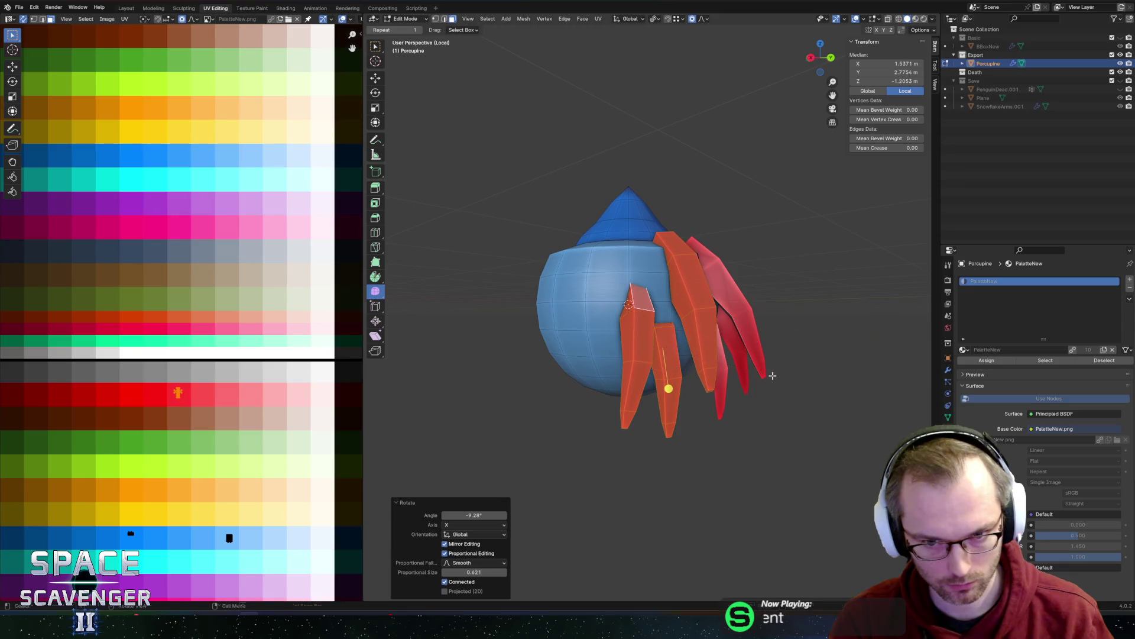
pyautogui.press('g')
pyautogui.press('y')
pyautogui.click(767, 375)
pyautogui.press('r')
pyautogui.press('z')
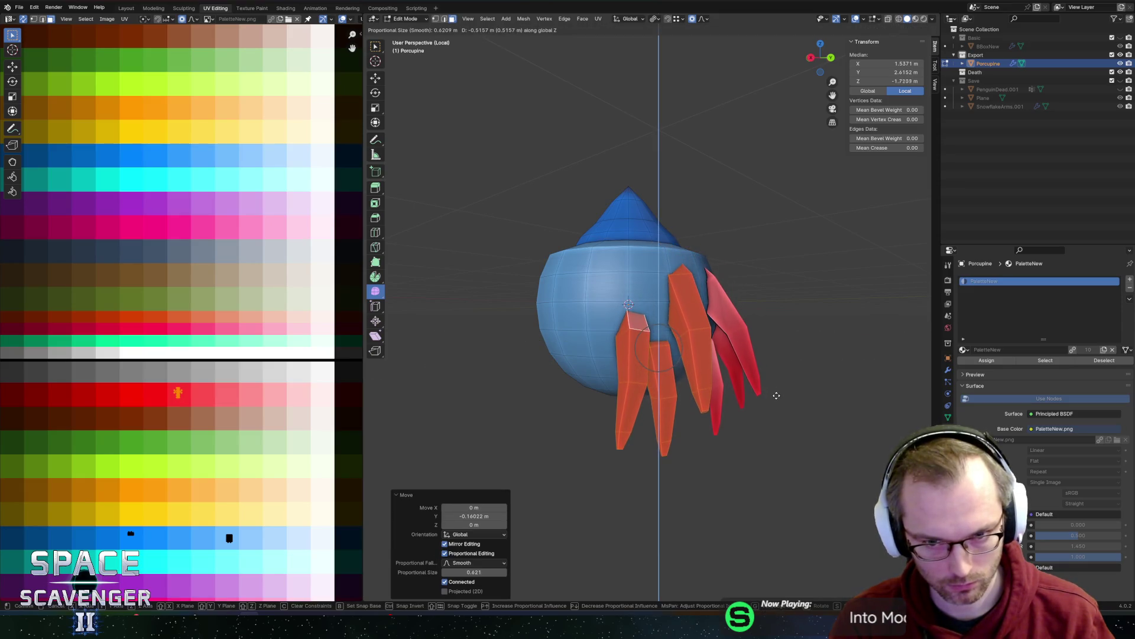
pyautogui.click(776, 394)
pyautogui.press('Tab')
pyautogui.press('Tab')
pyautogui.scroll(-5, 746, 328)
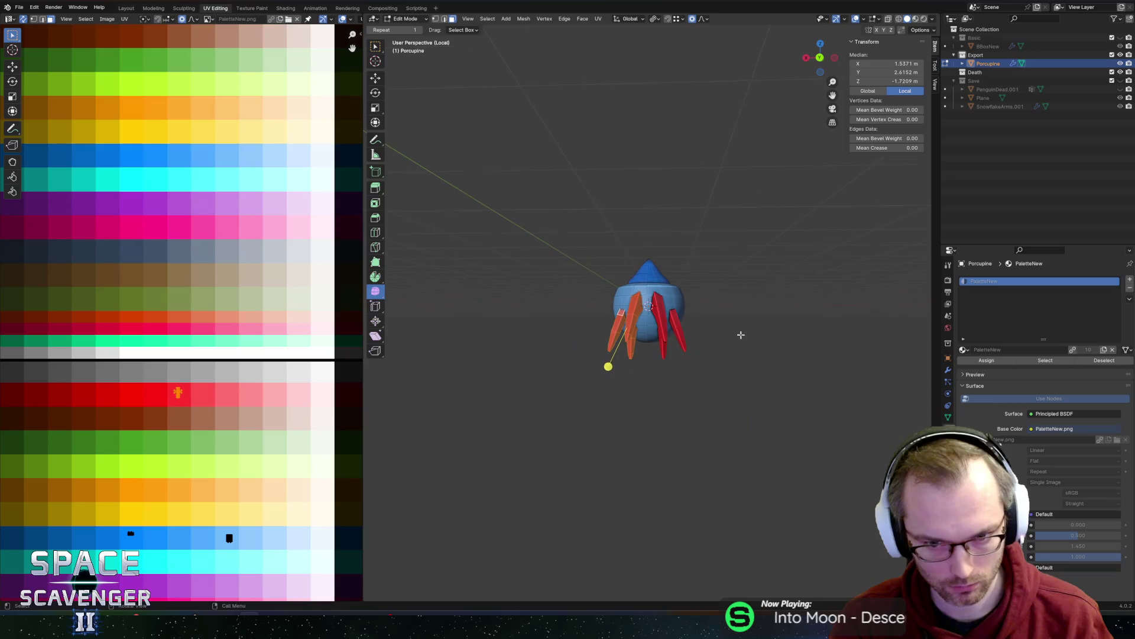
# - Hide and reveal geometry, then select the porcupine's connected body geometry
pyautogui.scroll(3, 652, 306)
pyautogui.press('Tab')
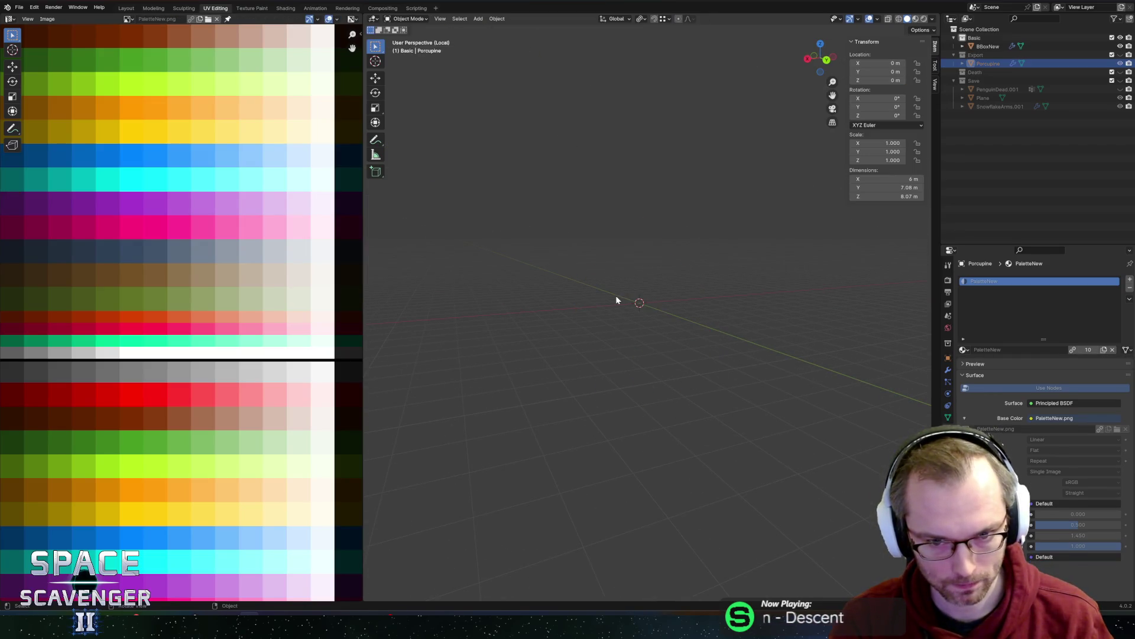
pyautogui.press('h')
pyautogui.hotkey('alt', 'h')
pyautogui.press('Tab')
pyautogui.click(616, 296)
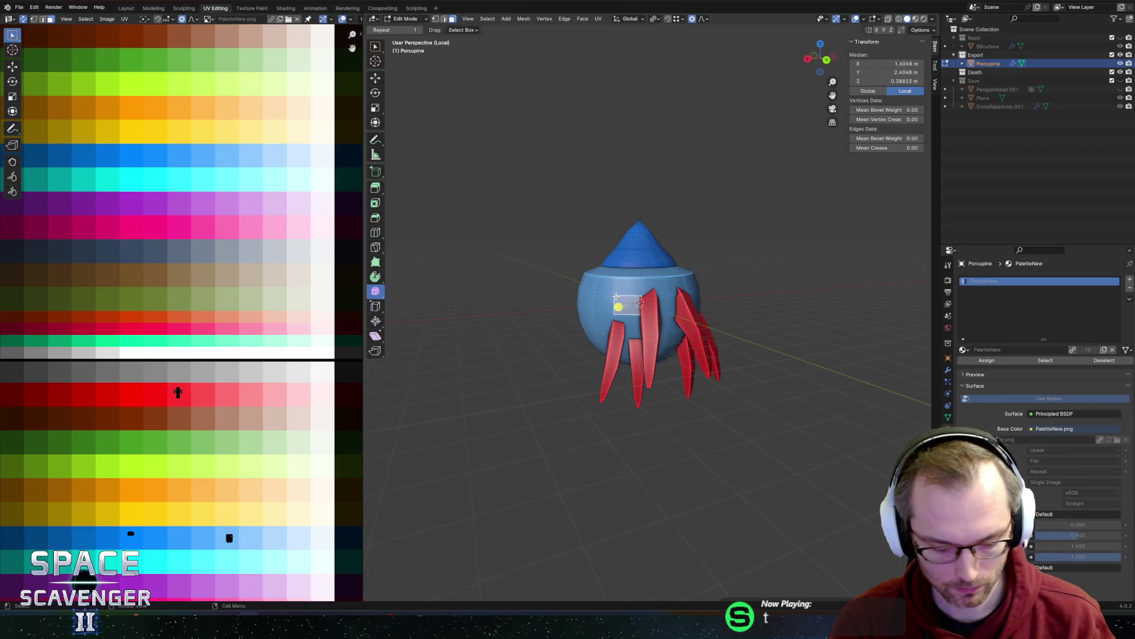
pyautogui.press('l')
pyautogui.click(596, 303)
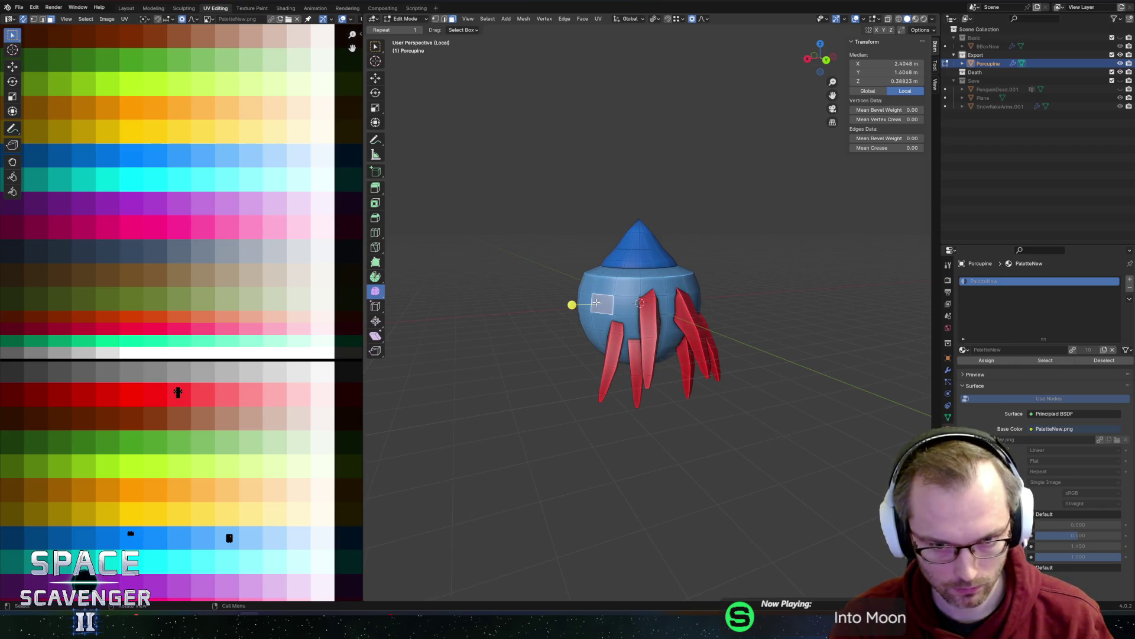
pyautogui.moveTo(599, 301); pyautogui.dragTo(695, 319, button='middle')
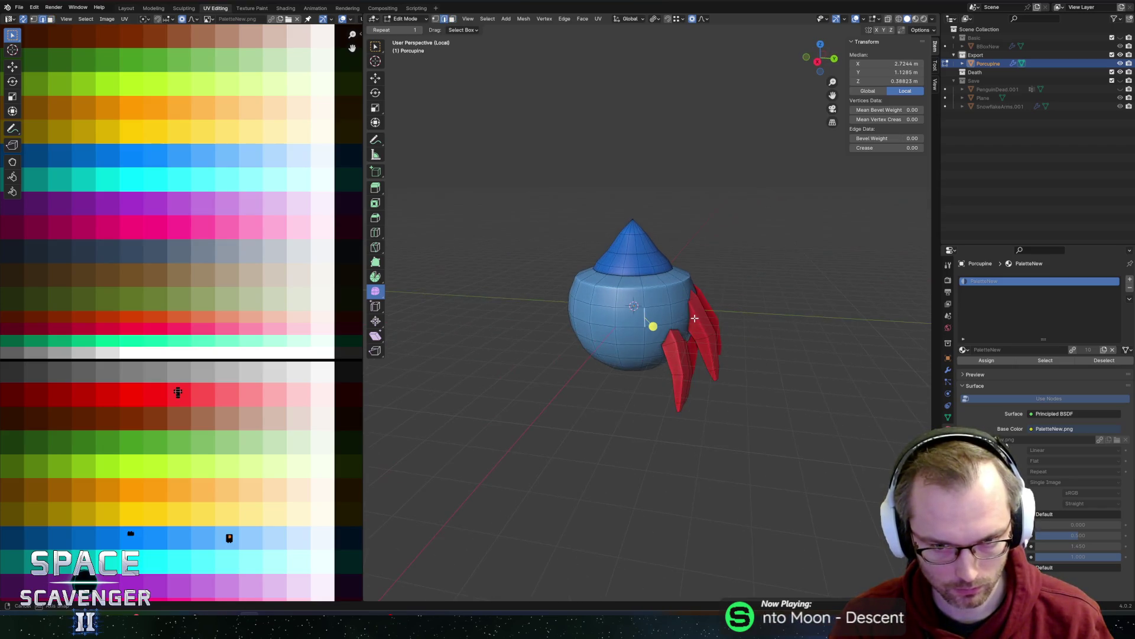
pyautogui.press('a')
pyautogui.hotkey('alt', 'a')
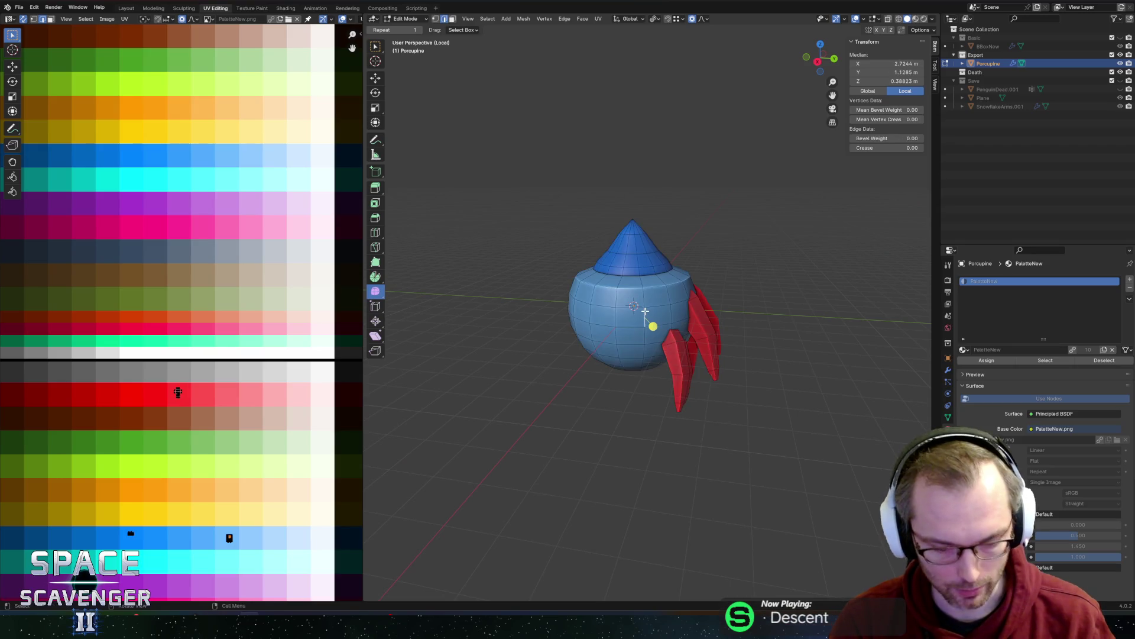
pyautogui.press('l')
pyautogui.press('Tab')
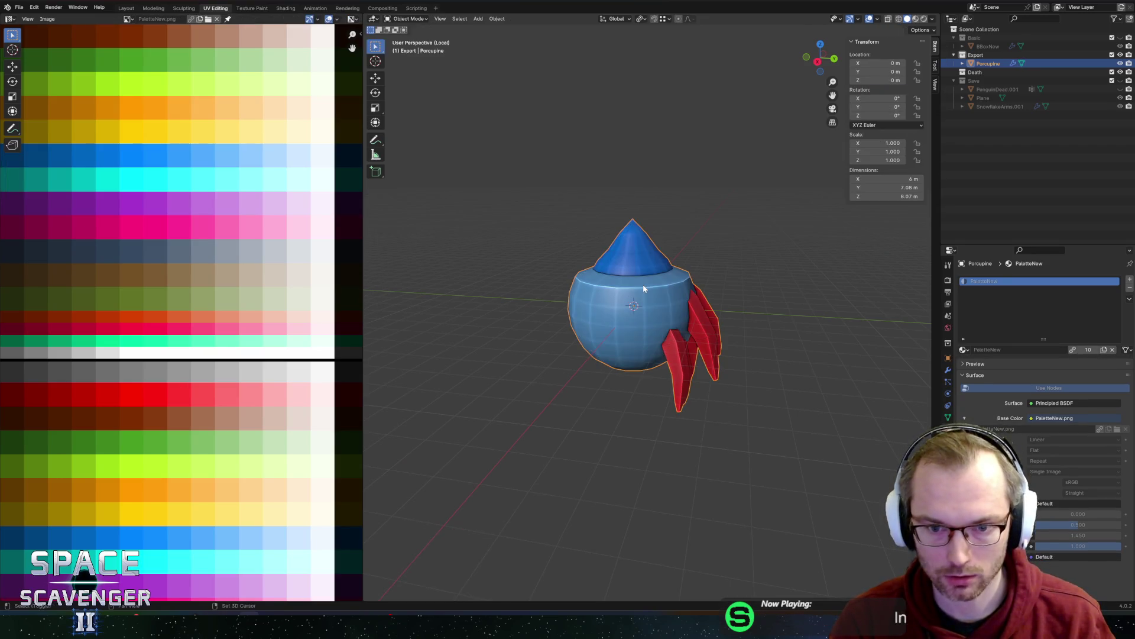
# - Duplicate the Porcupine as a backup, then triangulate the original's body faces
pyautogui.hotkey('shift', 'd')
pyautogui.press('Escape')
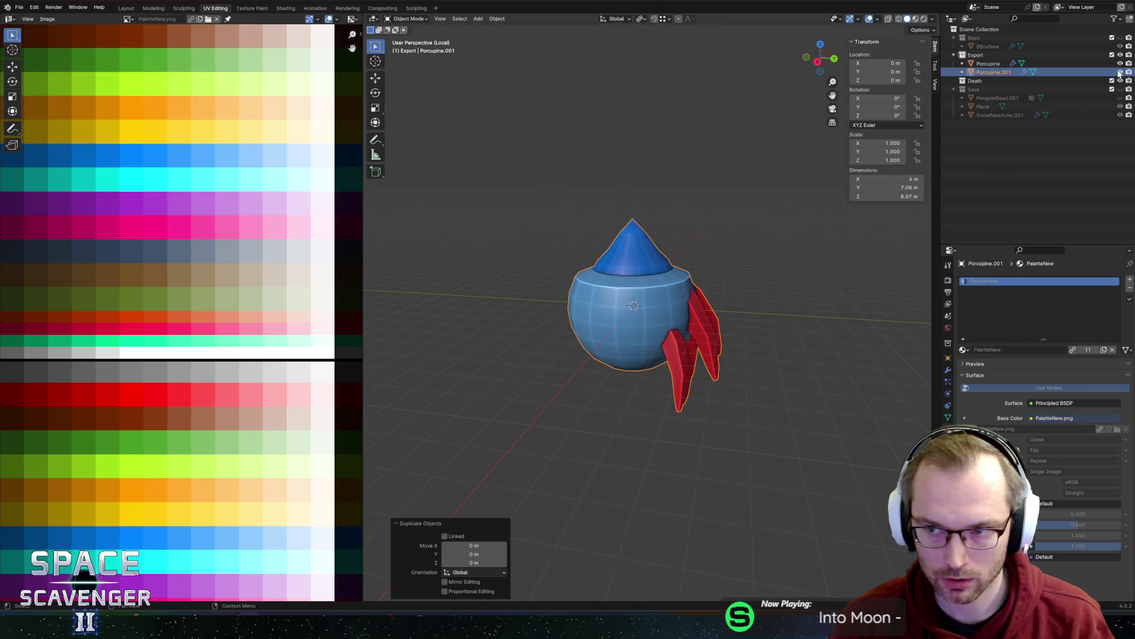
pyautogui.click(643, 285)
pyautogui.press('Tab')
pyautogui.hotkey('alt', 'a')
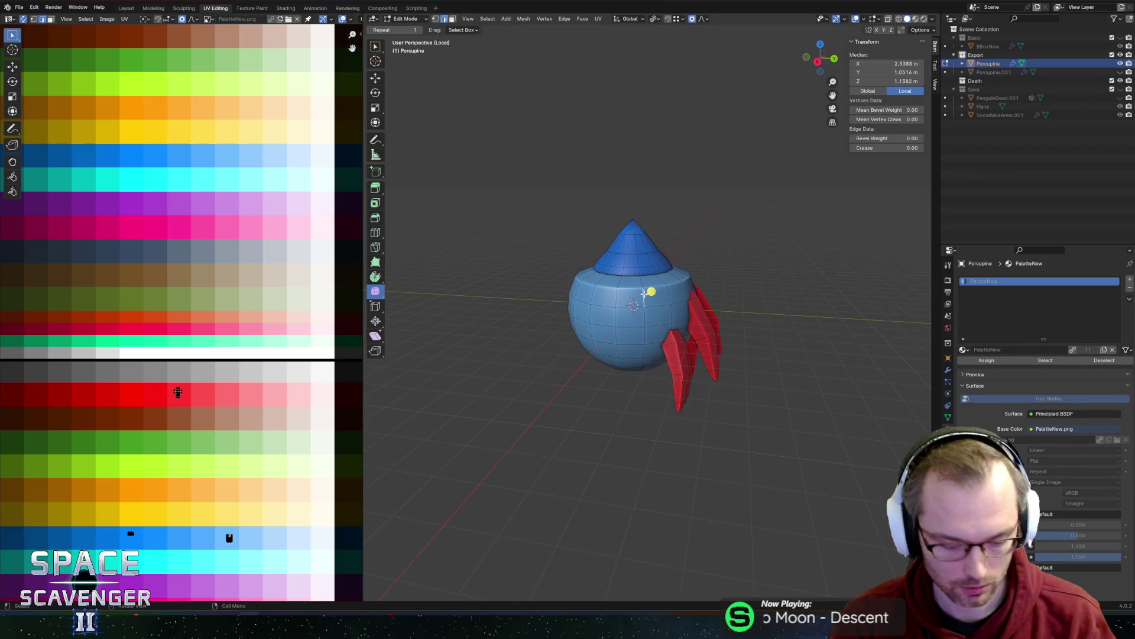
pyautogui.press('l')
pyautogui.hotkey('ctrl', 't')
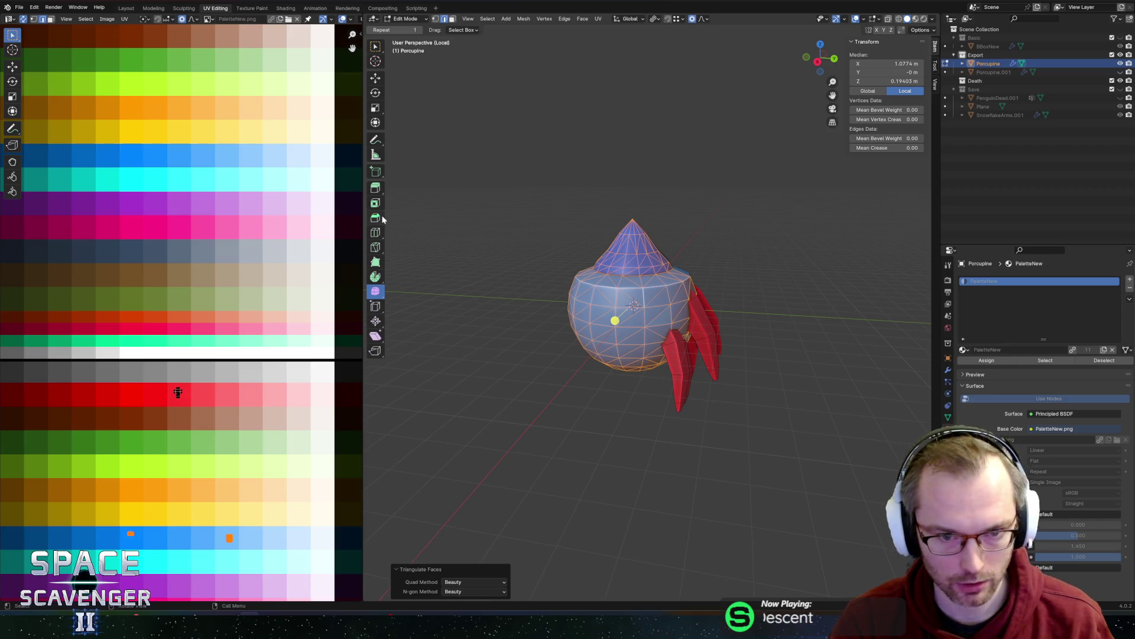
# - Try randomizing the body vertices for a jagged look, then undo it
pyautogui.click(376, 292)
pyautogui.click(420, 313)
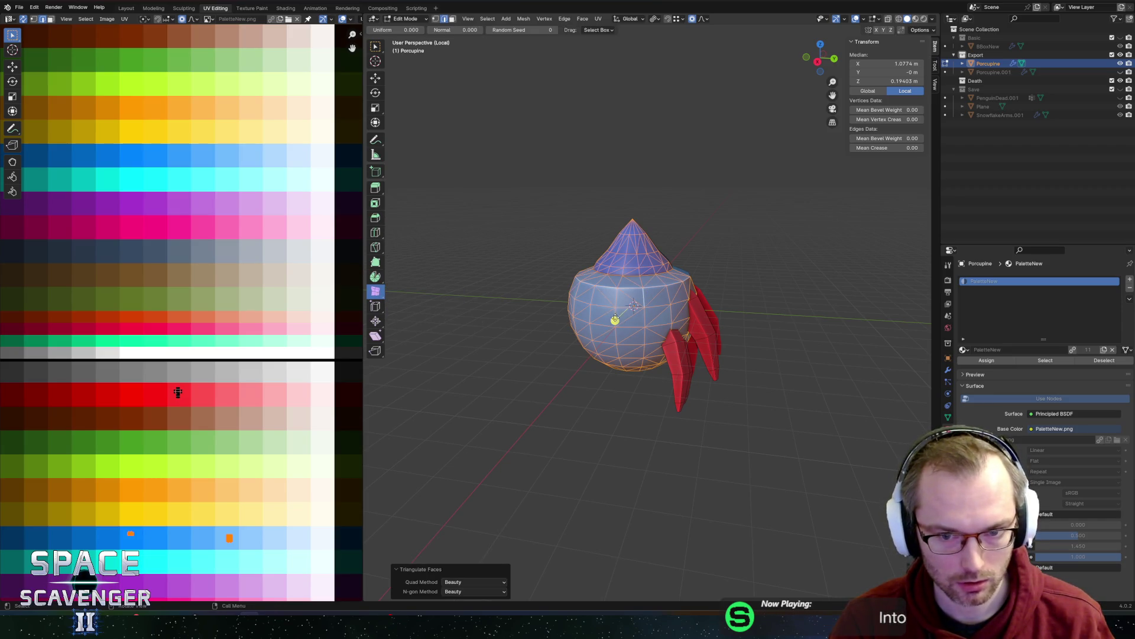
pyautogui.moveTo(613, 322); pyautogui.dragTo(608, 324)
pyautogui.hotkey('ctrl', 'z')
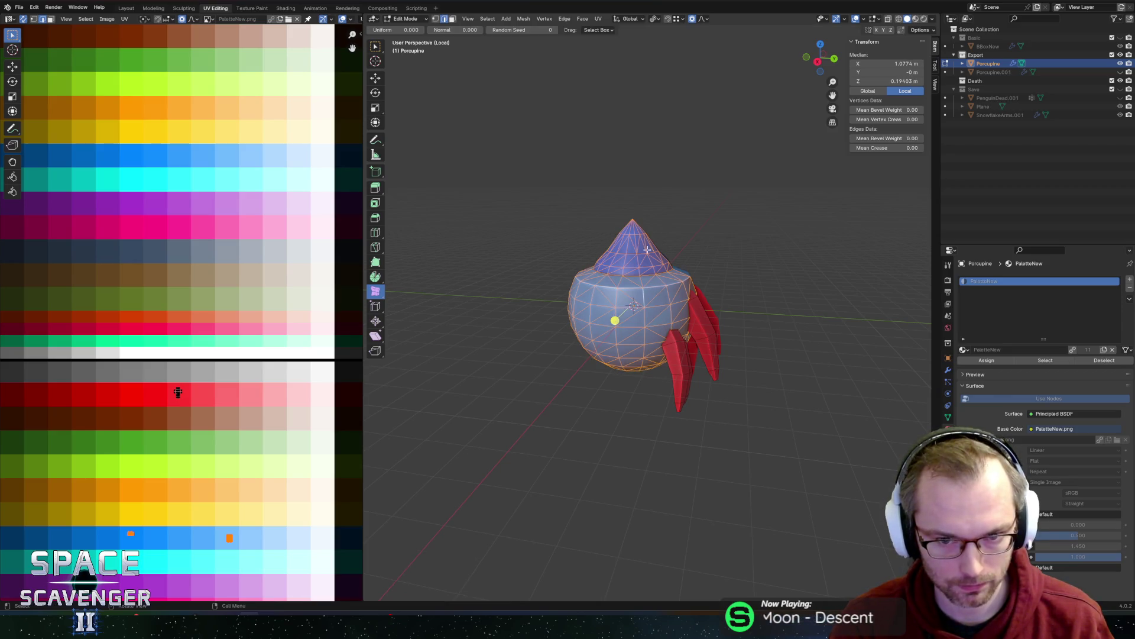
# - In X-ray right view, deselect the blue top cone's faces, then restore solid display in Object Mode
pyautogui.hotkey('alt', 'z')
pyautogui.moveTo(657, 212); pyautogui.dragTo(672, 204, button='middle')
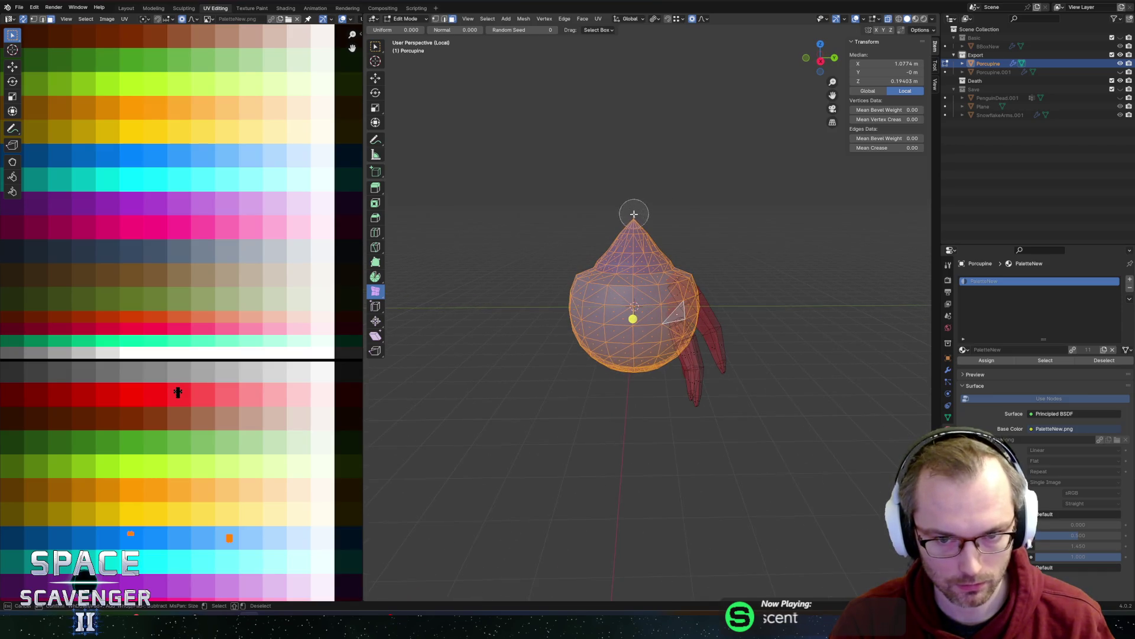
pyautogui.moveTo(603, 230); pyautogui.dragTo(612, 223, button='middle')
pyautogui.click(824, 61)
pyautogui.press('c')
pyautogui.middleClick(621, 239)
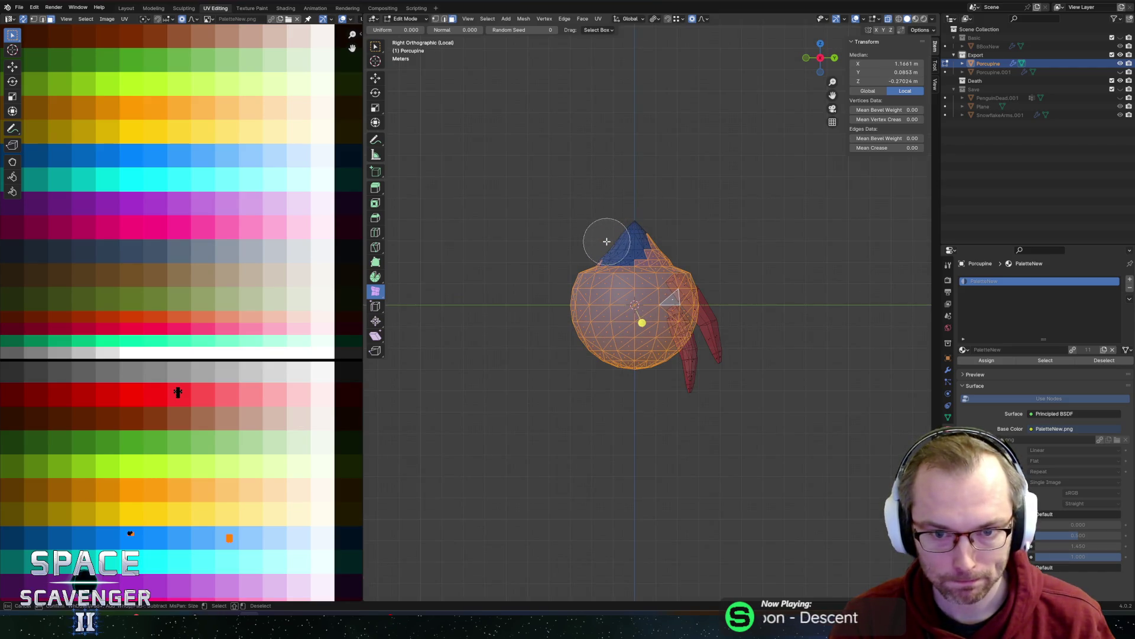
pyautogui.moveTo(621, 240); pyautogui.dragTo(642, 239, button='middle')
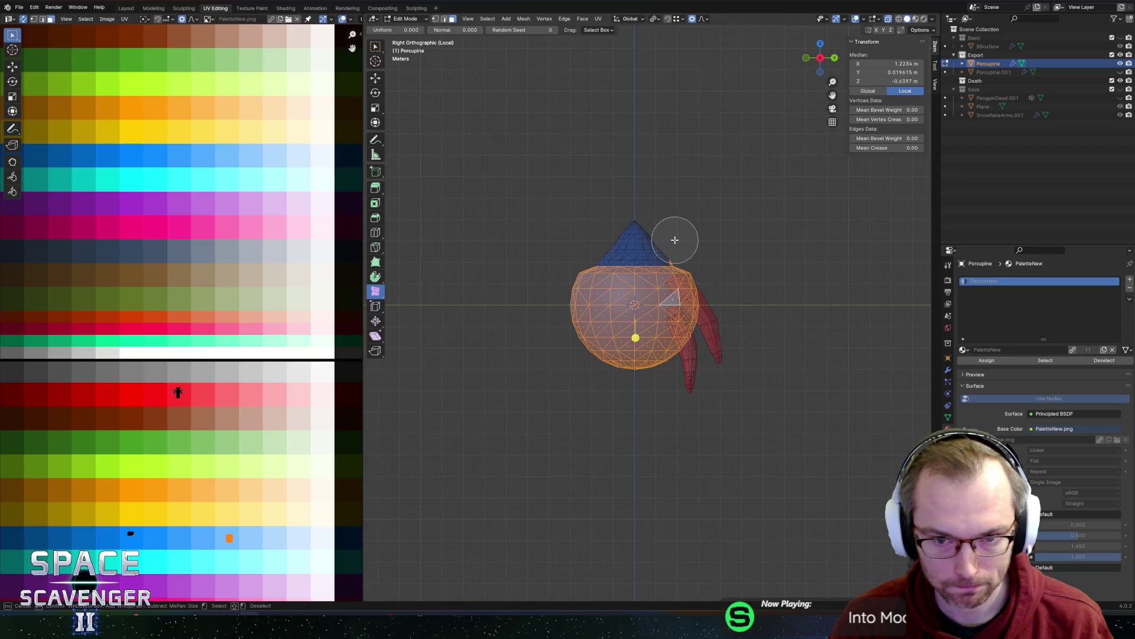
pyautogui.press('Escape')
pyautogui.hotkey('alt', 'z')
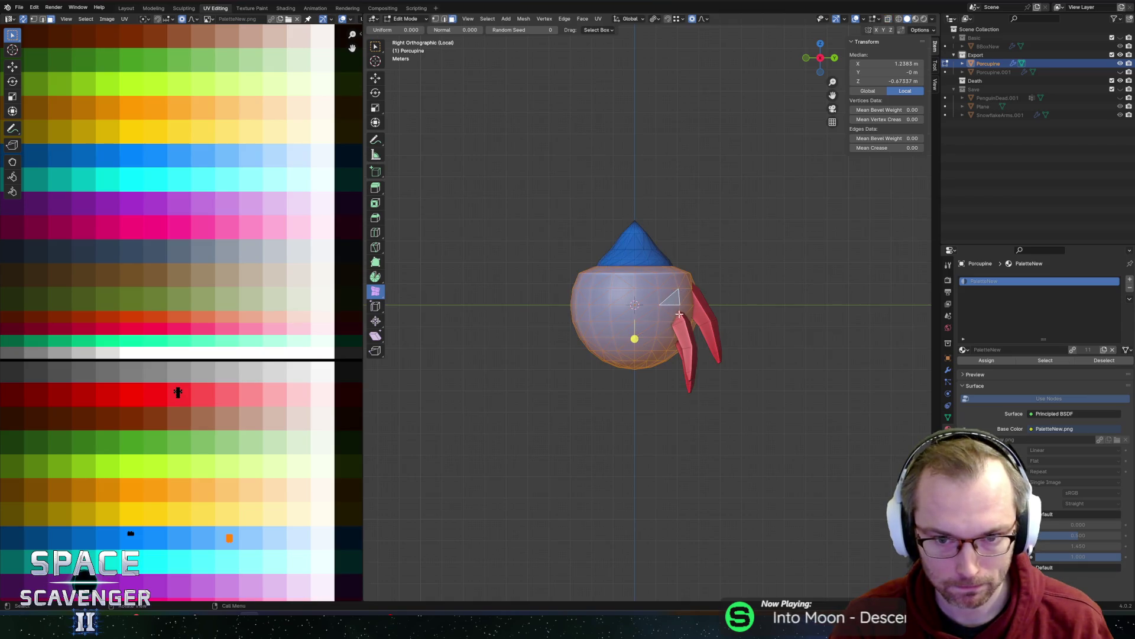
pyautogui.press('Tab')
# - Shift the body UVs along X onto the deeper blue palette swatch
pyautogui.moveTo(635, 338)
pyautogui.mouseDown(button='middle')
pyautogui.moveTo(816, 253)
pyautogui.moveTo(726, 259)
pyautogui.mouseUp(button='middle')
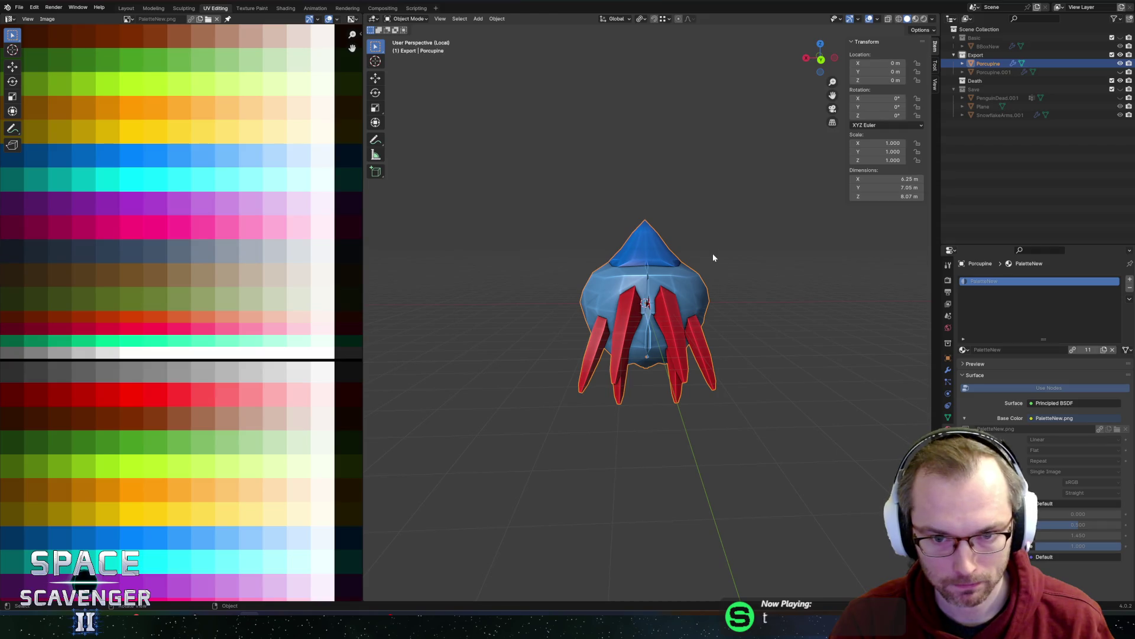
pyautogui.press('Tab')
pyautogui.click(949, 371)
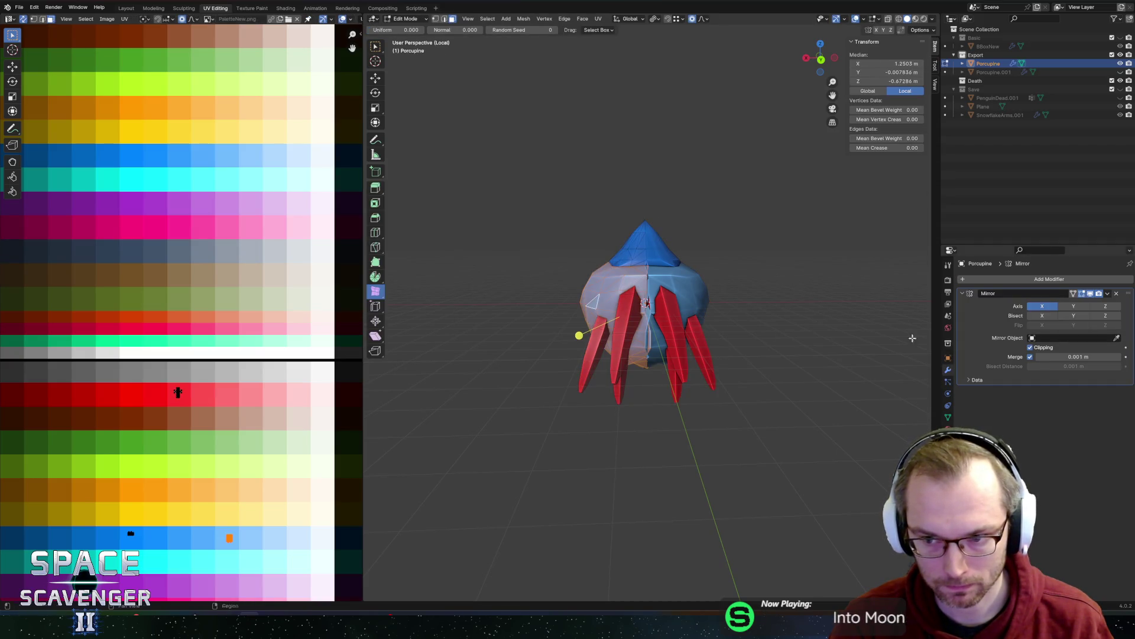
pyautogui.scroll(5, 653, 316)
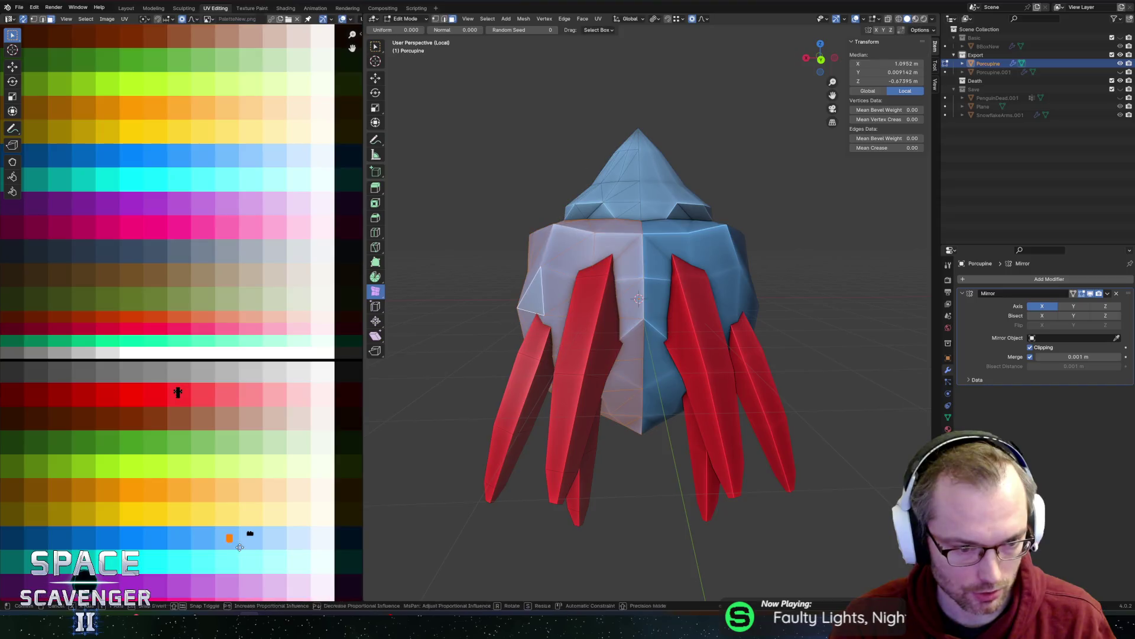
pyautogui.press('g')
pyautogui.press('x')
pyautogui.click(135, 550)
pyautogui.click(250, 533)
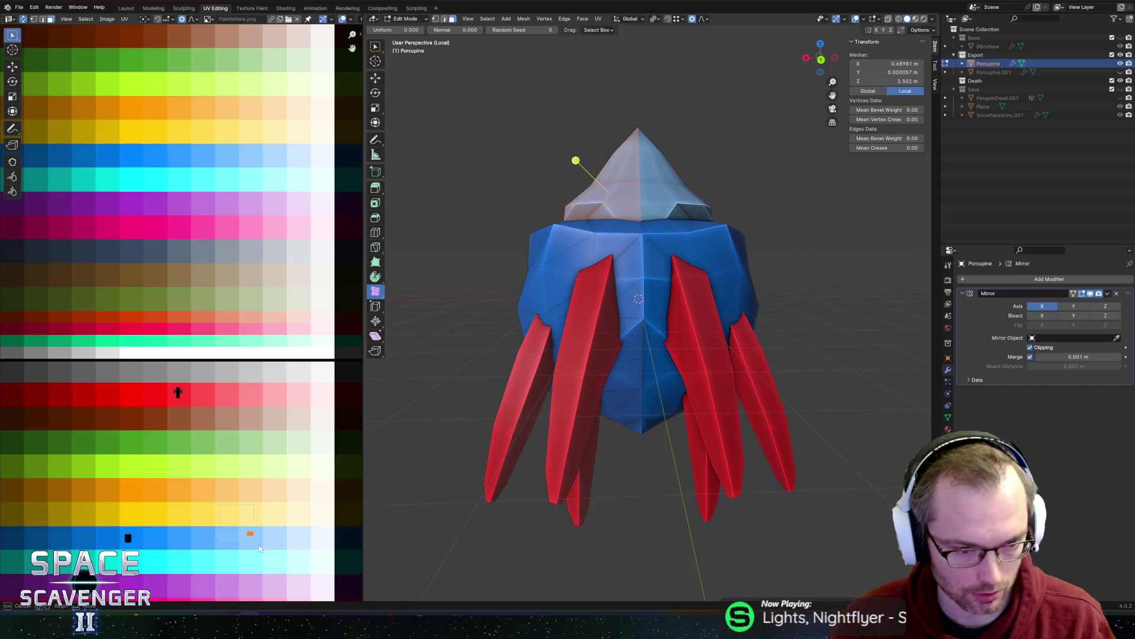
# - Export the porcupine as Porcupine.fbx and switch back to the paused game
pyautogui.press('Tab')
pyautogui.hotkey('ctrl', 'shift', 'e')
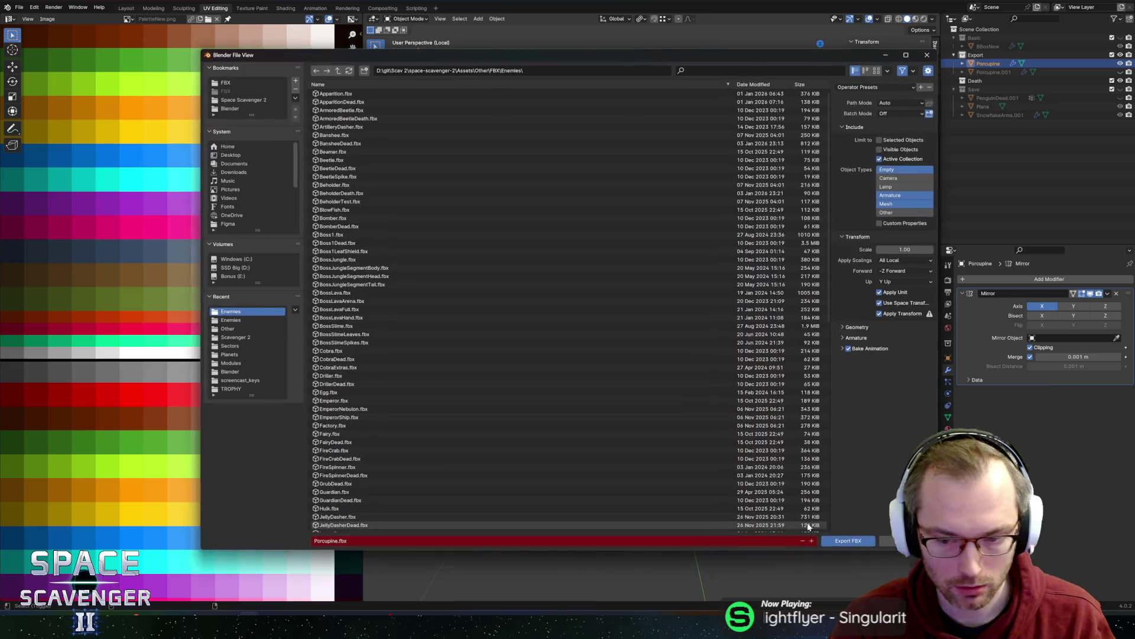
pyautogui.click(848, 541)
pyautogui.hotkey('alt', 'Tab')
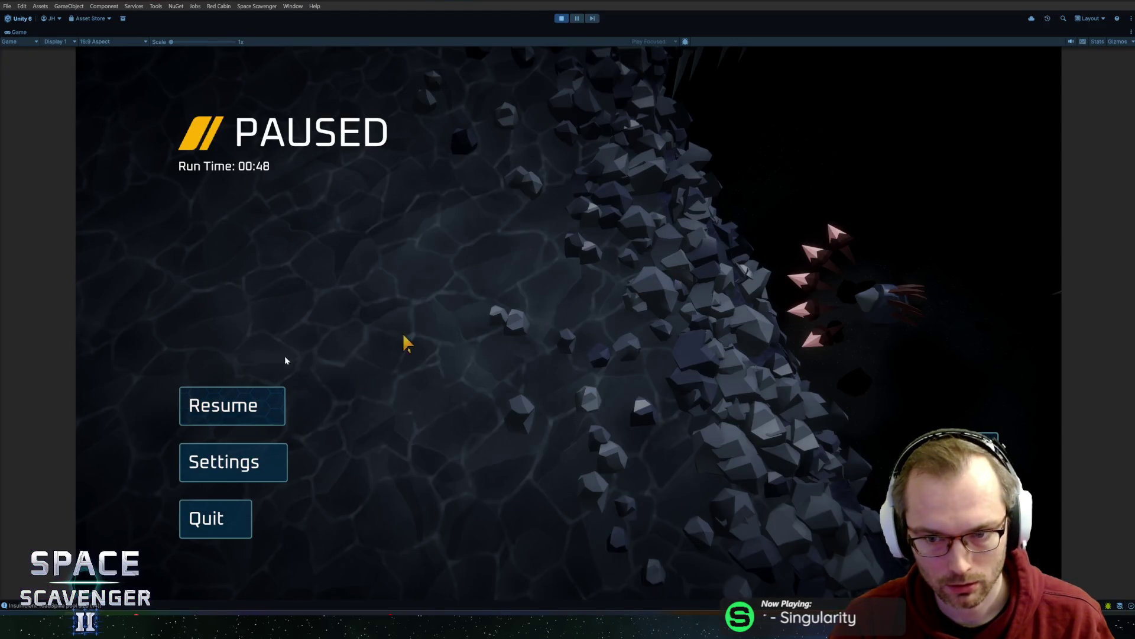
# - Resume the game and fly through the cave, dodging and shooting the porcupine and other enemies
pyautogui.click(233, 405)
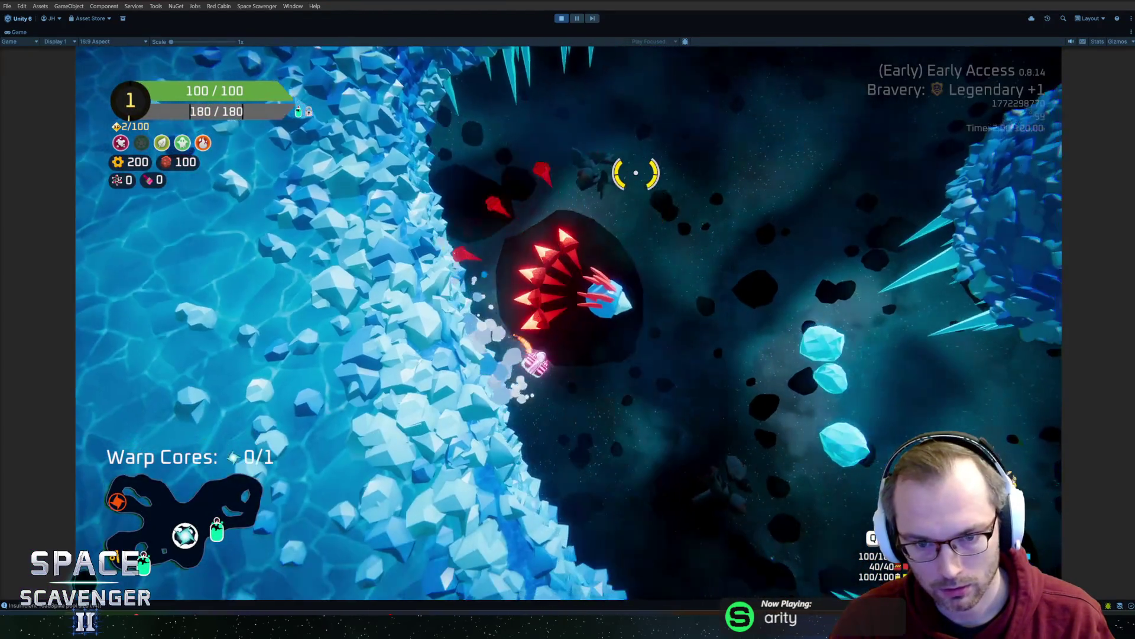
pyautogui.press('d')
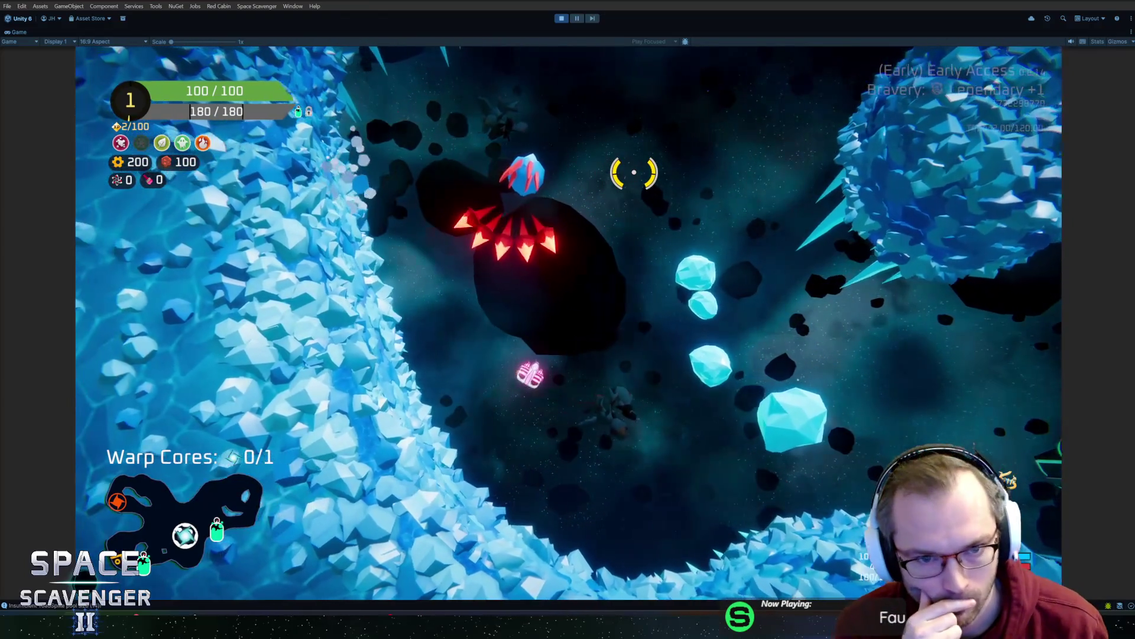
pyautogui.press('w')
pyautogui.press('d')
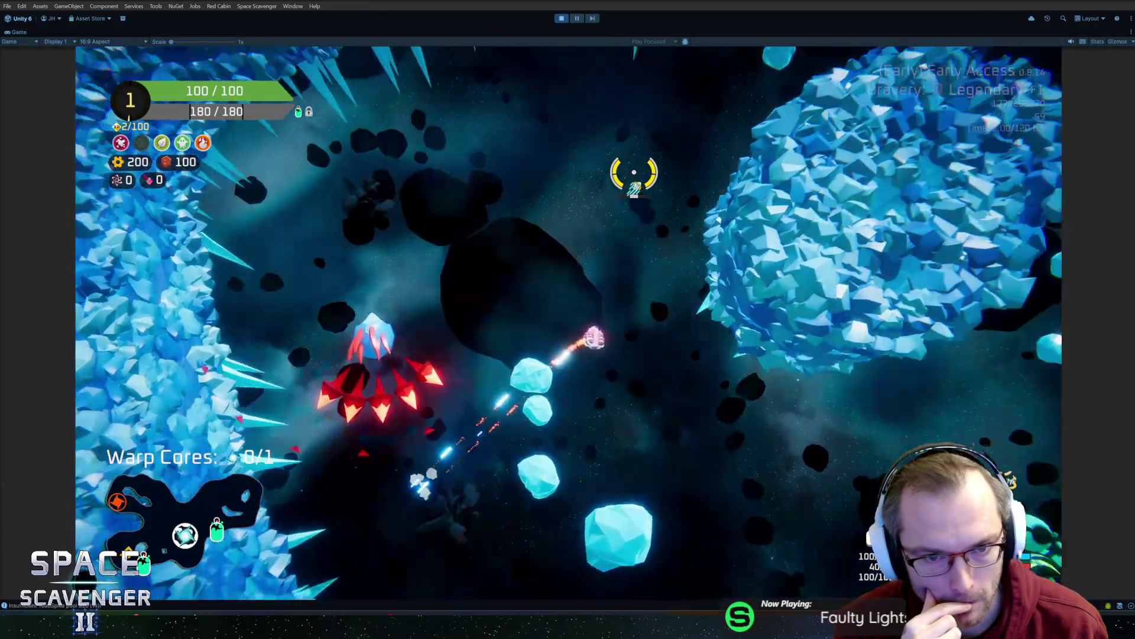
pyautogui.press('a')
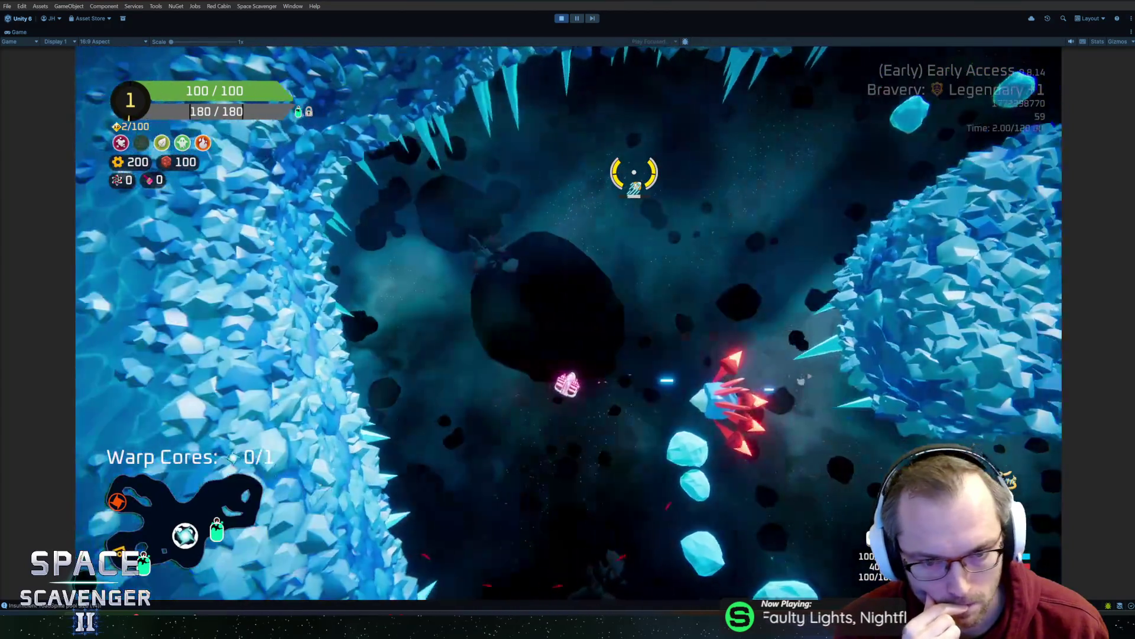
pyautogui.press('a')
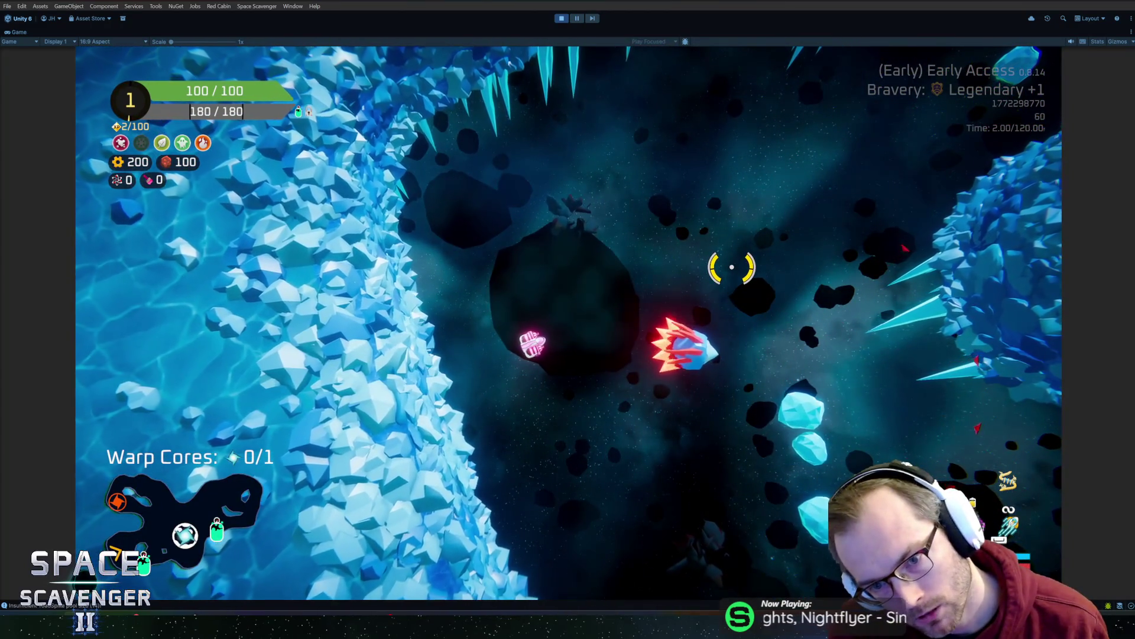
pyautogui.press('d')
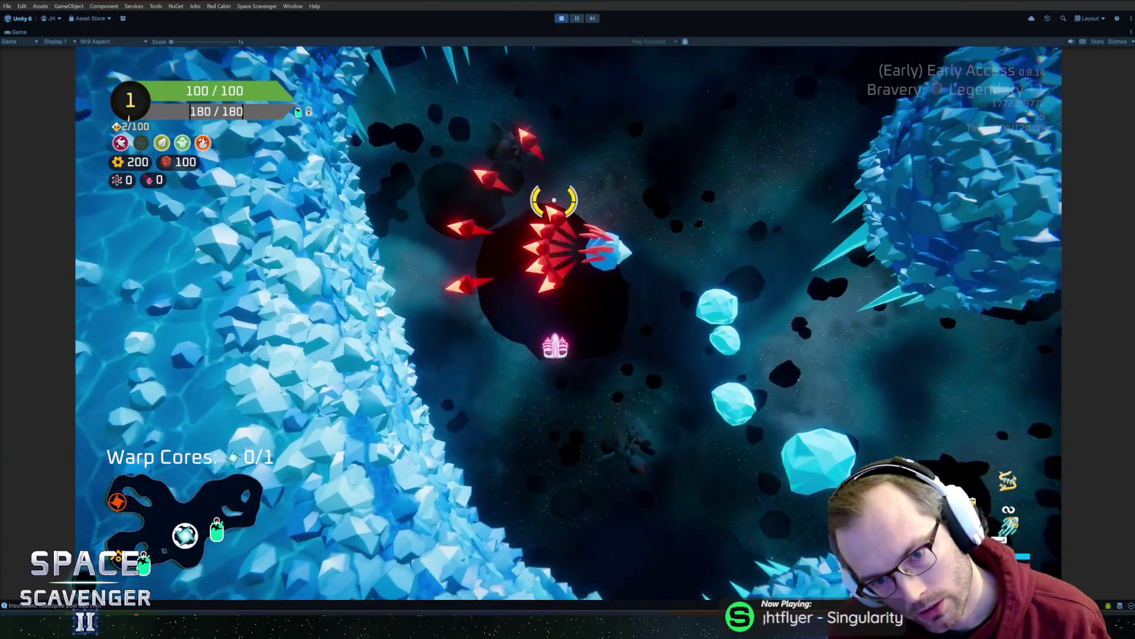
pyautogui.press('d')
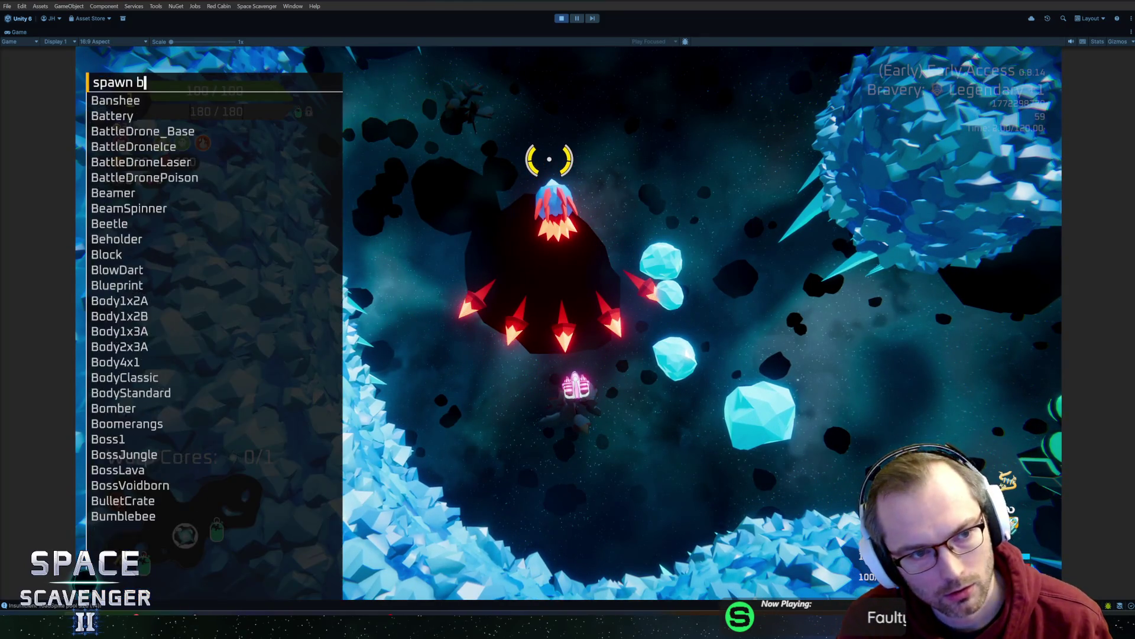
pyautogui.press('a')
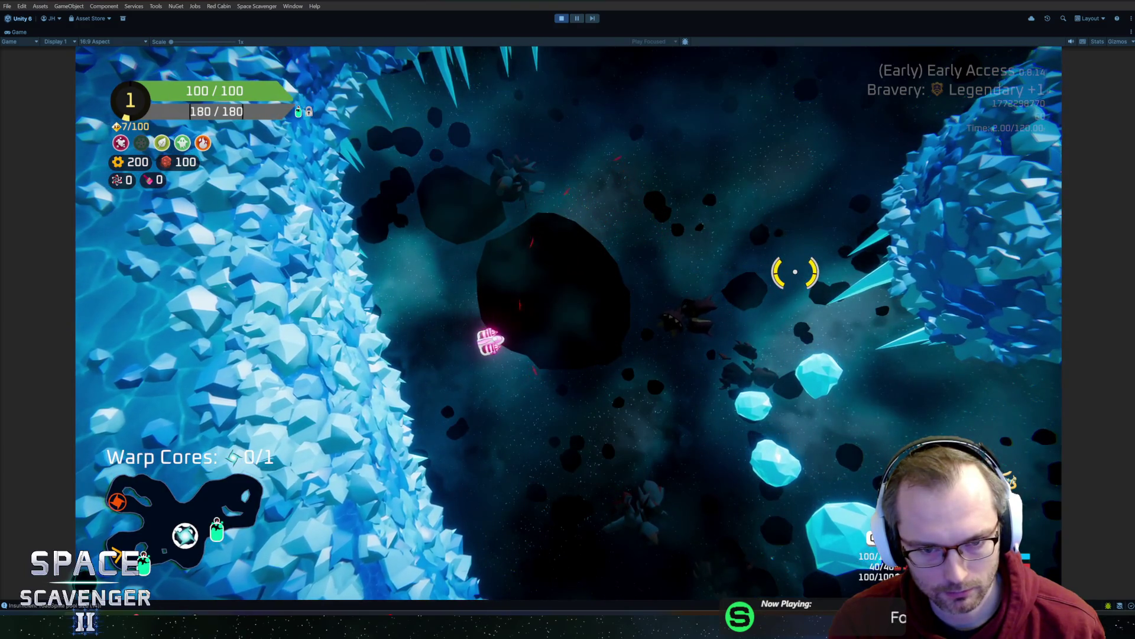
# - Back in Blender, pan the UV palette and enter Edit Mode on the porcupine
pyautogui.hotkey('alt', 'Tab')
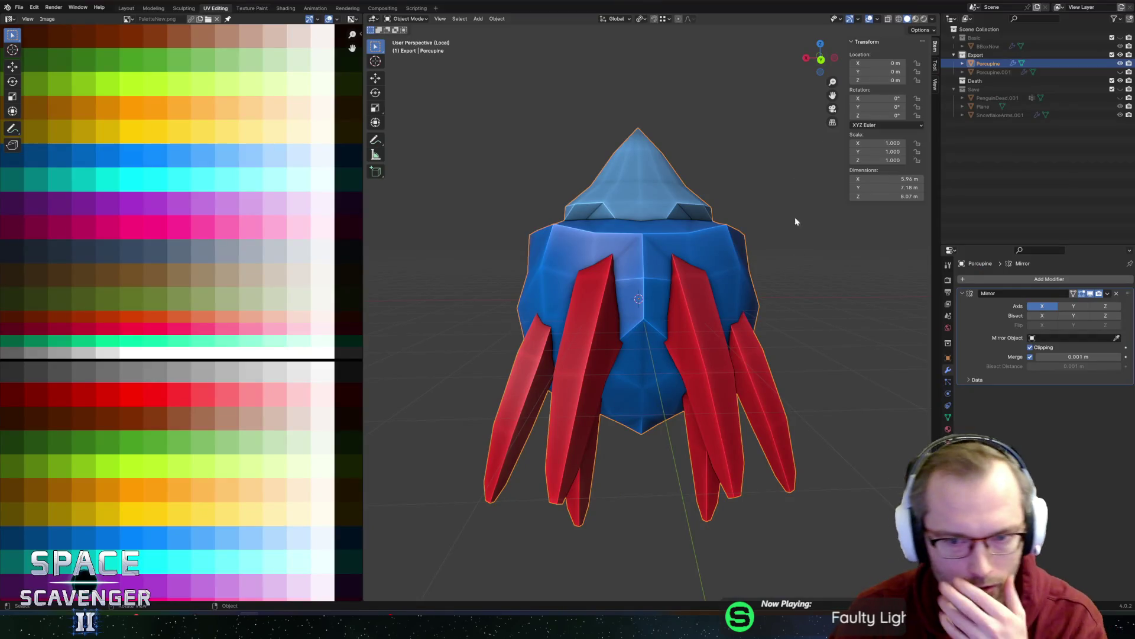
pyautogui.scroll(-4, 181, 395)
pyautogui.moveTo(228, 311); pyautogui.dragTo(187, 299, button='middle')
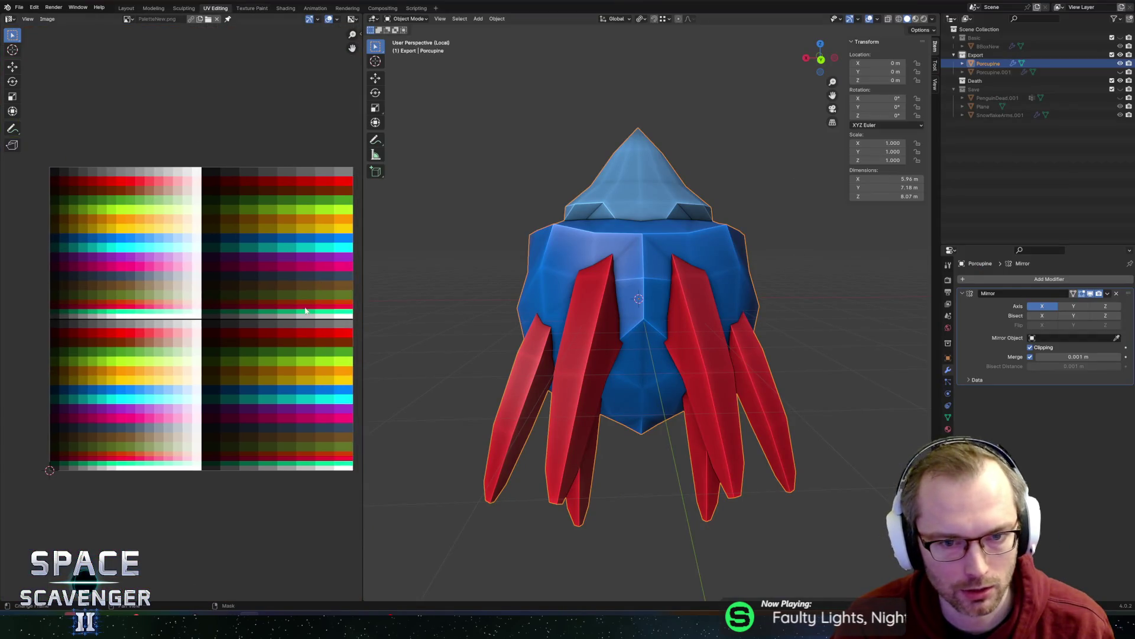
pyautogui.scroll(-5, 588, 283)
pyautogui.press('Tab')
pyautogui.moveTo(589, 283); pyautogui.dragTo(732, 259, button='middle')
pyautogui.scroll(3, 732, 259)
# - Select the whole mesh and try Un-Subdivide, then undo it
pyautogui.keyDown('alt'); pyautogui.click(635, 236); pyautogui.keyUp('alt')
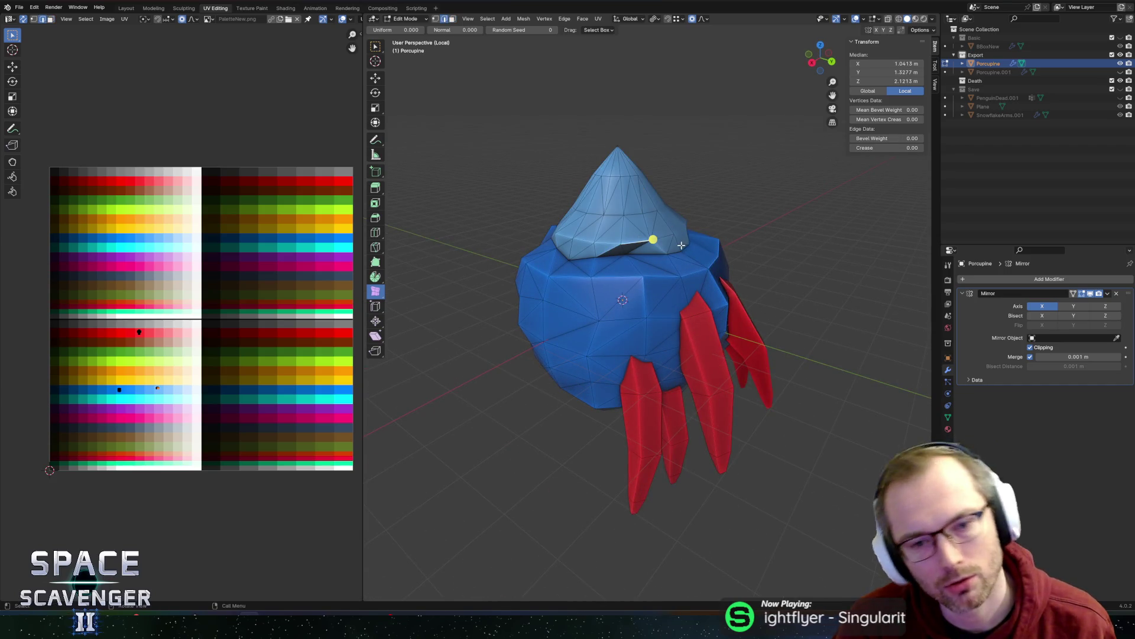
pyautogui.press('a')
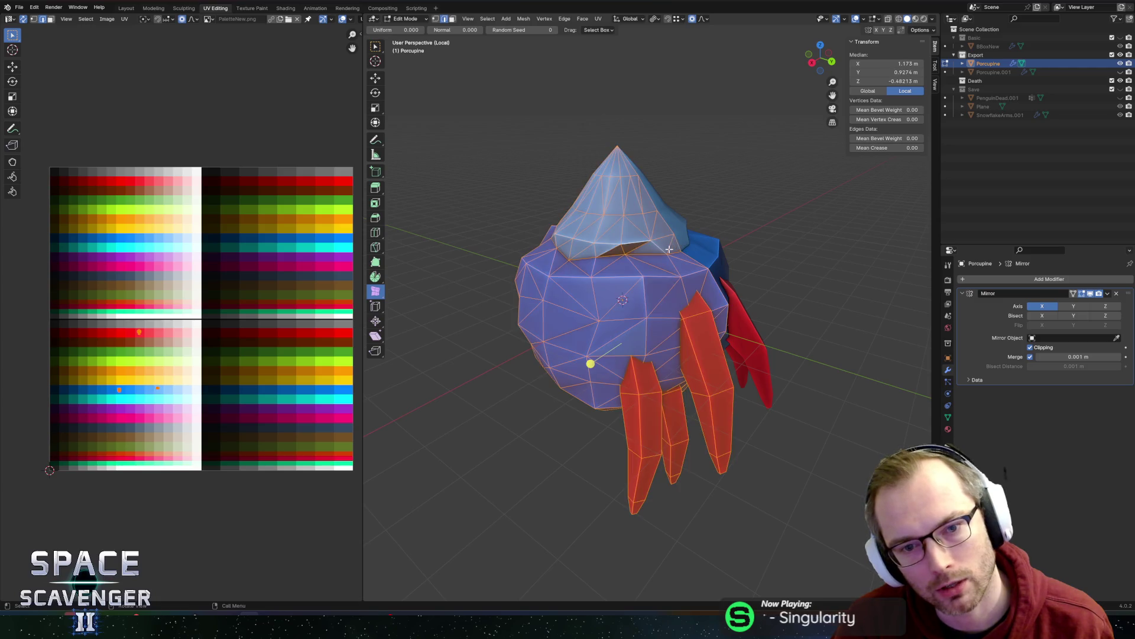
pyautogui.rightClick(671, 250)
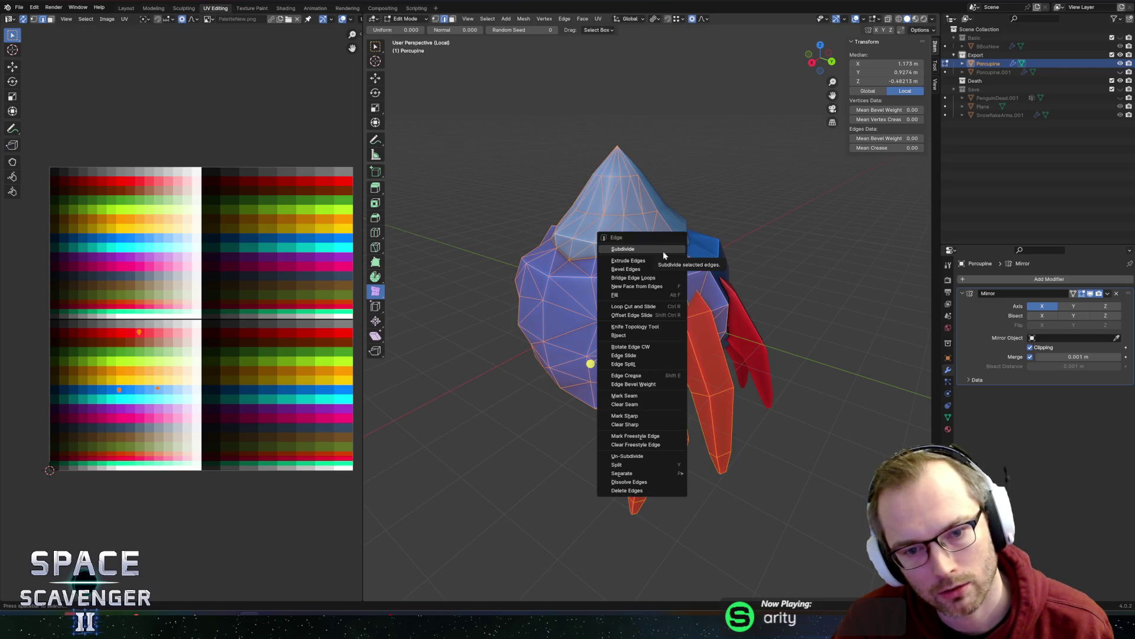
pyautogui.click(655, 455)
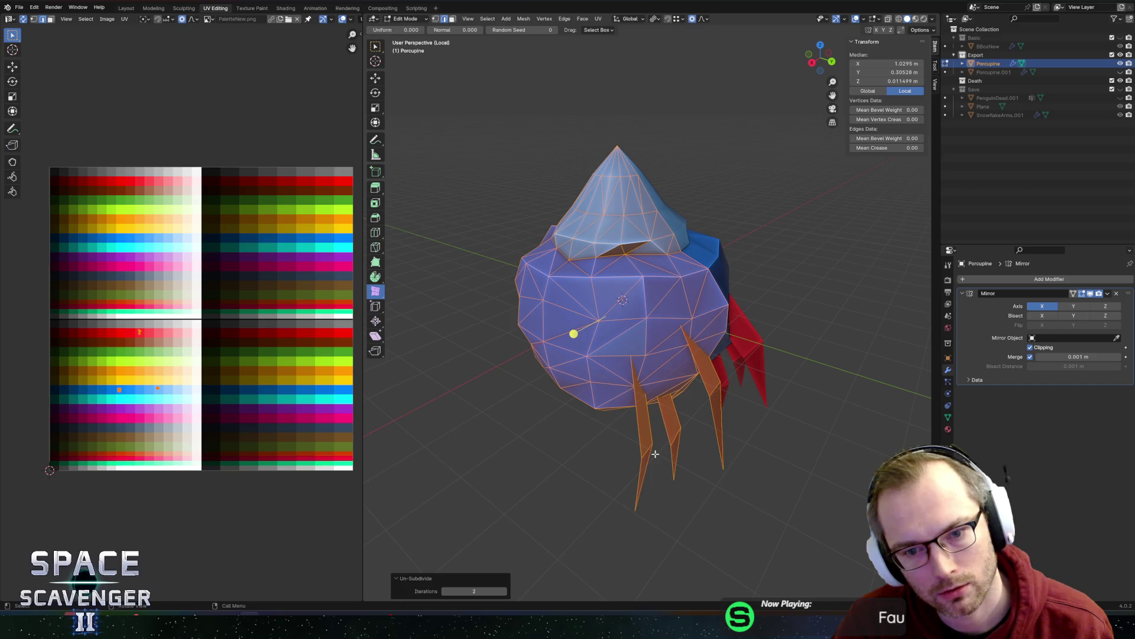
pyautogui.hotkey('ctrl', 'z')
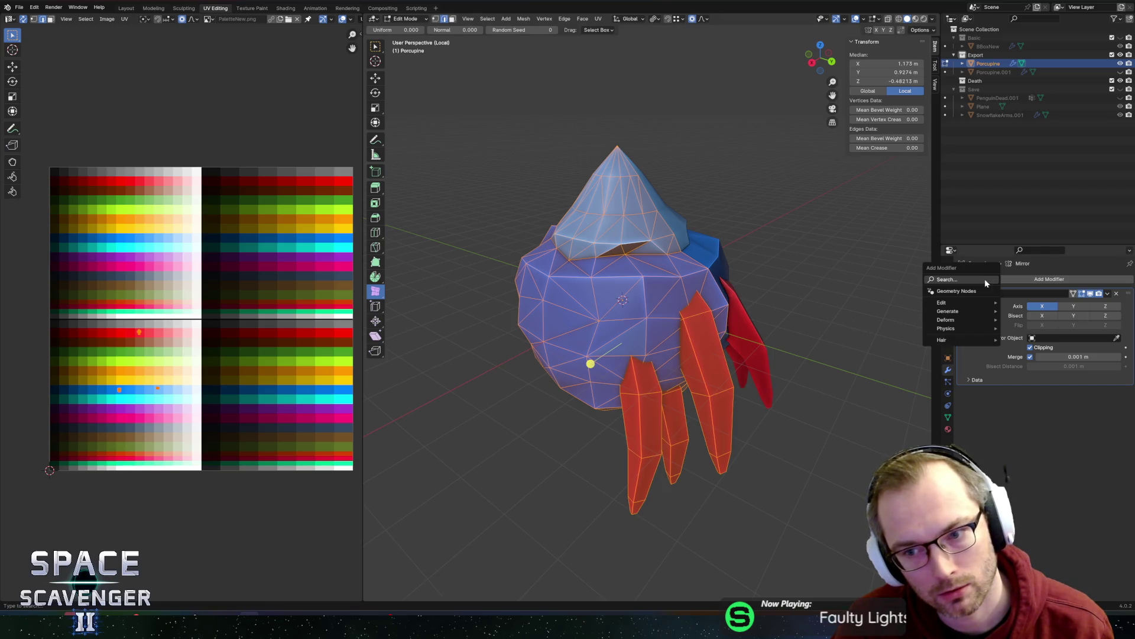
# - Start adding a Triangulate modifier, cancel, and undo edits back to the smooth cone
pyautogui.click(985, 278)
pyautogui.write('triang')
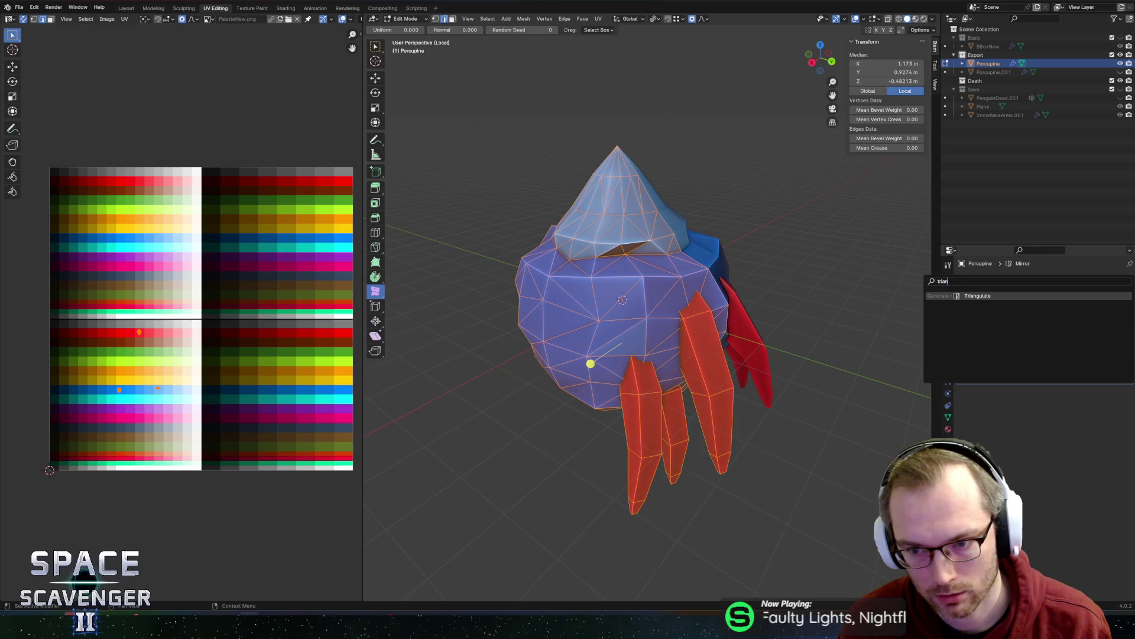
pyautogui.press('Escape')
pyautogui.scroll(-1, 685, 186)
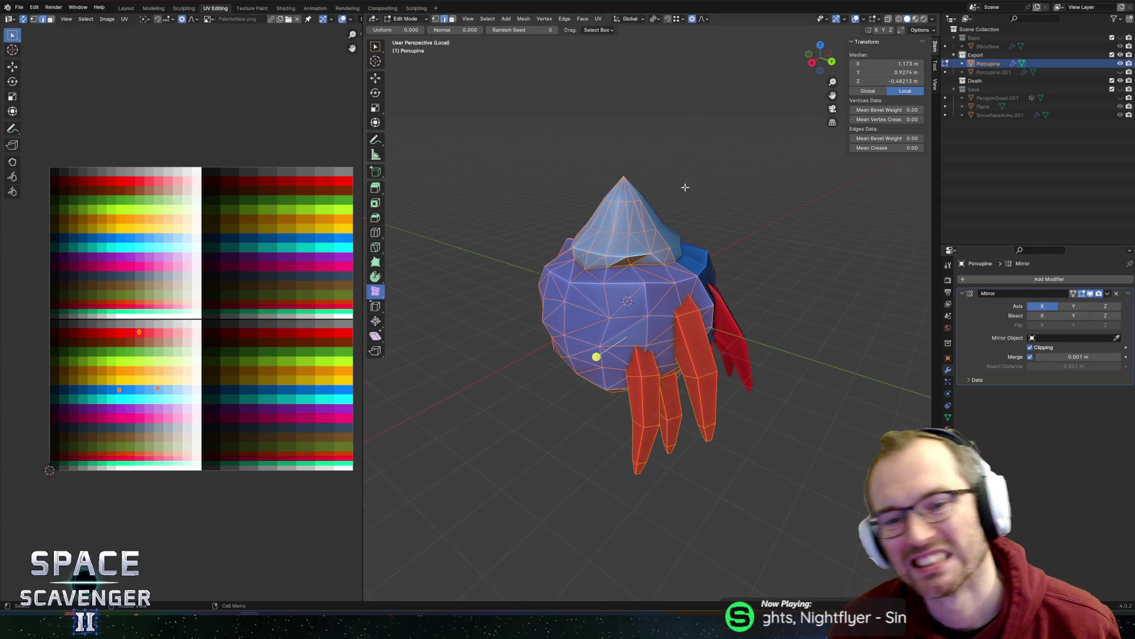
pyautogui.press('Tab')
pyautogui.press('Tab')
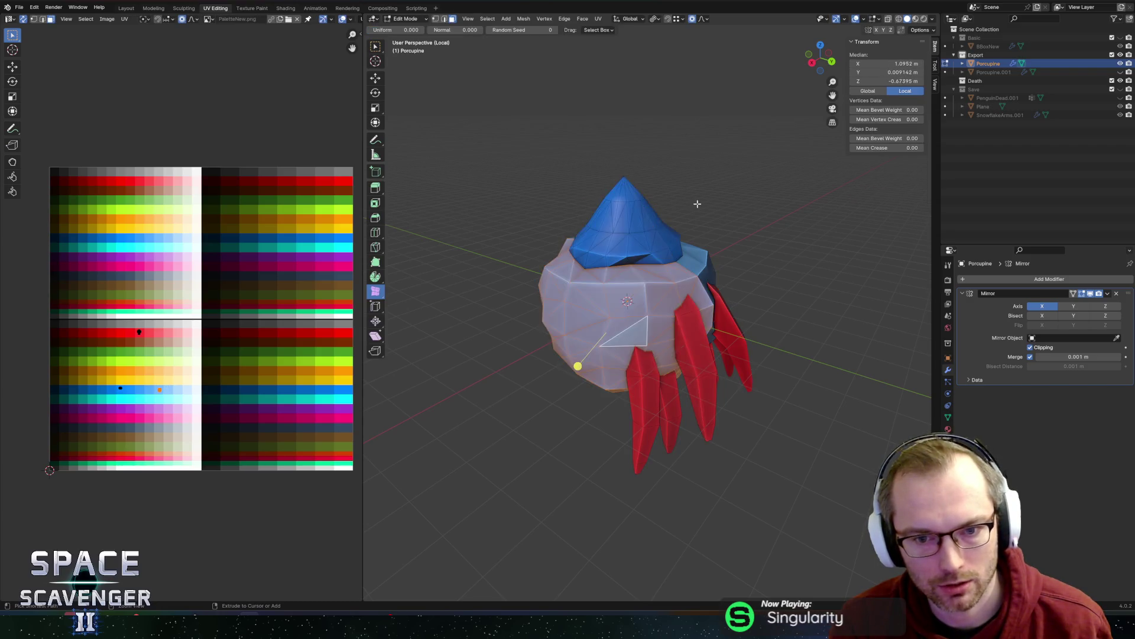
pyautogui.hotkey('ctrl', 'z')
pyautogui.hotkey('ctrl', 'z')
pyautogui.hotkey('ctrl', 'z')
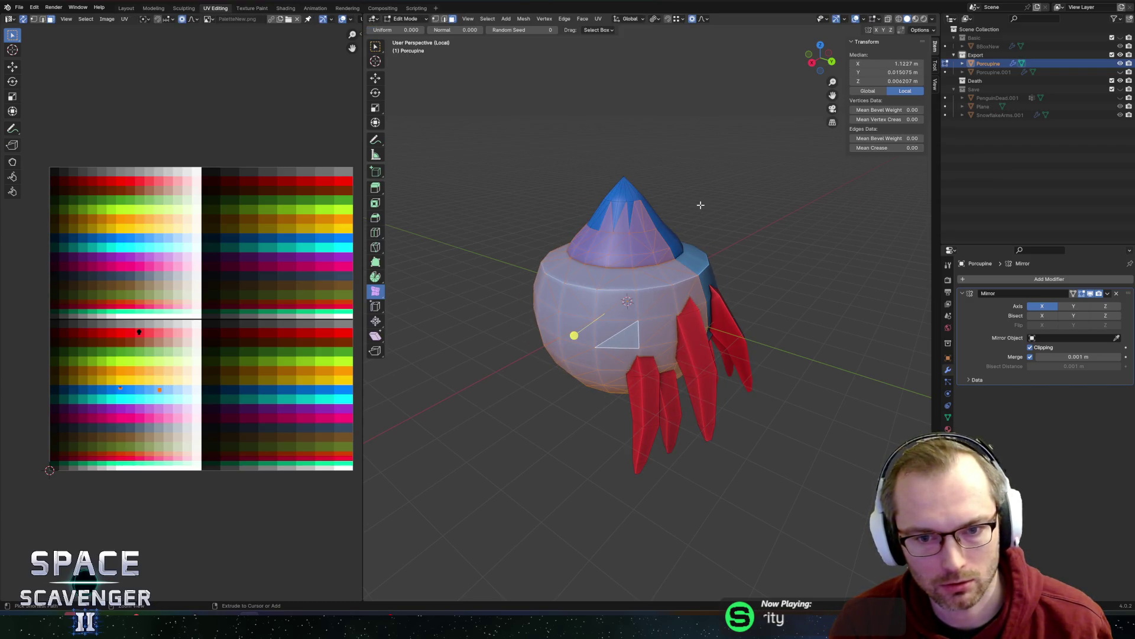
pyautogui.hotkey('ctrl', 'z')
pyautogui.hotkey('ctrl', 'z')
pyautogui.hotkey('ctrl', 'z')
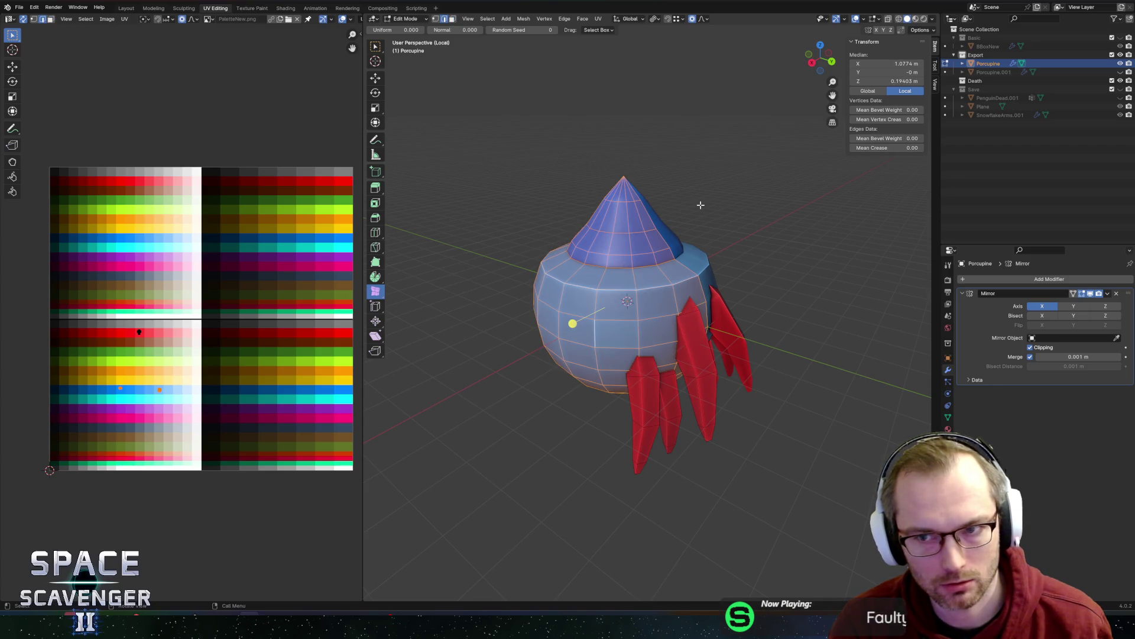
pyautogui.press('Tab')
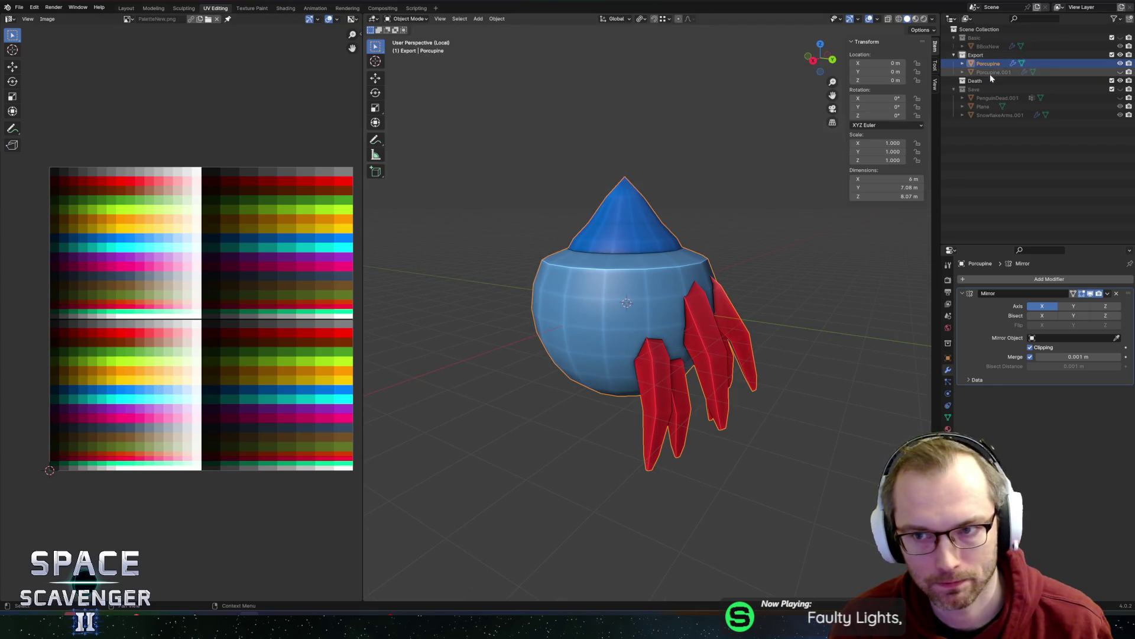
# - Delete the Porcupine.001 backup, then select Porcupine and enter Edit Mode
pyautogui.click(999, 72)
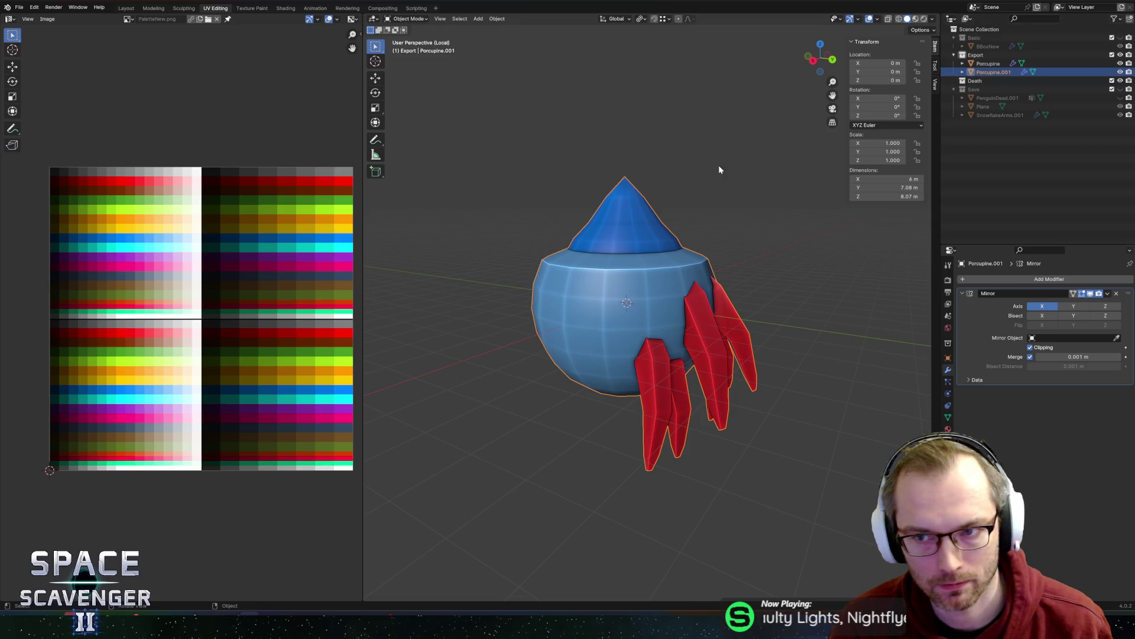
pyautogui.press('x')
pyautogui.click(678, 189)
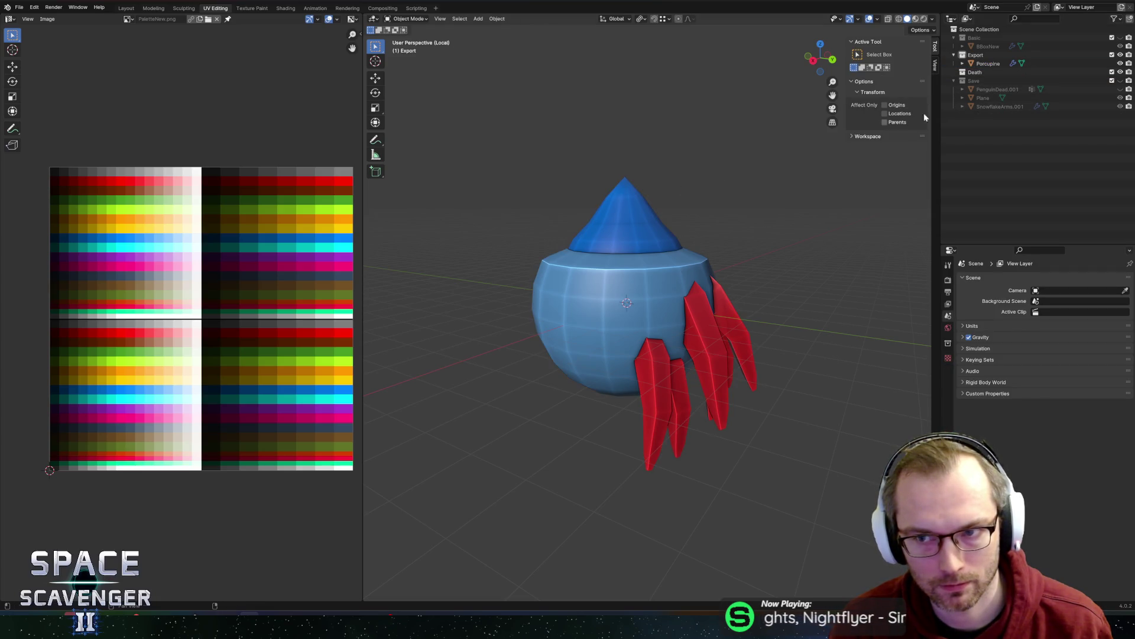
pyautogui.click(988, 63)
pyautogui.press('Tab')
pyautogui.moveTo(704, 244); pyautogui.dragTo(591, 288, button='middle')
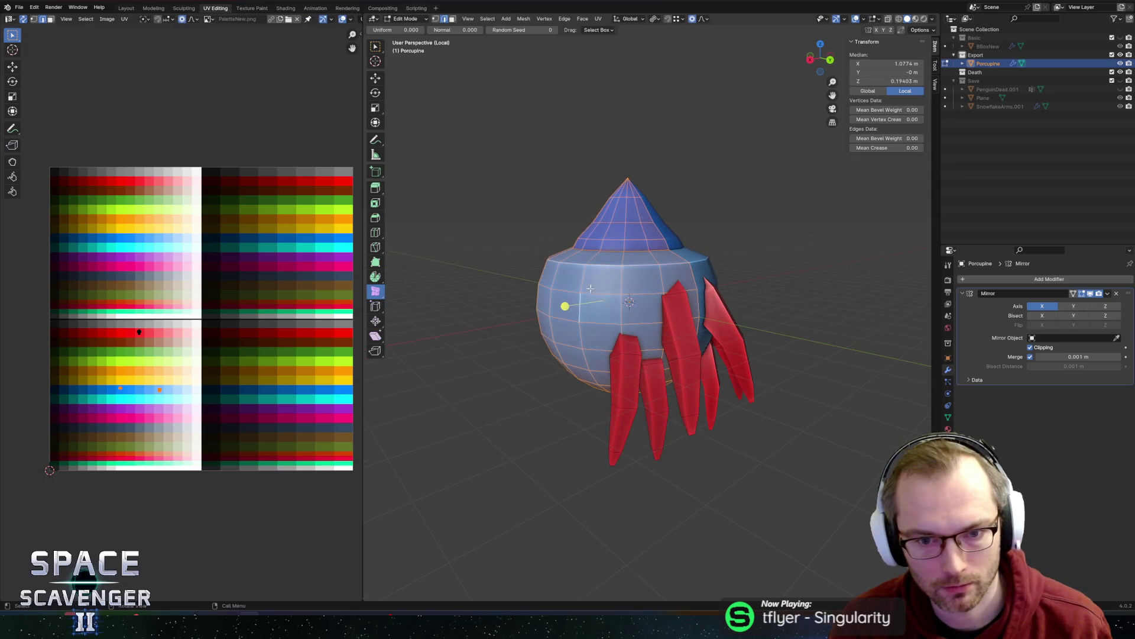
# - Shrink the blue cone selection toward its tip after cancelling a stray random vertex jitter
pyautogui.moveTo(564, 305); pyautogui.dragTo(569, 303)
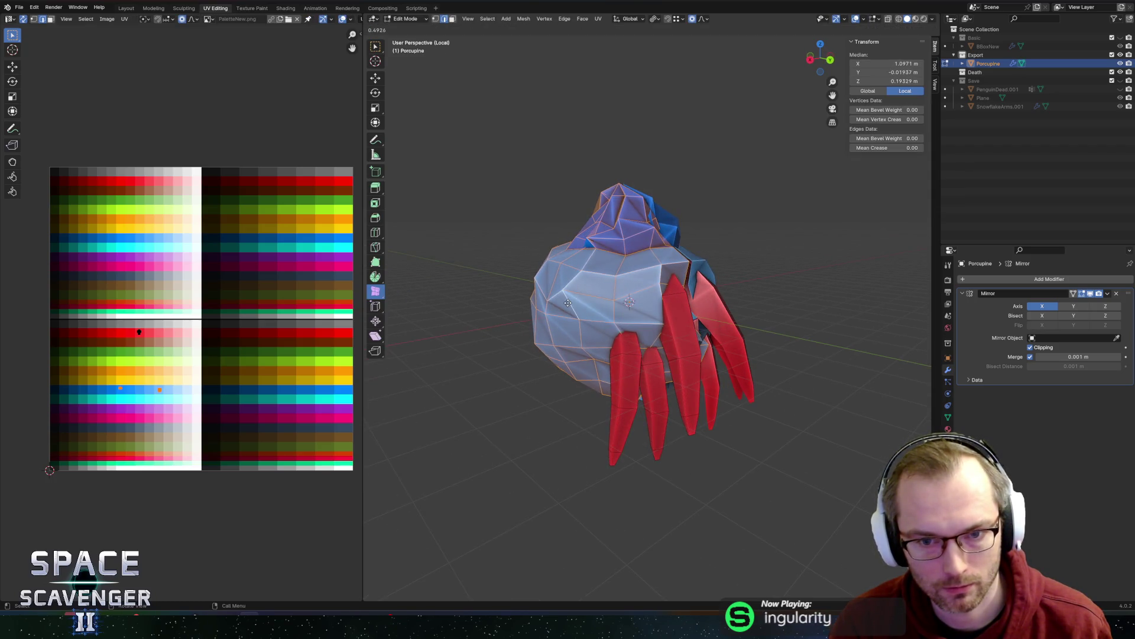
pyautogui.press('Escape')
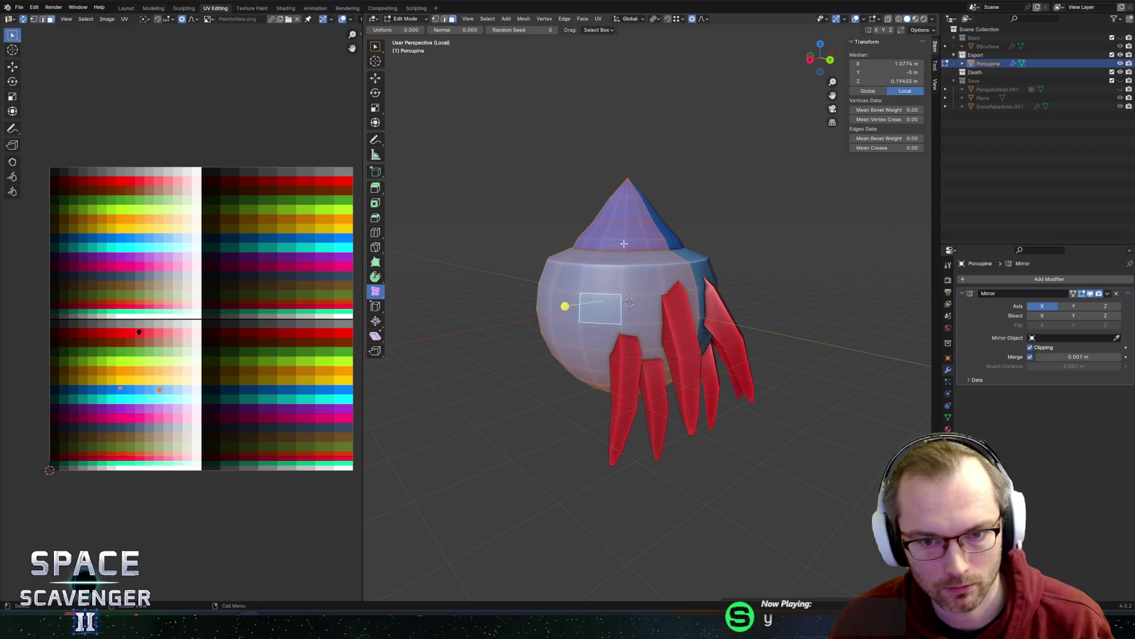
pyautogui.press('ctrl+KP_Subtract')
pyautogui.press('ctrl+KP_Subtract')
pyautogui.press('ctrl+KP_Subtract')
pyautogui.press('c')
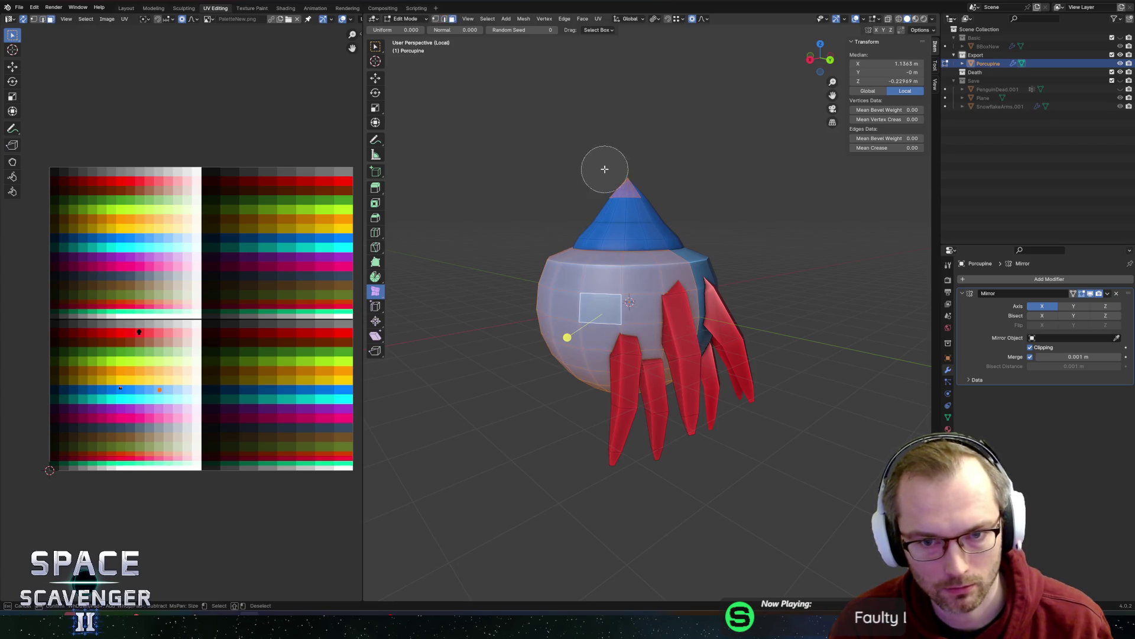
pyautogui.moveTo(601, 167); pyautogui.dragTo(643, 187)
pyautogui.rightClick(643, 186)
# - Refine the cone selection with circle-select brushing, cancelling another accidental jitter
pyautogui.press('c')
pyautogui.moveTo(644, 187)
pyautogui.mouseDown(button='middle')
pyautogui.moveTo(621, 190)
pyautogui.moveTo(652, 184)
pyautogui.moveTo(615, 207)
pyautogui.moveTo(664, 172)
pyautogui.mouseUp(button='middle')
pyautogui.rightClick(652, 185)
pyautogui.press('c')
pyautogui.rightClick(615, 207)
pyautogui.moveTo(572, 363); pyautogui.dragTo(573, 362)
pyautogui.press('Escape')
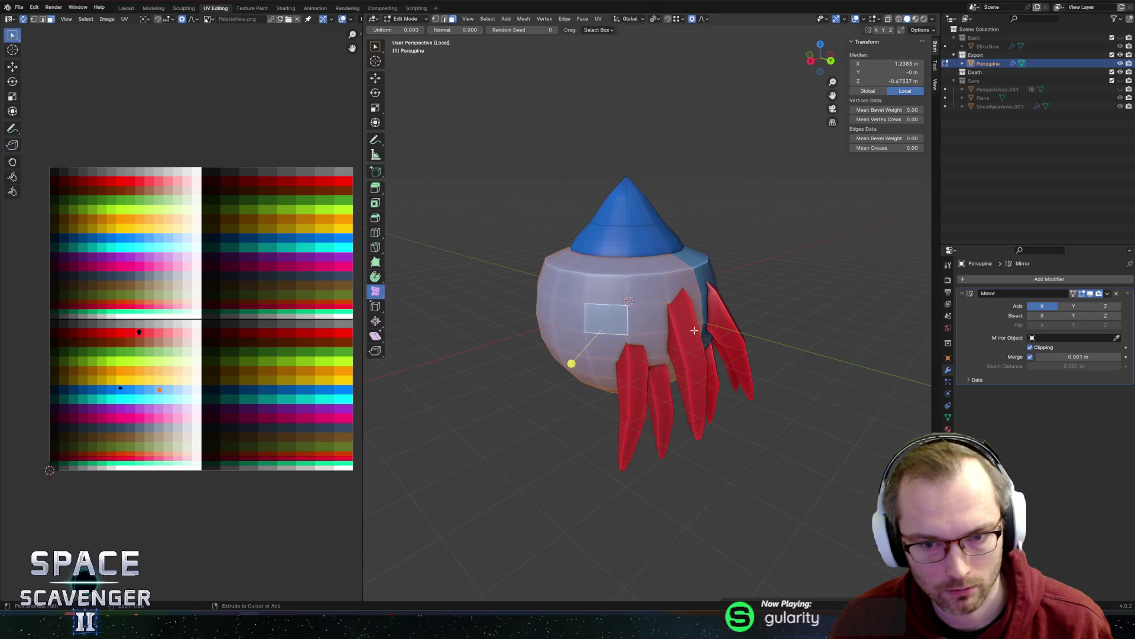
pyautogui.scroll(-3, 712, 309)
# - From a top view, select a top vertex and try pulling it up along Z, then cancel
pyautogui.moveTo(712, 309)
pyautogui.mouseDown(button='middle')
pyautogui.moveTo(679, 353)
pyautogui.moveTo(692, 279)
pyautogui.mouseUp(button='middle')
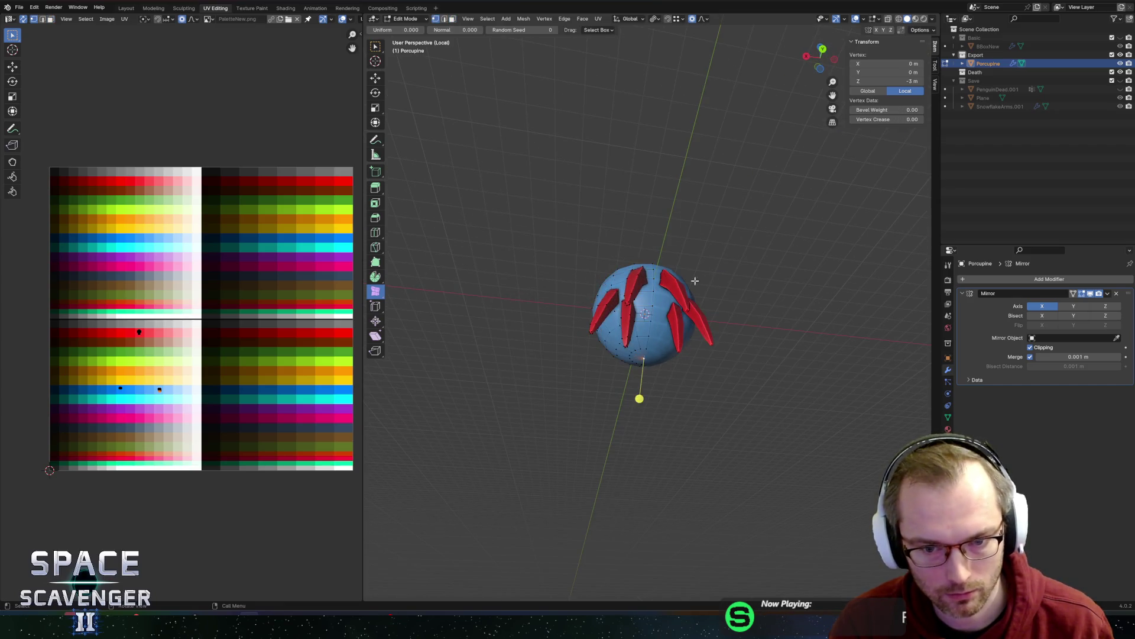
pyautogui.click(644, 266)
pyautogui.press('g')
pyautogui.press('z')
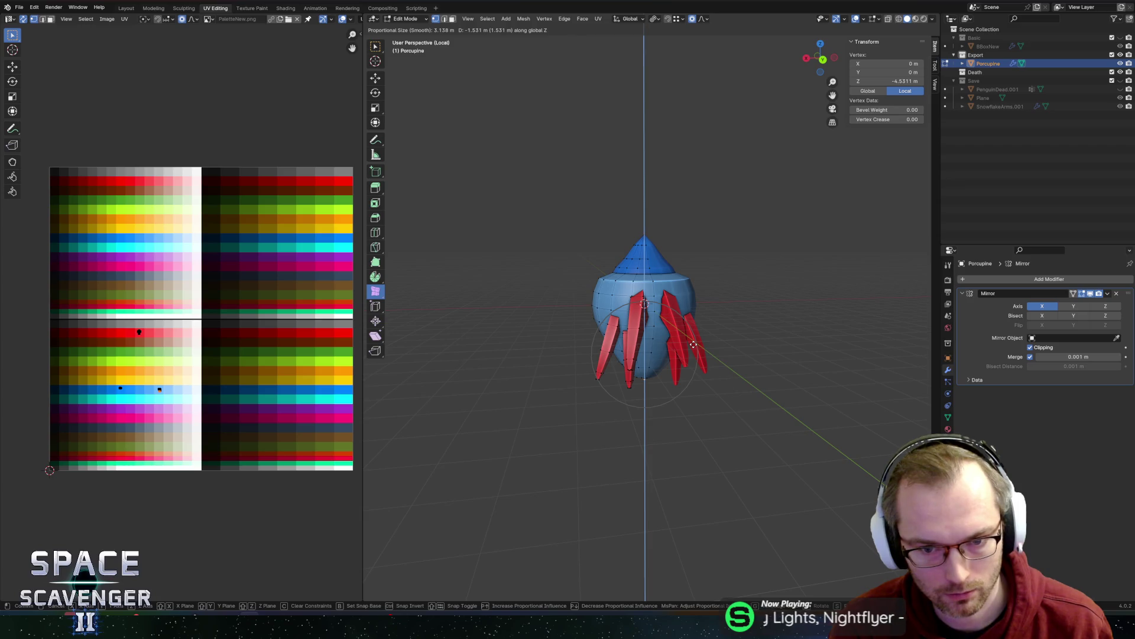
pyautogui.press('Escape')
# - Select several edges on the blue cone in edge select mode
pyautogui.moveTo(696, 293)
pyautogui.mouseDown(button='middle')
pyautogui.moveTo(702, 254)
pyautogui.moveTo(743, 269)
pyautogui.moveTo(704, 283)
pyautogui.mouseUp(button='middle')
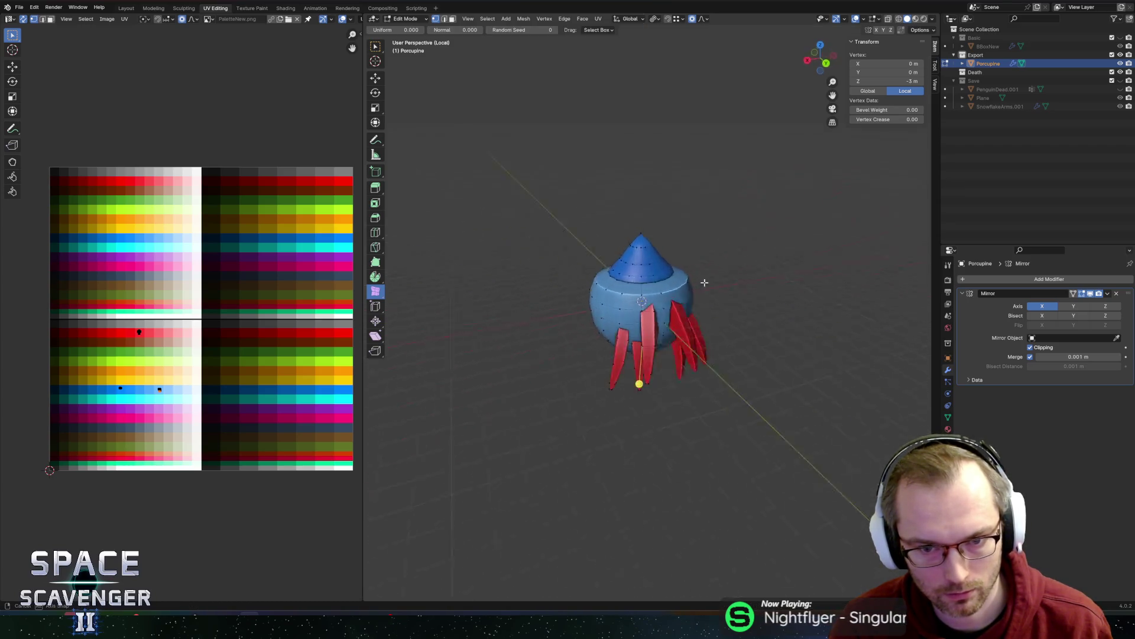
pyautogui.scroll(4, 705, 282)
pyautogui.press('3')
pyautogui.click(617, 208)
pyautogui.moveTo(617, 208)
pyautogui.mouseDown(button='middle')
pyautogui.moveTo(625, 225)
pyautogui.moveTo(608, 234)
pyautogui.mouseUp(button='middle')
pyautogui.press('2')
pyautogui.click(602, 238)
pyautogui.keyDown('alt'); pyautogui.click(608, 233); pyautogui.keyUp('alt')
# - Try shifting the cone edges sideways along X, then undo that move
pyautogui.moveTo(735, 233); pyautogui.dragTo(675, 216, button='middle')
pyautogui.press('g')
pyautogui.press('x')
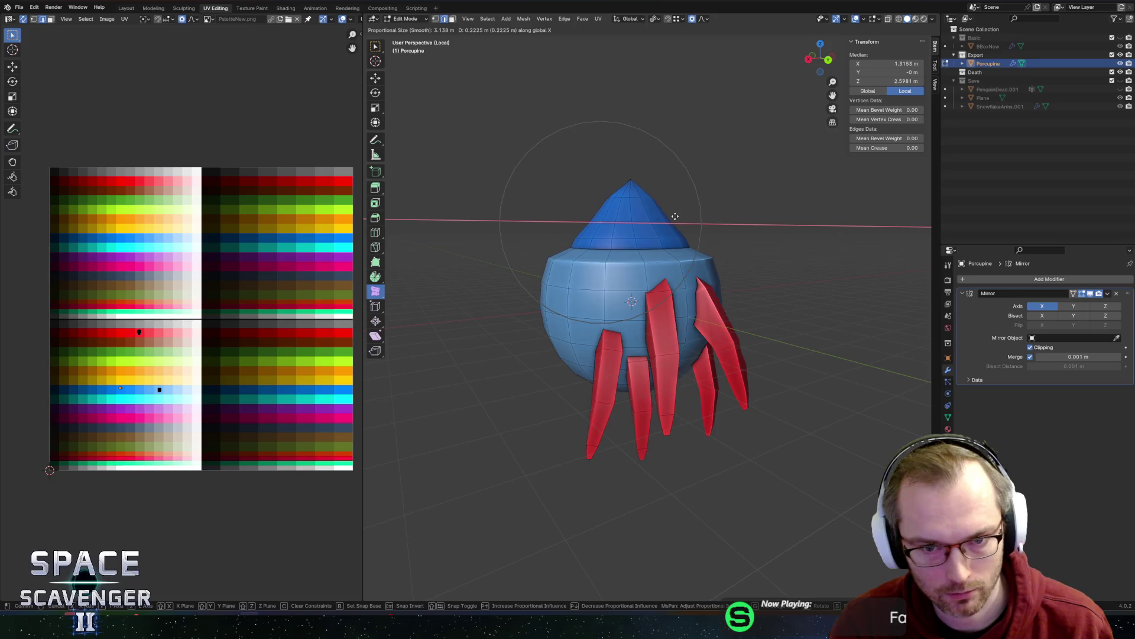
pyautogui.click(672, 216)
pyautogui.press('g')
pyautogui.press('z')
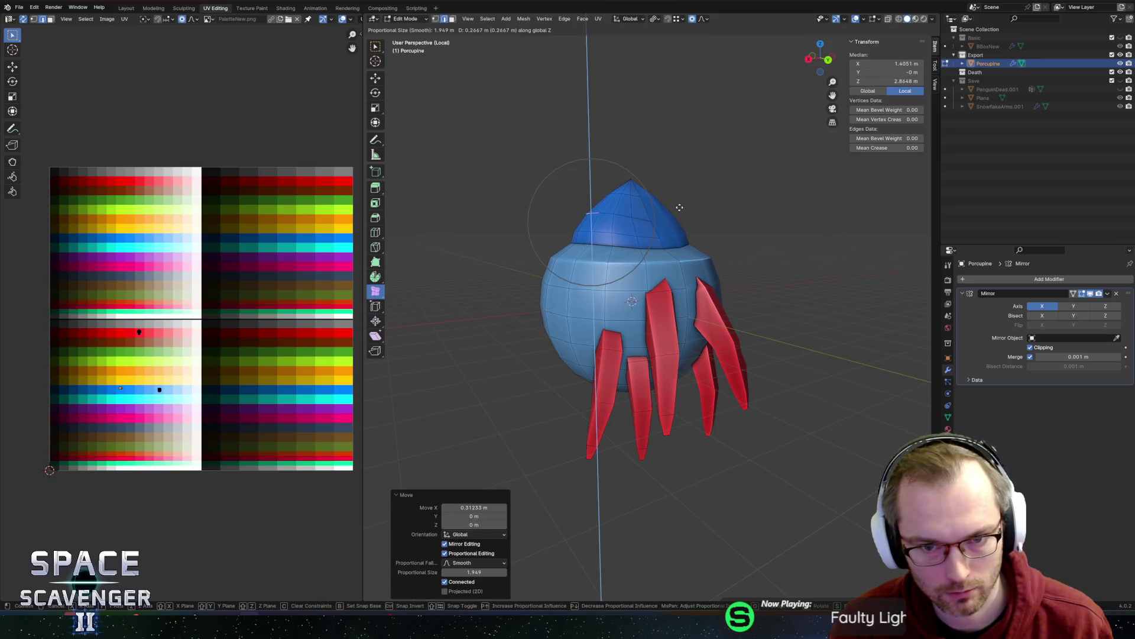
pyautogui.rightClick(679, 207)
pyautogui.hotkey('ctrl', 'z')
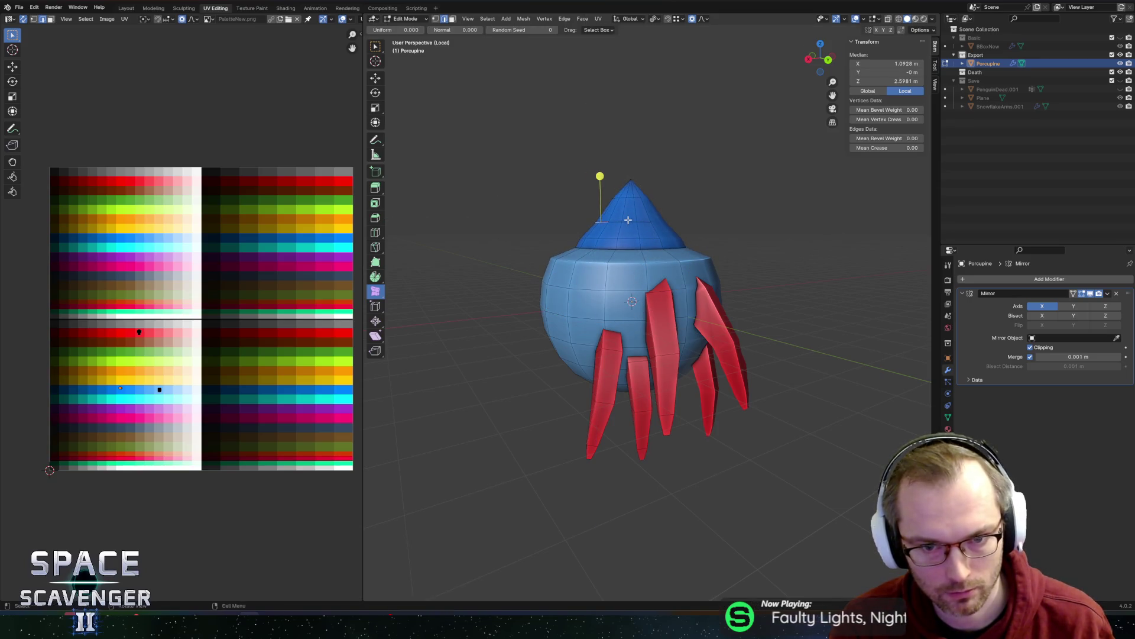
# - Raise a cone edge loop along Z, abandoning two attempts to scale it on X
pyautogui.keyDown('alt'); pyautogui.click(628, 220); pyautogui.keyUp('alt')
pyautogui.press('g')
pyautogui.press('z')
pyautogui.click(674, 213)
pyautogui.press('s')
pyautogui.press('x')
pyautogui.press('Escape')
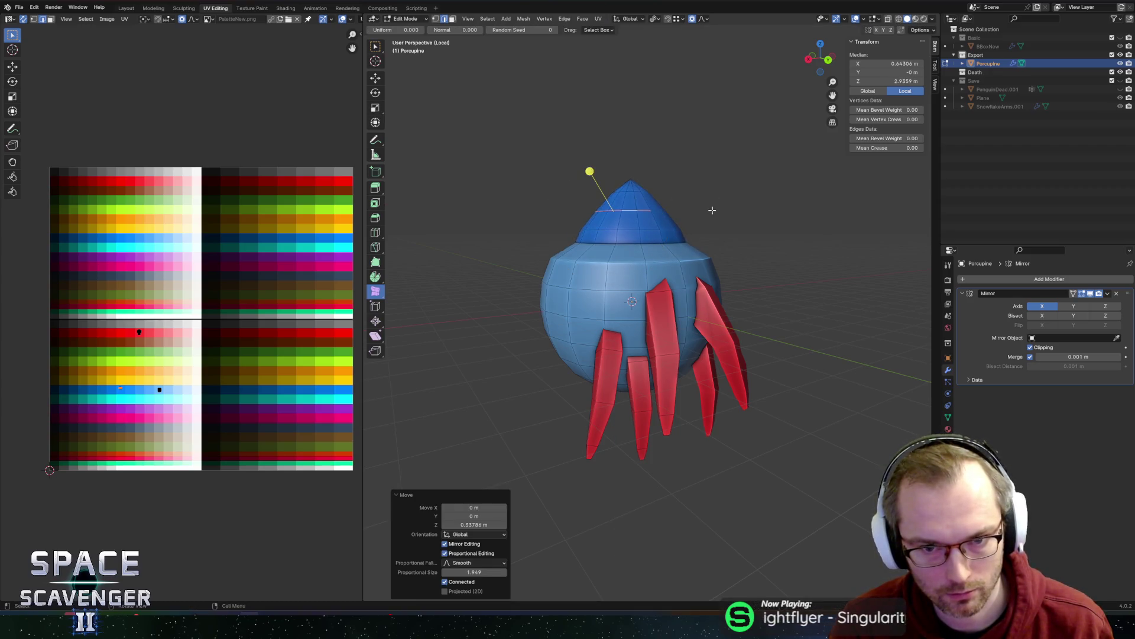
pyautogui.press('s')
pyautogui.press('x')
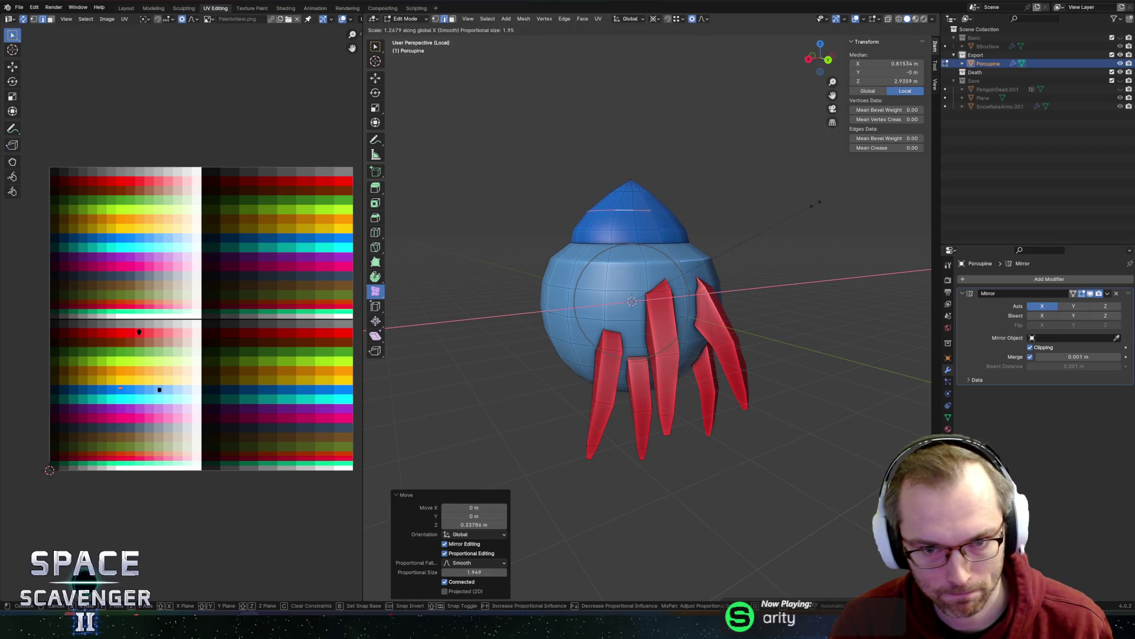
pyautogui.press('Escape')
# - Raise the cone tip vertex higher along Z, then remove the raised tip
pyautogui.click(640, 174)
pyautogui.press('g')
pyautogui.press('z')
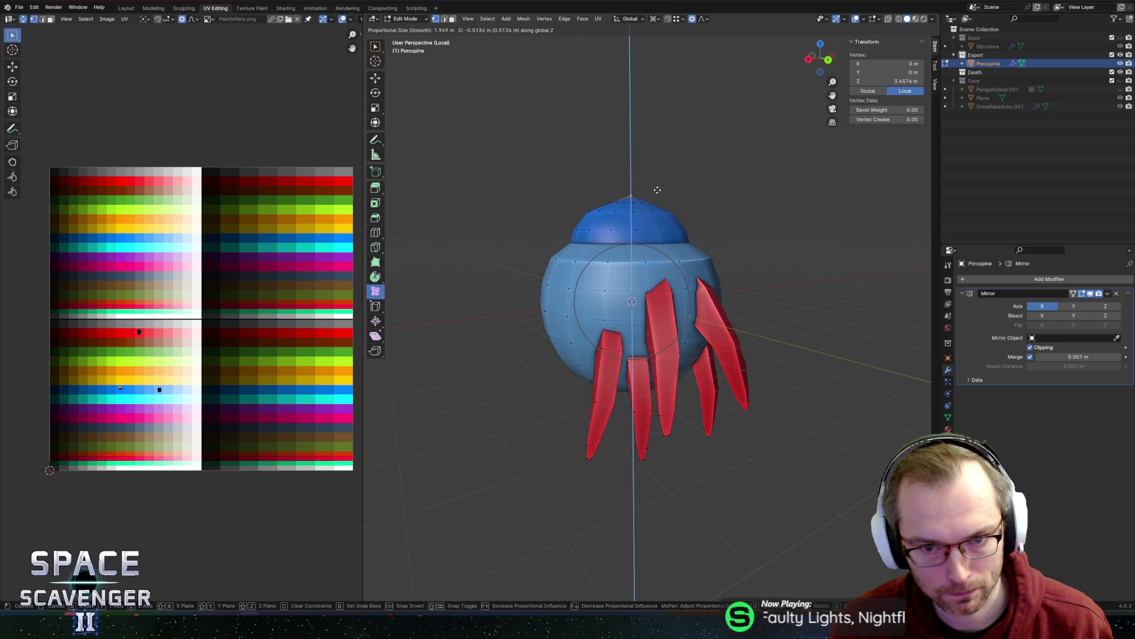
pyautogui.click(657, 189)
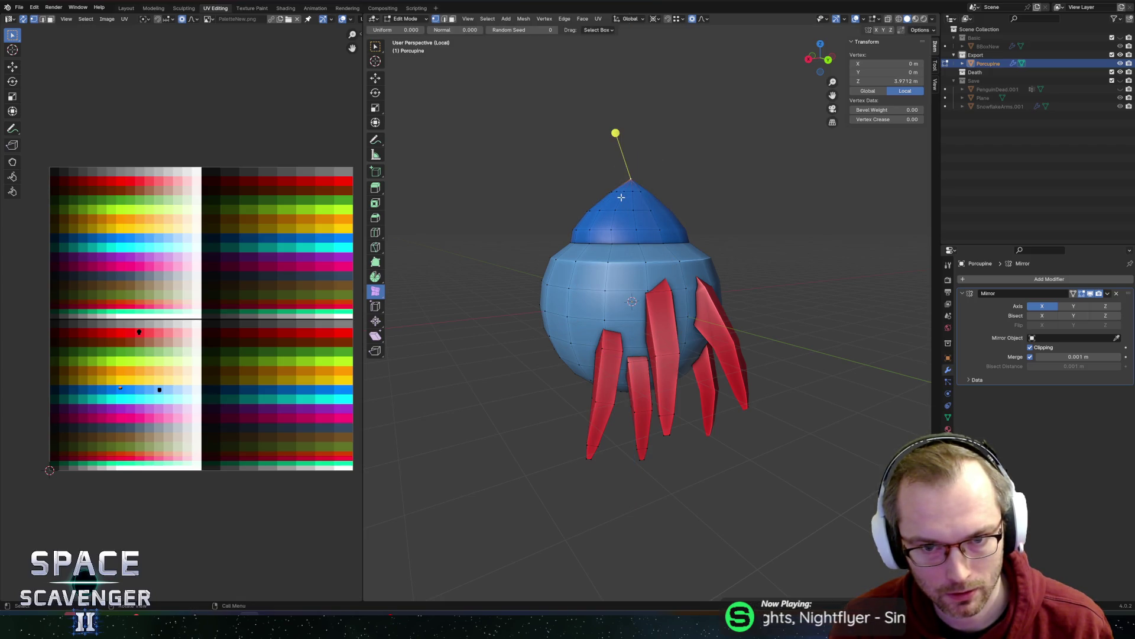
pyautogui.hotkey('ctrl', 'z')
# - Slide a crown edge loop along the cone, scale it flat, and return to Object Mode
pyautogui.keyDown('alt'); pyautogui.click(629, 194); pyautogui.keyUp('alt')
pyautogui.press('g')
pyautogui.press('g')
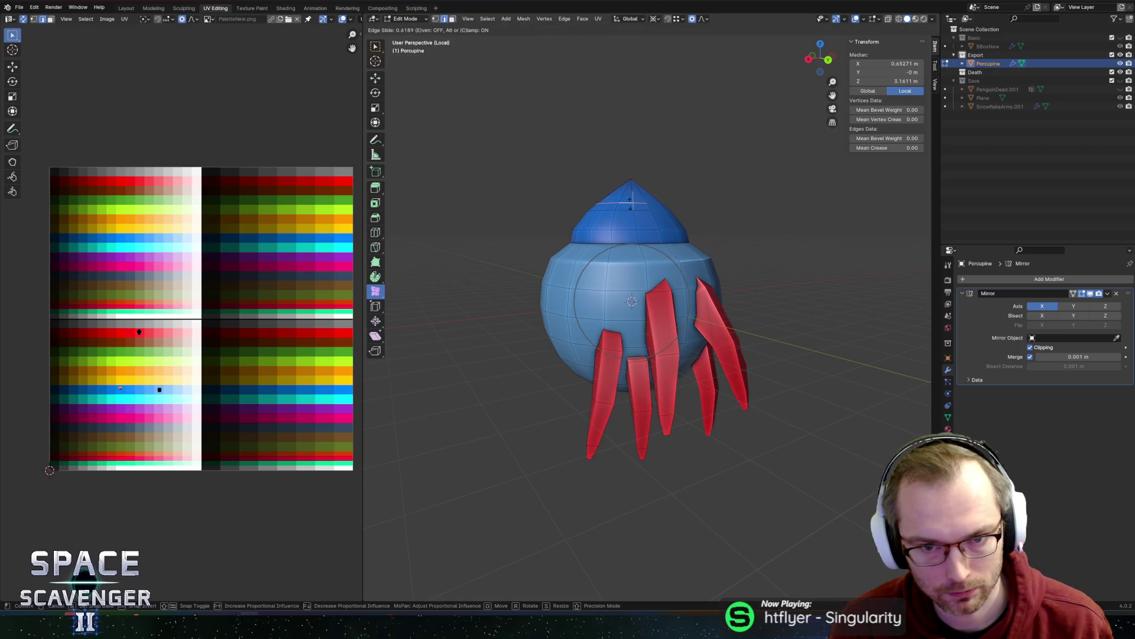
pyautogui.click(629, 198)
pyautogui.press('s')
pyautogui.hotkey('shift', 'z')
pyautogui.scroll(6, 742, 205)
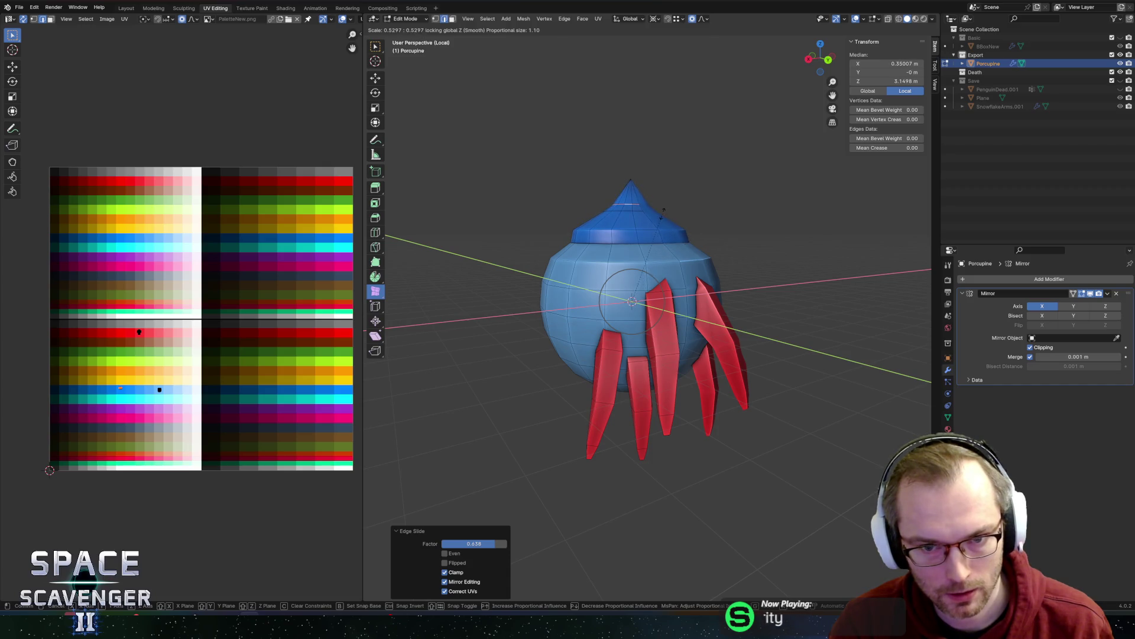
pyautogui.click(762, 194)
pyautogui.press('Tab')
pyautogui.scroll(-3, 762, 193)
pyautogui.moveTo(762, 194)
pyautogui.mouseDown(button='middle')
pyautogui.moveTo(710, 203)
pyautogui.moveTo(772, 203)
pyautogui.mouseUp(button='middle')
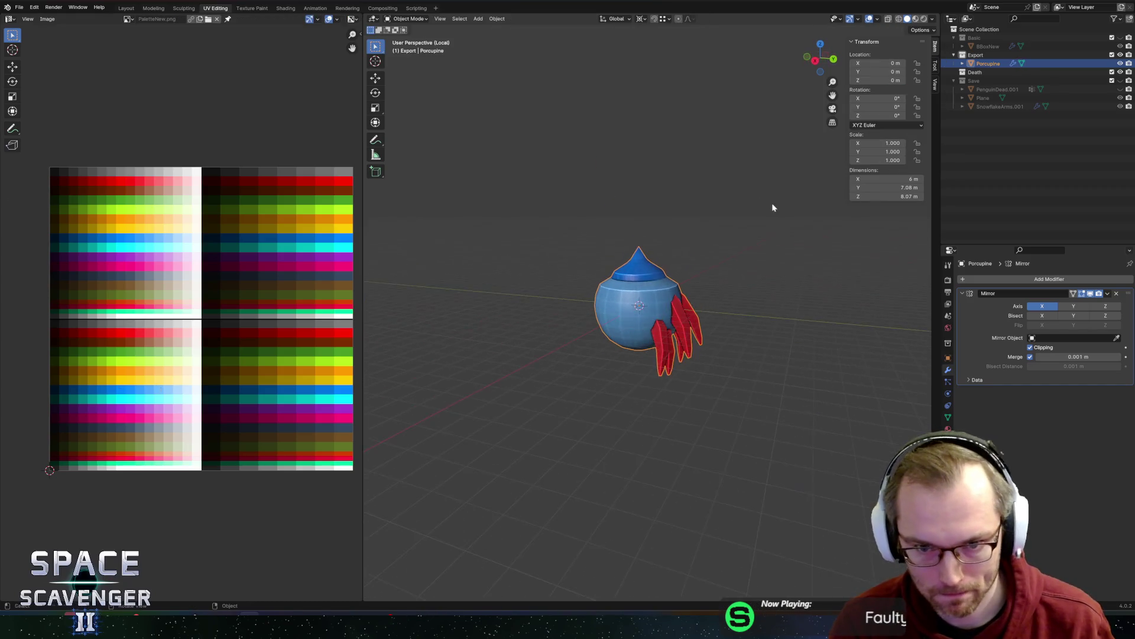
# - Edge-slide the cone loop down toward the base and inspect it in Object Mode
pyautogui.press('Tab')
pyautogui.scroll(3, 690, 246)
pyautogui.press('g')
pyautogui.press('g')
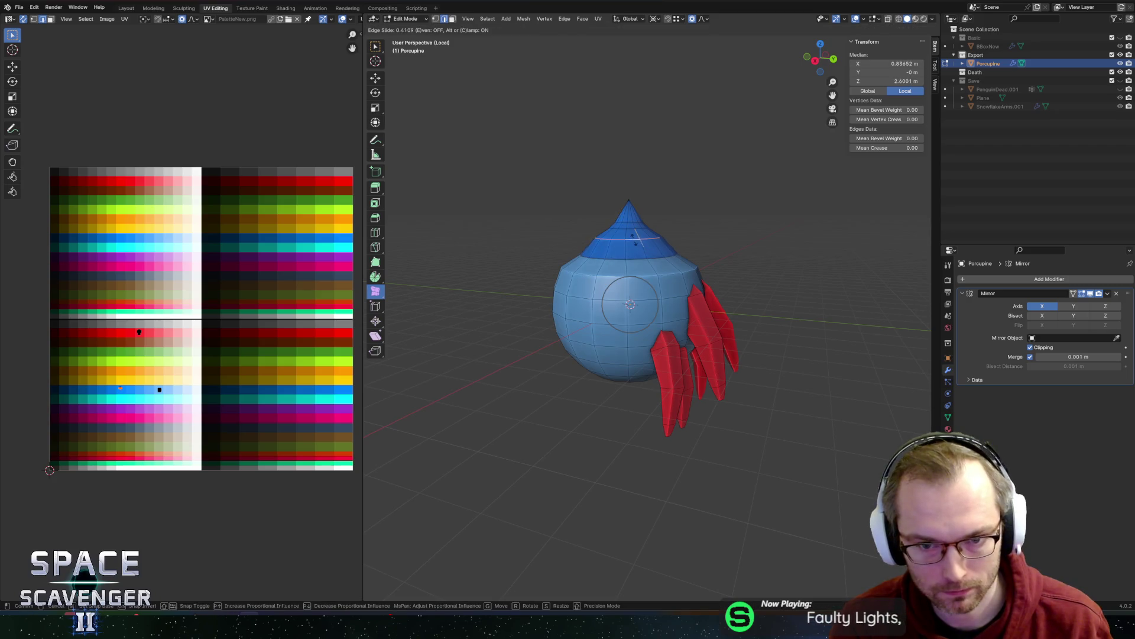
pyautogui.click(635, 245)
pyautogui.press('Tab')
pyautogui.moveTo(774, 221)
pyautogui.mouseDown(button='middle')
pyautogui.moveTo(583, 230)
pyautogui.moveTo(708, 219)
pyautogui.mouseUp(button='middle')
# - Slide the loop back higher up the cone and check the shape again
pyautogui.press('Tab')
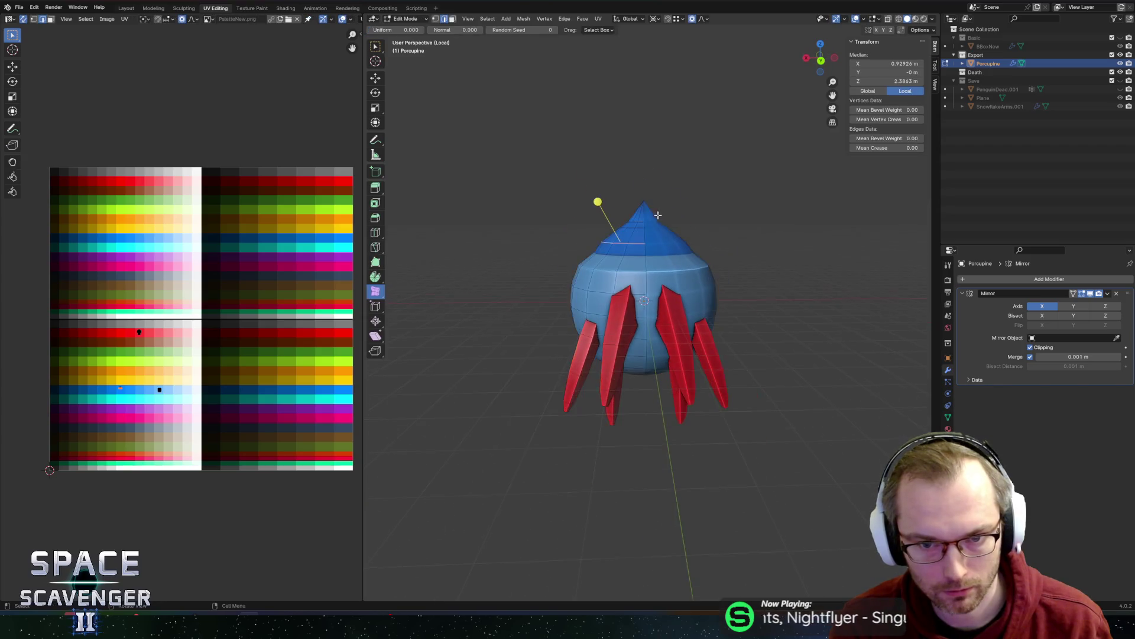
pyautogui.scroll(4, 627, 141)
pyautogui.press('g')
pyautogui.press('g')
pyautogui.click(628, 139)
pyautogui.press('g')
pyautogui.press('g')
pyautogui.click(630, 139)
pyautogui.press('Tab')
pyautogui.scroll(-5, 630, 246)
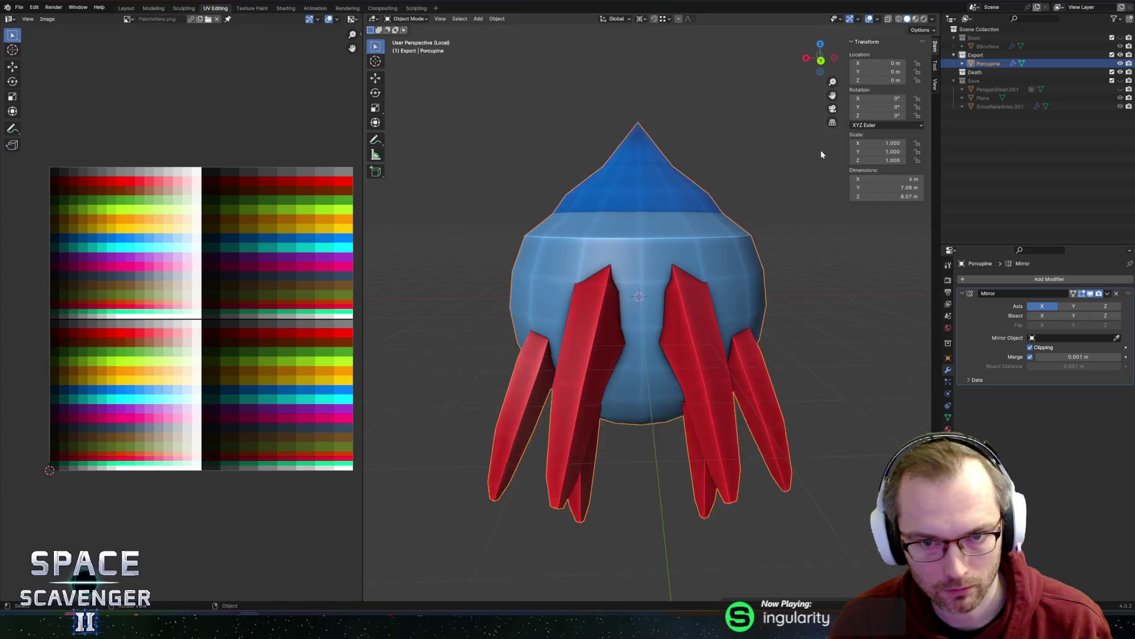
pyautogui.moveTo(629, 246)
pyautogui.mouseDown(button='middle')
pyautogui.moveTo(708, 242)
pyautogui.moveTo(736, 264)
pyautogui.moveTo(607, 255)
pyautogui.moveTo(639, 247)
pyautogui.mouseUp(button='middle')
# - Select the lower and upper cone loops and start moving them down along Z
pyautogui.press('Tab')
pyautogui.keyDown('alt'); pyautogui.click(634, 261); pyautogui.keyUp('alt')
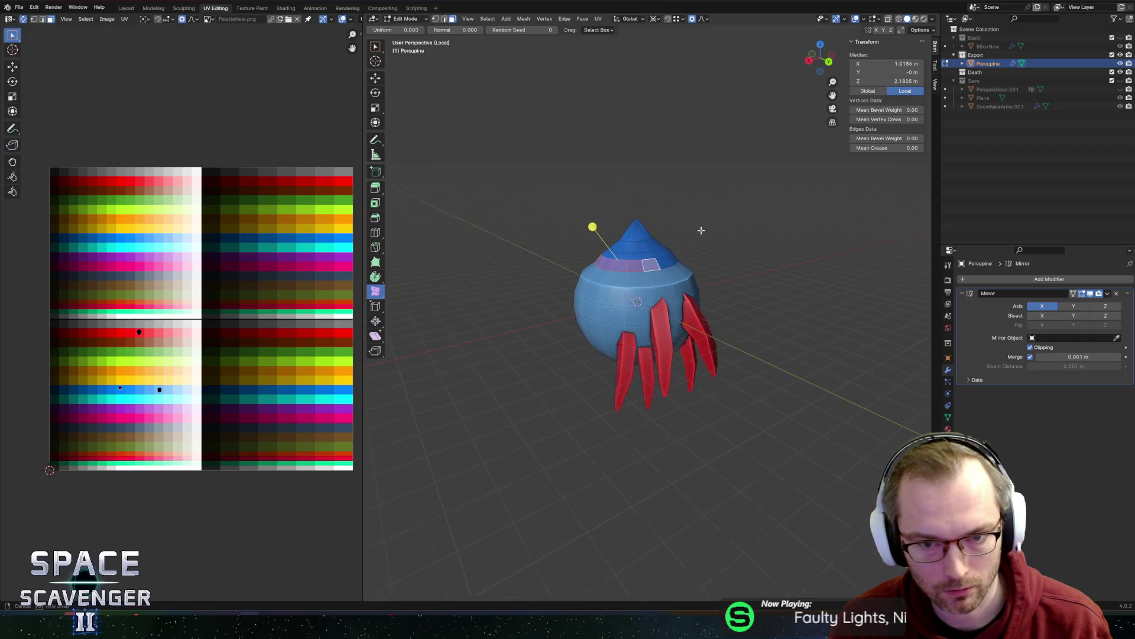
pyautogui.keyDown('alt'); pyautogui.click(639, 248); pyautogui.keyUp('alt')
pyautogui.press('c')
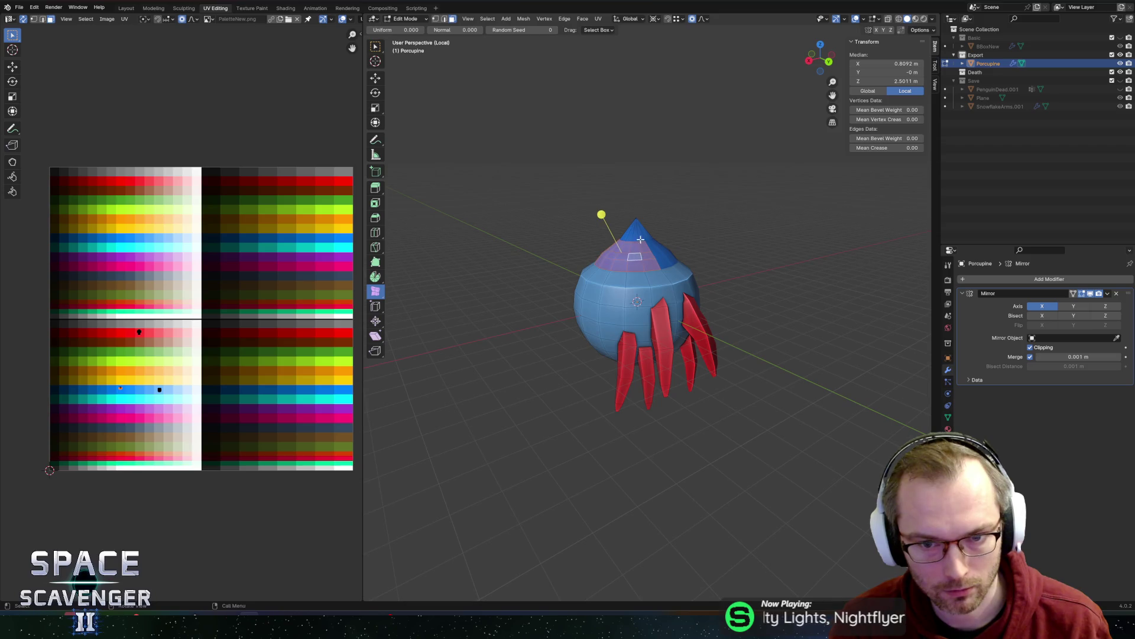
pyautogui.press('Escape')
pyautogui.moveTo(647, 215)
pyautogui.mouseDown(button='middle')
pyautogui.moveTo(678, 175)
pyautogui.moveTo(668, 176)
pyautogui.mouseUp(button='middle')
pyautogui.press('c')
pyautogui.press('Escape')
pyautogui.press('g')
pyautogui.press('z')
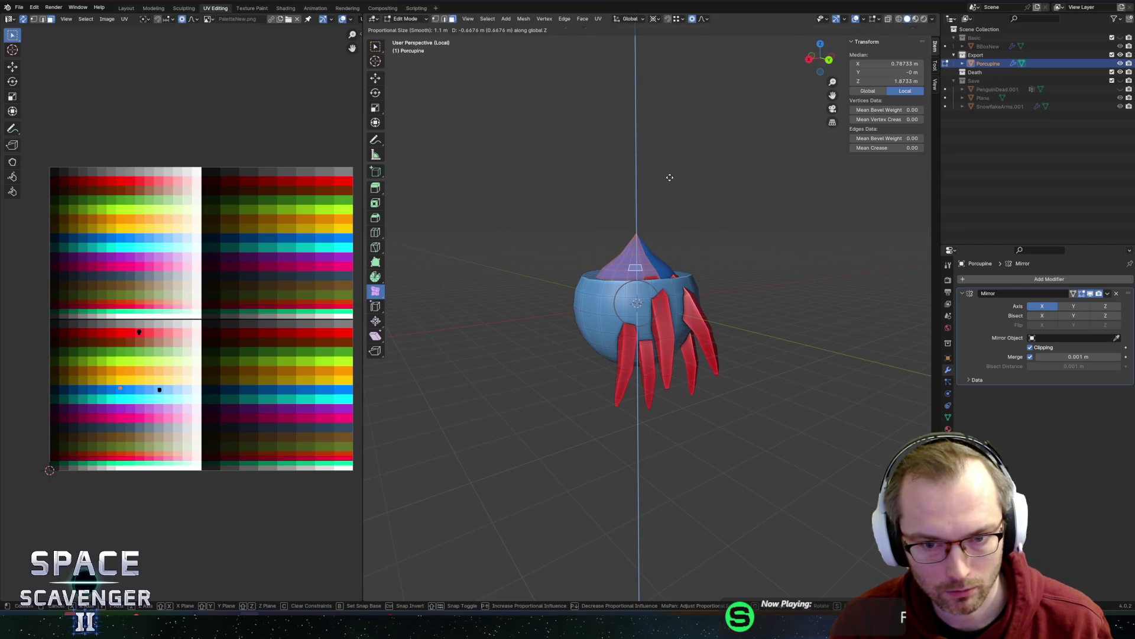
# - Confirm lowering the crown section about 0.667 m and inspect the result from several angles
pyautogui.click(670, 178)
pyautogui.moveTo(670, 178); pyautogui.dragTo(722, 246, button='middle')
pyautogui.scroll(3, 703, 270)
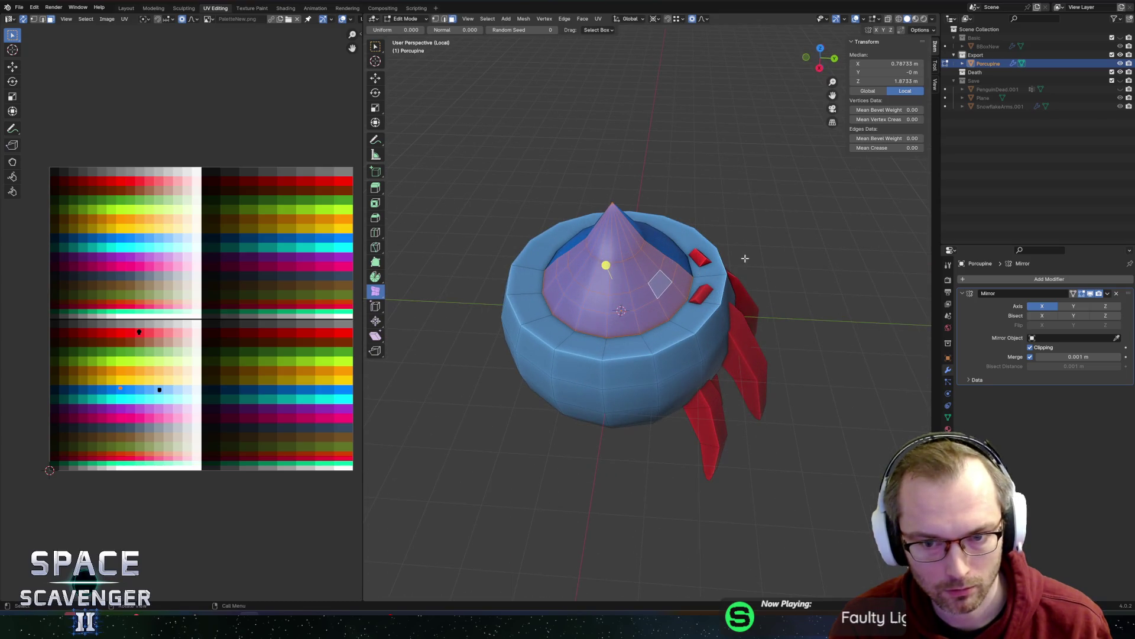
pyautogui.moveTo(711, 296); pyautogui.dragTo(680, 223, button='middle')
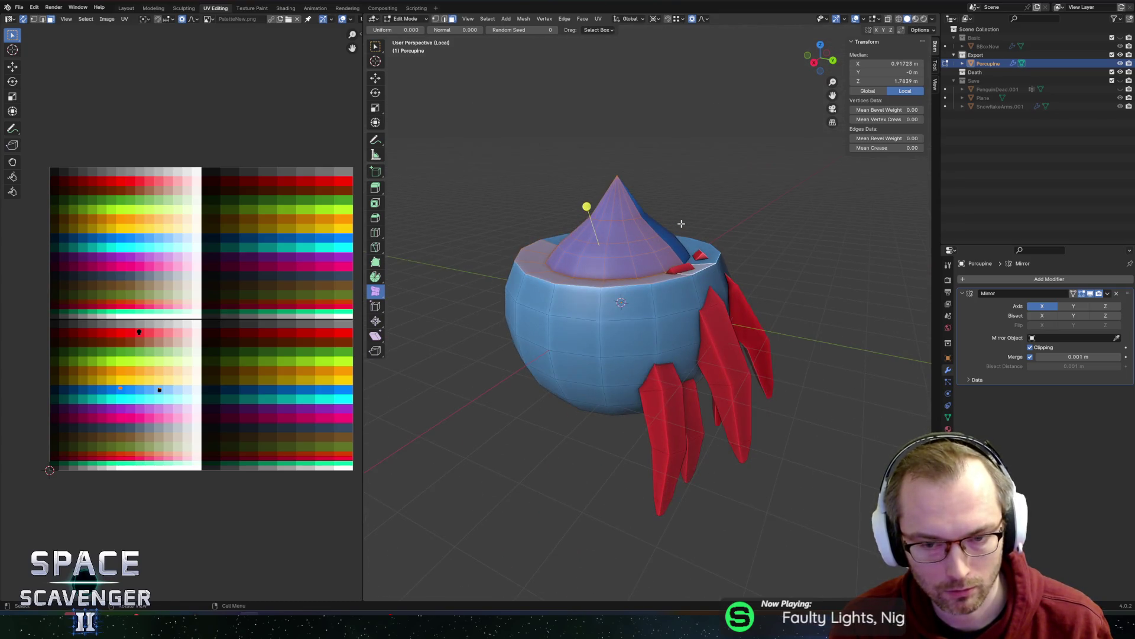
pyautogui.scroll(-3, 643, 280)
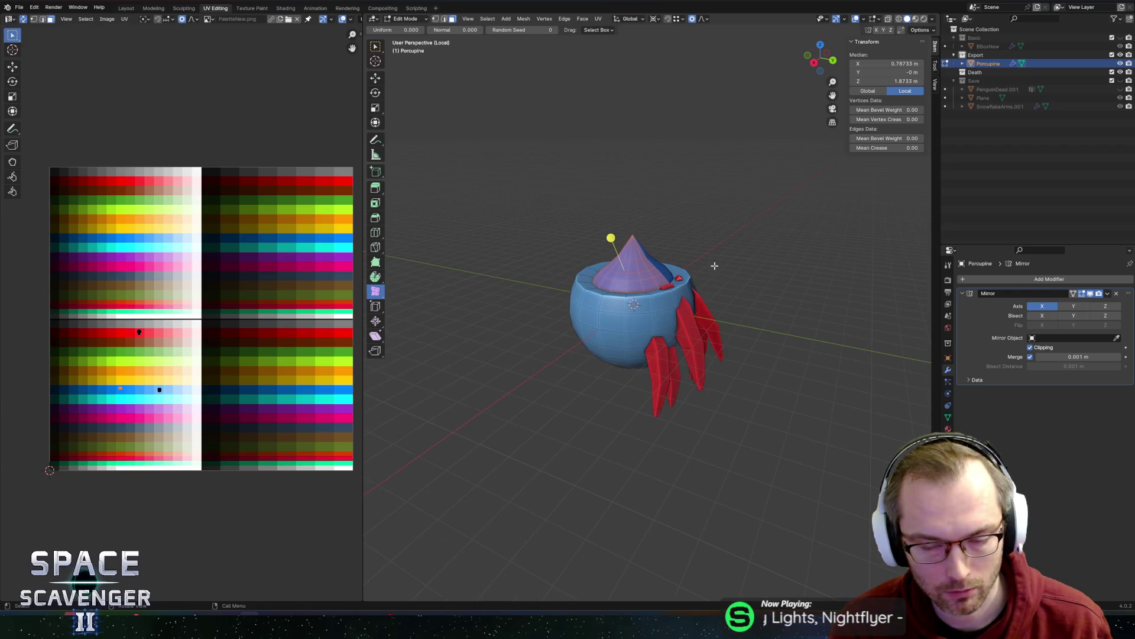
pyautogui.press('Tab')
pyautogui.moveTo(645, 276)
pyautogui.mouseDown(button='middle')
pyautogui.moveTo(654, 266)
pyautogui.moveTo(479, 305)
pyautogui.mouseUp(button='middle')
pyautogui.press('Tab')
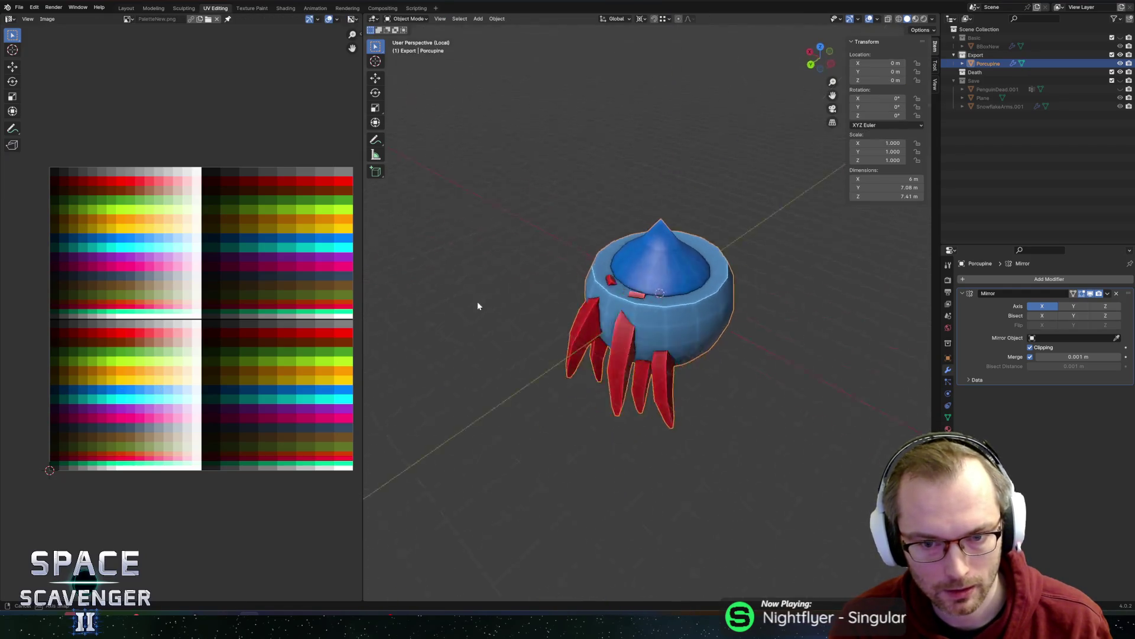
pyautogui.scroll(4, 479, 304)
# - Select a rim edge and try sliding it, then check the model in Object Mode
pyautogui.click(588, 237)
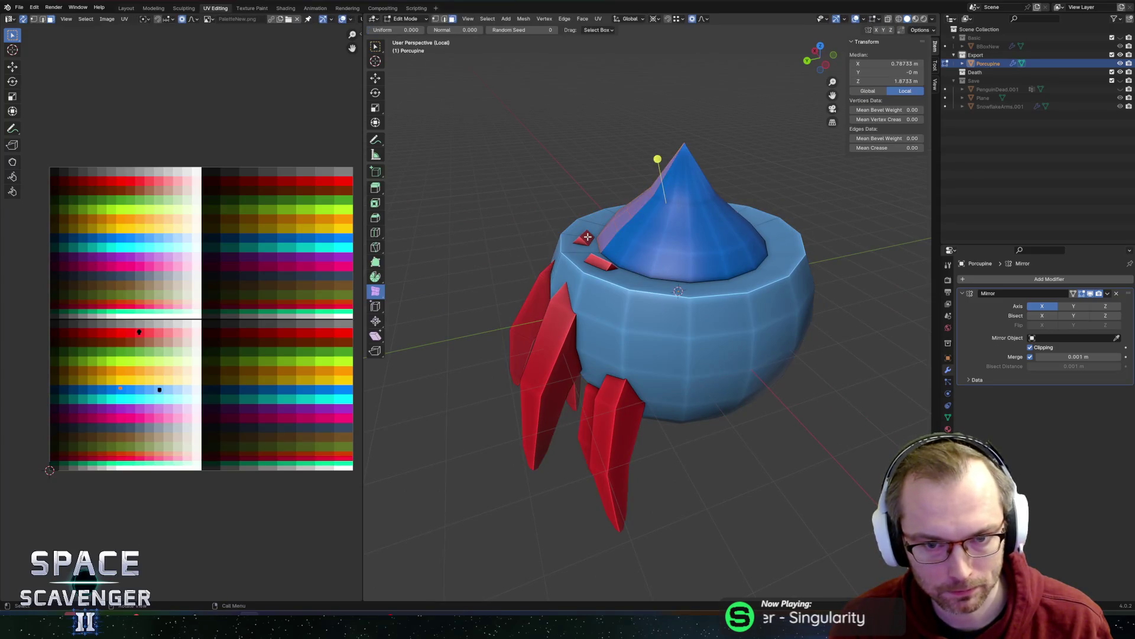
pyautogui.click(585, 236)
pyautogui.moveTo(584, 236); pyautogui.dragTo(609, 248, button='middle')
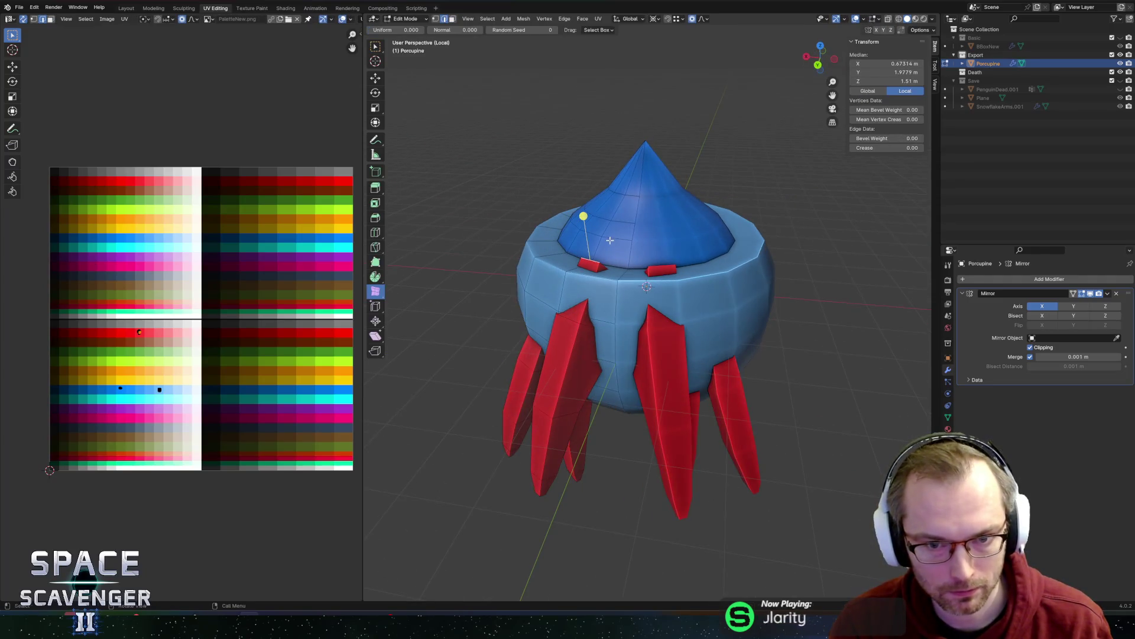
pyautogui.press('g')
pyautogui.press('g')
pyautogui.press('Escape')
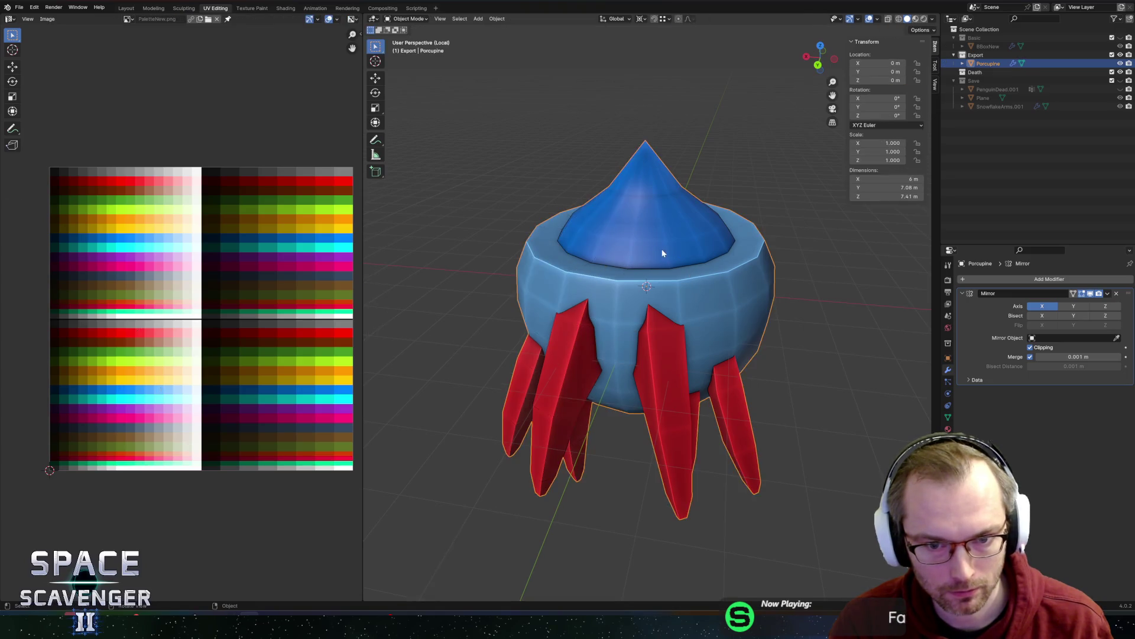
pyautogui.press('Tab')
pyautogui.scroll(-4, 650, 296)
pyautogui.moveTo(680, 249)
pyautogui.mouseDown(button='middle')
pyautogui.moveTo(755, 230)
pyautogui.moveTo(693, 244)
pyautogui.moveTo(649, 292)
pyautogui.moveTo(692, 260)
pyautogui.mouseUp(button='middle')
# - Clear the selection and pick a couple of rim edges on the crown
pyautogui.press('Tab')
pyautogui.hotkey('alt', 'a')
pyautogui.click(649, 292)
pyautogui.scroll(2, 668, 267)
pyautogui.click(665, 285)
pyautogui.keyDown('shift'); pyautogui.click(638, 279); pyautogui.keyUp('shift')
pyautogui.moveTo(639, 279)
pyautogui.mouseDown(button='middle')
pyautogui.moveTo(674, 248)
pyautogui.moveTo(664, 294)
pyautogui.moveTo(691, 251)
pyautogui.moveTo(758, 254)
pyautogui.moveTo(694, 268)
pyautogui.mouseUp(button='middle')
# - Try lifting a single rim edge, then a rim vertex, along Z, cancelling both
pyautogui.click(666, 255)
pyautogui.press('g')
pyautogui.press('z')
pyautogui.rightClick(666, 270)
pyautogui.click(666, 270)
pyautogui.press('g')
pyautogui.press('z')
pyautogui.rightClick(757, 251)
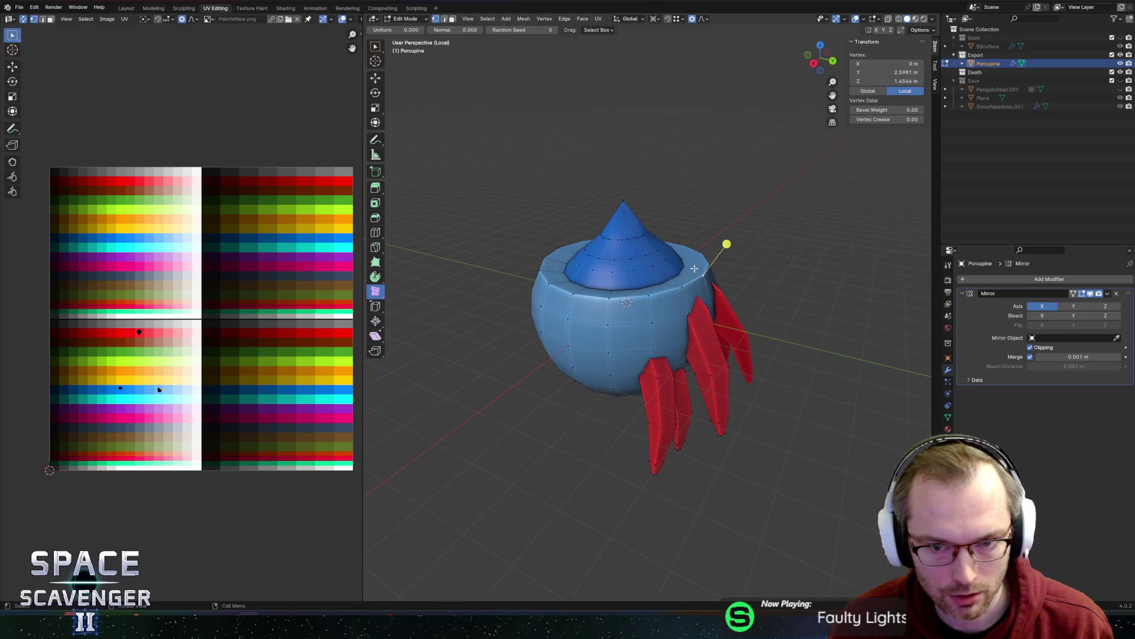
# - Extrude one crown rim face upward about 1.017 m into a square block
pyautogui.press('3')
pyautogui.click(693, 274)
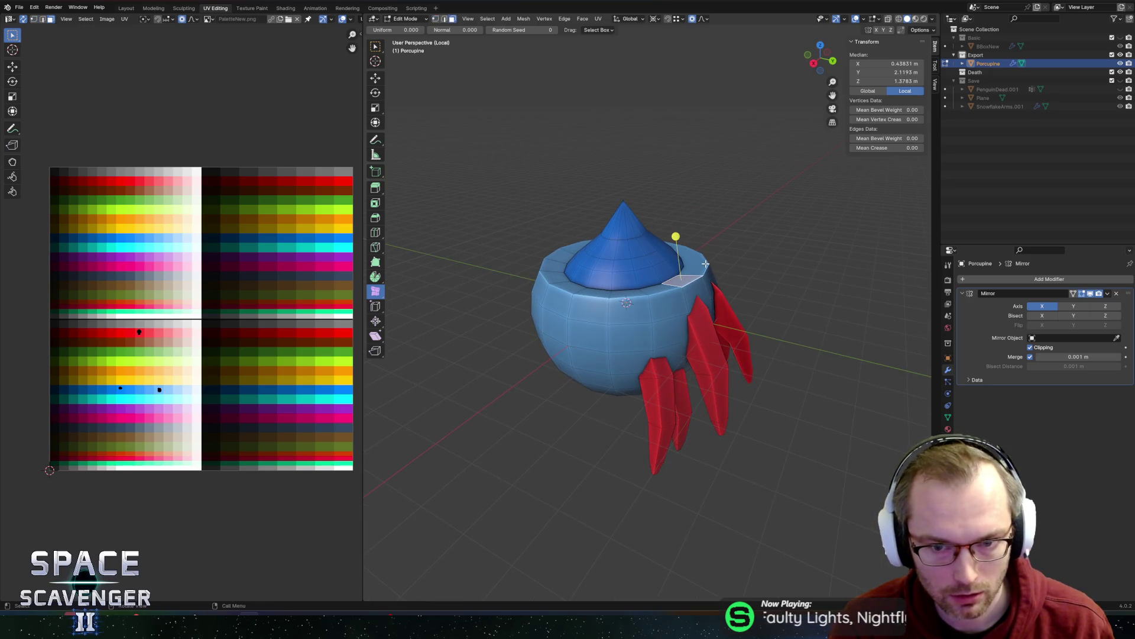
pyautogui.press('e')
pyautogui.click(696, 231)
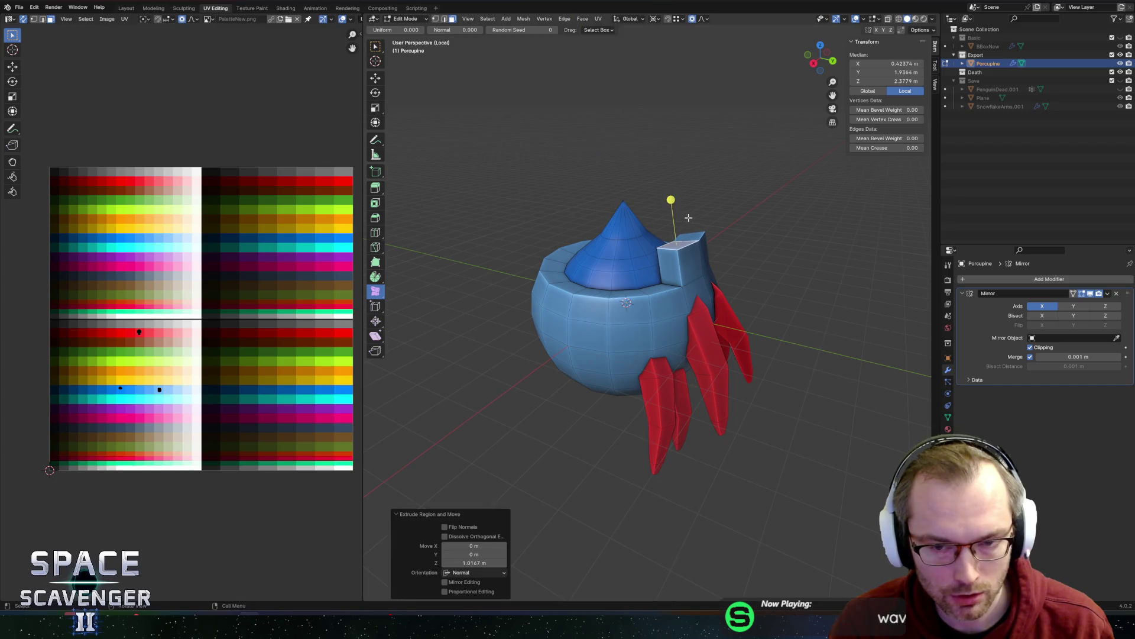
# - Snap the 3D cursor to the block's top face and taper that face to about 0.3
pyautogui.moveTo(671, 197); pyautogui.dragTo(654, 240, button='middle')
pyautogui.hotkey('alt', 'a')
pyautogui.hotkey('shift', 's')
pyautogui.press('Escape')
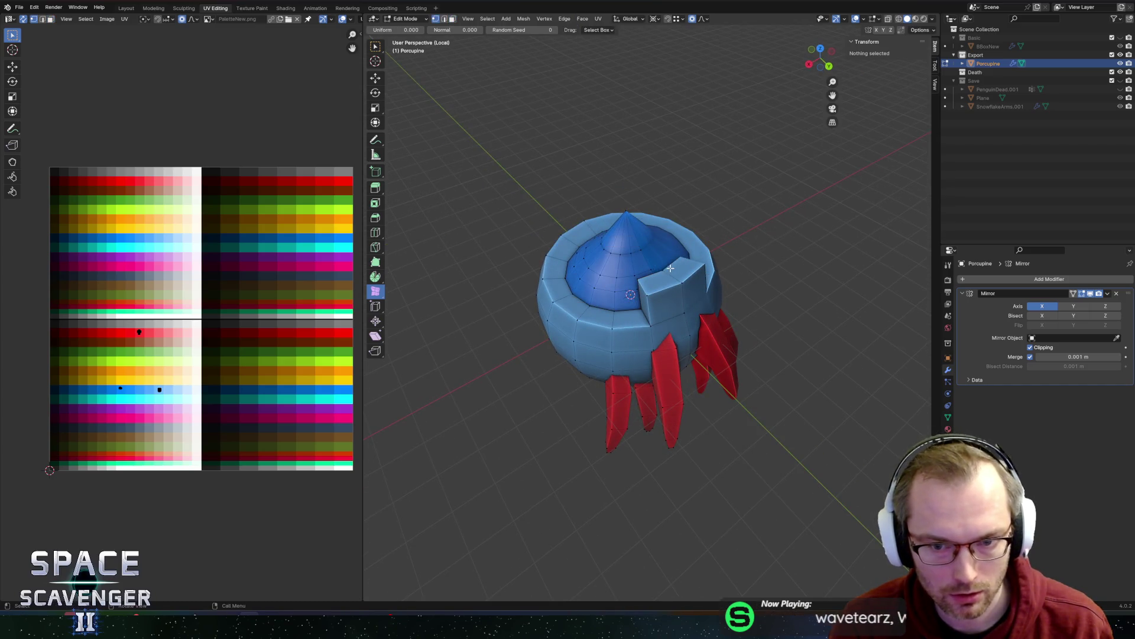
pyautogui.click(666, 271)
pyautogui.hotkey('shift', 's')
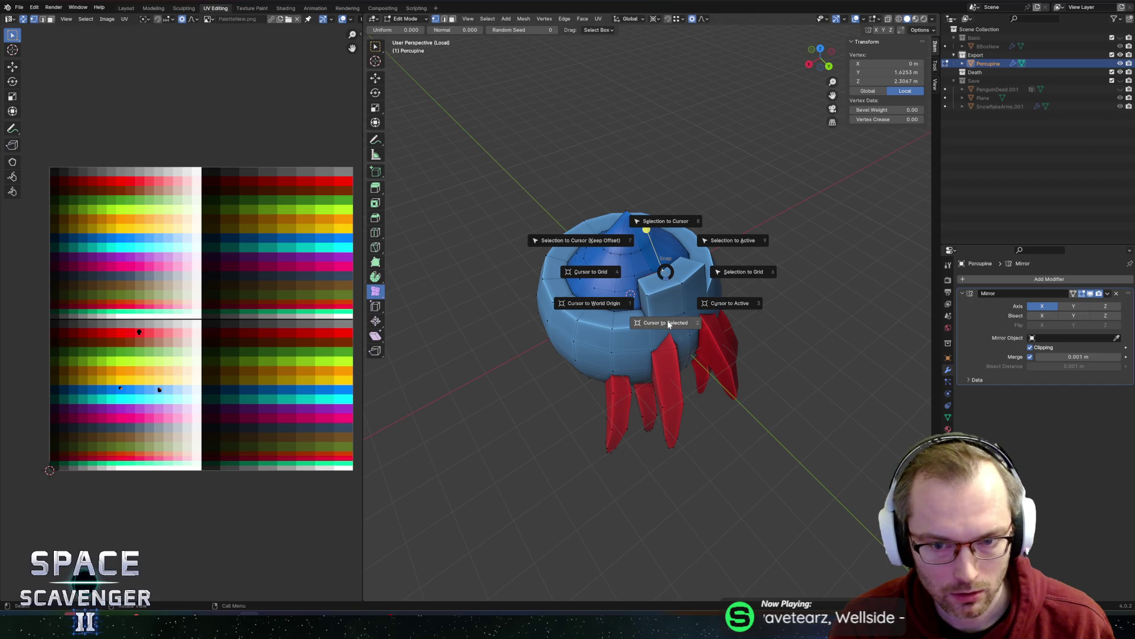
pyautogui.click(669, 324)
pyautogui.press('s')
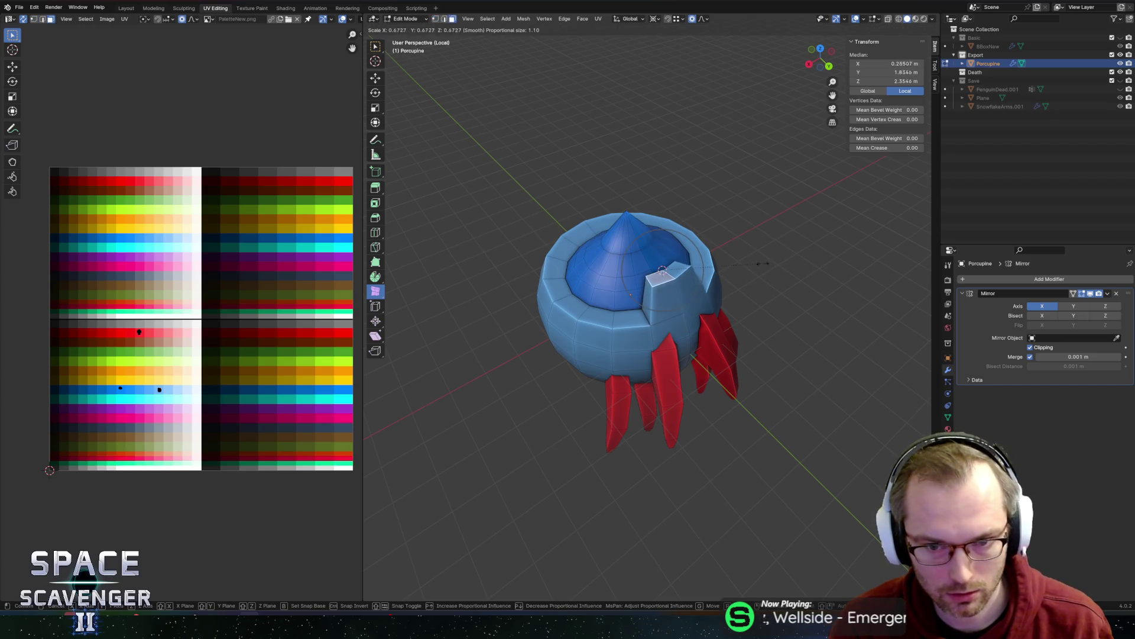
pyautogui.click(709, 268)
pyautogui.moveTo(720, 273); pyautogui.dragTo(629, 300, button='middle')
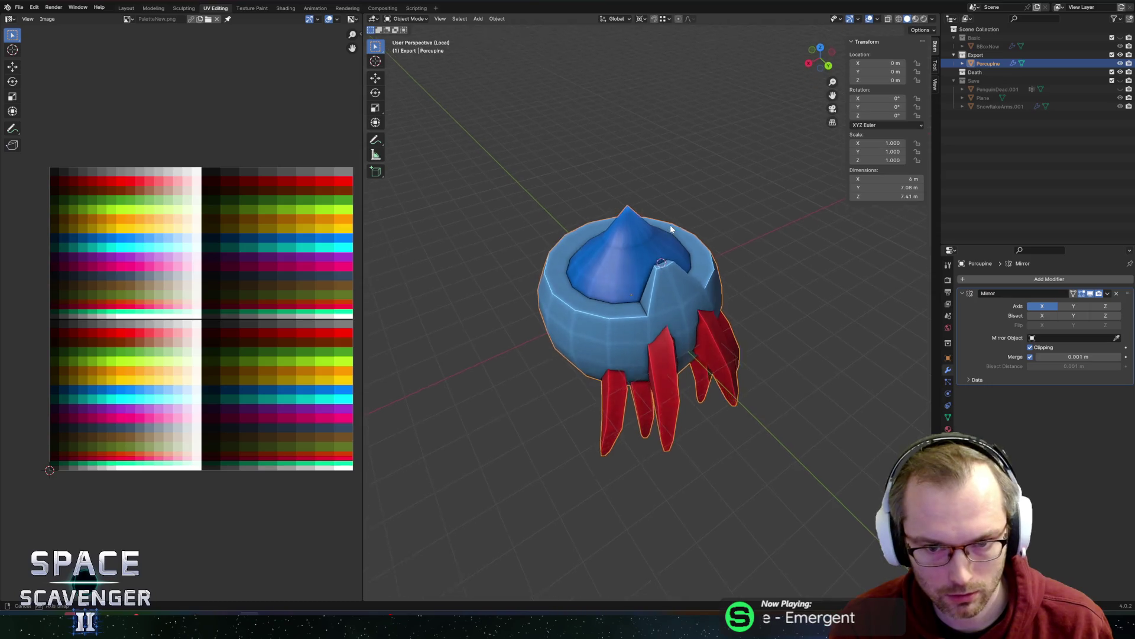
# - Extrude the selected rim faces and scale them into points using Individual Origins, proportional editing off
pyautogui.press('Tab')
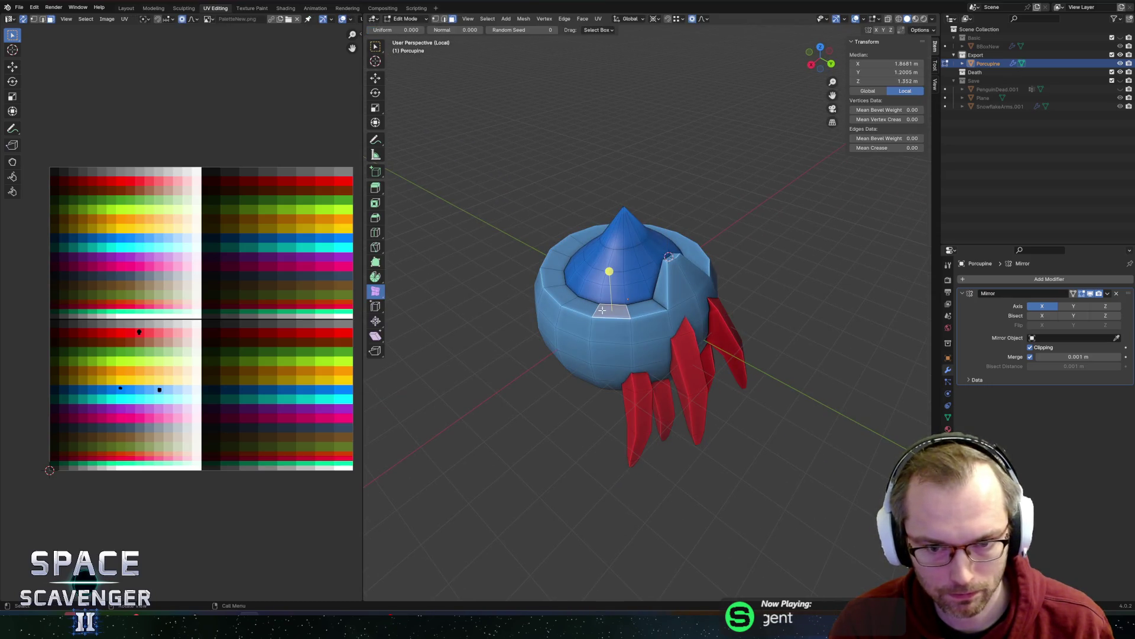
pyautogui.press('e')
pyautogui.click(694, 287)
pyautogui.press('.')
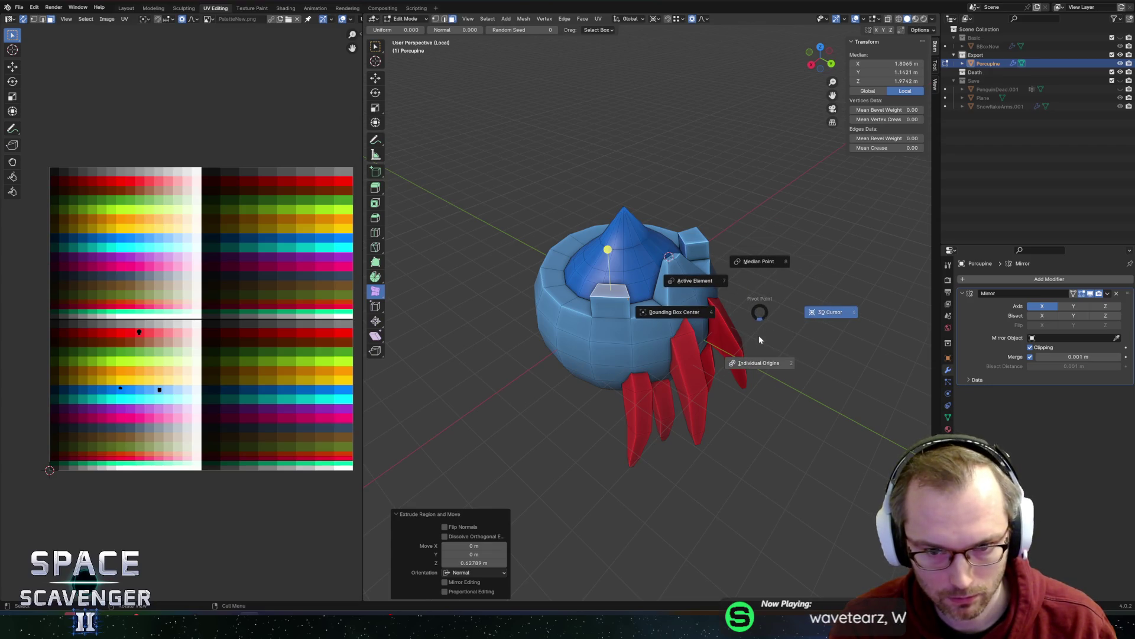
pyautogui.click(583, 276)
pyautogui.press('.')
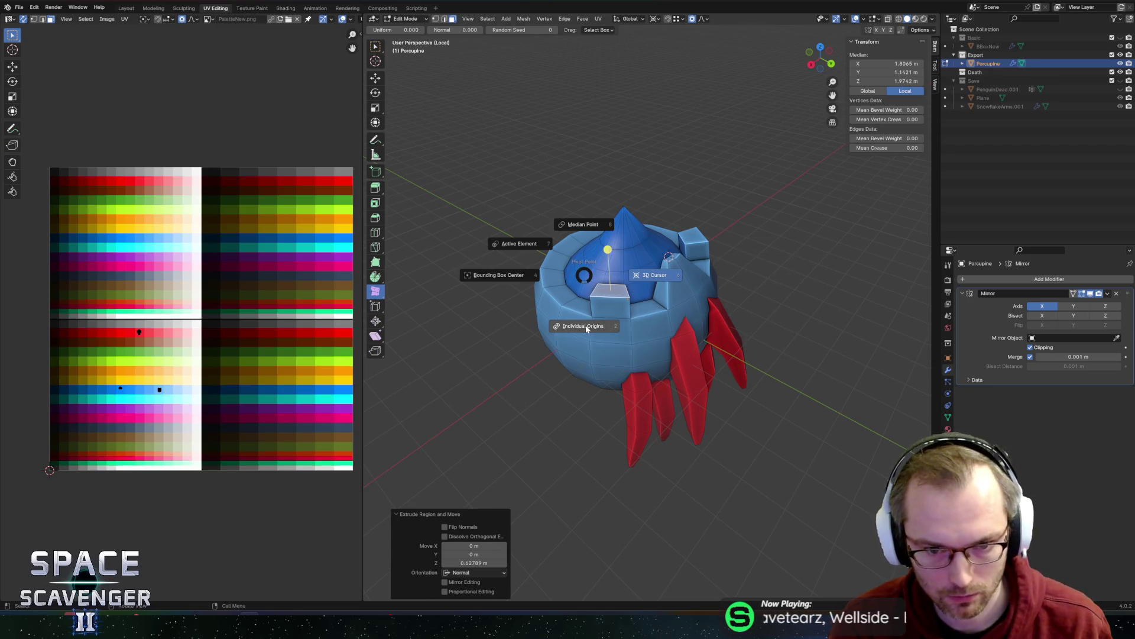
pyautogui.click(507, 278)
pyautogui.press('s')
pyautogui.press('Escape')
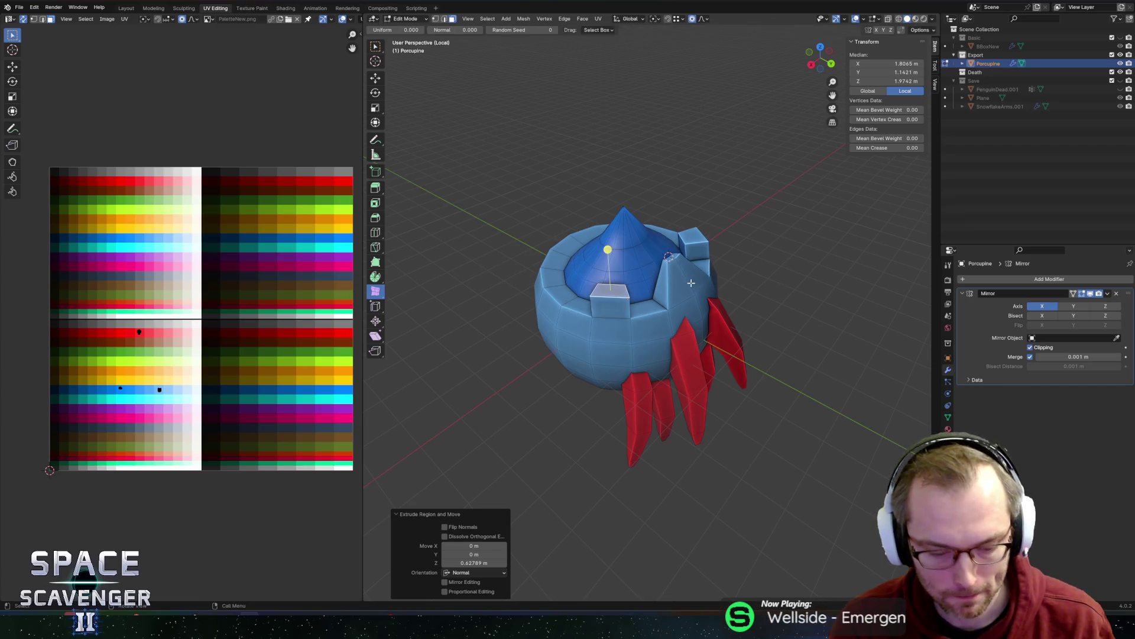
pyautogui.press('o')
pyautogui.press('s')
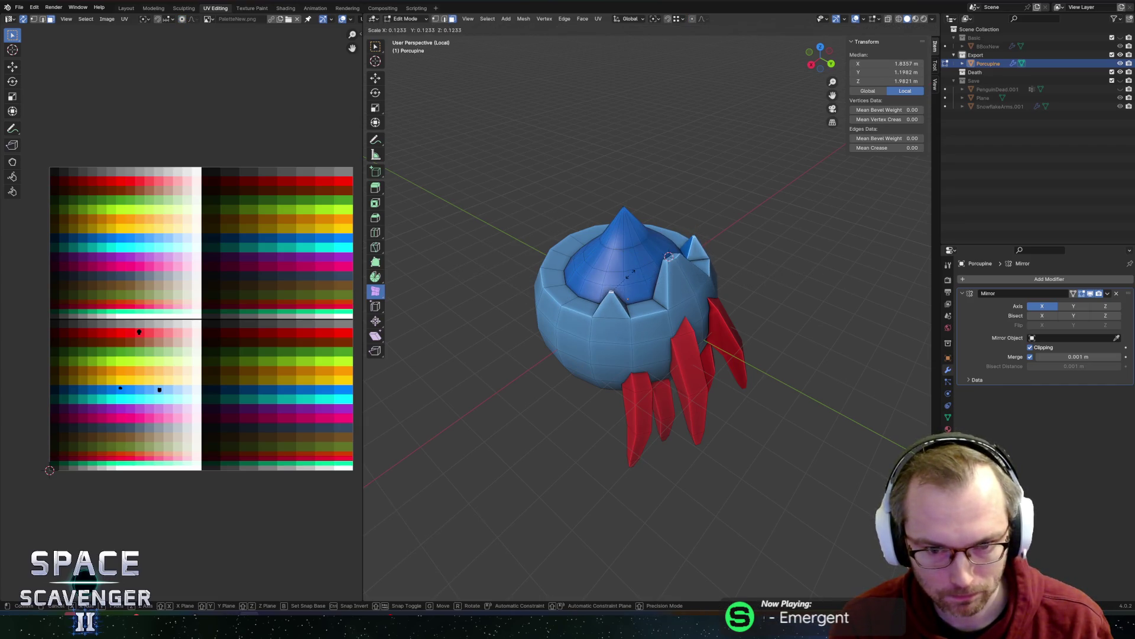
pyautogui.click(663, 275)
# - Extrude and taper a left rim face and a front rim face into two more spikes
pyautogui.click(549, 278)
pyautogui.press('e')
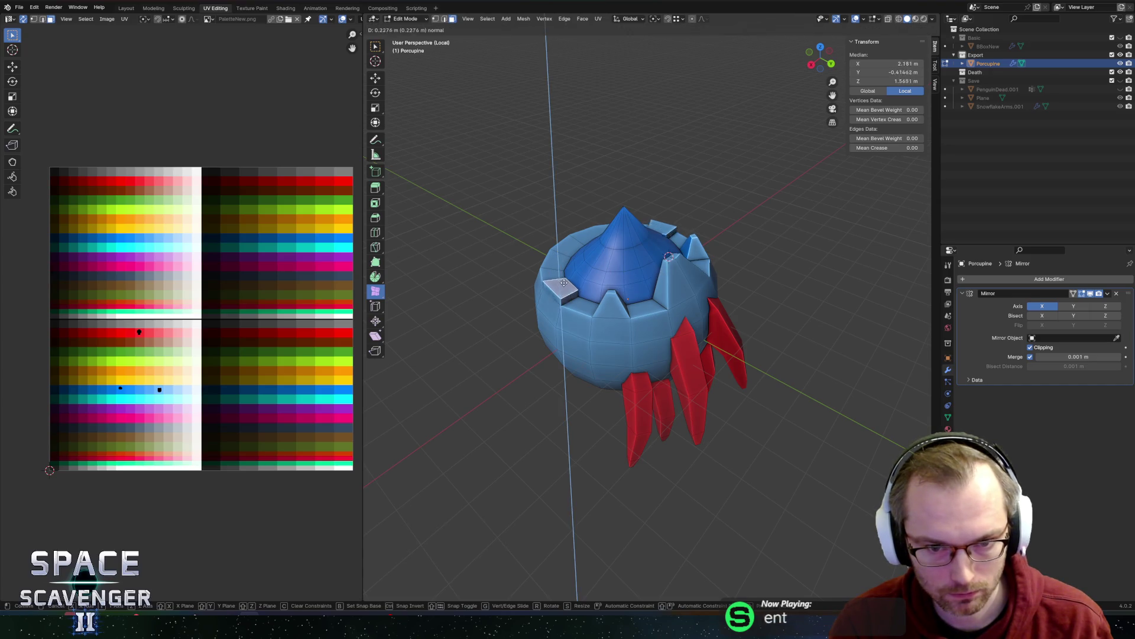
pyautogui.click(553, 269)
pyautogui.press('s')
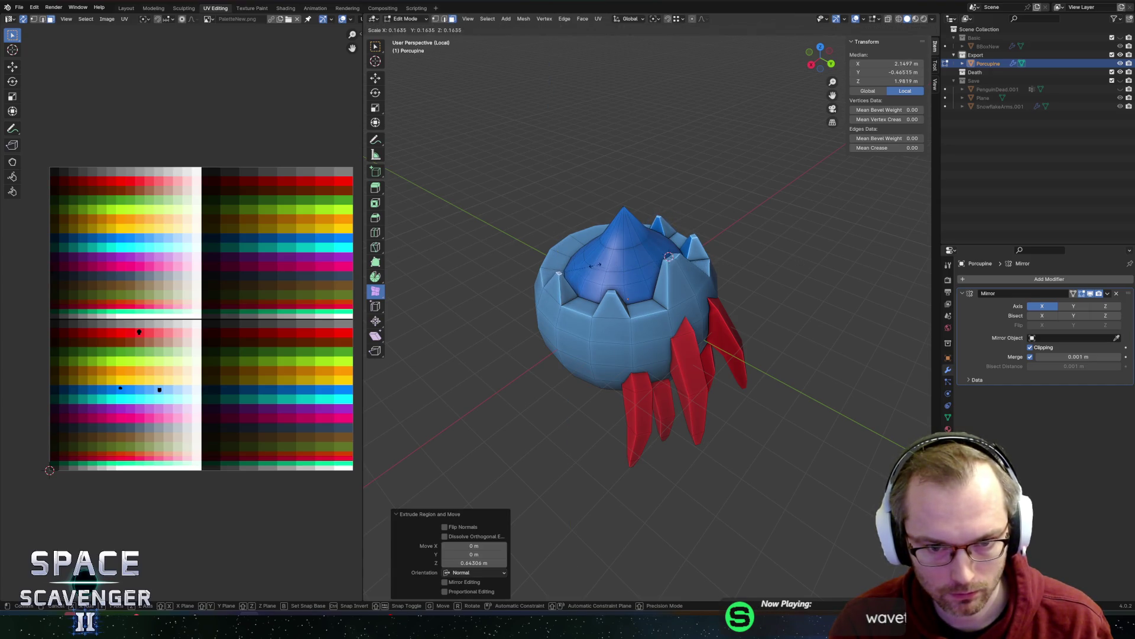
pyautogui.click(644, 260)
pyautogui.moveTo(644, 260)
pyautogui.mouseDown(button='middle')
pyautogui.moveTo(603, 291)
pyautogui.moveTo(615, 378)
pyautogui.mouseUp(button='middle')
pyautogui.click(603, 292)
pyautogui.press('e')
pyautogui.click(801, 291)
pyautogui.press('s')
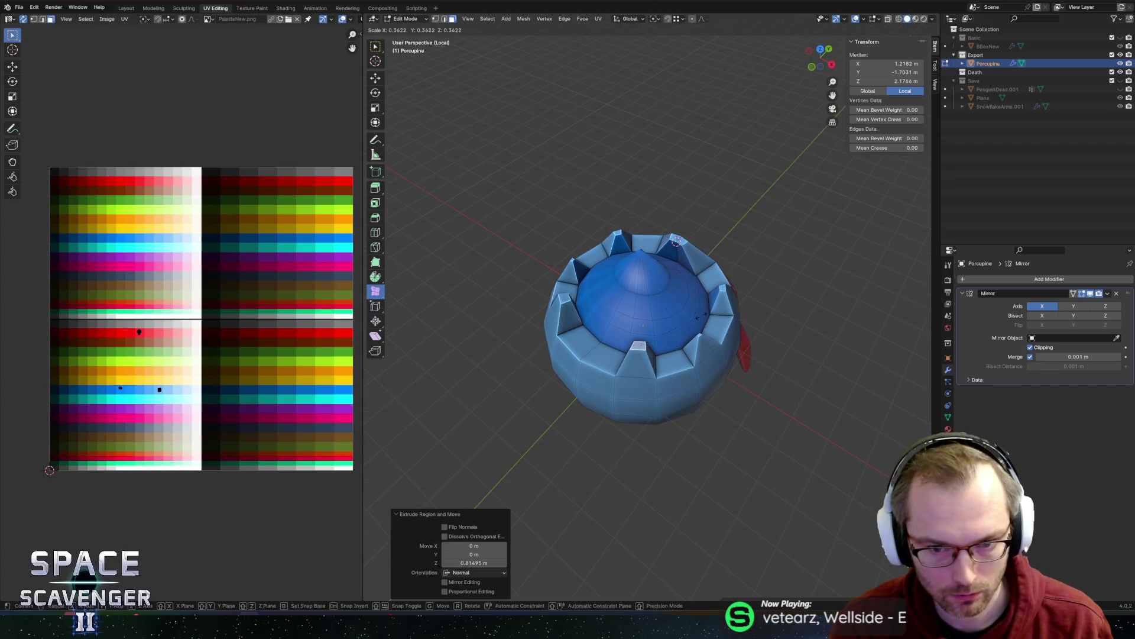
pyautogui.click(773, 337)
# - Raise a rim edge about 0.45 m and a spike edge about 0.55 m along Z
pyautogui.moveTo(773, 337)
pyautogui.mouseDown(button='middle')
pyautogui.moveTo(681, 285)
pyautogui.moveTo(656, 293)
pyautogui.moveTo(603, 278)
pyautogui.moveTo(651, 269)
pyautogui.moveTo(662, 246)
pyautogui.mouseUp(button='middle')
pyautogui.click(662, 245)
pyautogui.press('g')
pyautogui.press('z')
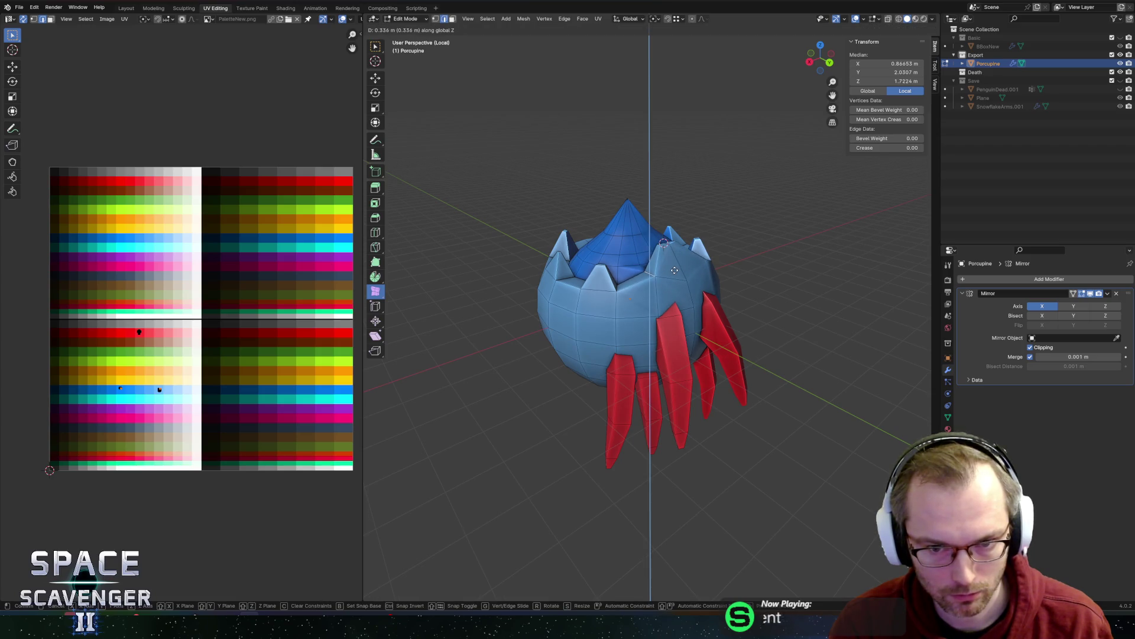
pyautogui.click(668, 266)
pyautogui.moveTo(574, 285)
pyautogui.mouseDown(button='middle')
pyautogui.moveTo(615, 278)
pyautogui.moveTo(701, 305)
pyautogui.mouseUp(button='middle')
pyautogui.scroll(3, 702, 305)
pyautogui.click(701, 305)
pyautogui.keyDown('shift'); pyautogui.click(690, 360); pyautogui.keyUp('shift')
pyautogui.press('g')
pyautogui.press('z')
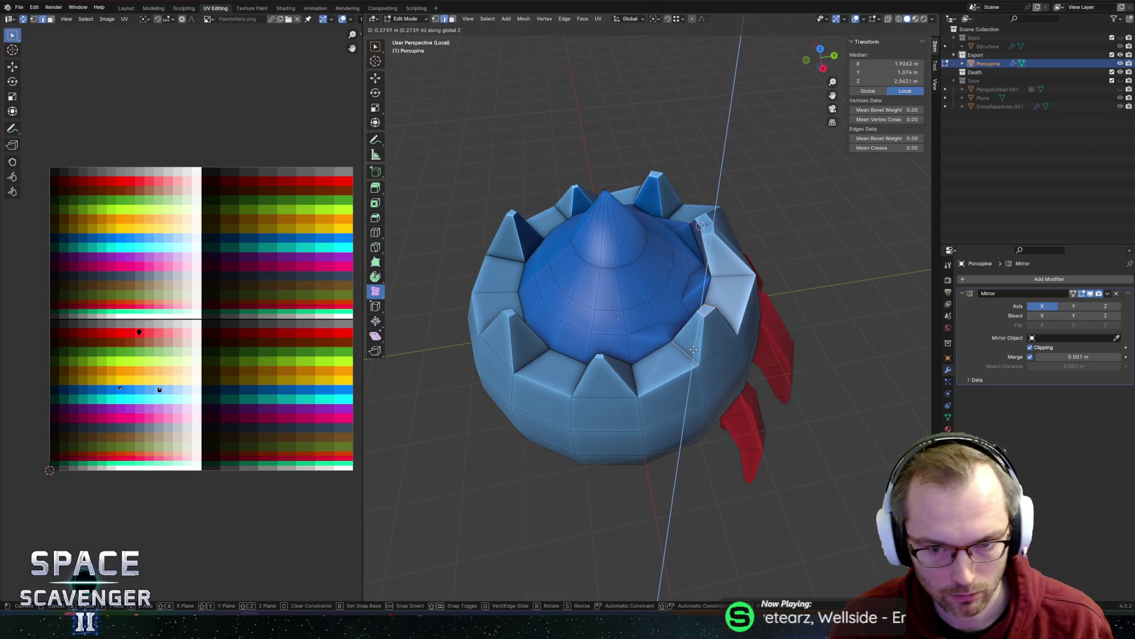
pyautogui.click(694, 339)
# - Switch to edge selection, pick three rim edges, then return to Object Mode
pyautogui.click(600, 355)
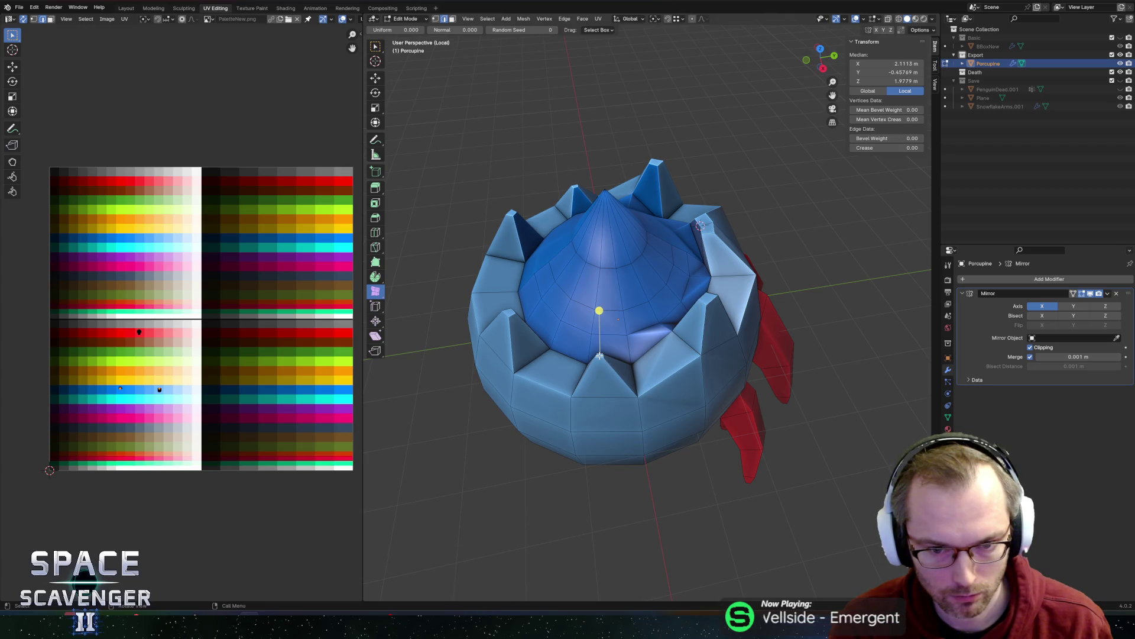
pyautogui.moveTo(600, 355); pyautogui.dragTo(665, 384, button='middle')
pyautogui.click(670, 385)
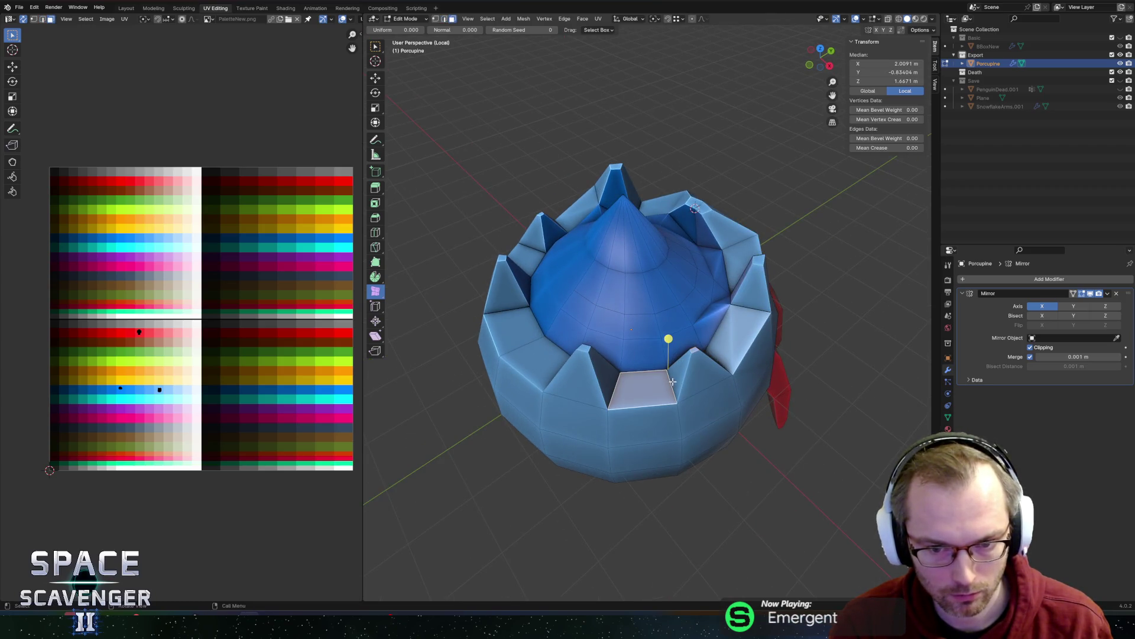
pyautogui.press('g')
pyautogui.press('z')
pyautogui.press('Escape')
pyautogui.press('2')
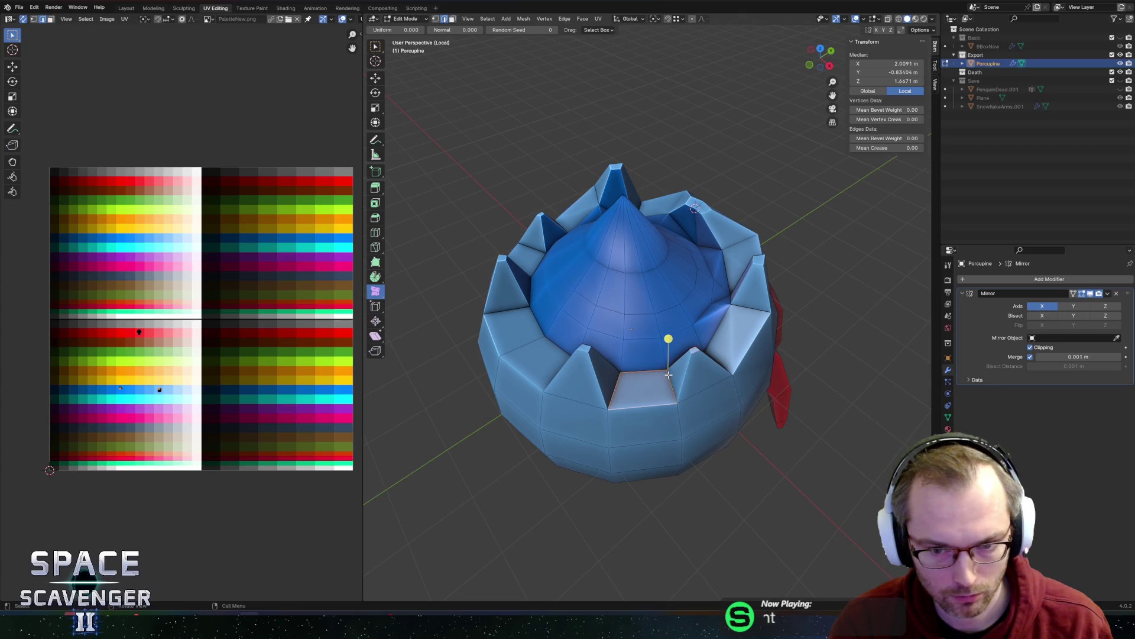
pyautogui.click(675, 371)
pyautogui.keyDown('shift'); pyautogui.click(690, 357); pyautogui.keyUp('shift')
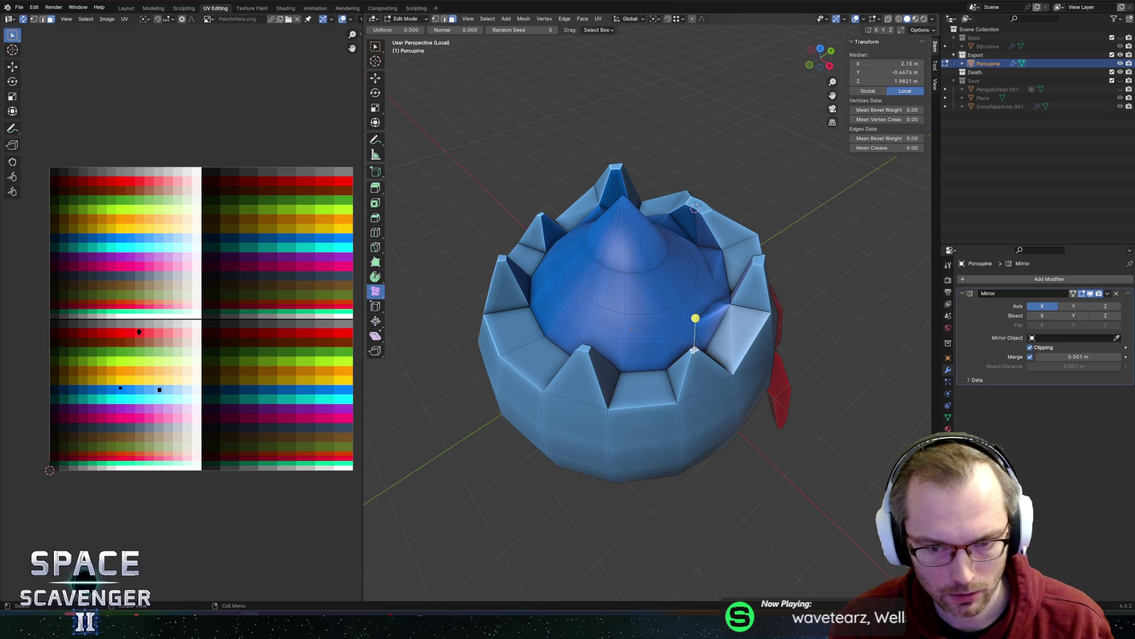
pyautogui.keyDown('shift'); pyautogui.click(691, 348); pyautogui.keyUp('shift')
pyautogui.moveTo(690, 380)
pyautogui.mouseDown(button='middle')
pyautogui.moveTo(688, 282)
pyautogui.moveTo(606, 239)
pyautogui.mouseUp(button='middle')
pyautogui.press('Tab')
pyautogui.scroll(-3, 688, 281)
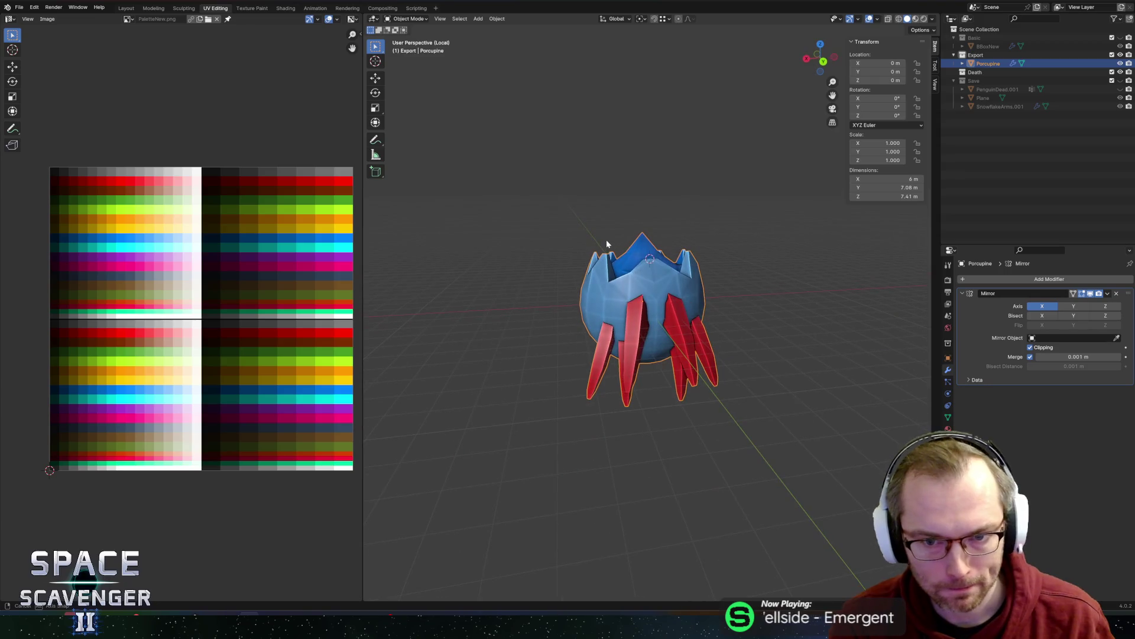
# - Export the porcupine as Porcupine.fbx and open its prefab in Unity
pyautogui.hotkey('shift', 'r')
pyautogui.click(848, 540)
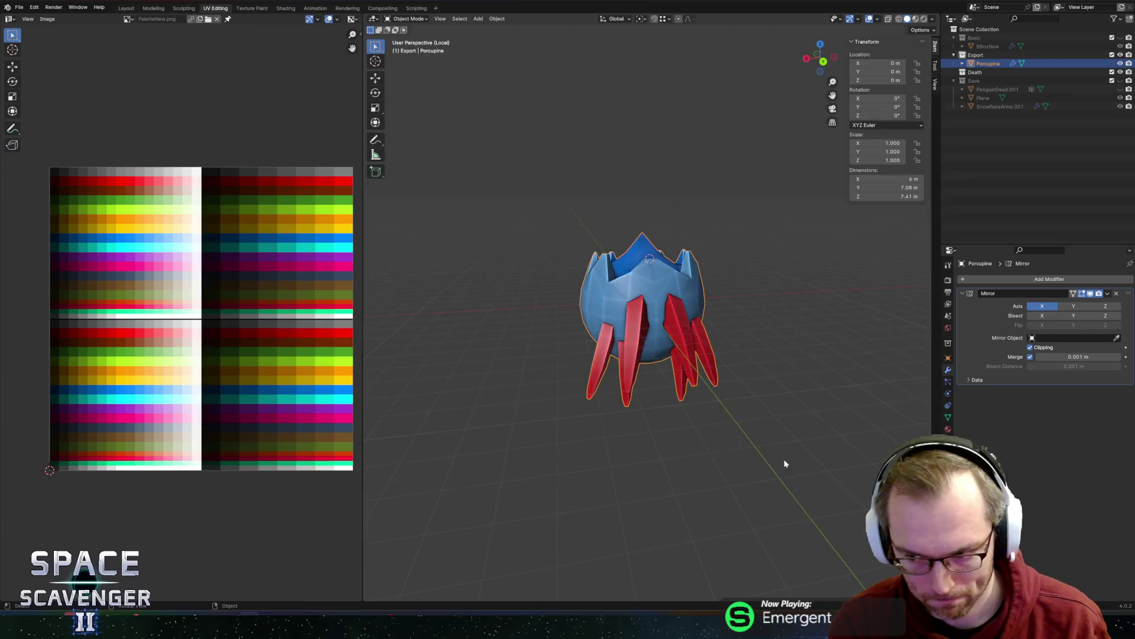
pyautogui.hotkey('alt', 'Tab')
pyautogui.doubleClick(744, 453)
pyautogui.scroll(3, 502, 267)
pyautogui.hotkey('alt', 'Tab')
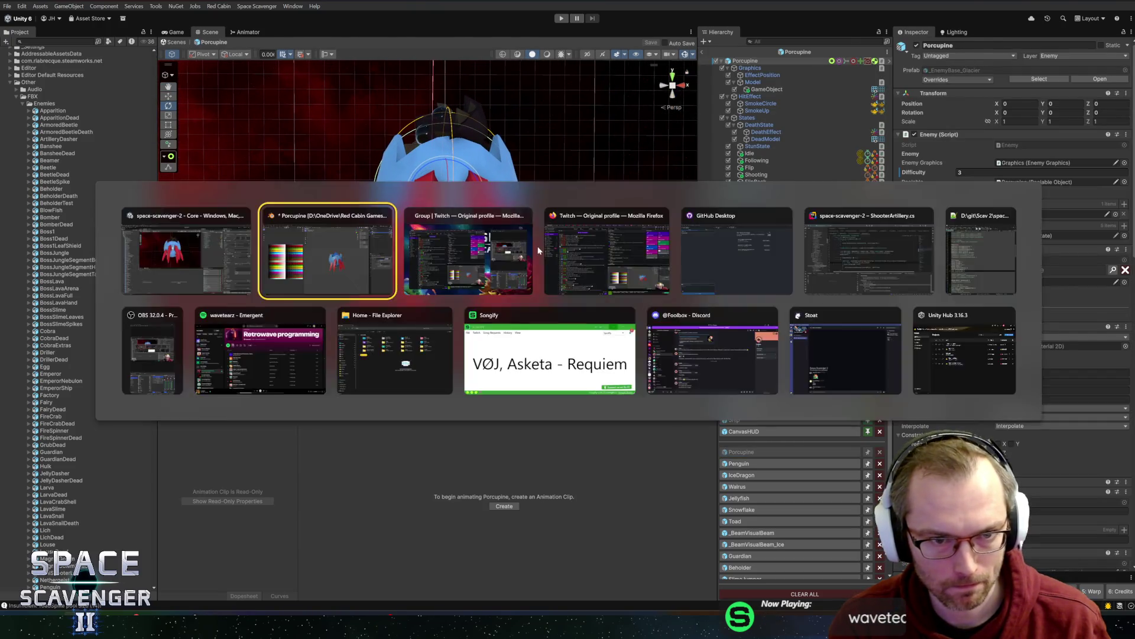
# - Delete the left half of the mesh from the right orthographic view with X-ray on
pyautogui.moveTo(600, 294)
pyautogui.mouseDown(button='middle')
pyautogui.moveTo(588, 302)
pyautogui.moveTo(602, 316)
pyautogui.moveTo(594, 257)
pyautogui.mouseUp(button='middle')
pyautogui.click(589, 302)
pyautogui.moveTo(628, 361); pyautogui.dragTo(627, 387, button='middle')
pyautogui.click(642, 277)
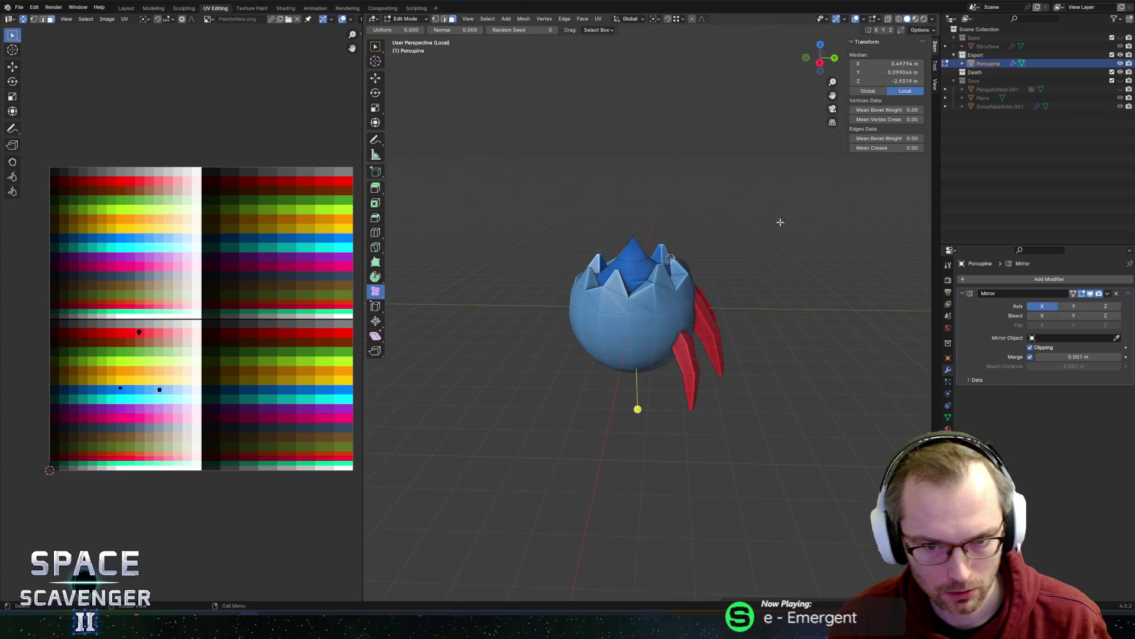
pyautogui.click(820, 63)
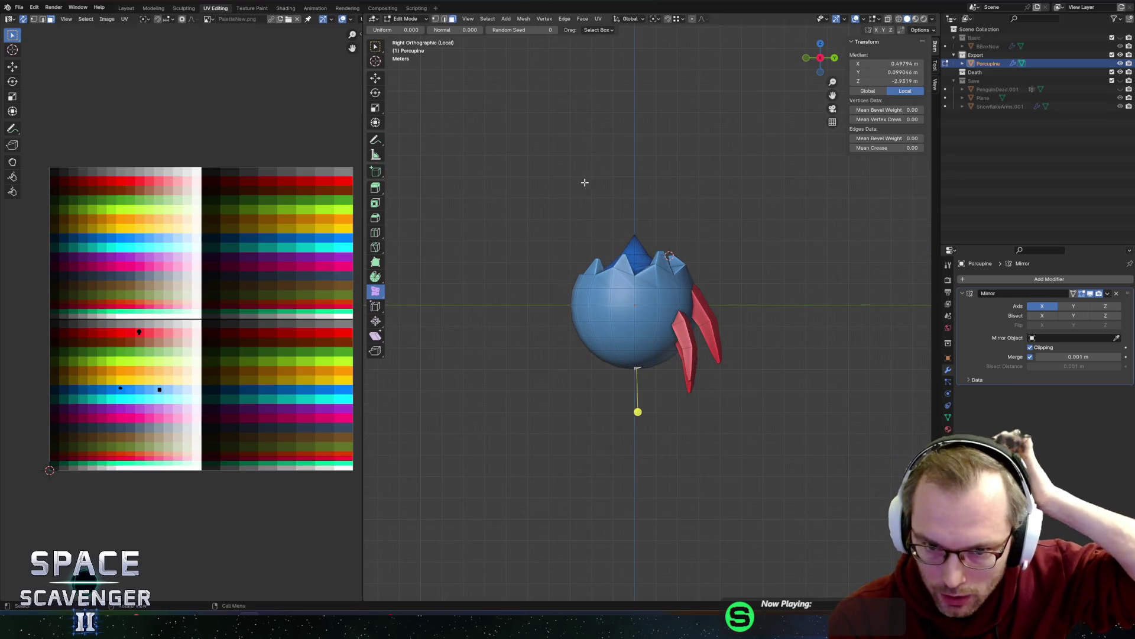
pyautogui.hotkey('alt', 'z')
pyautogui.moveTo(516, 127); pyautogui.dragTo(631, 456)
pyautogui.press('x')
pyautogui.click(610, 440)
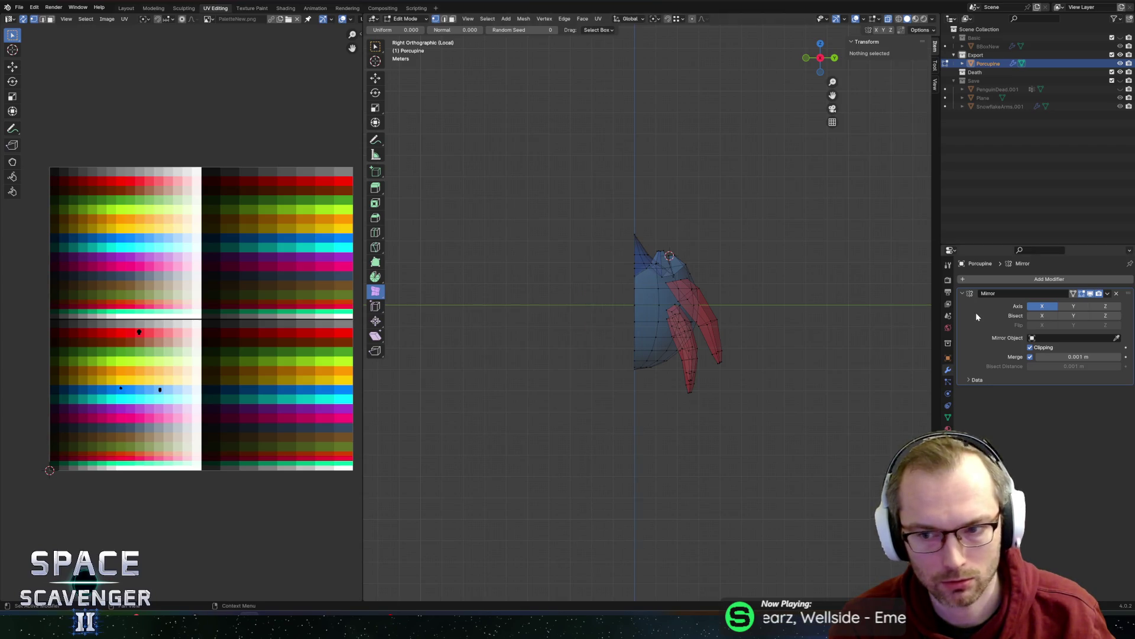
# - Enable the Mirror modifier's Y axis, re-export the FBX and view the full body in Unity
pyautogui.click(1073, 306)
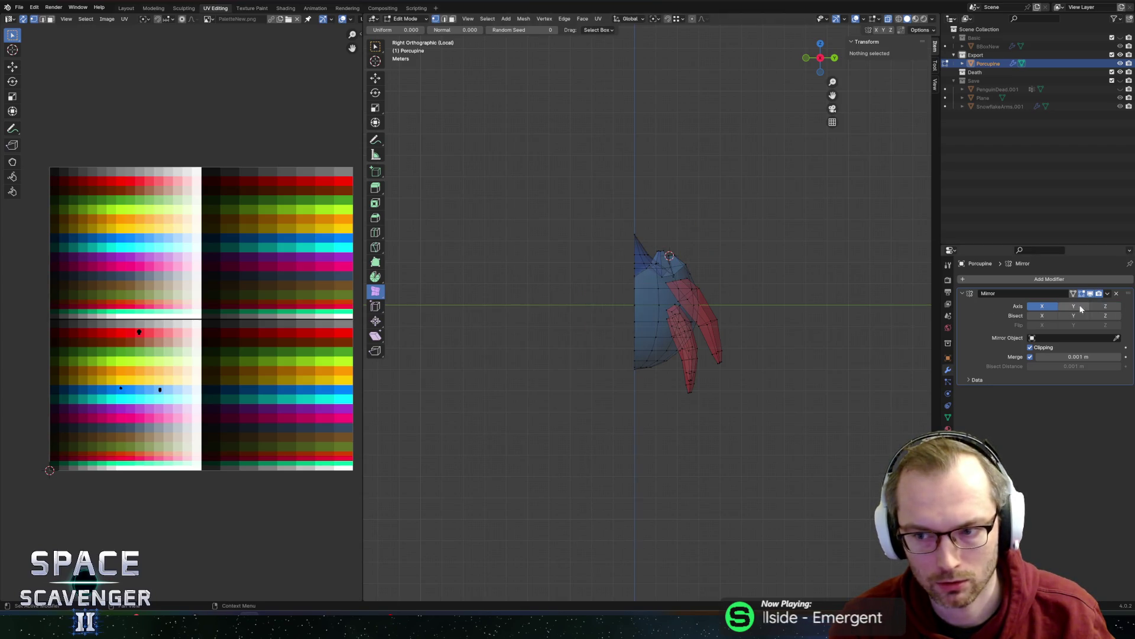
pyautogui.moveTo(768, 309)
pyautogui.mouseDown(button='middle')
pyautogui.moveTo(729, 301)
pyautogui.moveTo(720, 355)
pyautogui.mouseUp(button='middle')
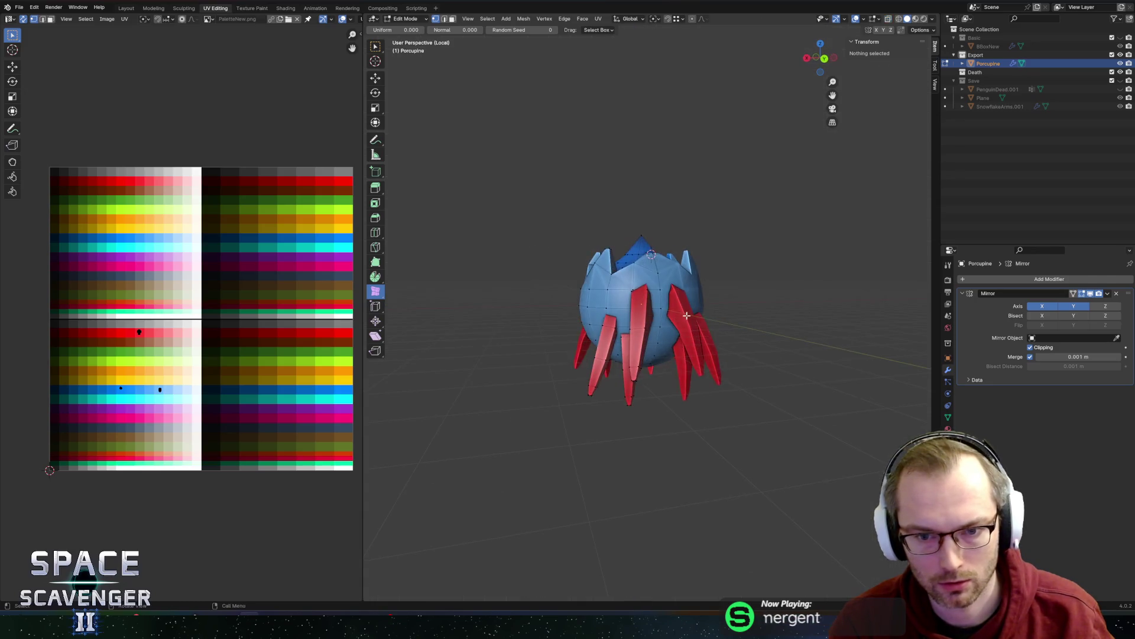
pyautogui.press('Tab')
pyautogui.hotkey('ctrl', 'shift', 'e')
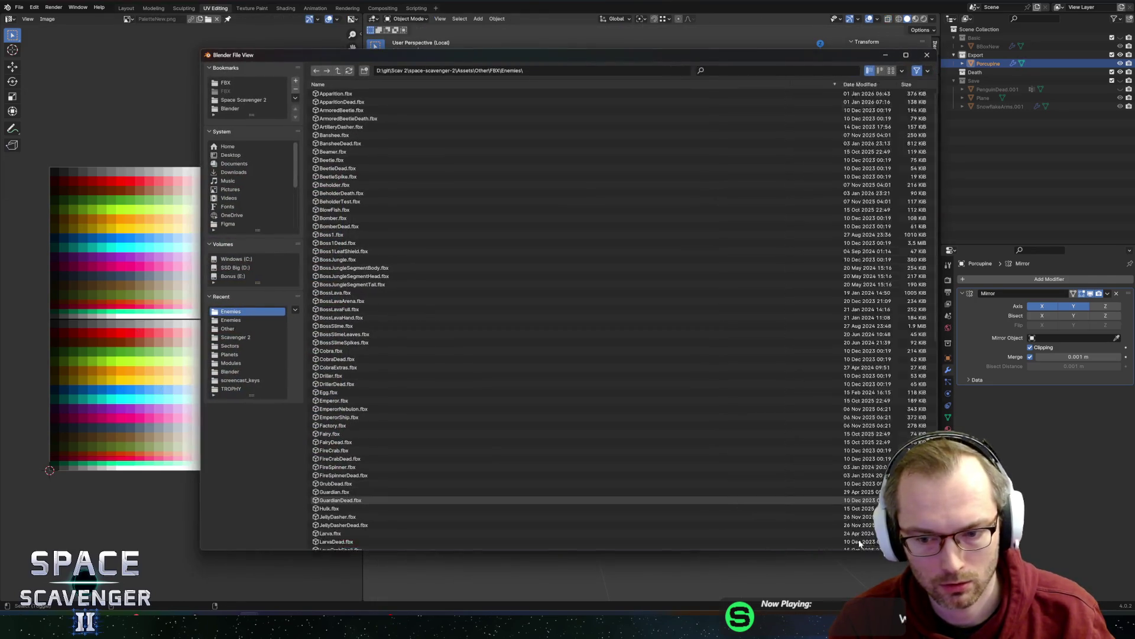
pyautogui.press('Return')
pyautogui.hotkey('alt', 'Tab')
pyautogui.moveTo(379, 234)
pyautogui.mouseDown(button='right')
pyautogui.moveTo(357, 236)
pyautogui.moveTo(424, 223)
pyautogui.moveTo(519, 239)
pyautogui.mouseUp(button='right')
pyautogui.hotkey('alt', 'Tab')
pyautogui.press('Tab')
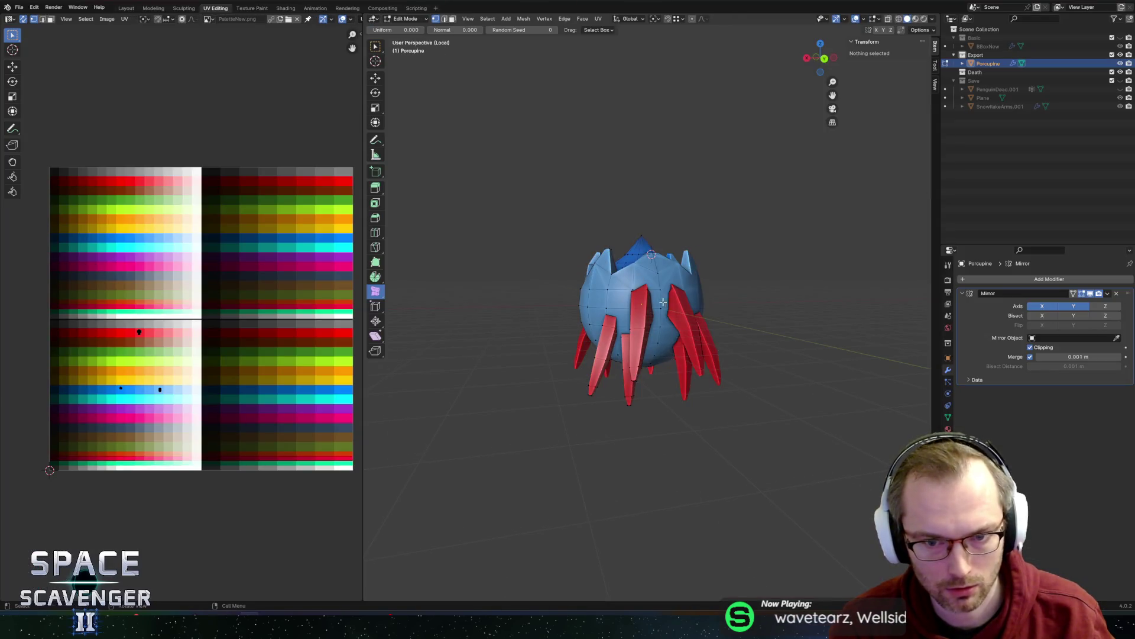
# - Select vertical strips of faces on the porcupine's side
pyautogui.click(627, 261)
pyautogui.moveTo(630, 303); pyautogui.dragTo(627, 355, button='middle')
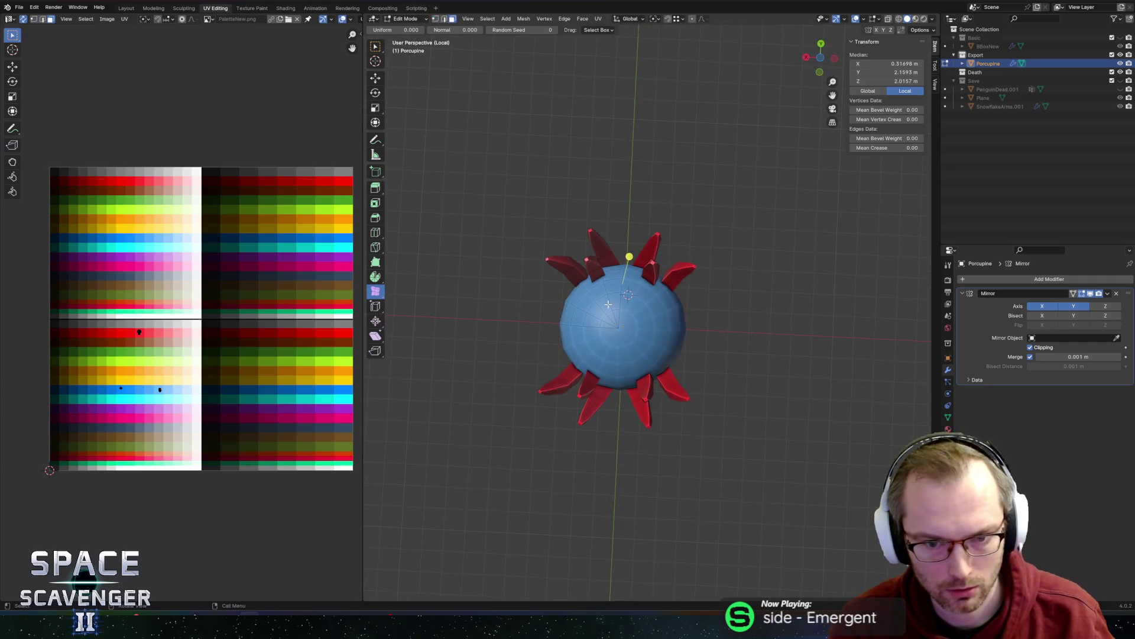
pyautogui.click(616, 300)
pyautogui.moveTo(617, 302)
pyautogui.mouseDown(button='middle')
pyautogui.moveTo(604, 274)
pyautogui.moveTo(619, 340)
pyautogui.moveTo(620, 314)
pyautogui.moveTo(626, 324)
pyautogui.mouseUp(button='middle')
pyautogui.keyDown('ctrl'); pyautogui.click(615, 320); pyautogui.keyUp('ctrl')
pyautogui.click(619, 340)
pyautogui.click(627, 320)
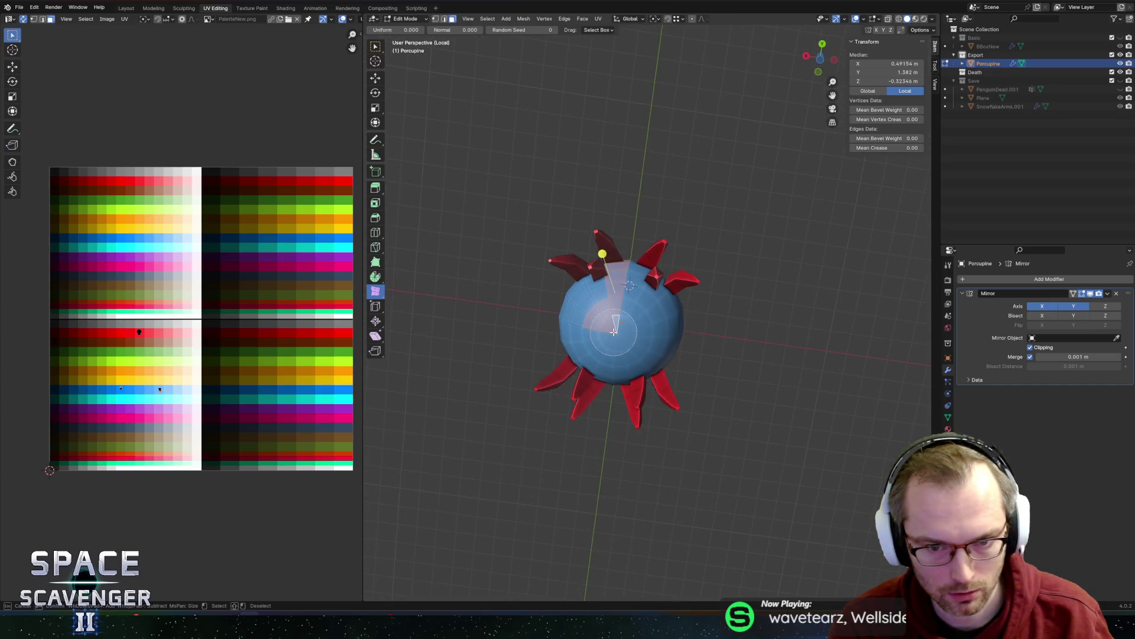
# - Add a left-side strip and a column of faces running up the body
pyautogui.moveTo(641, 222); pyautogui.dragTo(676, 261, button='middle')
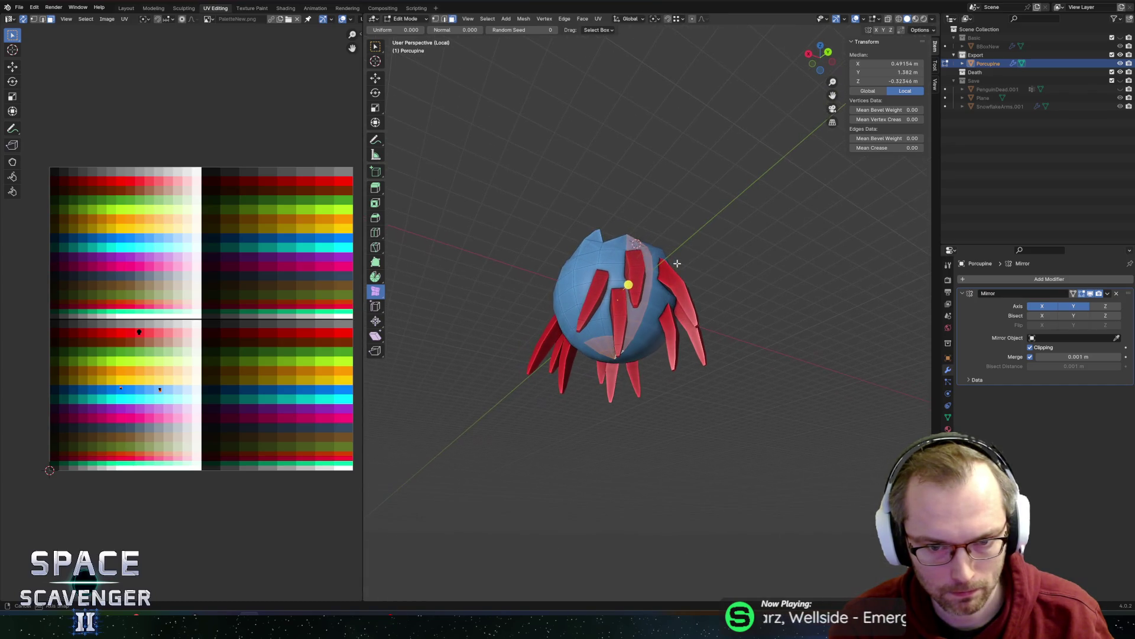
pyautogui.click(598, 324)
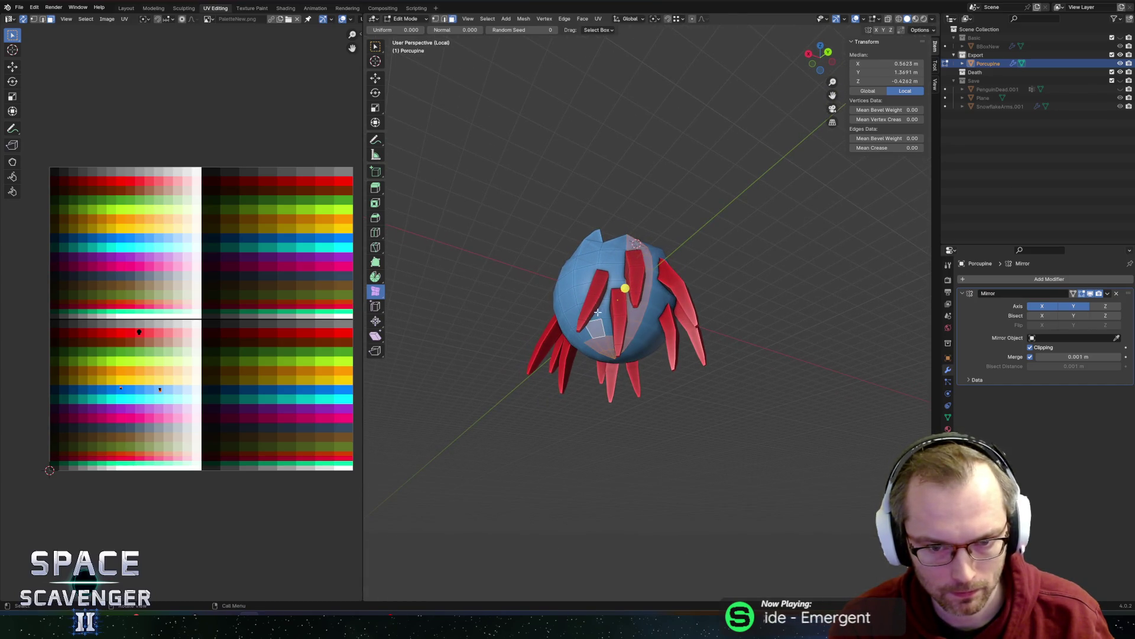
pyautogui.moveTo(596, 278); pyautogui.dragTo(605, 279, button='middle')
pyautogui.keyDown('shift'); pyautogui.click(604, 279); pyautogui.keyUp('shift')
pyautogui.keyDown('shift'); pyautogui.click(609, 263); pyautogui.keyUp('shift')
pyautogui.keyDown('shift'); pyautogui.click(609, 242); pyautogui.keyUp('shift')
pyautogui.keyDown('shift'); pyautogui.click(612, 230); pyautogui.keyUp('shift')
pyautogui.moveTo(612, 231); pyautogui.dragTo(627, 277, button='middle')
# - Extrude the selected faces along their normals by 0.404 m into raised plates
pyautogui.hotkey('alt', 'e')
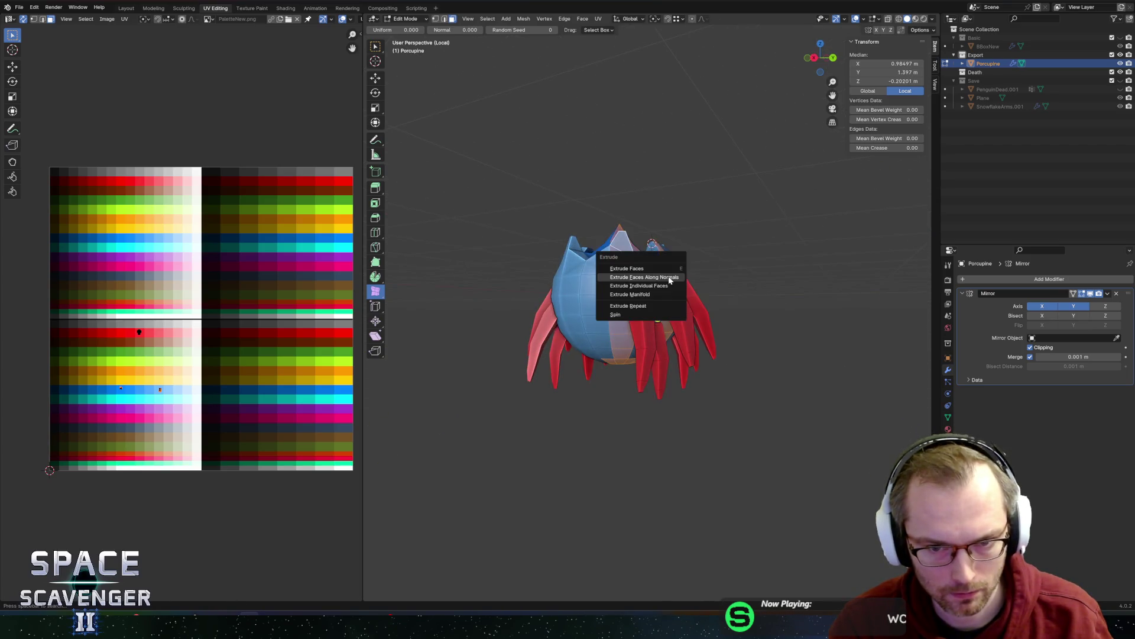
pyautogui.click(668, 272)
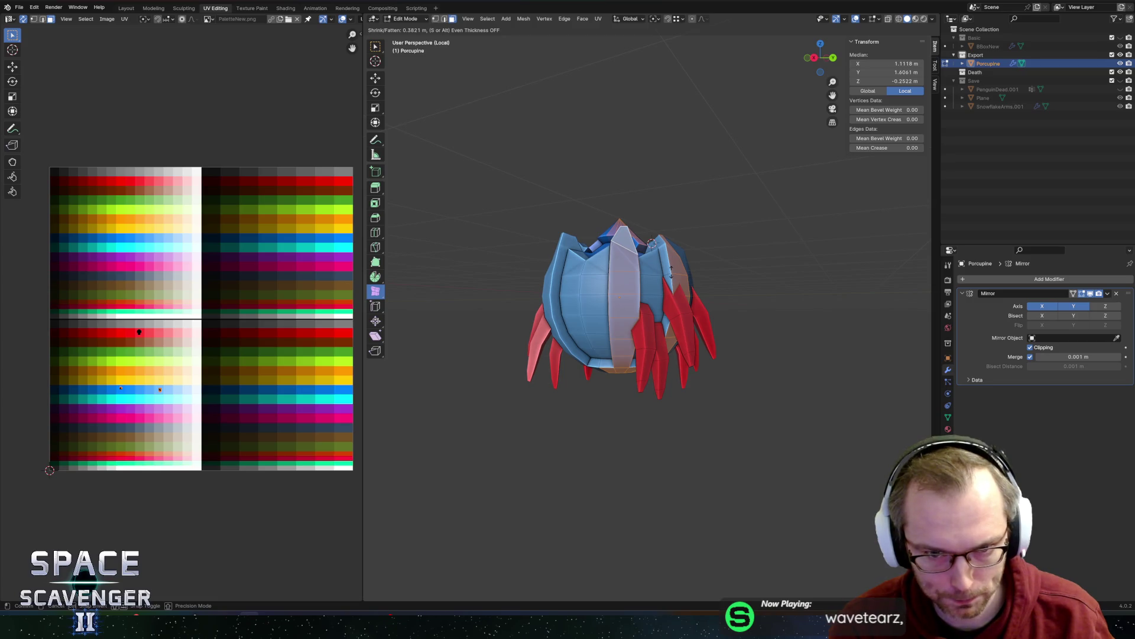
pyautogui.click(670, 272)
pyautogui.scroll(4, 195, 337)
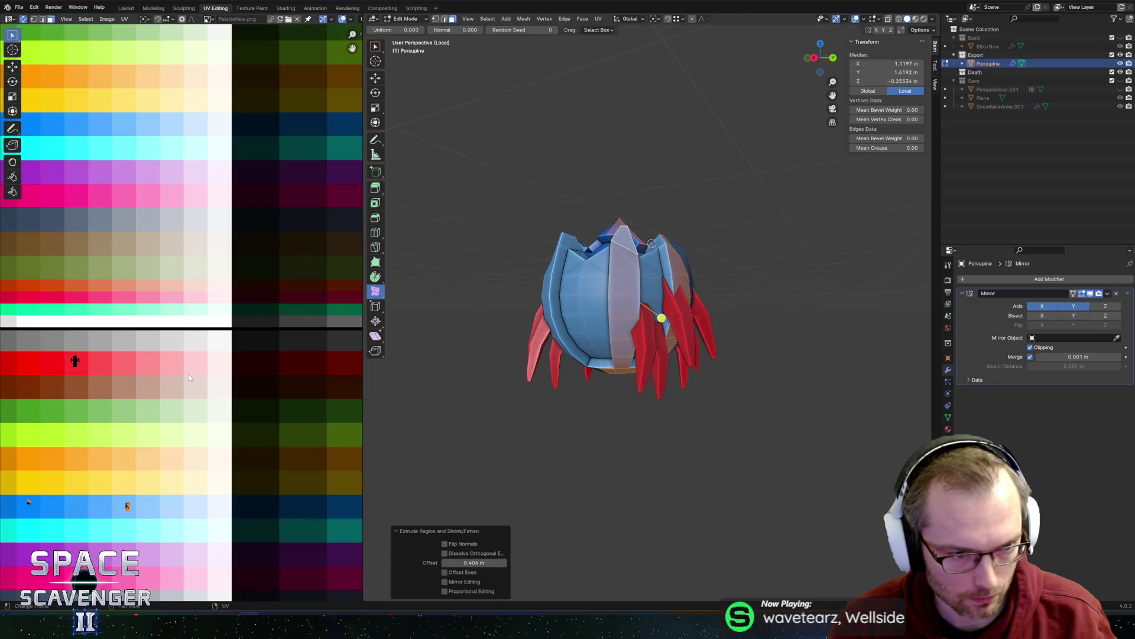
# - Turn off UV sync and move the selected UV island onto a blue palette square
pyautogui.moveTo(85, 226); pyautogui.dragTo(175, 156, button='middle')
pyautogui.click(23, 19)
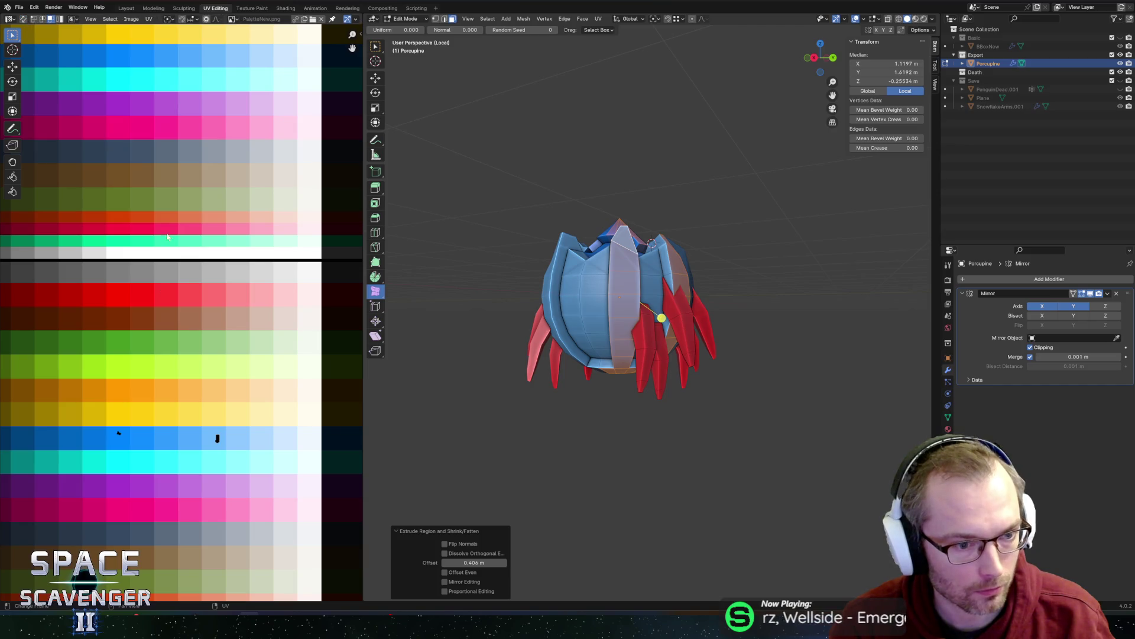
pyautogui.press('g')
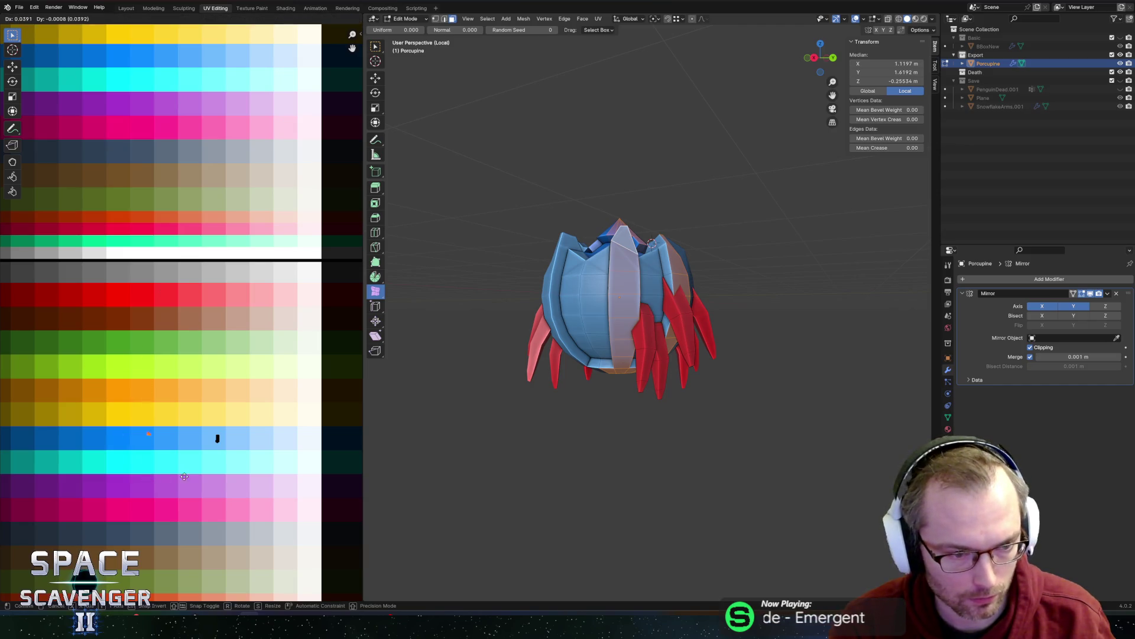
pyautogui.click(236, 481)
pyautogui.press('g')
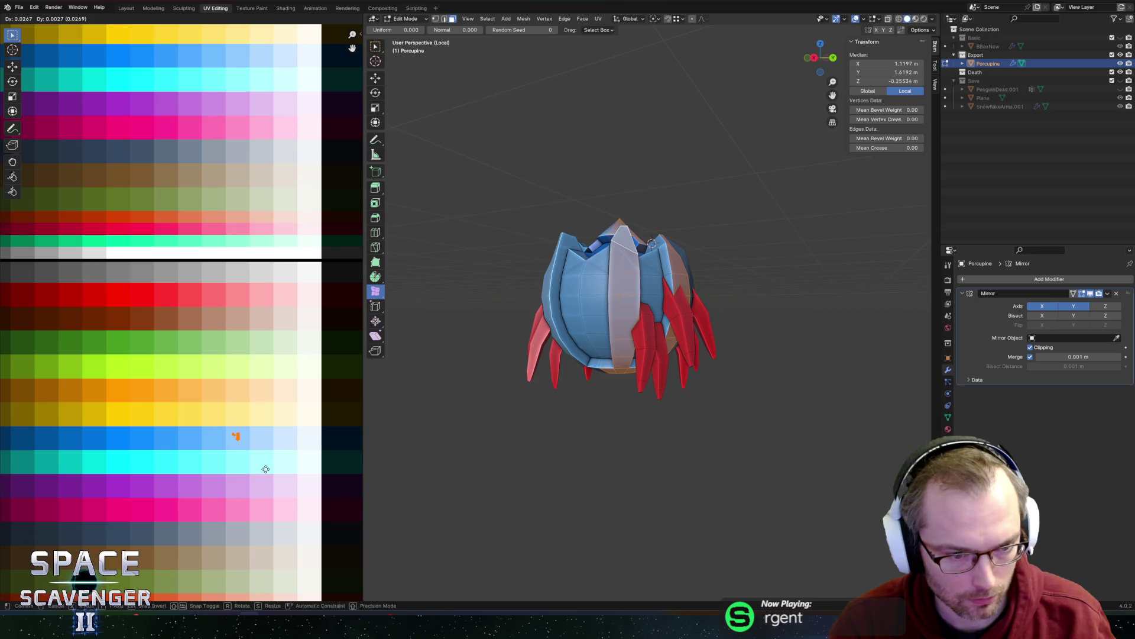
pyautogui.click(266, 468)
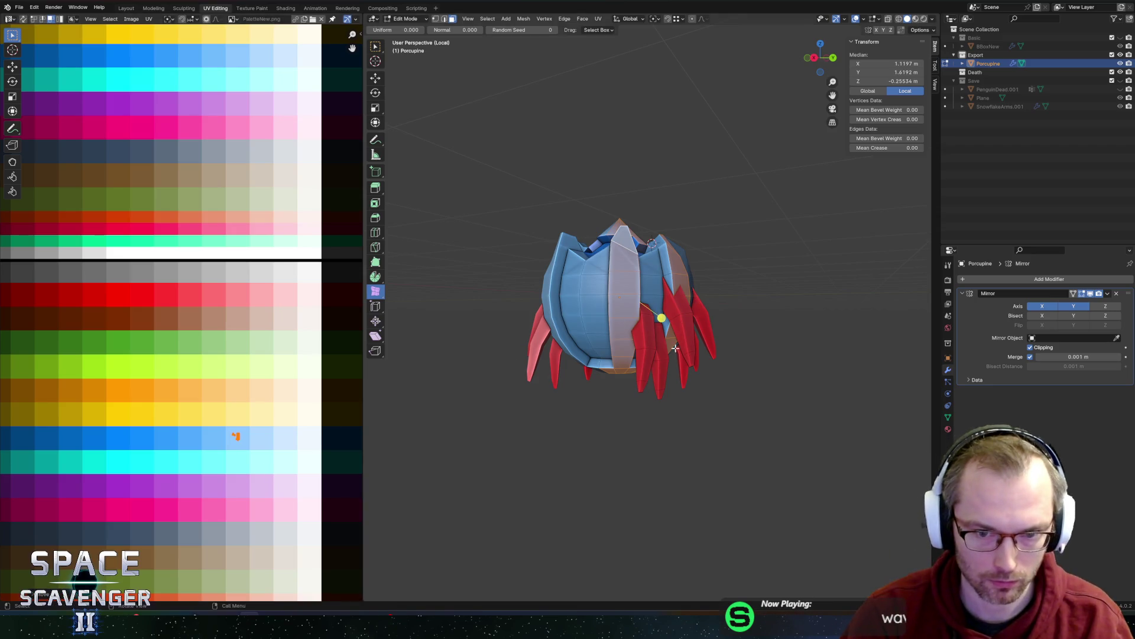
# - Grow the face selection with Select More, leaving the spike faces out
pyautogui.press('F3')
pyautogui.write('mor')
pyautogui.press('Return')
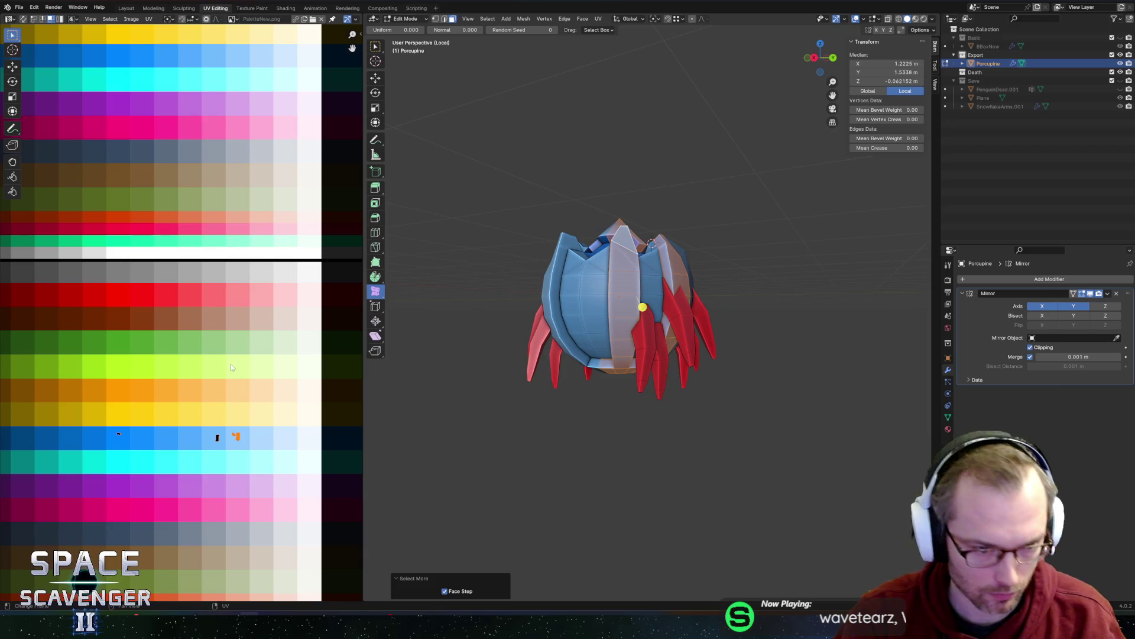
pyautogui.moveTo(377, 448); pyautogui.dragTo(676, 257, button='middle')
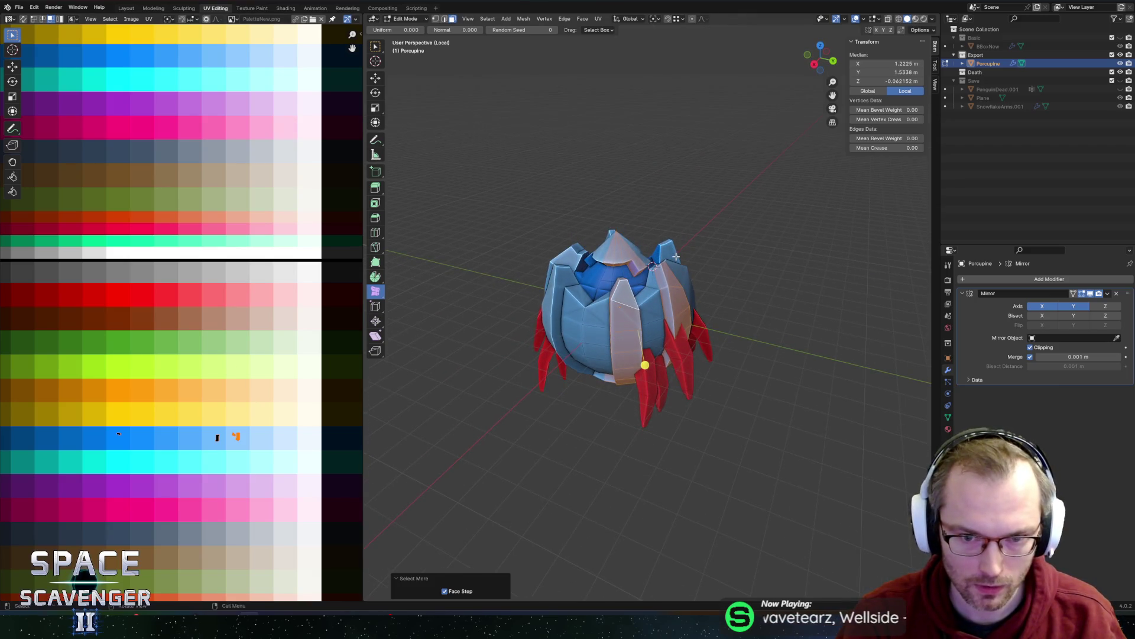
pyautogui.keyDown('shift'); pyautogui.click(676, 257); pyautogui.keyUp('shift')
pyautogui.keyDown('ctrl'); pyautogui.click(680, 254); pyautogui.keyUp('ctrl')
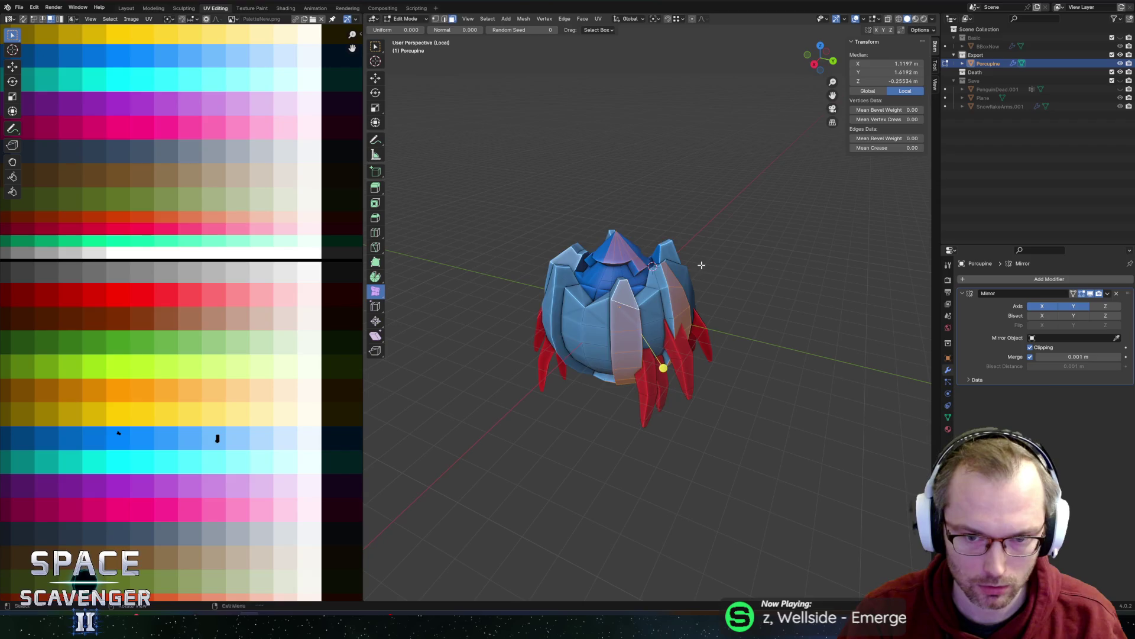
pyautogui.hotkey('ctrl', 'z')
pyautogui.click(619, 230)
# - Extrude the selected faces along their normals into a new layered band
pyautogui.moveTo(715, 236)
pyautogui.mouseDown(button='middle')
pyautogui.moveTo(593, 218)
pyautogui.moveTo(591, 181)
pyautogui.moveTo(689, 145)
pyautogui.moveTo(727, 208)
pyautogui.mouseUp(button='middle')
pyautogui.hotkey('alt', 'e')
pyautogui.click(727, 206)
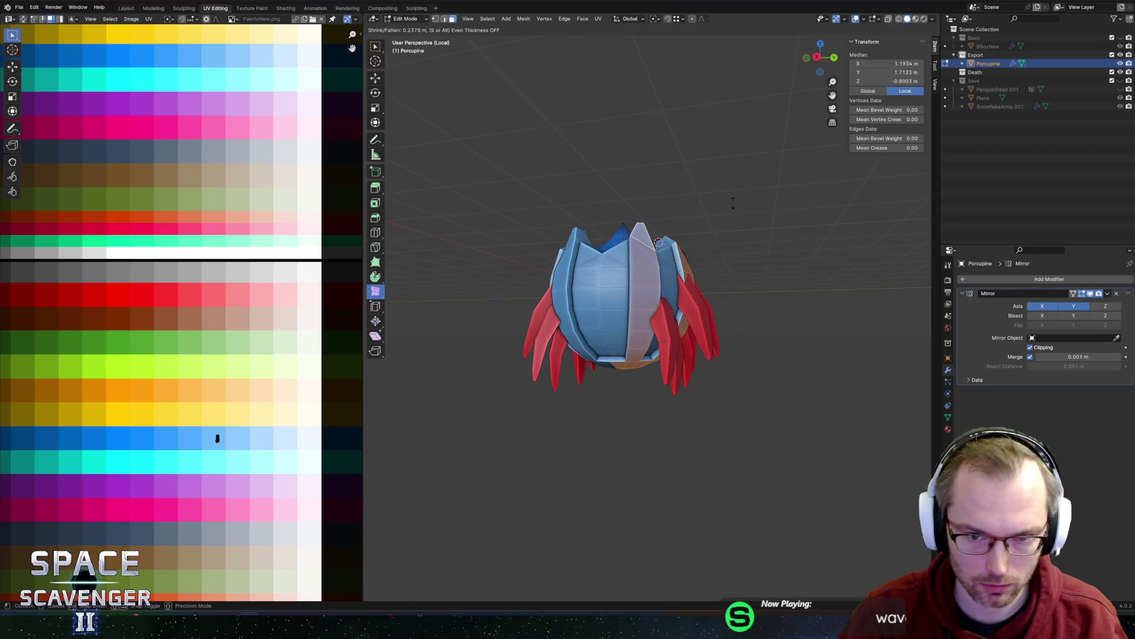
pyautogui.click(743, 178)
pyautogui.moveTo(742, 178)
pyautogui.mouseDown(button='middle')
pyautogui.moveTo(657, 195)
pyautogui.moveTo(674, 194)
pyautogui.mouseUp(button='middle')
# - Move the band's UVs onto different palette squares, sliding the box-selected marks horizontally
pyautogui.moveTo(217, 439); pyautogui.dragTo(260, 438)
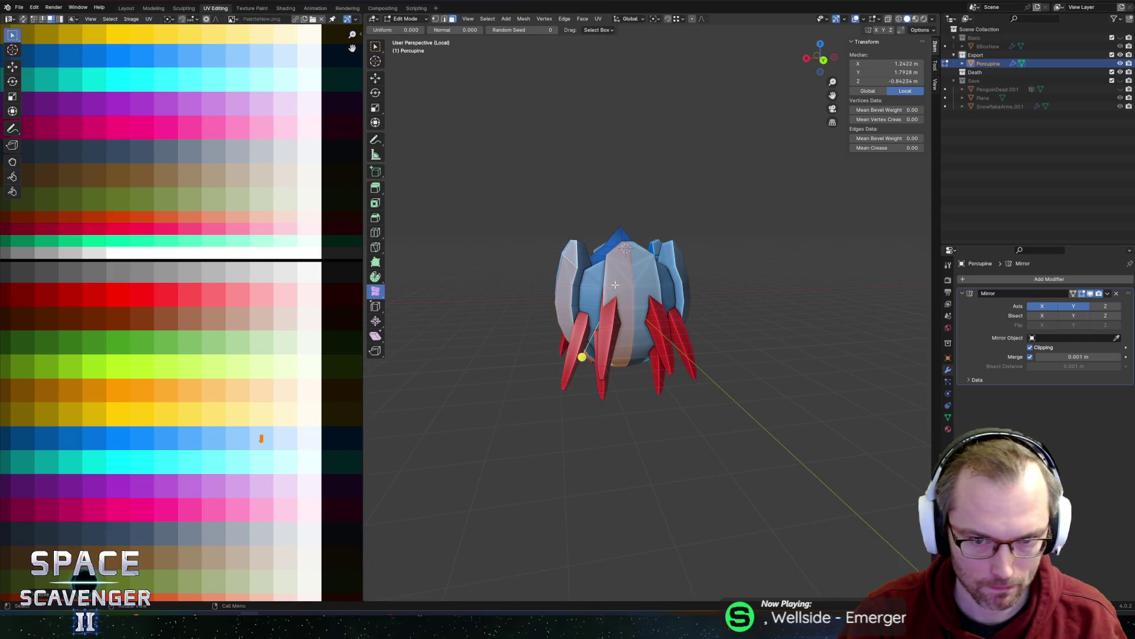
pyautogui.press('F3')
pyautogui.write('select more')
pyautogui.press('Return')
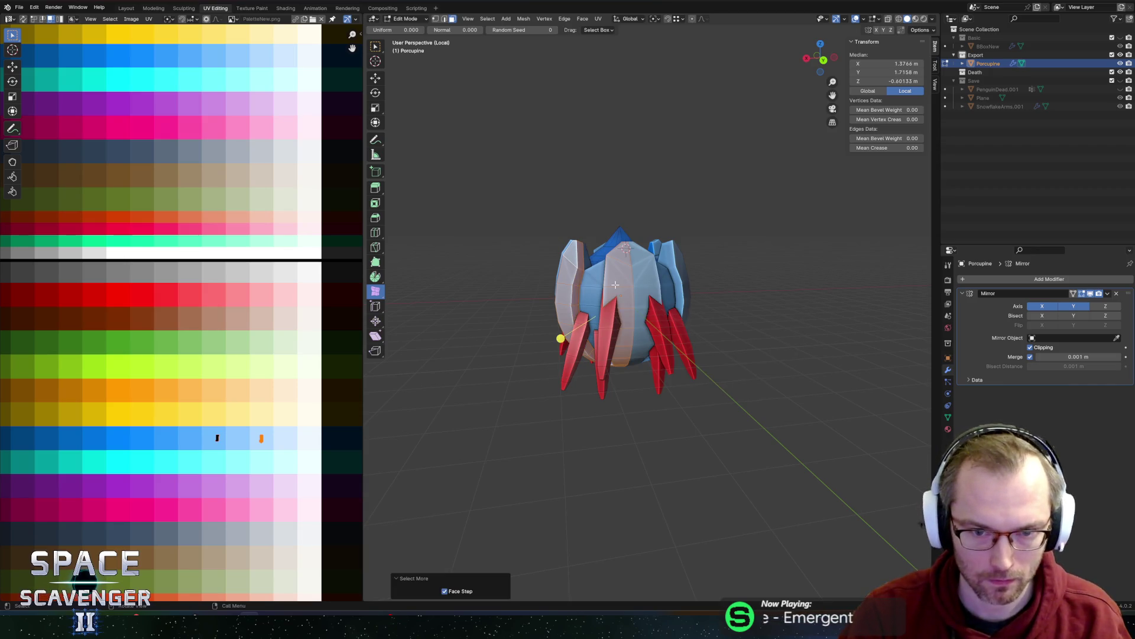
pyautogui.press('b')
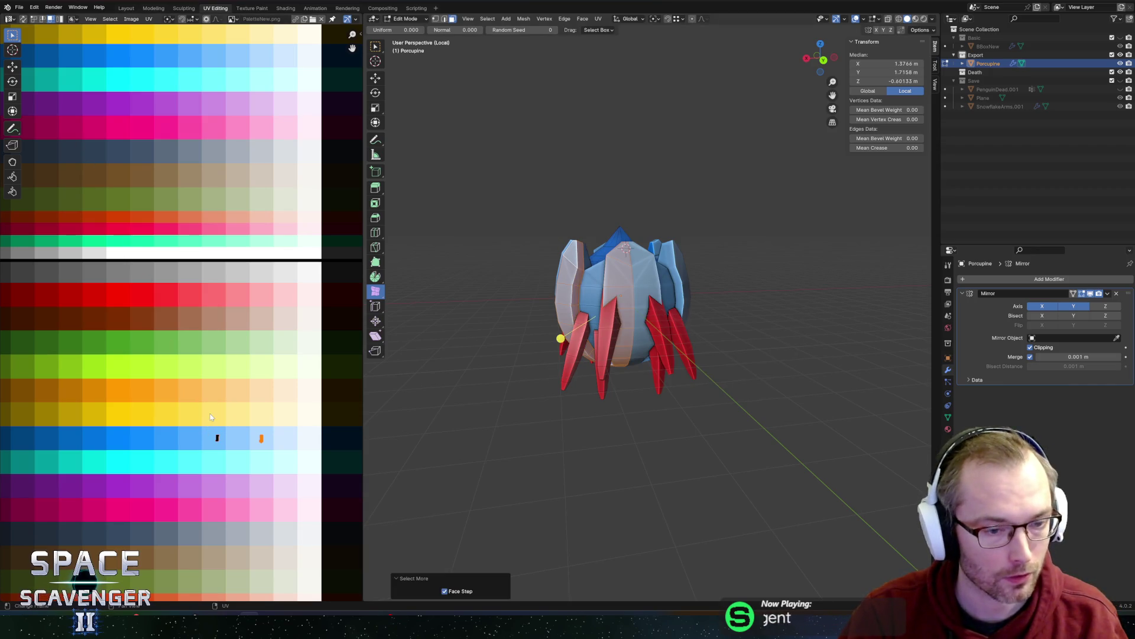
pyautogui.scroll(-1, 209, 417)
pyautogui.moveTo(594, 320); pyautogui.dragTo(535, 387, button='middle')
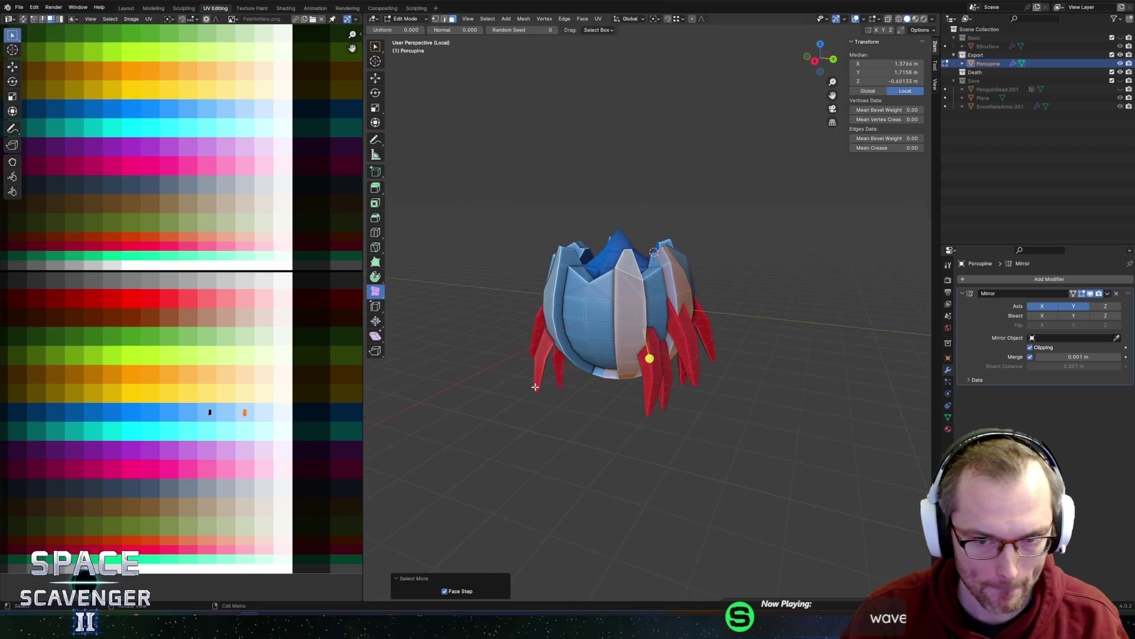
pyautogui.moveTo(169, 380)
pyautogui.mouseDown()
pyautogui.moveTo(232, 439)
pyautogui.moveTo(207, 424)
pyautogui.mouseUp()
pyautogui.press('g')
pyautogui.press('x')
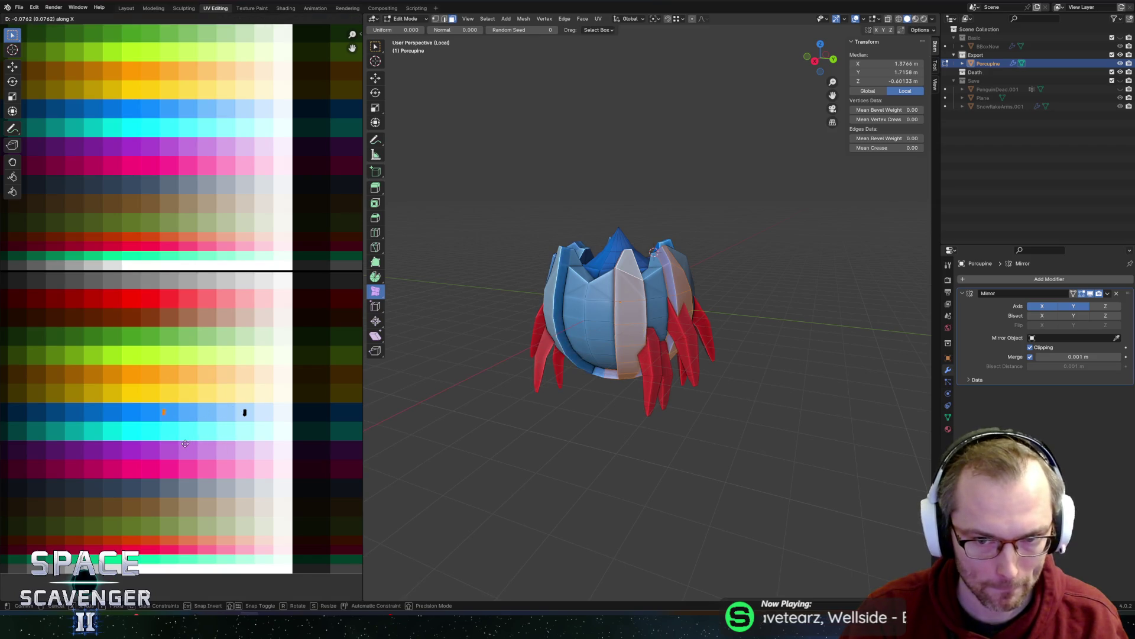
pyautogui.click(166, 445)
# - Re-export the porcupine as FBX and check the recoloured plates in Unity
pyautogui.press('Tab')
pyautogui.moveTo(781, 292); pyautogui.dragTo(692, 302, button='middle')
pyautogui.hotkey('ctrl', 'shift', 'e')
pyautogui.click(846, 540)
pyautogui.hotkey('alt', 'Tab')
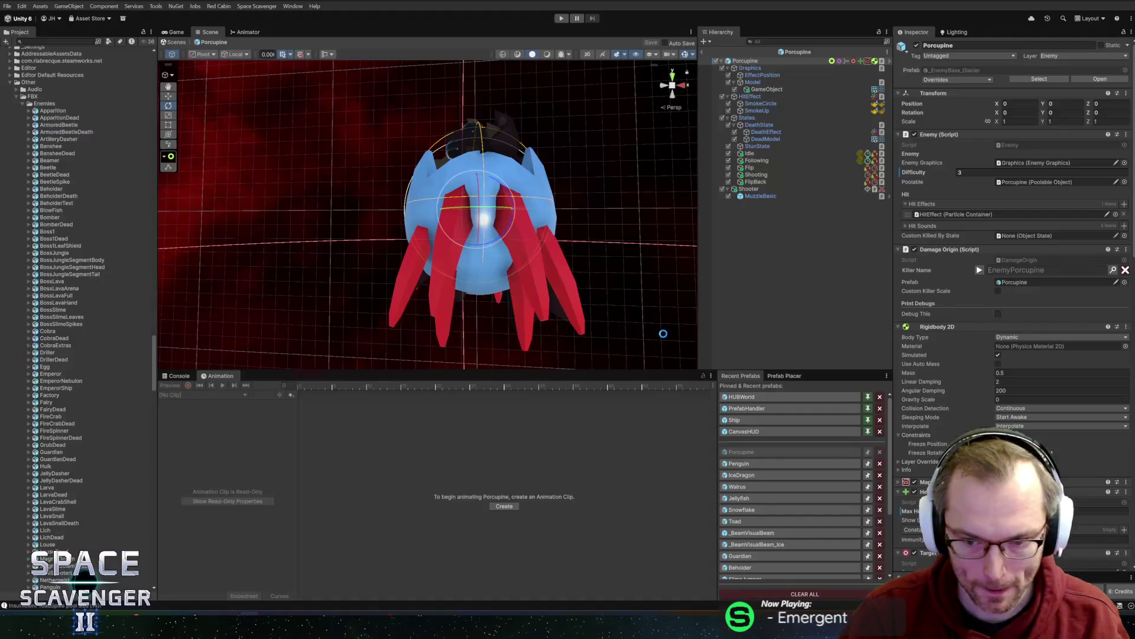
pyautogui.scroll(-4, 591, 247)
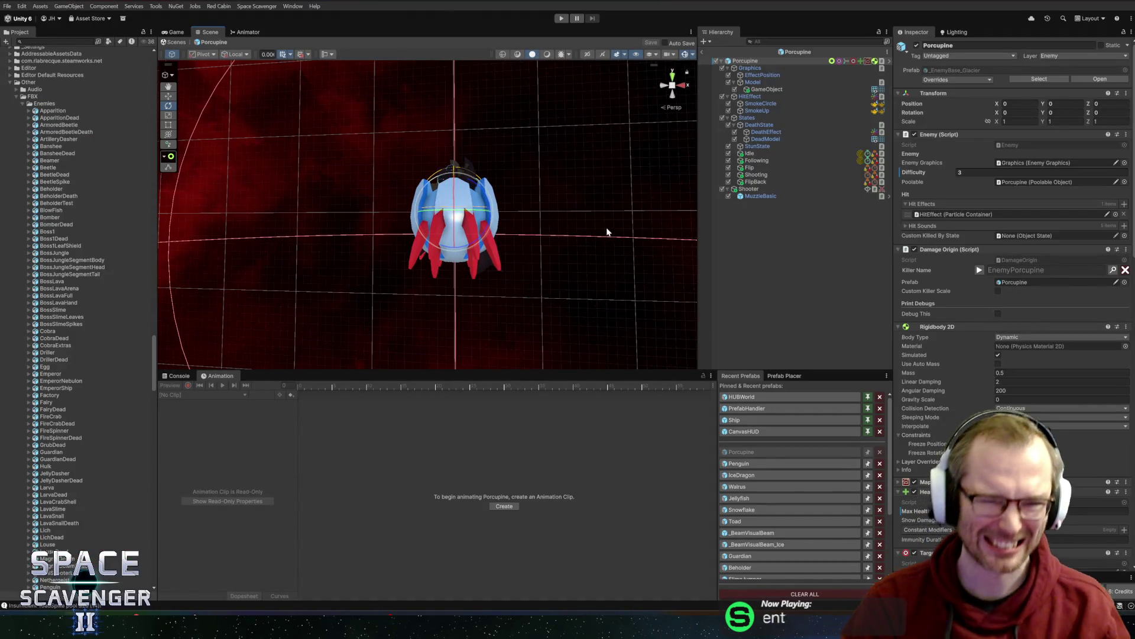
pyautogui.hotkey('alt', 'Tab')
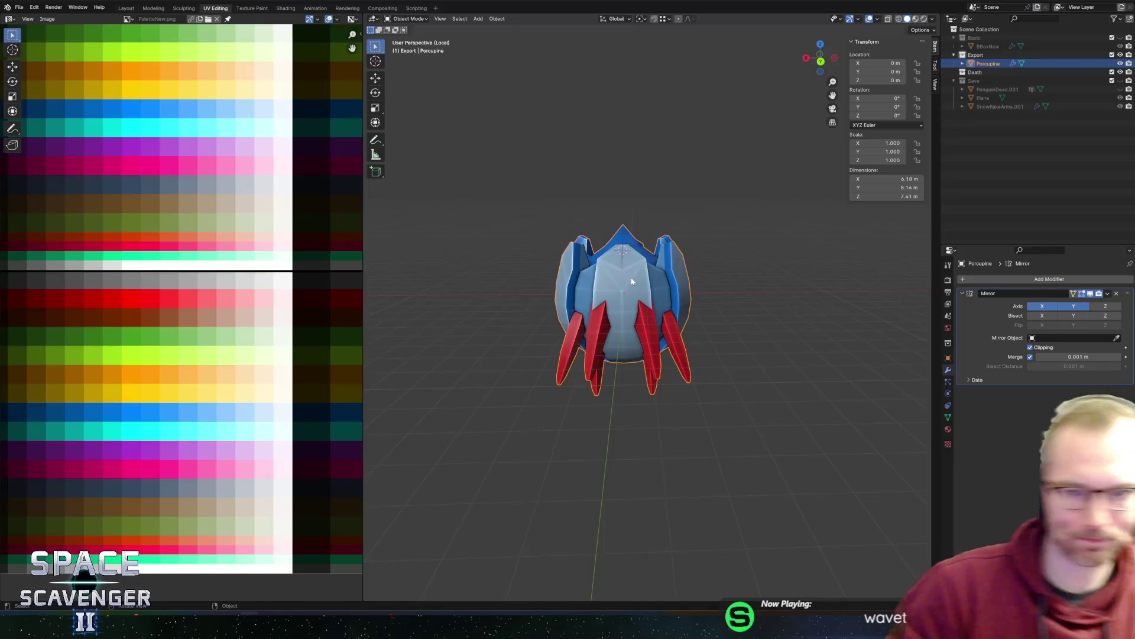
pyautogui.press('Tab')
pyautogui.scroll(3, 680, 310)
# - Scatter the porcupine's mesh vertices into jagged spikes, then return to Object Mode
pyautogui.moveTo(680, 310); pyautogui.dragTo(729, 319, button='middle')
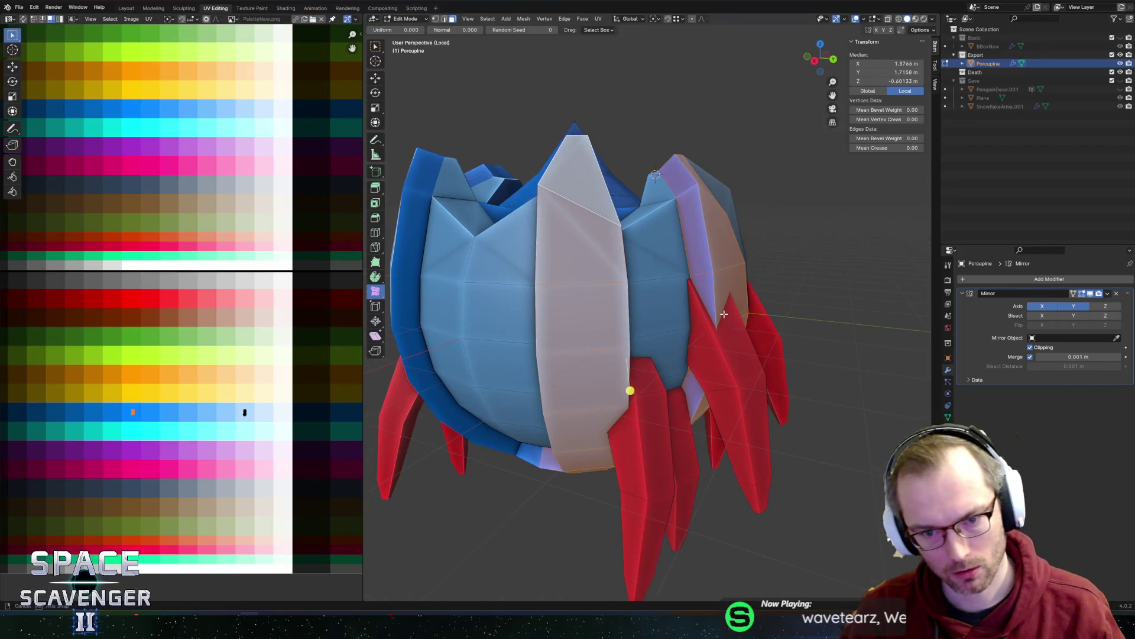
pyautogui.scroll(-1, 729, 319)
pyautogui.moveTo(636, 353)
pyautogui.mouseDown()
pyautogui.moveTo(651, 350)
pyautogui.moveTo(654, 400)
pyautogui.moveTo(641, 346)
pyautogui.mouseUp()
pyautogui.press('Tab')
# - Export the updated porcupine as FBX and switch to Unity to check it
pyautogui.moveTo(757, 343); pyautogui.dragTo(713, 366, button='middle')
pyautogui.hotkey('ctrl', 'shift', 'e')
pyautogui.click(846, 539)
pyautogui.hotkey('alt', 'Tab')
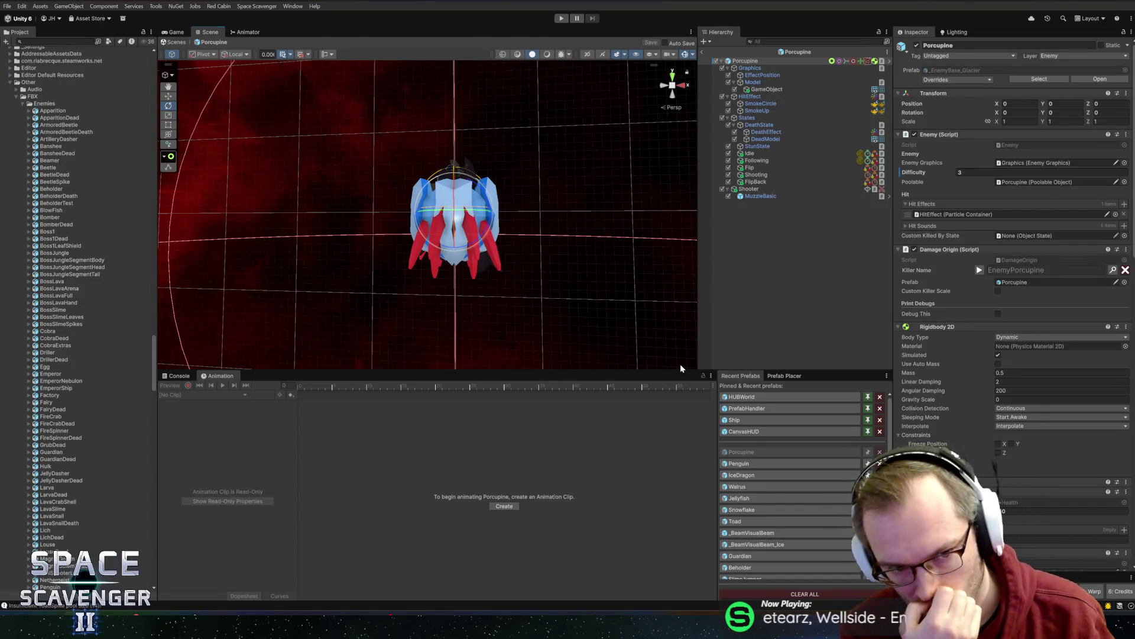
# - Back in Blender, enter Edit Mode on the Porcupine and undo to change the face selection
pyautogui.hotkey('alt', 'Tab')
pyautogui.press('Tab')
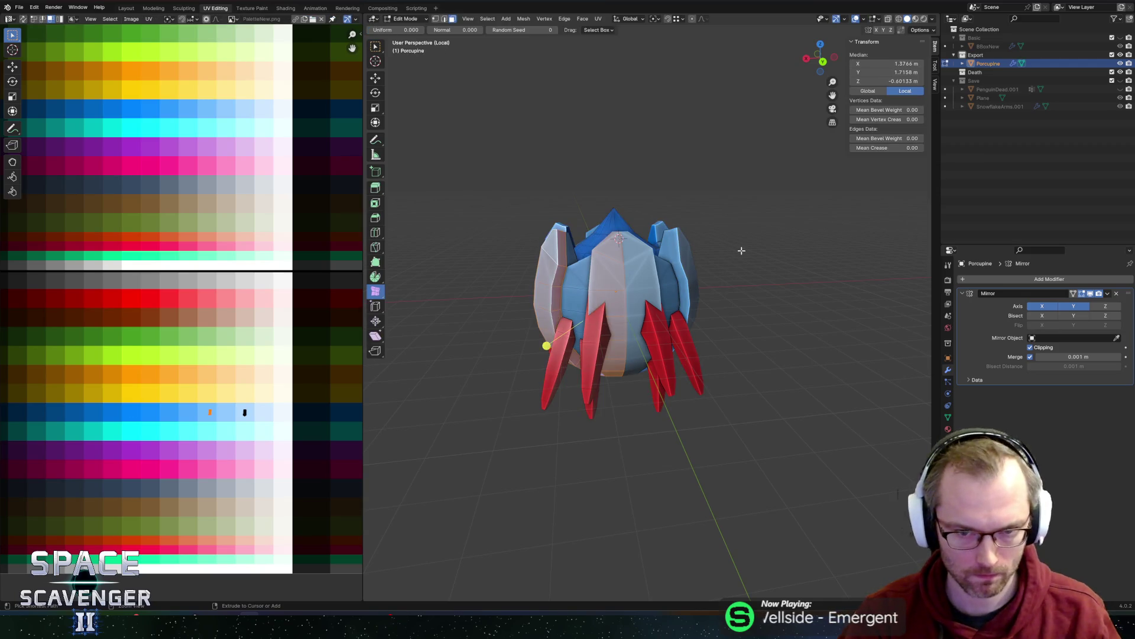
pyautogui.hotkey('ctrl', 'z')
# - Move the ripped middle loop along the X axis
pyautogui.moveTo(641, 347); pyautogui.dragTo(539, 306, button='middle')
pyautogui.hotkey('ctrl', 'z')
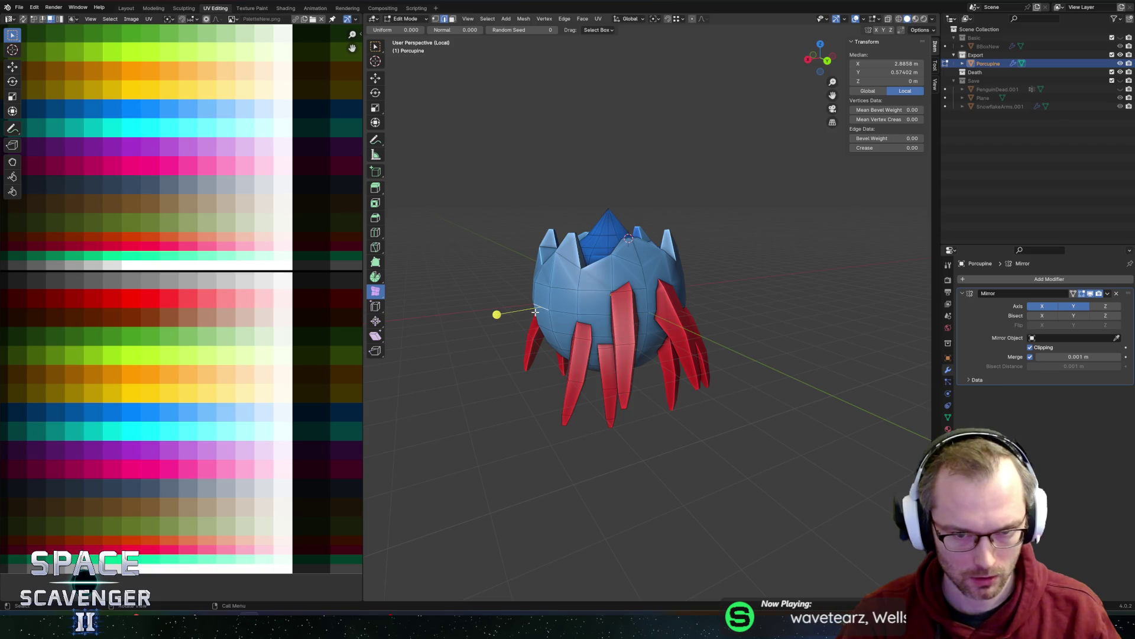
pyautogui.moveTo(535, 311); pyautogui.dragTo(594, 352, button='middle')
pyautogui.moveTo(650, 329)
pyautogui.mouseDown(button='middle')
pyautogui.moveTo(611, 324)
pyautogui.moveTo(633, 325)
pyautogui.mouseUp(button='middle')
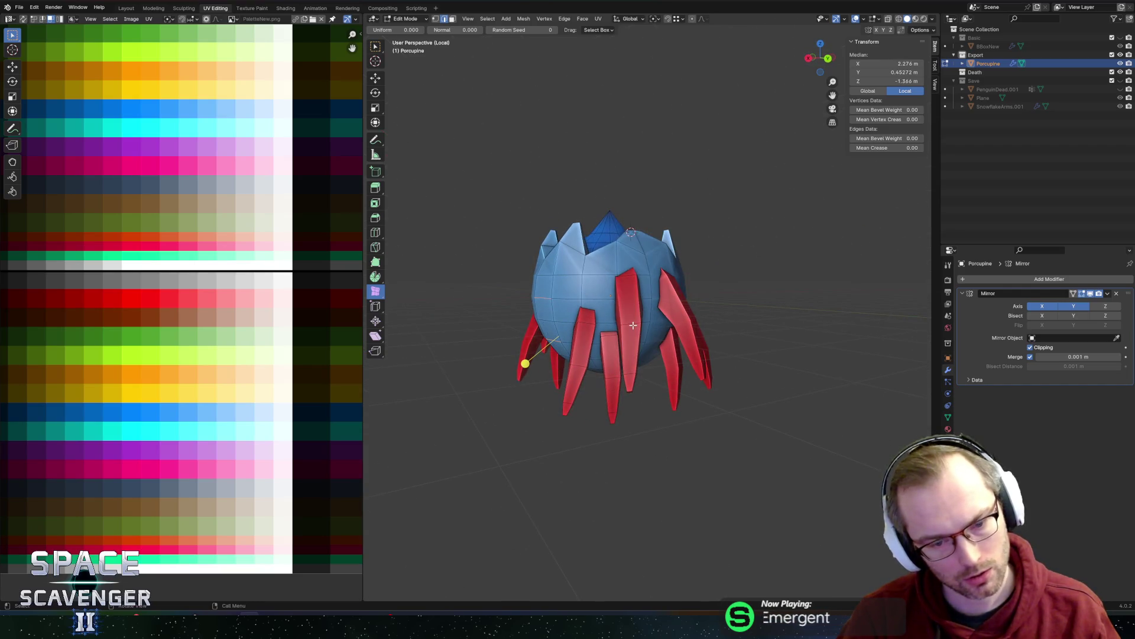
pyautogui.press('g')
pyautogui.press('x')
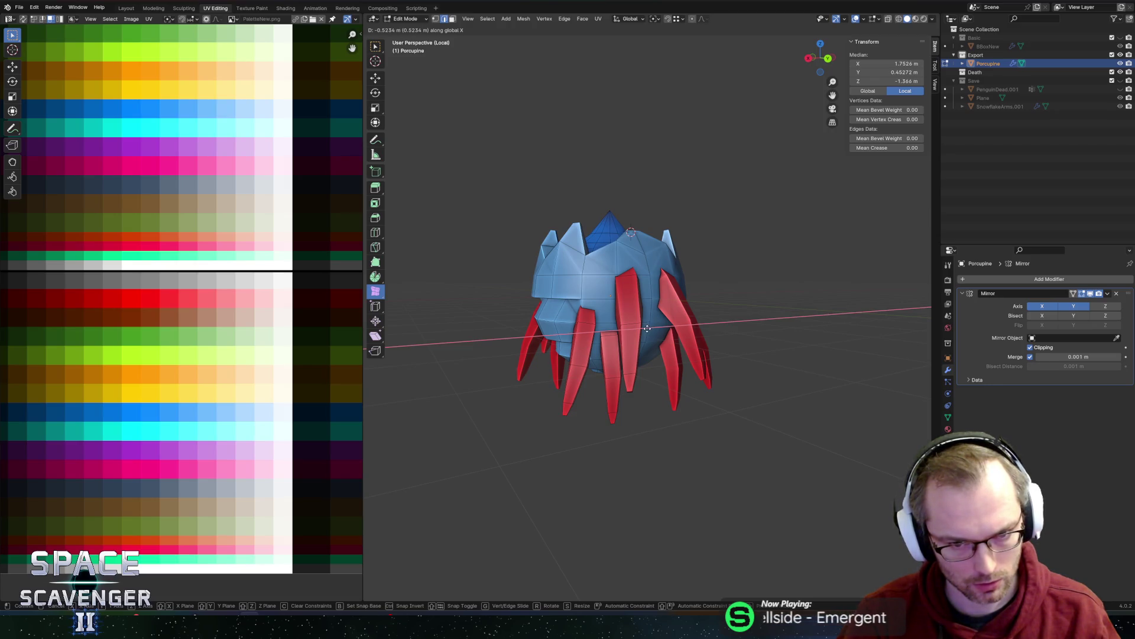
pyautogui.click(647, 328)
# - Select an edge on the body and move it along X
pyautogui.moveTo(647, 329)
pyautogui.mouseDown(button='middle')
pyautogui.moveTo(603, 277)
pyautogui.moveTo(628, 323)
pyautogui.mouseUp(button='middle')
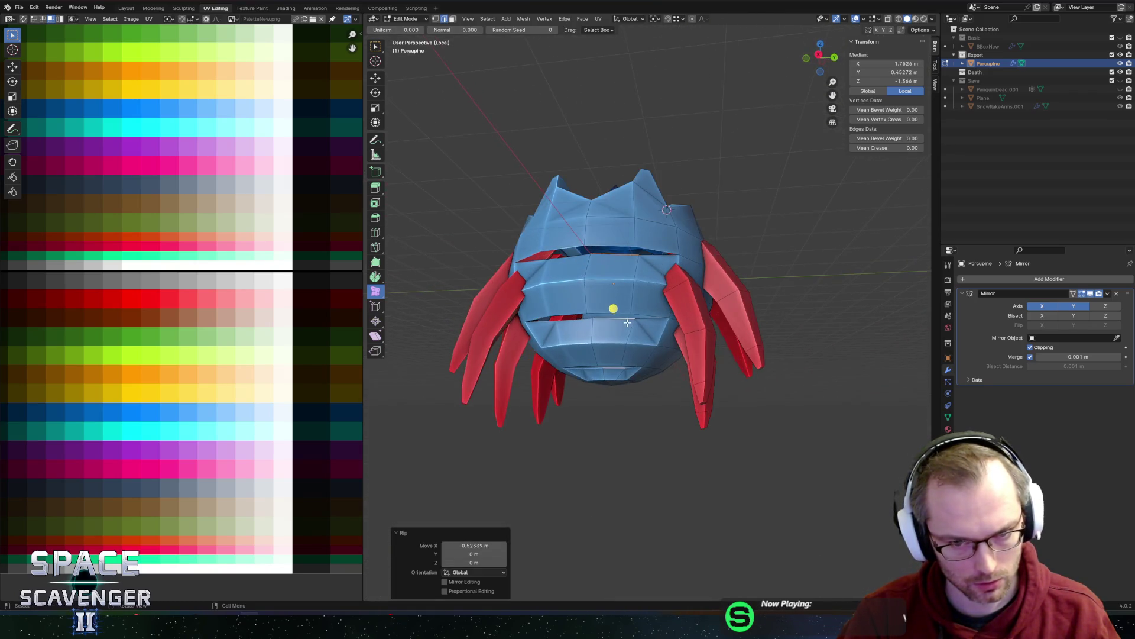
pyautogui.click(616, 311)
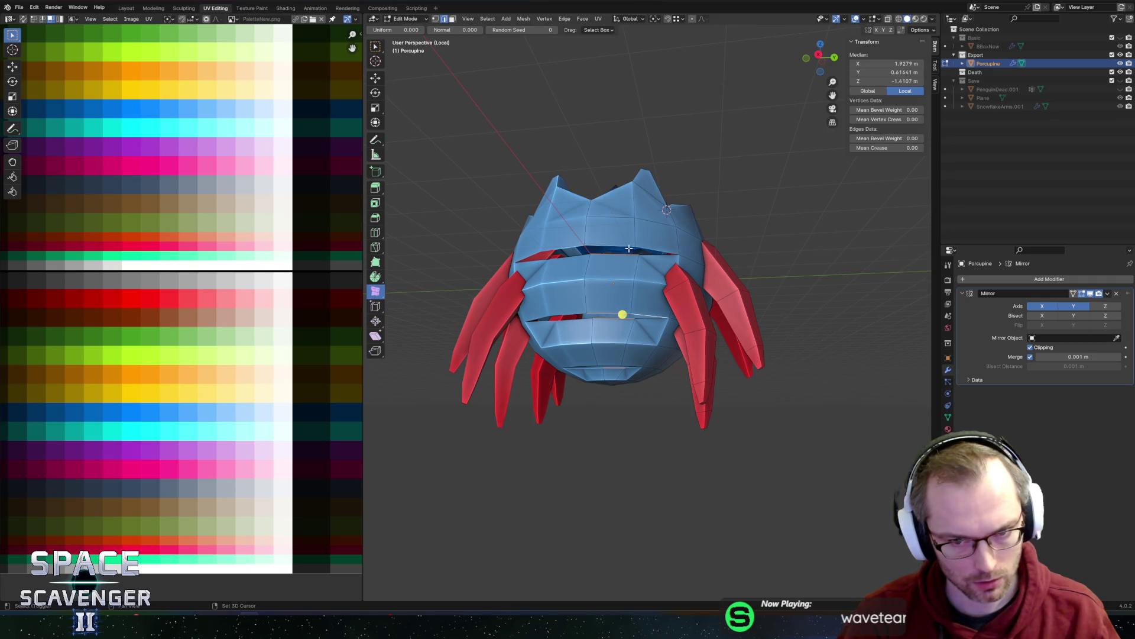
pyautogui.moveTo(655, 335); pyautogui.dragTo(593, 303, button='middle')
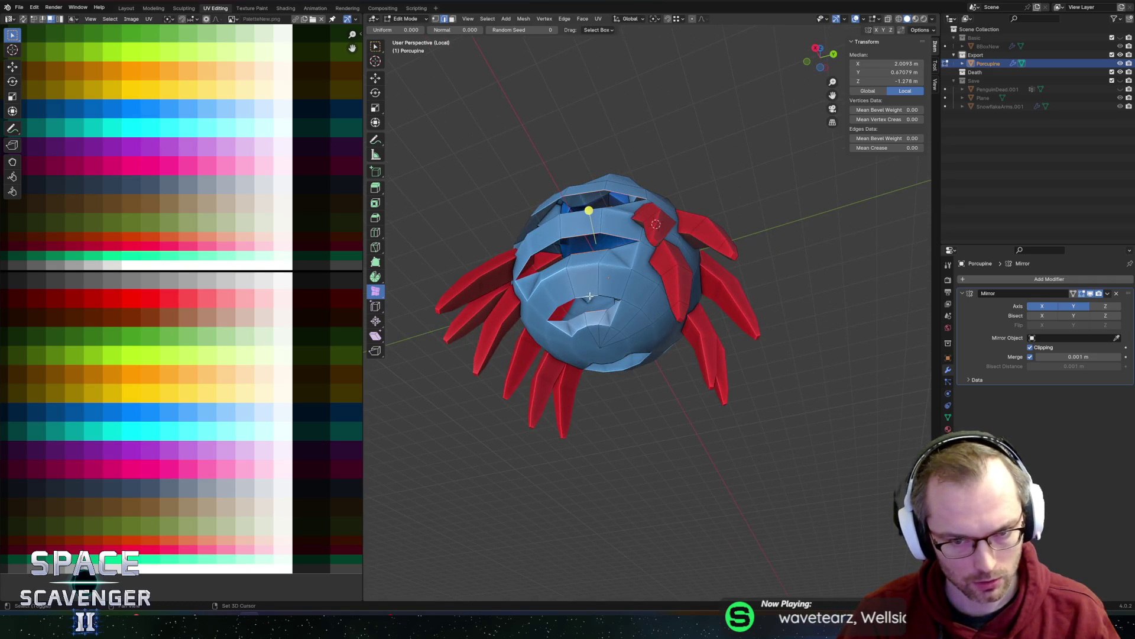
pyautogui.moveTo(664, 300); pyautogui.dragTo(639, 311, button='middle')
pyautogui.press('g')
pyautogui.press('x')
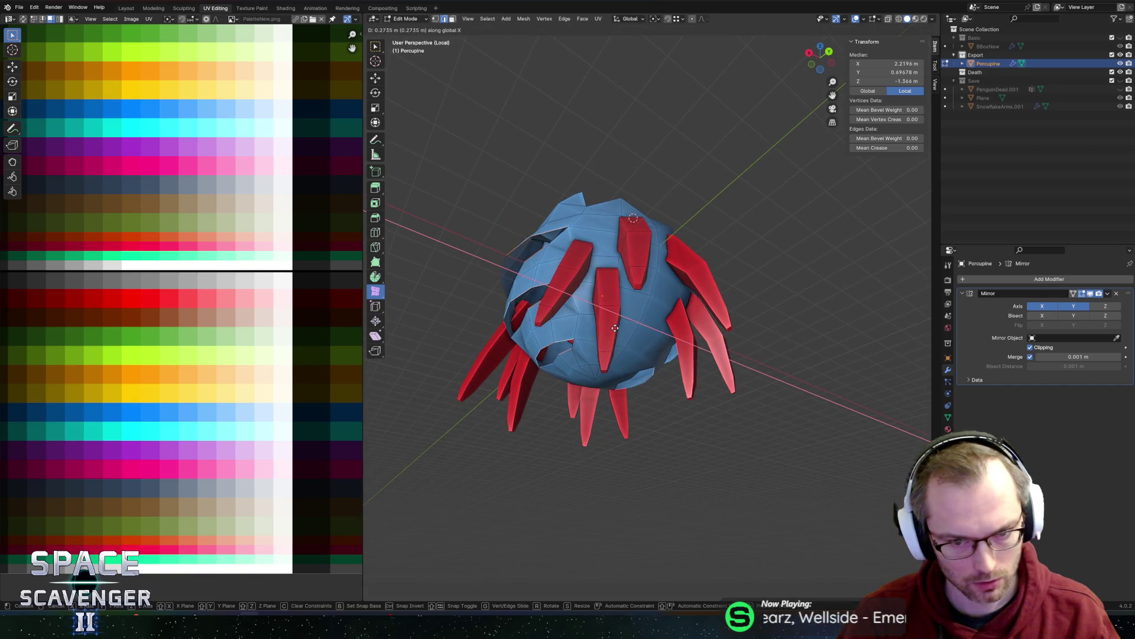
pyautogui.click(611, 328)
# - Undo the X moves and select a higher edge loop on the body
pyautogui.moveTo(612, 328)
pyautogui.mouseDown(button='middle')
pyautogui.moveTo(628, 305)
pyautogui.moveTo(582, 315)
pyautogui.moveTo(680, 316)
pyautogui.mouseUp(button='middle')
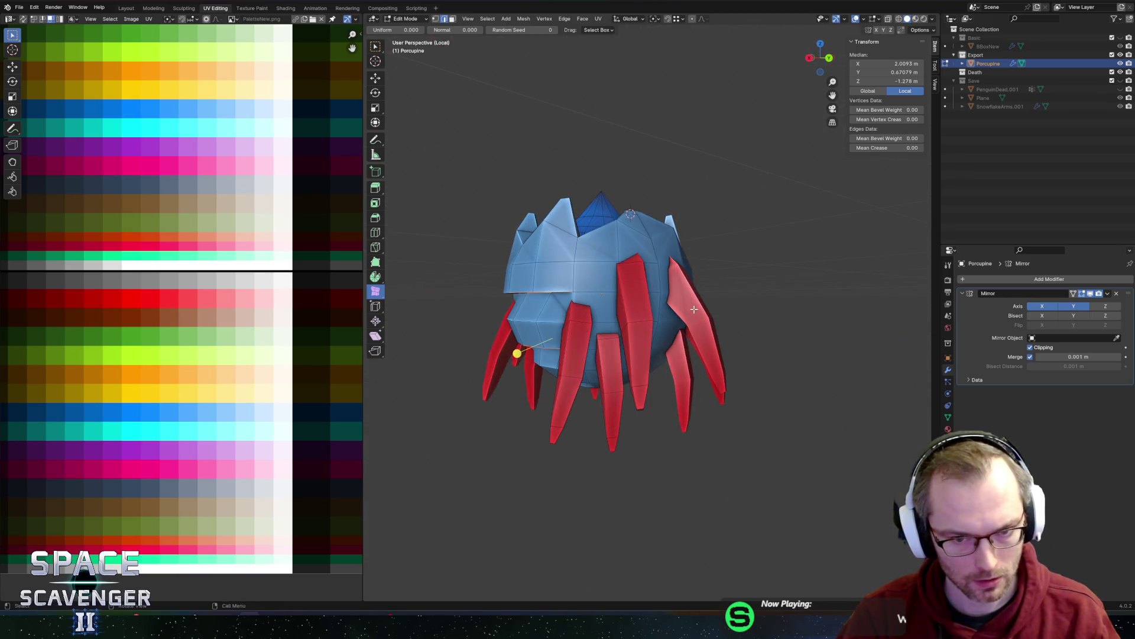
pyautogui.hotkey('ctrl', 'z')
pyautogui.hotkey('ctrl', 'z')
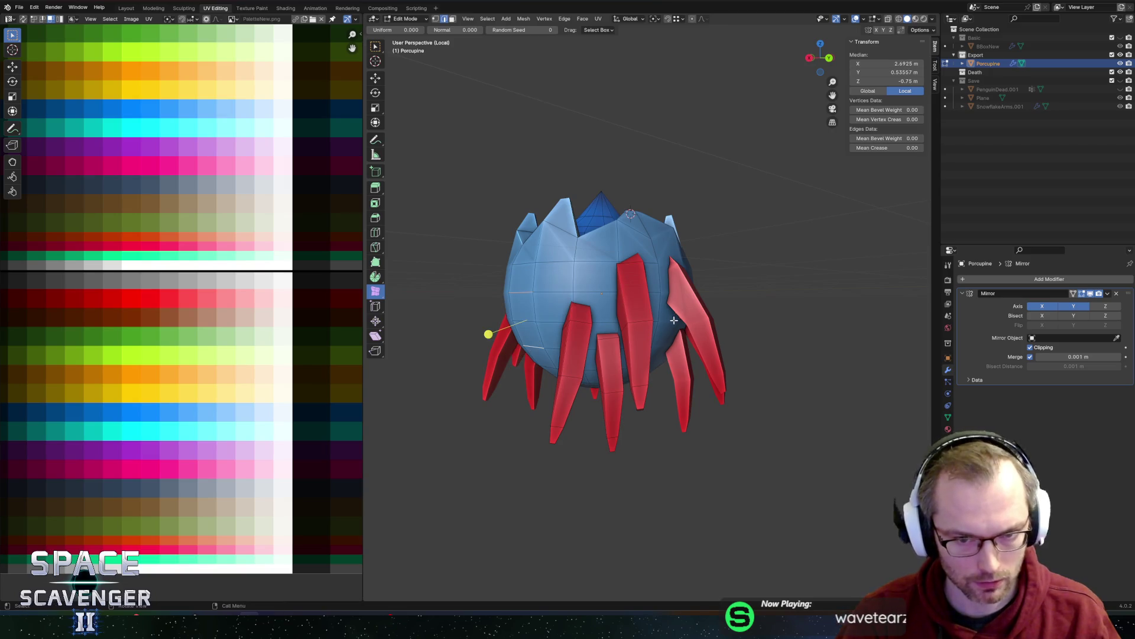
pyautogui.keyDown('alt'); pyautogui.click(555, 262); pyautogui.keyUp('alt')
pyautogui.hotkey('ctrl', 'z')
pyautogui.moveTo(550, 322); pyautogui.dragTo(572, 326, button='middle')
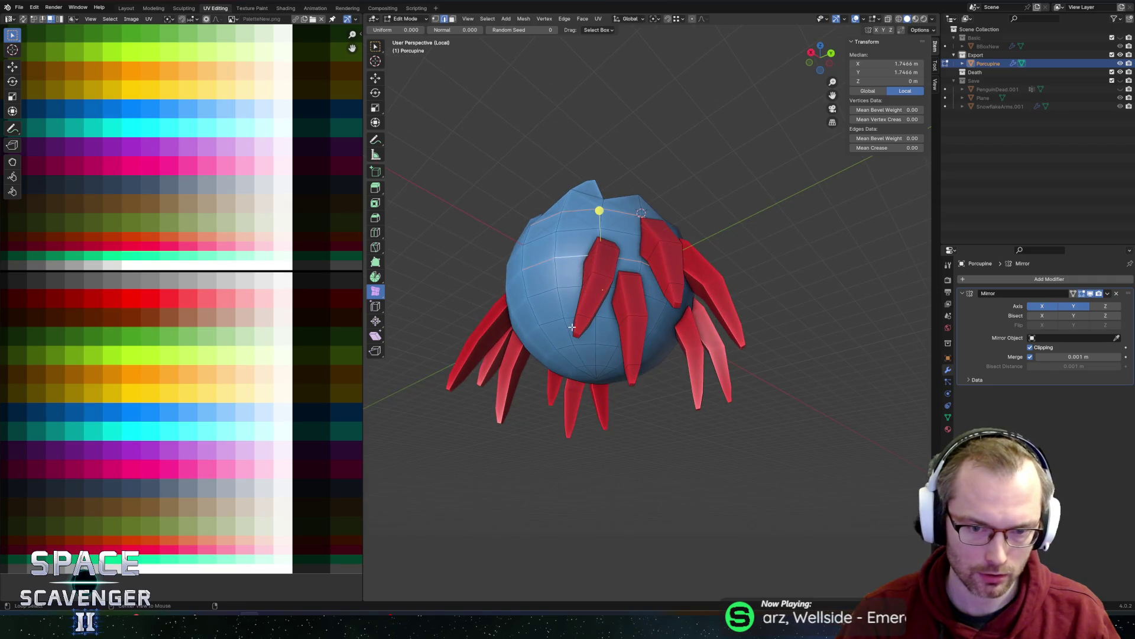
pyautogui.moveTo(678, 317); pyautogui.dragTo(604, 378, button='middle')
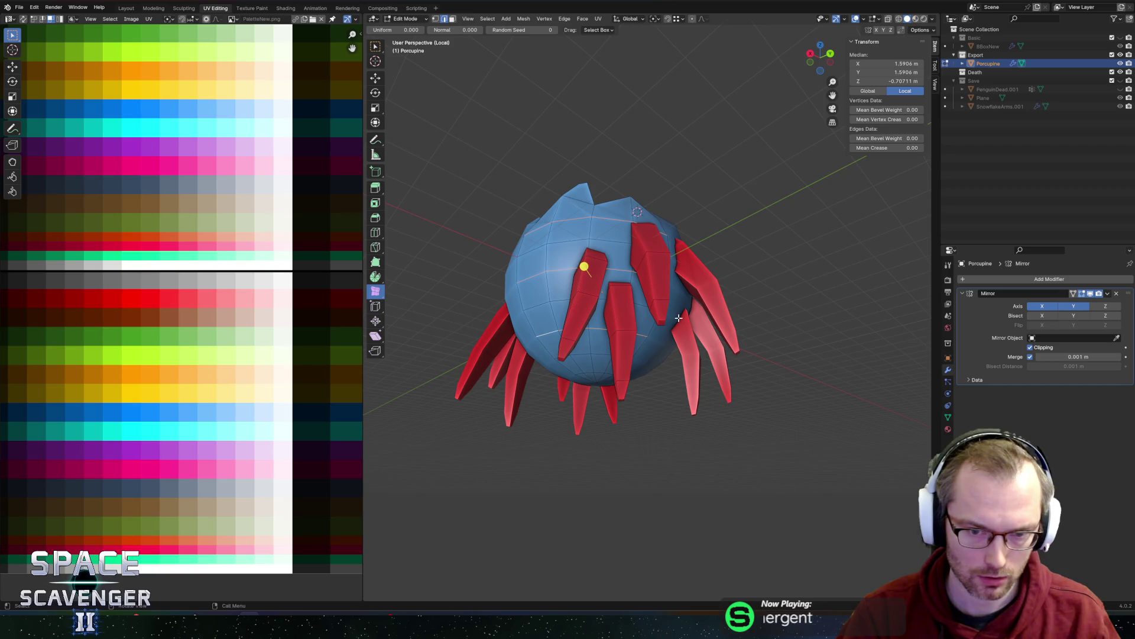
pyautogui.moveTo(678, 317); pyautogui.dragTo(670, 332, button='middle')
# - Try scaling the loop, cancel it, and begin scaling the ripped ring again
pyautogui.press('s')
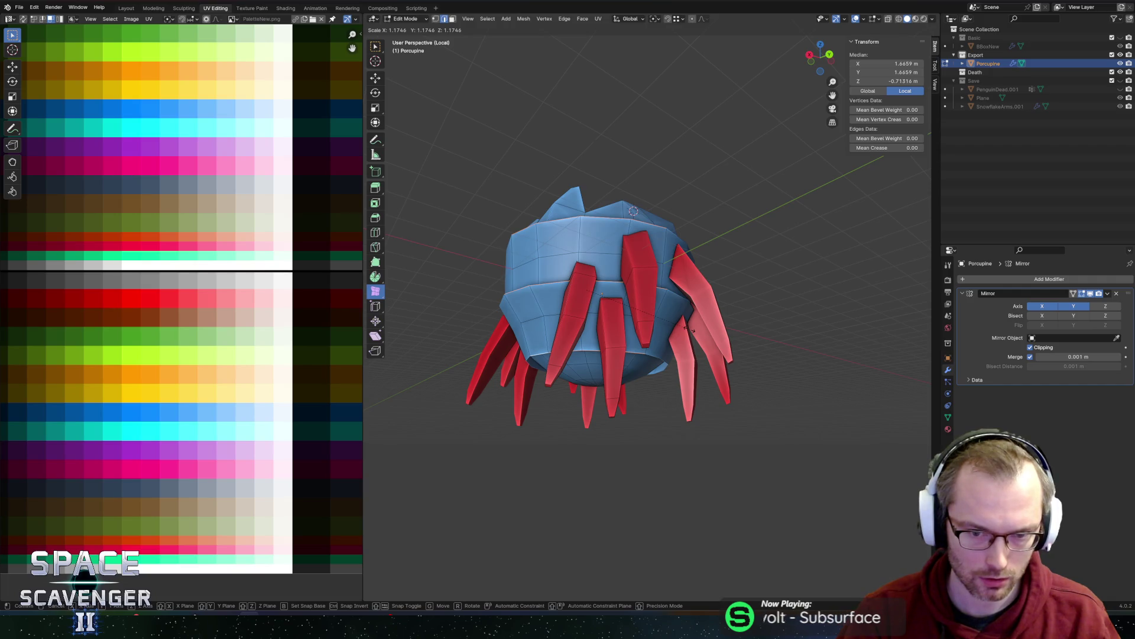
pyautogui.rightClick(689, 329)
pyautogui.moveTo(689, 329)
pyautogui.mouseDown(button='middle')
pyautogui.moveTo(693, 314)
pyautogui.moveTo(698, 323)
pyautogui.mouseUp(button='middle')
pyautogui.scroll(2, 672, 345)
pyautogui.hotkey('ctrl', 'z')
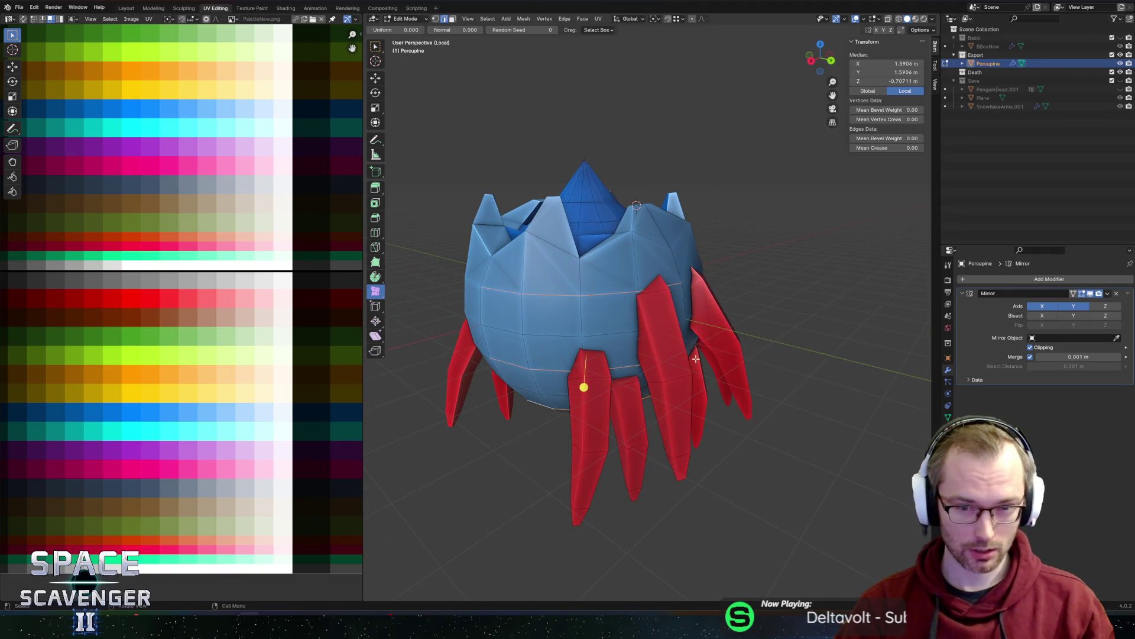
pyautogui.press('s')
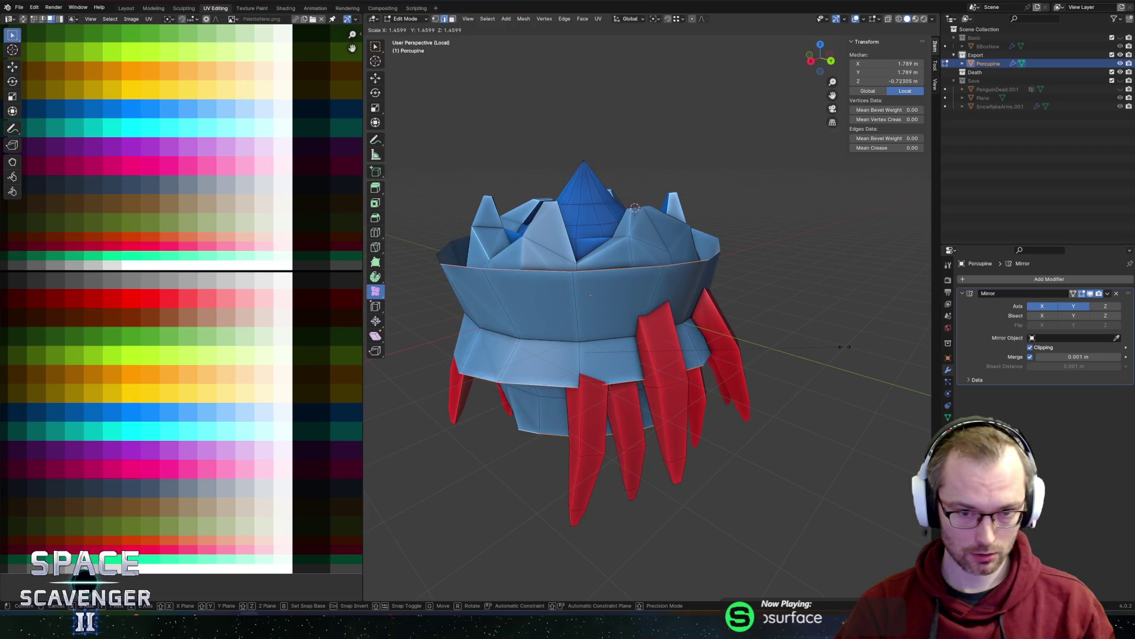
# - Widen the ripped ring by 1.1 horizontally, keeping its height unchanged
pyautogui.press('Escape')
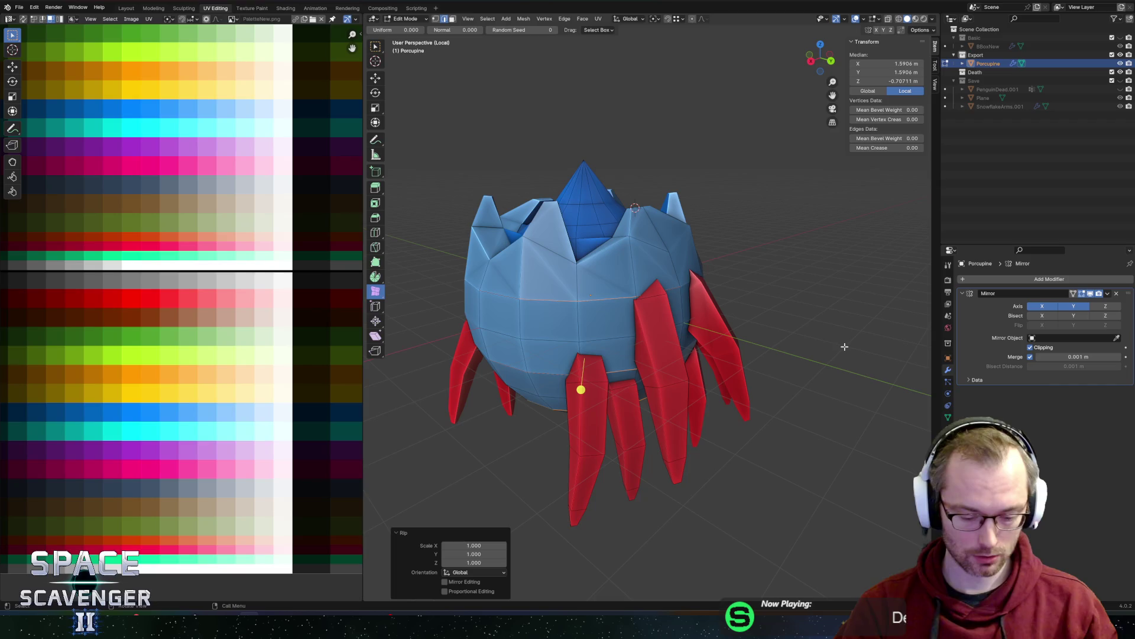
pyautogui.press('s')
pyautogui.hotkey('shift', 'z')
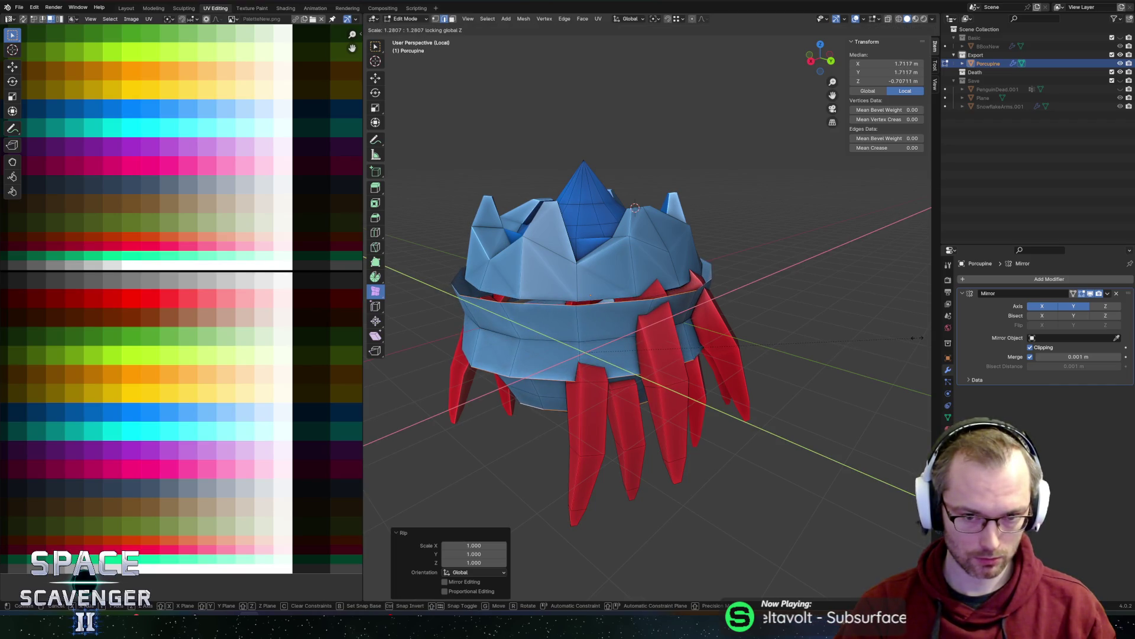
pyautogui.write('1')
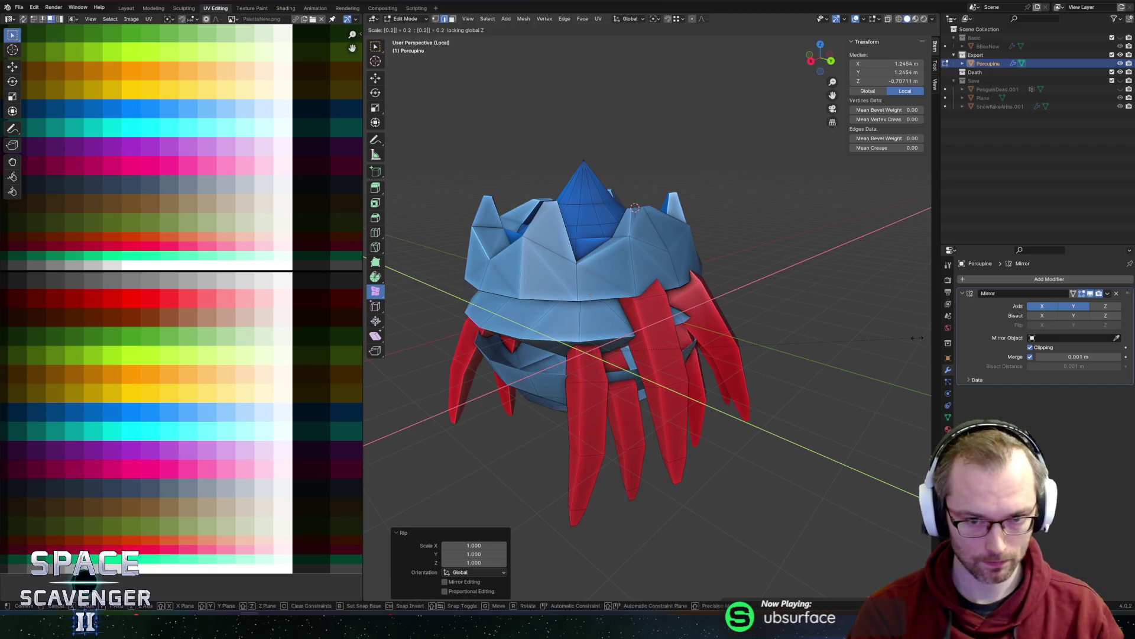
pyautogui.press('Return')
pyautogui.press('s')
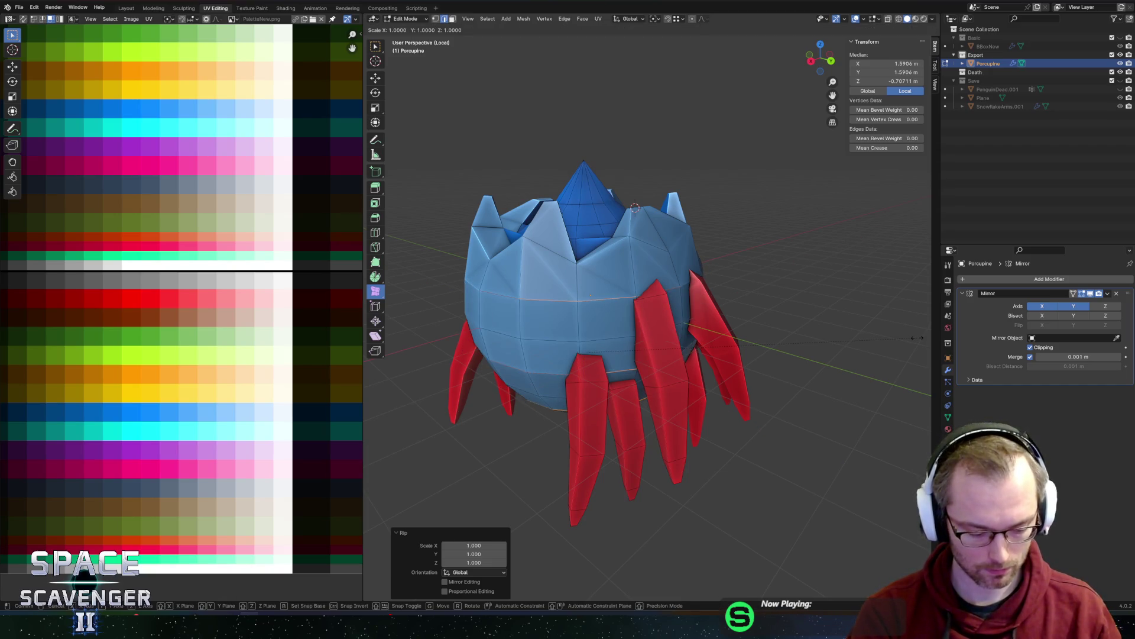
pyautogui.hotkey('shift', 'z')
pyautogui.write('1.1')
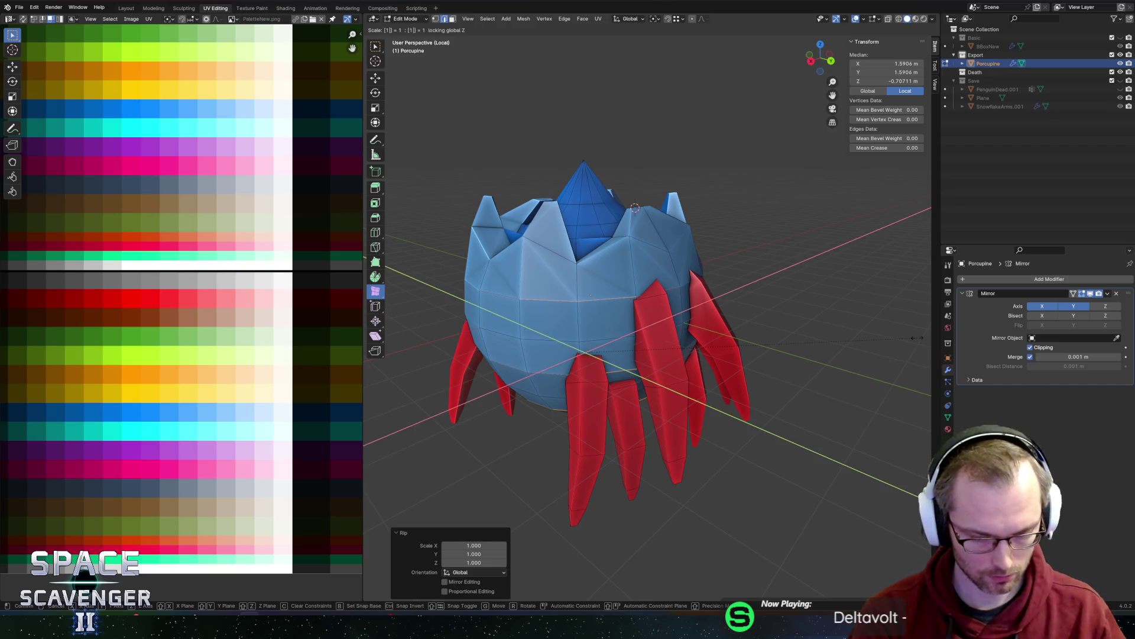
pyautogui.press('Return')
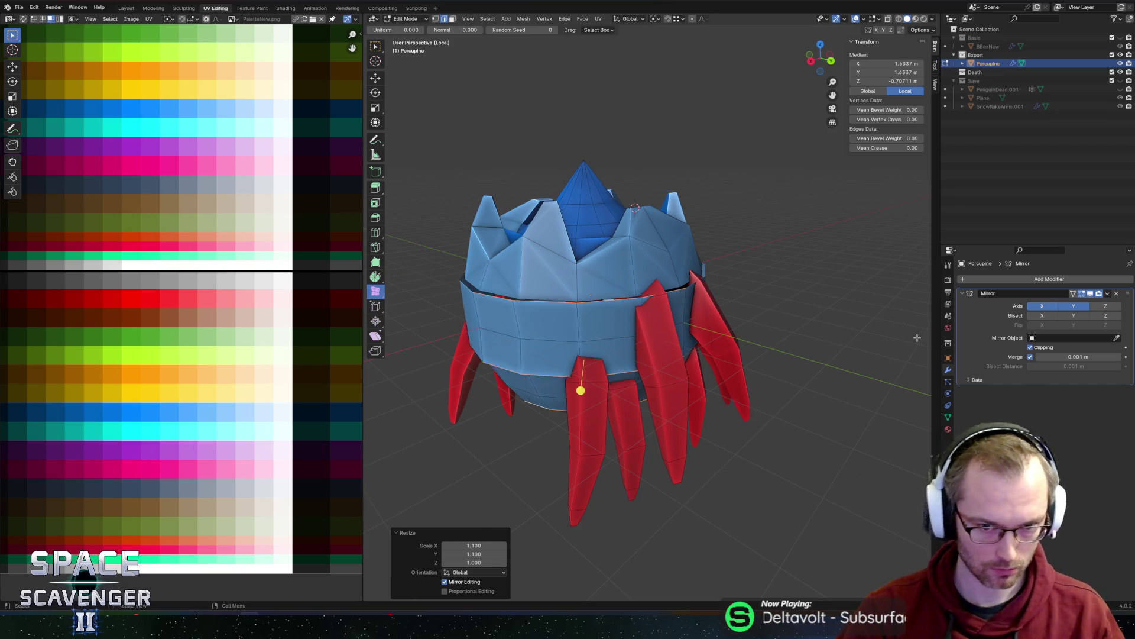
# - Select the edges around the band's rim
pyautogui.keyDown('alt'); pyautogui.click(564, 307); pyautogui.keyUp('alt')
pyautogui.click(490, 296)
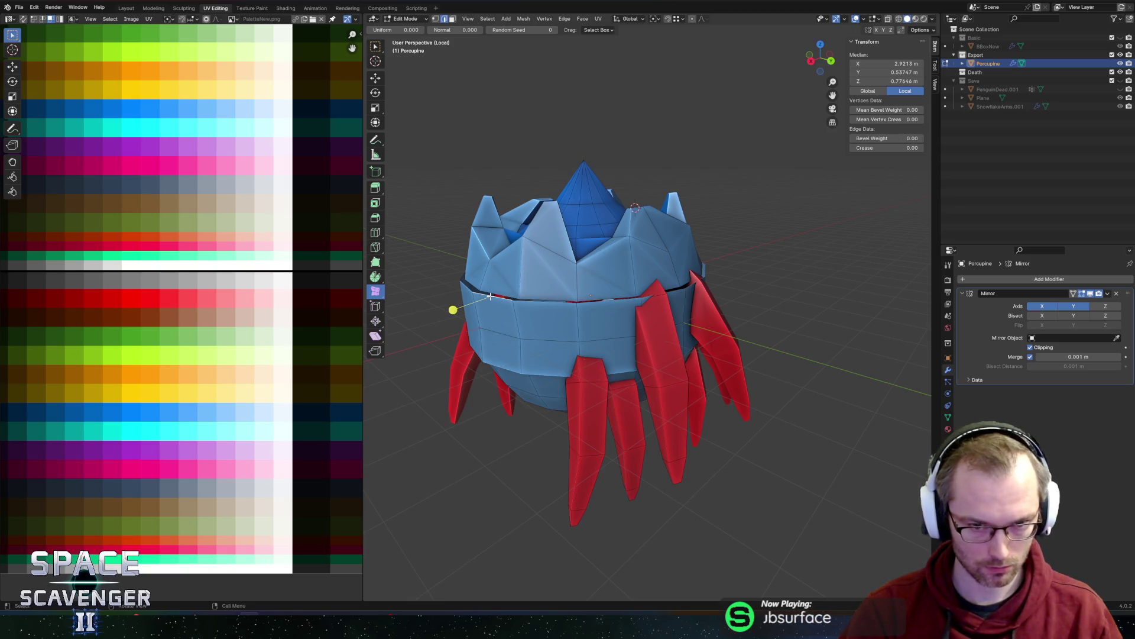
pyautogui.keyDown('ctrl'); pyautogui.click(650, 298); pyautogui.keyUp('ctrl')
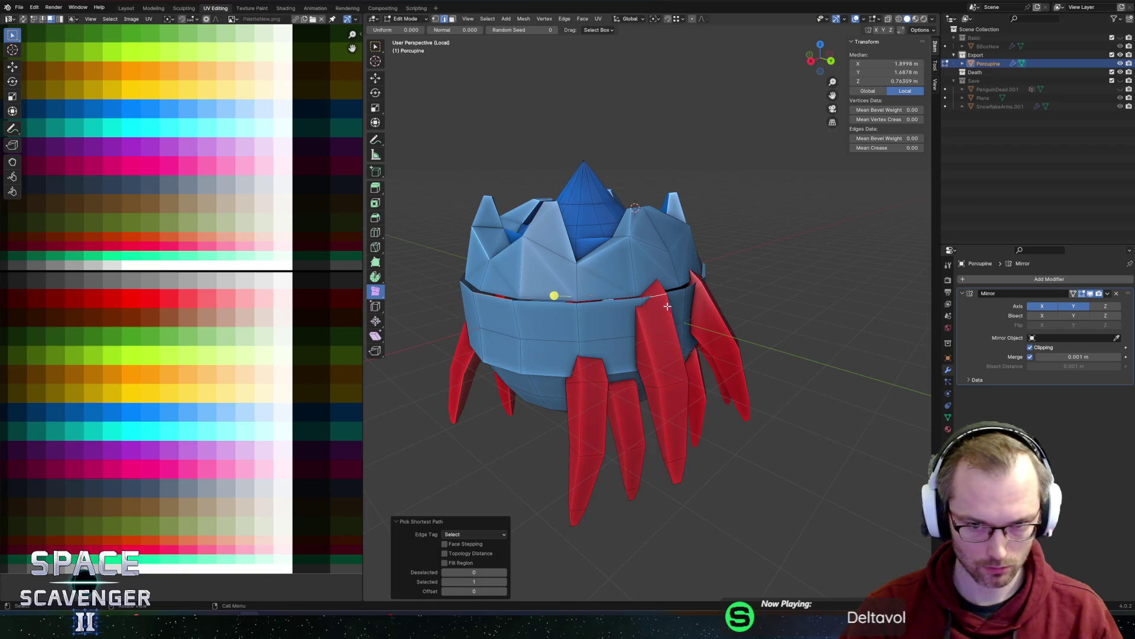
pyautogui.scroll(2, 667, 306)
pyautogui.click(693, 305)
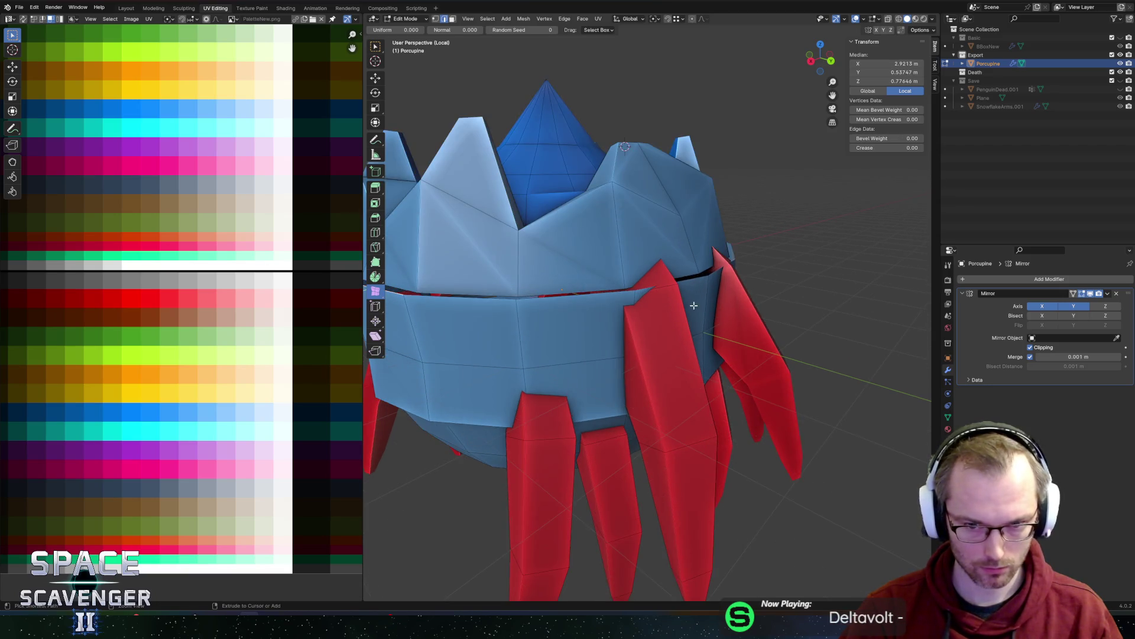
pyautogui.keyDown('ctrl'); pyautogui.click(393, 295); pyautogui.keyUp('ctrl')
pyautogui.scroll(-3, 514, 302)
pyautogui.moveTo(573, 310); pyautogui.dragTo(721, 332, button='middle')
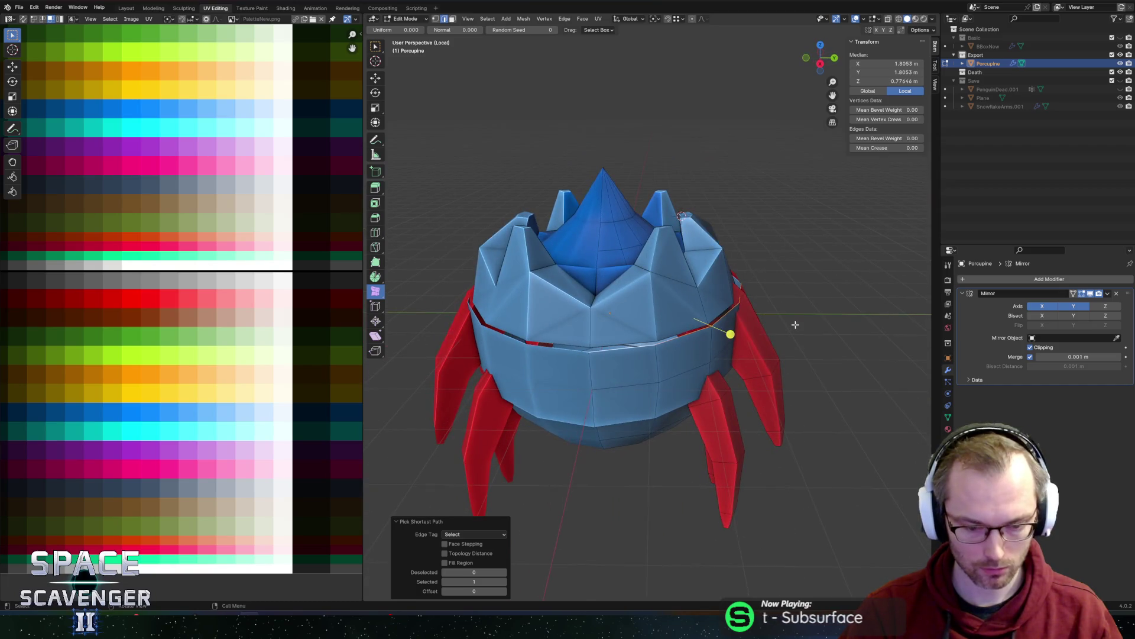
# - Shrink the rim horizontally to about 0.9
pyautogui.press('s')
pyautogui.hotkey('shift', 'z')
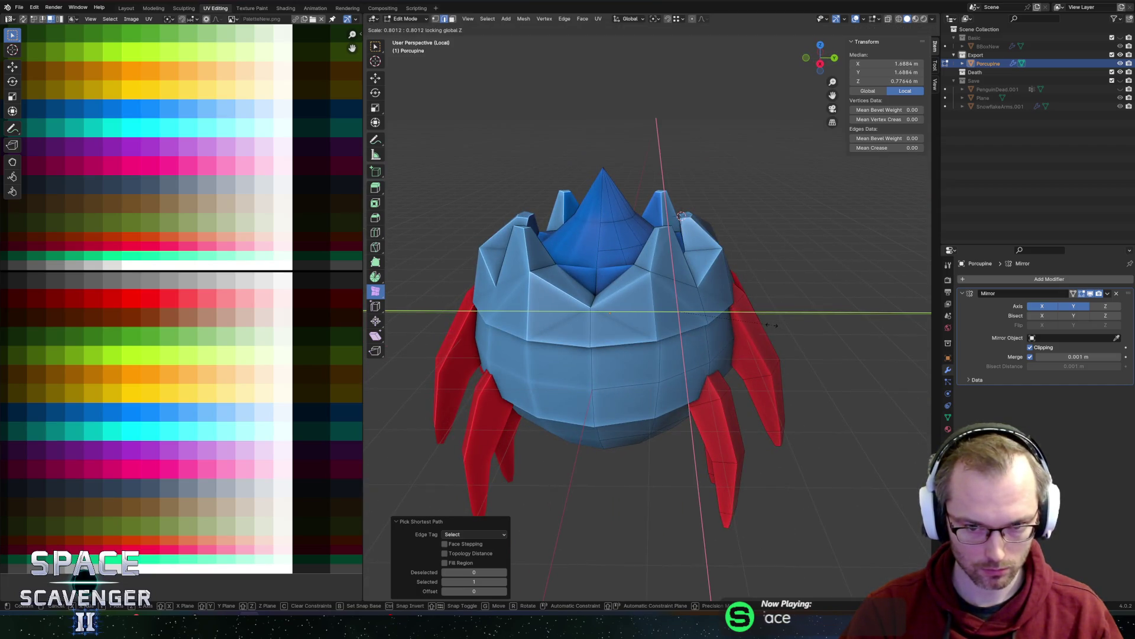
pyautogui.click(771, 325)
pyautogui.hotkey('ctrl', 'z')
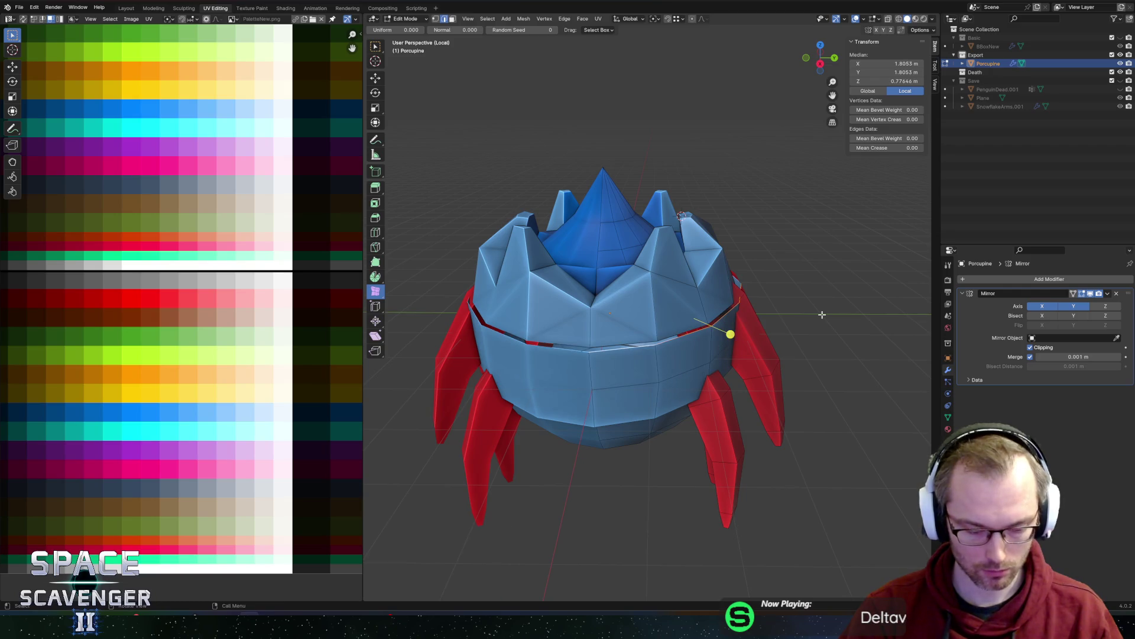
pyautogui.press('s')
pyautogui.hotkey('shift', 'z')
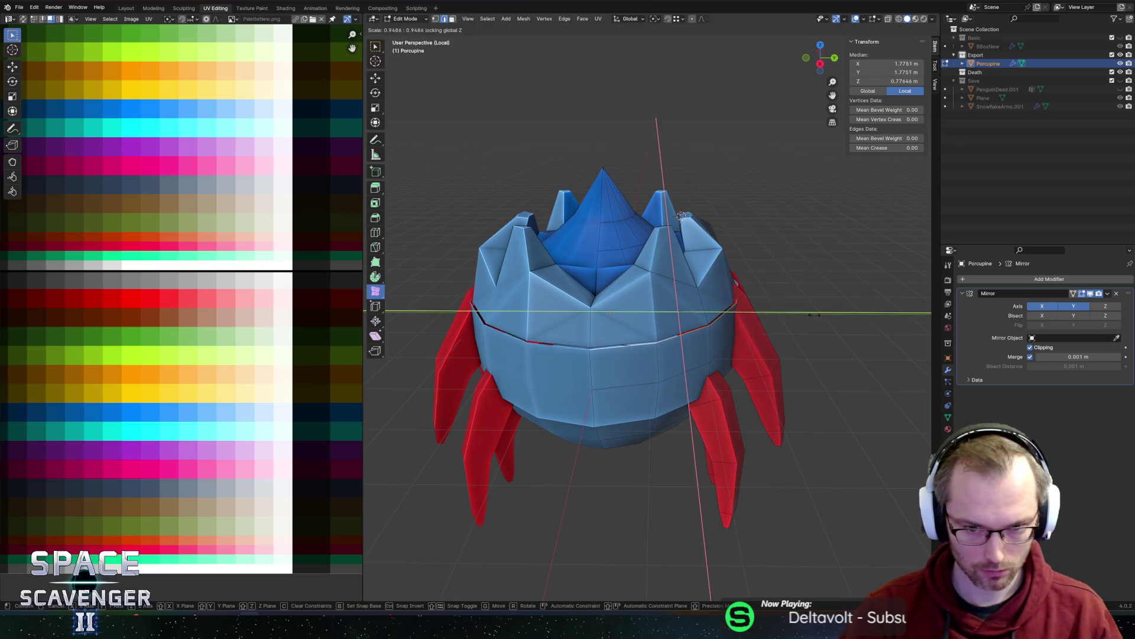
pyautogui.click(727, 322)
pyautogui.moveTo(727, 322)
pyautogui.mouseDown(button='middle')
pyautogui.moveTo(717, 286)
pyautogui.moveTo(703, 294)
pyautogui.mouseUp(button='middle')
# - Turn off X-ray and enlarge the band horizontally by 1.1
pyautogui.hotkey('alt', 'z')
pyautogui.press('s')
pyautogui.hotkey('shift', 'z')
pyautogui.write('1.1')
pyautogui.press('Return')
pyautogui.moveTo(698, 297)
pyautogui.mouseDown(button='middle')
pyautogui.moveTo(583, 302)
pyautogui.moveTo(627, 289)
pyautogui.moveTo(585, 292)
pyautogui.moveTo(719, 293)
pyautogui.moveTo(722, 266)
pyautogui.mouseUp(button='middle')
# - Widen the crown band 1.3 times horizontally and lower it along Z
pyautogui.scroll(2, 627, 289)
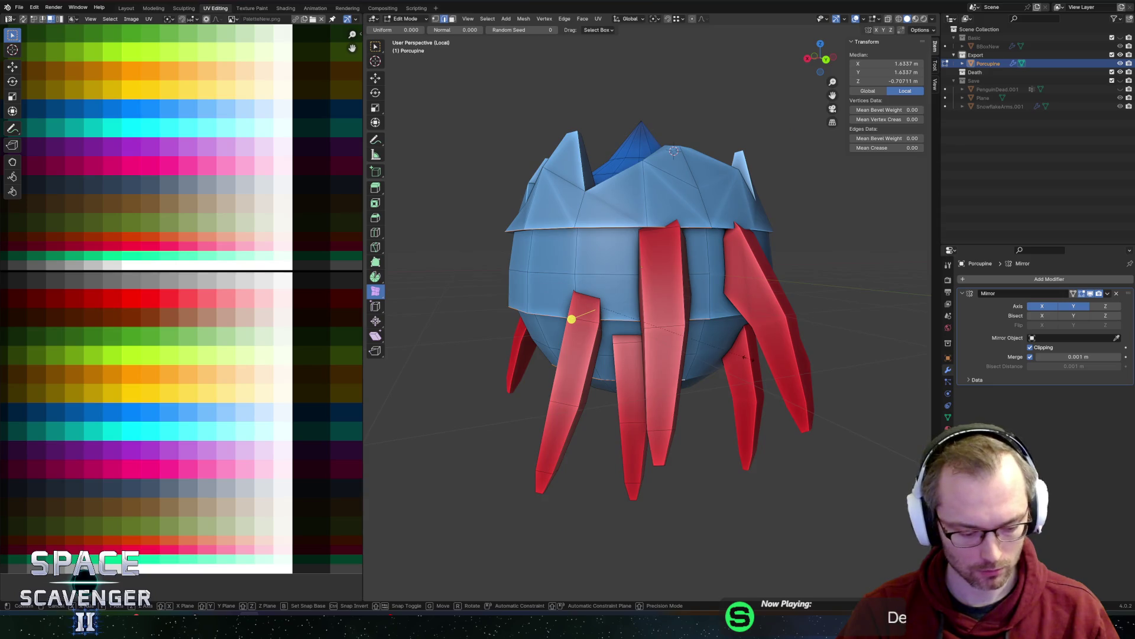
pyautogui.press('s')
pyautogui.hotkey('shift', 'z')
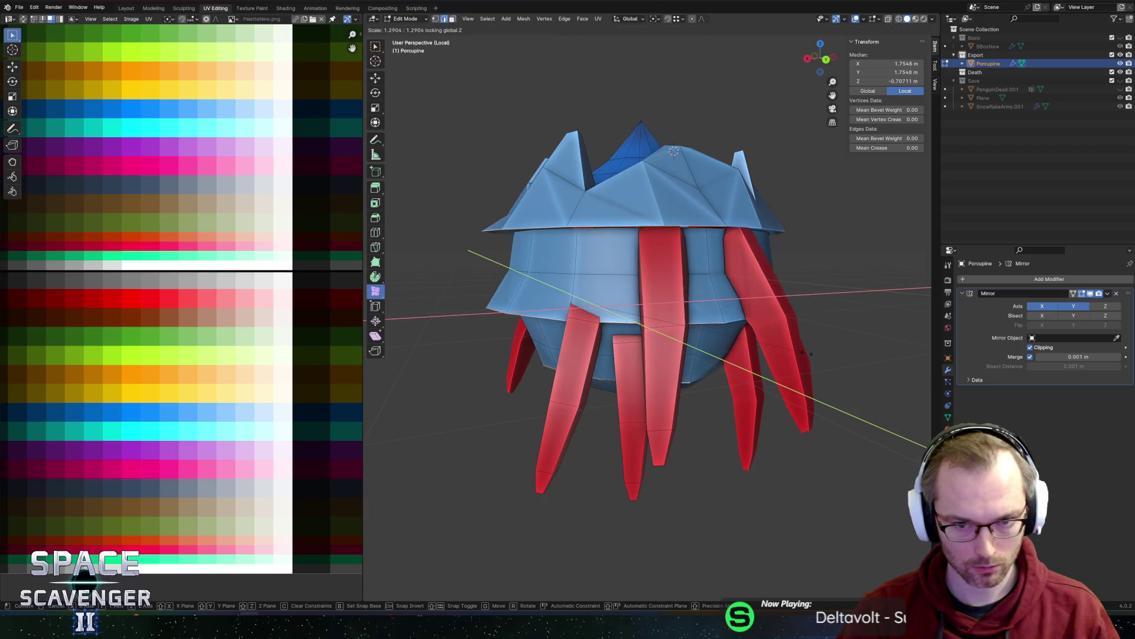
pyautogui.click(804, 359)
pyautogui.press('g')
pyautogui.press('z')
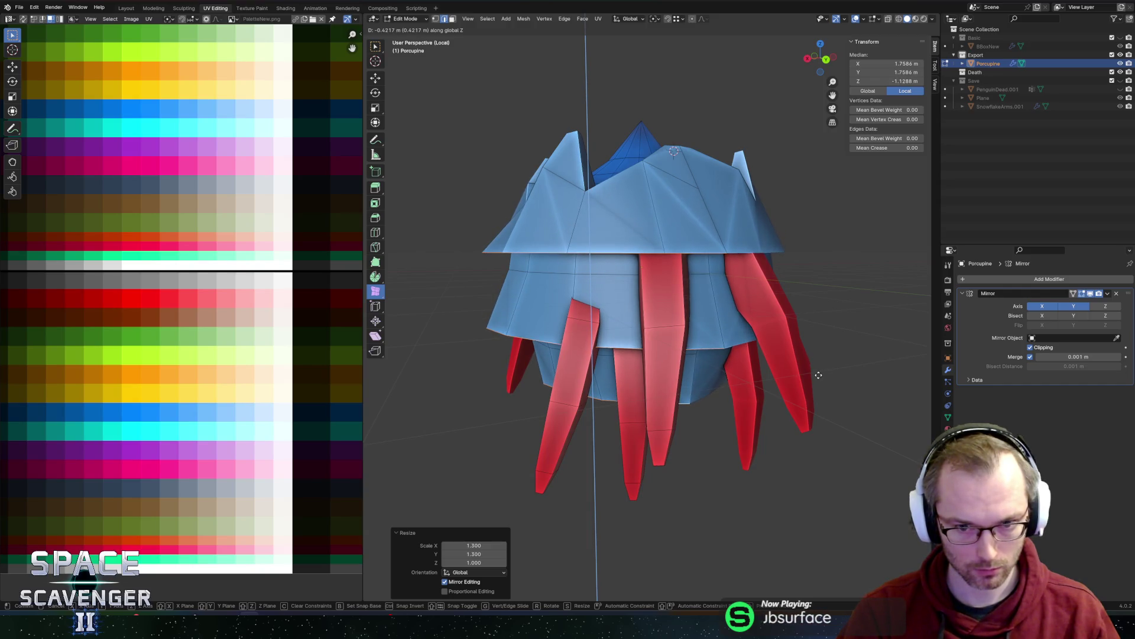
pyautogui.click(816, 378)
# - Brush-select the underside faces and lower them along Z
pyautogui.moveTo(816, 378); pyautogui.dragTo(638, 393, button='middle')
pyautogui.hotkey('alt', 'a')
pyautogui.press('c')
pyautogui.moveTo(636, 355)
pyautogui.mouseDown()
pyautogui.moveTo(627, 378)
pyautogui.moveTo(640, 398)
pyautogui.mouseUp()
pyautogui.rightClick(639, 397)
pyautogui.moveTo(640, 398)
pyautogui.mouseDown(button='middle')
pyautogui.moveTo(656, 381)
pyautogui.moveTo(674, 385)
pyautogui.mouseUp(button='middle')
pyautogui.press('g')
pyautogui.press('z')
pyautogui.click(677, 409)
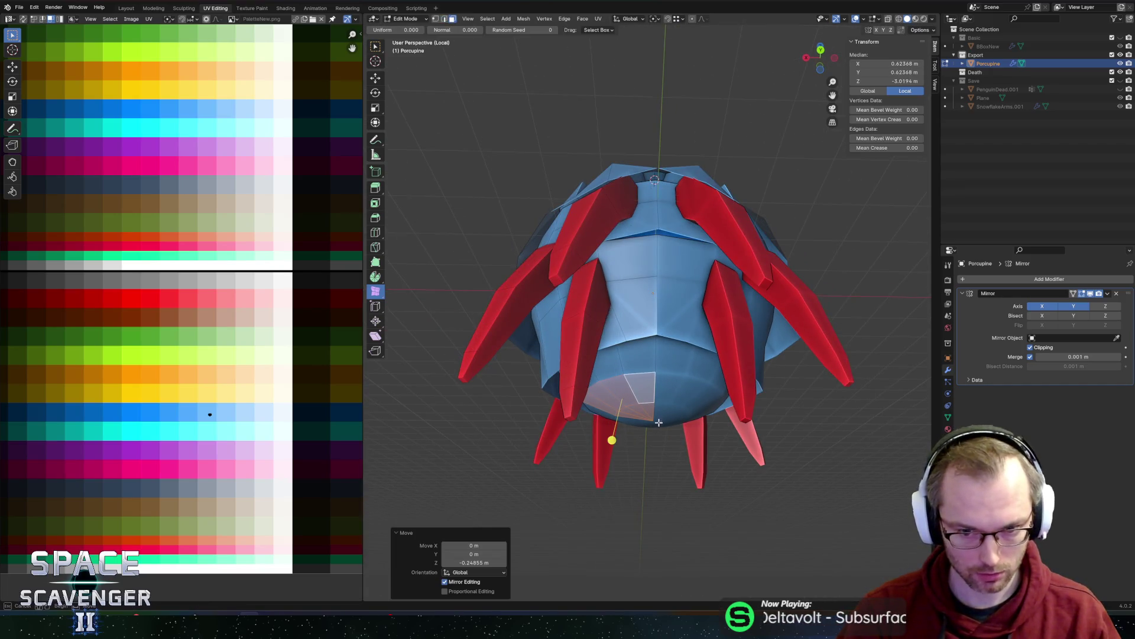
# - Pull the bottom-centre vertex straight down to point the underside
pyautogui.hotkey('alt', 'a')
pyautogui.click(636, 414)
pyautogui.press('1')
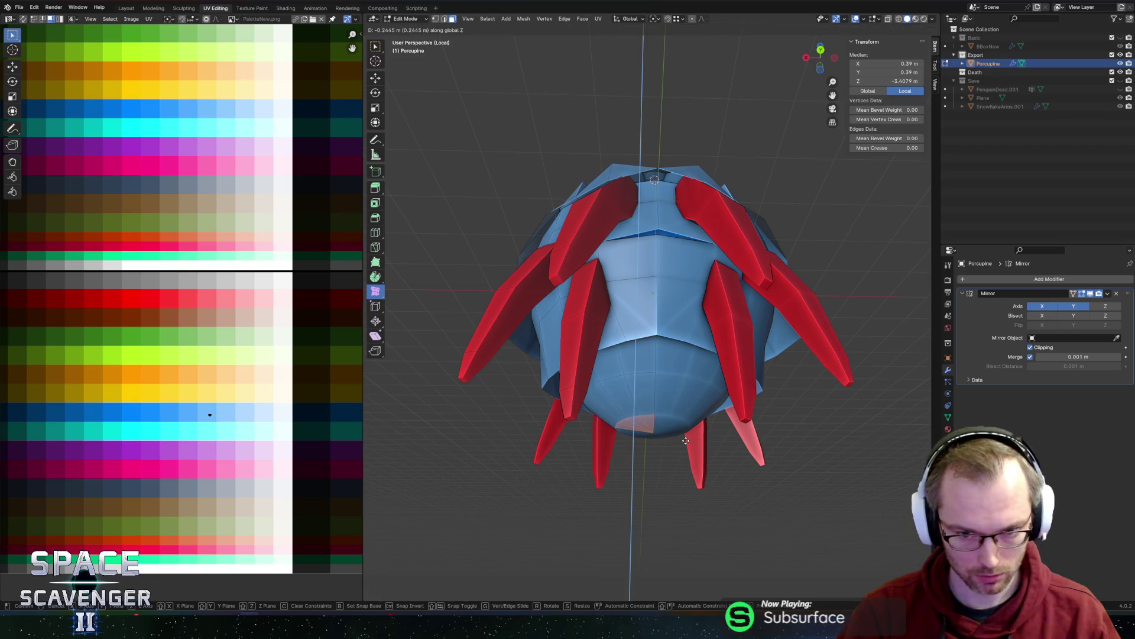
pyautogui.click(653, 434)
pyautogui.press('g')
pyautogui.press('z')
pyautogui.click(690, 438)
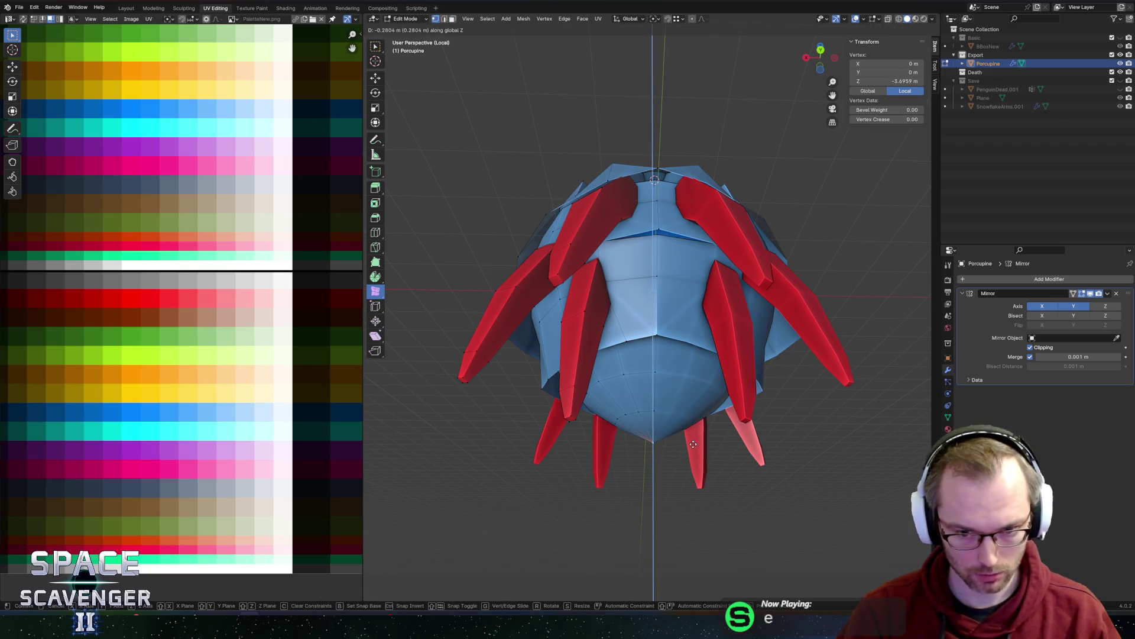
# - Return to Object Mode and export the porcupine as FBX
pyautogui.press('Tab')
pyautogui.scroll(-5, 740, 388)
pyautogui.moveTo(739, 388)
pyautogui.mouseDown(button='middle')
pyautogui.moveTo(760, 381)
pyautogui.moveTo(803, 402)
pyautogui.moveTo(722, 421)
pyautogui.mouseUp(button='middle')
pyautogui.hotkey('ctrl', 'shift', 'e')
pyautogui.click(850, 538)
# - Inspect the updated porcupine in Unity's scene view, then return to Blender
pyautogui.hotkey('alt', 'Tab')
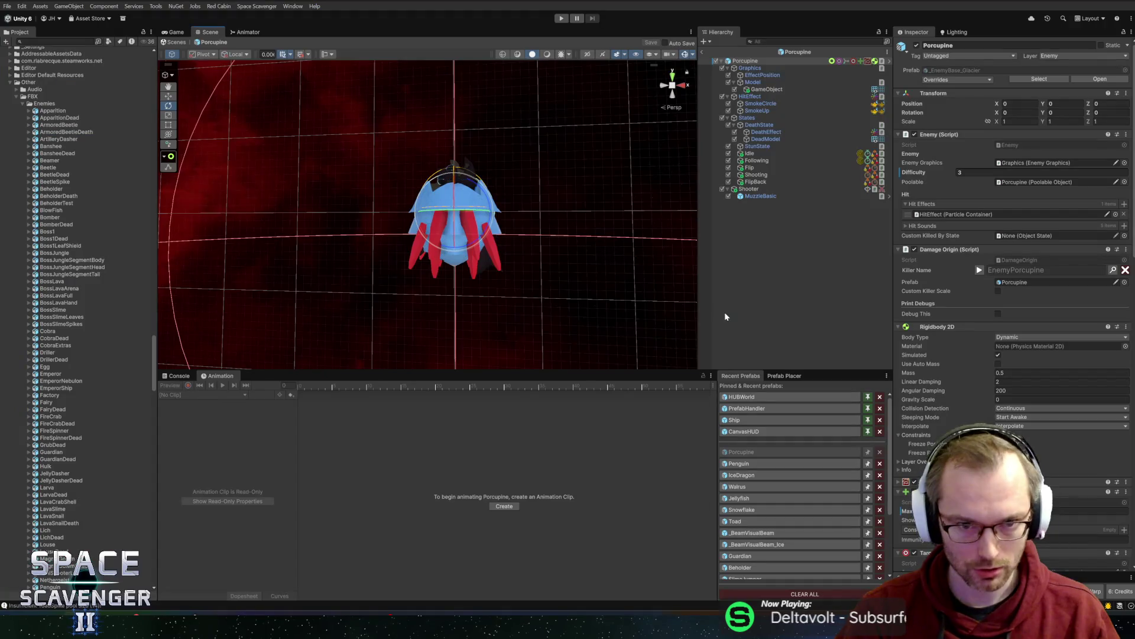
pyautogui.keyDown('alt'); pyautogui.moveTo(520, 233); pyautogui.dragTo(530, 224); pyautogui.keyUp('alt')
pyautogui.scroll(5, 516, 208)
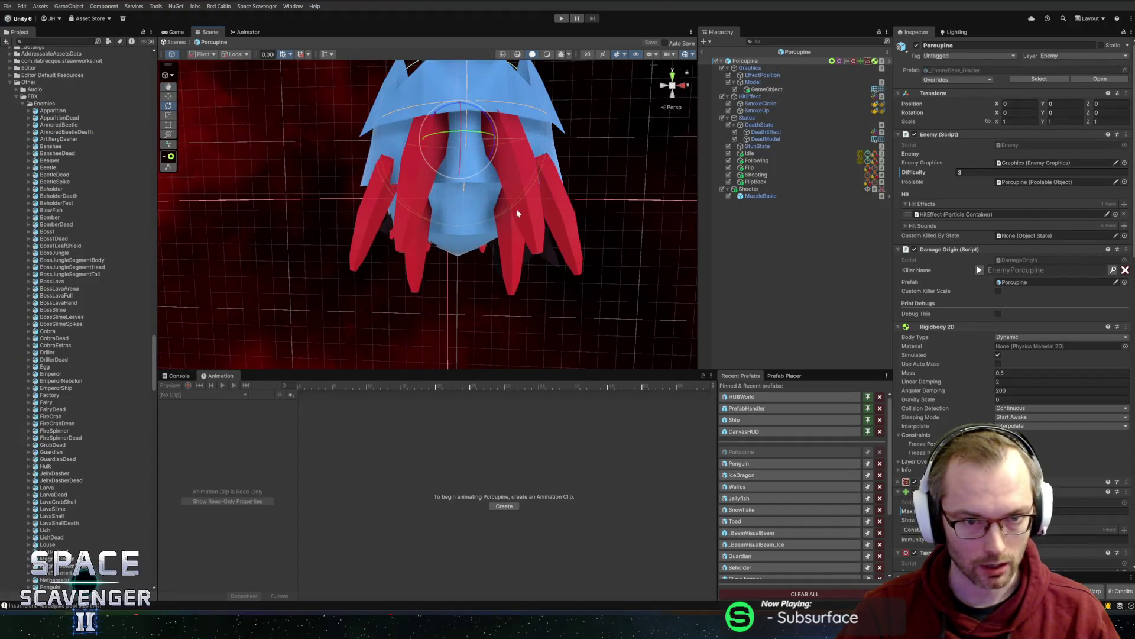
pyautogui.scroll(-3, 525, 215)
pyautogui.moveTo(524, 216); pyautogui.dragTo(535, 190, button='middle')
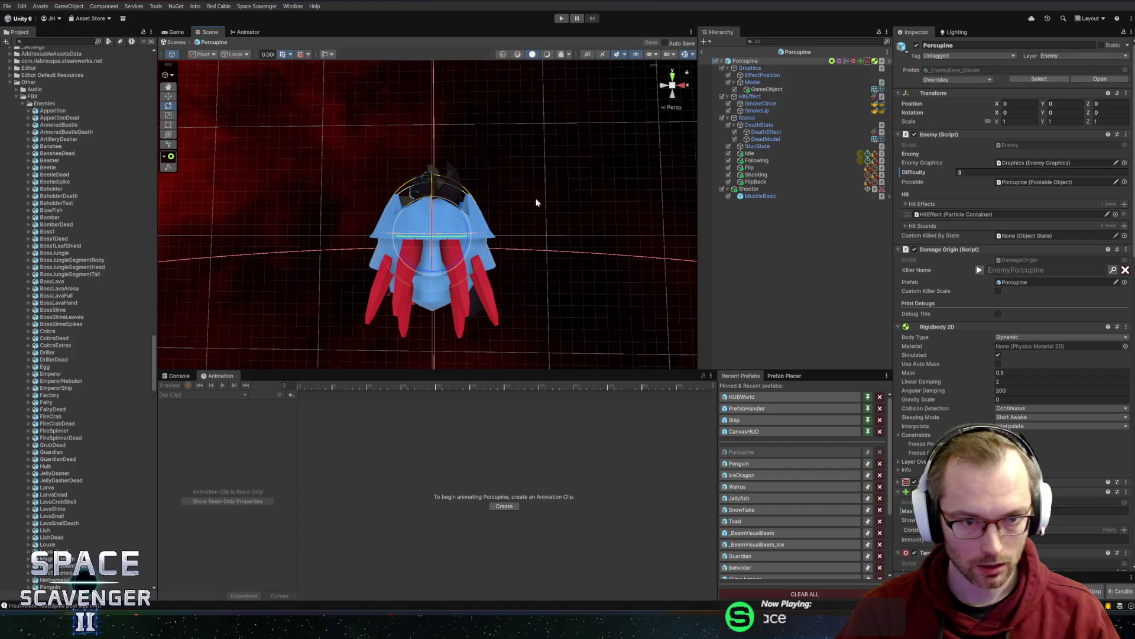
pyautogui.hotkey('alt', 'Tab')
pyautogui.scroll(5, 622, 256)
# - In Edit Mode, bridge the crown's edge loops, then undo the first attempt
pyautogui.press('Tab')
pyautogui.moveTo(622, 256)
pyautogui.mouseDown(button='middle')
pyautogui.moveTo(614, 176)
pyautogui.moveTo(537, 223)
pyautogui.mouseUp(button='middle')
pyautogui.scroll(3, 615, 176)
pyautogui.keyDown('alt'); pyautogui.click(562, 232); pyautogui.keyUp('alt')
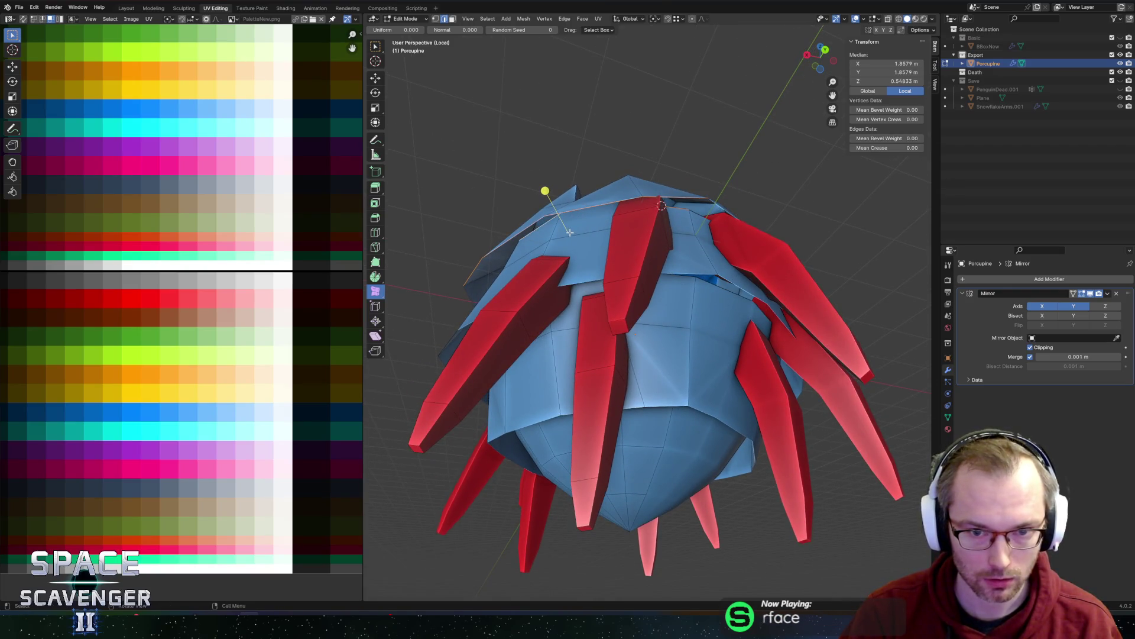
pyautogui.hotkey('ctrl', 'e')
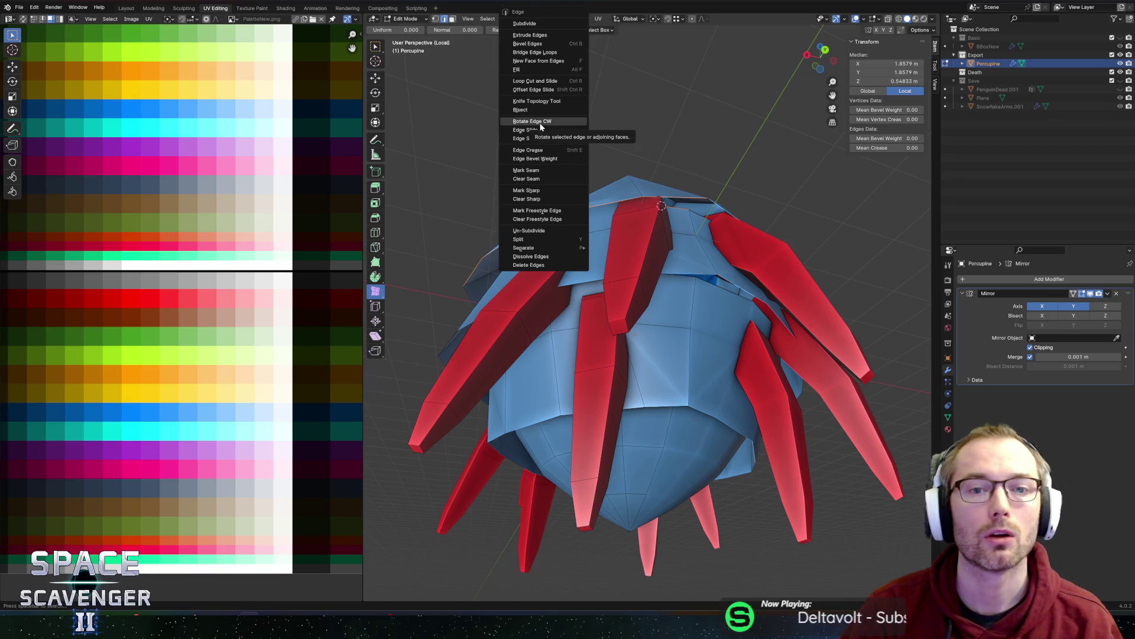
pyautogui.click(540, 52)
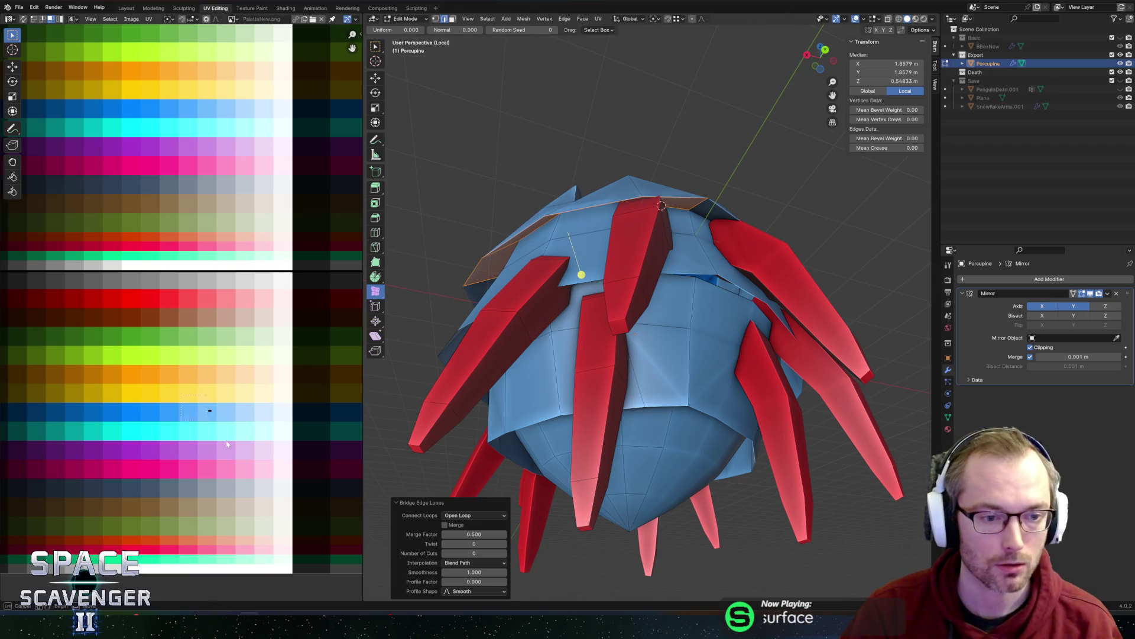
pyautogui.moveTo(227, 444); pyautogui.dragTo(228, 442)
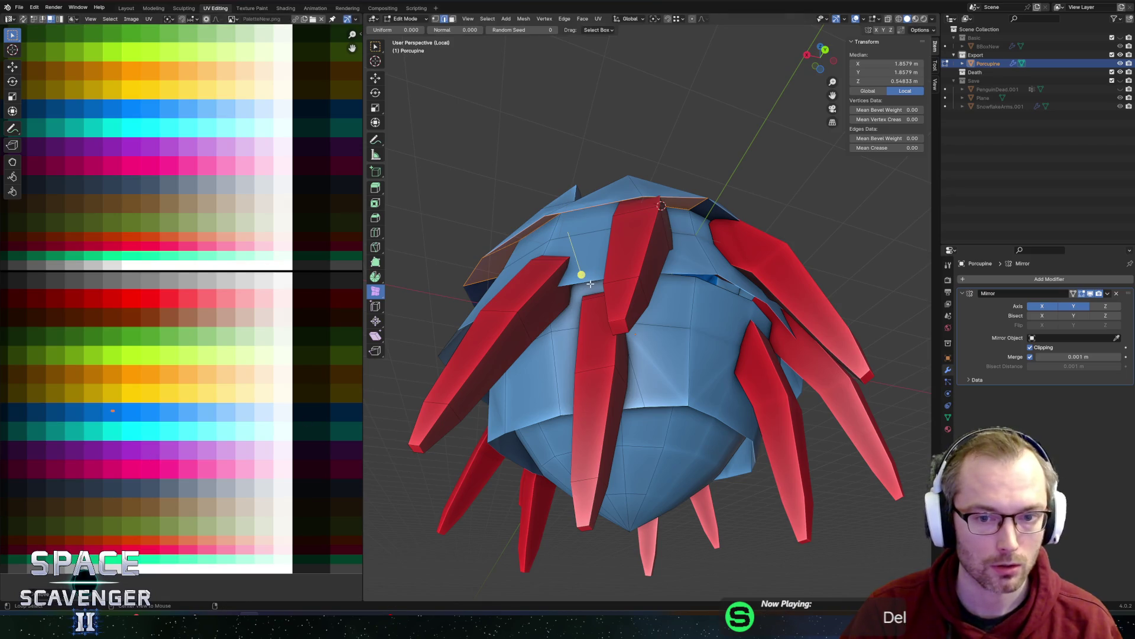
pyautogui.hotkey('ctrl', 'z')
# - Bridge the edge loops again and check the linked bridged faces
pyautogui.rightClick(688, 275)
pyautogui.click(688, 277)
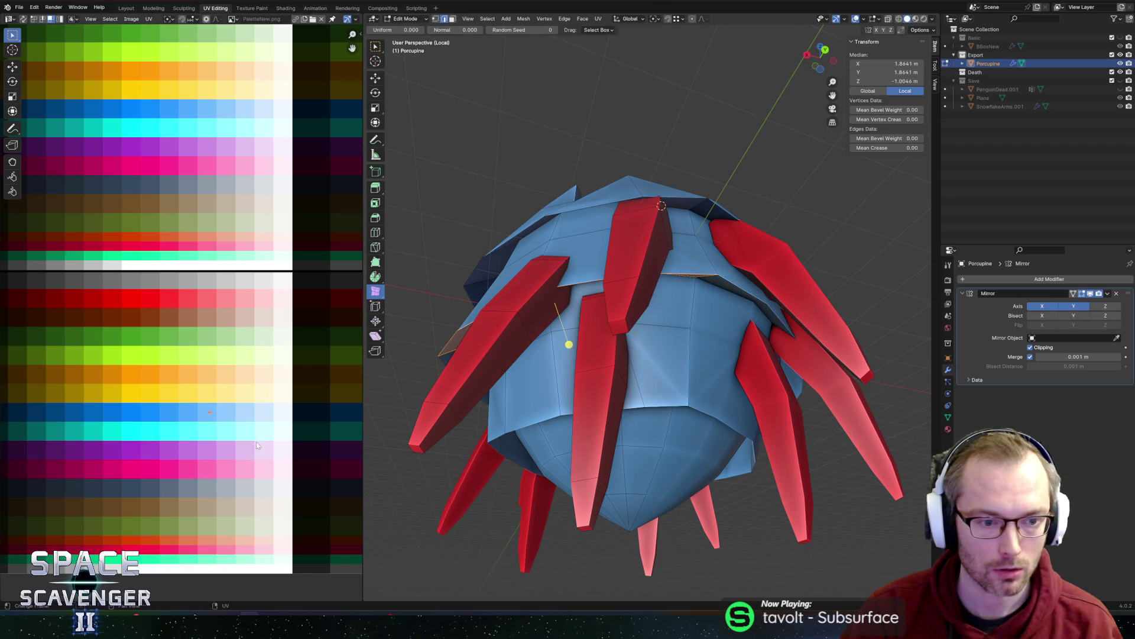
pyautogui.hotkey('ctrl', 'l')
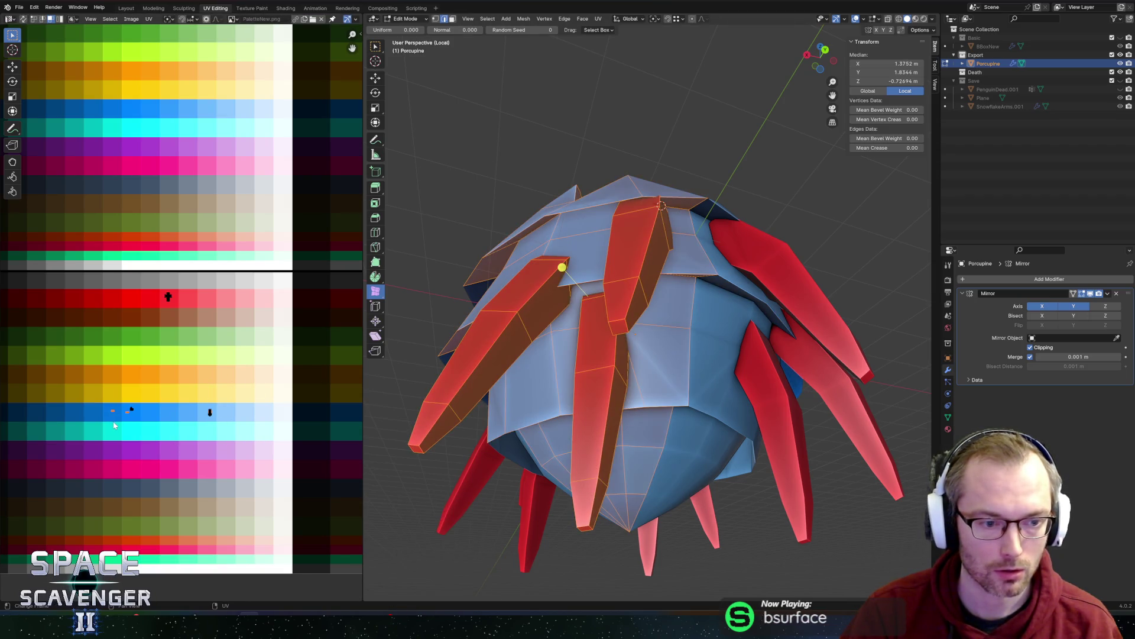
pyautogui.click(502, 245)
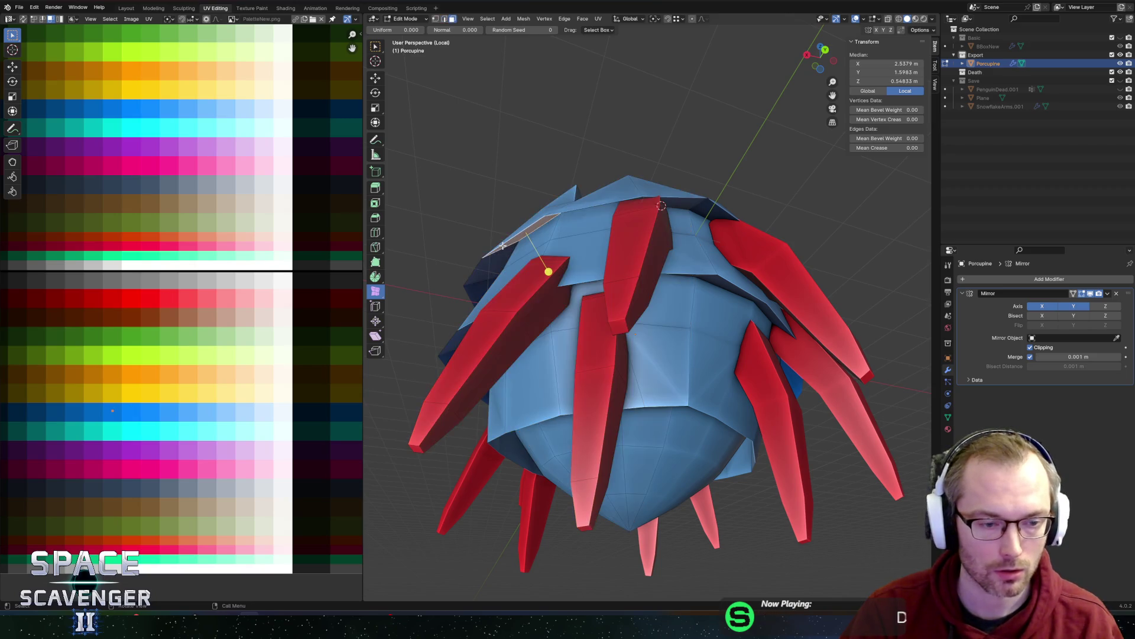
pyautogui.hotkey('alt', 'a')
pyautogui.moveTo(707, 276); pyautogui.dragTo(643, 196, button='middle')
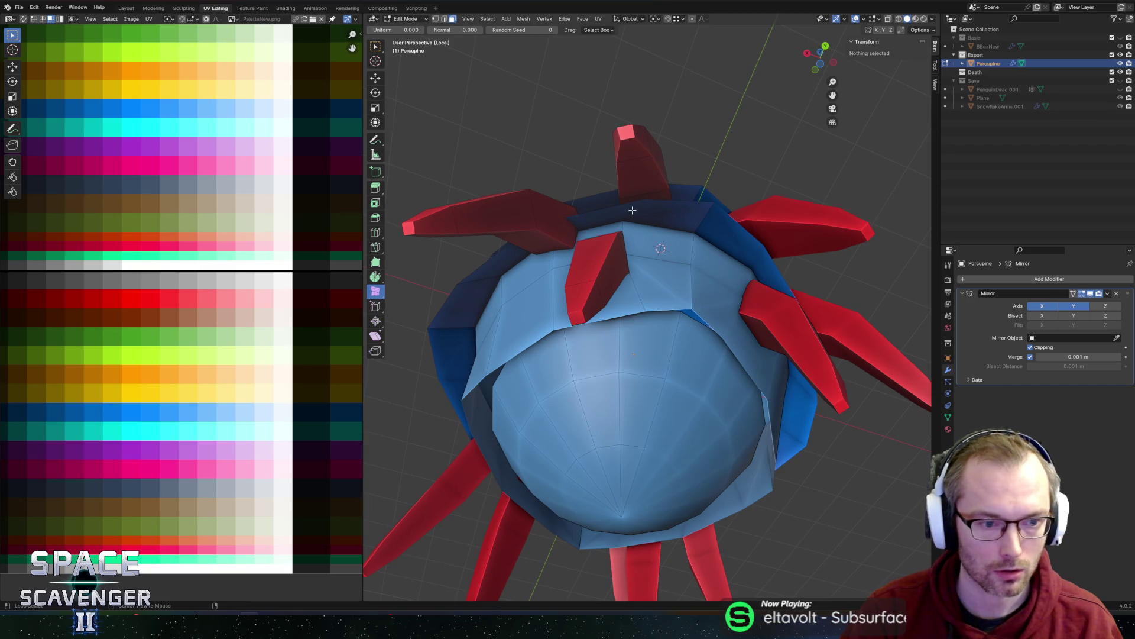
# - Try Bridge Edge Loops on the lower rings, undo it, and set pivot to Bounding Box Center
pyautogui.keyDown('alt'); pyautogui.click(632, 210); pyautogui.keyUp('alt')
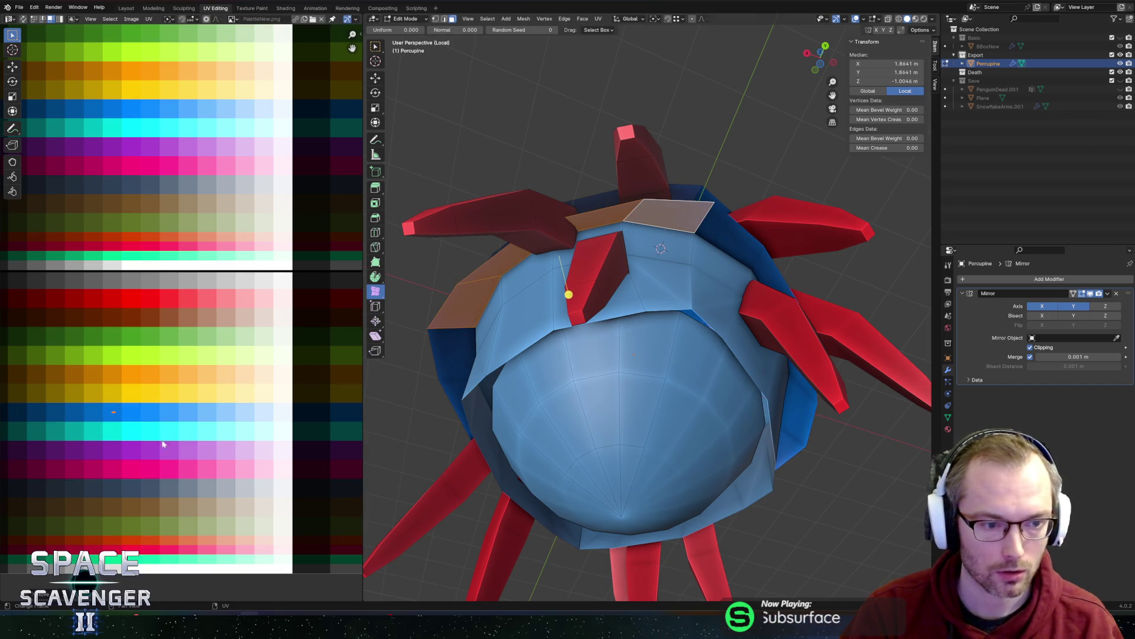
pyautogui.keyDown('alt'); pyautogui.click(688, 326); pyautogui.keyUp('alt')
pyautogui.moveTo(689, 326)
pyautogui.mouseDown(button='middle')
pyautogui.moveTo(667, 305)
pyautogui.moveTo(671, 450)
pyautogui.moveTo(676, 304)
pyautogui.mouseUp(button='middle')
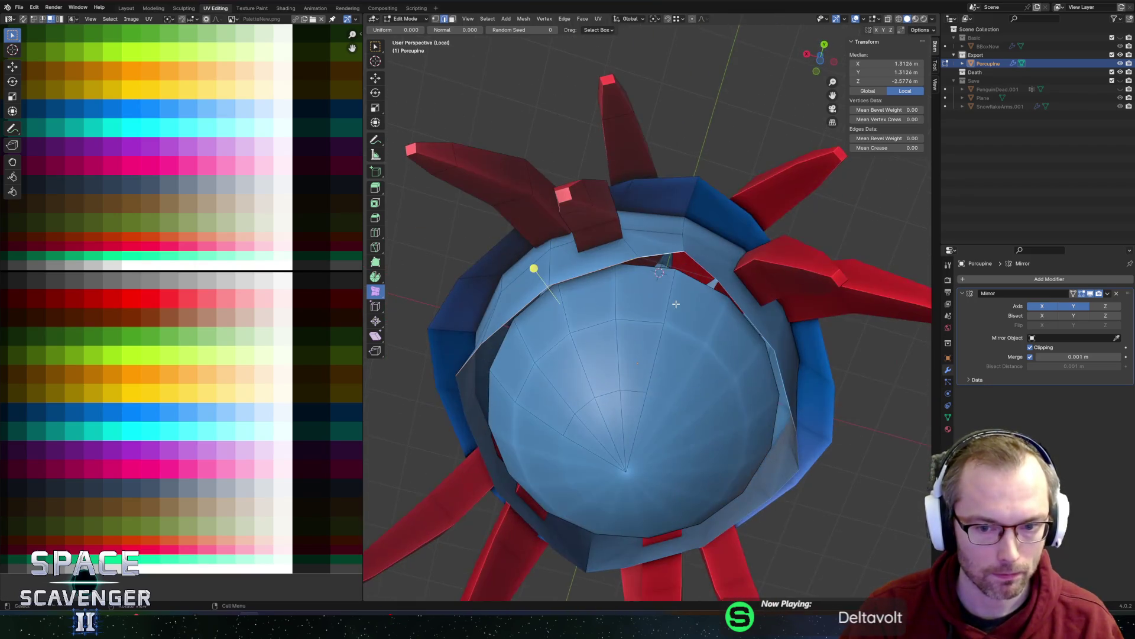
pyautogui.keyDown('alt'); pyautogui.click(654, 270); pyautogui.keyUp('alt')
pyautogui.hotkey('ctrl', 'e')
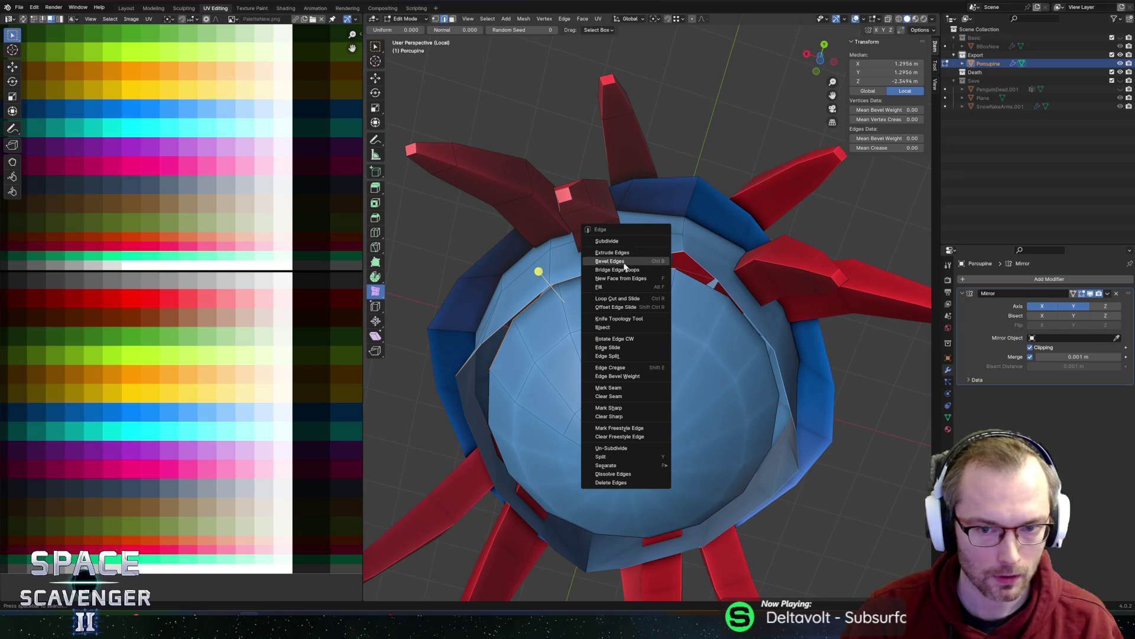
pyautogui.click(616, 271)
pyautogui.hotkey('ctrl', 'z')
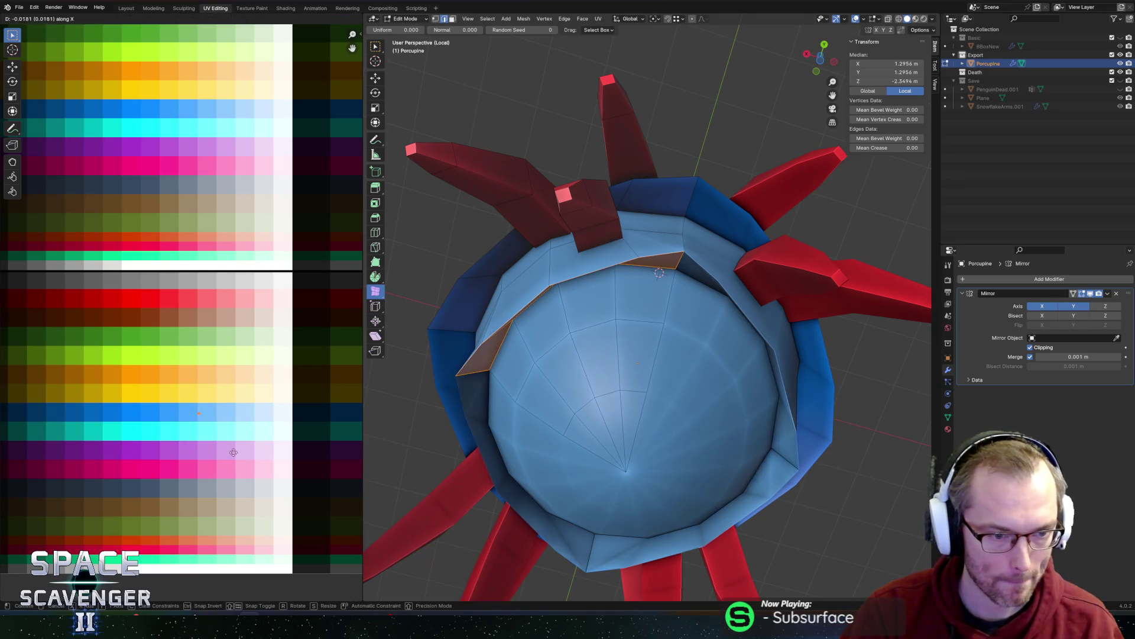
pyautogui.moveTo(655, 292)
pyautogui.mouseDown(button='middle')
pyautogui.moveTo(517, 296)
pyautogui.moveTo(519, 271)
pyautogui.mouseUp(button='middle')
pyautogui.press('.')
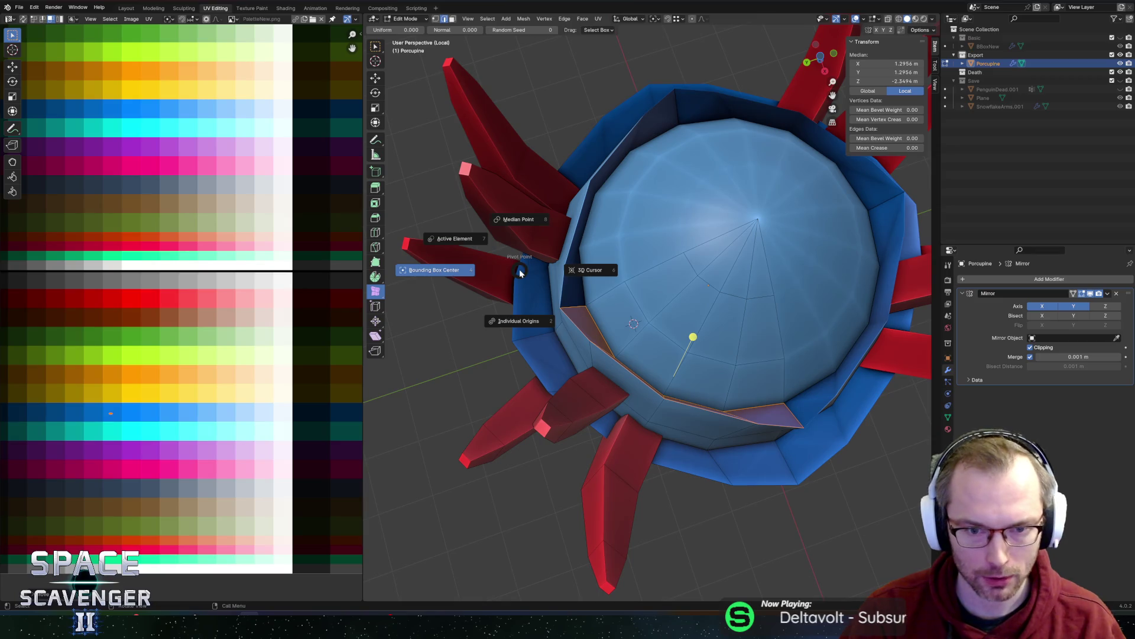
pyautogui.click(520, 272)
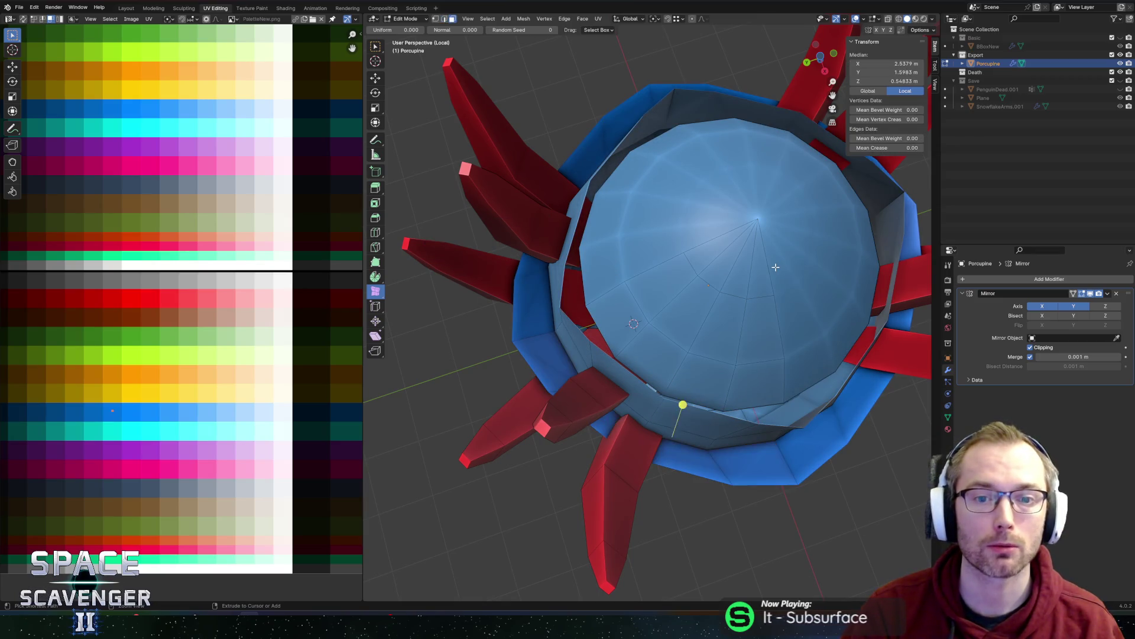
# - Undo back through the ring edits so the band sits flush against the sphere
pyautogui.hotkey('ctrl', 'z')
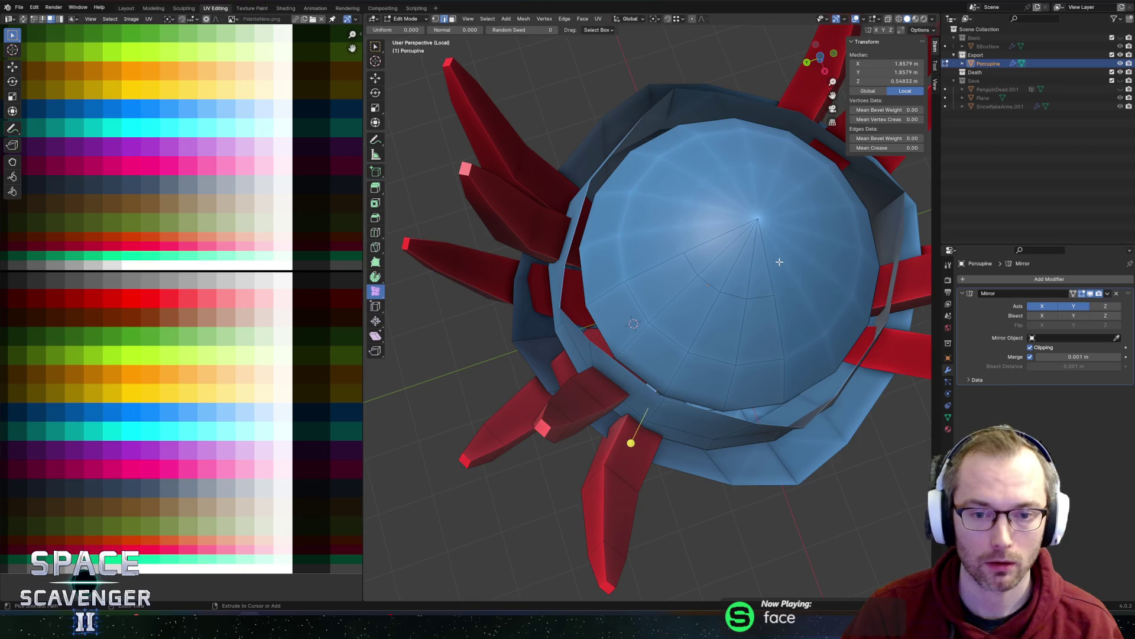
pyautogui.hotkey('ctrl', 'z')
pyautogui.hotkey('ctrl', 'z')
pyautogui.hotkey('ctrl', 'z')
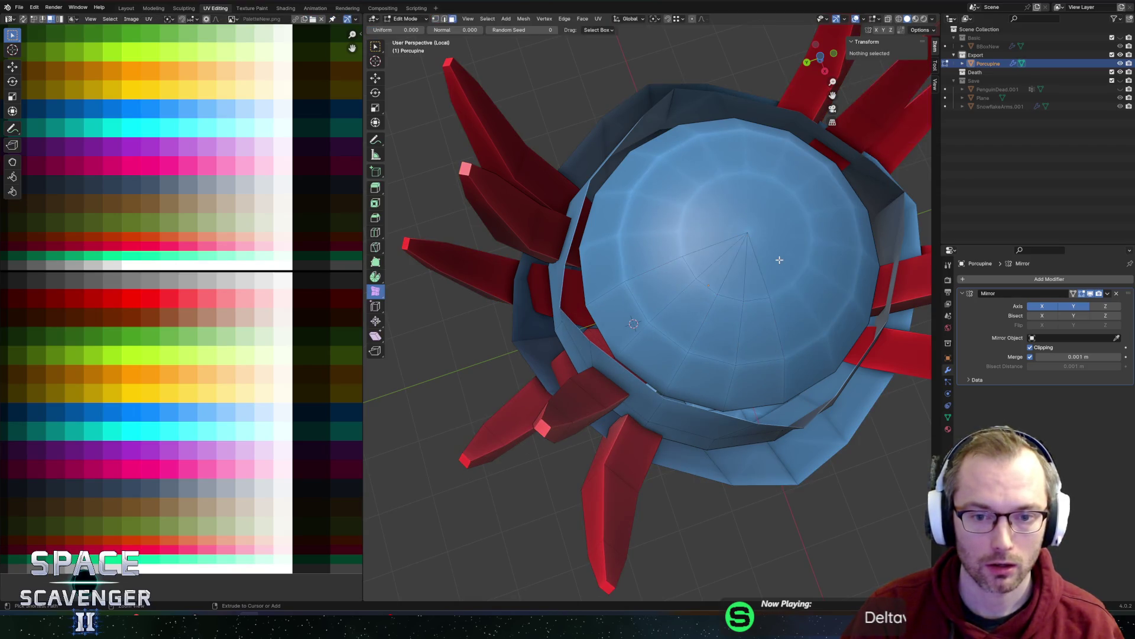
pyautogui.hotkey('ctrl', 'z')
pyautogui.hotkey('ctrl', 'z')
pyautogui.hotkey('ctrl', 'z')
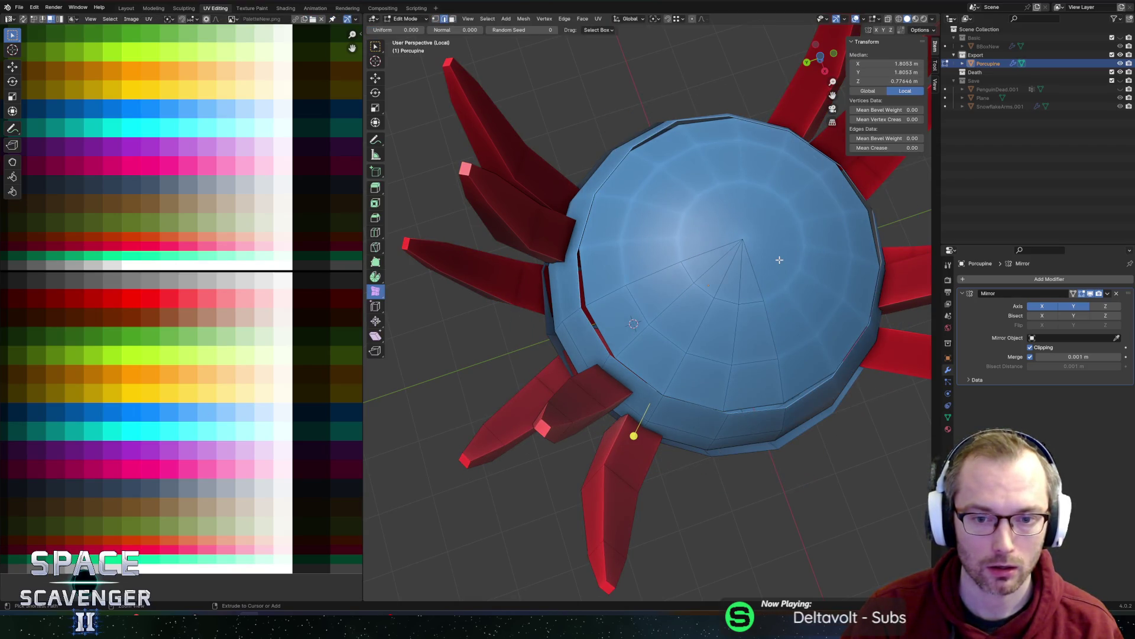
pyautogui.hotkey('ctrl', 'z')
pyautogui.hotkey('ctrl', 'z')
pyautogui.scroll(-3, 780, 259)
pyautogui.hotkey('ctrl', 'z')
pyautogui.scroll(3, 784, 284)
pyautogui.hotkey('ctrl', 'z')
pyautogui.hotkey('ctrl', 'z')
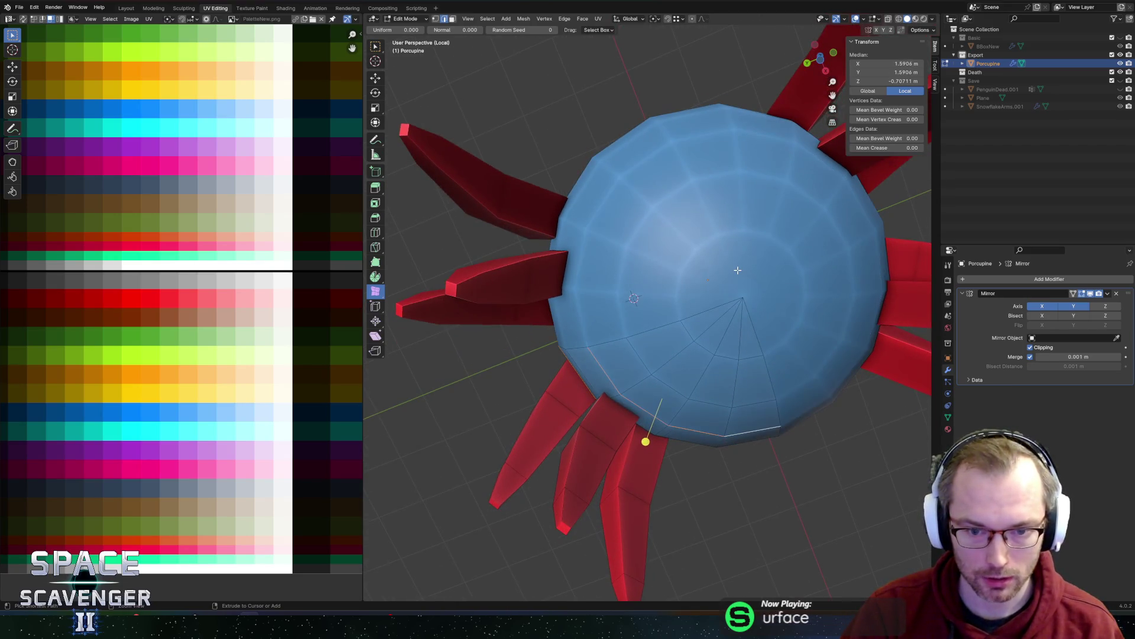
pyautogui.hotkey('ctrl', 'z')
pyautogui.scroll(-3, 709, 254)
pyautogui.moveTo(732, 261)
pyautogui.mouseDown(button='middle')
pyautogui.moveTo(816, 299)
pyautogui.moveTo(853, 301)
pyautogui.mouseUp(button='middle')
pyautogui.scroll(2, 828, 302)
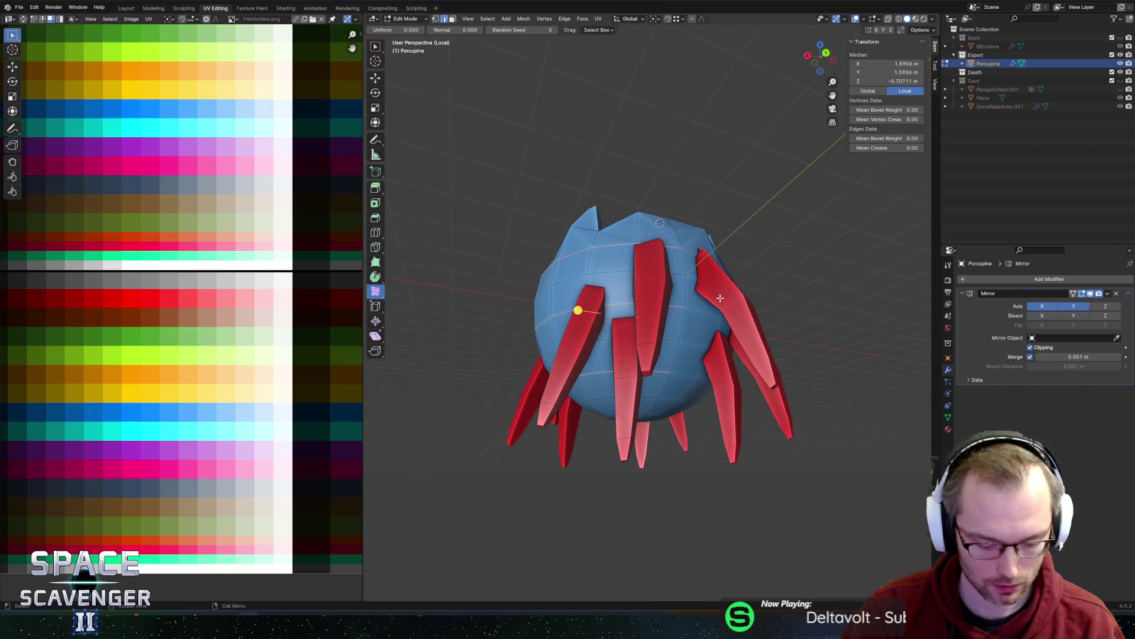
# - Scale the selected blue band to 1.1 on X and Y, keeping its height
pyautogui.press('s')
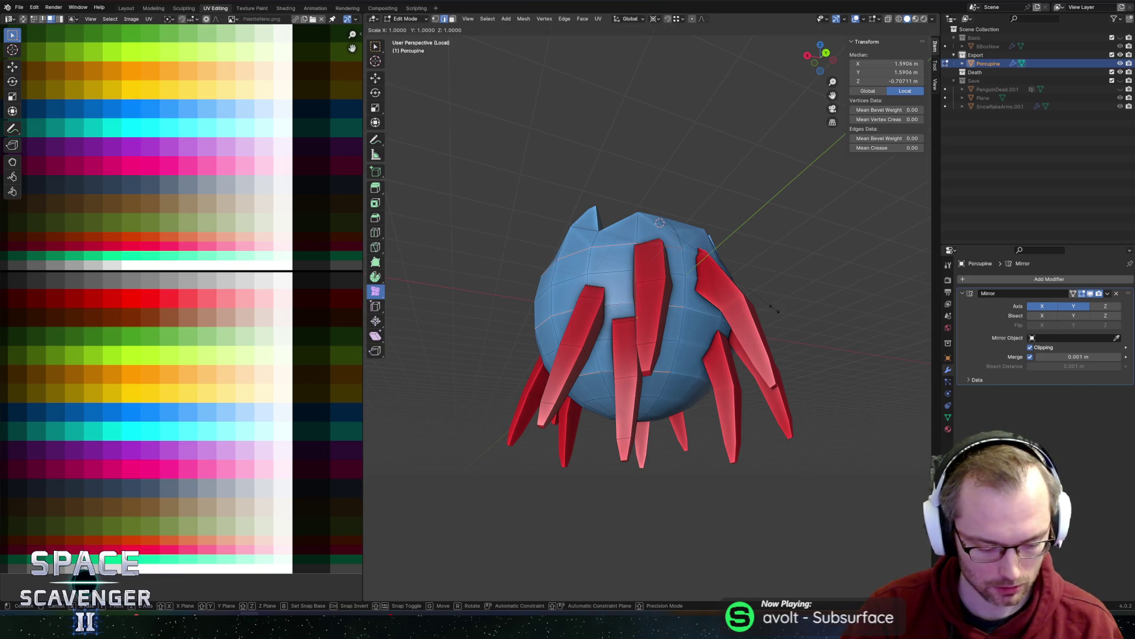
pyautogui.hotkey('shift', 'z')
pyautogui.write('1.1')
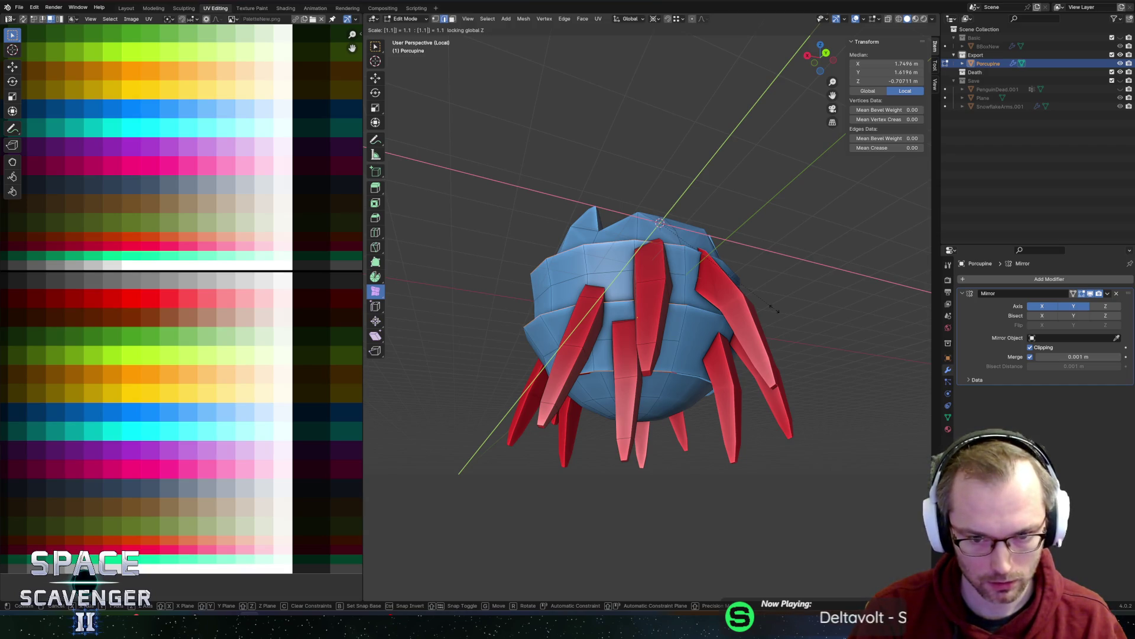
pyautogui.press('Return')
# - Select the shortest edge path around the blue band's rim
pyautogui.moveTo(666, 275)
pyautogui.mouseDown(button='middle')
pyautogui.moveTo(650, 338)
pyautogui.moveTo(548, 379)
pyautogui.mouseUp(button='middle')
pyautogui.click(642, 351)
pyautogui.keyDown('ctrl'); pyautogui.click(545, 355); pyautogui.keyUp('ctrl')
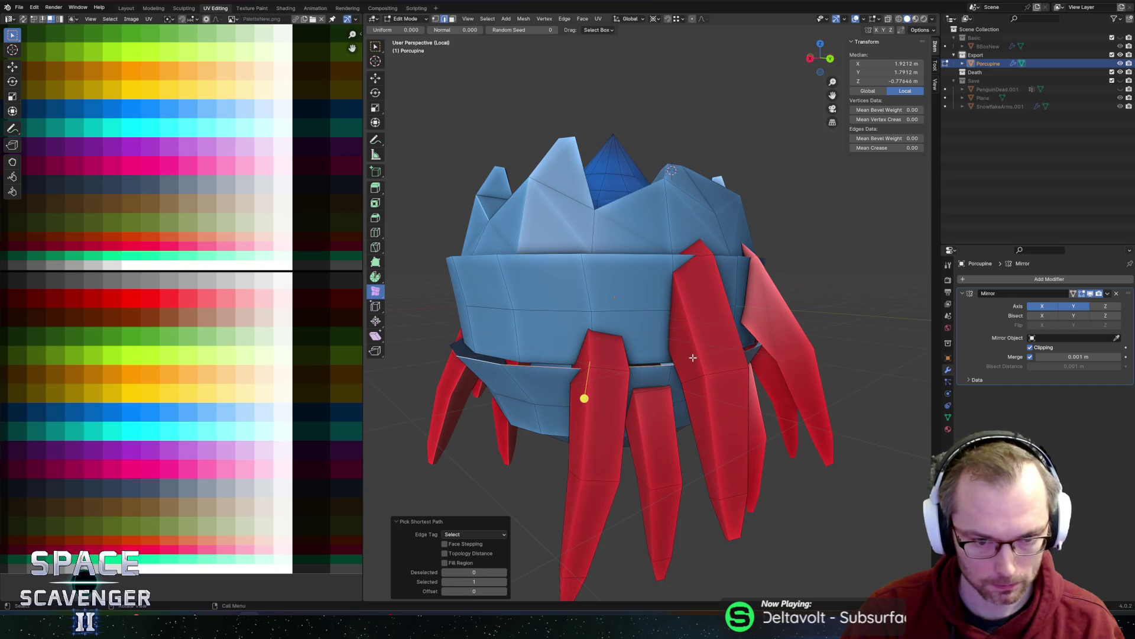
# - Shrink the selected rim edges to 0.893 on X and Y
pyautogui.press('s')
pyautogui.hotkey('shift', 'z')
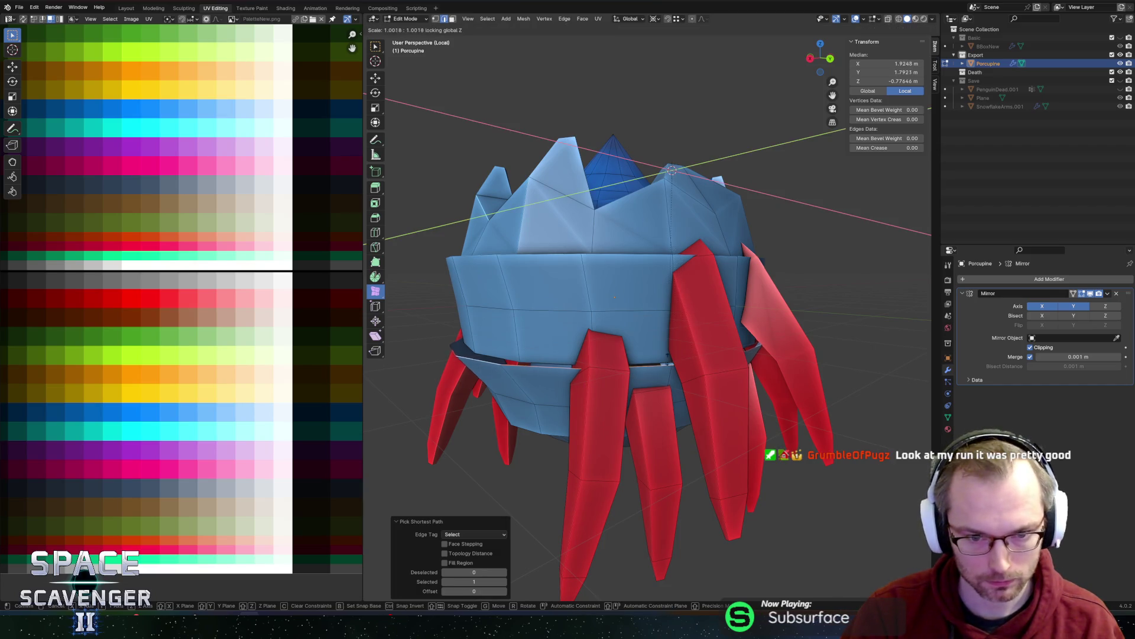
pyautogui.click(642, 336)
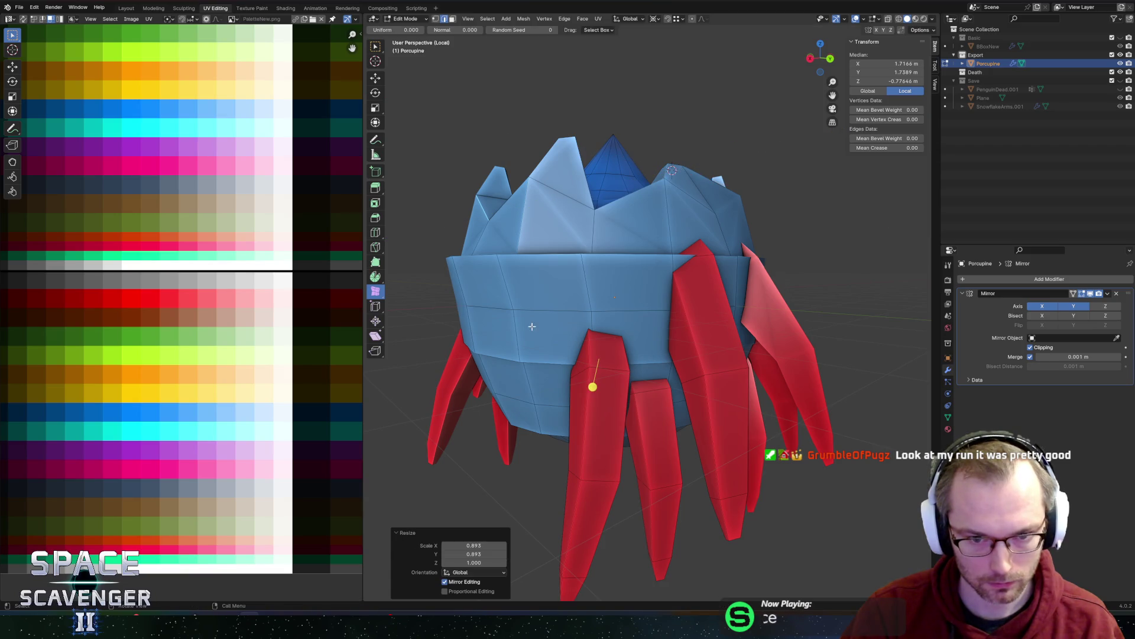
pyautogui.keyDown('alt'); pyautogui.click(528, 263); pyautogui.keyUp('alt')
pyautogui.press('a')
pyautogui.press('s')
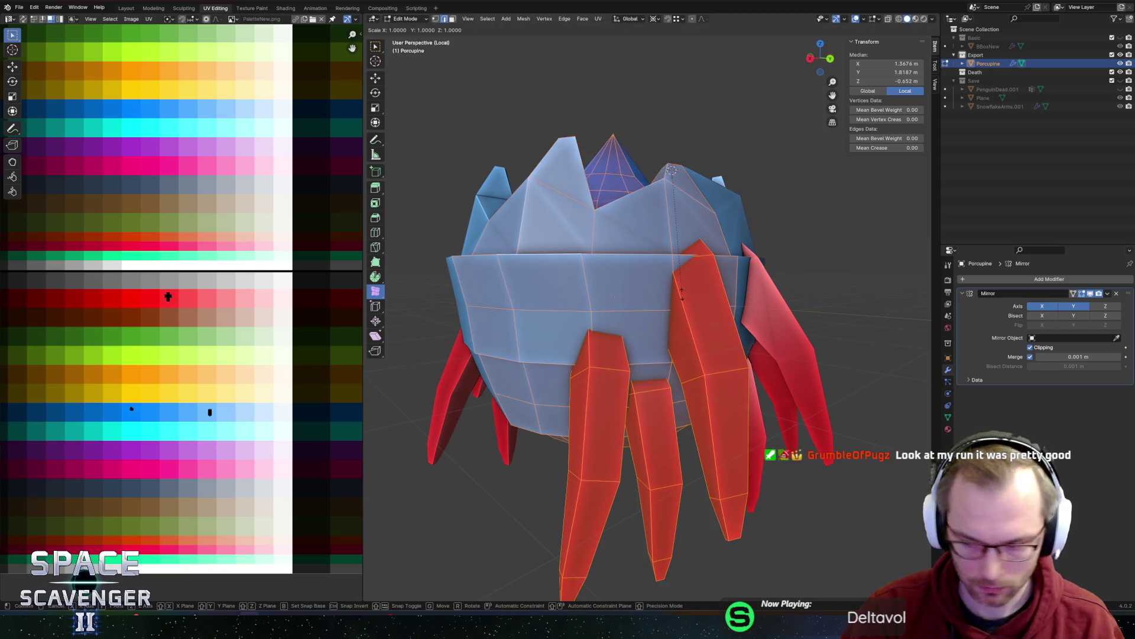
pyautogui.press('Escape')
# - In see-through view, tuck the rim loop inward to about 0.894 on X and Y
pyautogui.moveTo(681, 290); pyautogui.dragTo(717, 278, button='middle')
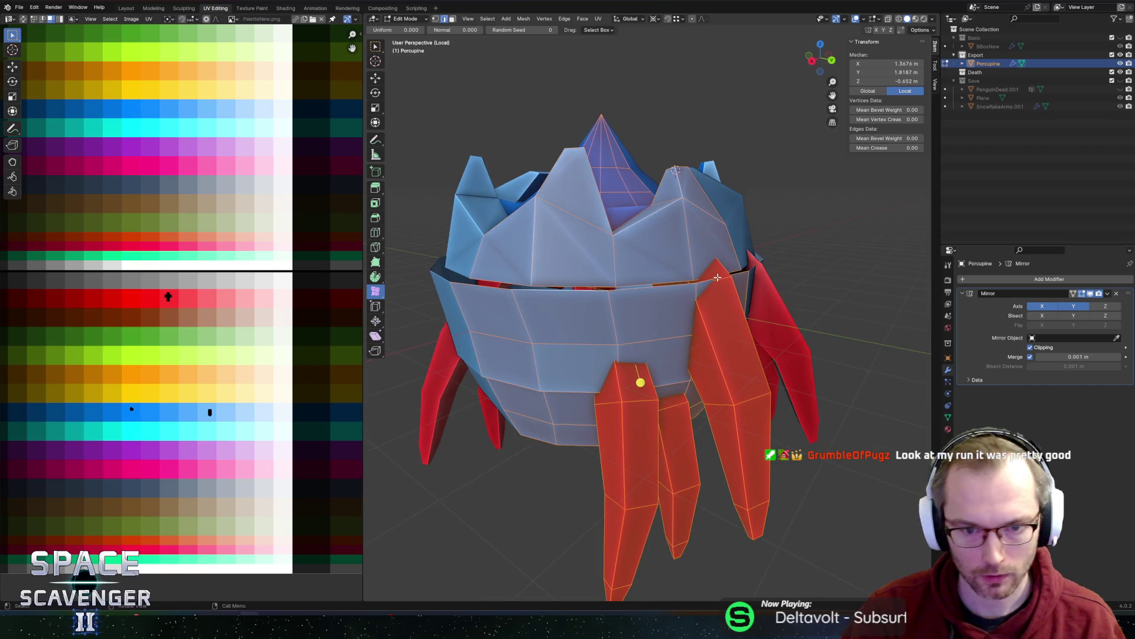
pyautogui.click(576, 292)
pyautogui.hotkey('alt', 'z')
pyautogui.hotkey('alt', 'z')
pyautogui.press('s')
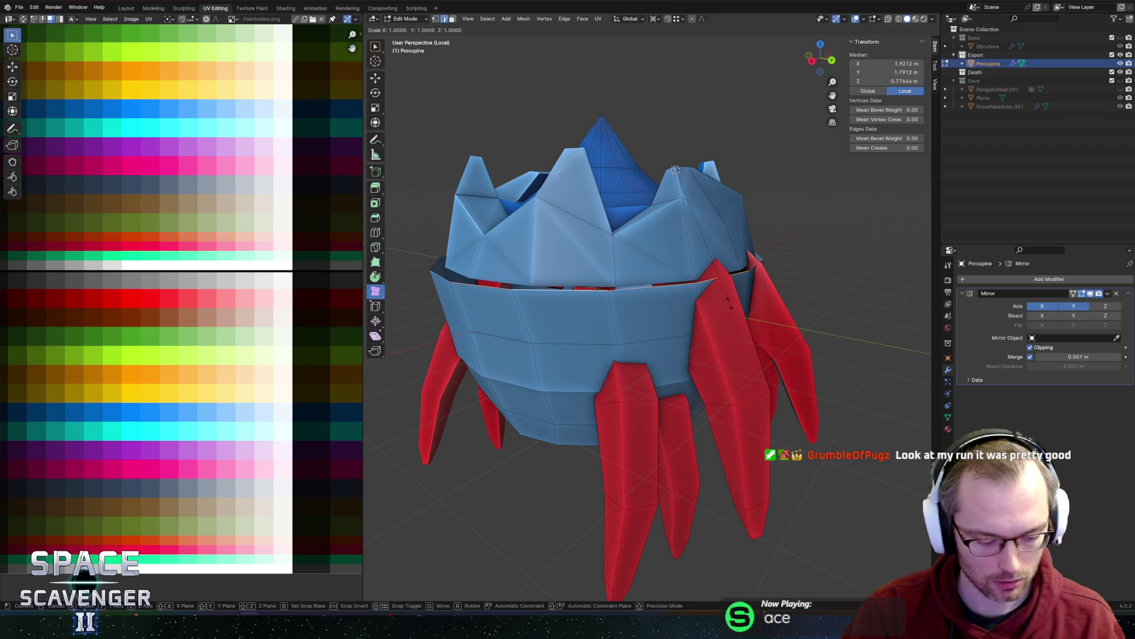
pyautogui.hotkey('shift', 'z')
pyautogui.moveTo(674, 297)
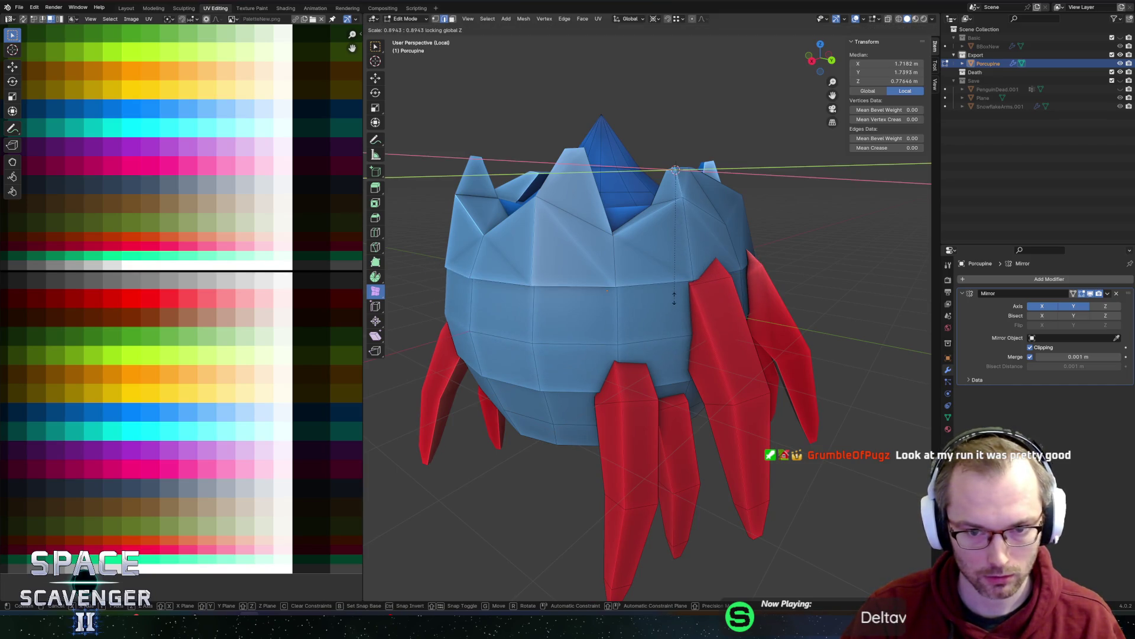
pyautogui.click(616, 273)
# - Bulge a lower body edge loop outward to 1.156 on X and Y
pyautogui.keyDown('alt'); pyautogui.click(575, 277); pyautogui.keyUp('alt')
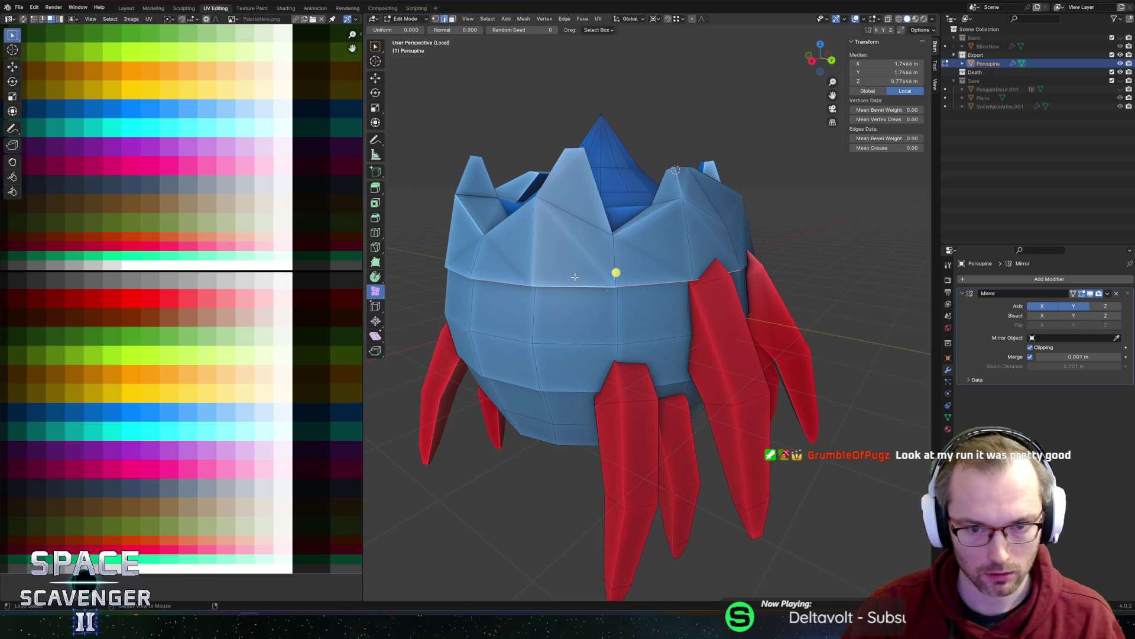
pyautogui.keyDown('alt'); pyautogui.click(568, 376); pyautogui.keyUp('alt')
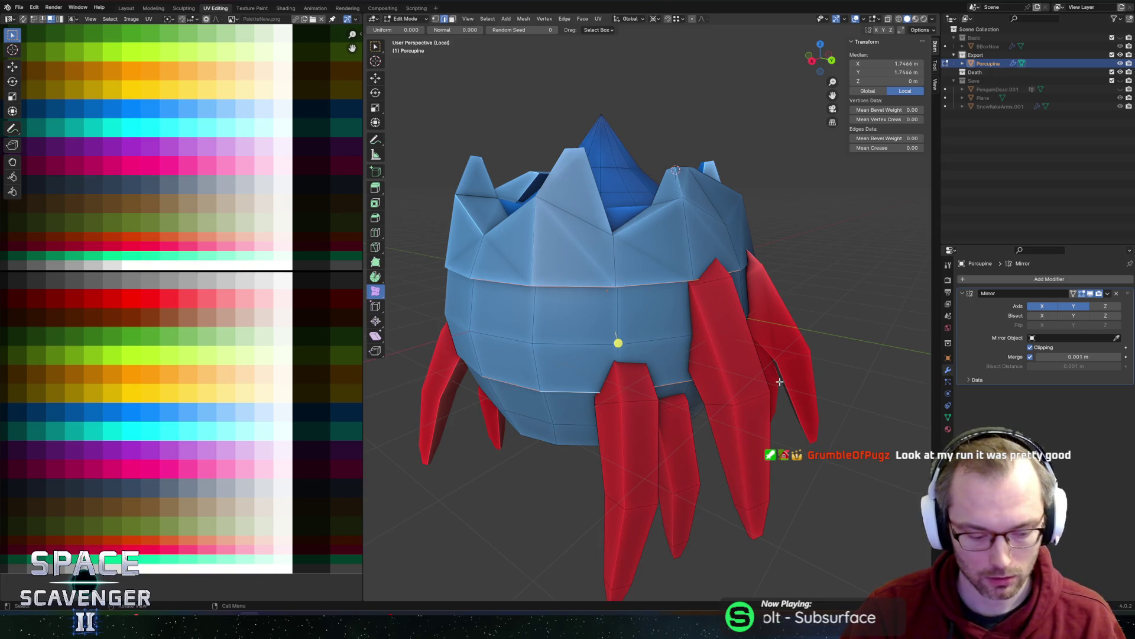
pyautogui.press('s')
pyautogui.hotkey('shift', 'z')
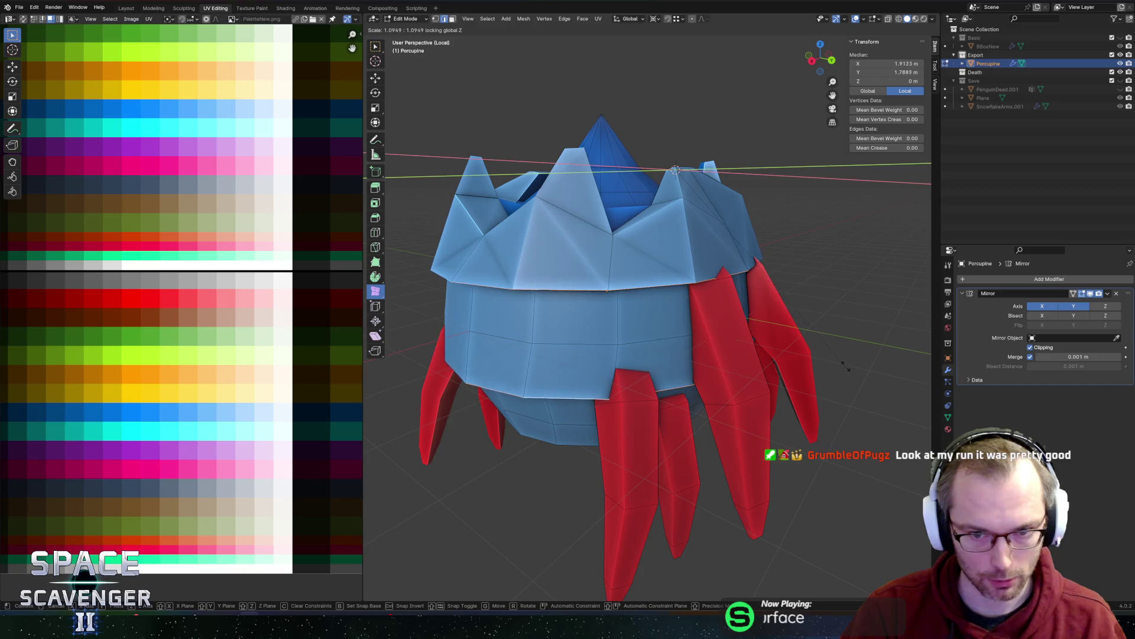
pyautogui.click(852, 370)
pyautogui.moveTo(851, 369); pyautogui.dragTo(695, 235, button='middle')
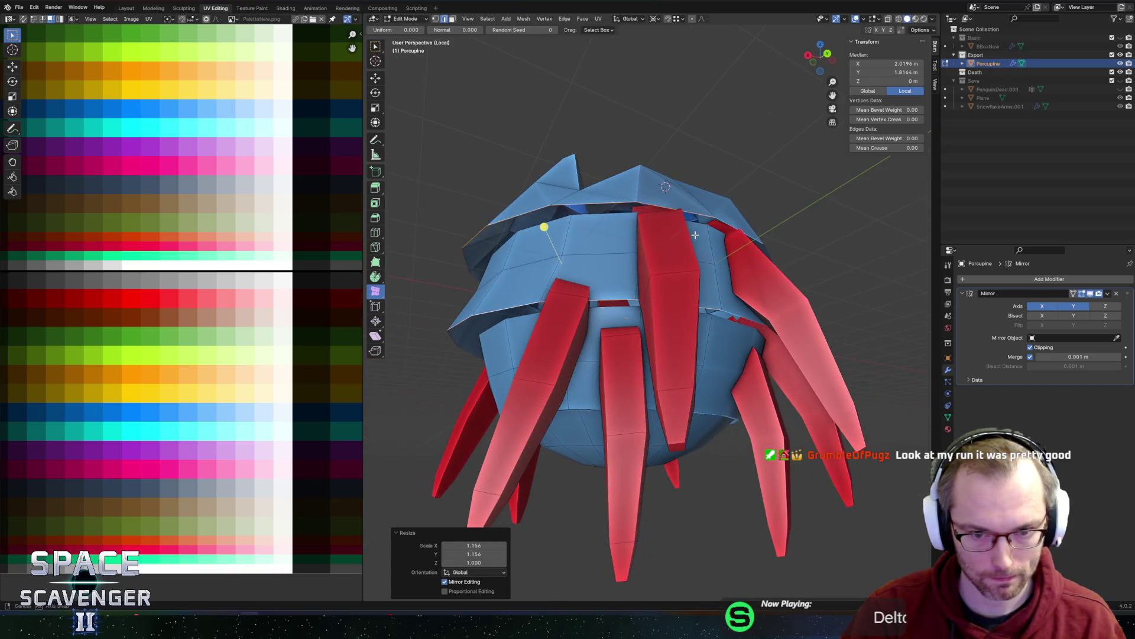
# - Widen a lower loop to 1.102 and the top crown layer to 1.192, lowering it 0.54
pyautogui.keyDown('alt'); pyautogui.click(599, 397); pyautogui.keyUp('alt')
pyautogui.hotkey('shift', 'z')
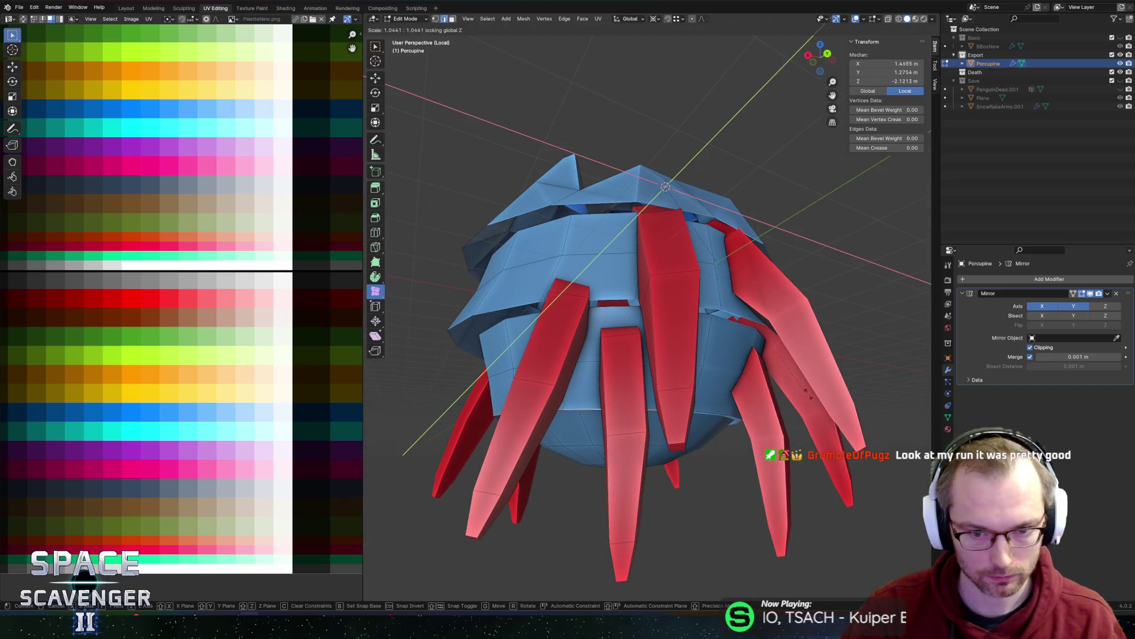
pyautogui.click(839, 388)
pyautogui.click(600, 252)
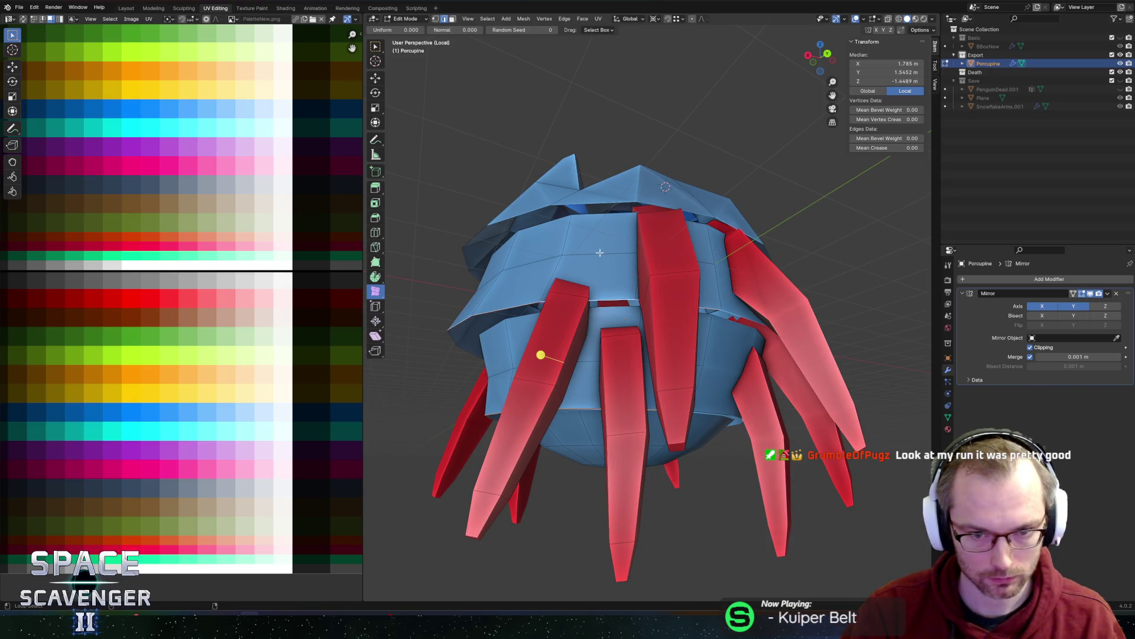
pyautogui.press('s')
pyautogui.hotkey('shift', 'z')
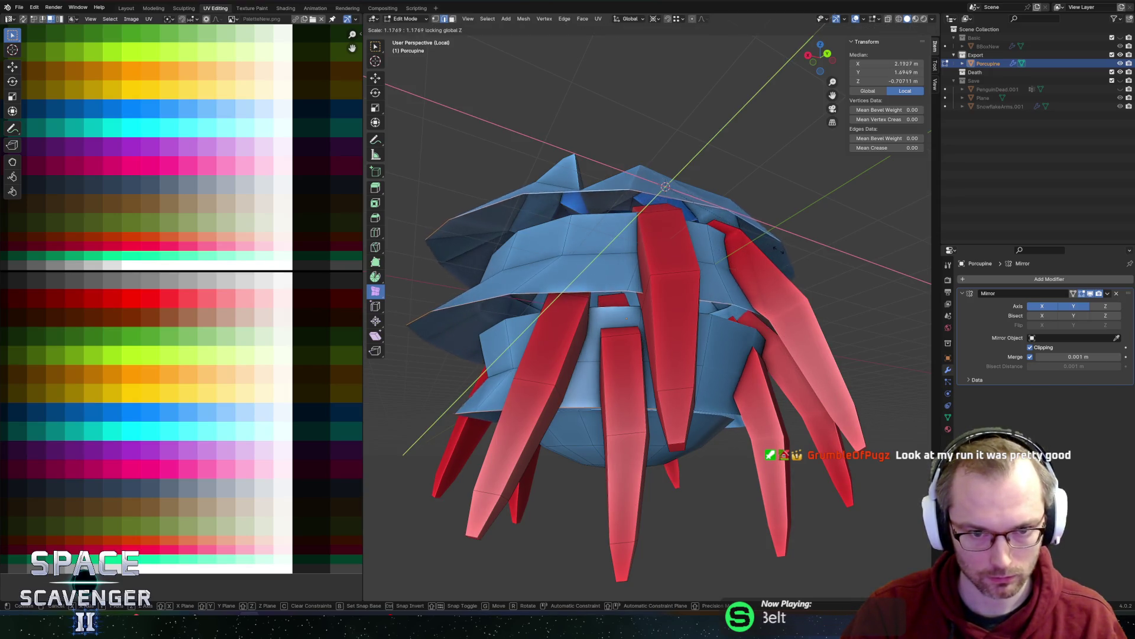
pyautogui.click(774, 264)
pyautogui.press('g')
pyautogui.press('z')
pyautogui.click(789, 271)
# - Widen another body ring to 1.053, lower it 0.28, then bring up the window switcher
pyautogui.moveTo(792, 272)
pyautogui.mouseDown(button='middle')
pyautogui.moveTo(559, 261)
pyautogui.moveTo(704, 290)
pyautogui.mouseUp(button='middle')
pyautogui.click(680, 279)
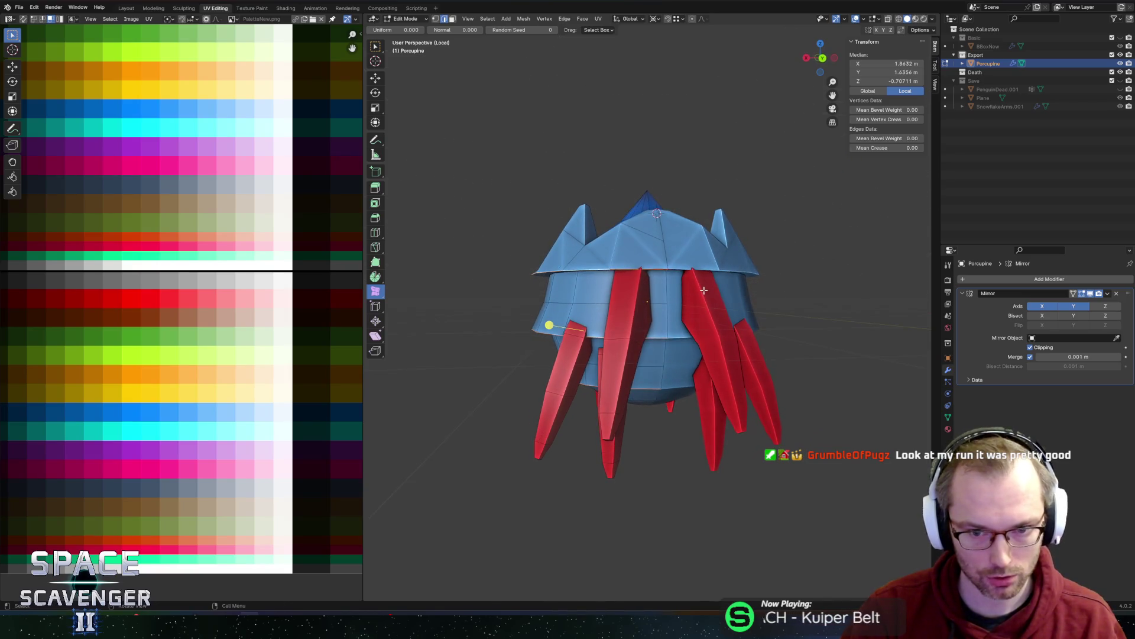
pyautogui.press('s')
pyautogui.hotkey('shift', 'z')
pyautogui.click(709, 289)
pyautogui.press('g')
pyautogui.press('z')
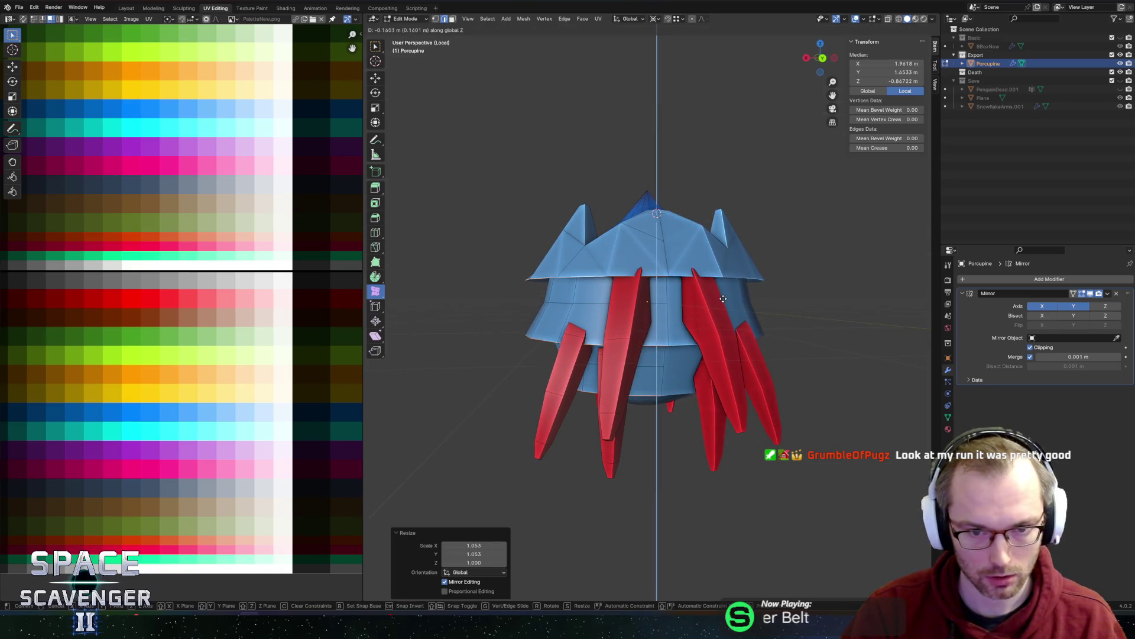
pyautogui.click(726, 302)
pyautogui.moveTo(726, 302); pyautogui.dragTo(686, 260, button='middle')
pyautogui.hotkey('alt', 'Tab')
pyautogui.hotkey('alt', 'Tab')
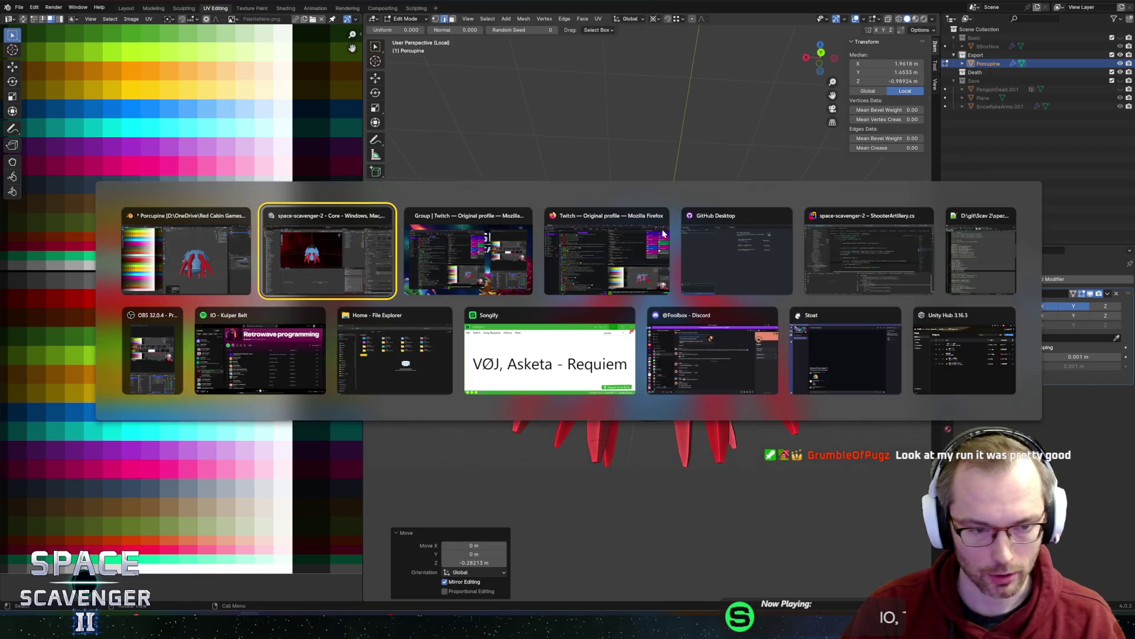
# - Back in Unity, exit the Porcupine prefab, select Core and enter Play mode
pyautogui.hotkey('alt', 'shift', 'Tab')
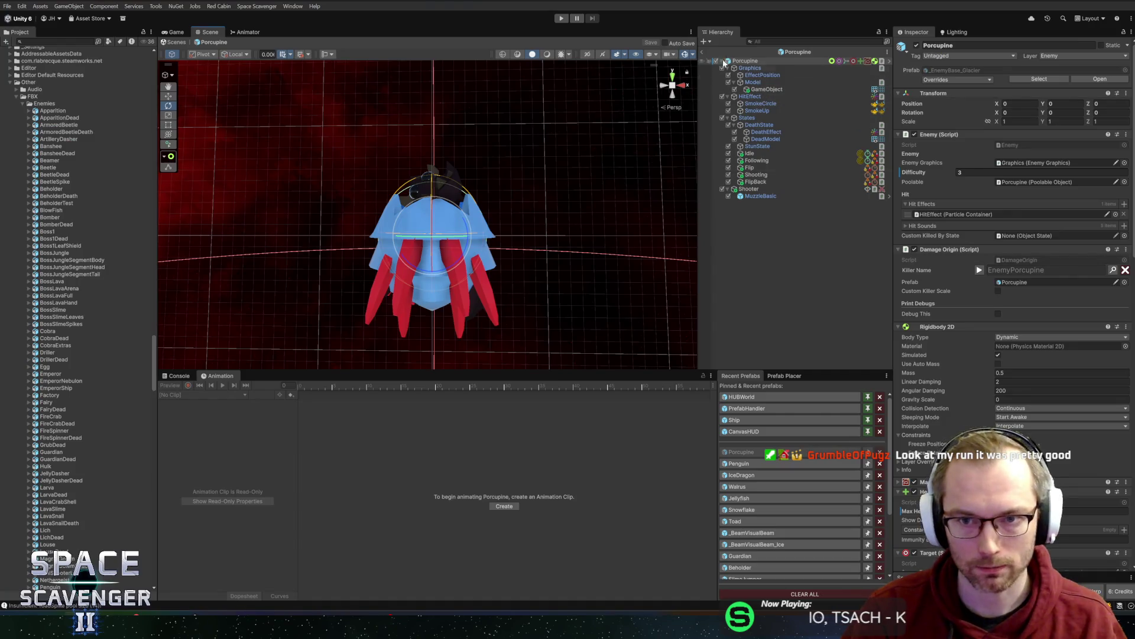
pyautogui.click(704, 52)
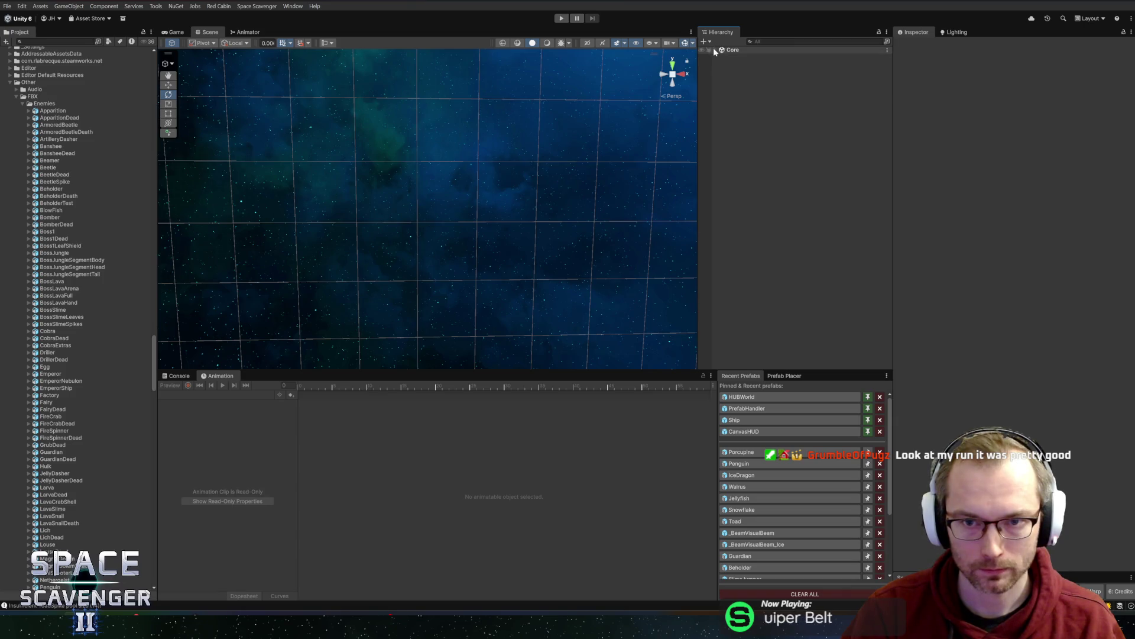
pyautogui.click(715, 50)
pyautogui.click(738, 56)
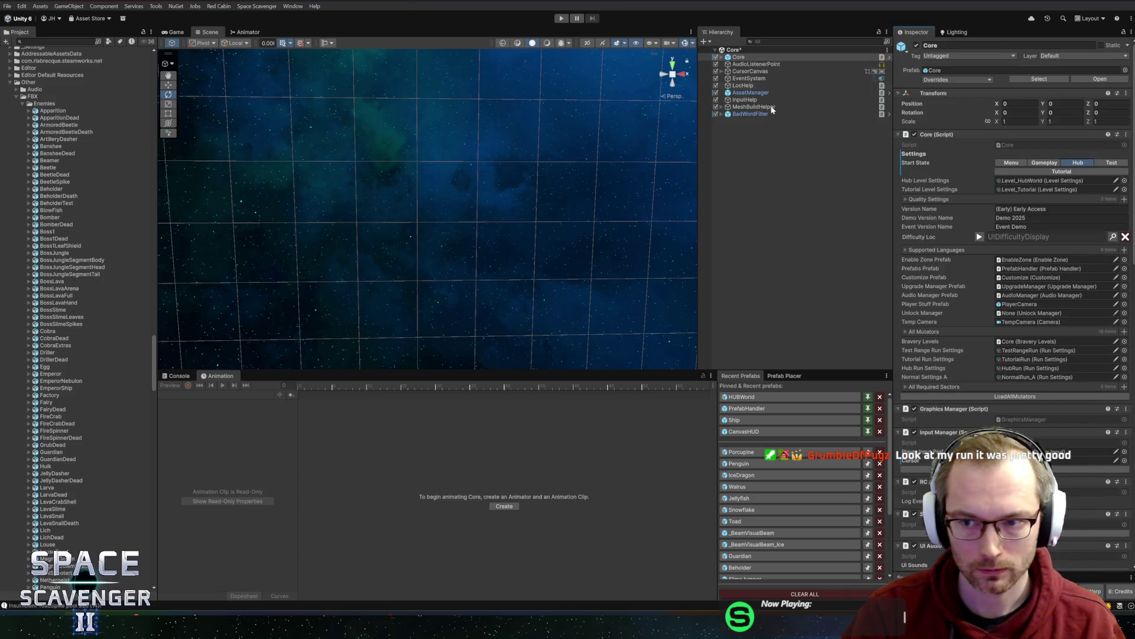
pyautogui.click(561, 19)
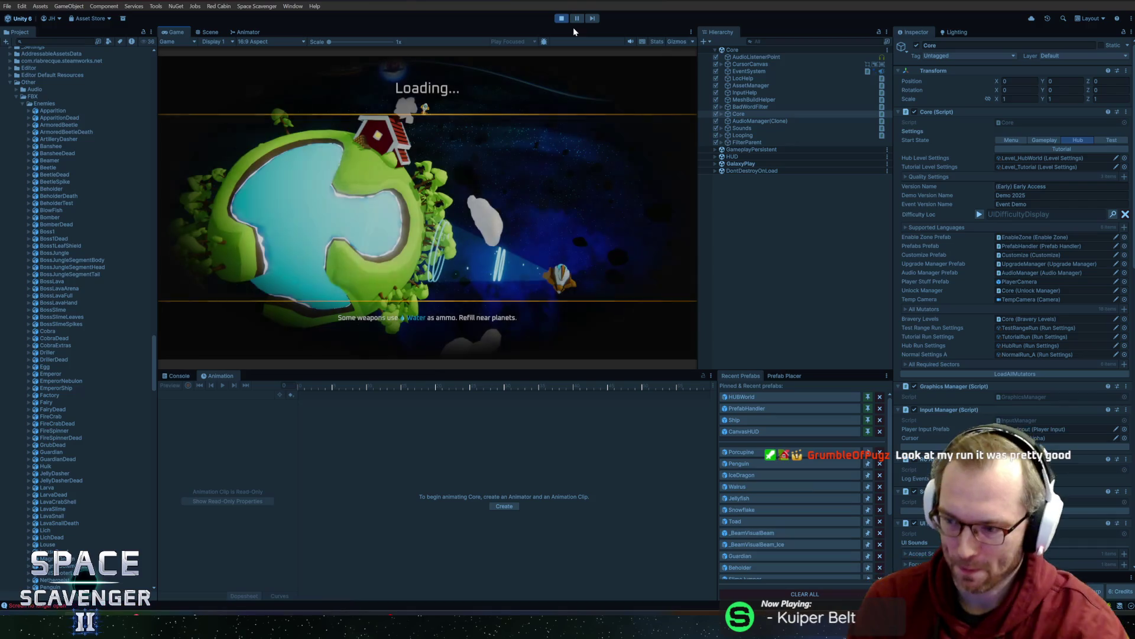
# - Maximize the Game view, fly the ship to the Daily Challenge station and open its leaderboard
pyautogui.doubleClick(176, 33)
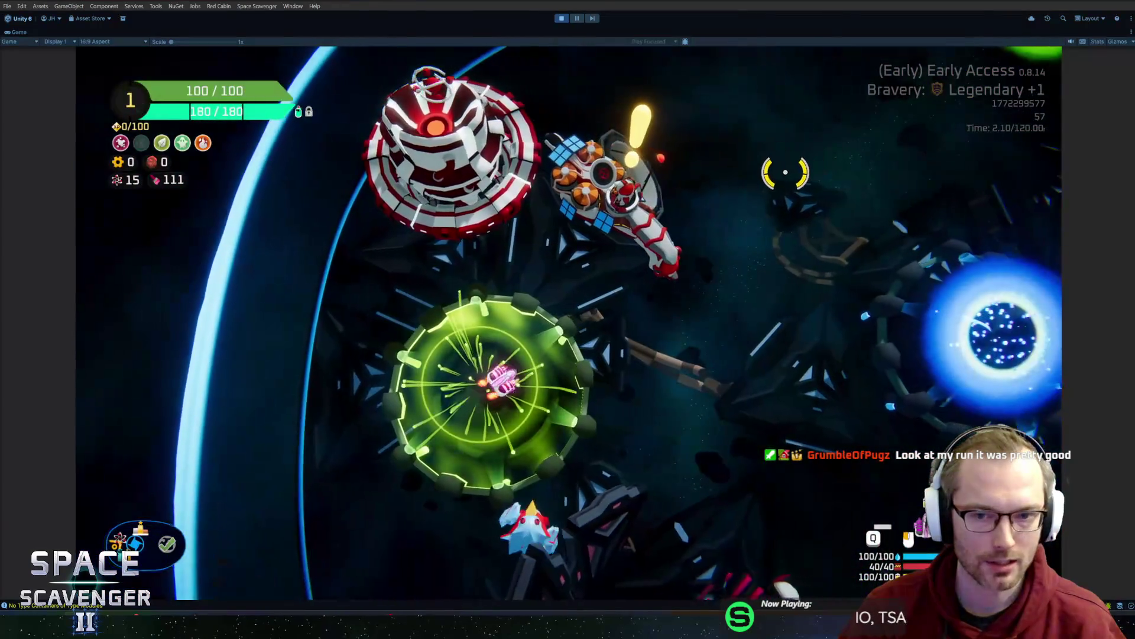
pyautogui.press('w')
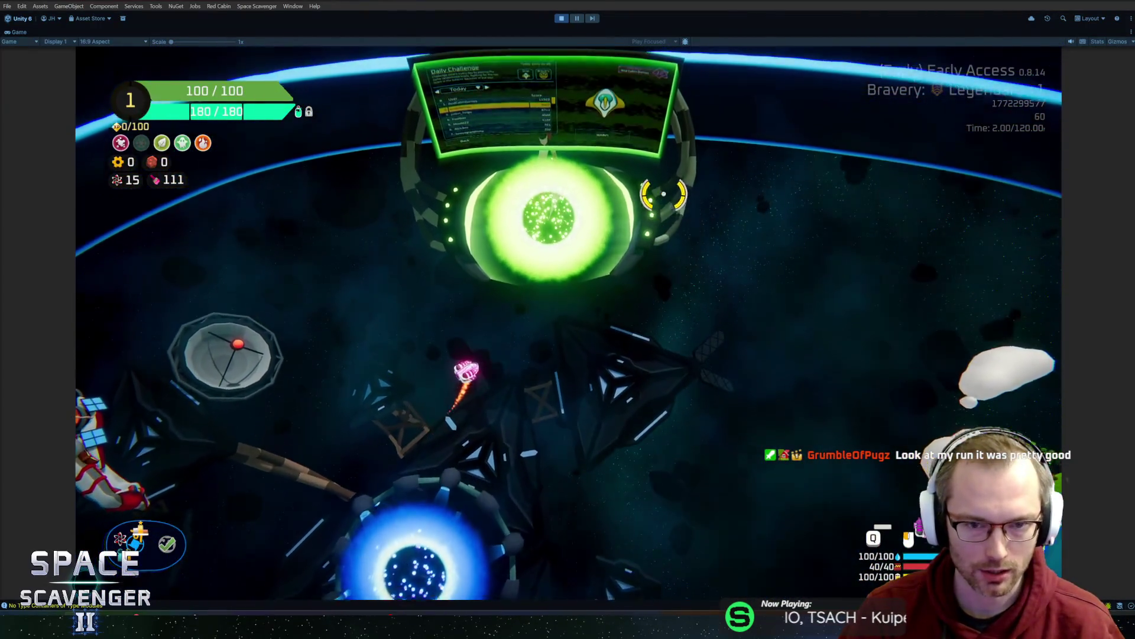
pyautogui.press('f')
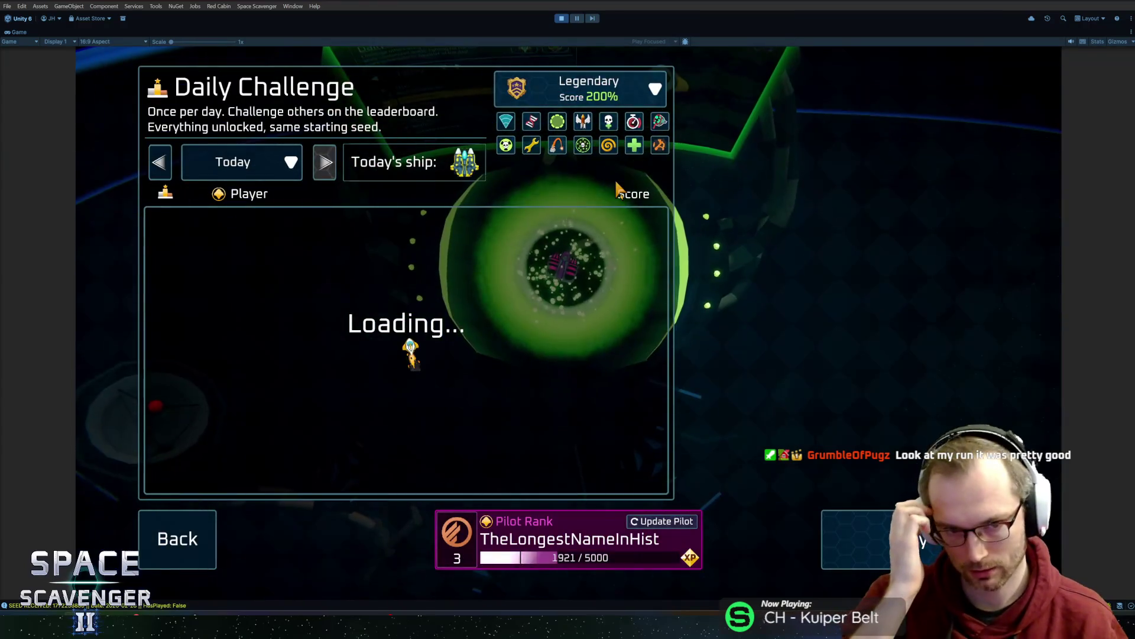
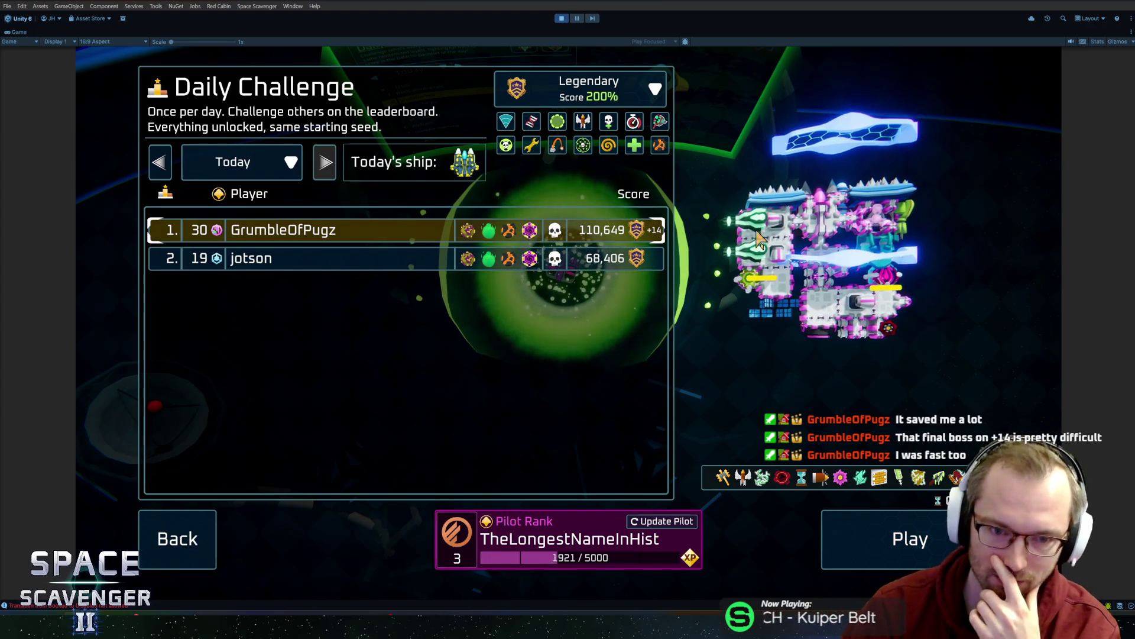
# - Close Unity's Daily Challenge menu, exit Play mode, and switch back to Blender
pyautogui.click(553, 263)
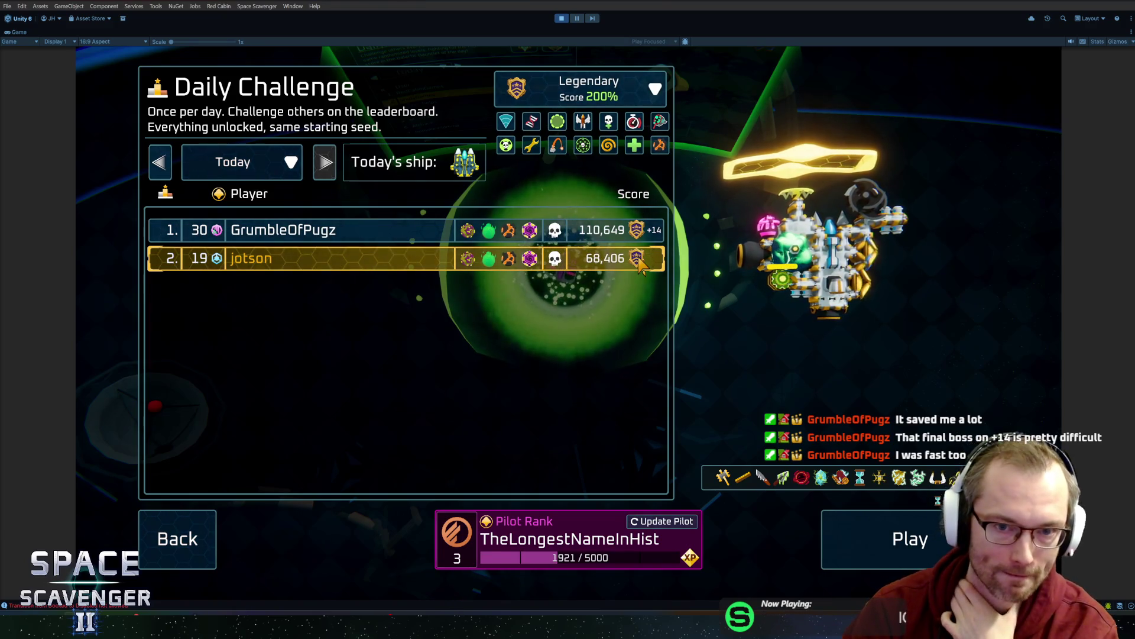
pyautogui.moveTo(526, 135)
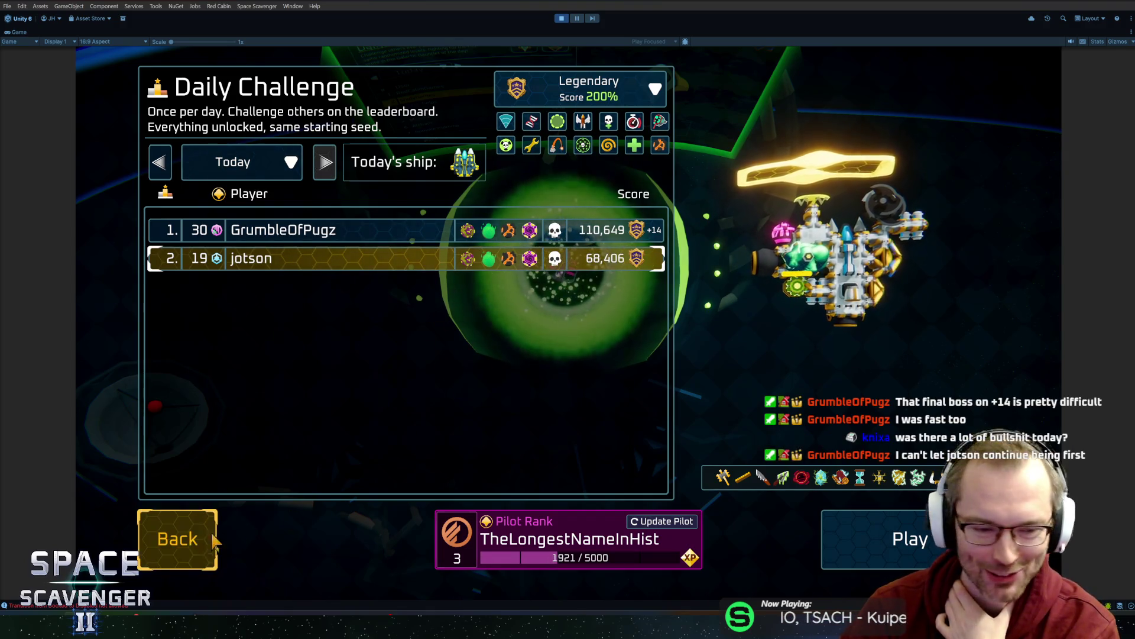
pyautogui.click(161, 544)
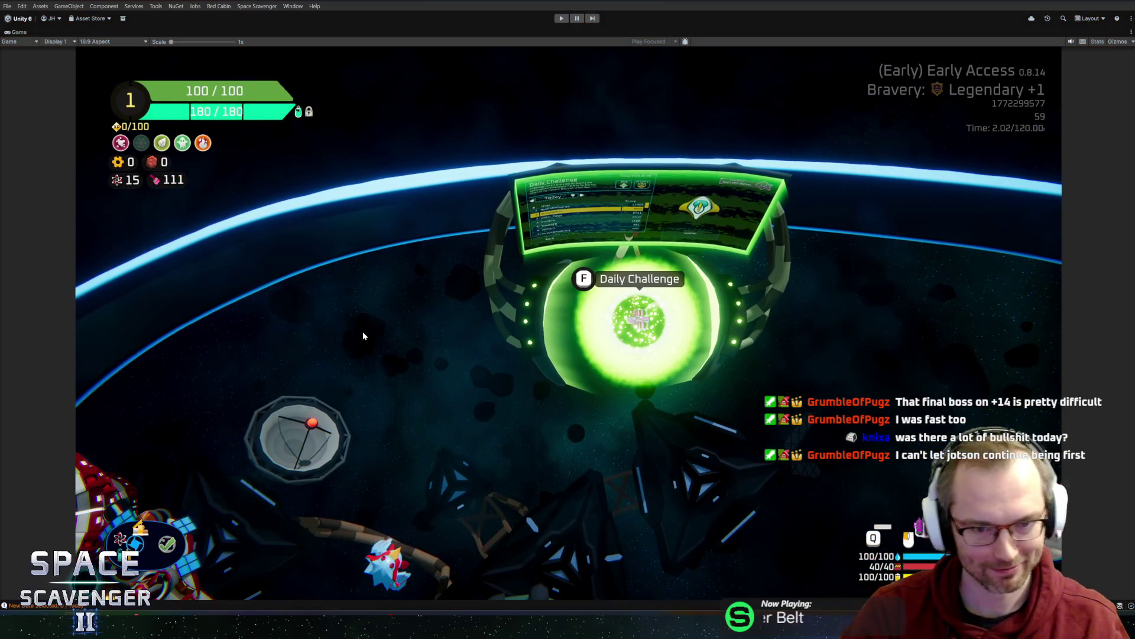
pyautogui.hotkey('ctrl', 'p')
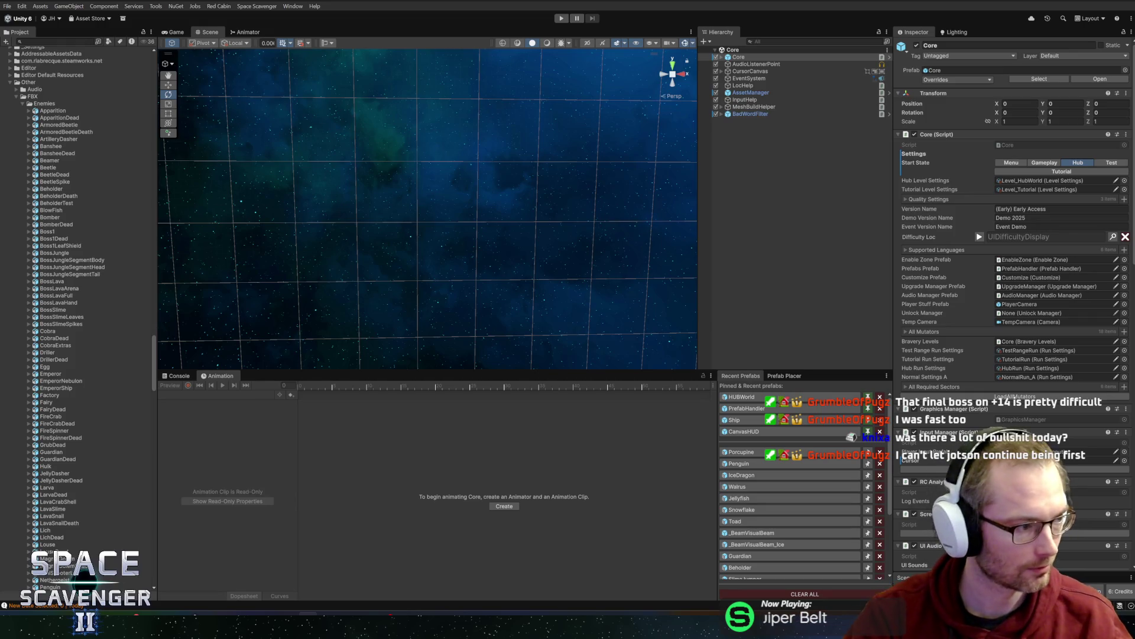
pyautogui.hotkey('alt', 'Tab')
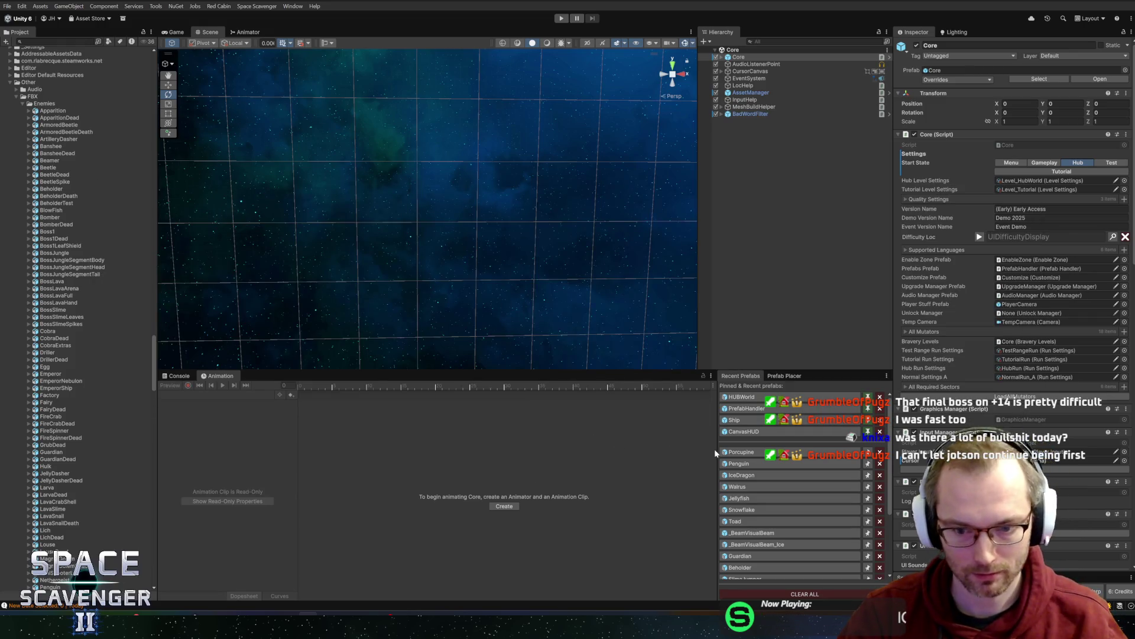
pyautogui.hotkey('alt', 'Tab')
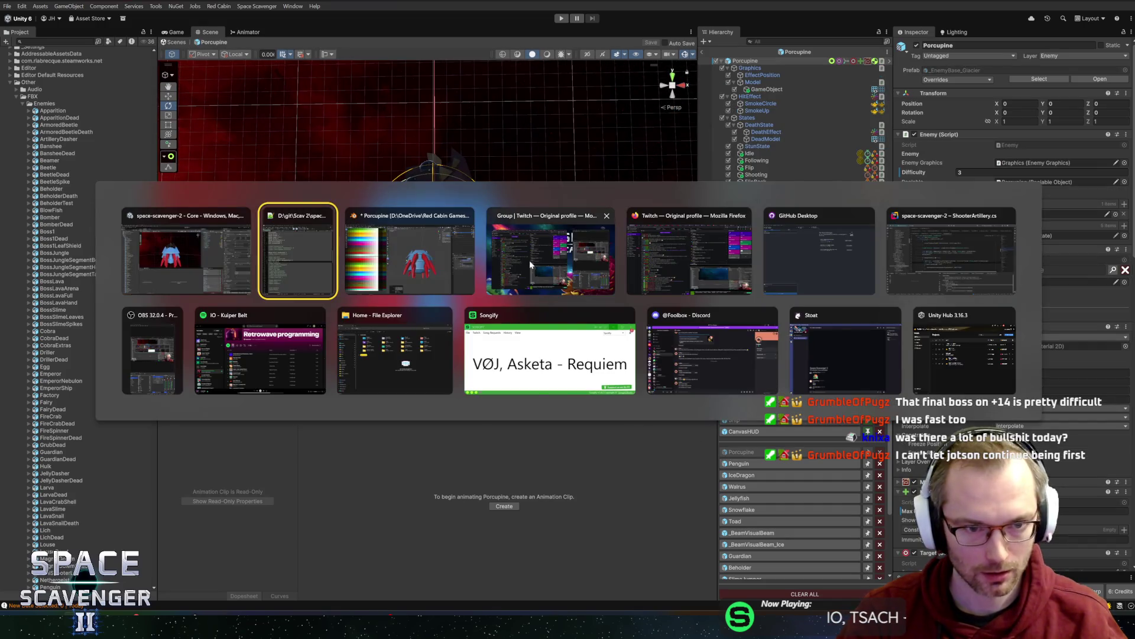
# - Select an upper-centre vertex of the porcupine's body and orbit to inspect it
pyautogui.moveTo(535, 302); pyautogui.dragTo(602, 339, button='middle')
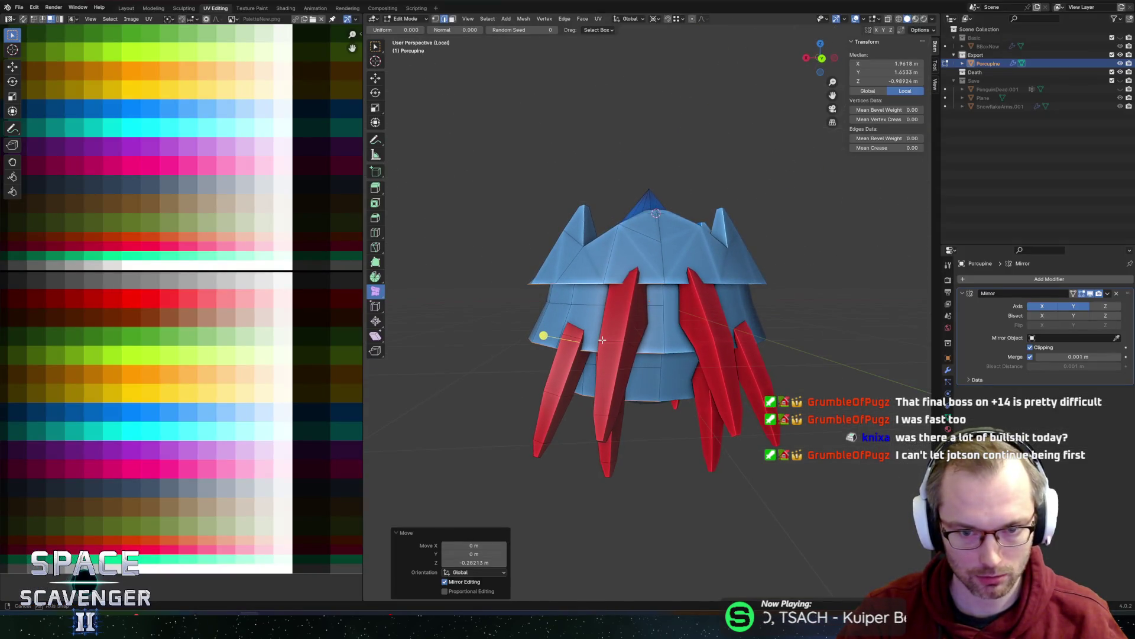
pyautogui.press('g')
pyautogui.press('z')
pyautogui.press('Escape')
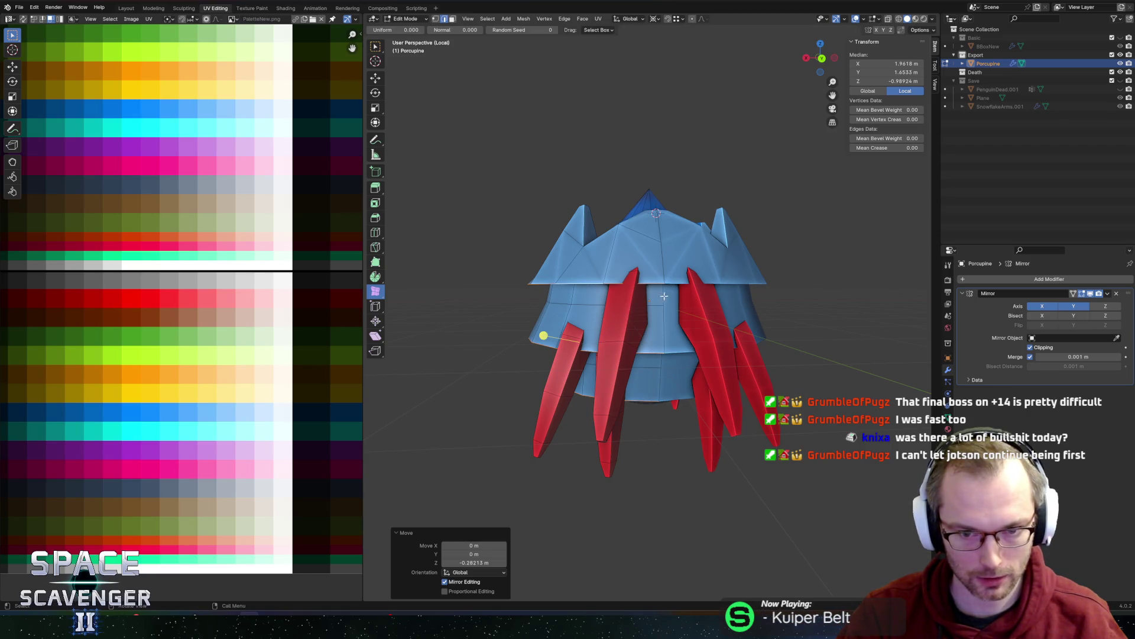
pyautogui.click(672, 280)
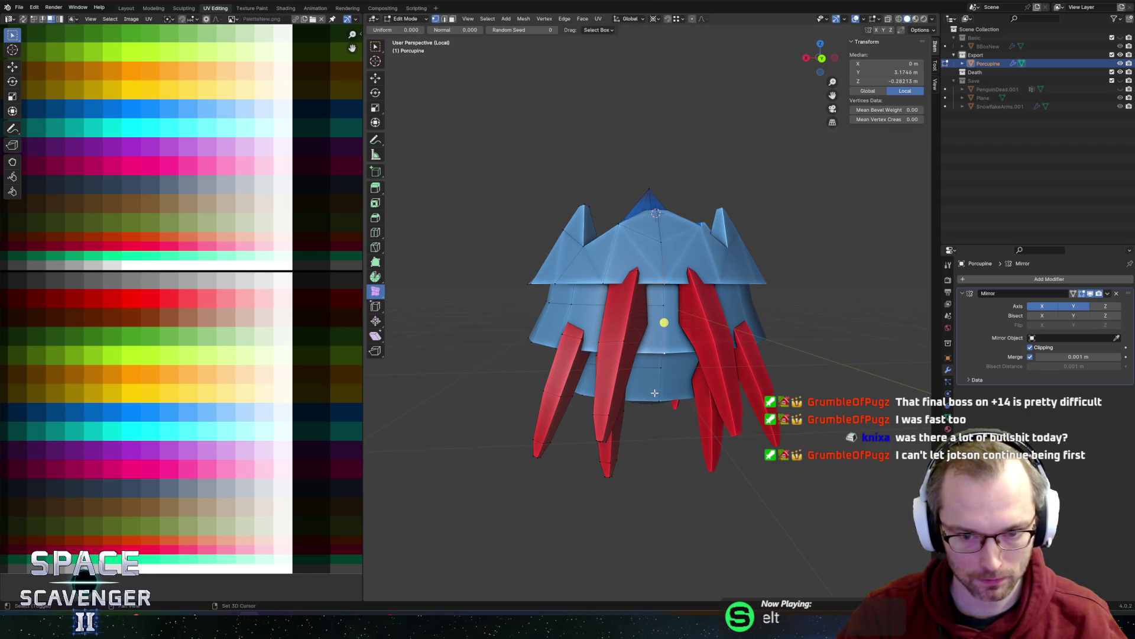
pyautogui.moveTo(514, 312); pyautogui.dragTo(564, 321, button='middle')
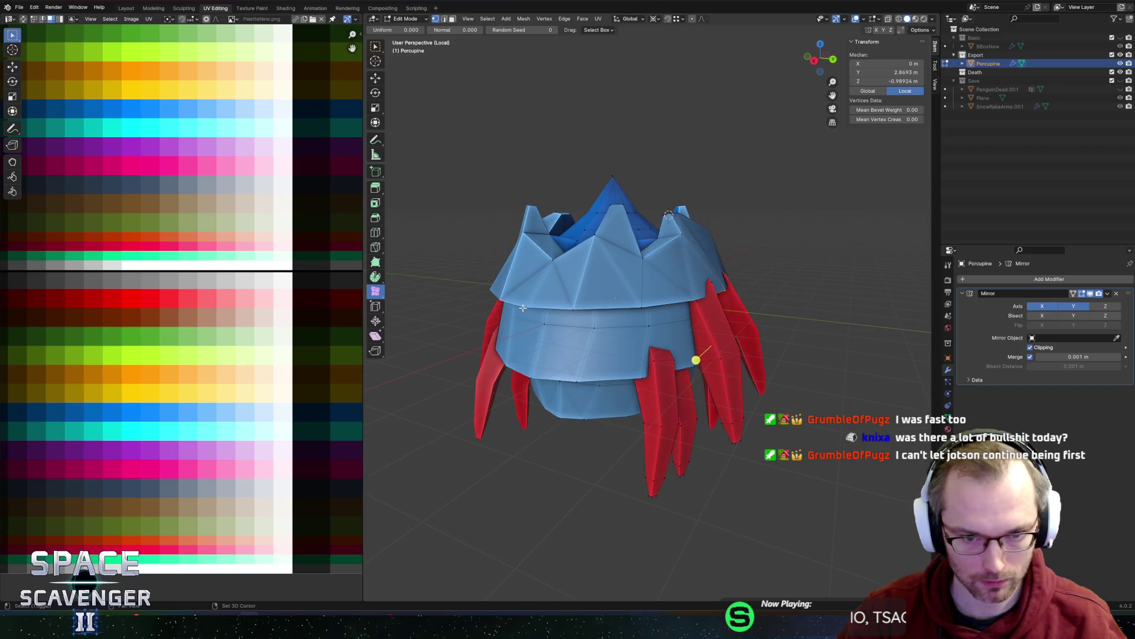
pyautogui.moveTo(674, 350); pyautogui.dragTo(710, 349, button='middle')
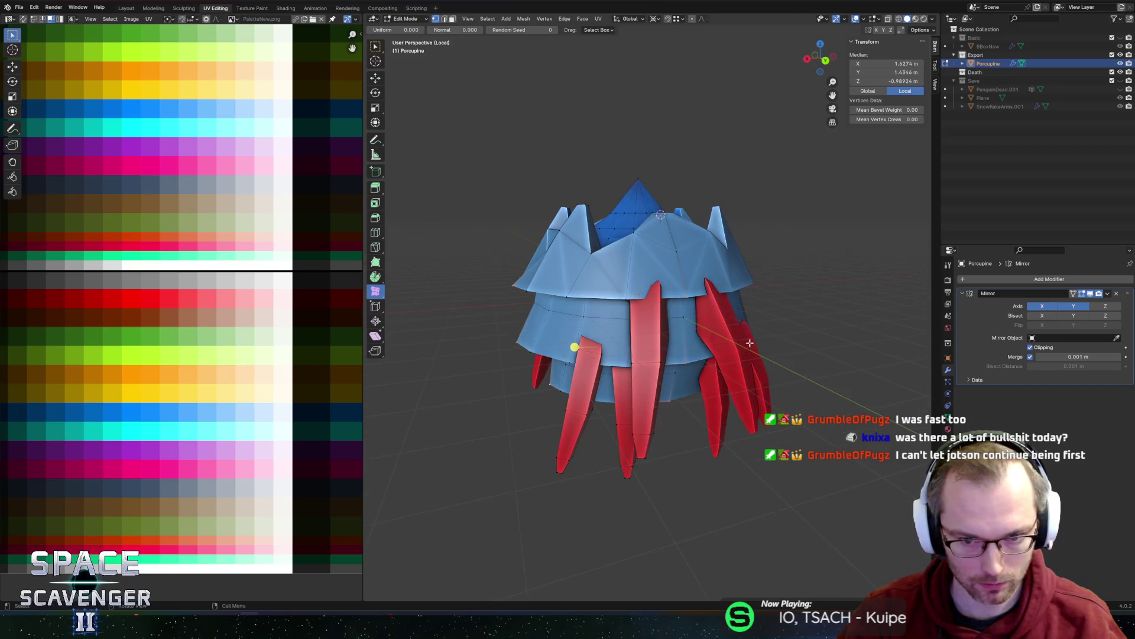
# - Scale the selection outward, excluding the X axis, ending at a factor of 1.27
pyautogui.press('s')
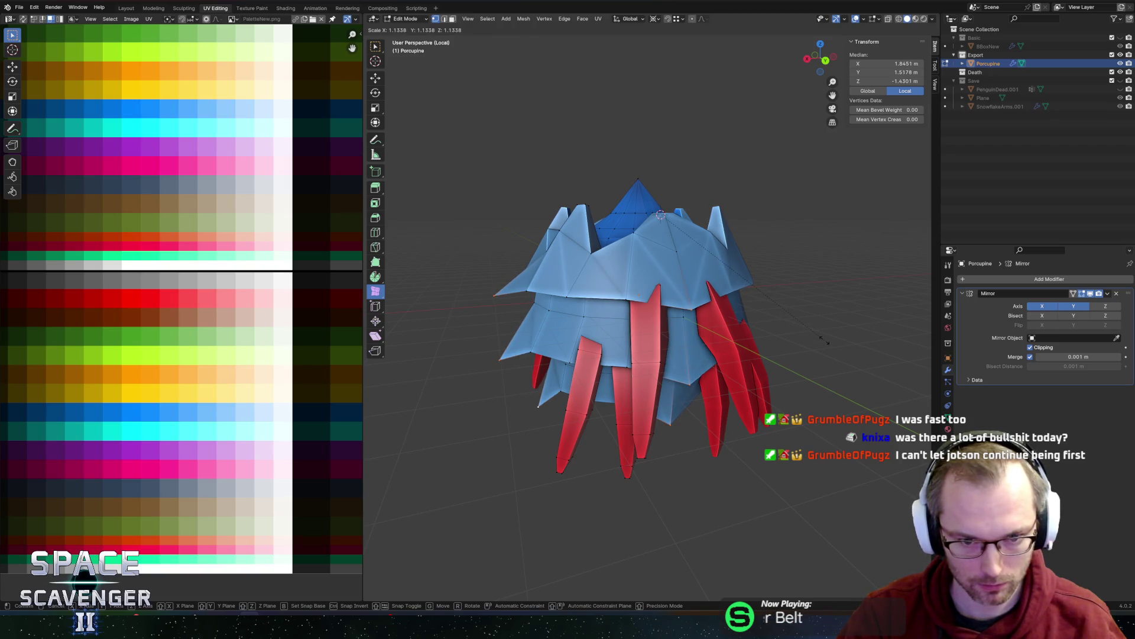
pyautogui.hotkey('shift', 'x')
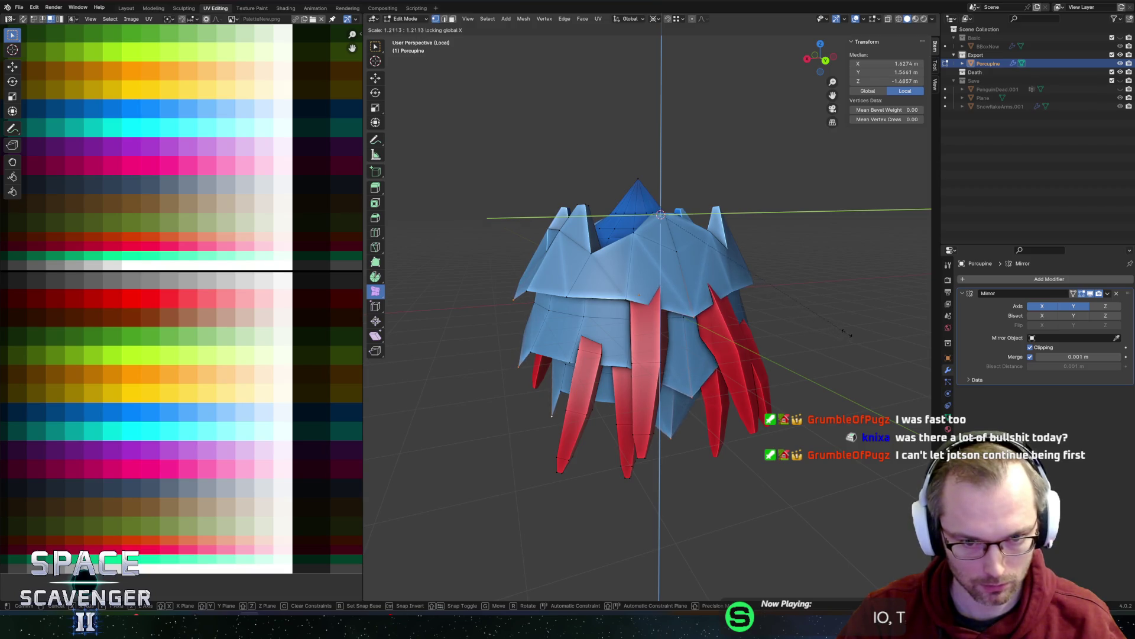
pyautogui.click(859, 329)
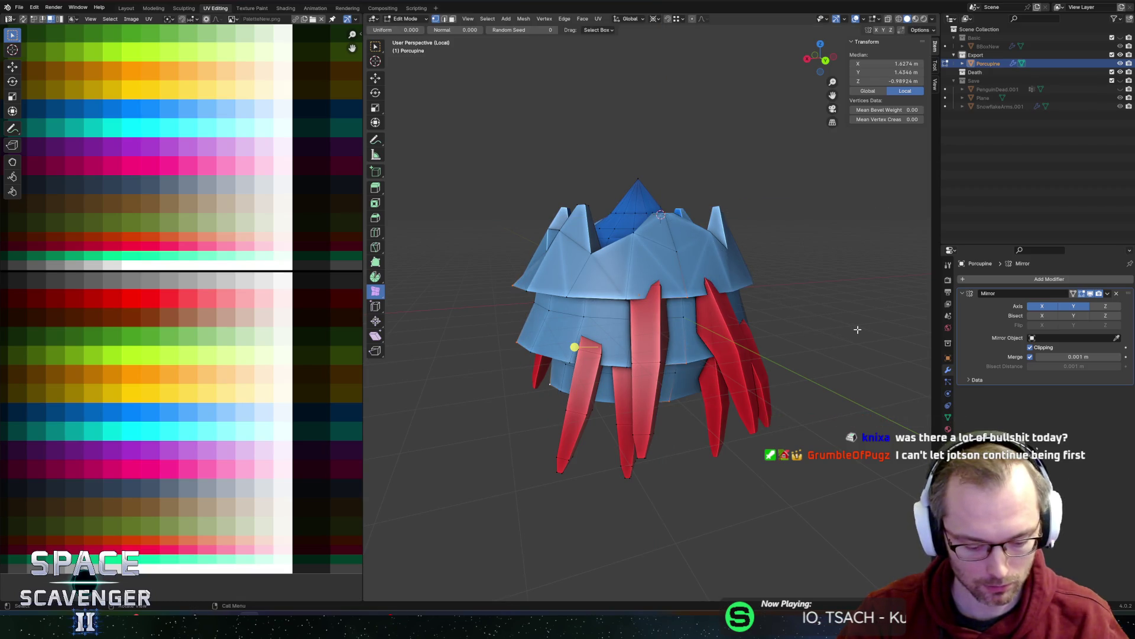
pyautogui.press('s')
pyautogui.hotkey('shift', 'x')
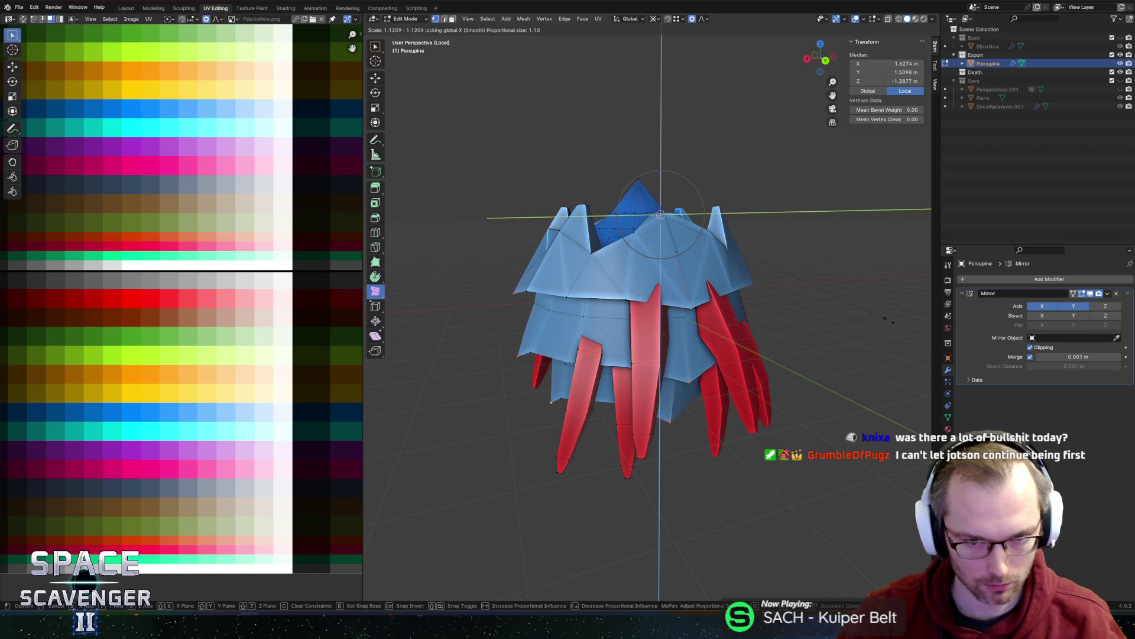
pyautogui.click(927, 310)
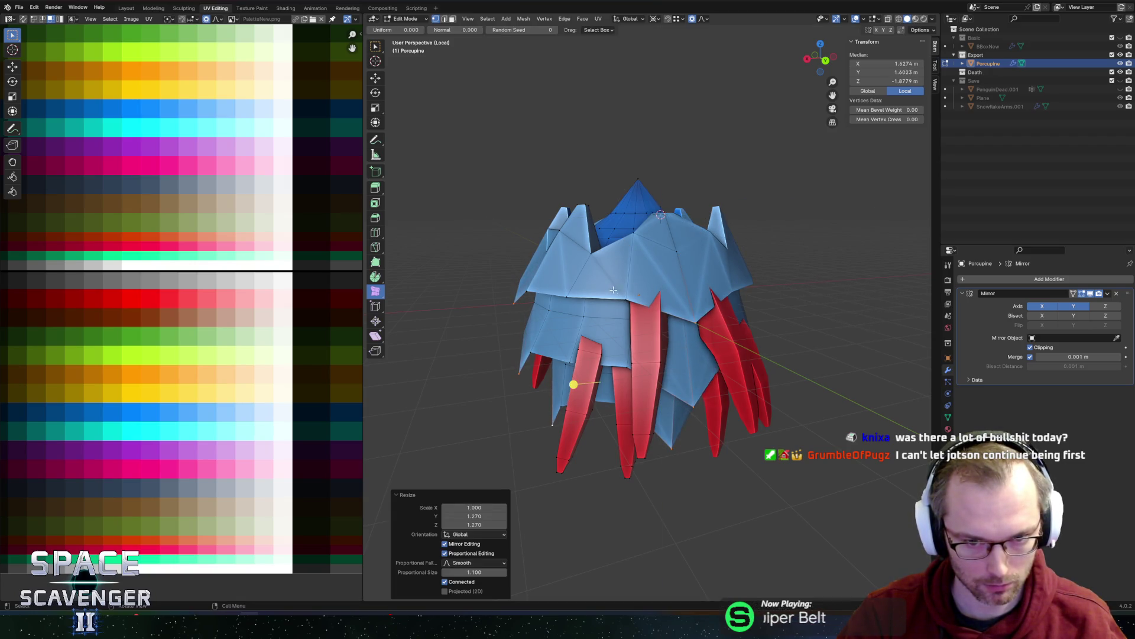
# - Undo the widening and redo it as a proportional scale excluding the X axis
pyautogui.click(562, 294)
pyautogui.moveTo(593, 356); pyautogui.dragTo(637, 388, button='middle')
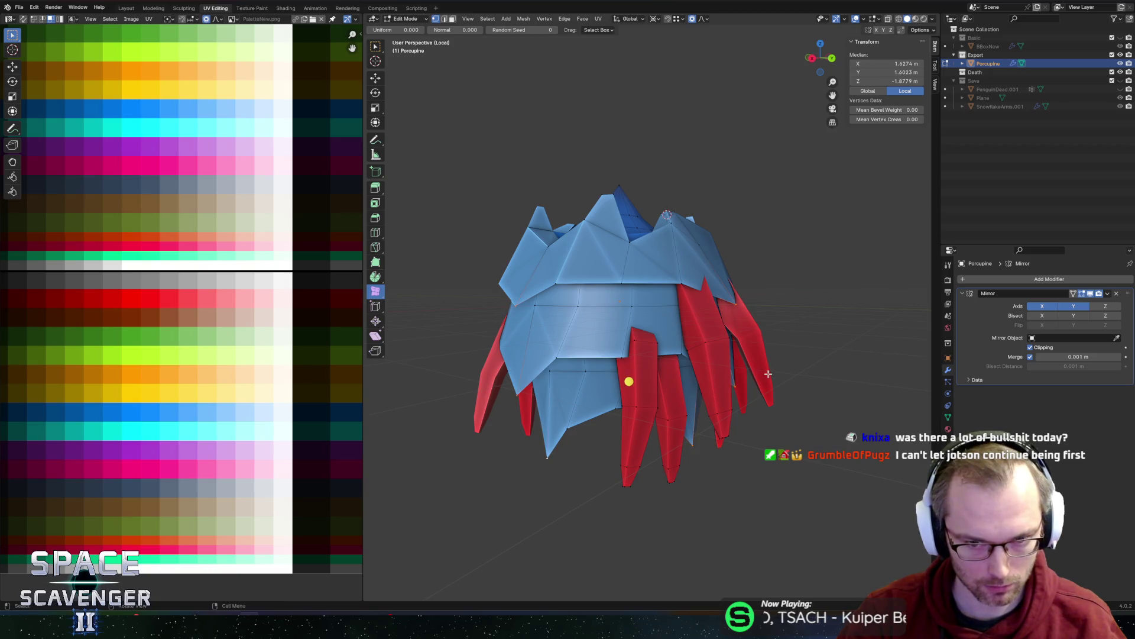
pyautogui.hotkey('ctrl', 'z')
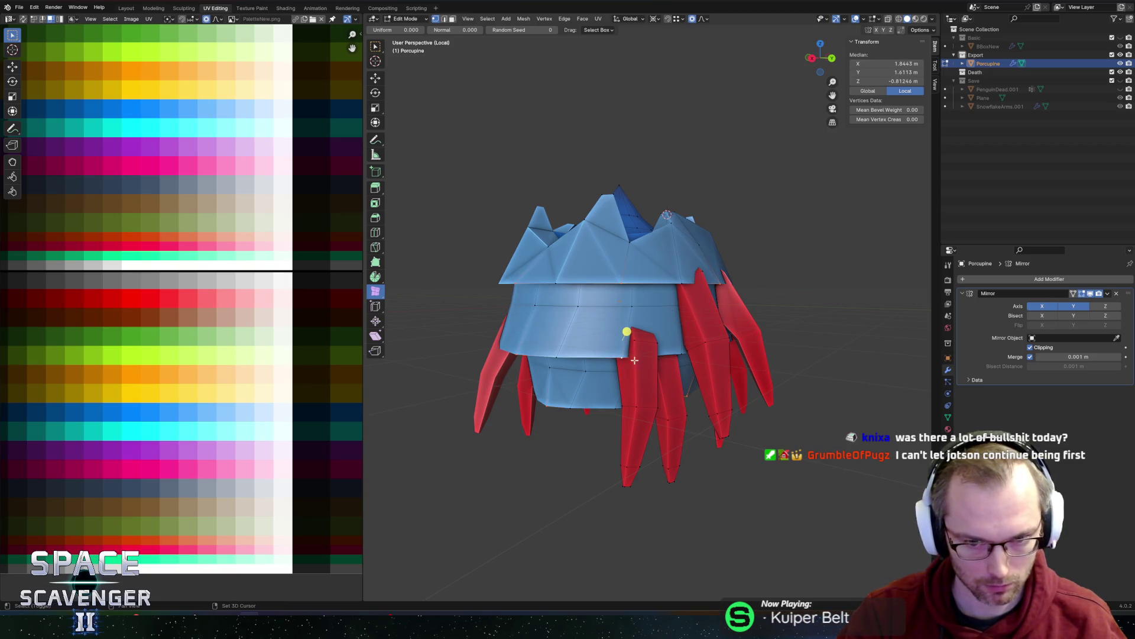
pyautogui.hotkey('ctrl', 'z')
pyautogui.press('s')
pyautogui.hotkey('shift', 'x')
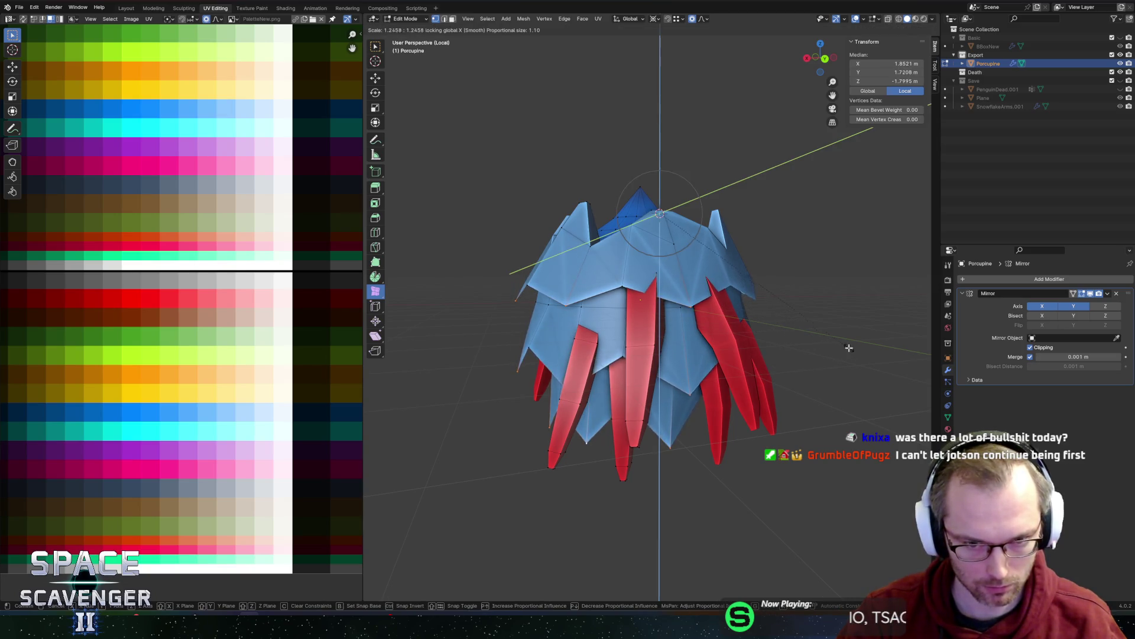
pyautogui.press('Return')
# - Review the reshaped porcupine in Object Mode, then return to Edit Mode viewing from below
pyautogui.press('Tab')
pyautogui.scroll(-3, 786, 318)
pyautogui.moveTo(725, 317)
pyautogui.mouseDown(button='middle')
pyautogui.moveTo(644, 320)
pyautogui.moveTo(781, 318)
pyautogui.mouseUp(button='middle')
pyautogui.scroll(1, 621, 248)
pyautogui.press('Tab')
pyautogui.moveTo(621, 248)
pyautogui.mouseDown(button='middle')
pyautogui.moveTo(609, 266)
pyautogui.moveTo(561, 224)
pyautogui.mouseUp(button='middle')
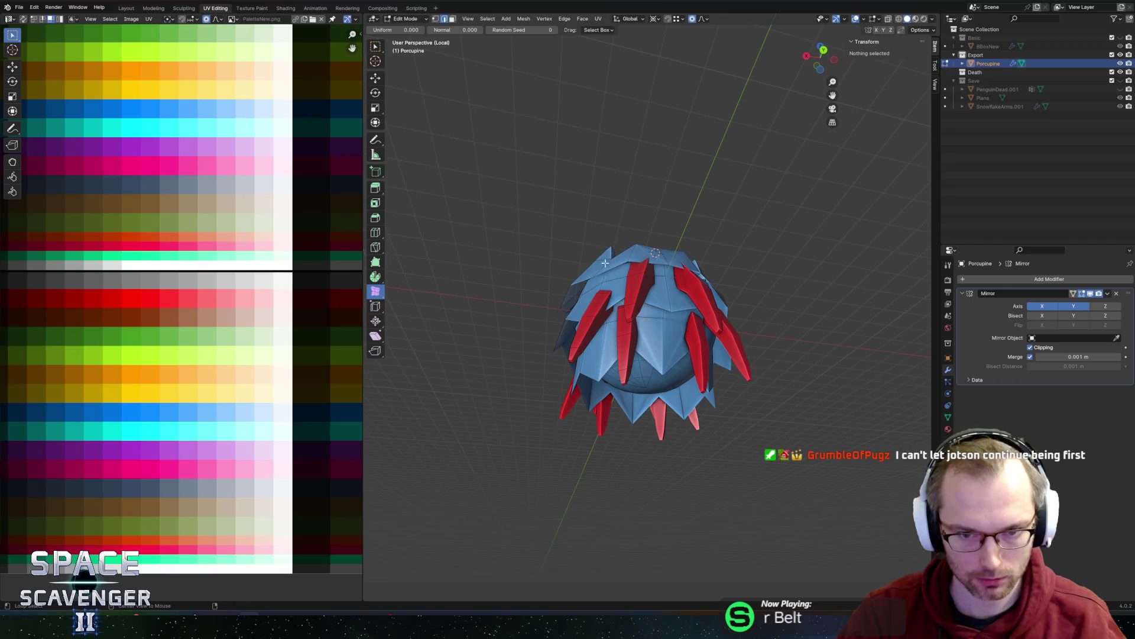
pyautogui.scroll(4, 560, 220)
# - Bridge the open edge loops on the porcupine's underside to fill the gaps with faces
pyautogui.hotkey('ctrl', 'e')
pyautogui.click(569, 215)
pyautogui.moveTo(660, 300); pyautogui.dragTo(638, 228, button='middle')
pyautogui.click(636, 223)
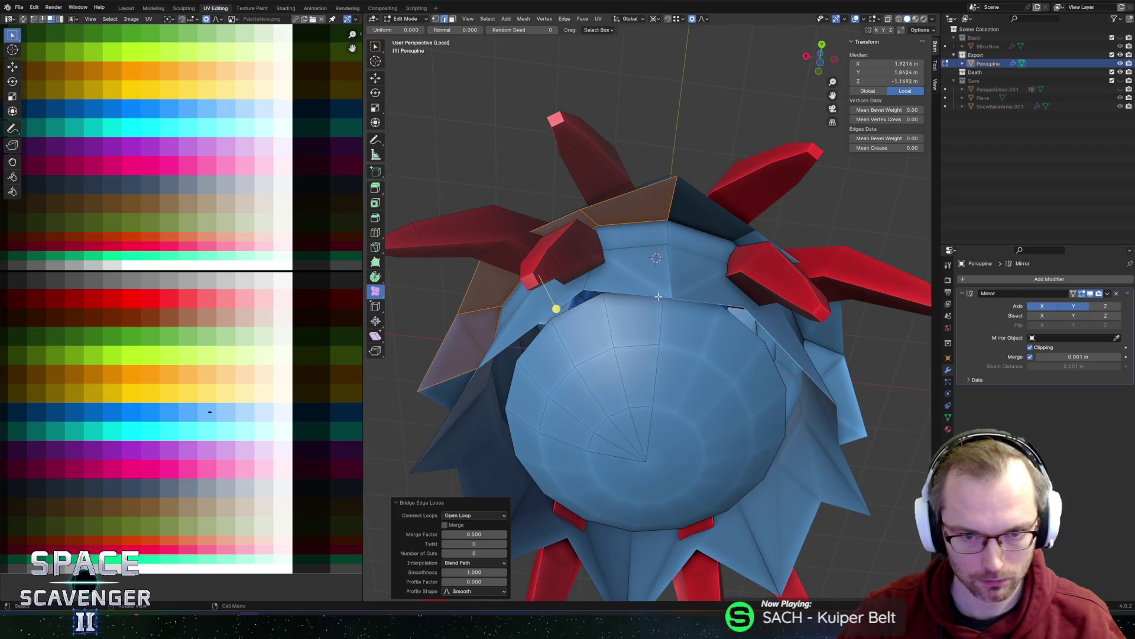
pyautogui.keyDown('alt'); pyautogui.click(629, 290); pyautogui.keyUp('alt')
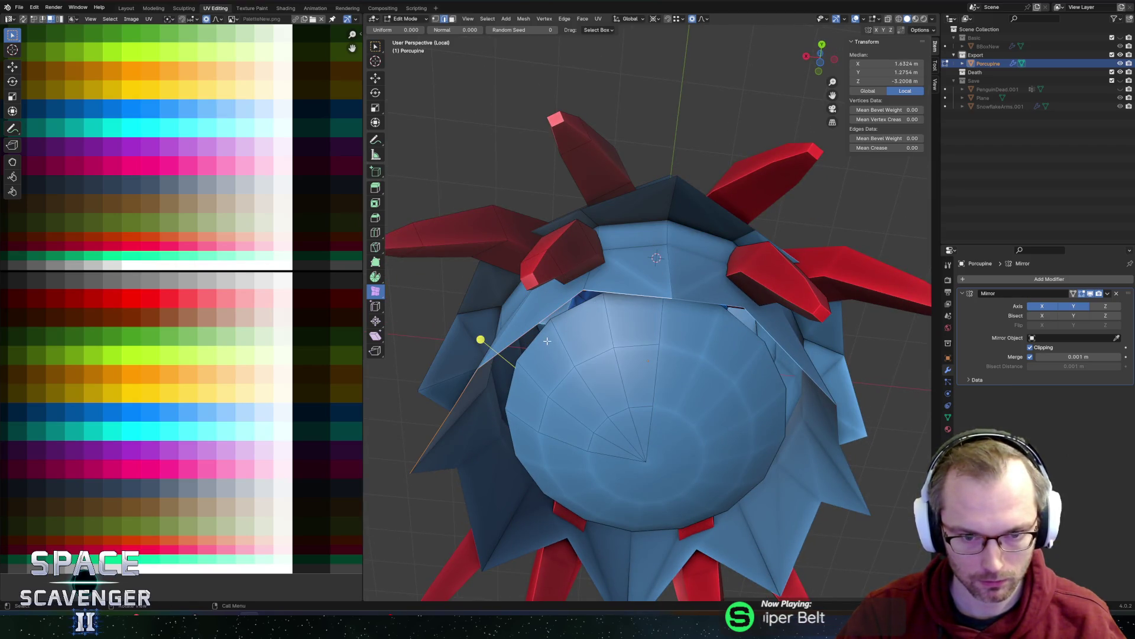
pyautogui.hotkey('ctrl', 'e')
pyautogui.click(578, 309)
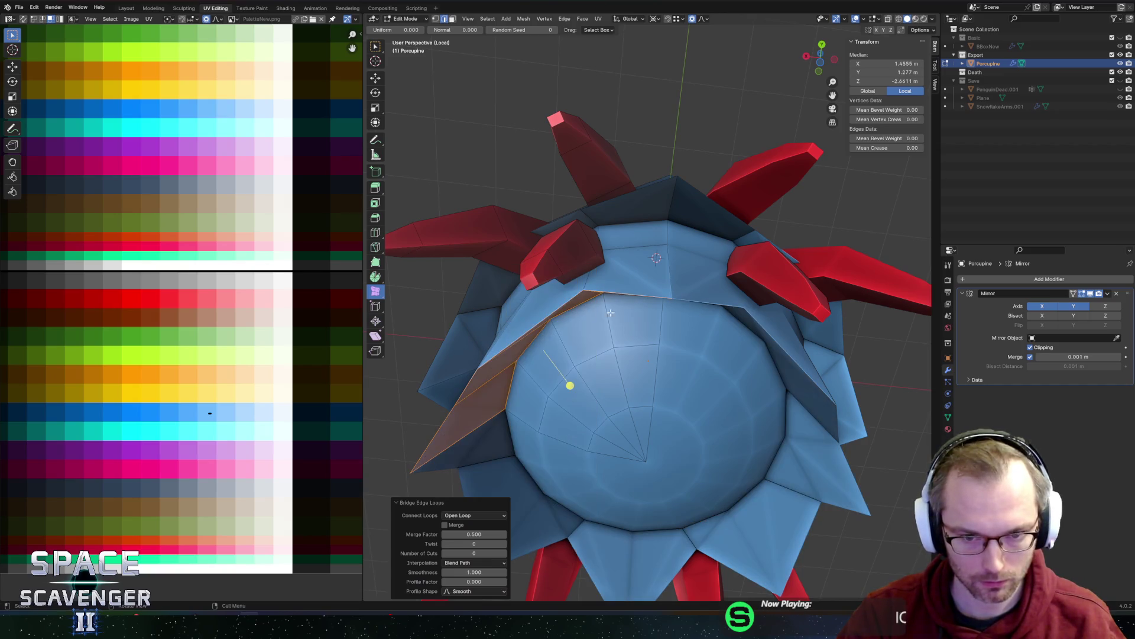
pyautogui.moveTo(615, 228)
pyautogui.mouseDown(button='middle')
pyautogui.moveTo(593, 195)
pyautogui.moveTo(624, 196)
pyautogui.mouseUp(button='middle')
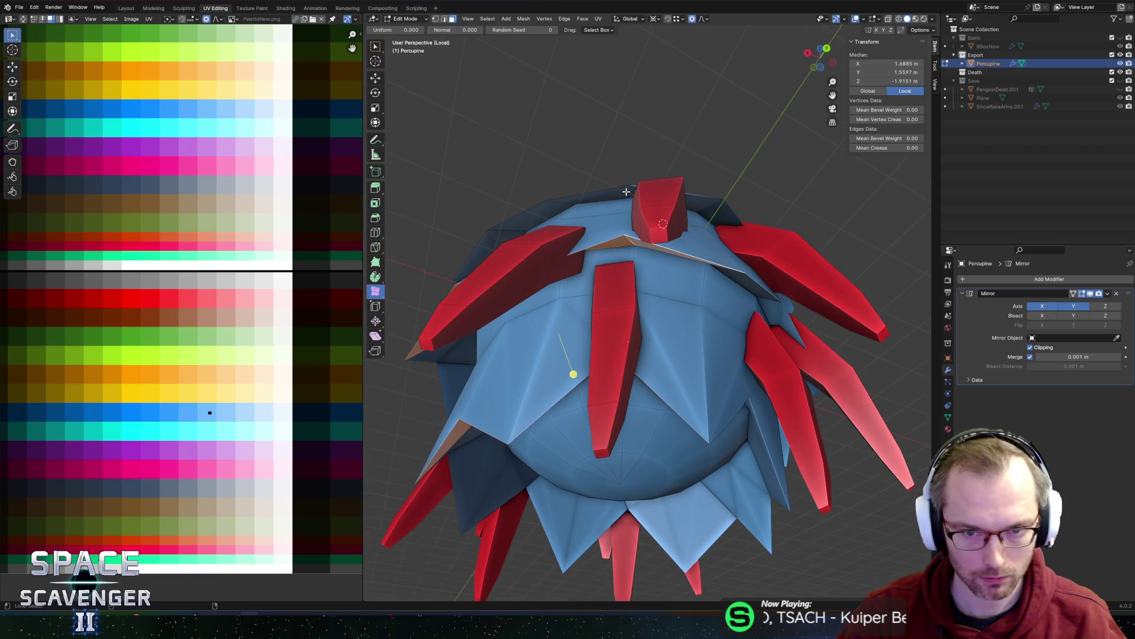
# - Add the top rim loop and slide the new faces' UVs along X to another palette colour
pyautogui.keyDown('alt'); pyautogui.keyDown('shift'); pyautogui.click(629, 191); pyautogui.keyUp('shift'); pyautogui.keyUp('alt')
pyautogui.scroll(-5, 715, 224)
pyautogui.moveTo(717, 248); pyautogui.dragTo(482, 320, button='middle')
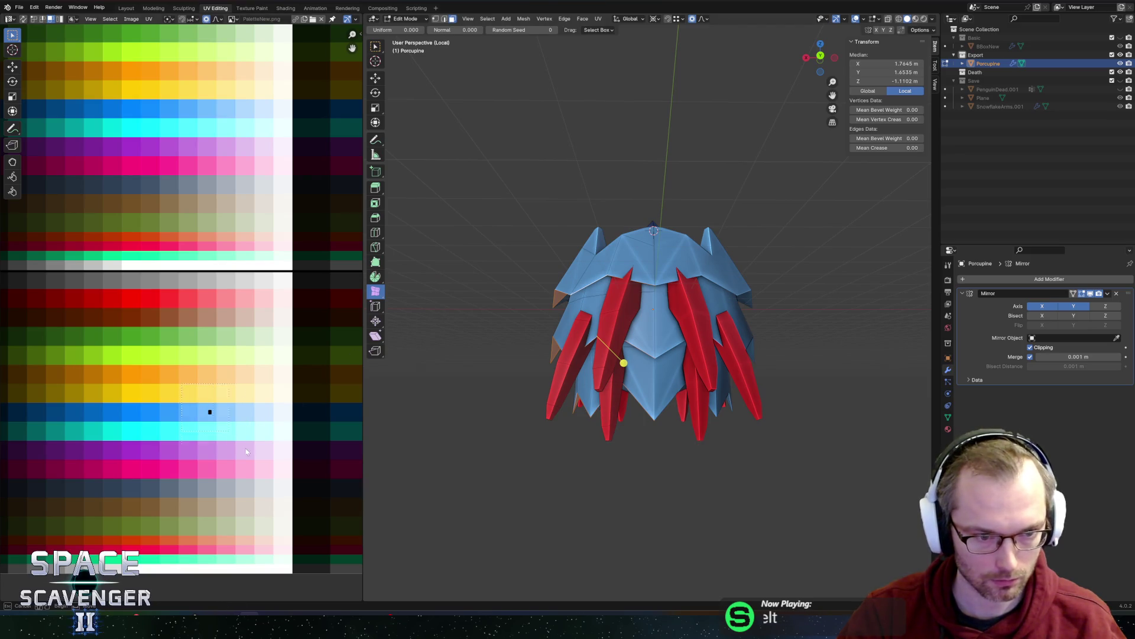
pyautogui.press('g')
pyautogui.press('x')
pyautogui.click(117, 466)
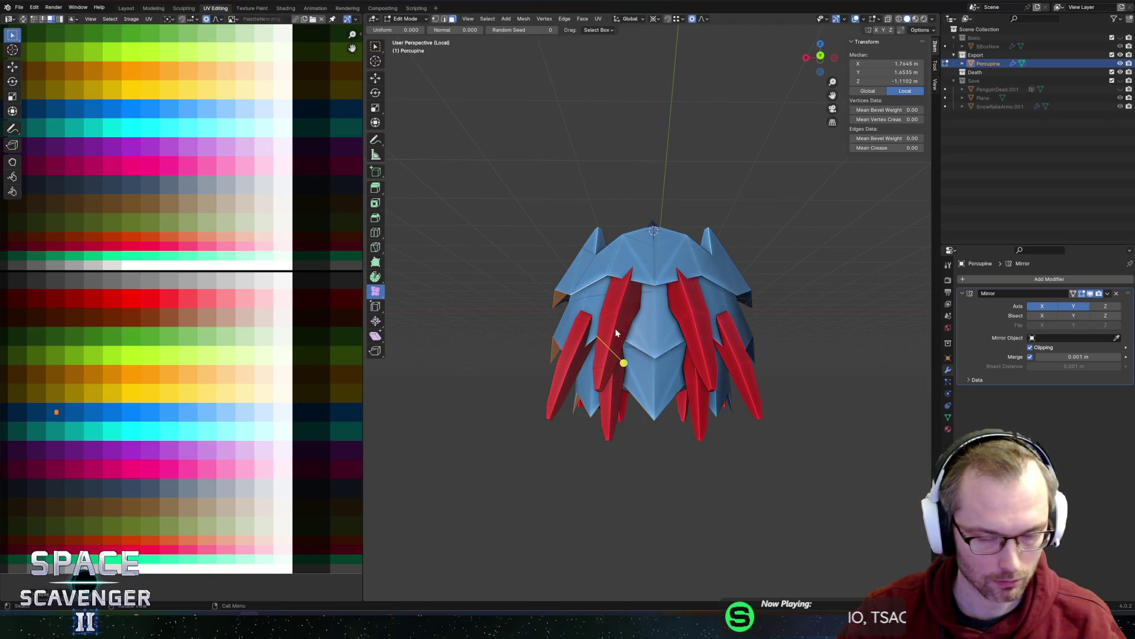
# - Return to Object Mode and re-export the porcupine as FBX
pyautogui.press('Tab')
pyautogui.scroll(-3, 570, 250)
pyautogui.scroll(4, 582, 247)
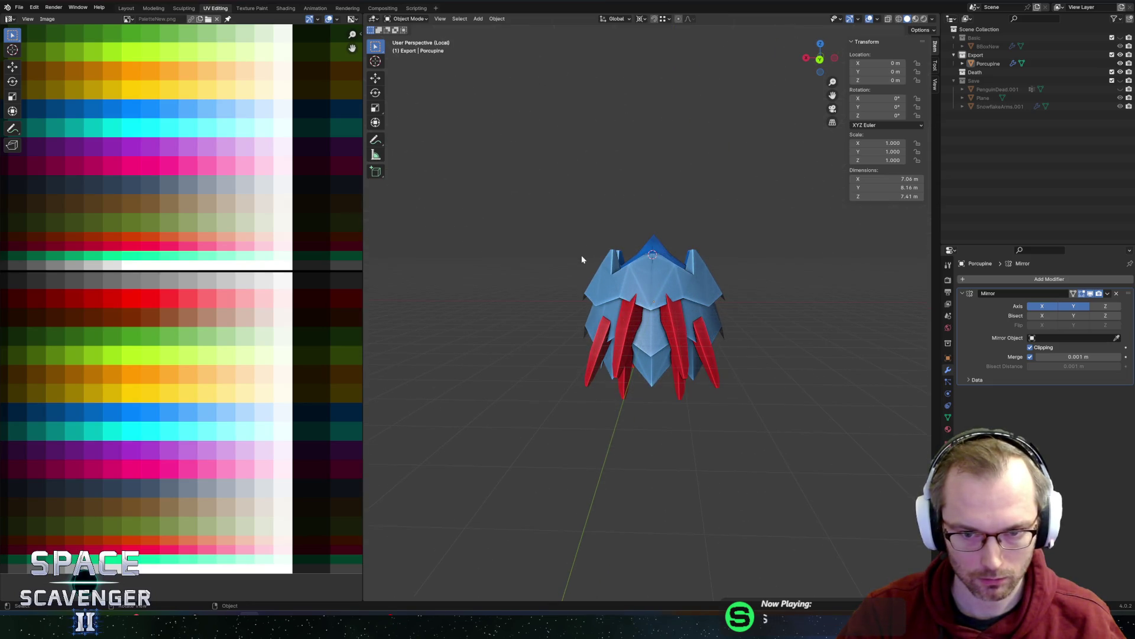
pyautogui.hotkey('ctrl', 'shift', 'e')
pyautogui.click(860, 535)
# - Check the updated Porcupine prefab in Unity, then return to editing the mesh in Blender
pyautogui.hotkey('alt', 'Tab')
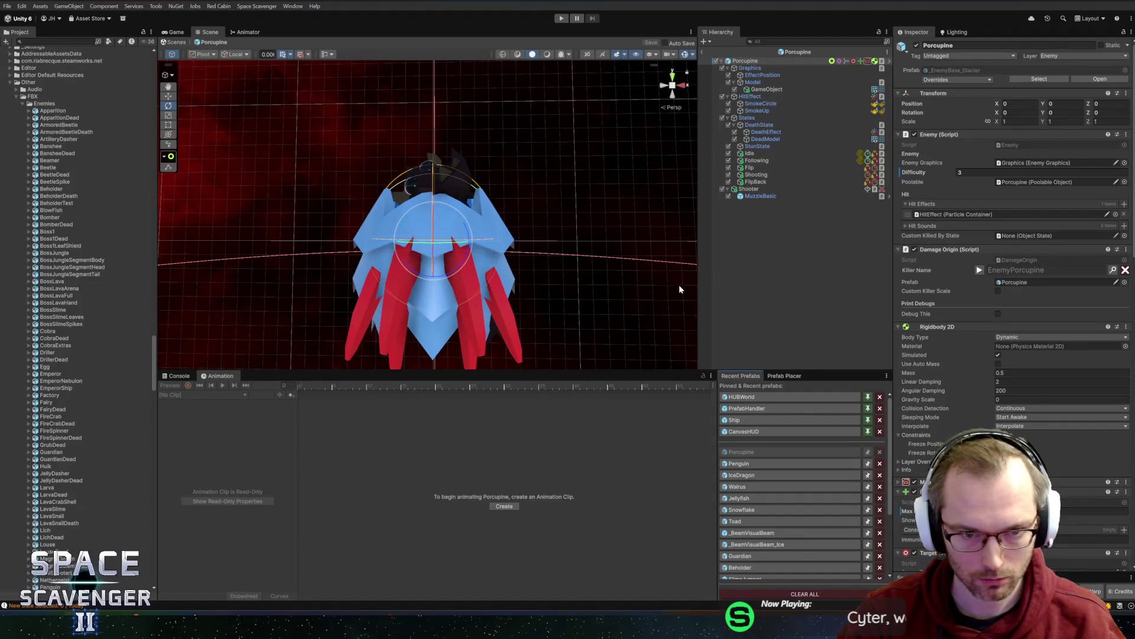
pyautogui.hotkey('alt', 'Tab')
pyautogui.press('Tab')
pyautogui.moveTo(651, 254)
pyautogui.mouseDown(button='middle')
pyautogui.moveTo(676, 260)
pyautogui.moveTo(611, 283)
pyautogui.moveTo(603, 225)
pyautogui.moveTo(730, 252)
pyautogui.moveTo(554, 262)
pyautogui.moveTo(615, 263)
pyautogui.moveTo(637, 236)
pyautogui.moveTo(651, 287)
pyautogui.moveTo(534, 285)
pyautogui.moveTo(687, 237)
pyautogui.moveTo(739, 243)
pyautogui.mouseUp(button='middle')
pyautogui.scroll(3, 675, 260)
# - Select a spike's face loop and review the model in Object Mode before re-entering Edit Mode
pyautogui.keyDown('alt'); pyautogui.click(600, 243); pyautogui.keyUp('alt')
pyautogui.press('Tab')
pyautogui.scroll(3, 615, 262)
pyautogui.scroll(-4, 686, 237)
pyautogui.press('Tab')
# - Edge-slide a crown rim edge three times into a new position
pyautogui.click(647, 300)
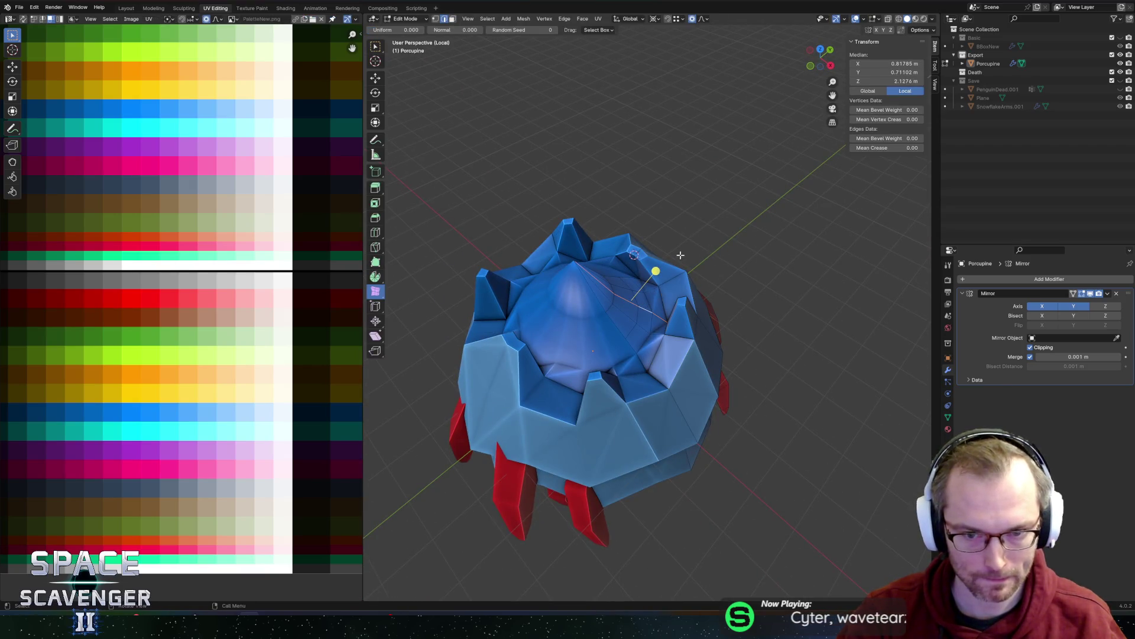
pyautogui.moveTo(664, 284); pyautogui.dragTo(676, 272, button='middle')
pyautogui.scroll(2, 677, 273)
pyautogui.press('g')
pyautogui.press('g')
pyautogui.click(675, 282)
pyautogui.press('g')
pyautogui.press('g')
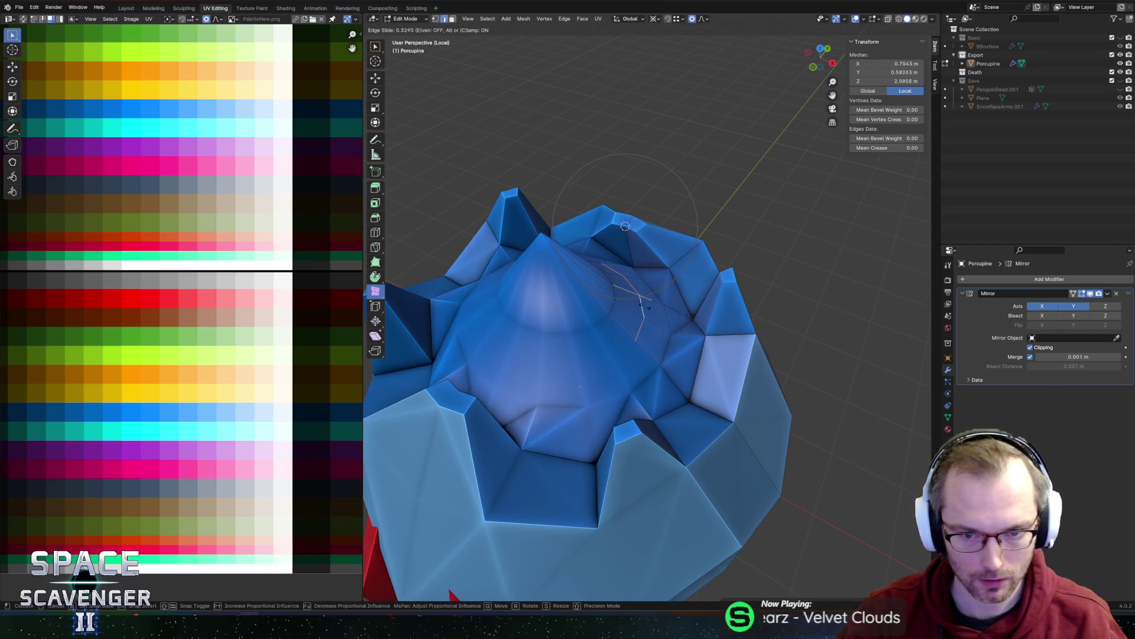
pyautogui.click(636, 304)
pyautogui.press('g')
pyautogui.press('g')
pyautogui.click(658, 314)
# - In face select mode, pick the face near a spike tip and delete it
pyautogui.scroll(-4, 709, 251)
pyautogui.moveTo(708, 251); pyautogui.dragTo(621, 267, button='middle')
pyautogui.scroll(4, 698, 259)
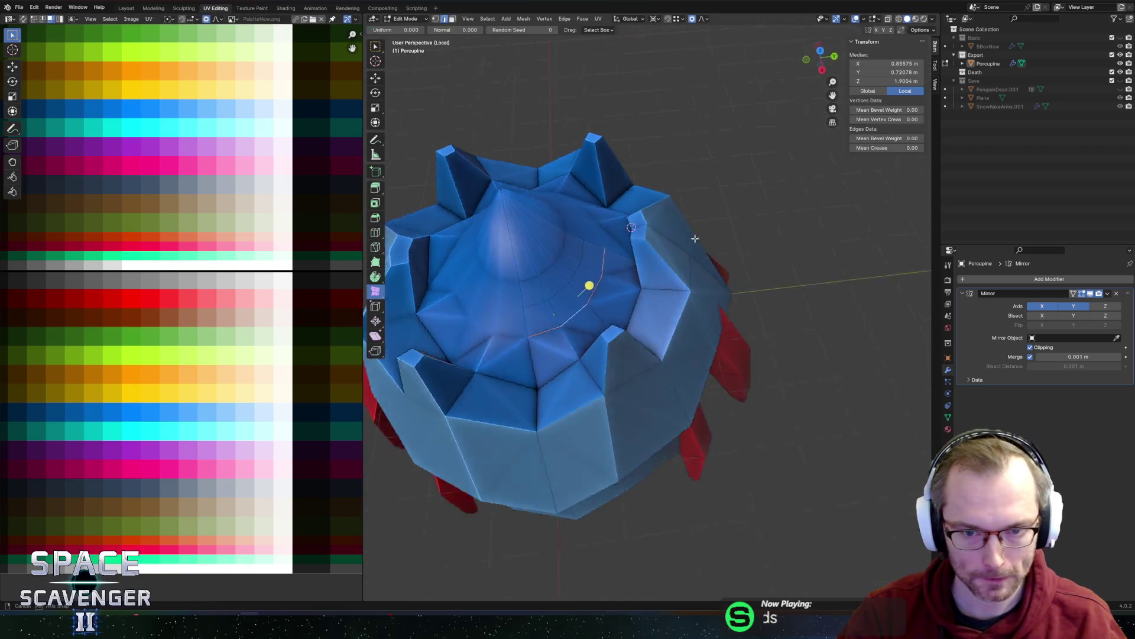
pyautogui.click(697, 259)
pyautogui.moveTo(701, 254); pyautogui.dragTo(711, 225, button='middle')
pyautogui.press('3')
pyautogui.click(634, 222)
pyautogui.scroll(-3, 715, 270)
pyautogui.moveTo(715, 271)
pyautogui.mouseDown(button='middle')
pyautogui.moveTo(627, 249)
pyautogui.moveTo(640, 194)
pyautogui.moveTo(591, 236)
pyautogui.mouseUp(button='middle')
pyautogui.press('x')
pyautogui.click(626, 250)
# - Restore the deleted face and move three inner rim faces to a new palette colour
pyautogui.click(550, 260)
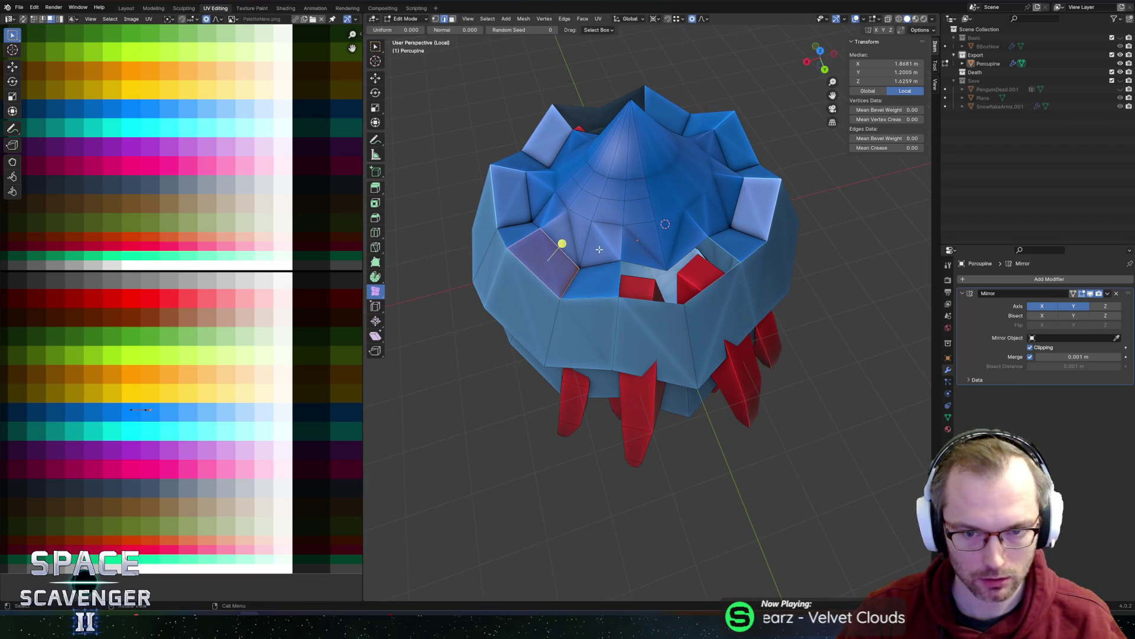
pyautogui.hotkey('ctrl', 'z')
pyautogui.hotkey('ctrl', 'z')
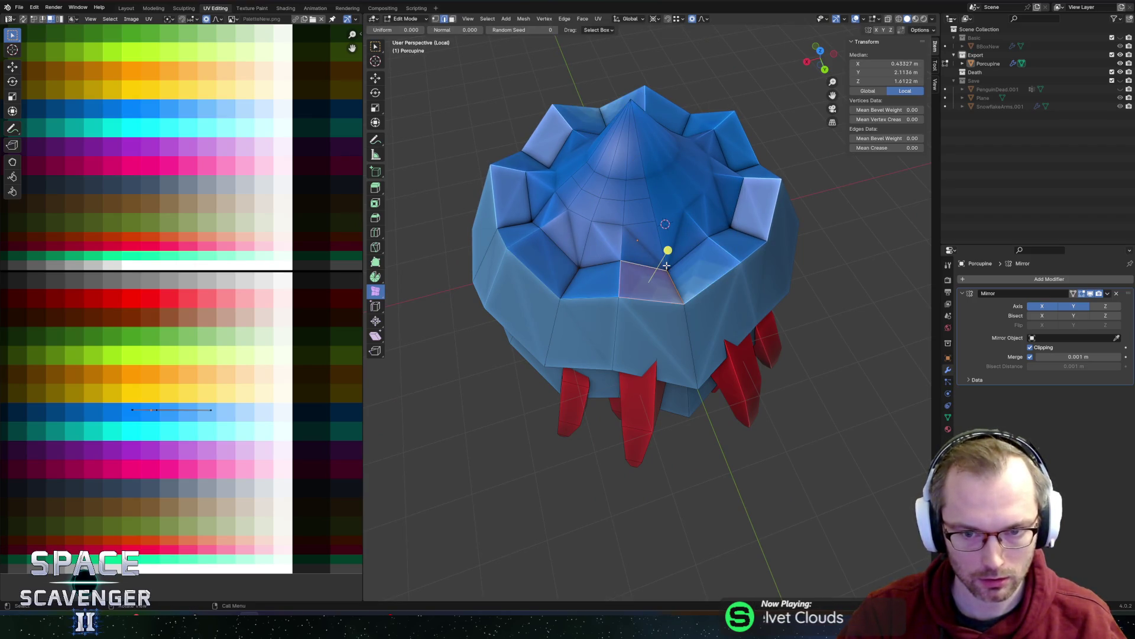
pyautogui.keyDown('shift'); pyautogui.click(615, 282); pyautogui.keyUp('shift')
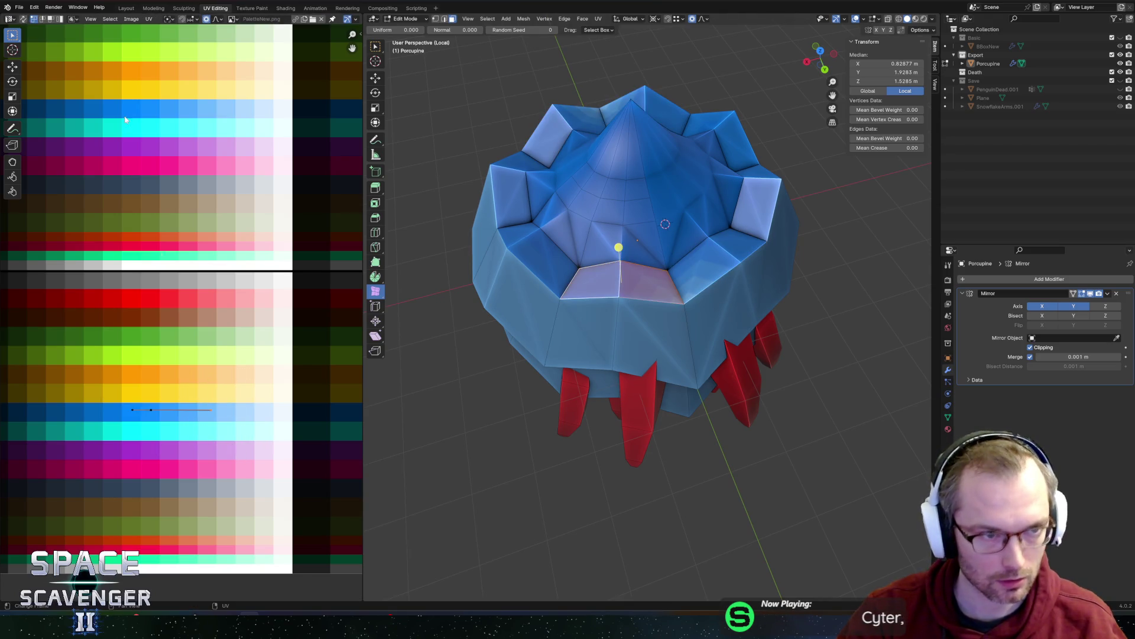
pyautogui.click(220, 410)
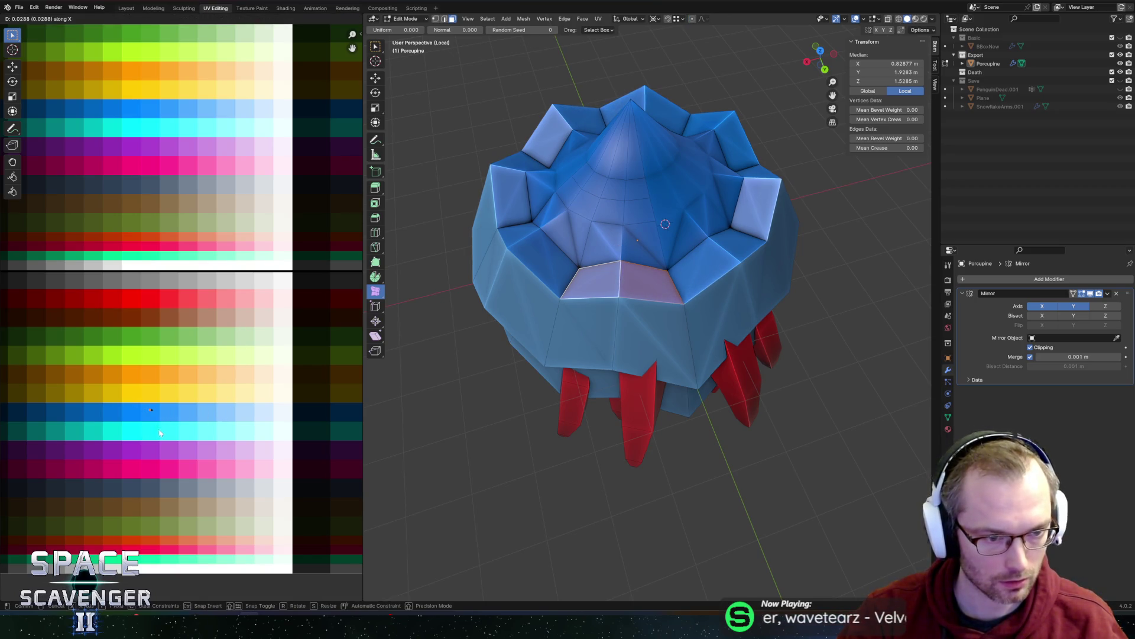
pyautogui.press('l')
pyautogui.hotkey('ctrl', 'z')
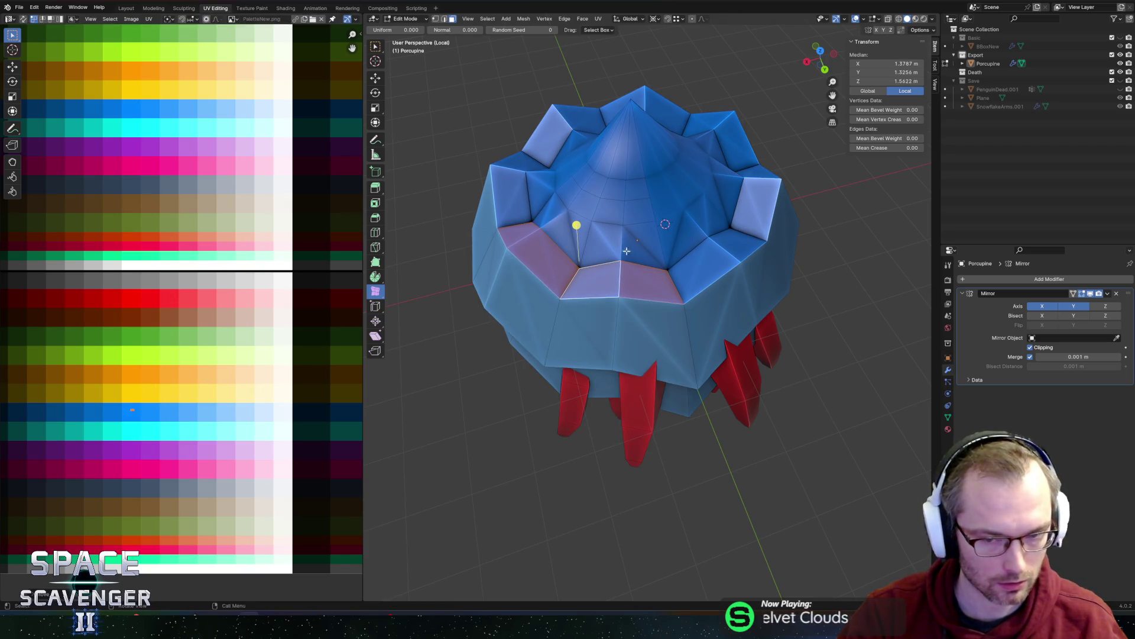
# - Review the crown in Object Mode, then return to Edit Mode and select a vertex
pyautogui.press('Tab')
pyautogui.scroll(-3, 682, 225)
pyautogui.moveTo(688, 183)
pyautogui.mouseDown(button='middle')
pyautogui.moveTo(629, 155)
pyautogui.moveTo(609, 249)
pyautogui.moveTo(585, 207)
pyautogui.moveTo(579, 218)
pyautogui.moveTo(620, 262)
pyautogui.moveTo(665, 269)
pyautogui.moveTo(700, 316)
pyautogui.mouseUp(button='middle')
pyautogui.press('Tab')
pyautogui.scroll(3, 630, 154)
pyautogui.click(631, 192)
# - Select all the faces of the porcupine's central cone
pyautogui.click(619, 262)
pyautogui.click(655, 292)
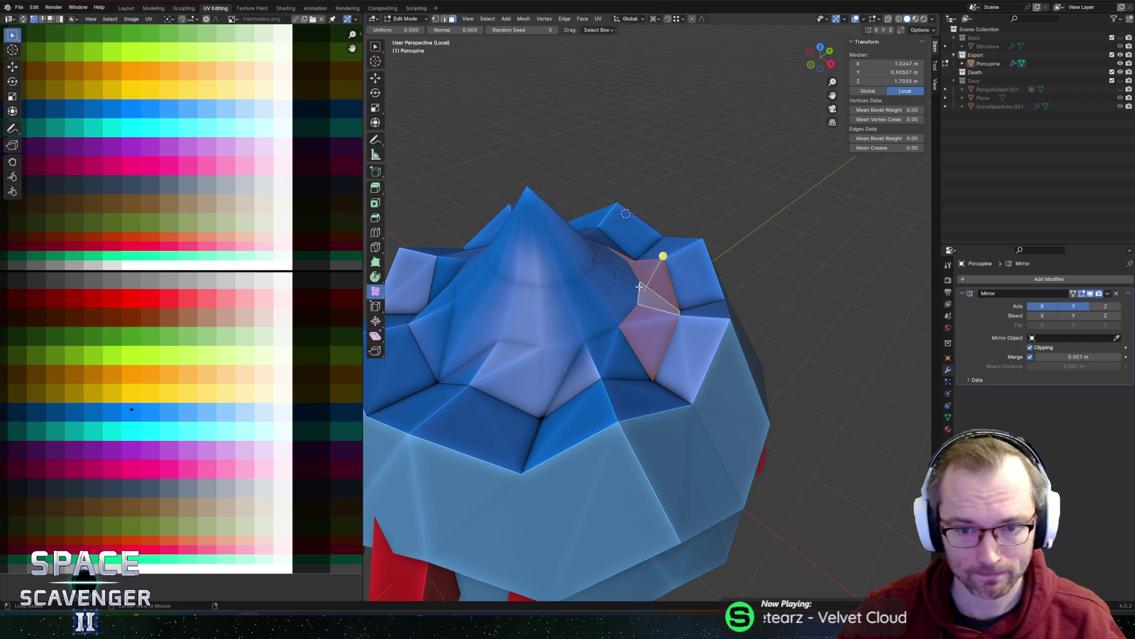
pyautogui.moveTo(616, 249); pyautogui.dragTo(650, 178, button='middle')
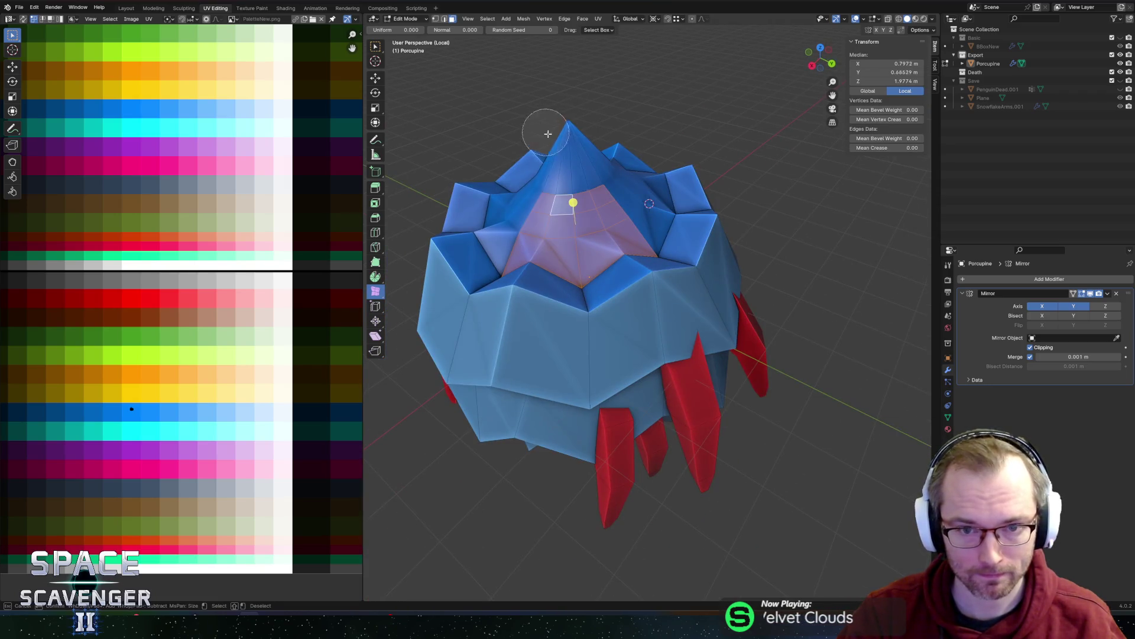
pyautogui.keyDown('shift'); pyautogui.click(567, 148); pyautogui.keyUp('shift')
pyautogui.moveTo(706, 104); pyautogui.dragTo(680, 104, button='middle')
# - Extrude the cone faces, sink them -0.446 along Z, and smooth them into a dome
pyautogui.press('u')
pyautogui.press('Escape')
pyautogui.press('g')
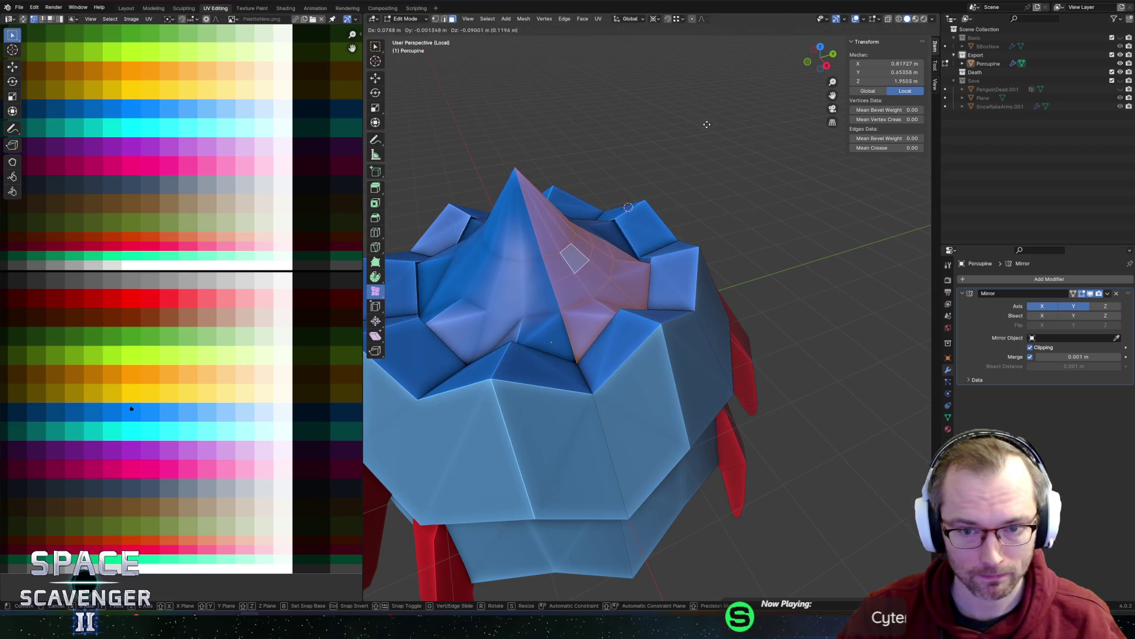
pyautogui.press('z')
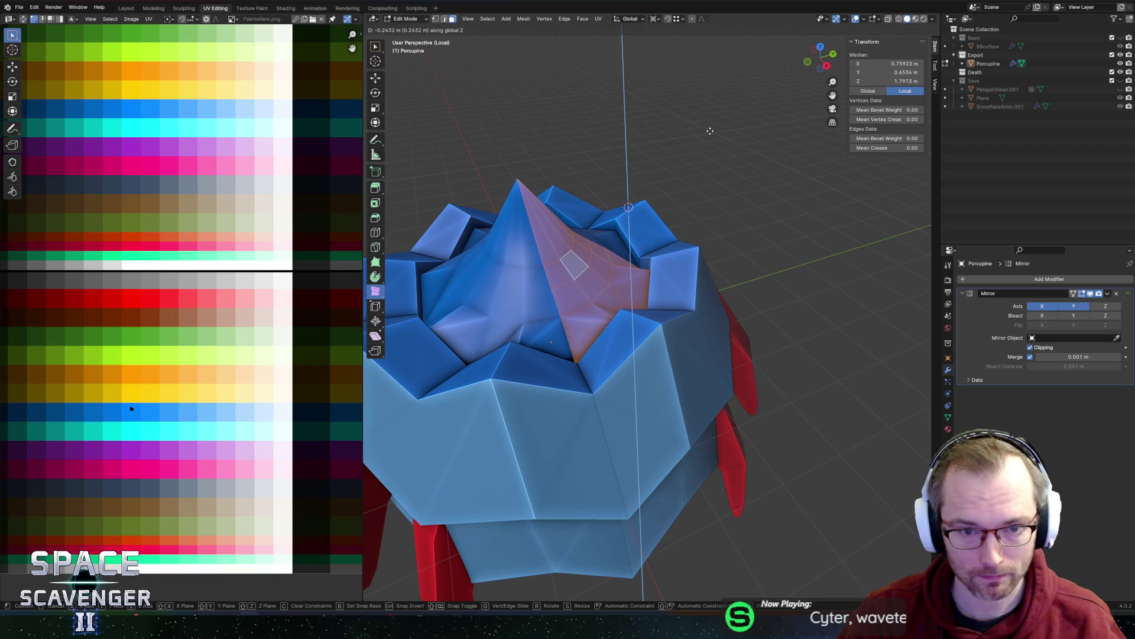
pyautogui.click(616, 253)
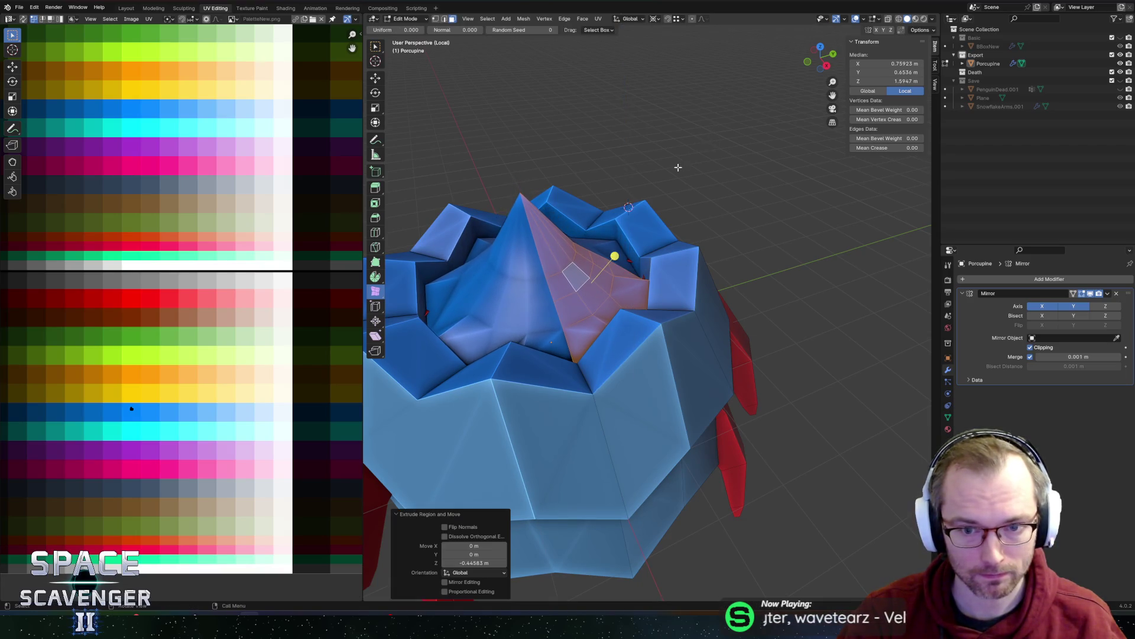
pyautogui.moveTo(615, 253); pyautogui.dragTo(663, 271, button='middle')
pyautogui.moveTo(369, 298); pyautogui.dragTo(408, 293)
pyautogui.moveTo(634, 304); pyautogui.dragTo(716, 292)
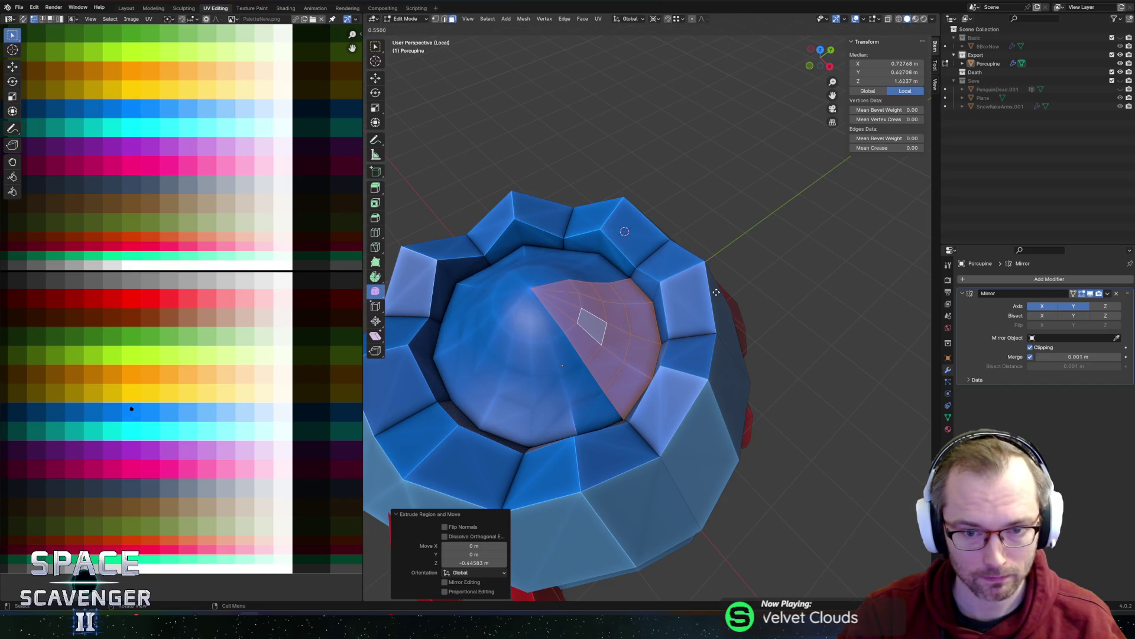
# - Raise the dome's apex vertex along Z into a soft peak
pyautogui.press('1')
pyautogui.click(535, 263)
pyautogui.moveTo(535, 263)
pyautogui.mouseDown(button='middle')
pyautogui.moveTo(481, 185)
pyautogui.moveTo(651, 200)
pyautogui.mouseUp(button='middle')
pyautogui.press('g')
pyautogui.press('z')
pyautogui.press('Escape')
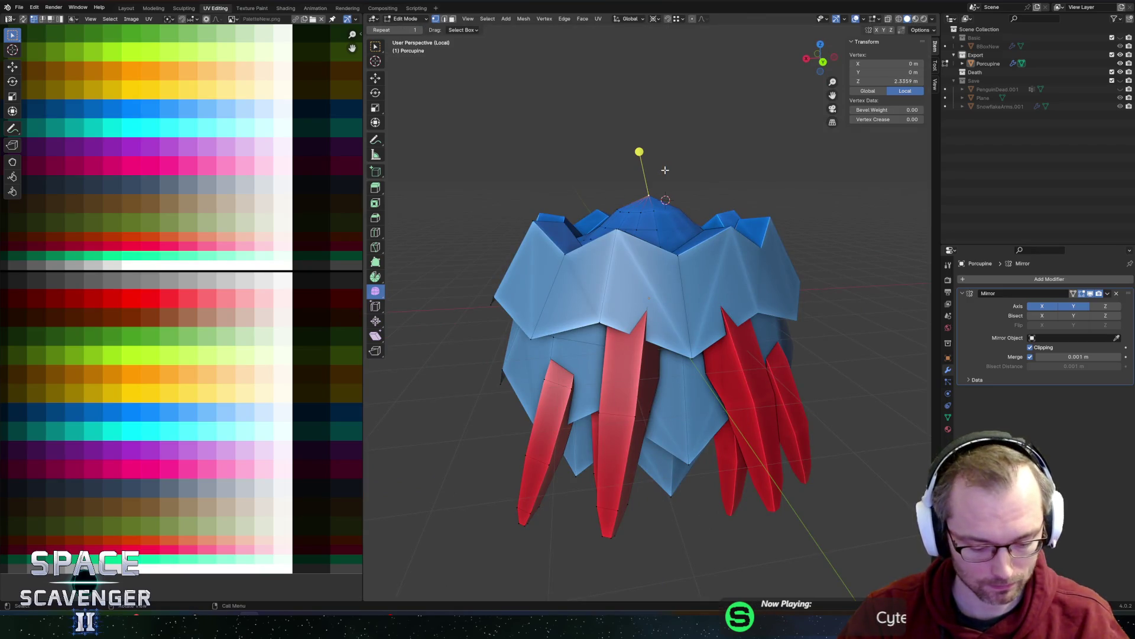
pyautogui.press('g')
pyautogui.press('z')
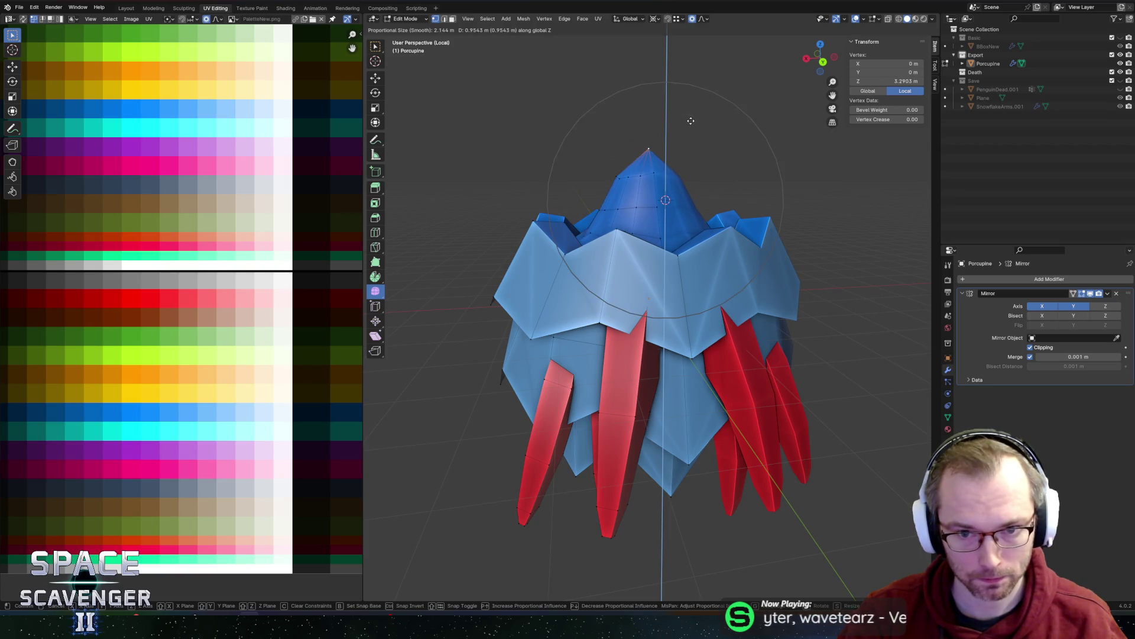
pyautogui.click(690, 121)
# - Review the model in Object Mode, then back in Edit Mode select a whole red spike
pyautogui.scroll(-4, 703, 161)
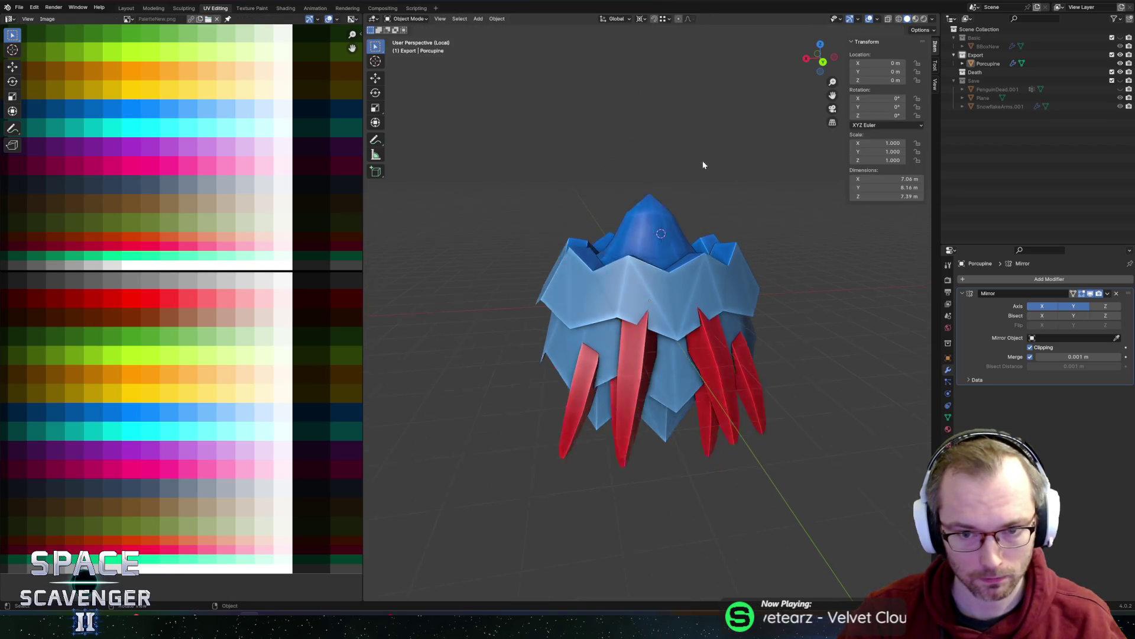
pyautogui.click(641, 322)
pyautogui.press('Tab')
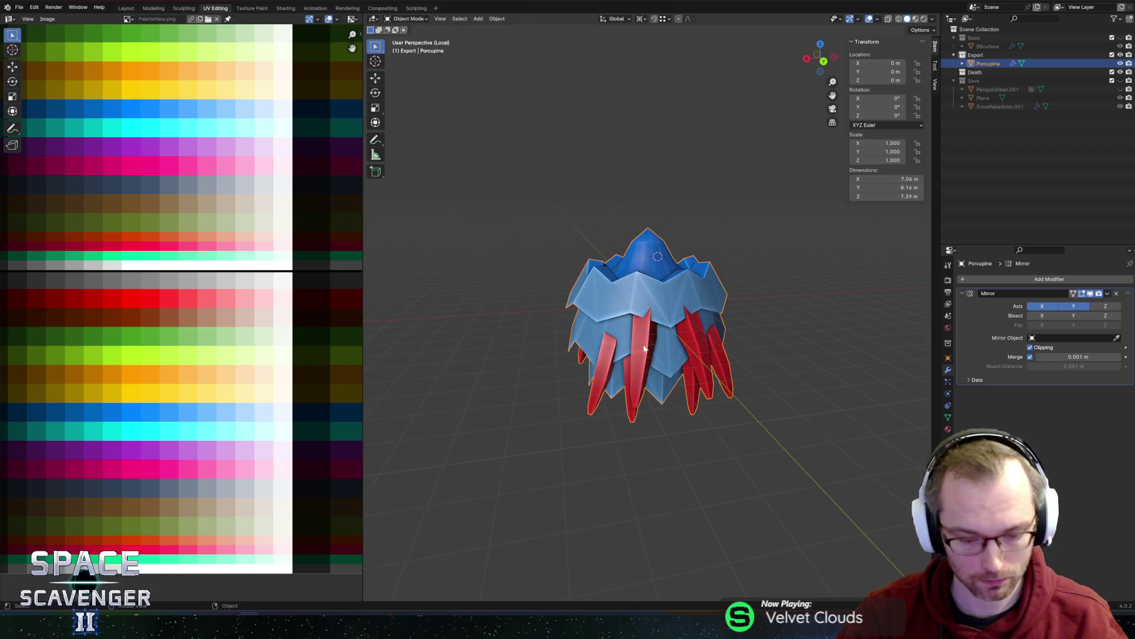
pyautogui.press('Tab')
pyautogui.hotkey('ctrl', 'l')
# - Push the selected red spike outward along the Y axis
pyautogui.moveTo(638, 357); pyautogui.dragTo(602, 288, button='middle')
pyautogui.scroll(4, 627, 340)
pyautogui.press('g')
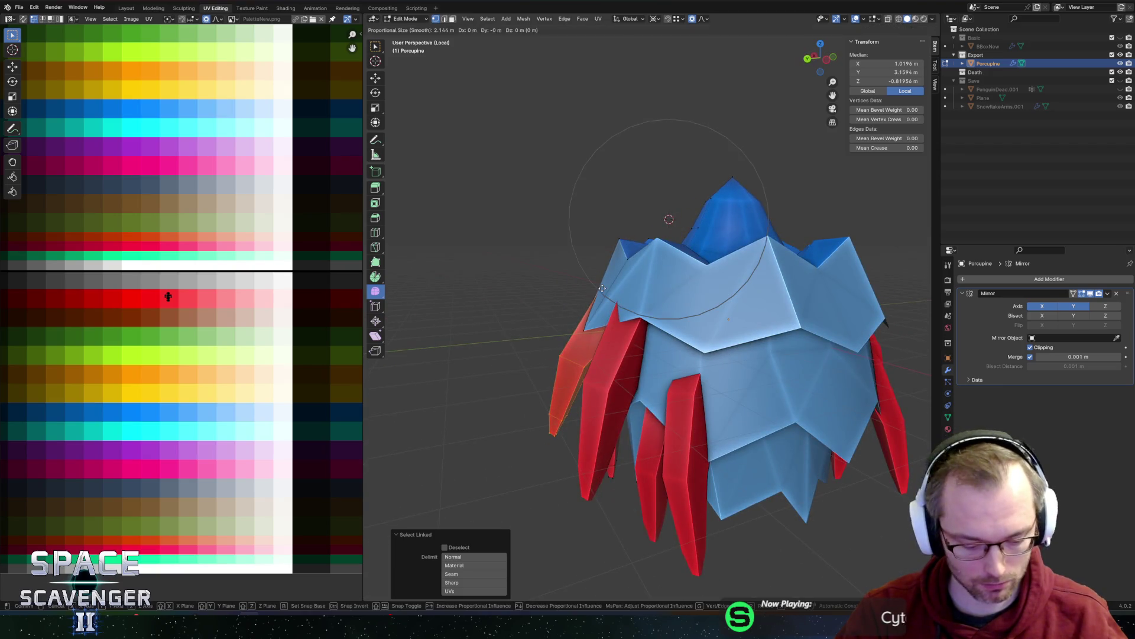
pyautogui.press('y')
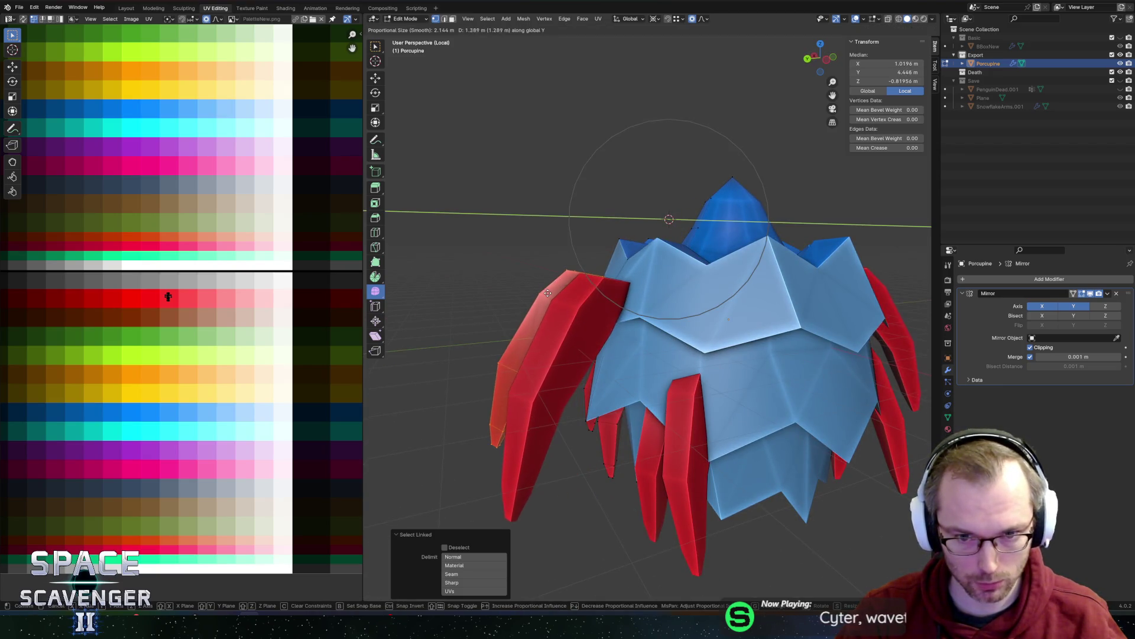
pyautogui.click(542, 244)
# - Slide an edge near the crown and add an edge loop across the right spike
pyautogui.moveTo(542, 243)
pyautogui.mouseDown(button='middle')
pyautogui.moveTo(604, 242)
pyautogui.moveTo(728, 283)
pyautogui.mouseUp(button='middle')
pyautogui.click(728, 283)
pyautogui.press('g')
pyautogui.press('g')
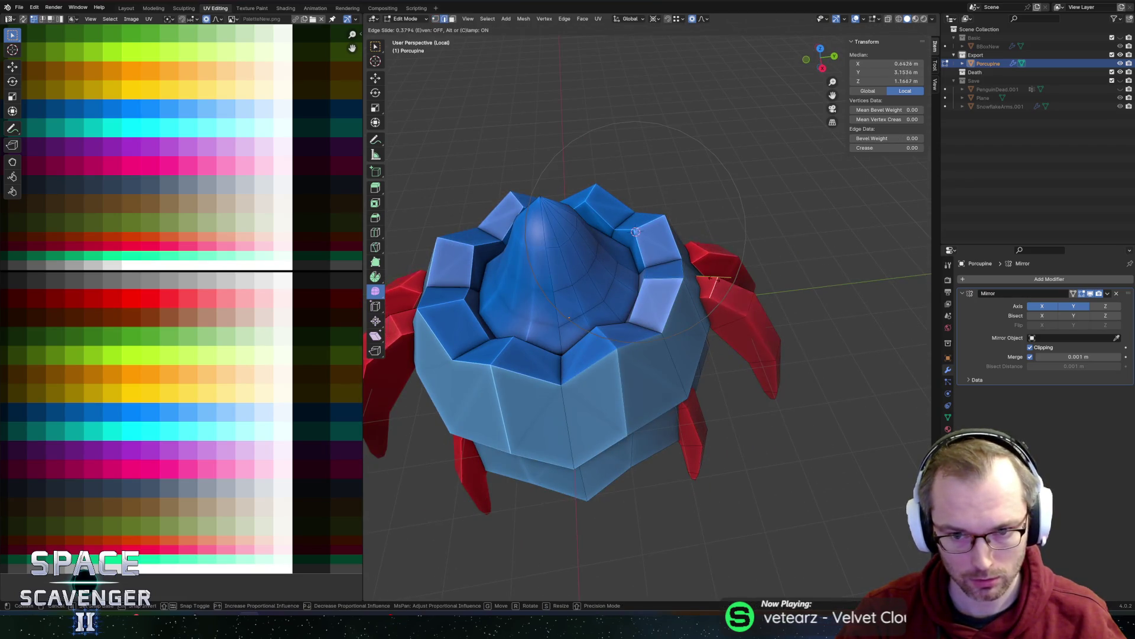
pyautogui.click(706, 279)
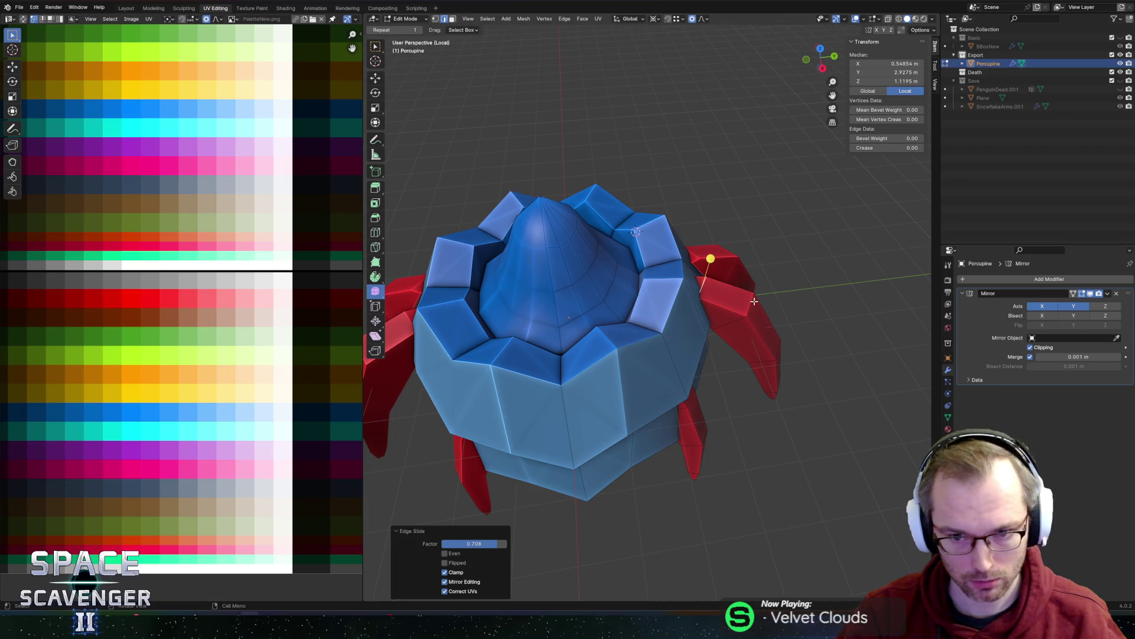
pyautogui.click(751, 301)
pyautogui.press('g')
pyautogui.press('g')
pyautogui.press('Escape')
# - Move a spike vertex to a new position, then undo and redo that edit
pyautogui.moveTo(763, 385)
pyautogui.mouseDown(button='middle')
pyautogui.moveTo(765, 301)
pyautogui.moveTo(778, 293)
pyautogui.moveTo(739, 284)
pyautogui.moveTo(667, 300)
pyautogui.mouseUp(button='middle')
pyautogui.press('g')
pyautogui.click(796, 277)
pyautogui.hotkey('ctrl', 'z')
pyautogui.hotkey('ctrl', 'z')
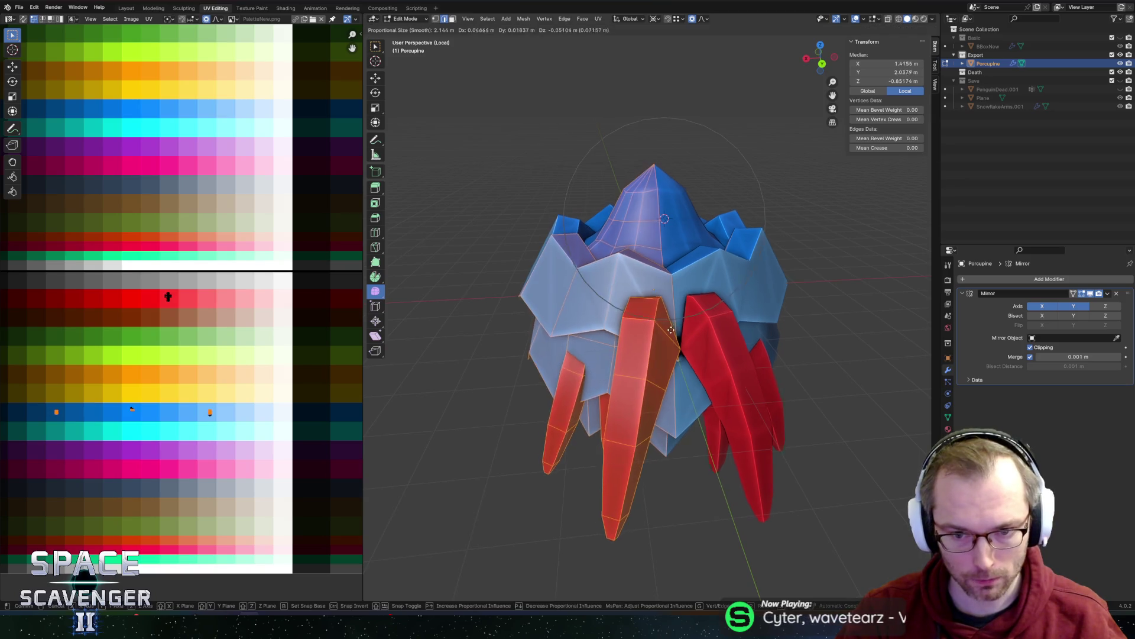
pyautogui.hotkey('ctrl', 'shift', 'z')
pyautogui.hotkey('ctrl', 'shift', 'z')
pyautogui.hotkey('ctrl', 'z')
# - Select the whole middle red spike and turn on see-through X-ray shading
pyautogui.hotkey('ctrl', 'z')
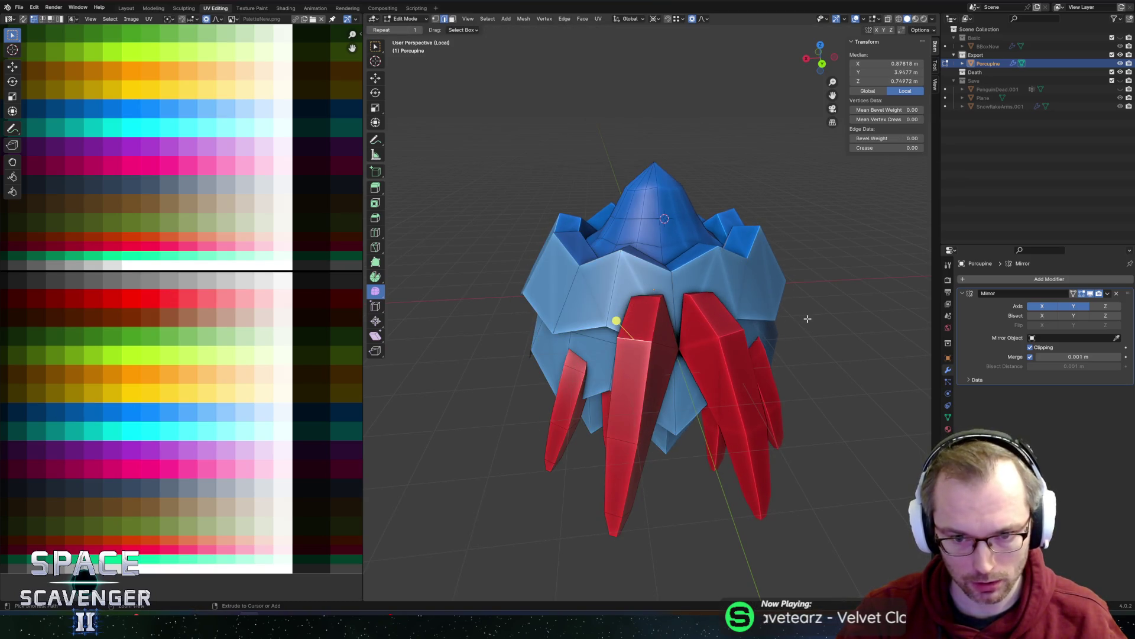
pyautogui.hotkey('ctrl', 'l')
pyautogui.hotkey('ctrl', 'z')
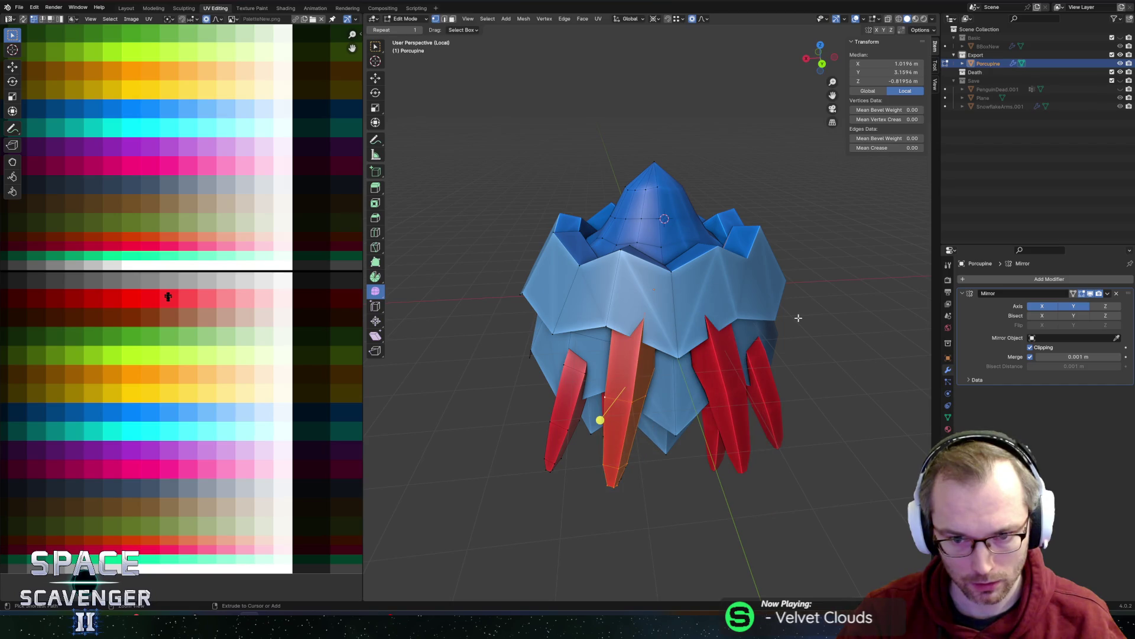
pyautogui.hotkey('alt', 'z')
# - Shift the middle spike sideways along X and return to opaque solid view
pyautogui.press('g')
pyautogui.press('x')
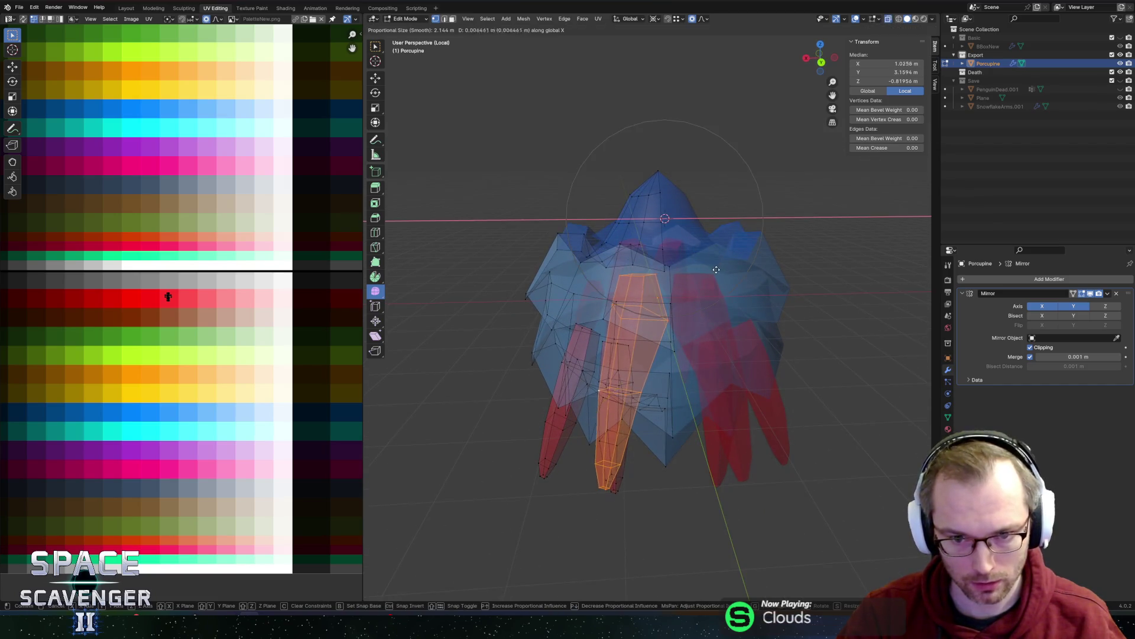
pyautogui.press('Escape')
pyautogui.scroll(2, 712, 271)
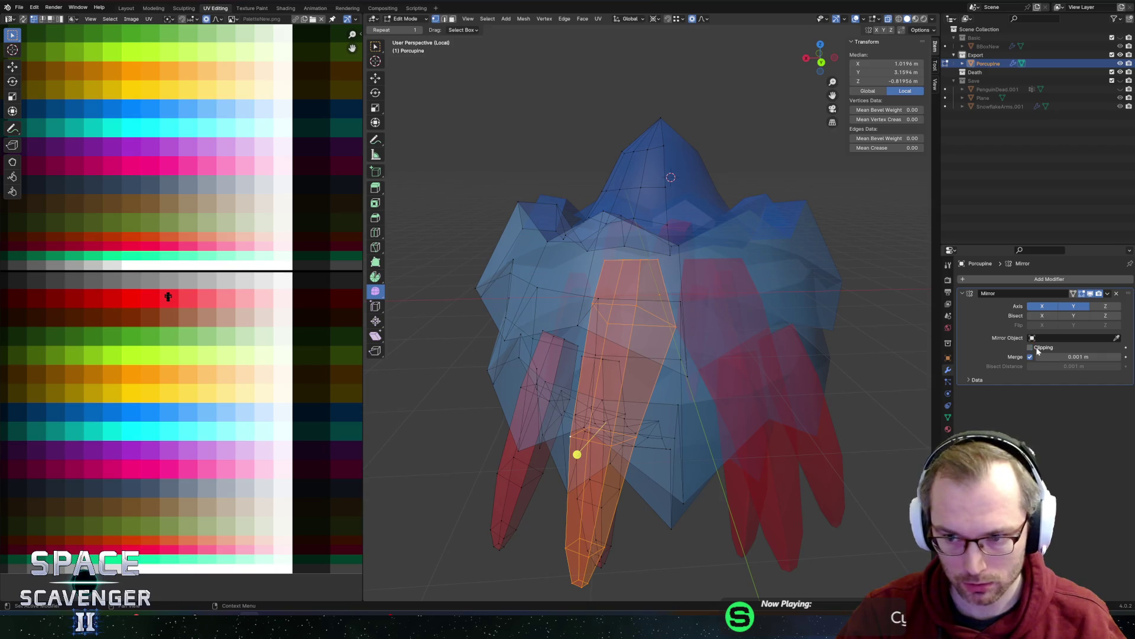
pyautogui.press('g')
pyautogui.press('x')
pyautogui.click(790, 335)
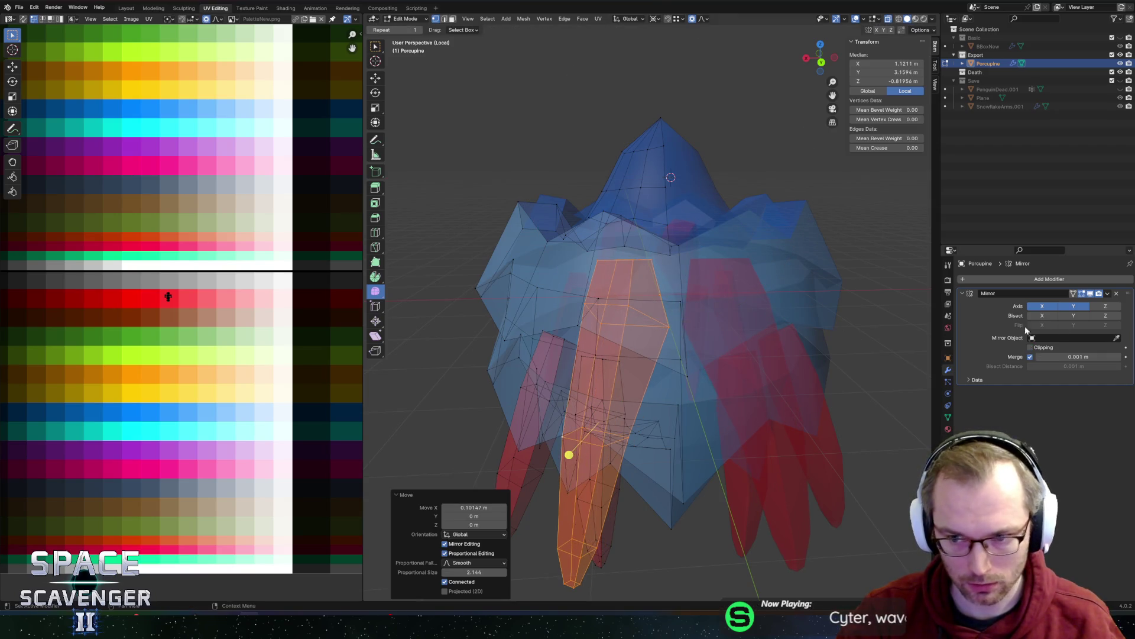
pyautogui.hotkey('alt', 'z')
pyautogui.hotkey('alt', 'z')
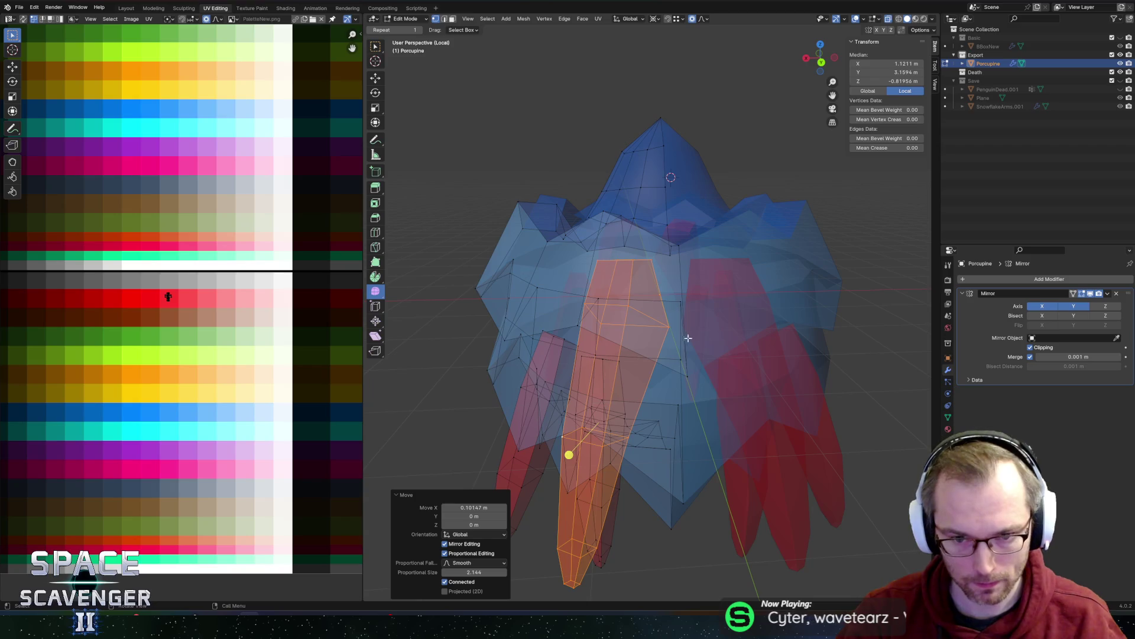
# - Move a single spike vertex along the X axis, then clear the selection
pyautogui.click(686, 333)
pyautogui.press('g')
pyautogui.press('x')
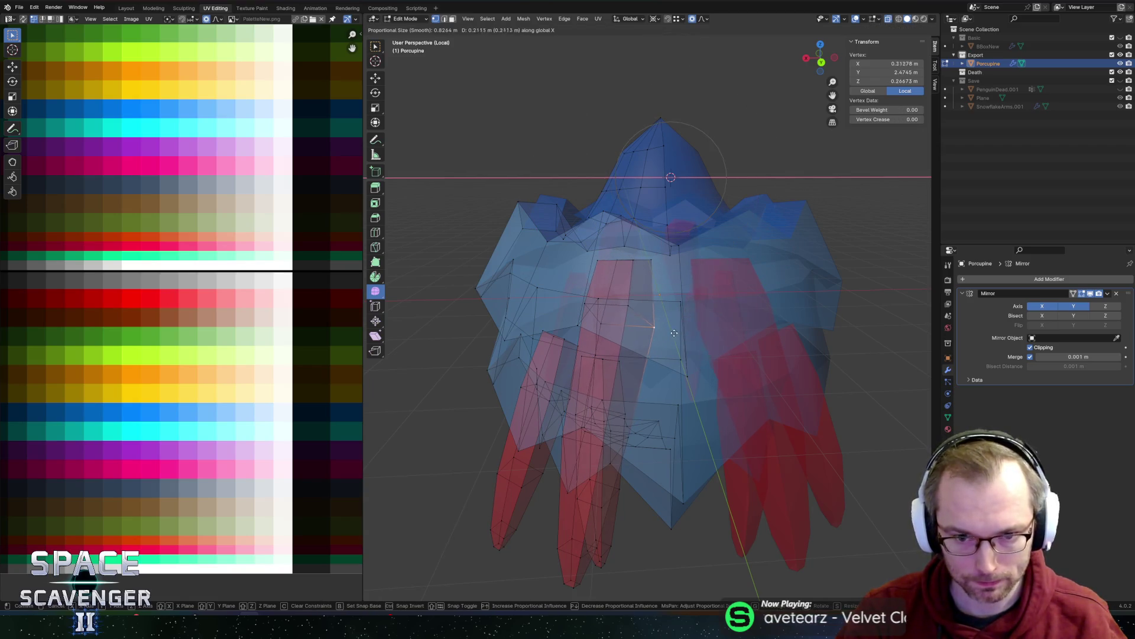
pyautogui.click(667, 334)
pyautogui.hotkey('alt', 'z')
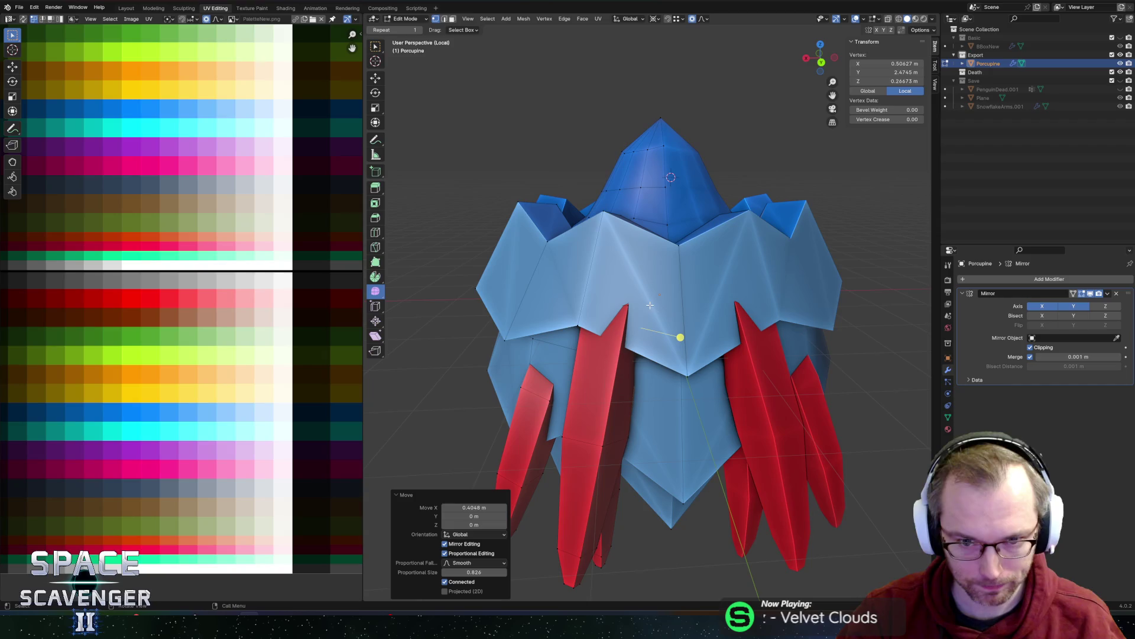
pyautogui.hotkey('alt', 'a')
# - Select a whole red spike, tilt it 11.5° about X and push it along Y
pyautogui.click(577, 553)
pyautogui.press('l')
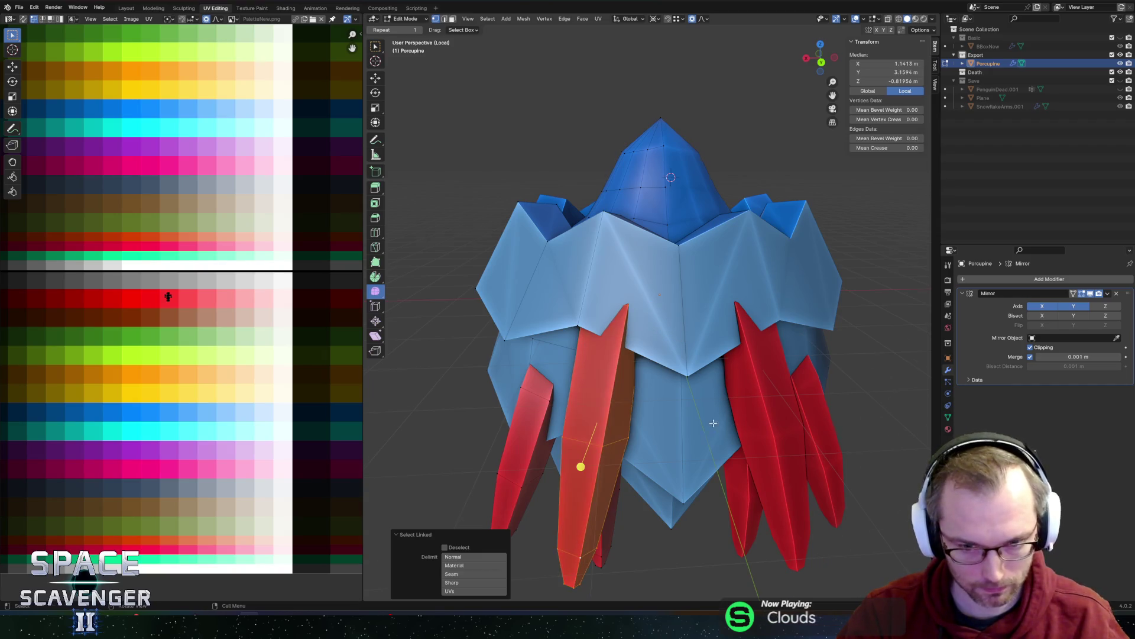
pyautogui.press('r')
pyautogui.press('x')
pyautogui.click(796, 348)
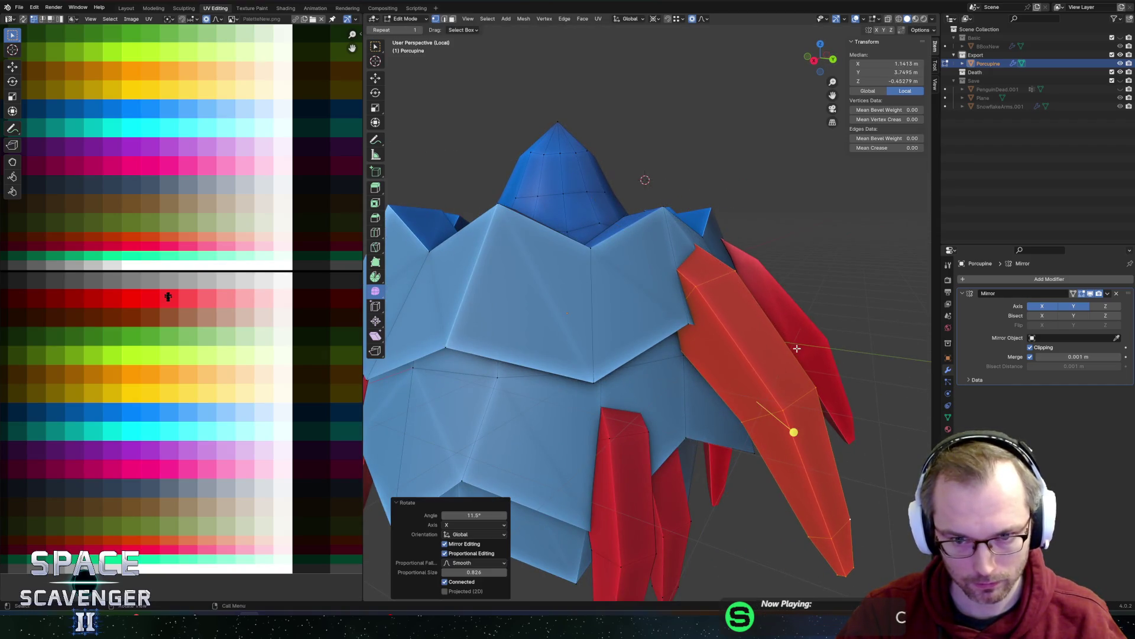
pyautogui.press('g')
pyautogui.press('y')
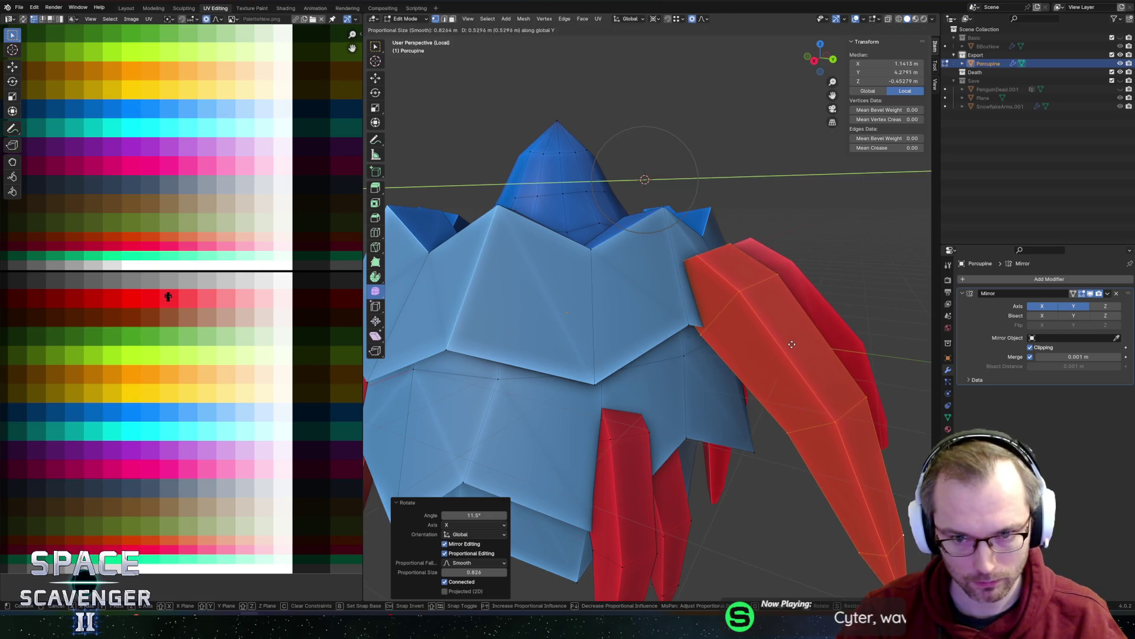
pyautogui.click(791, 338)
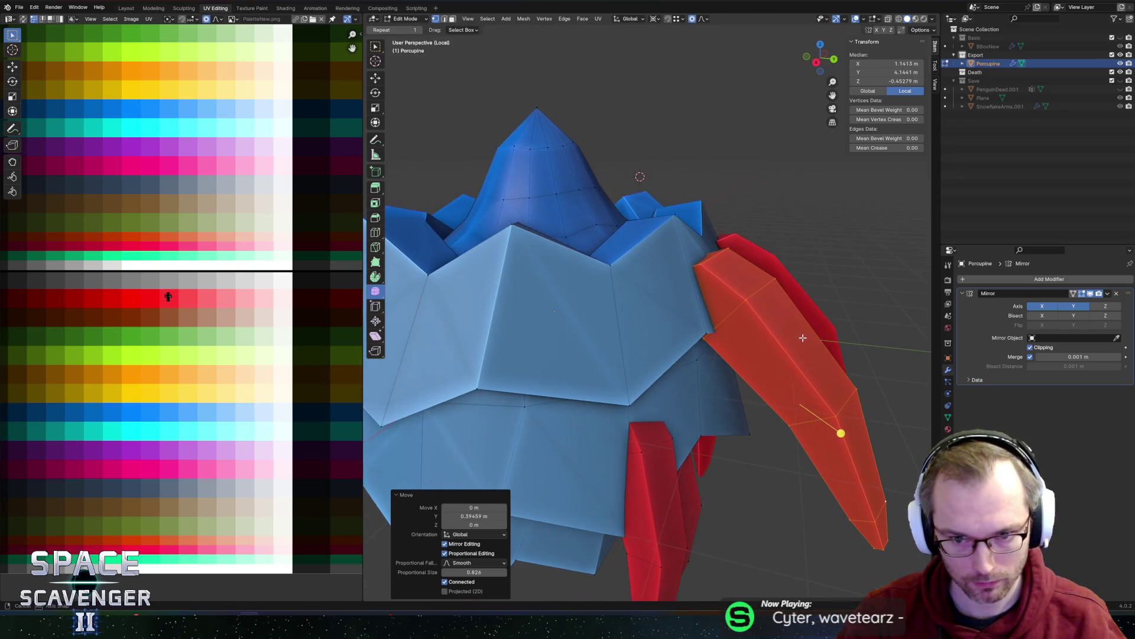
# - Slide a spike edge inward along the spike and make a small final adjustment
pyautogui.press('g')
pyautogui.press('y')
pyautogui.press('Escape')
pyautogui.click(741, 256)
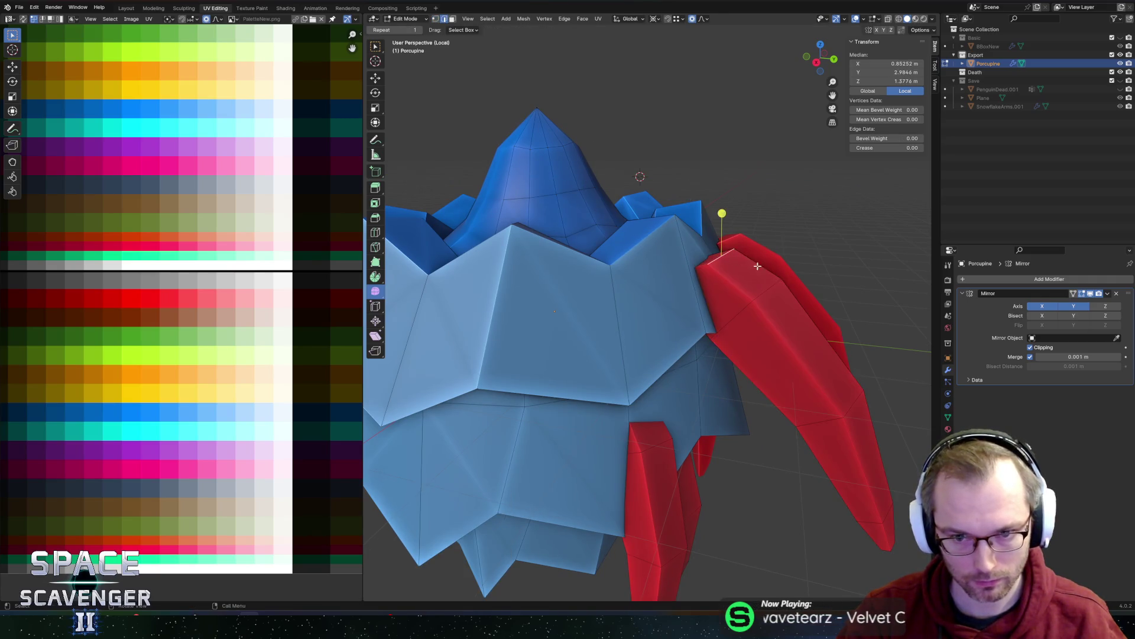
pyautogui.moveTo(758, 266); pyautogui.dragTo(733, 296, button='middle')
pyautogui.click(779, 319)
pyautogui.press('g')
pyautogui.press('g')
pyautogui.click(752, 310)
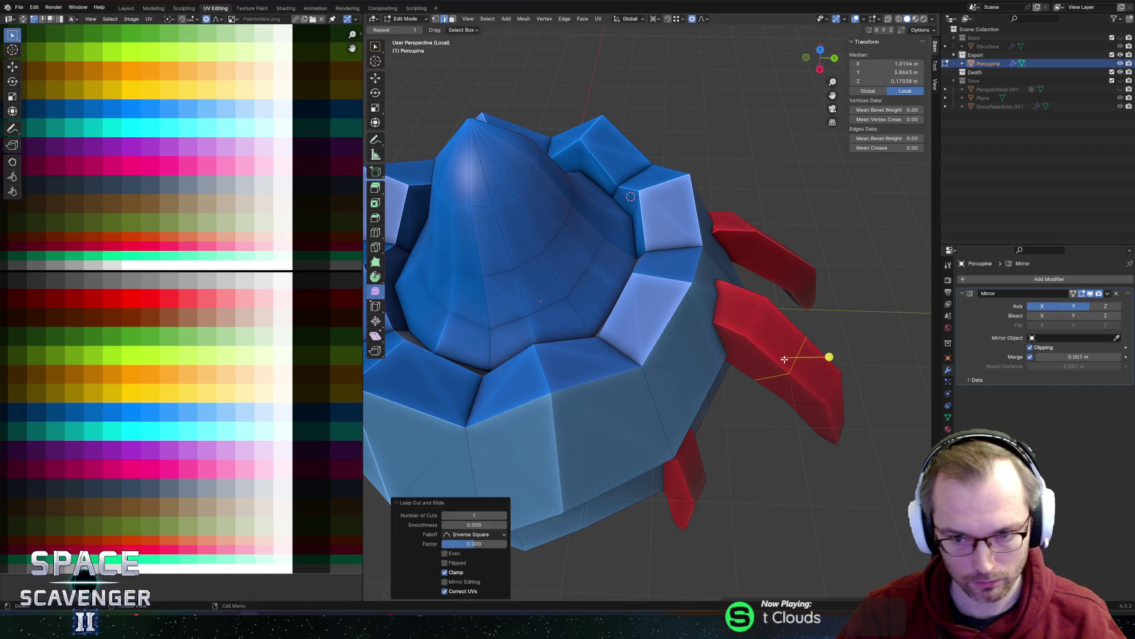
pyautogui.moveTo(787, 352); pyautogui.dragTo(842, 251, button='middle')
pyautogui.press('g')
pyautogui.click(851, 247)
pyautogui.scroll(-6, 744, 297)
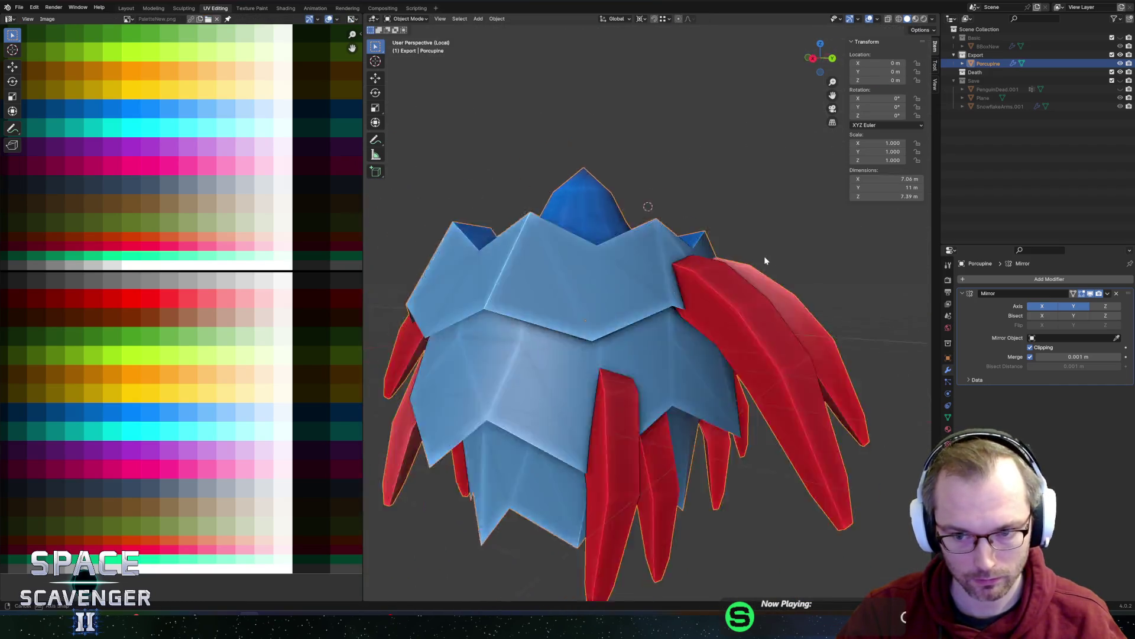
# - Select the whole front spike, shift it along X and turn it about Z
pyautogui.press('Tab')
pyautogui.moveTo(744, 297)
pyautogui.mouseDown(button='middle')
pyautogui.moveTo(713, 301)
pyautogui.moveTo(783, 299)
pyautogui.moveTo(709, 317)
pyautogui.mouseUp(button='middle')
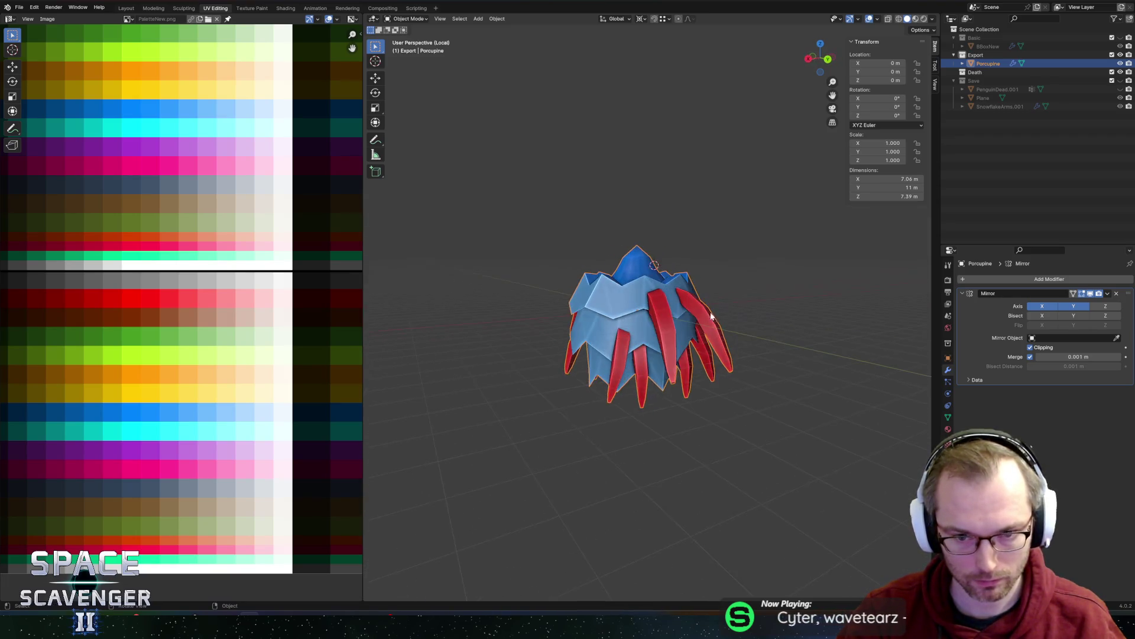
pyautogui.scroll(2, 626, 324)
pyautogui.press('Tab')
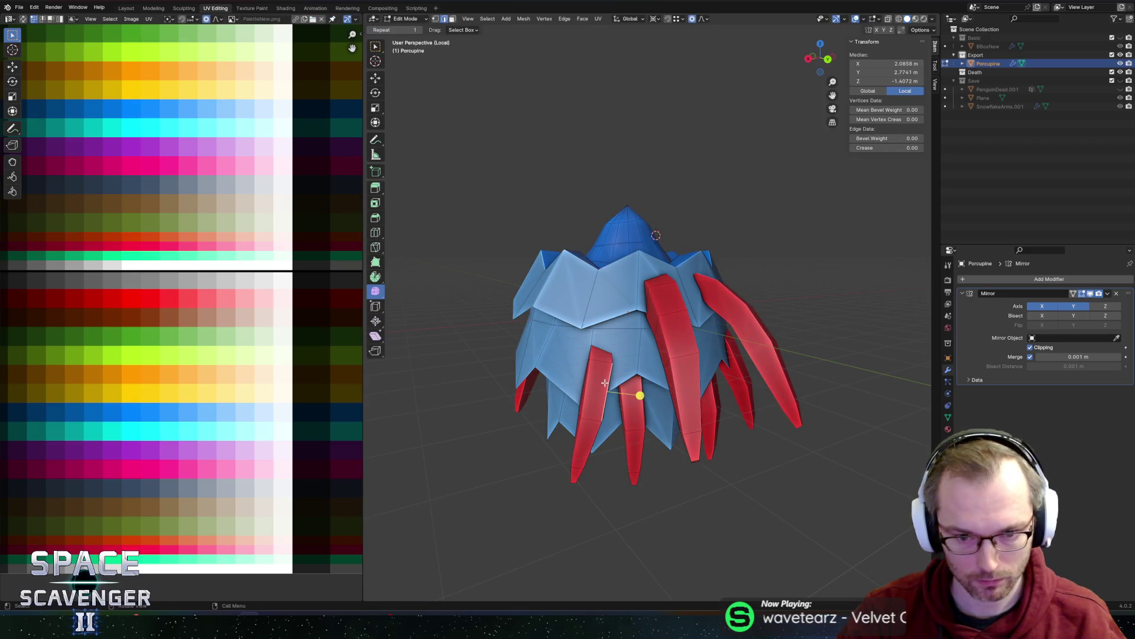
pyautogui.press('l')
pyautogui.press('g')
pyautogui.press('x')
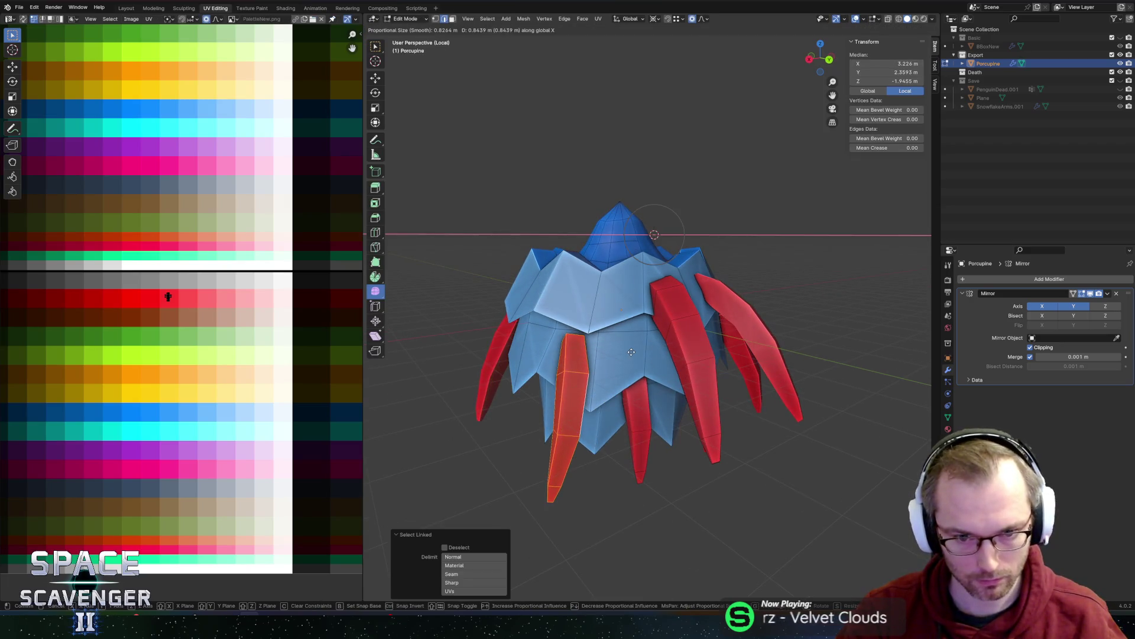
pyautogui.click(619, 355)
pyautogui.press('r')
pyautogui.press('z')
pyautogui.click(616, 360)
# - Set pivot to Individual Origins and rotate the front spike -44.2° about Z, 19.5° about Y
pyautogui.press('.')
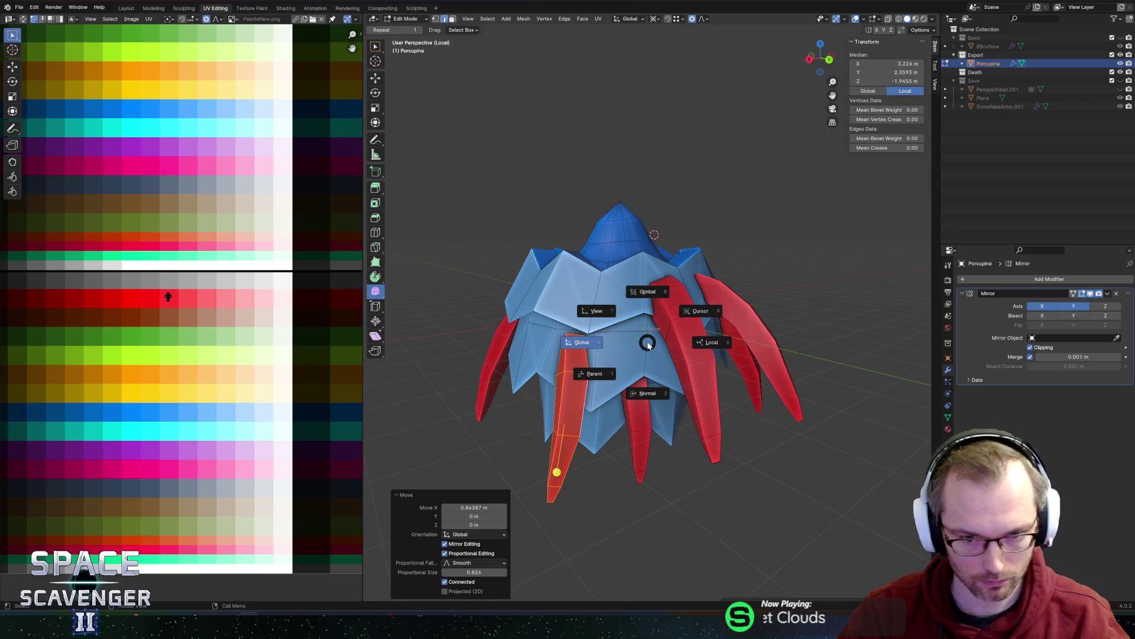
pyautogui.click(622, 384)
pyautogui.press('r')
pyautogui.press('z')
pyautogui.click(596, 440)
pyautogui.moveTo(596, 440); pyautogui.dragTo(601, 476, button='middle')
pyautogui.press('y')
pyautogui.click(740, 334)
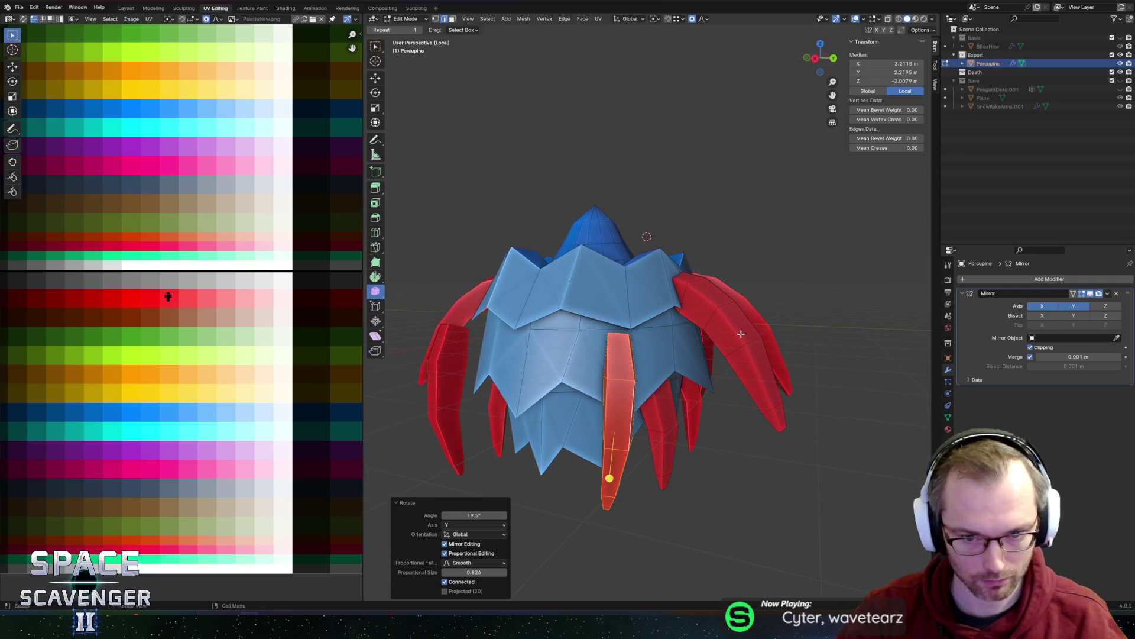
# - Tilt the front spike about X and raise it 1.1659 m along Z
pyautogui.press('r')
pyautogui.press('x')
pyautogui.click(686, 299)
pyautogui.press('g')
pyautogui.press('z')
pyautogui.click(732, 249)
# - Tilt the left spike outward about the Y axis
pyautogui.moveTo(732, 249); pyautogui.dragTo(617, 280, button='middle')
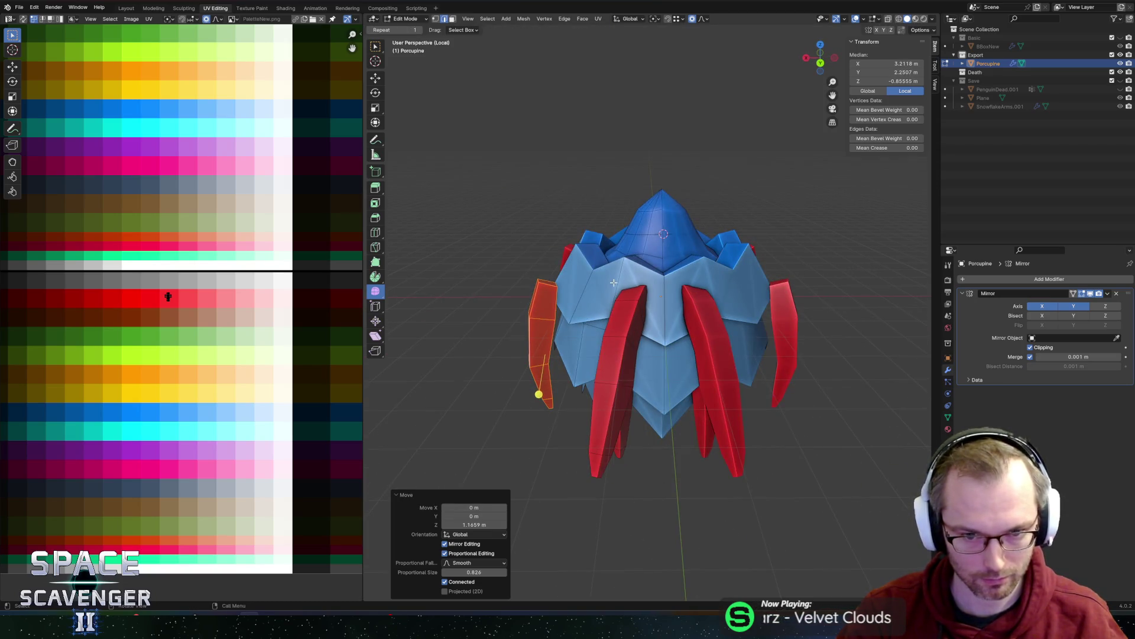
pyautogui.press('r')
pyautogui.press('y')
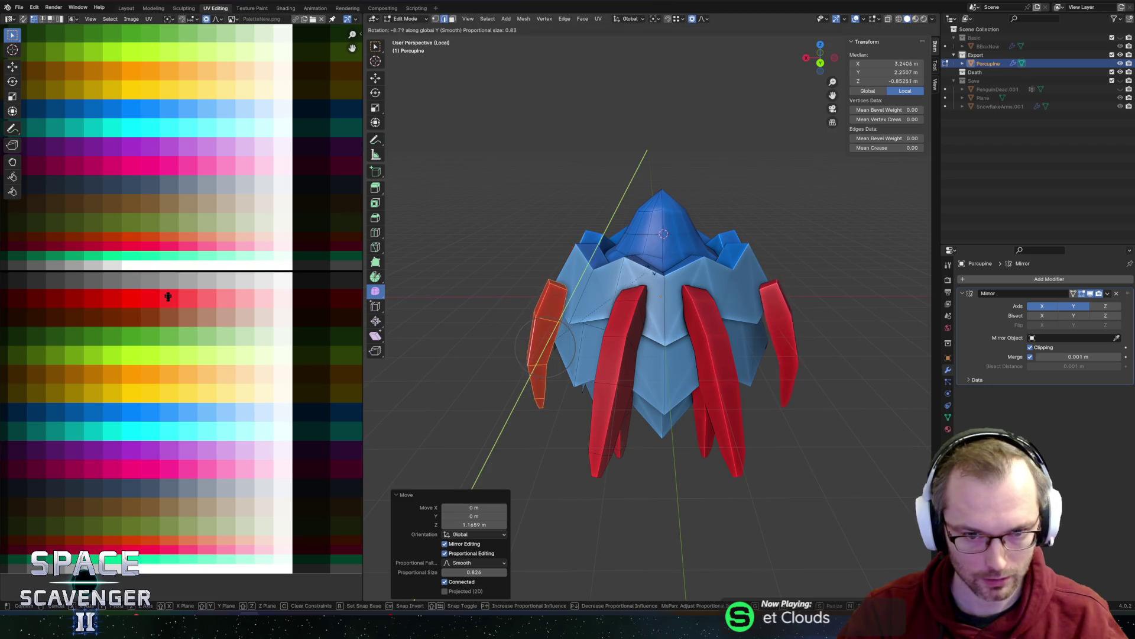
pyautogui.click(654, 272)
pyautogui.moveTo(654, 272)
pyautogui.mouseDown(button='middle')
pyautogui.moveTo(629, 273)
pyautogui.moveTo(612, 234)
pyautogui.moveTo(674, 245)
pyautogui.moveTo(643, 272)
pyautogui.moveTo(605, 252)
pyautogui.moveTo(604, 237)
pyautogui.moveTo(636, 187)
pyautogui.moveTo(678, 187)
pyautogui.moveTo(608, 241)
pyautogui.mouseUp(button='middle')
pyautogui.press('z')
# - Rotate the left spike -23.4° about Y and shift it -1.2138 m along Y
pyautogui.press('r')
pyautogui.press('y')
pyautogui.click(679, 245)
pyautogui.press('g')
pyautogui.press('y')
pyautogui.click(647, 276)
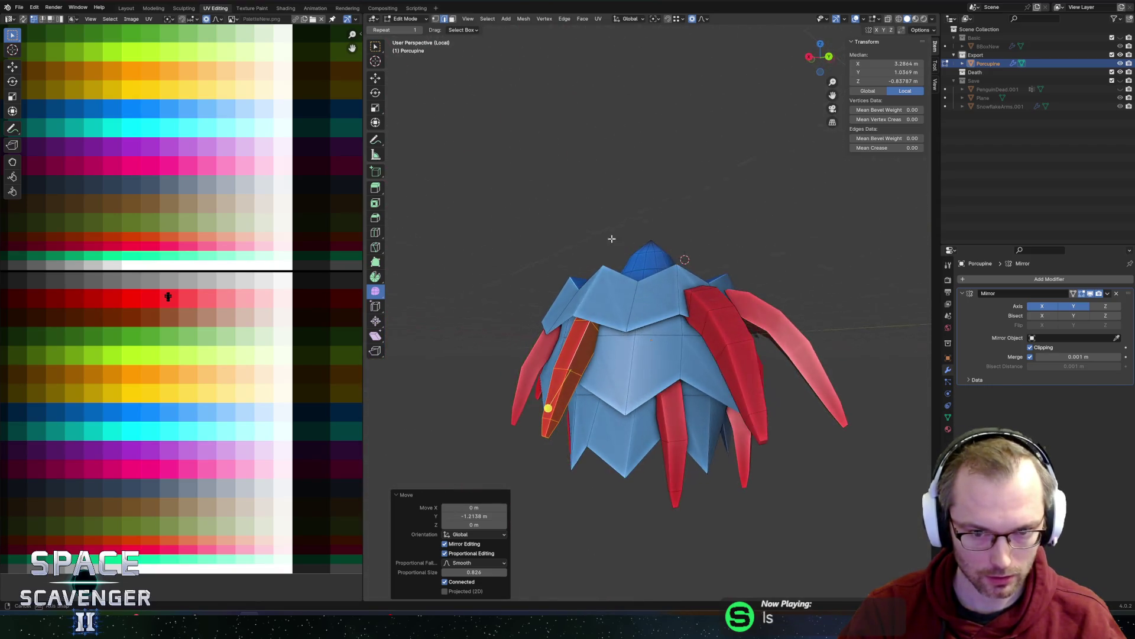
# - Push the selected tusk 0.42055 m along the X axis
pyautogui.press('g')
pyautogui.press('x')
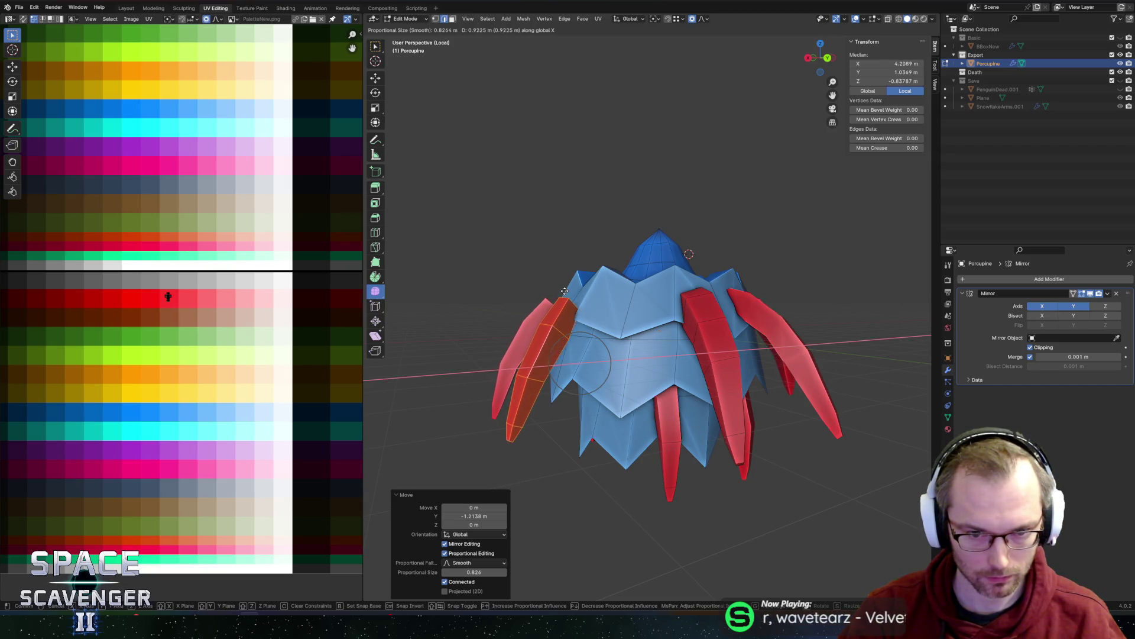
pyautogui.click(582, 287)
# - Raise the tusk 0.42003 m along Z and shift it along X
pyautogui.moveTo(583, 288); pyautogui.dragTo(571, 285, button='middle')
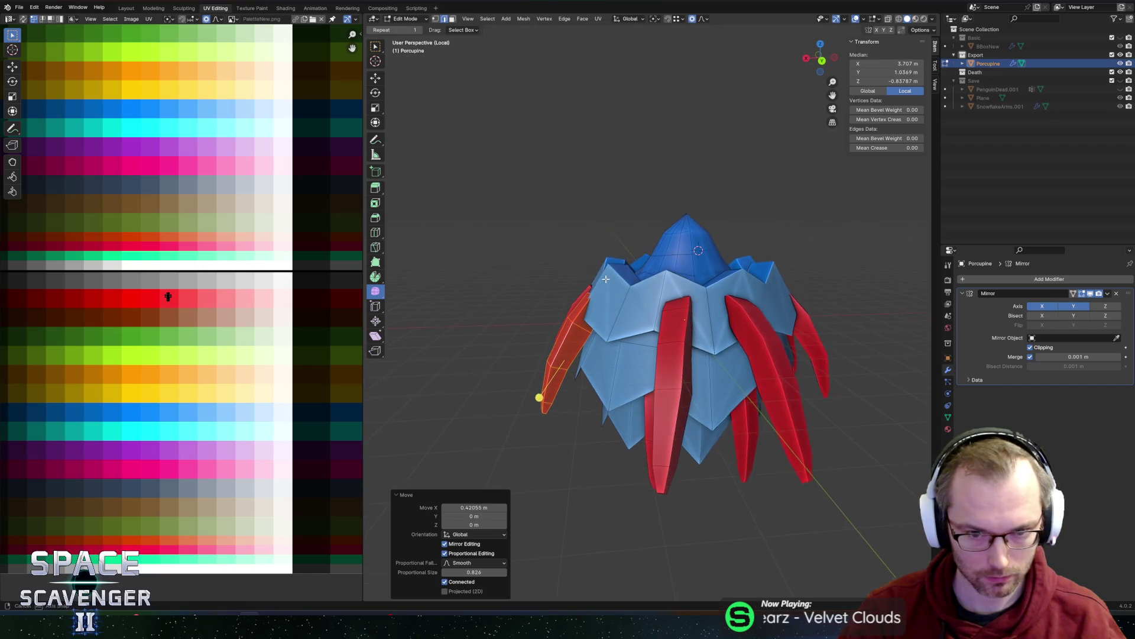
pyautogui.press('g')
pyautogui.press('z')
pyautogui.click(610, 262)
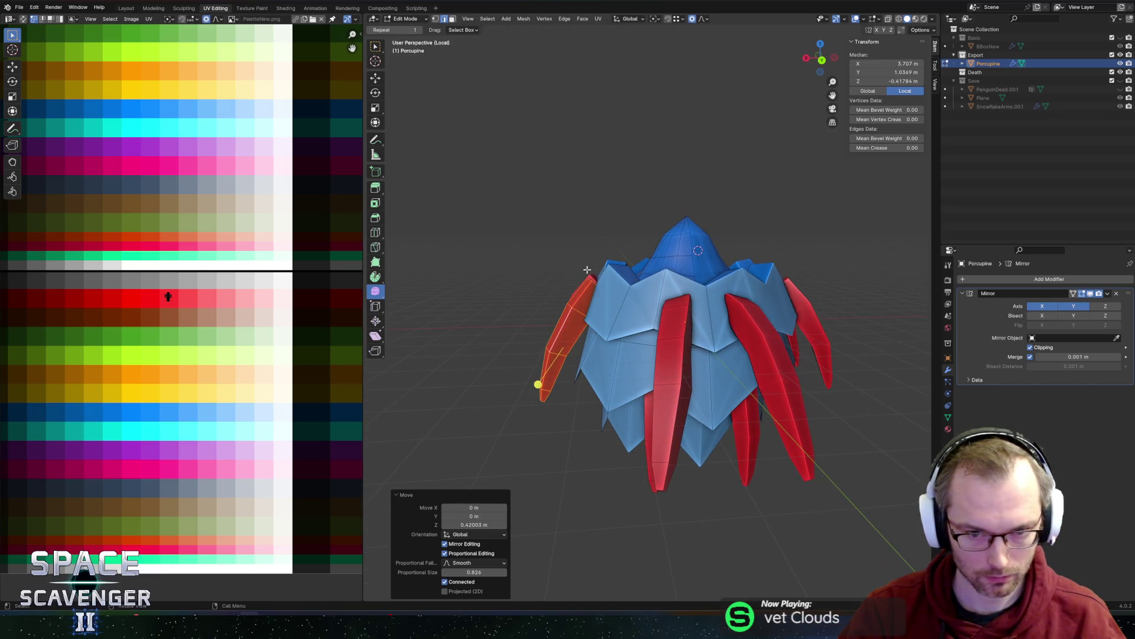
pyautogui.press('r')
pyautogui.press('z')
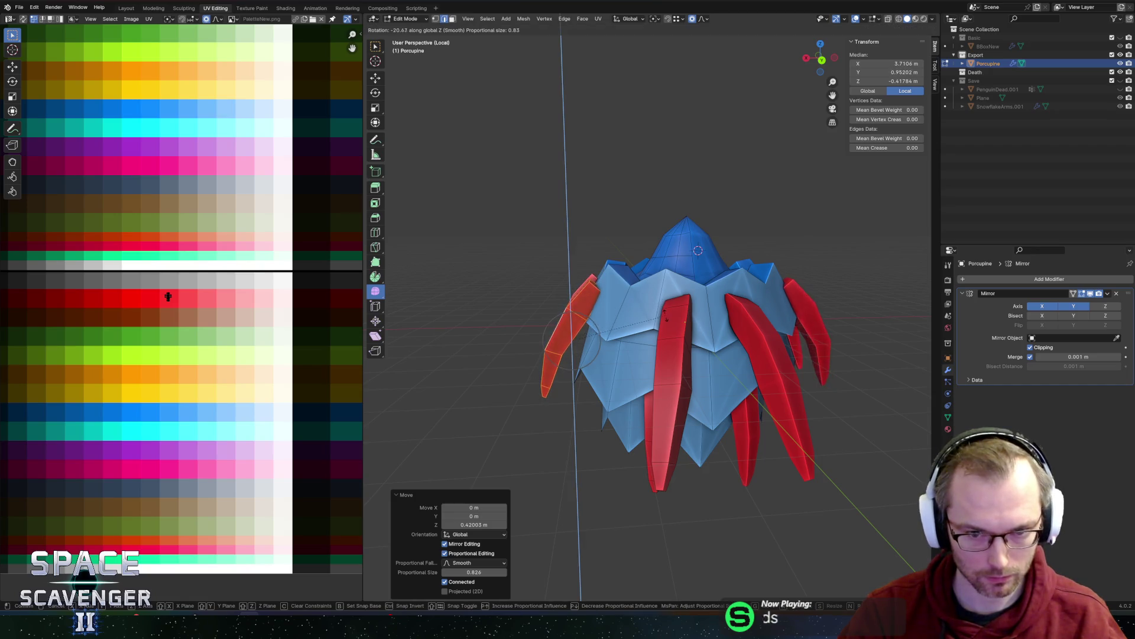
pyautogui.press('y')
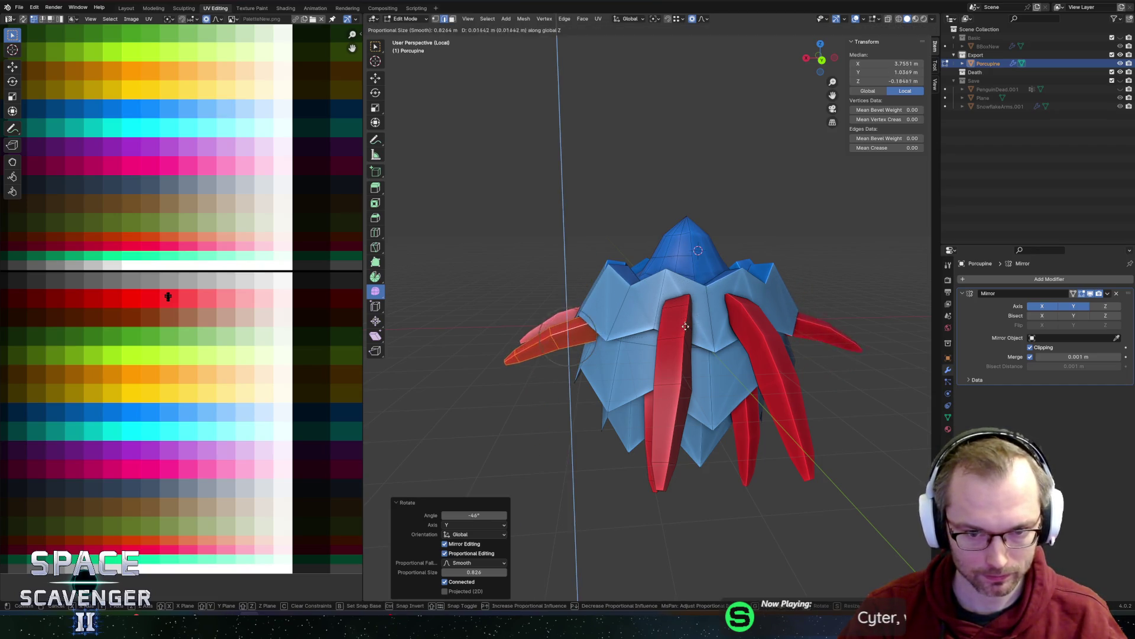
pyautogui.press('g')
pyautogui.press('x')
pyautogui.click(502, 319)
# - Add a centred loop cut around the spike
pyautogui.moveTo(502, 319)
pyautogui.mouseDown(button='middle')
pyautogui.moveTo(548, 315)
pyautogui.moveTo(548, 301)
pyautogui.moveTo(589, 292)
pyautogui.mouseUp(button='middle')
pyautogui.click(548, 314)
pyautogui.rightClick(545, 314)
pyautogui.hotkey('ctrl', 'r')
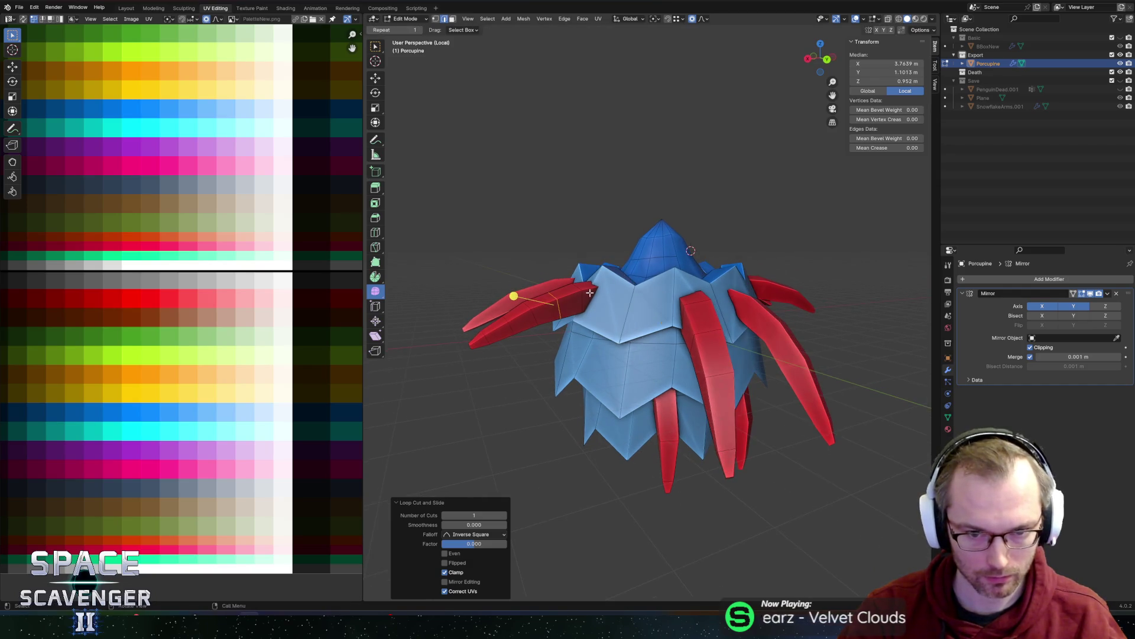
# - Select a spike-tip vertex and move it along the Y axis
pyautogui.hotkey('alt', 'a')
pyautogui.moveTo(559, 332); pyautogui.dragTo(672, 341, button='middle')
pyautogui.click(543, 334)
pyautogui.press('g')
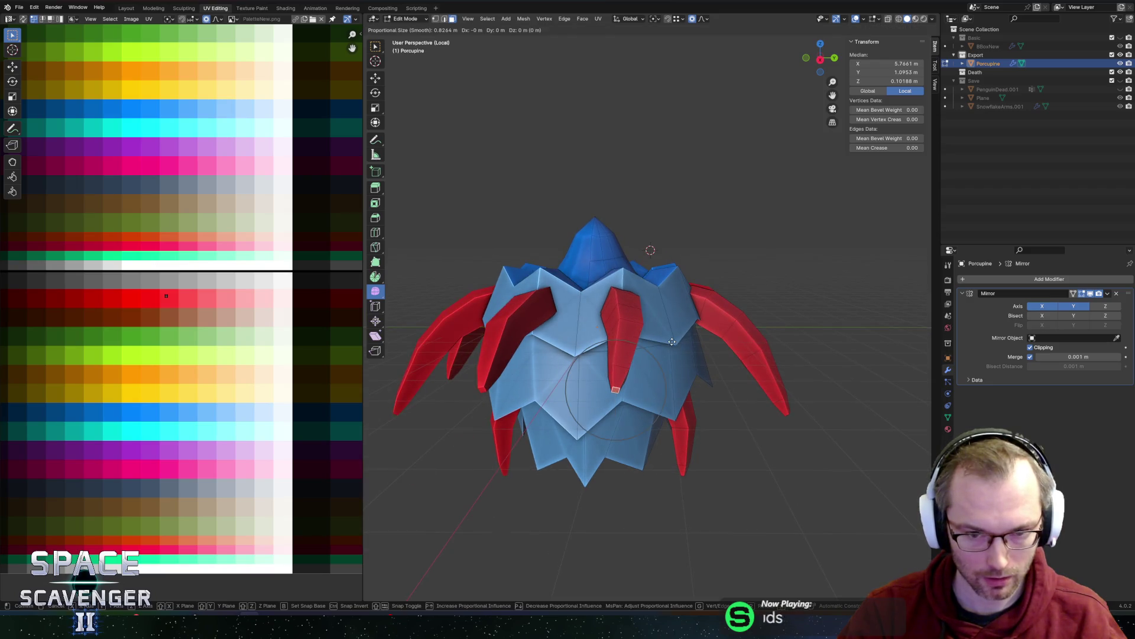
pyautogui.press('y')
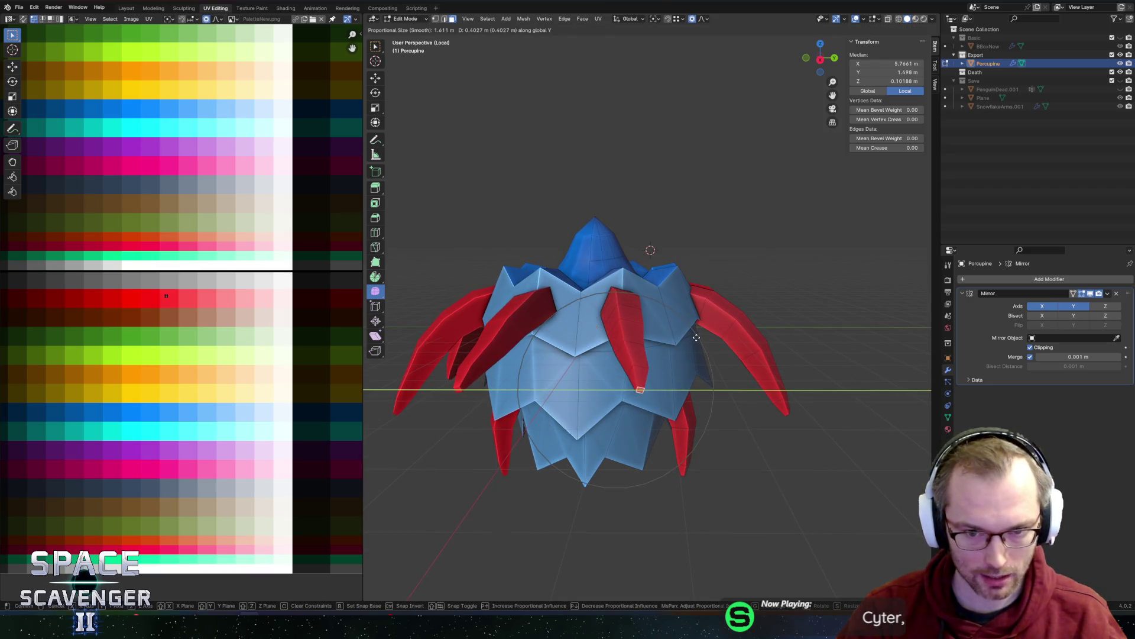
pyautogui.click(693, 339)
# - Move the base spikes -1.3053 m along X and tilt them 58.9° about Y
pyautogui.press('r')
pyautogui.scroll(6, 702, 346)
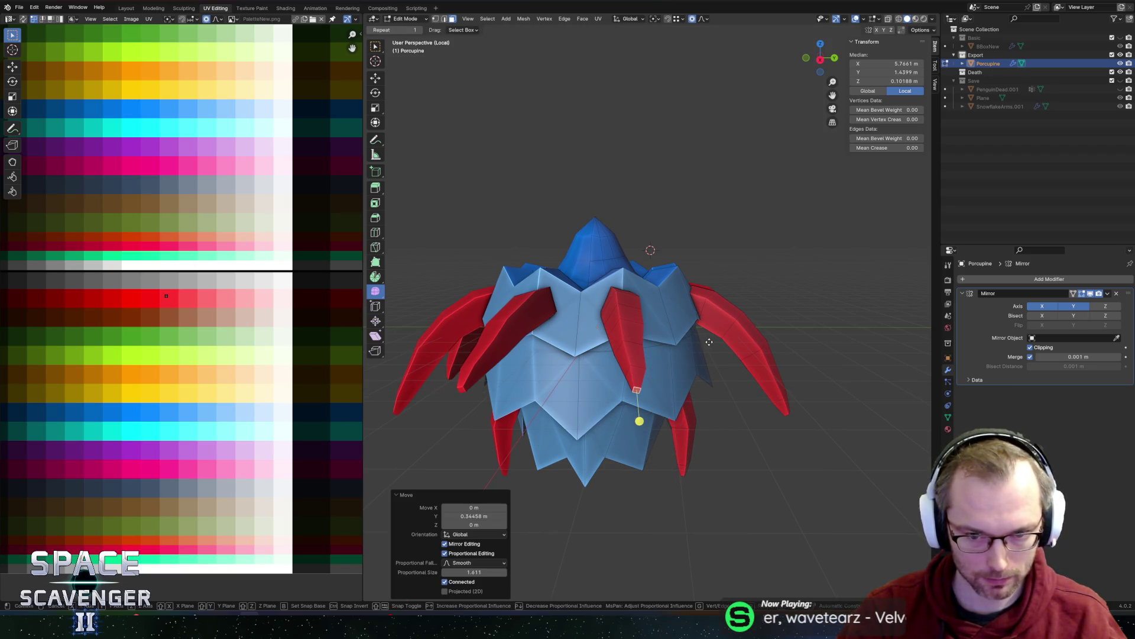
pyautogui.press('x')
pyautogui.scroll(15, 727, 338)
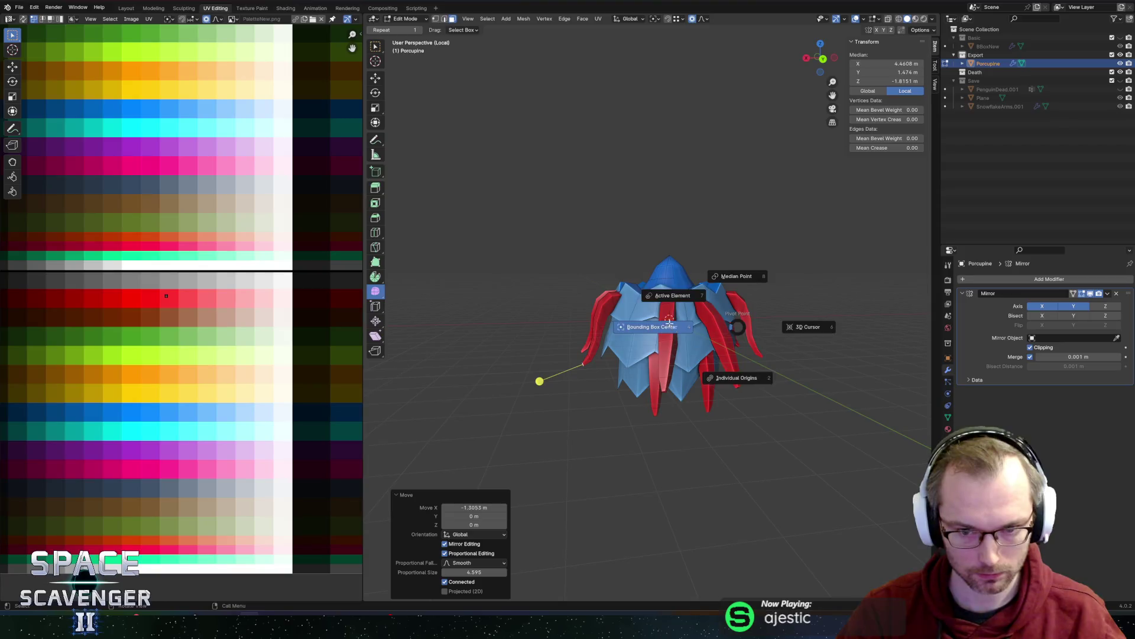
pyautogui.click(746, 333)
pyautogui.press('r')
pyautogui.press('y')
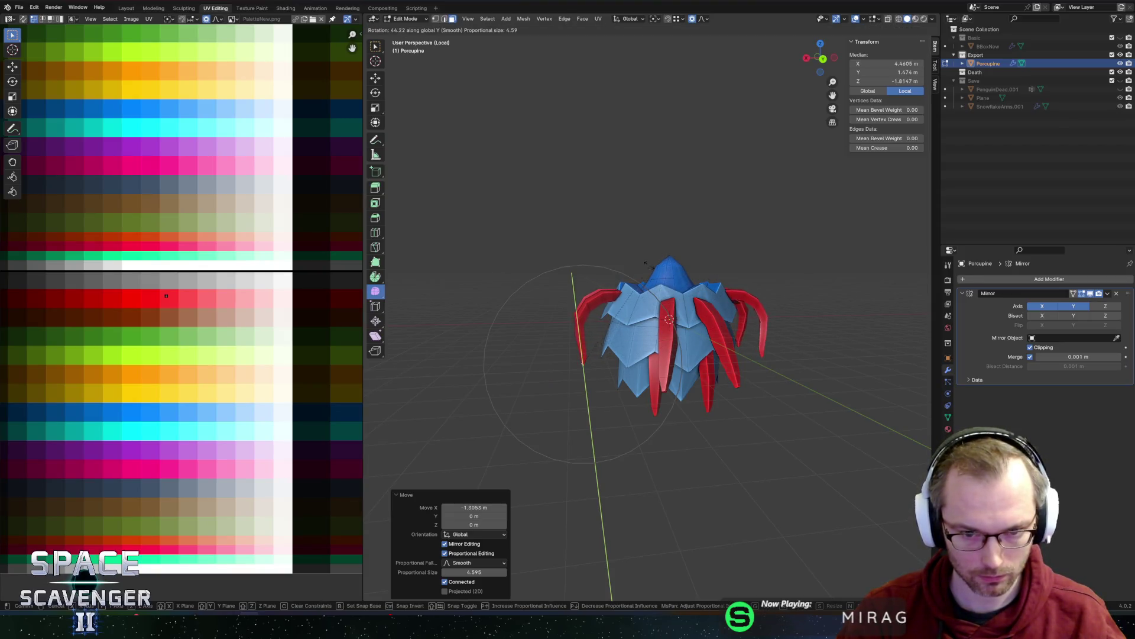
pyautogui.click(613, 275)
# - Nudge the spikes along X into final position and return to Object Mode
pyautogui.press('g')
pyautogui.press('x')
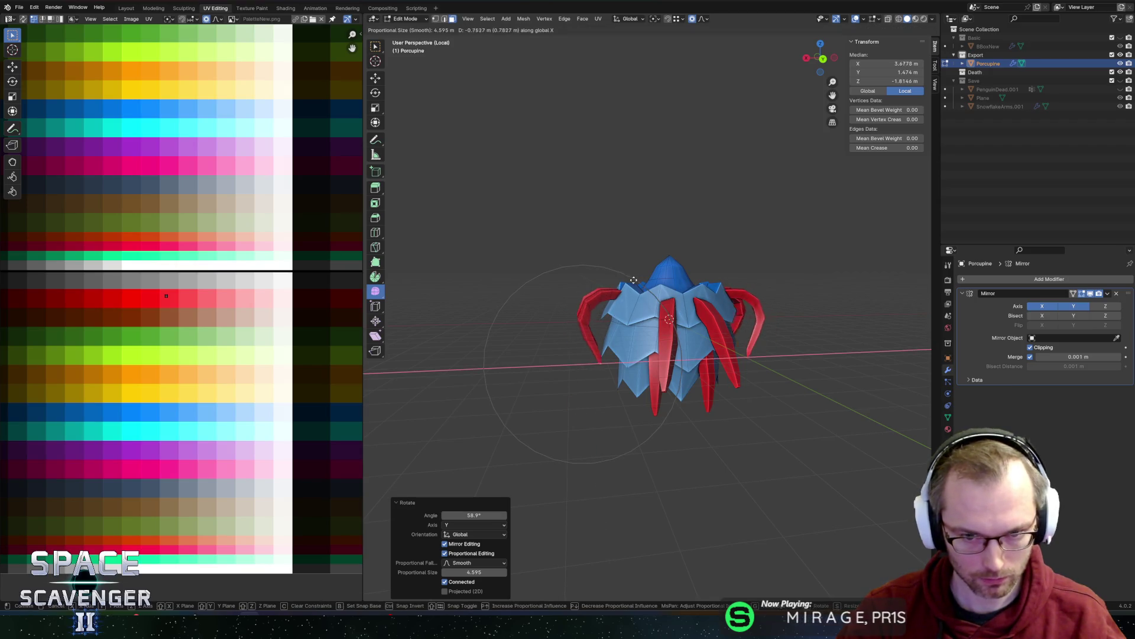
pyautogui.scroll(3, 648, 282)
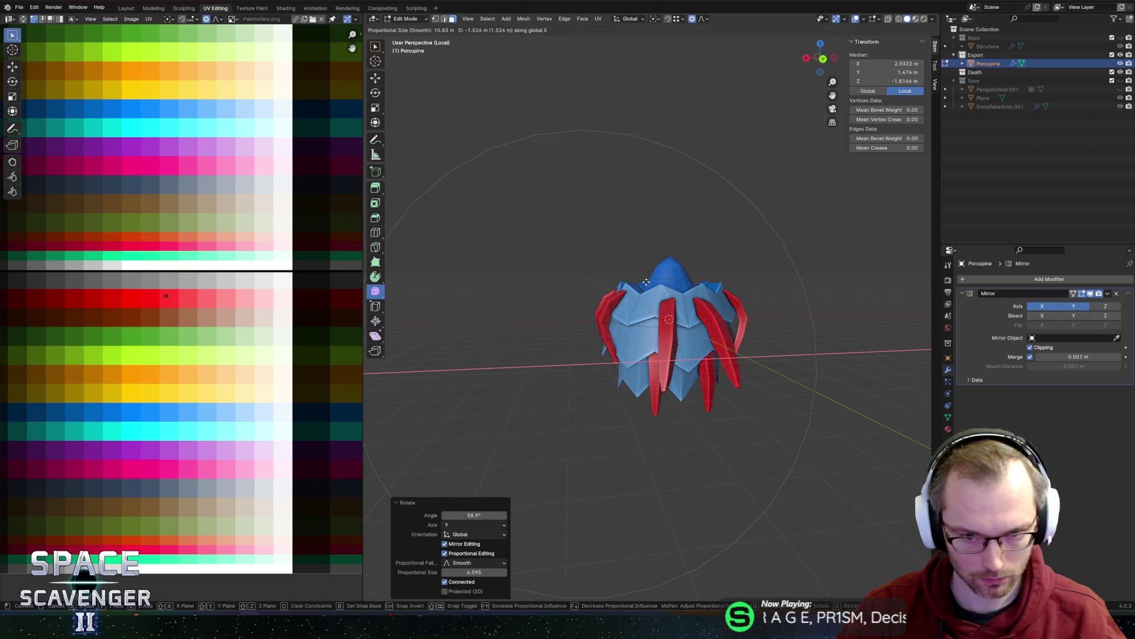
pyautogui.click(601, 406)
pyautogui.press('Tab')
pyautogui.scroll(-3, 672, 271)
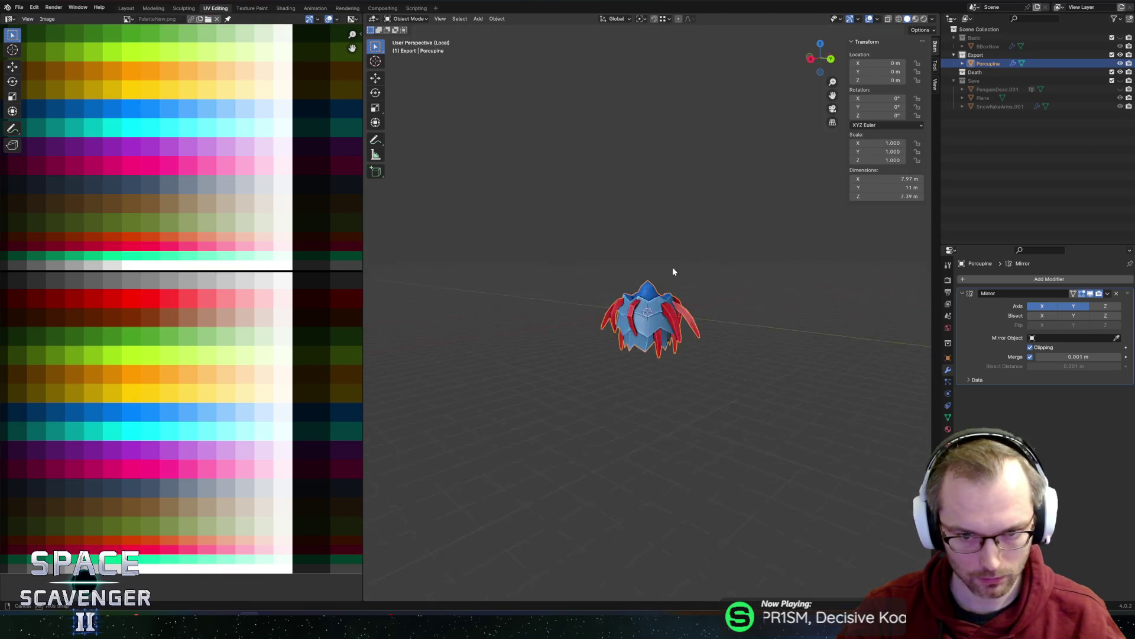
# - Export the porcupine as Porcupine.fbx to the Enemies folder, then switch to Unity
pyautogui.moveTo(672, 270)
pyautogui.mouseDown(button='middle')
pyautogui.moveTo(758, 286)
pyautogui.moveTo(696, 279)
pyautogui.moveTo(778, 275)
pyautogui.moveTo(689, 280)
pyautogui.mouseUp(button='middle')
pyautogui.press('Tab')
pyautogui.press('Tab')
pyautogui.scroll(3, 698, 282)
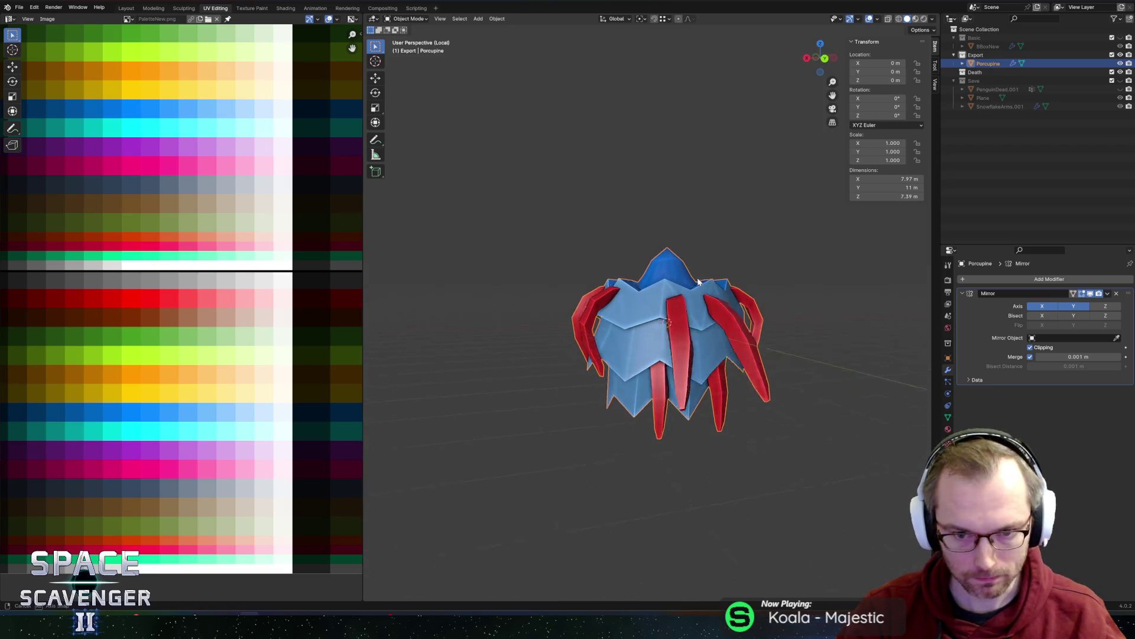
pyautogui.scroll(-2, 707, 288)
pyautogui.hotkey('ctrl', 'e')
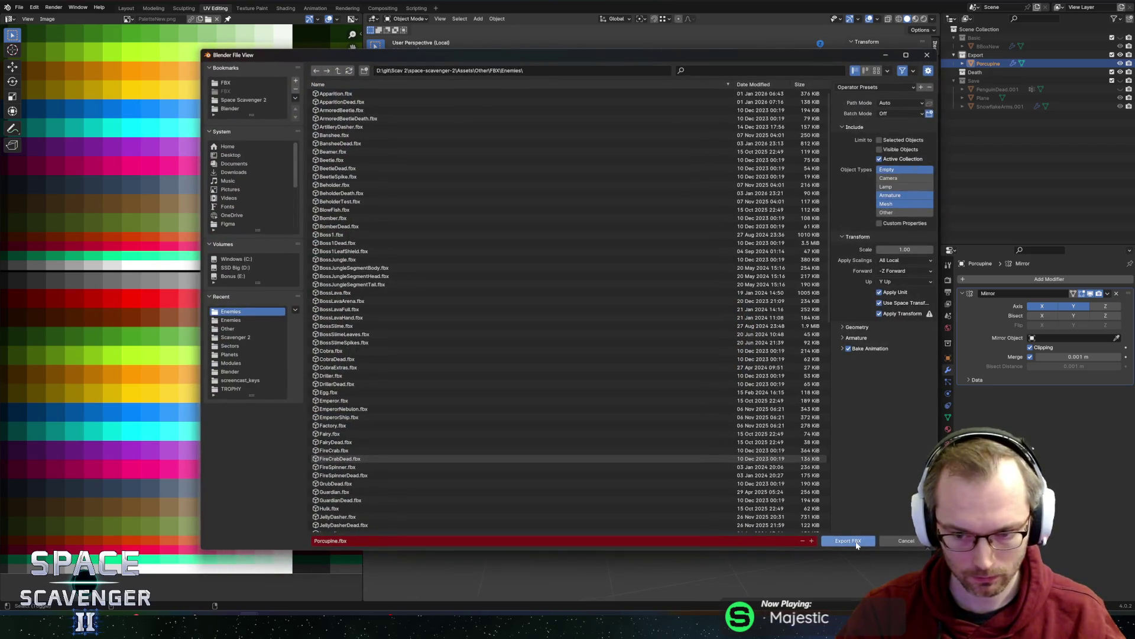
pyautogui.click(851, 541)
pyautogui.hotkey('alt', 'Tab')
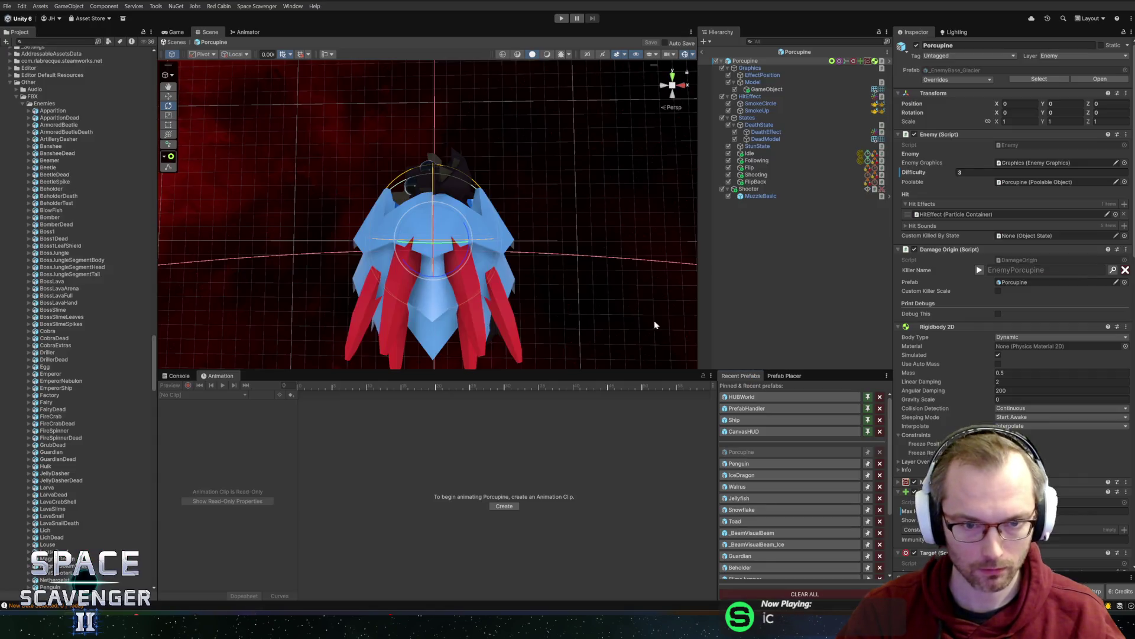
# - Return to the Core scene, start Play mode and maximize the Game view
pyautogui.scroll(-3, 597, 300)
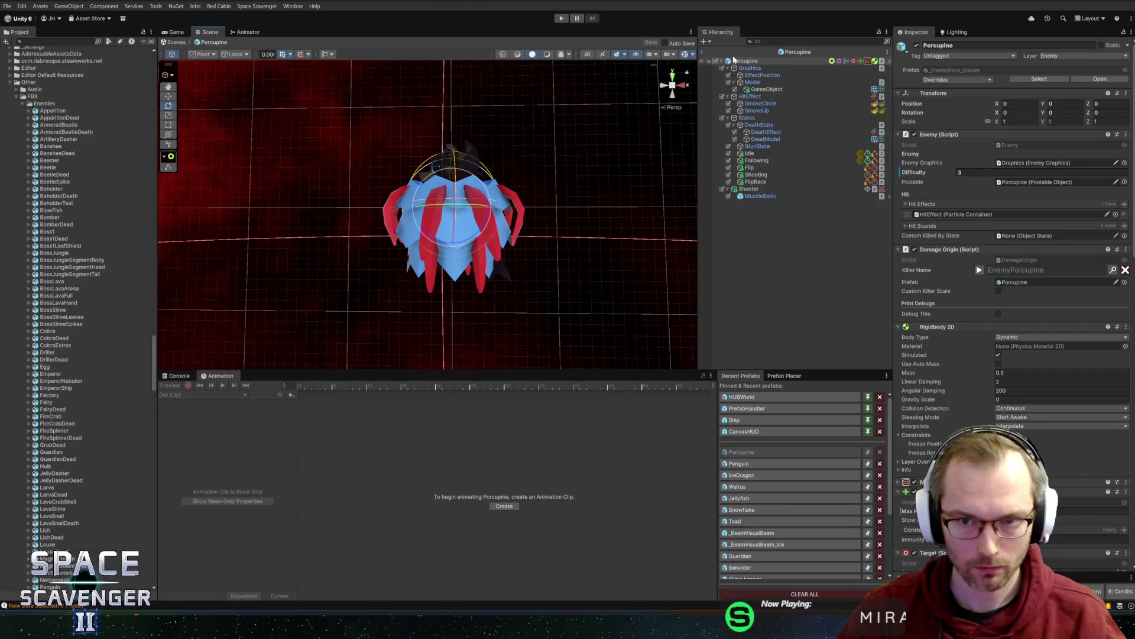
pyautogui.click(702, 52)
pyautogui.click(565, 19)
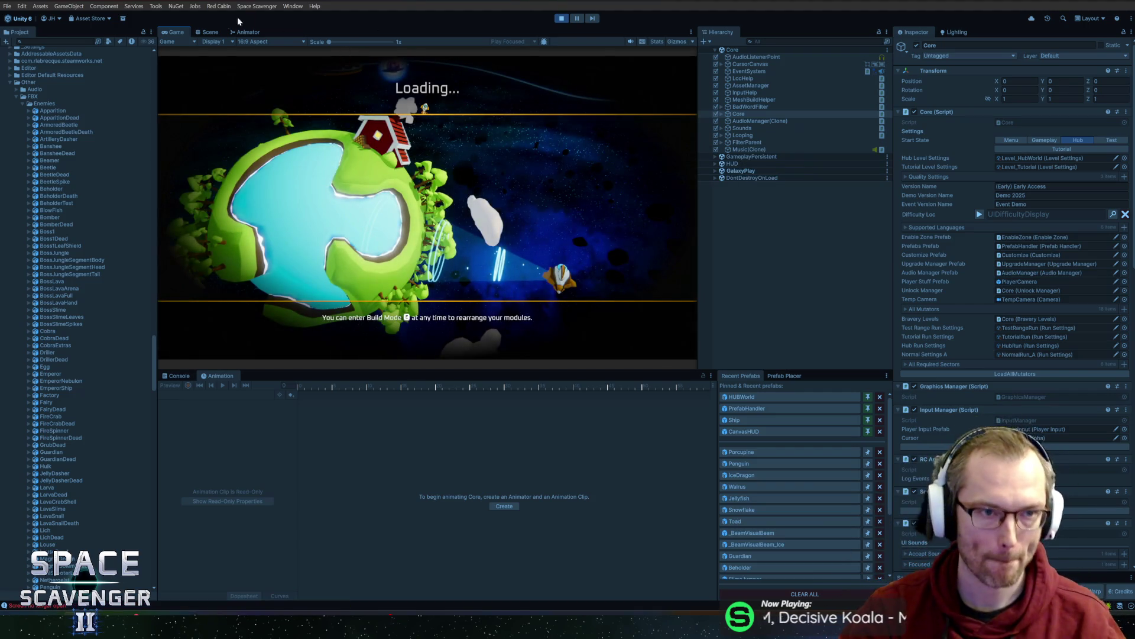
pyautogui.hotkey('shift', 'space')
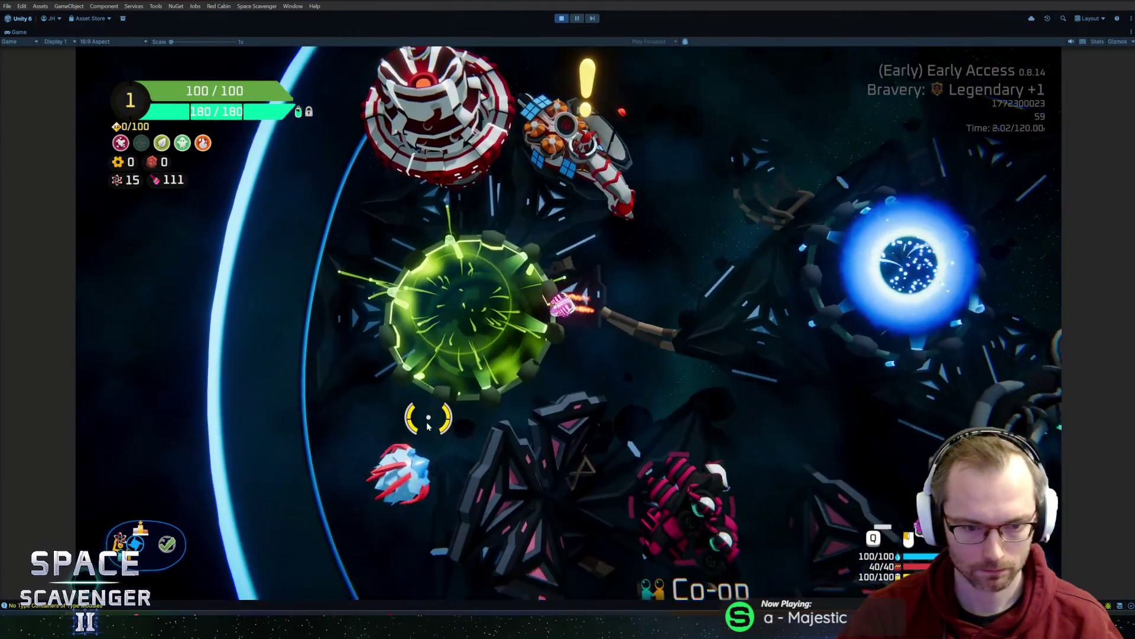
# - Fly the ship around the hub to watch the porcupine enemy, then stop Play mode
pyautogui.press('d')
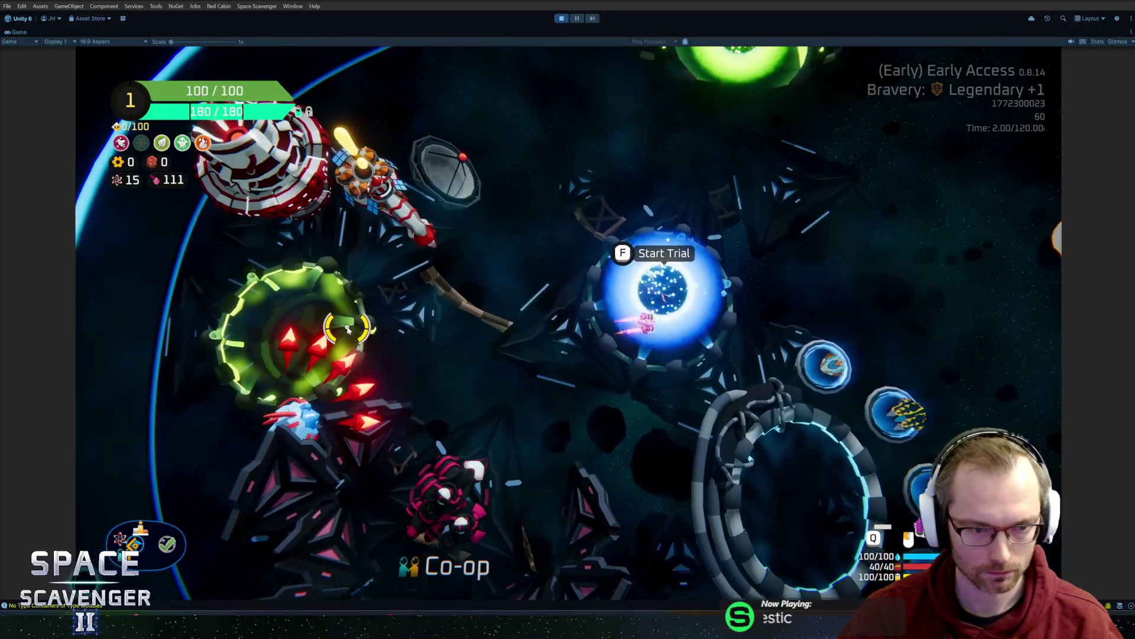
pyautogui.press('d')
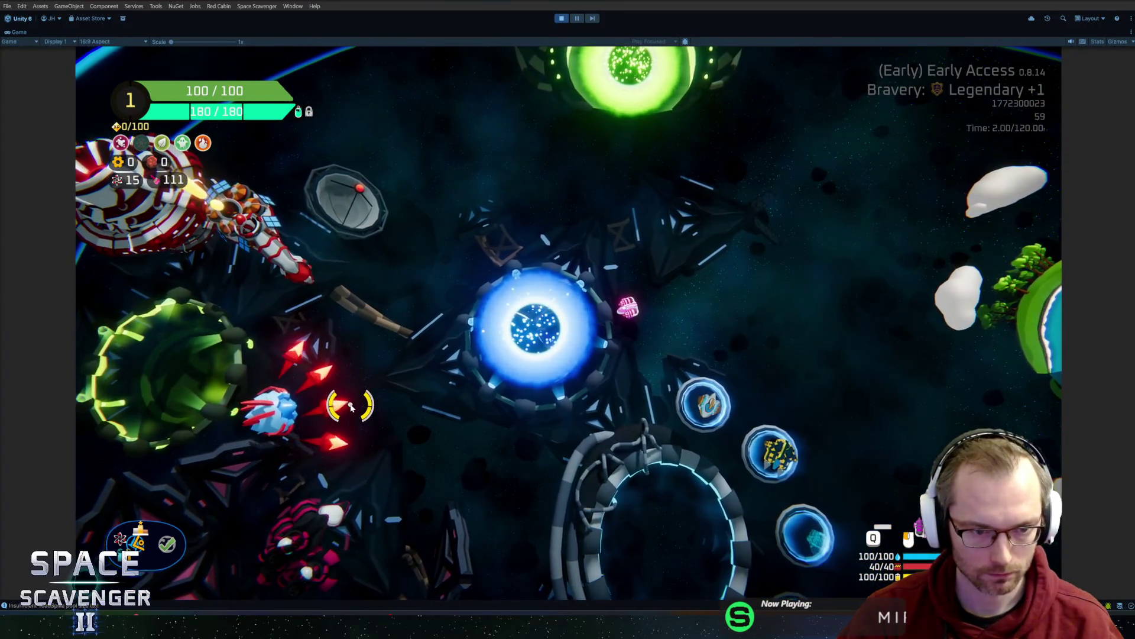
pyautogui.press('d')
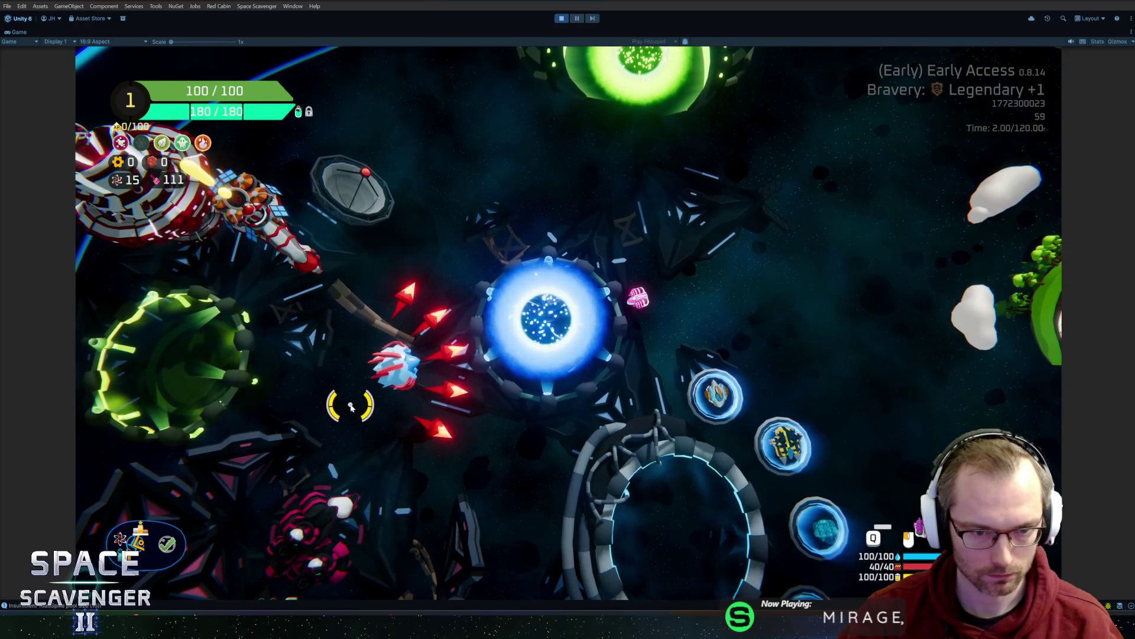
pyautogui.press('d')
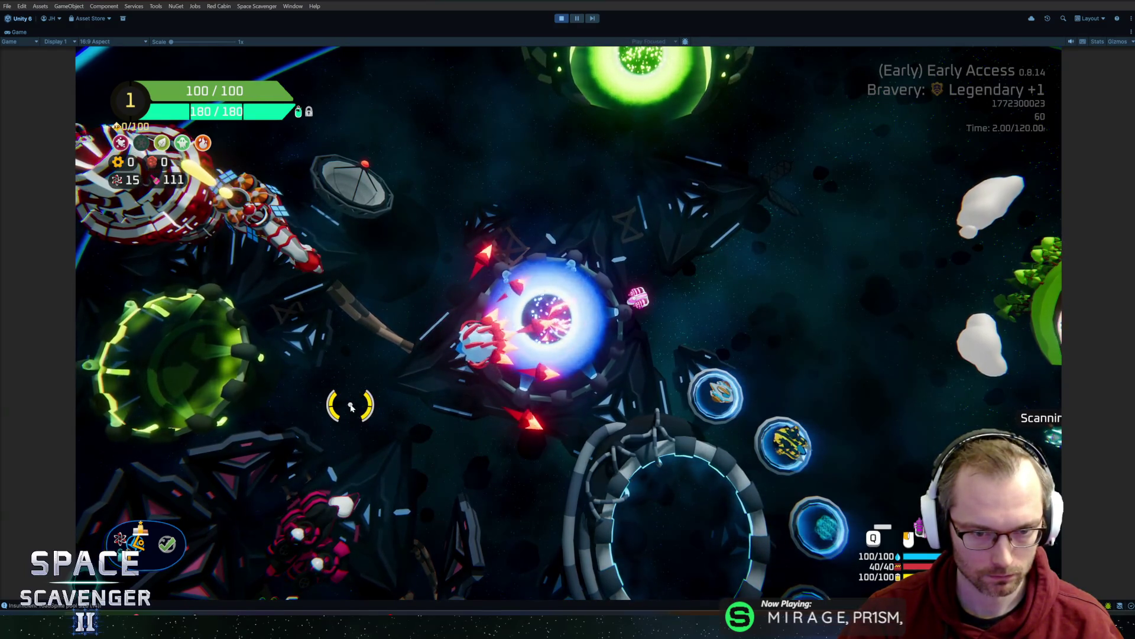
pyautogui.press('d')
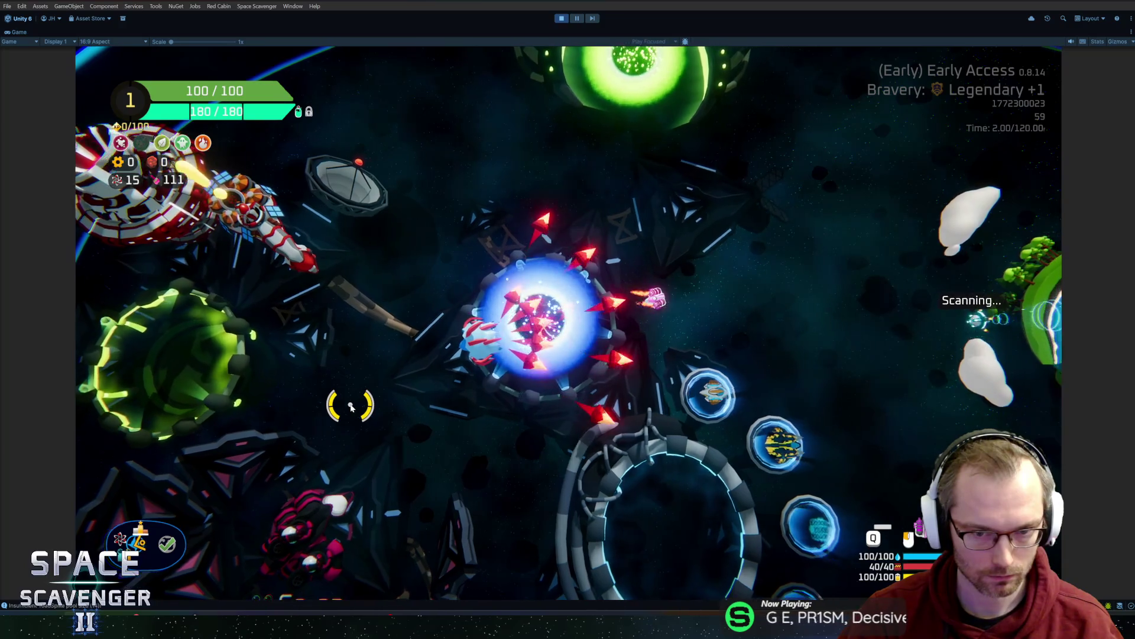
pyautogui.press('d')
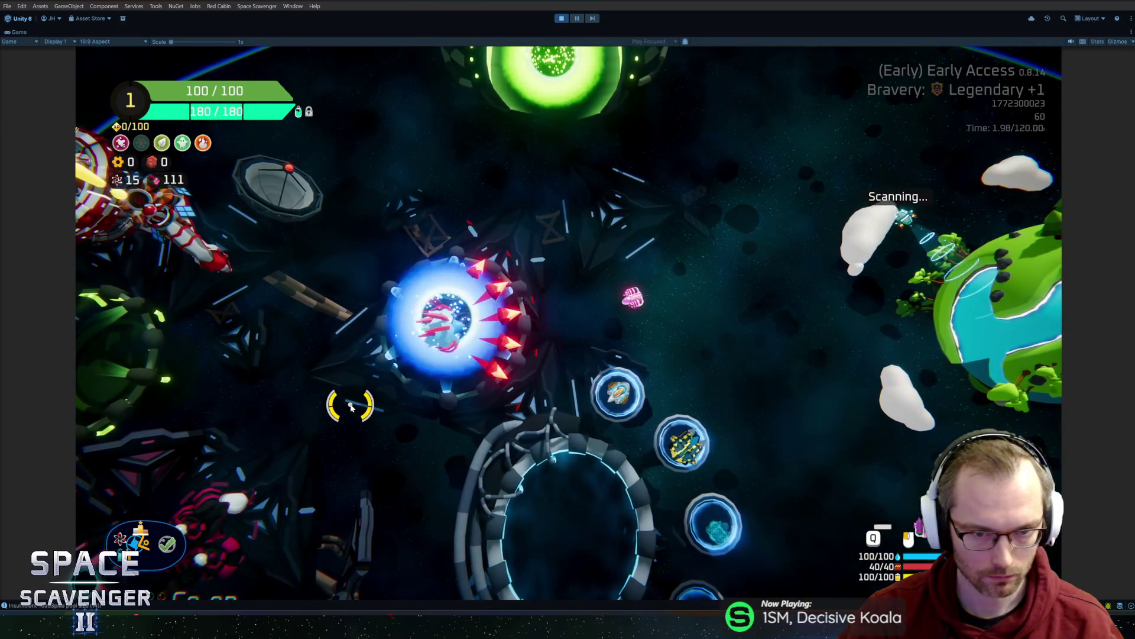
pyautogui.press('a')
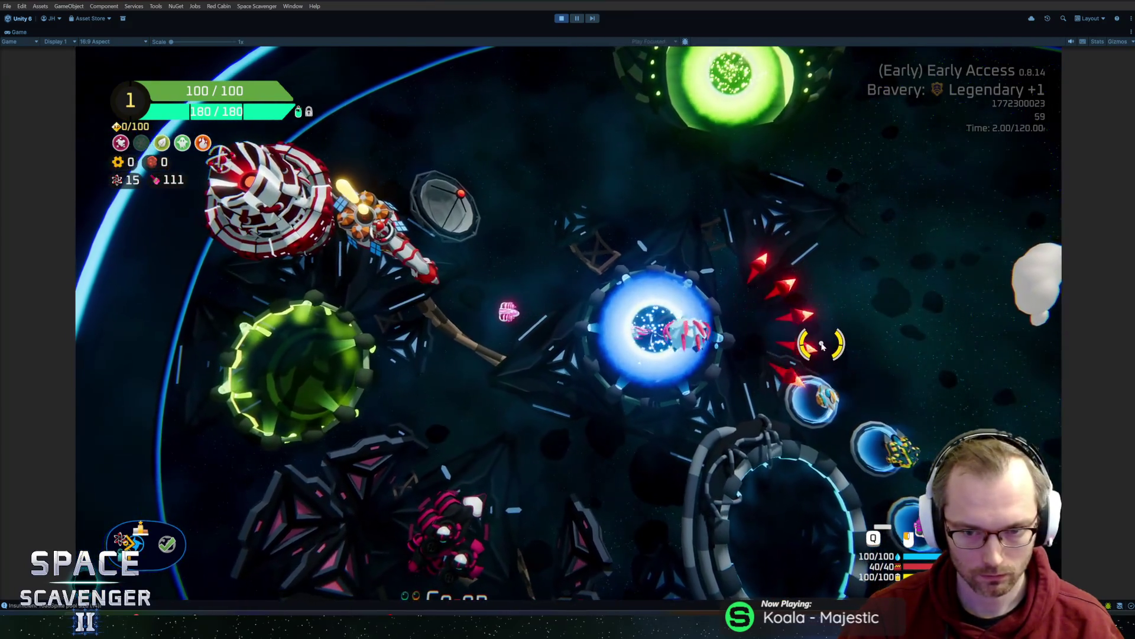
pyautogui.press('s')
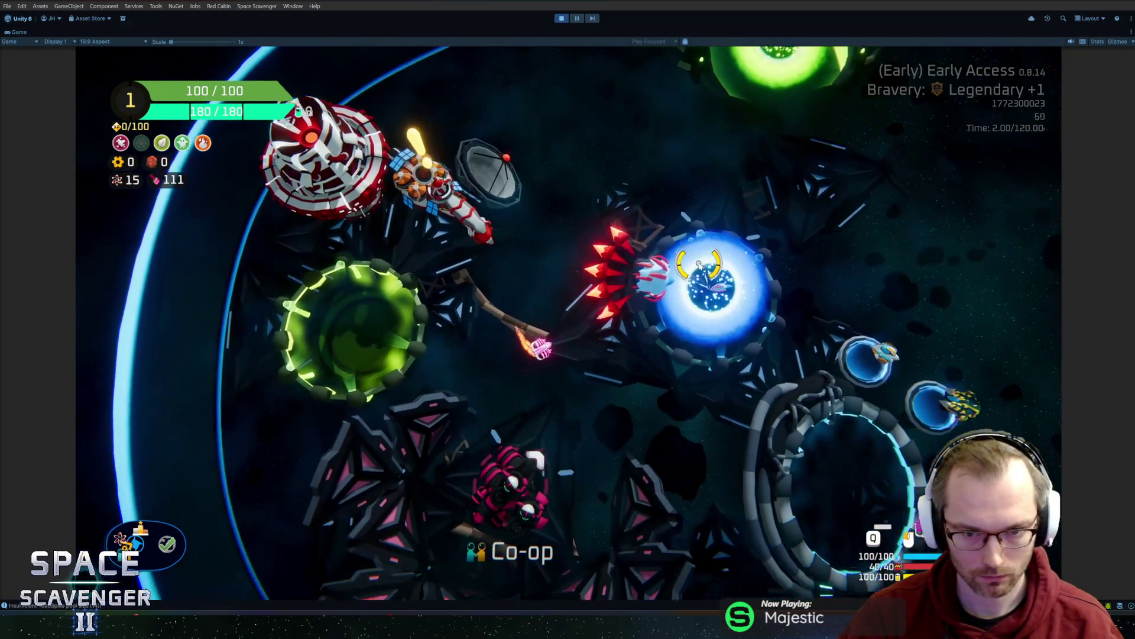
pyautogui.press('d')
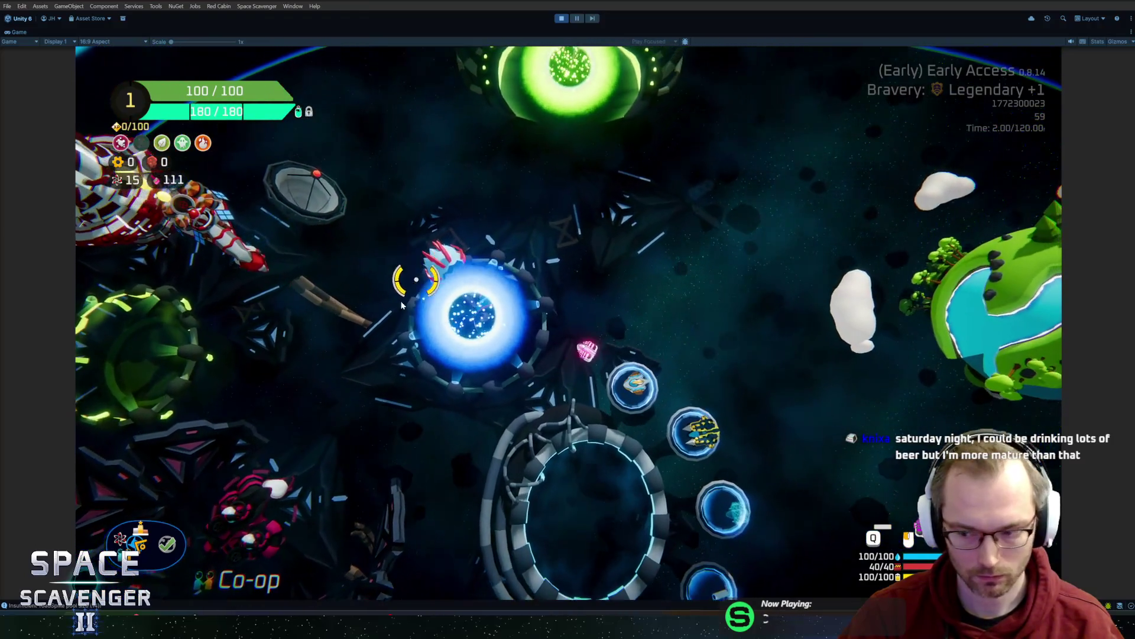
pyautogui.press('a')
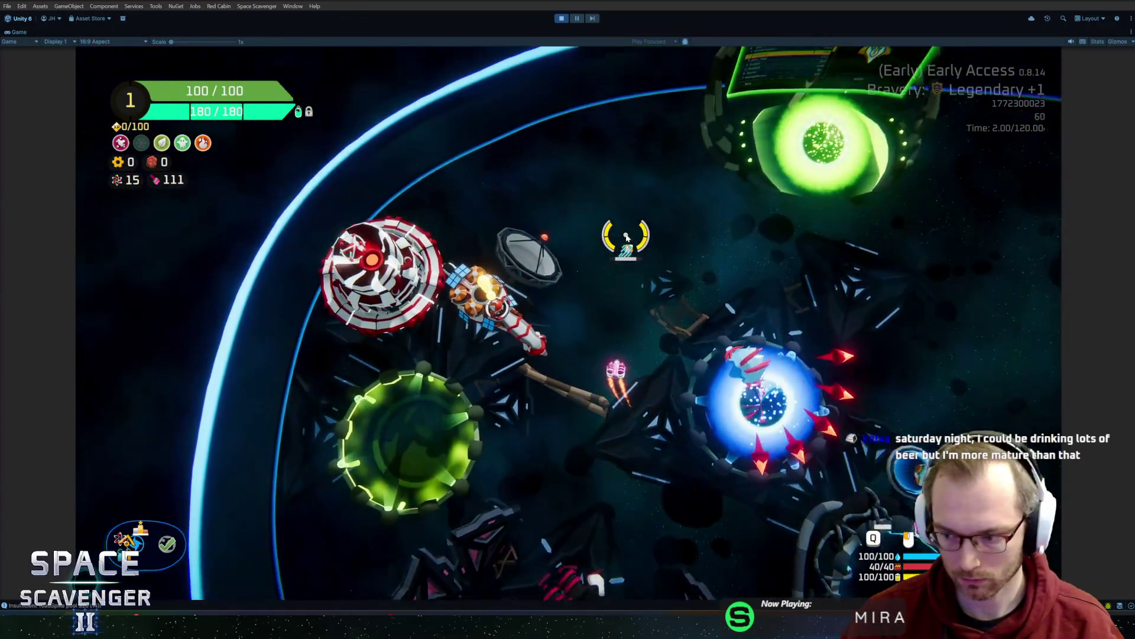
pyautogui.press('w')
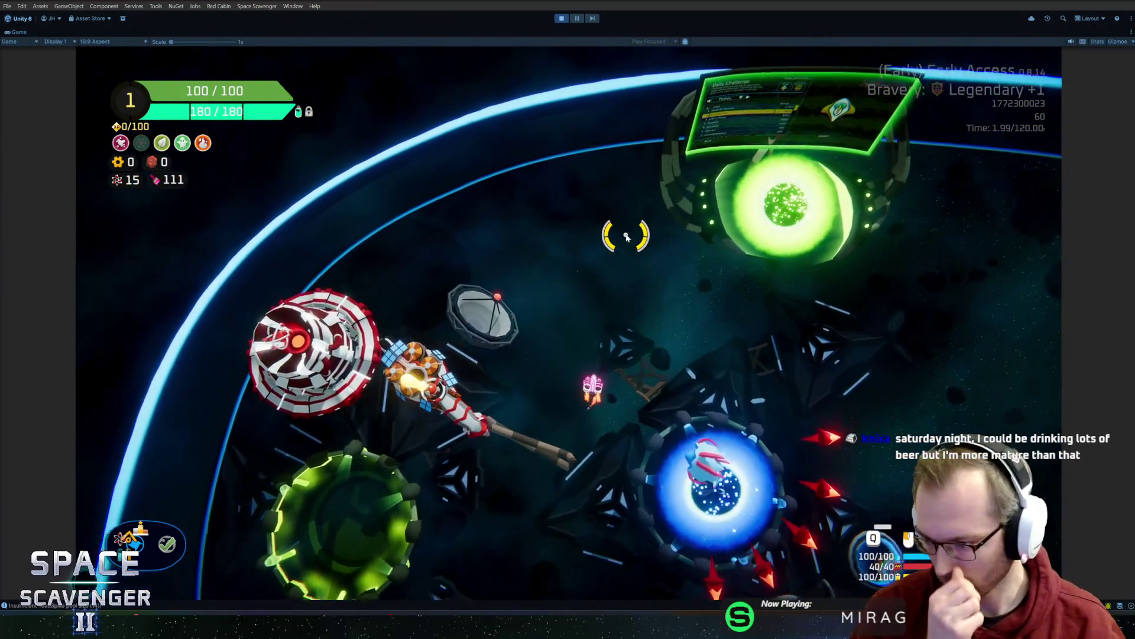
pyautogui.press('d')
pyautogui.press('s')
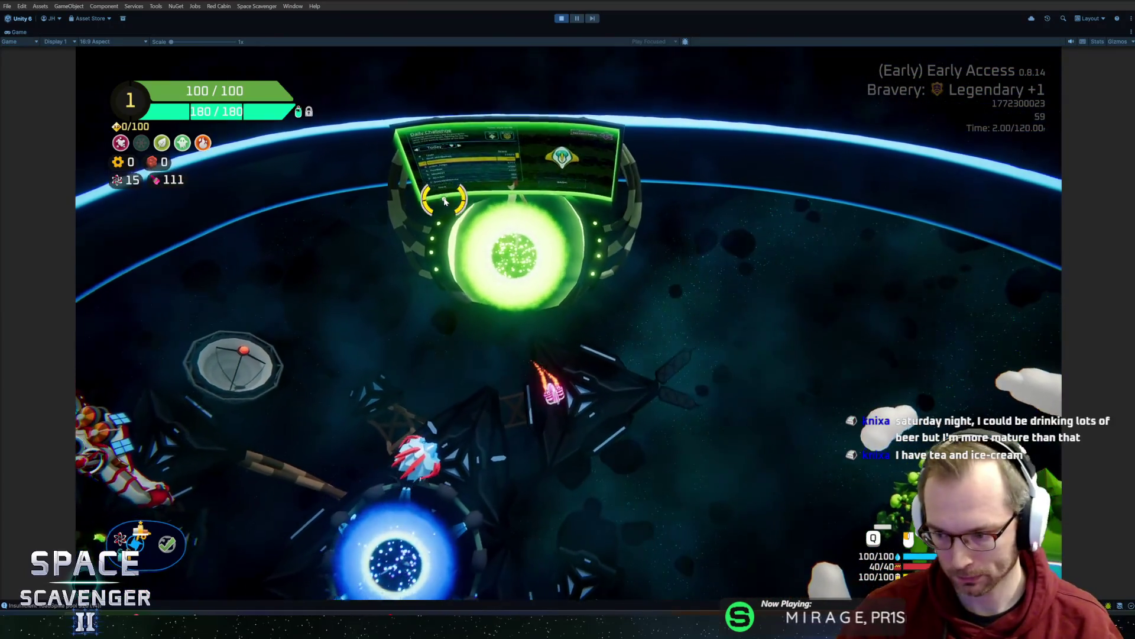
pyautogui.press('a')
pyautogui.press('d')
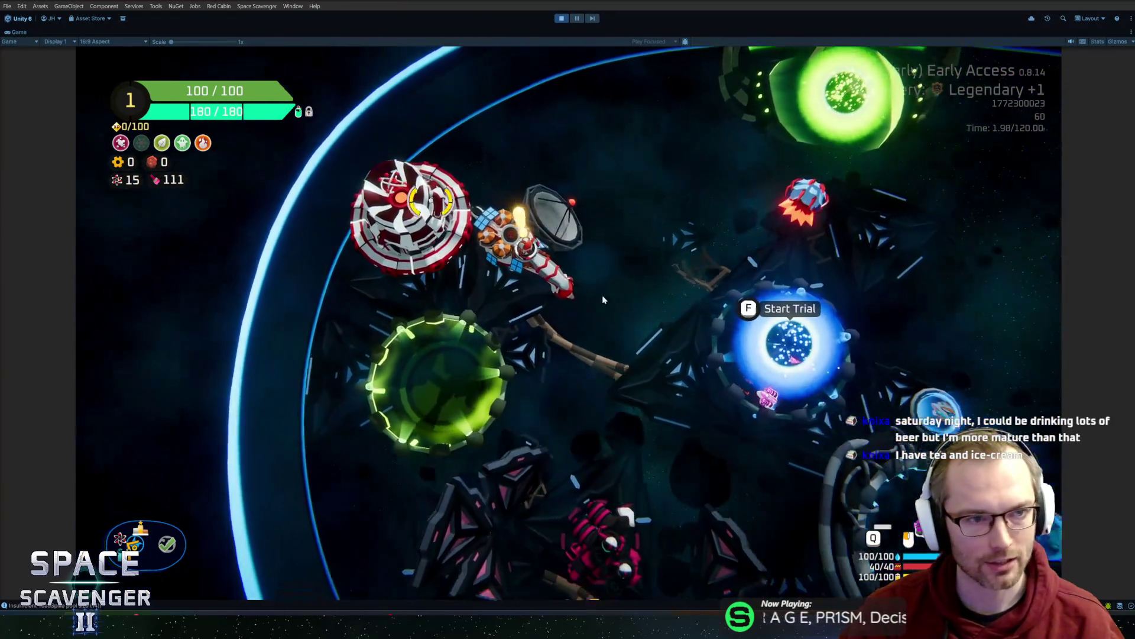
pyautogui.press('a')
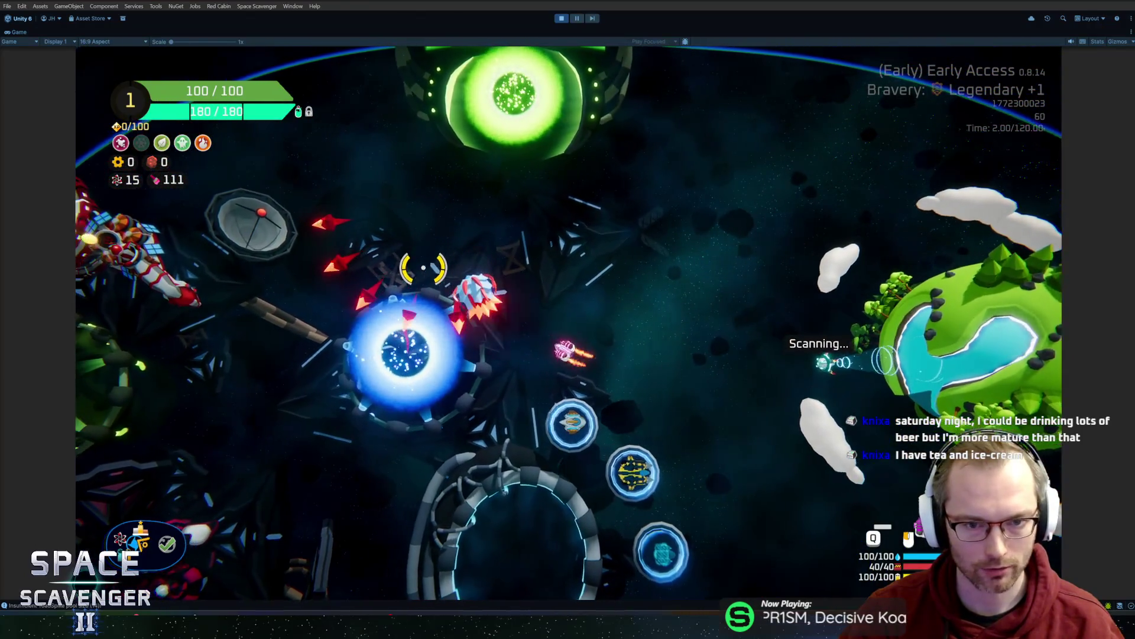
pyautogui.press('s')
pyautogui.press('a')
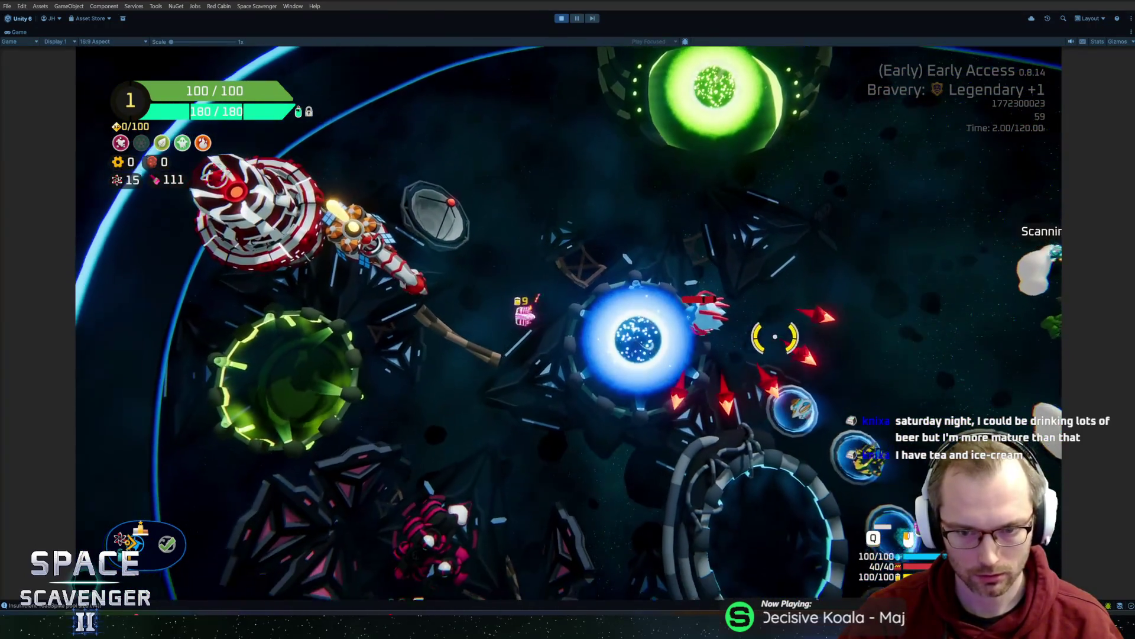
pyautogui.press('w')
pyautogui.press('d')
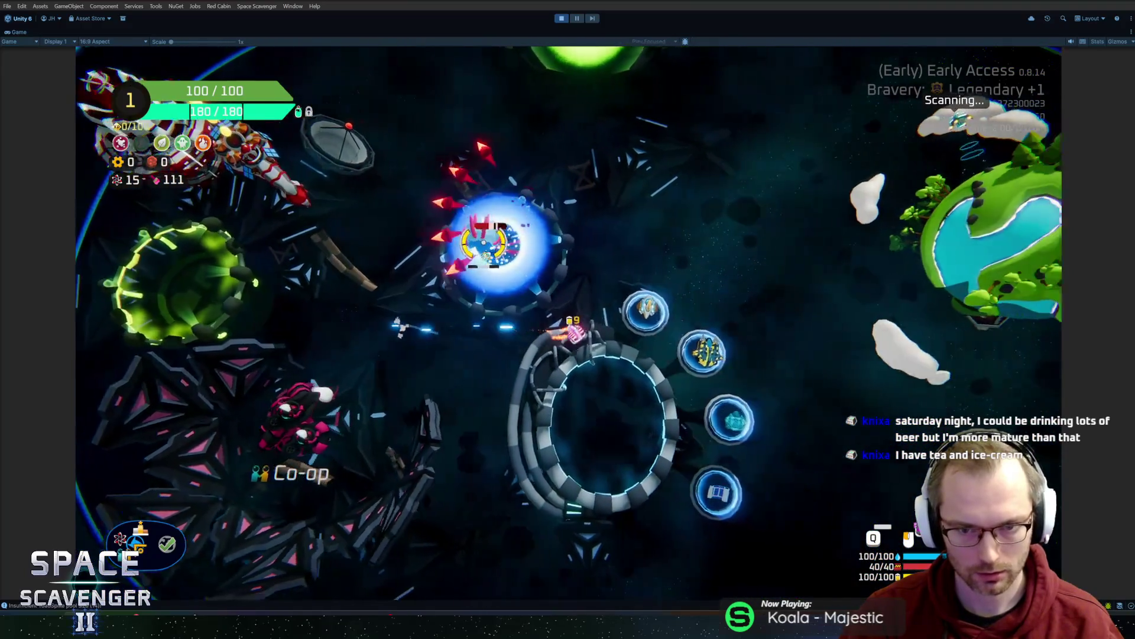
pyautogui.press('d')
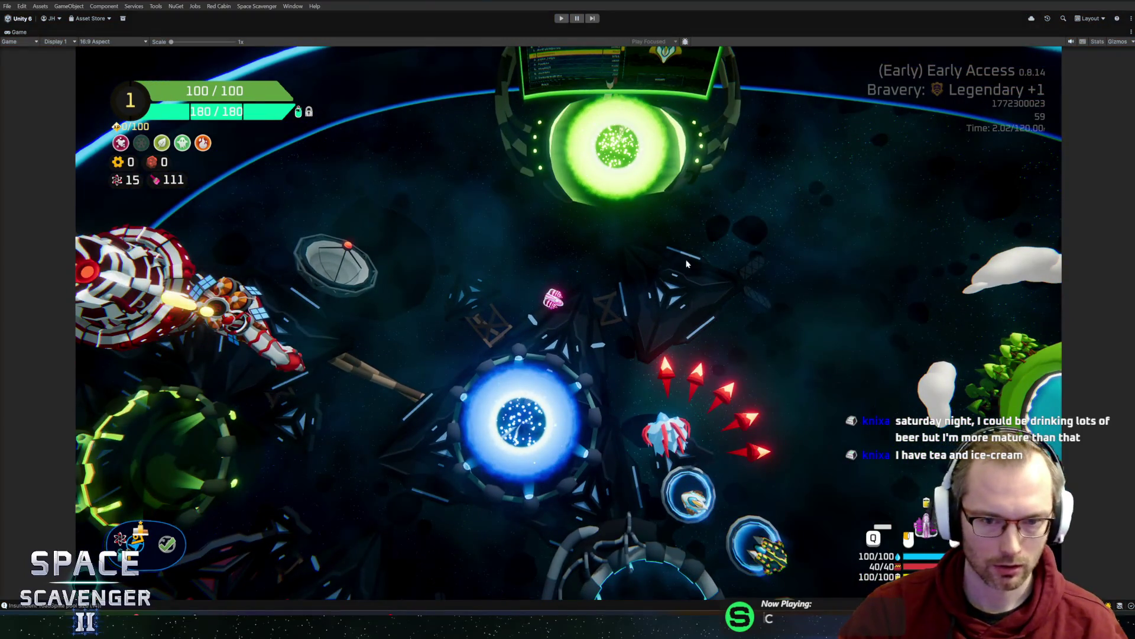
pyautogui.hotkey('ctrl', 'p')
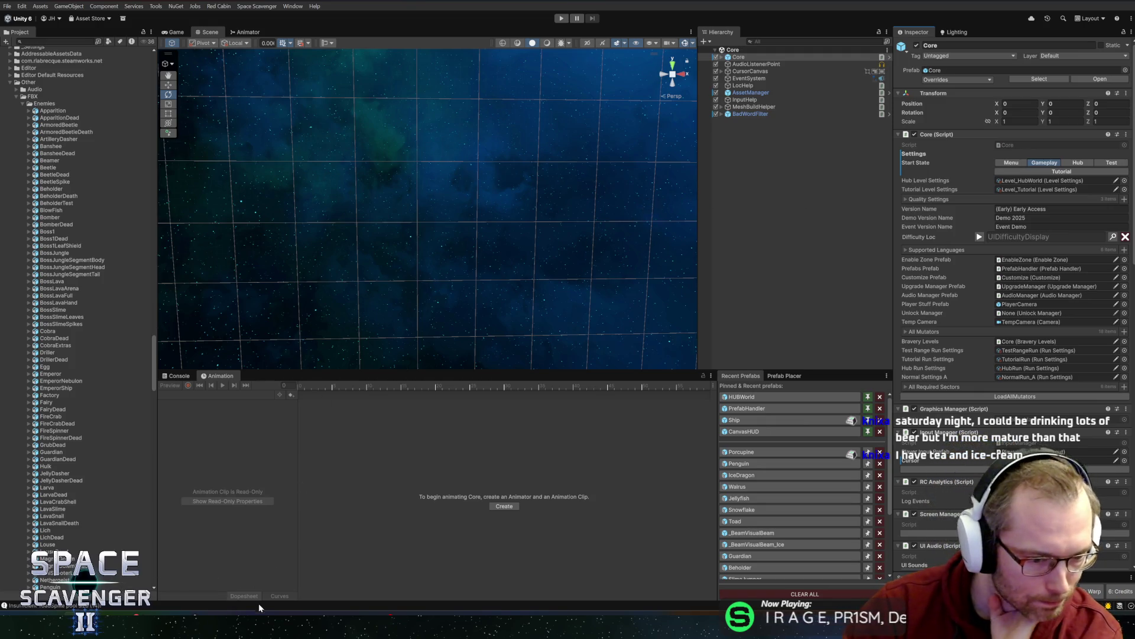
# - Back in Blender, select the whole front red spike in Edit Mode
pyautogui.hotkey('alt', 'Tab')
pyautogui.moveTo(392, 439)
pyautogui.mouseDown(button='middle')
pyautogui.moveTo(654, 426)
pyautogui.moveTo(608, 363)
pyautogui.moveTo(569, 342)
pyautogui.moveTo(591, 320)
pyautogui.mouseUp(button='middle')
pyautogui.press('Tab')
pyautogui.scroll(4, 606, 285)
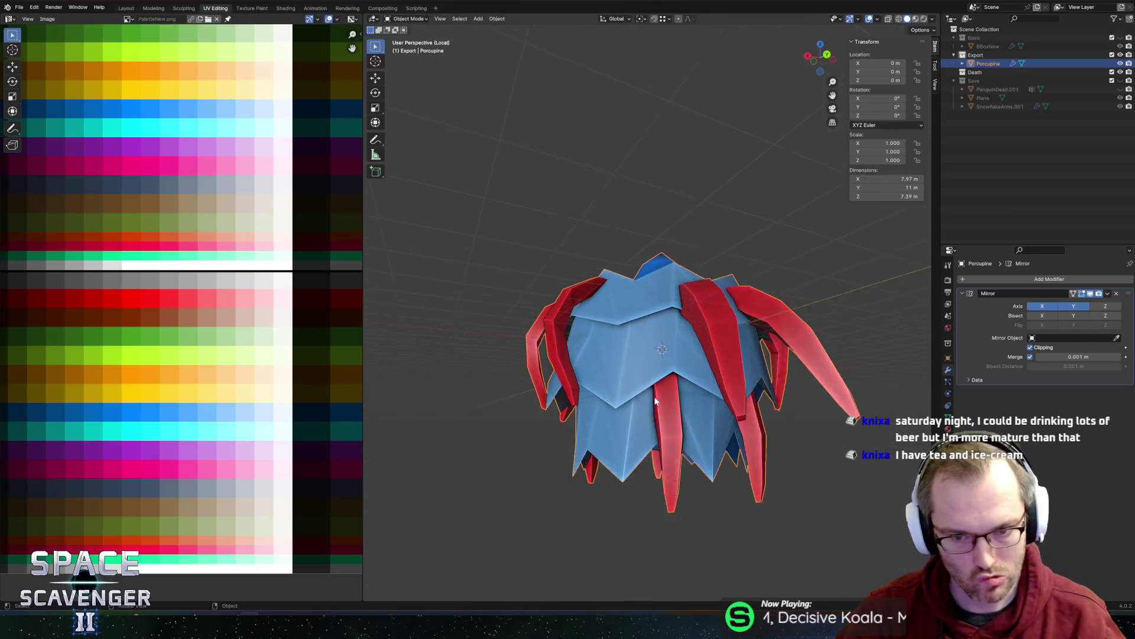
pyautogui.press('Tab')
pyautogui.click(619, 327)
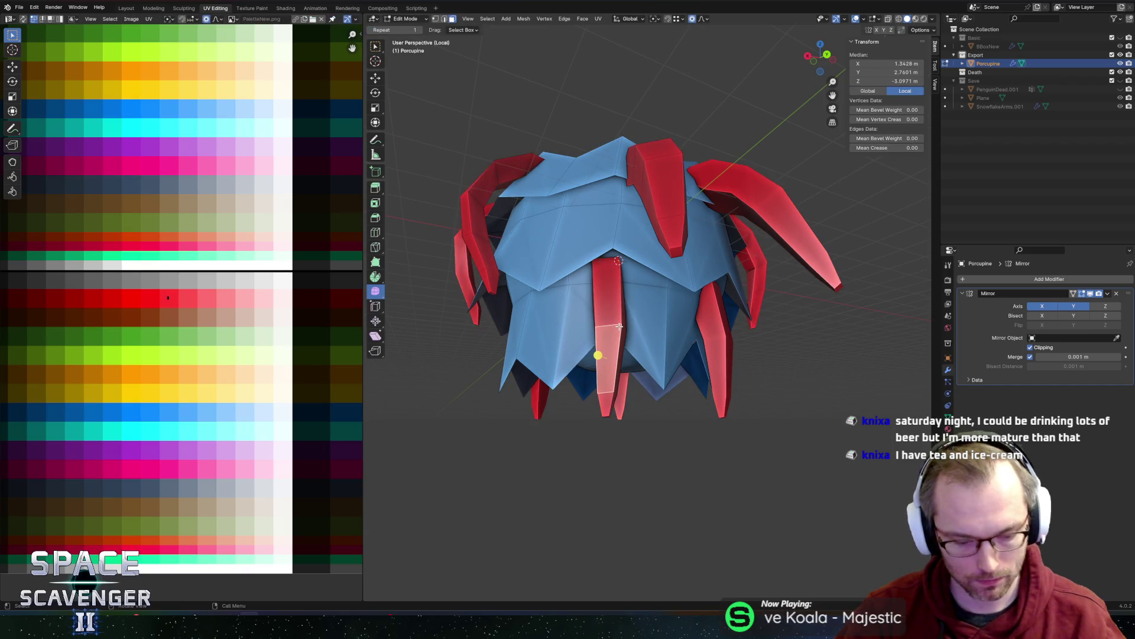
pyautogui.hotkey('ctrl', 'l')
# - Select the bottom mouth vertices underneath the porcupine, trying and cancelling a Z extrusion
pyautogui.scroll(-3, 615, 323)
pyautogui.moveTo(615, 322)
pyautogui.mouseDown(button='middle')
pyautogui.moveTo(583, 296)
pyautogui.moveTo(627, 322)
pyautogui.moveTo(639, 352)
pyautogui.moveTo(675, 336)
pyautogui.mouseUp(button='middle')
pyautogui.press('1')
pyautogui.click(646, 365)
pyautogui.keyDown('shift'); pyautogui.click(634, 350); pyautogui.keyUp('shift')
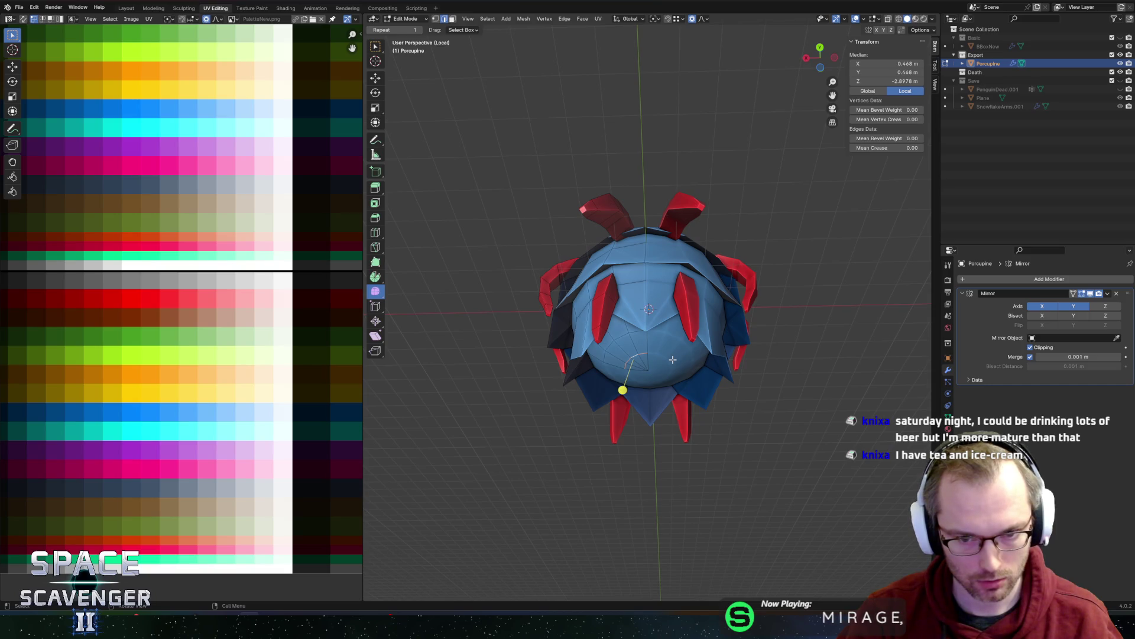
pyautogui.press('e')
pyautogui.press('z')
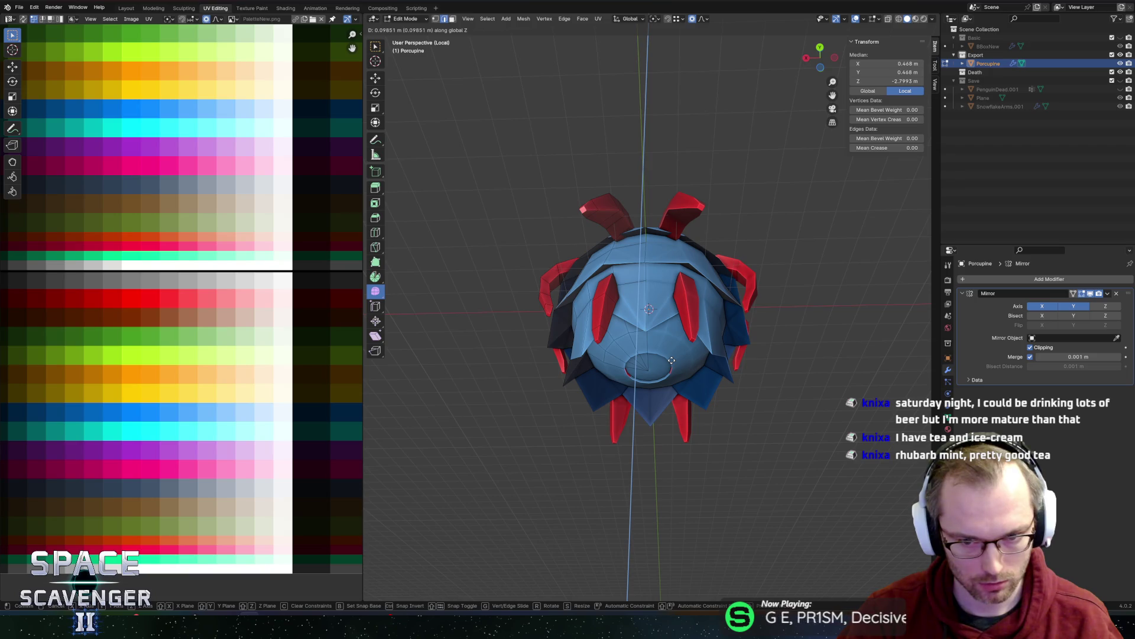
pyautogui.press('Escape')
# - Pull the mouth vertices downward along Z with proportional editing
pyautogui.scroll(3, 637, 386)
pyautogui.press('g')
pyautogui.press('z')
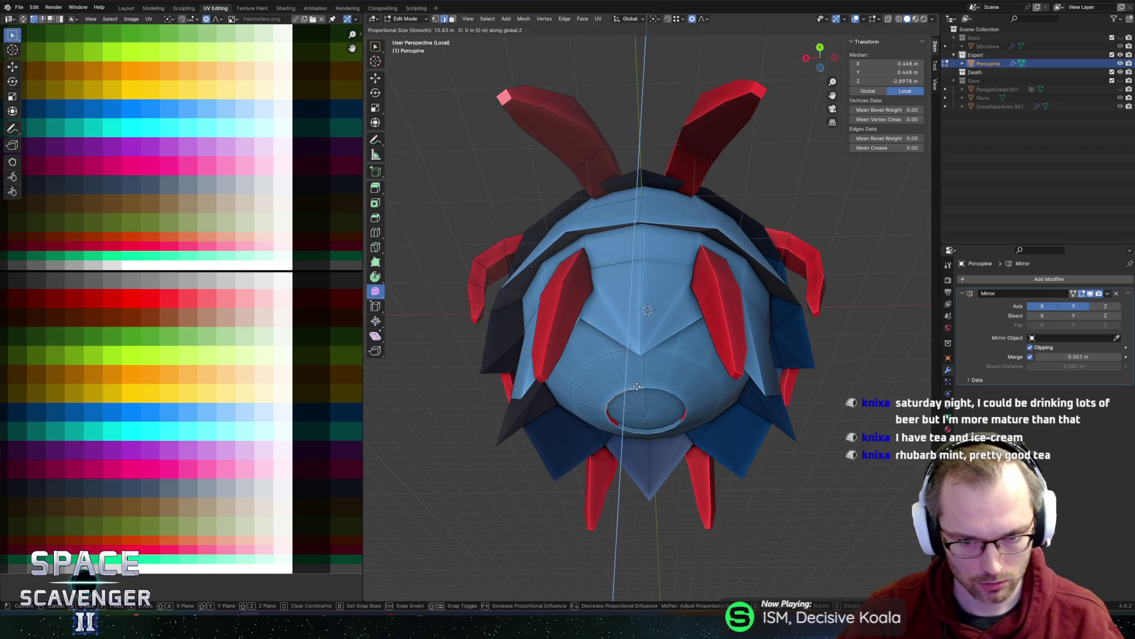
pyautogui.scroll(20, 643, 407)
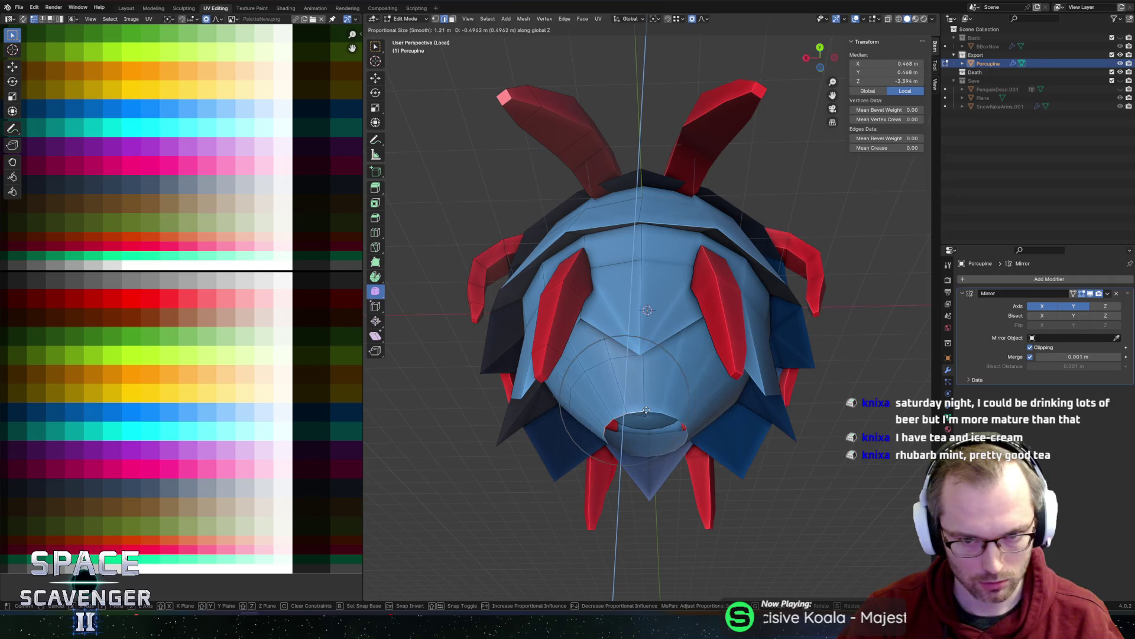
pyautogui.scroll(-4, 646, 419)
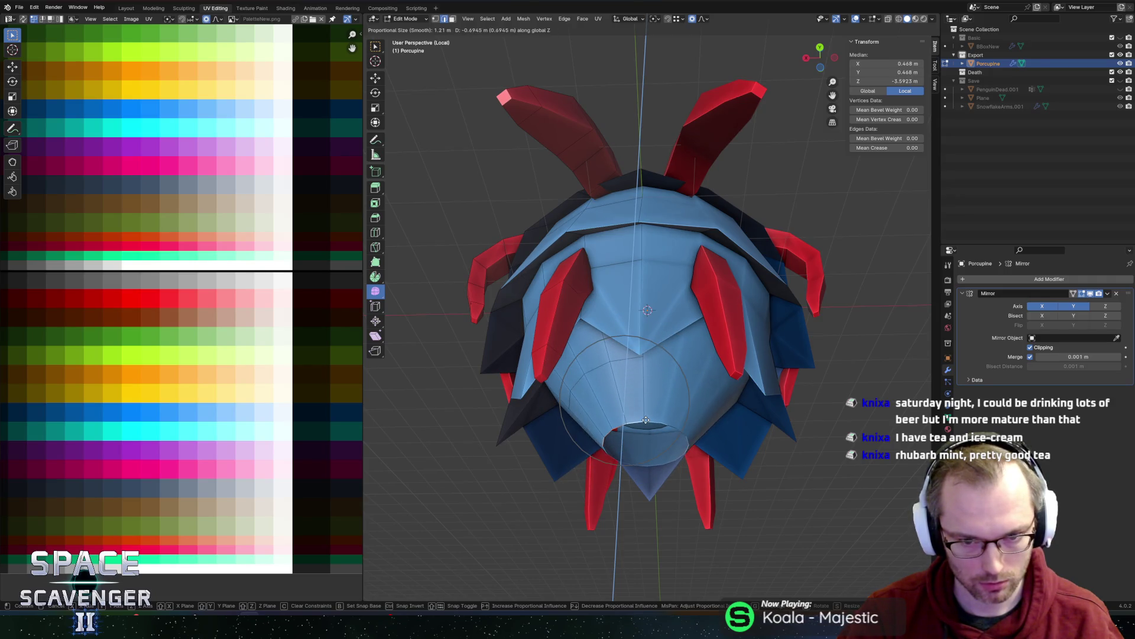
pyautogui.click(646, 420)
pyautogui.moveTo(646, 420)
pyautogui.mouseDown(button='middle')
pyautogui.moveTo(632, 337)
pyautogui.moveTo(604, 452)
pyautogui.moveTo(576, 469)
pyautogui.moveTo(636, 443)
pyautogui.moveTo(648, 415)
pyautogui.moveTo(556, 429)
pyautogui.mouseUp(button='middle')
# - Select another vertex set, trial and cancel an X/Z scale, then start moving it along Z
pyautogui.click(603, 452)
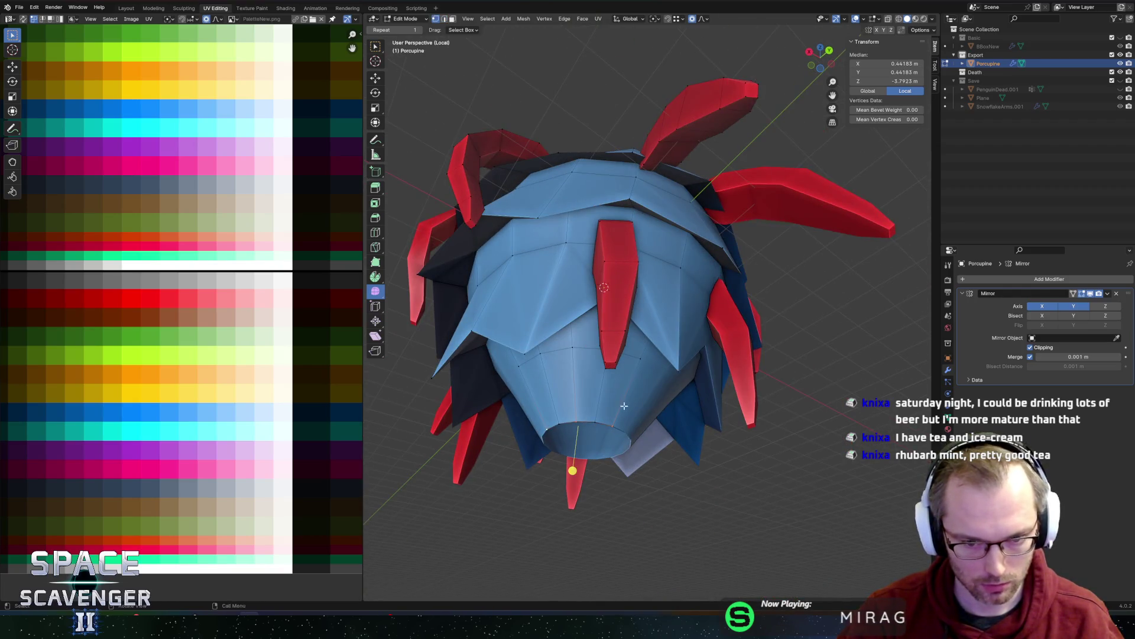
pyautogui.moveTo(624, 406); pyautogui.dragTo(675, 429, button='middle')
pyautogui.press('s')
pyautogui.hotkey('shift', 'x')
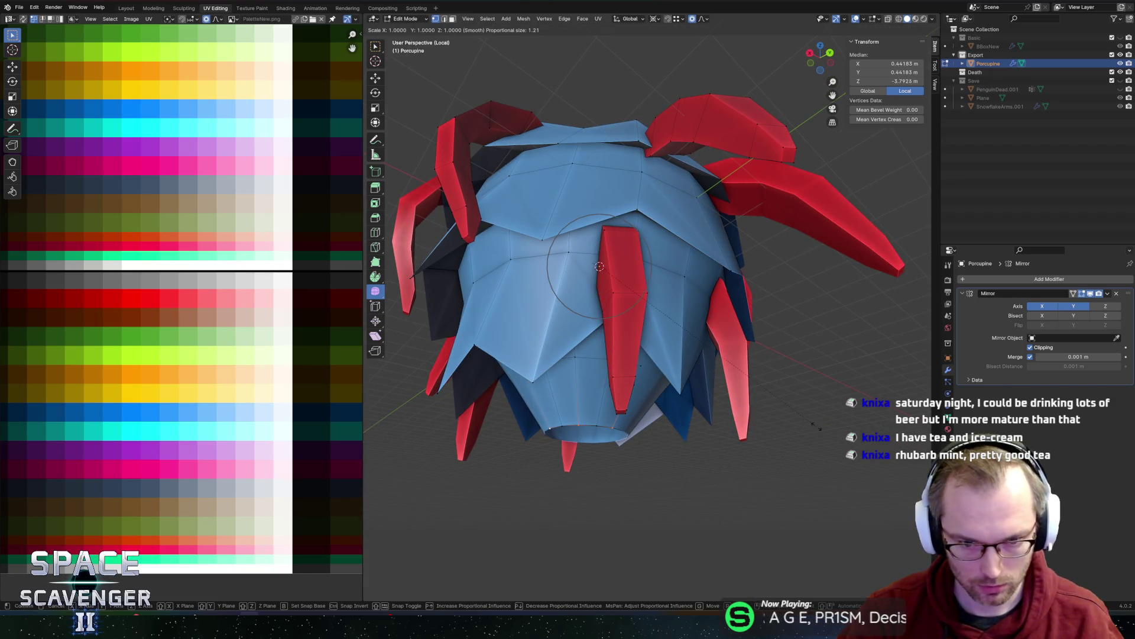
pyautogui.hotkey('shift', 'z')
pyautogui.hotkey('shift', 'x')
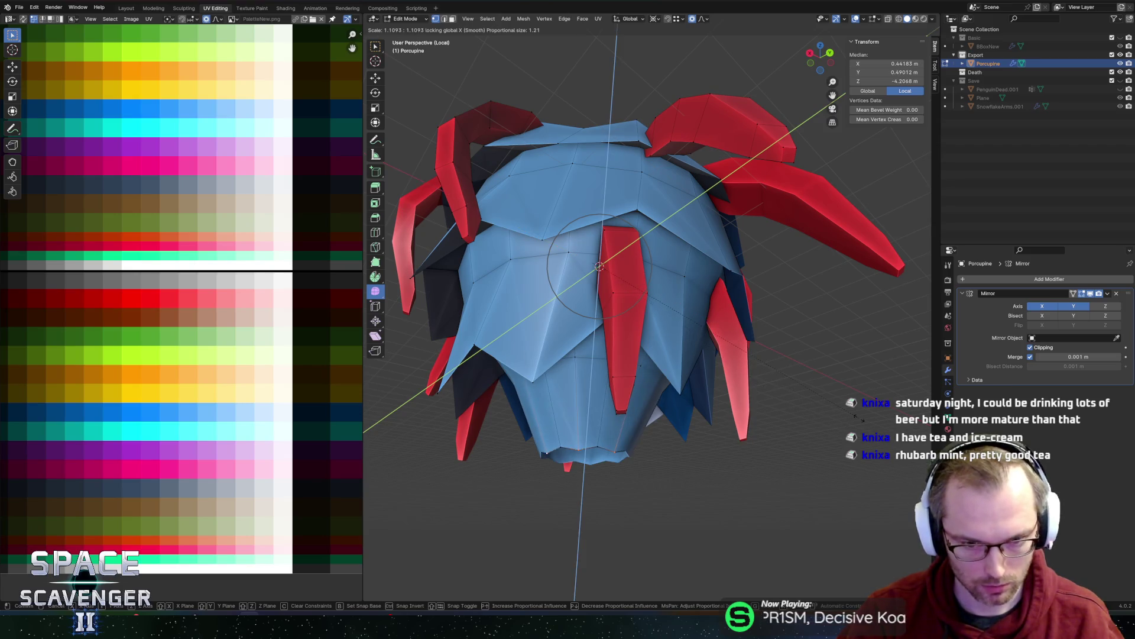
pyautogui.scroll(10, 878, 414)
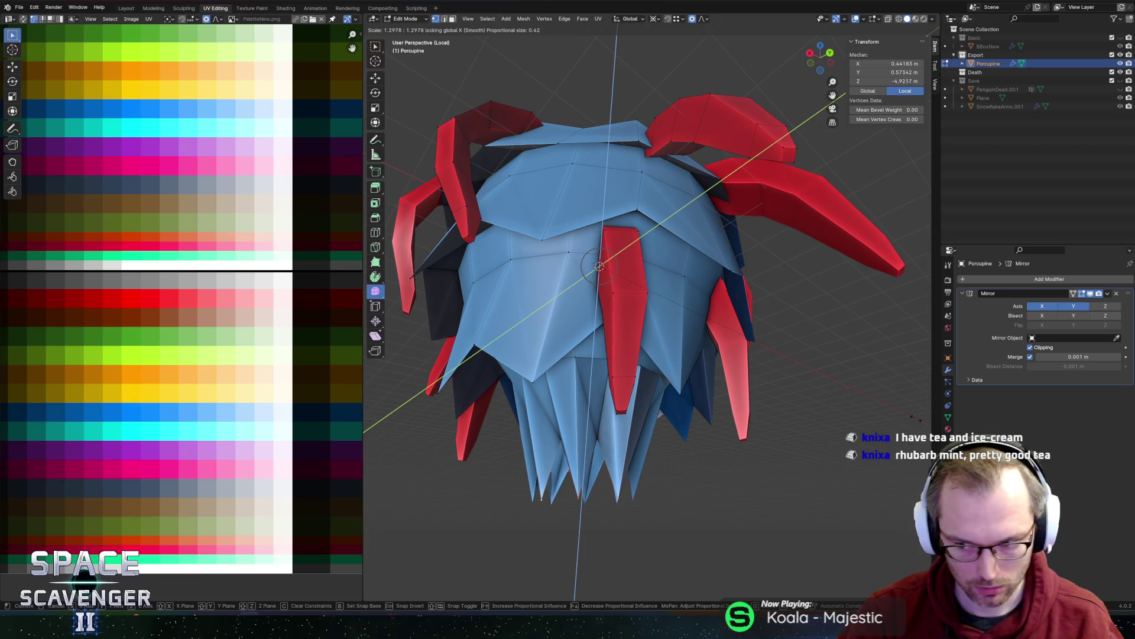
pyautogui.press('Escape')
pyautogui.press('g')
pyautogui.press('z')
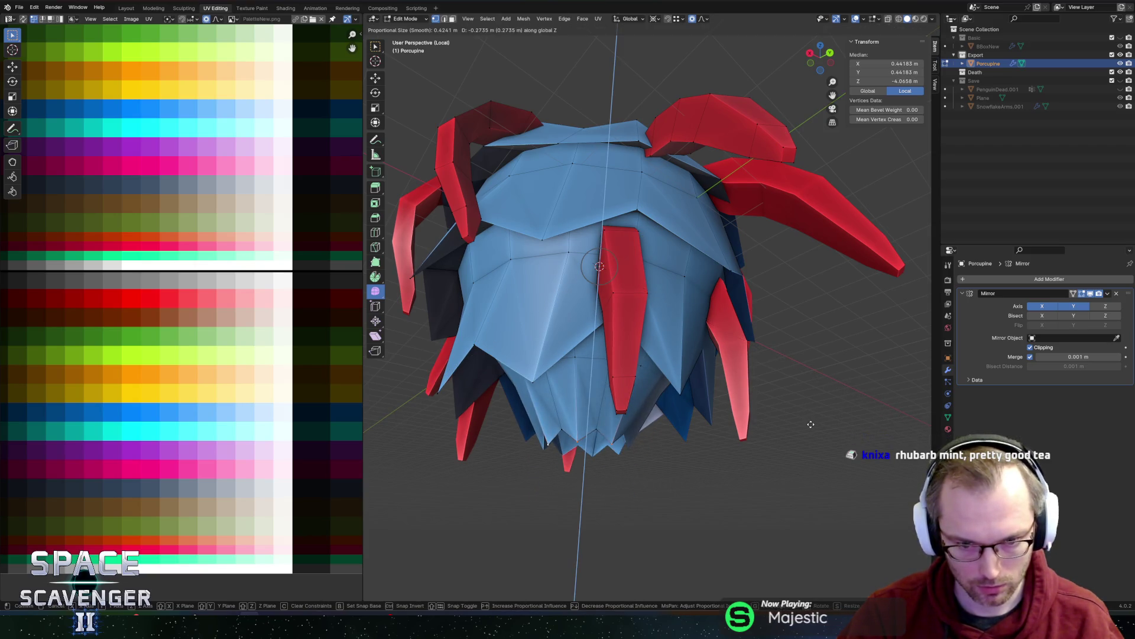
pyautogui.scroll(-2, 813, 434)
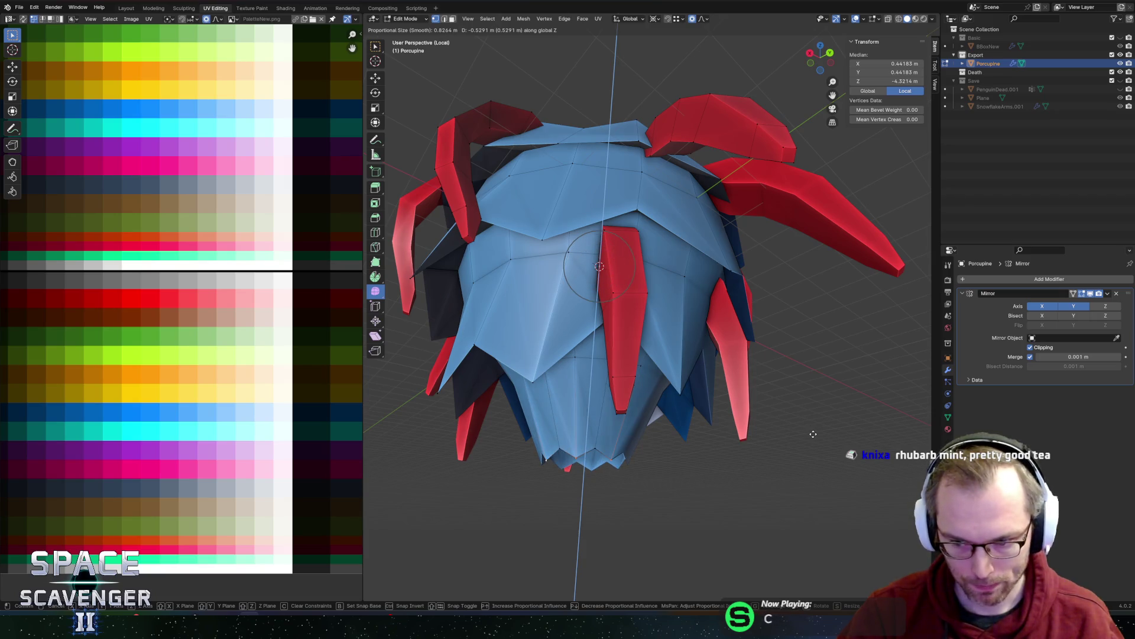
# - Confirm the vertical move and bridge the two mouth edge loops
pyautogui.click(815, 437)
pyautogui.moveTo(814, 437)
pyautogui.mouseDown(button='middle')
pyautogui.moveTo(570, 507)
pyautogui.moveTo(633, 358)
pyautogui.mouseUp(button='middle')
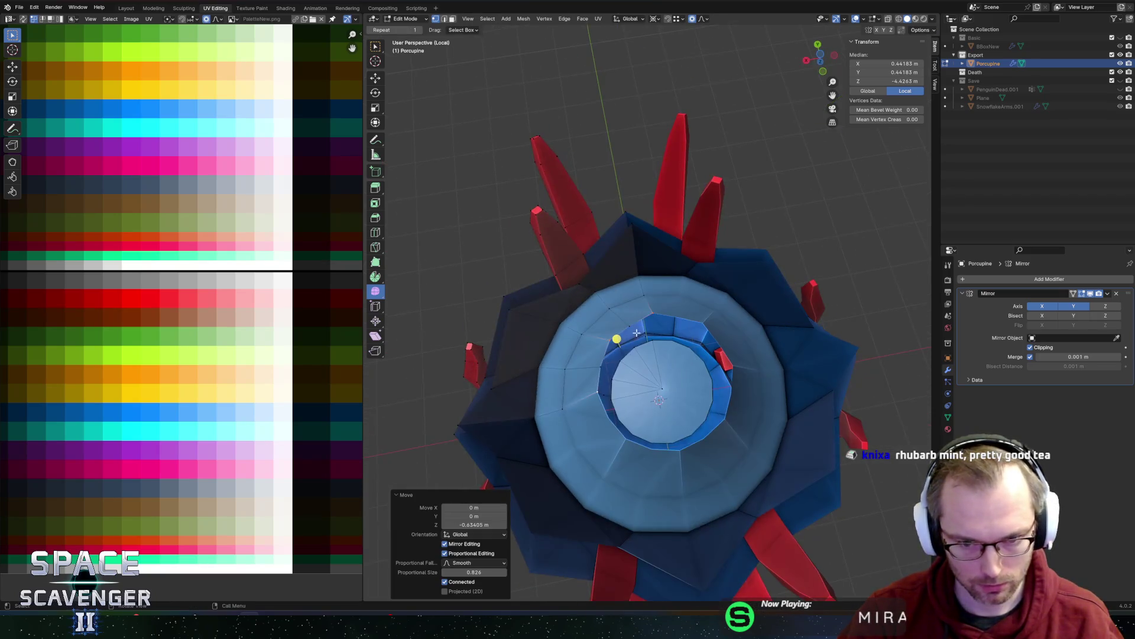
pyautogui.keyDown('alt'); pyautogui.click(633, 358); pyautogui.keyUp('alt')
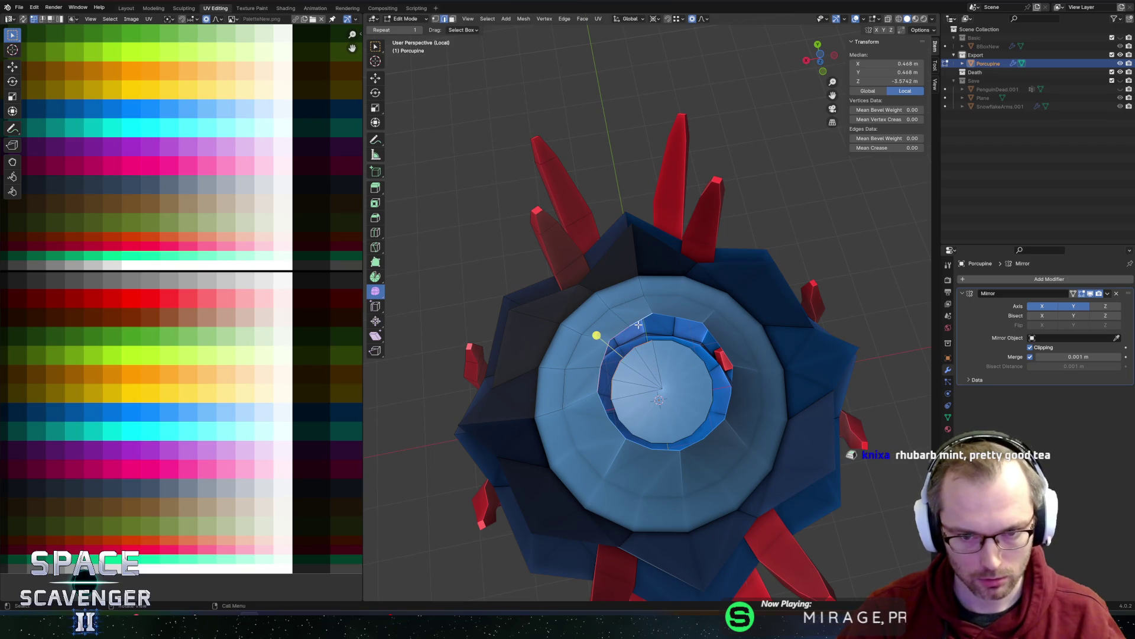
pyautogui.hotkey('ctrl', 'e')
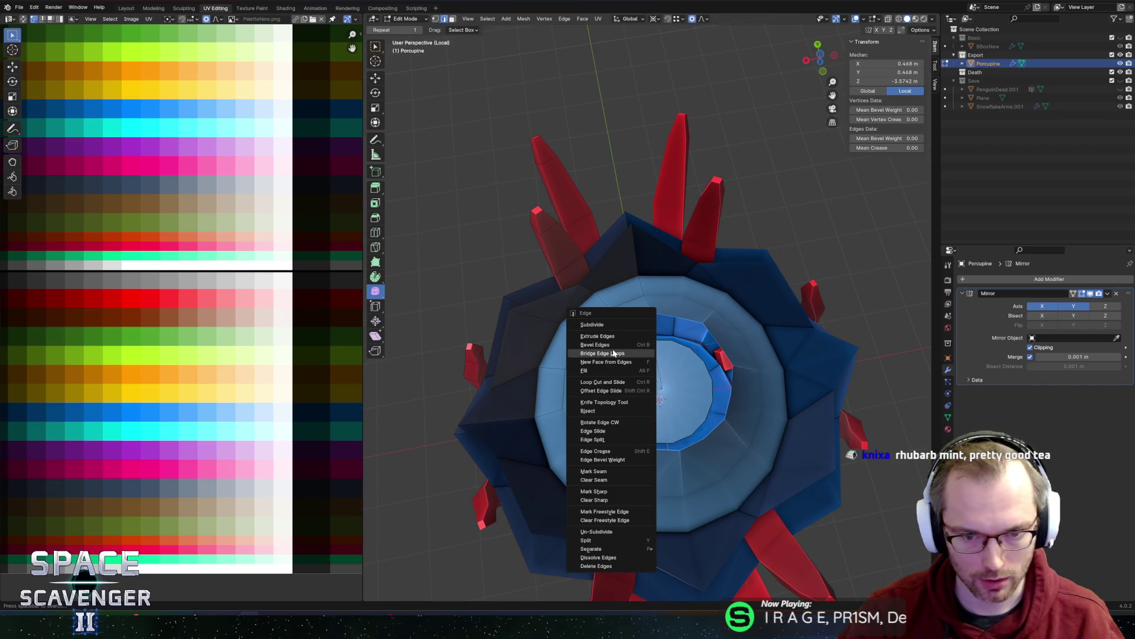
pyautogui.click(599, 353)
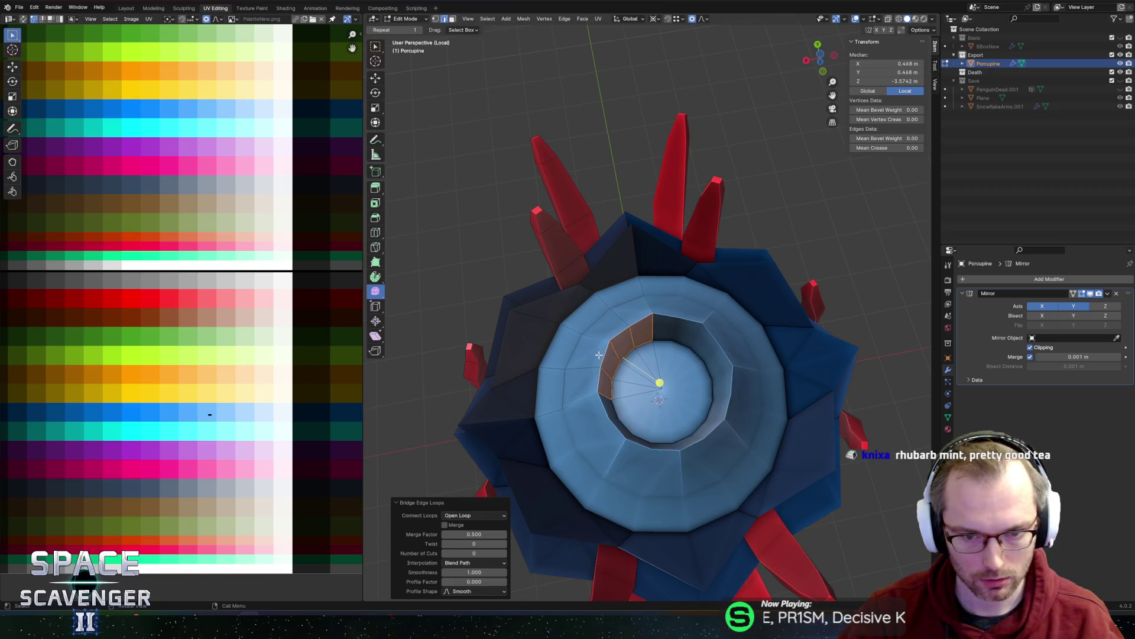
# - Pull the bridged mouth's centre down into a cone and stretch a cone loop along Z
pyautogui.moveTo(600, 353); pyautogui.dragTo(651, 415, button='middle')
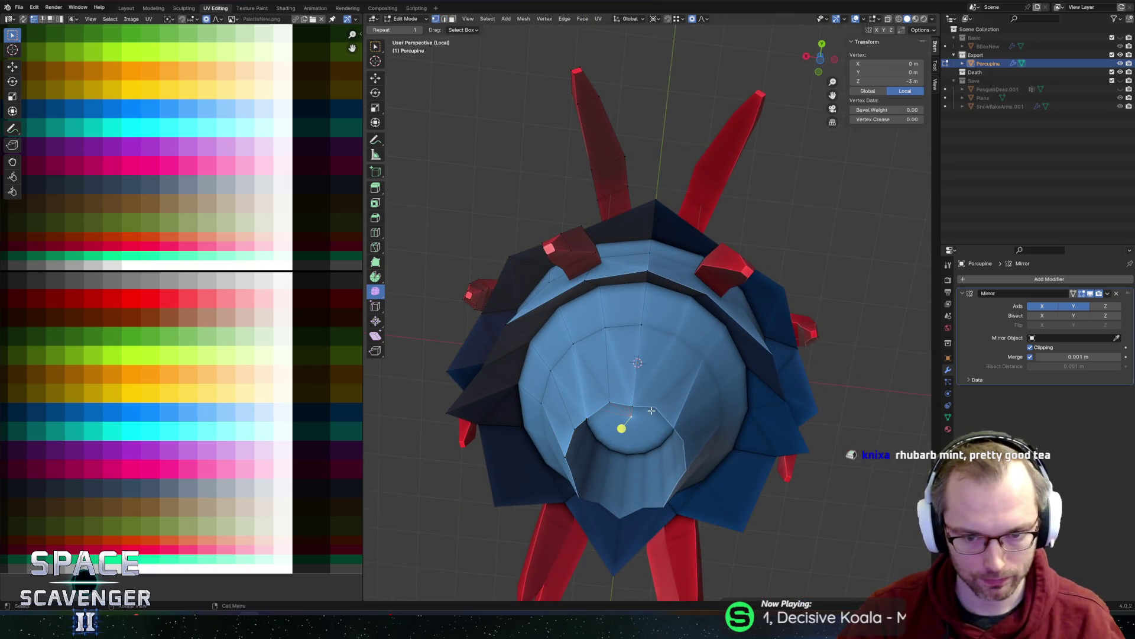
pyautogui.press('g')
pyautogui.press('z')
pyautogui.click(664, 464)
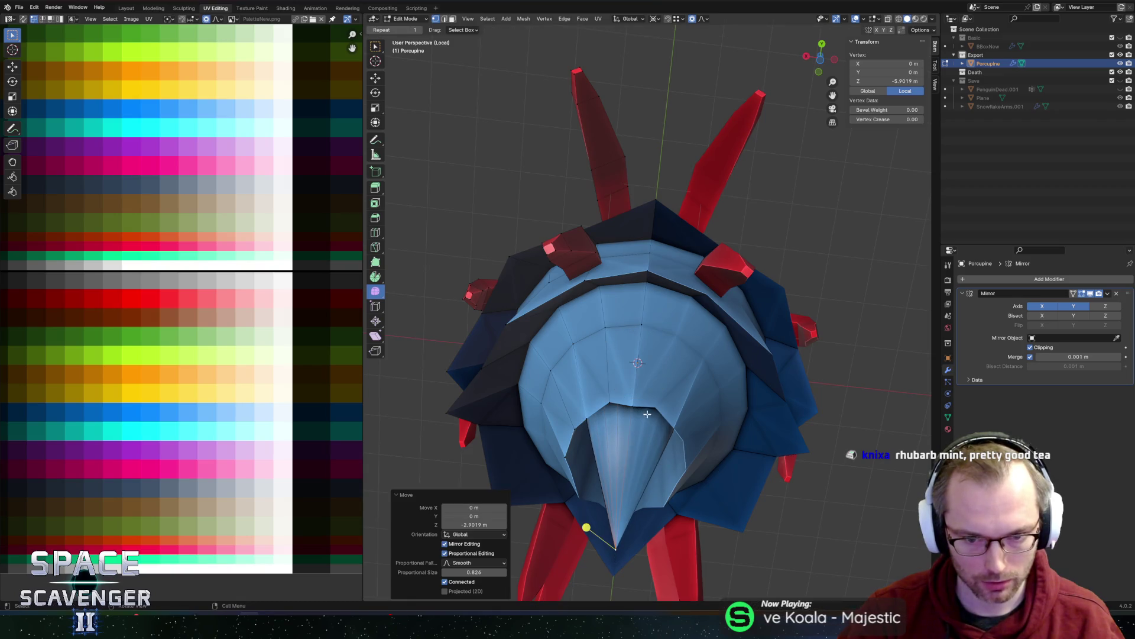
pyautogui.moveTo(664, 463)
pyautogui.mouseDown(button='middle')
pyautogui.moveTo(627, 348)
pyautogui.moveTo(680, 402)
pyautogui.mouseUp(button='middle')
pyautogui.keyDown('alt'); pyautogui.click(628, 349); pyautogui.keyUp('alt')
pyautogui.press('g')
pyautogui.press('z')
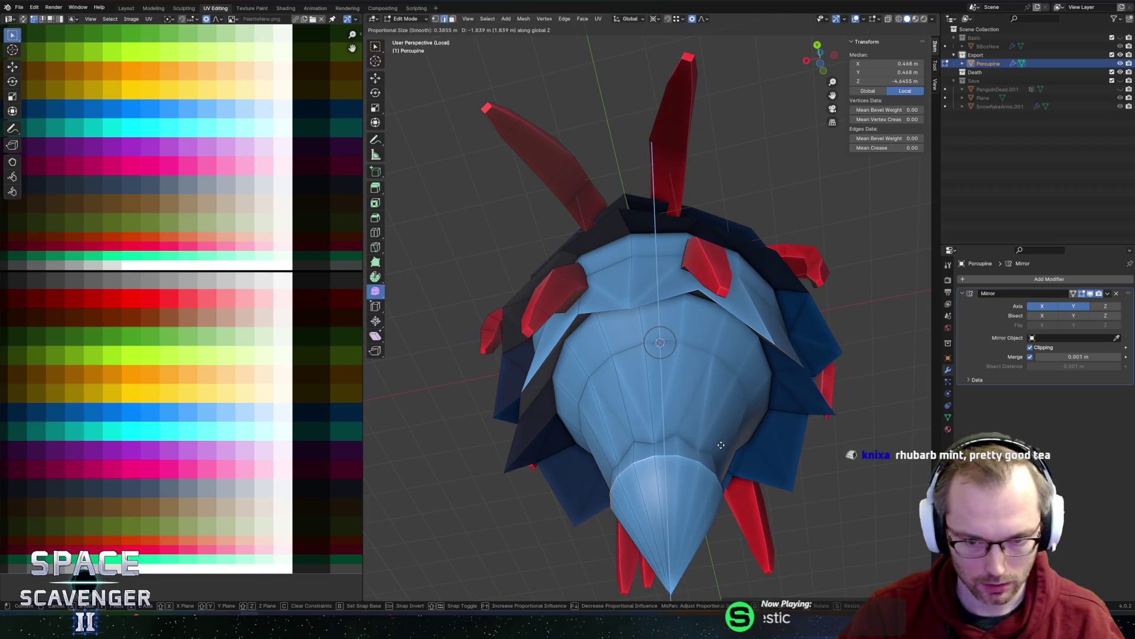
pyautogui.click(715, 429)
# - Reposition the cone's tip vertex along Z to shape the beak
pyautogui.click(677, 555)
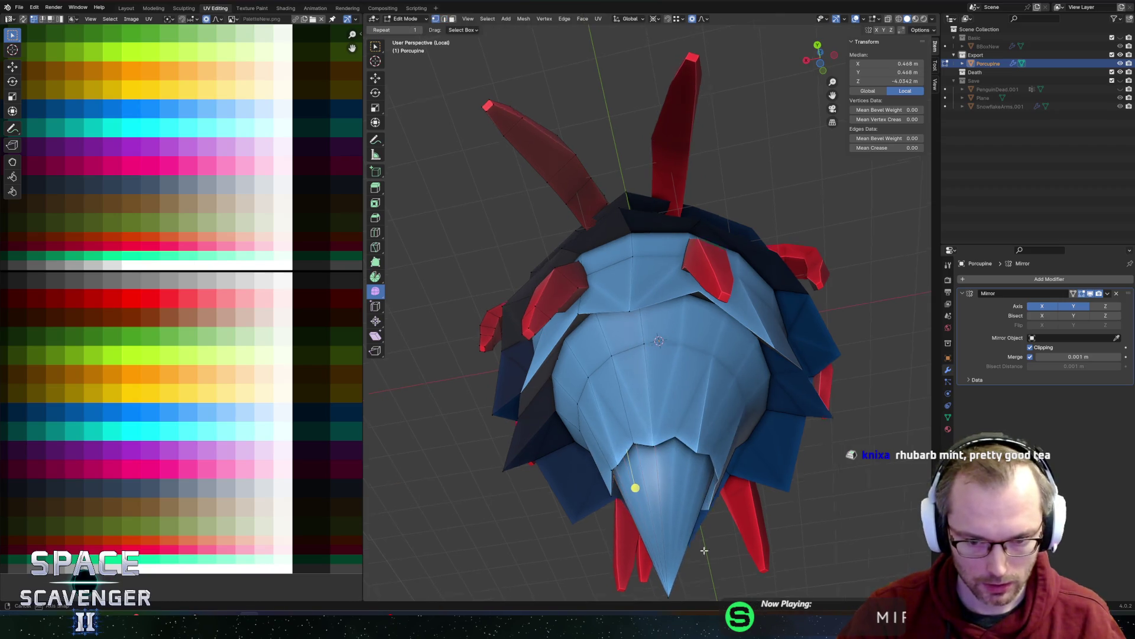
pyautogui.moveTo(676, 555); pyautogui.dragTo(671, 558, button='middle')
pyautogui.press('g')
pyautogui.press('z')
pyautogui.click(671, 563)
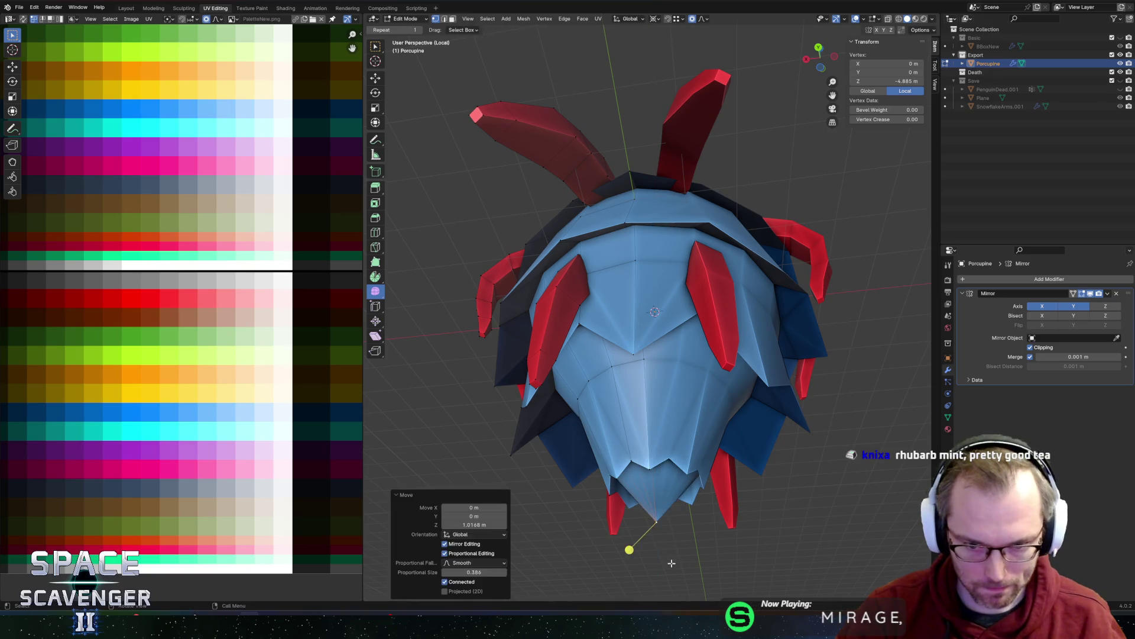
pyautogui.scroll(-3, 726, 464)
# - Recolour the beak faces red by moving their UVs onto the red palette area
pyautogui.moveTo(726, 464)
pyautogui.mouseDown(button='middle')
pyautogui.moveTo(728, 490)
pyautogui.moveTo(711, 382)
pyautogui.moveTo(602, 398)
pyautogui.mouseUp(button='middle')
pyautogui.click(730, 446)
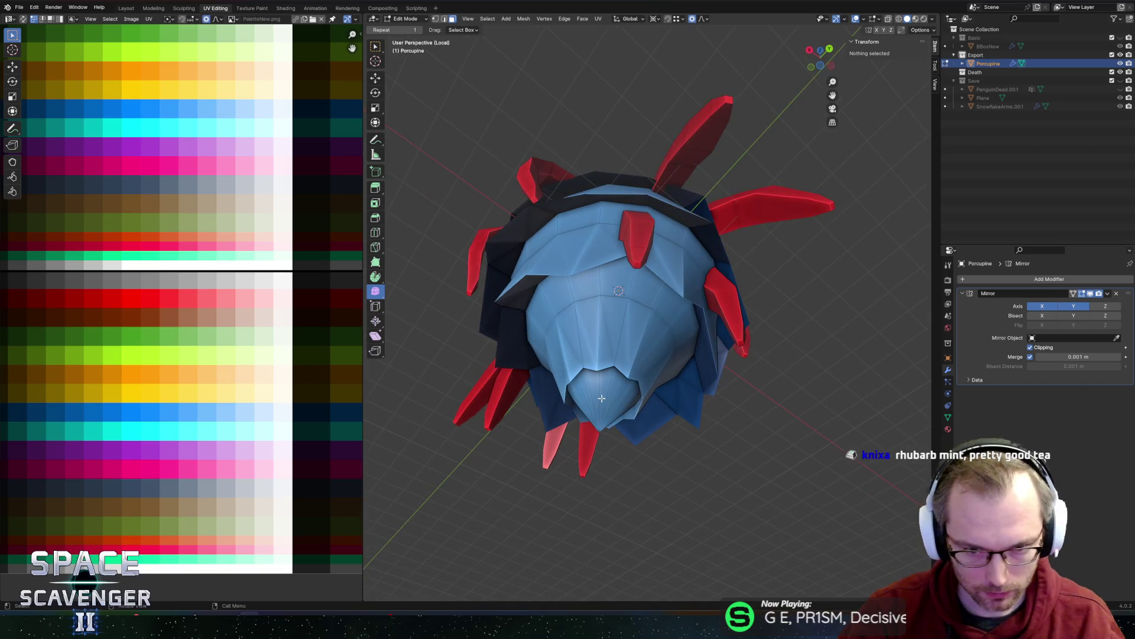
pyautogui.click(605, 395)
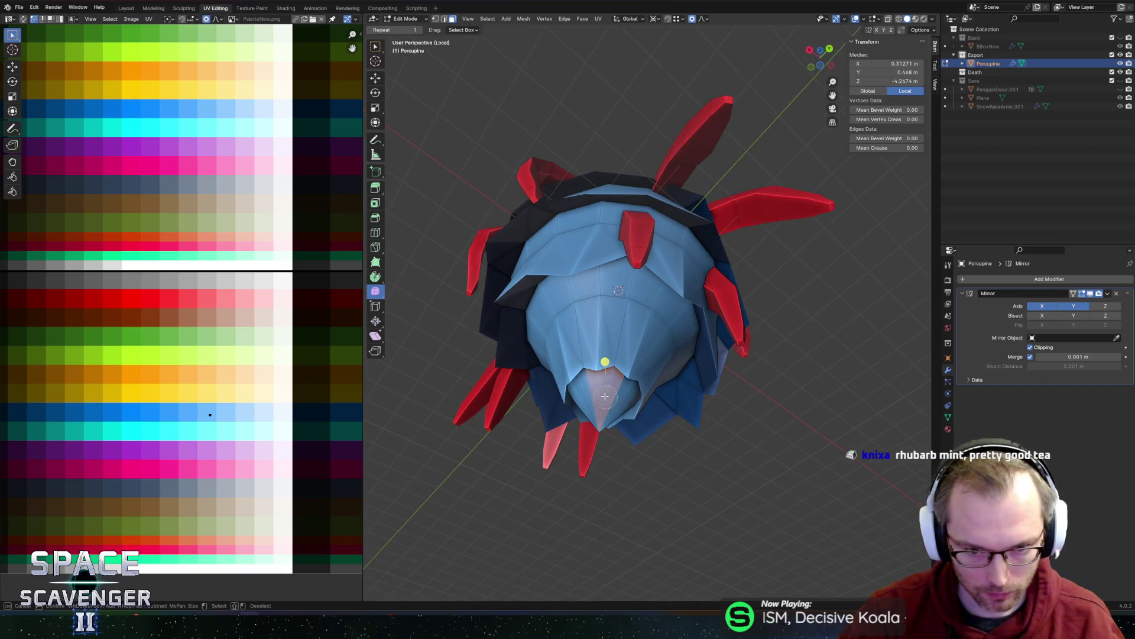
pyautogui.moveTo(589, 397); pyautogui.dragTo(404, 411, button='middle')
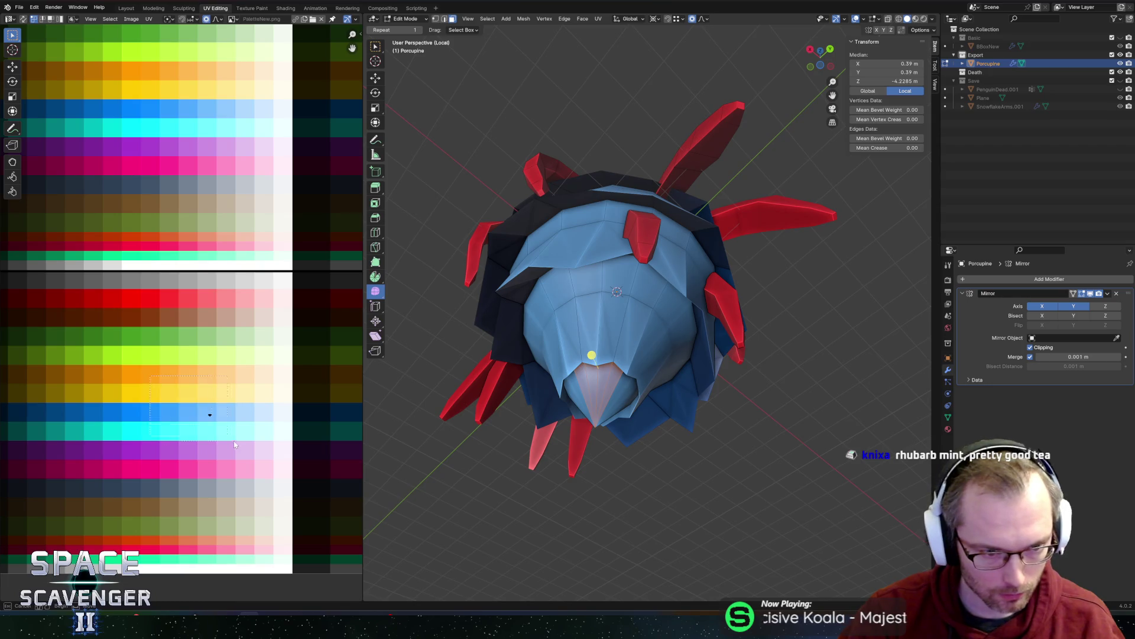
pyautogui.press('g')
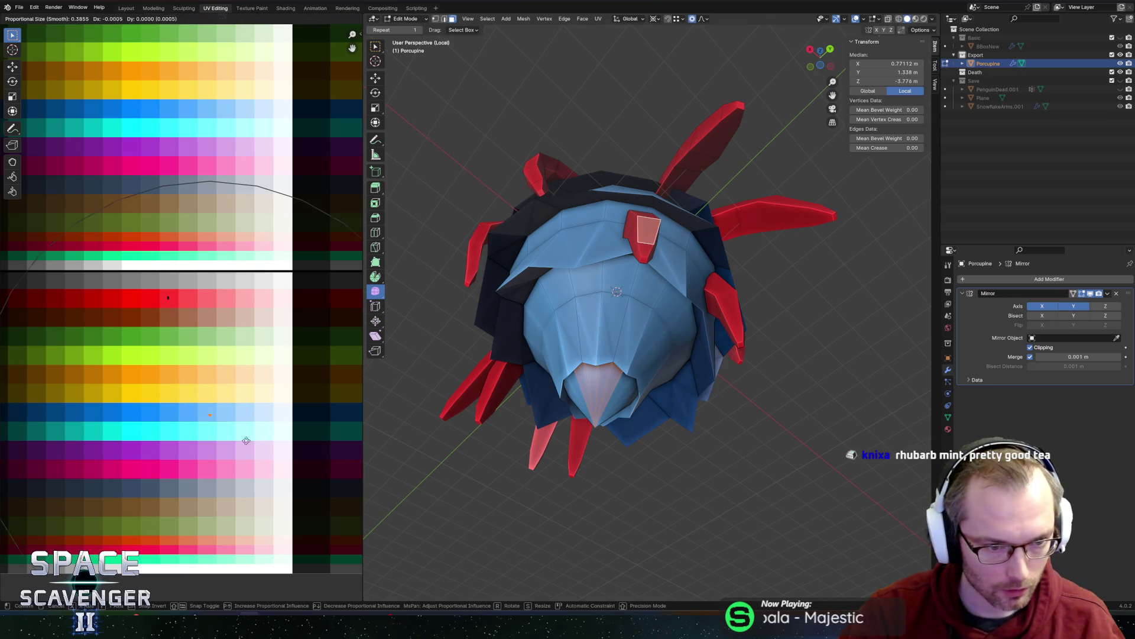
pyautogui.click(213, 329)
# - Export the porcupine as Porcupine.fbx and check the Porcupine prefab in Unity
pyautogui.press('Tab')
pyautogui.moveTo(533, 384); pyautogui.dragTo(578, 443, button='middle')
pyautogui.hotkey('ctrl', 'e')
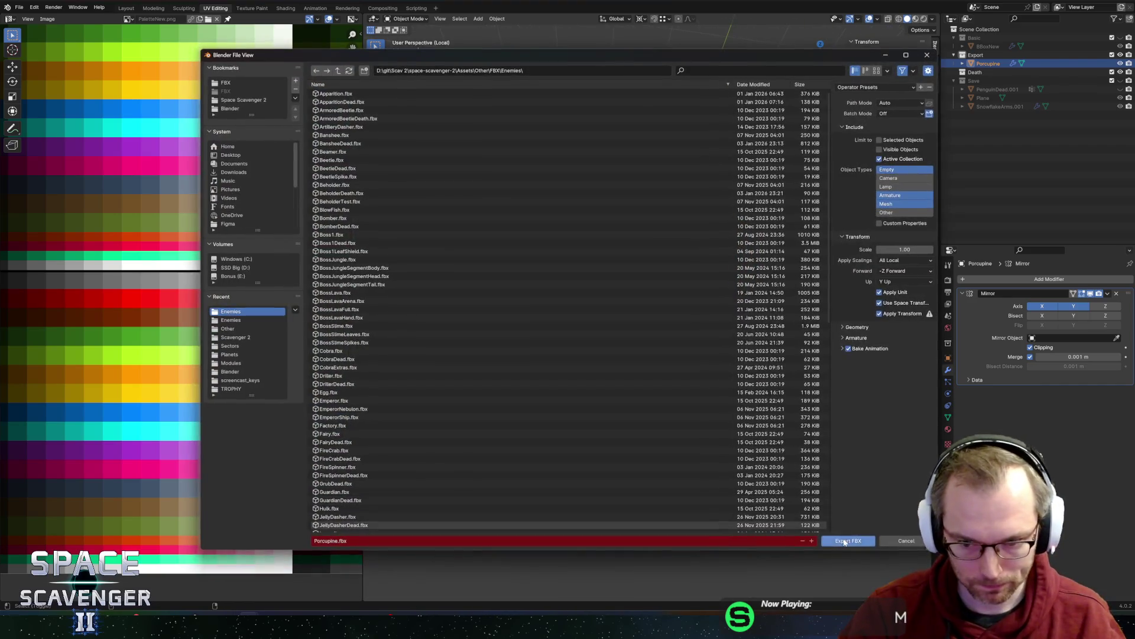
pyautogui.press('Return')
pyautogui.hotkey('alt', 'Tab')
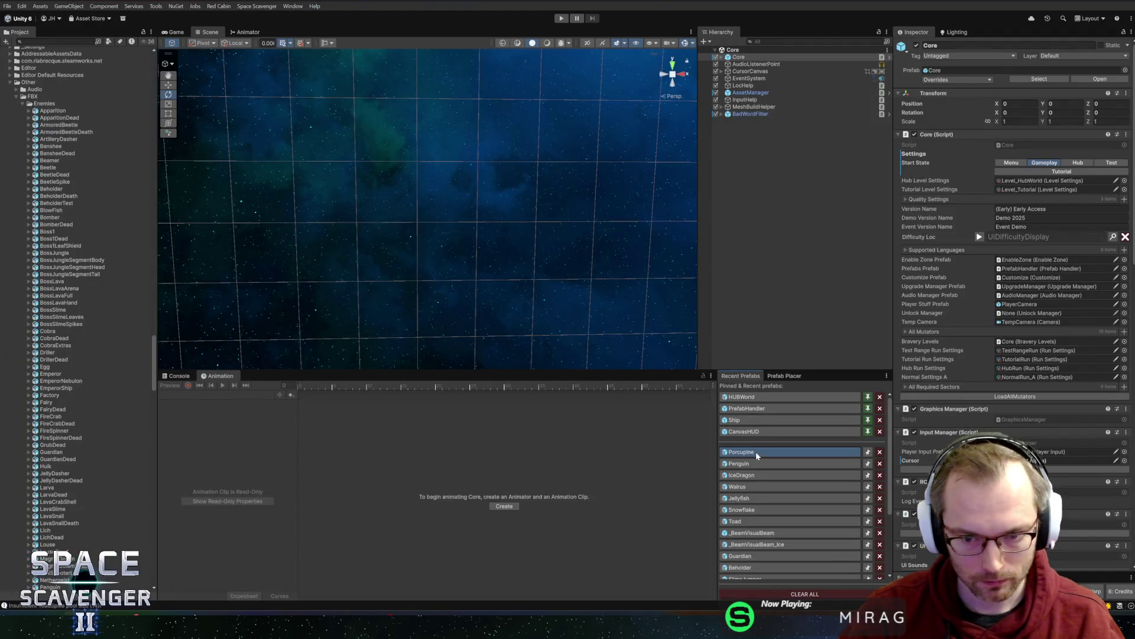
pyautogui.click(755, 452)
pyautogui.hotkey('alt', 'Tab')
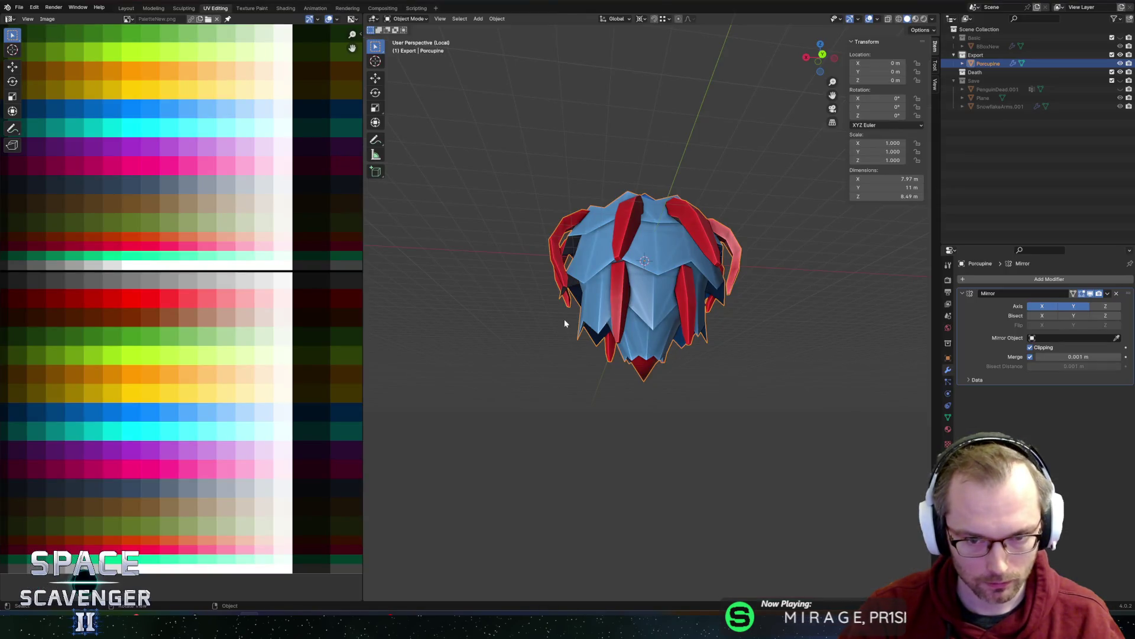
# - Move the selected lower vertices about -0.20 m along Z in Edit Mode
pyautogui.scroll(5, 591, 343)
pyautogui.press('Tab')
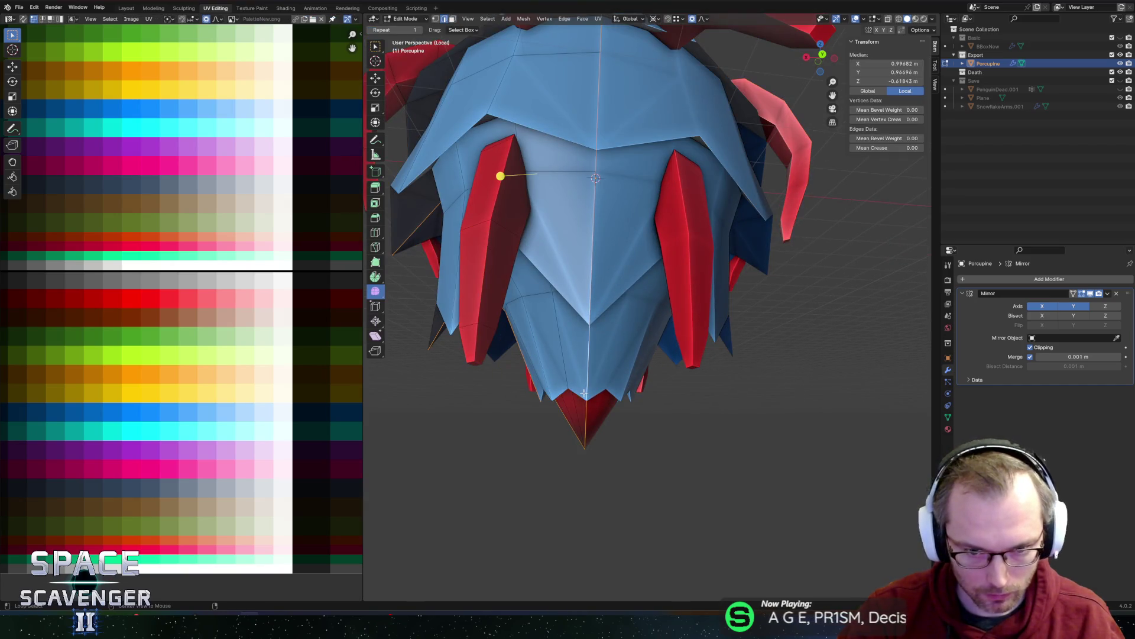
pyautogui.press('g')
pyautogui.press('z')
pyautogui.click(558, 419)
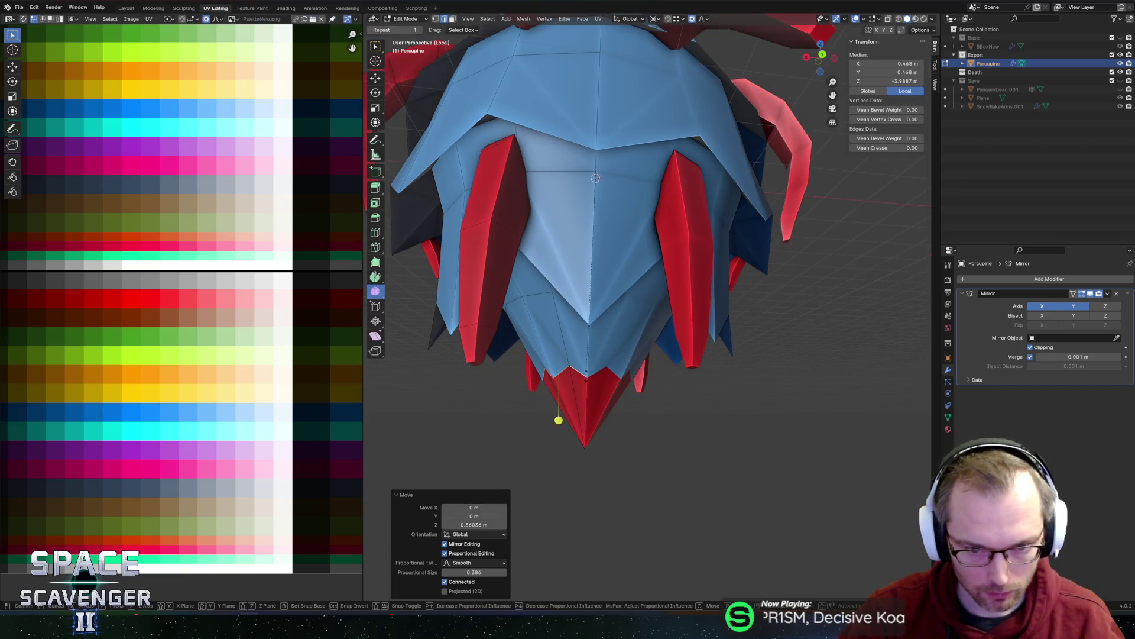
# - Trial and cancel vertical Z scaling, then select faces of the base's inner ring
pyautogui.press('s')
pyautogui.hotkey('shift', 'z')
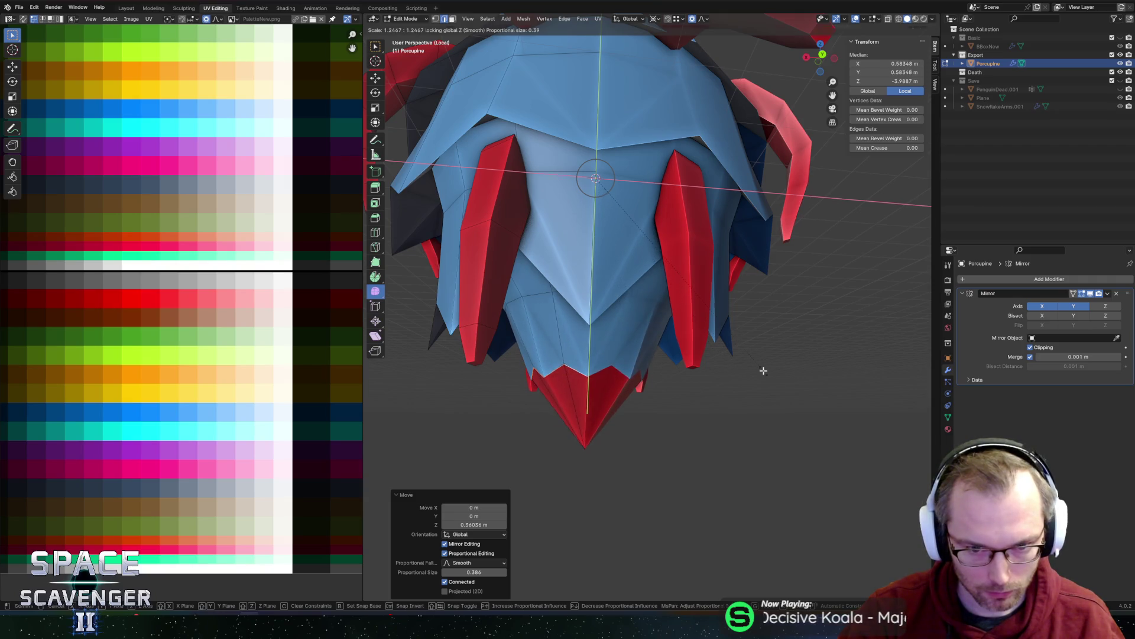
pyautogui.press('Escape')
pyautogui.press('o')
pyautogui.press('s')
pyautogui.hotkey('shift', 'z')
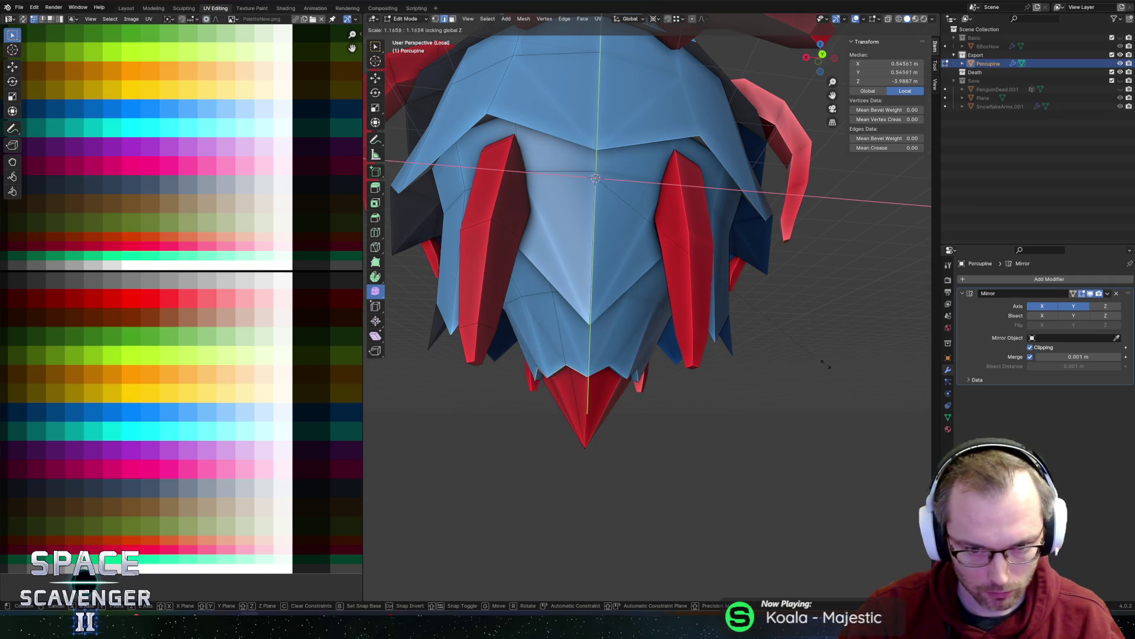
pyautogui.press('Escape')
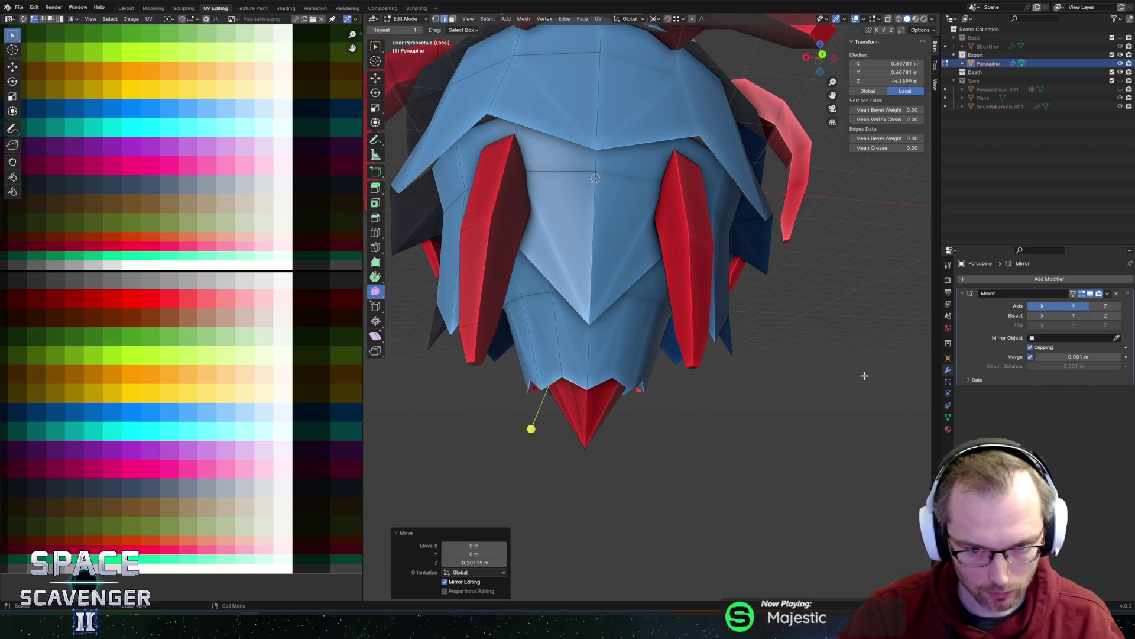
pyautogui.moveTo(679, 335); pyautogui.dragTo(526, 398, button='middle')
pyautogui.click(527, 398)
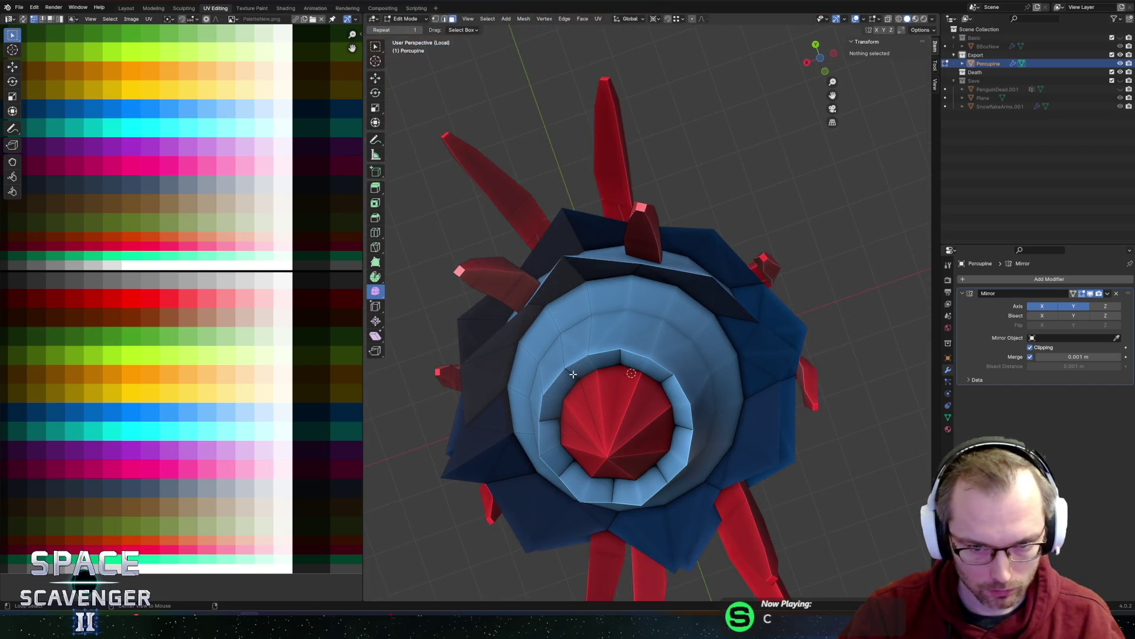
# - Recolour the base's inner-ring faces darker blue by sliding their UVs left on the palette
pyautogui.keyDown('ctrl'); pyautogui.click(572, 372); pyautogui.keyUp('ctrl')
pyautogui.press('g')
pyautogui.press('x')
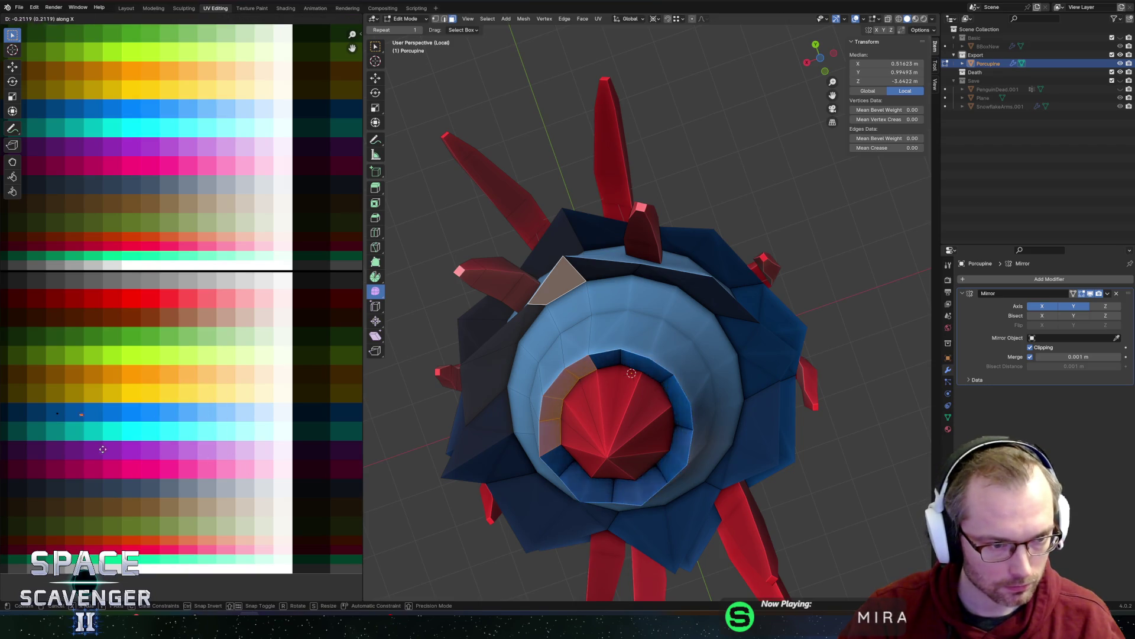
pyautogui.click(89, 449)
pyautogui.scroll(-5, 670, 228)
# - Select the right red spike and tilt it -26.7° about the X axis
pyautogui.press('Tab')
pyautogui.moveTo(670, 227)
pyautogui.mouseDown(button='middle')
pyautogui.moveTo(719, 331)
pyautogui.moveTo(697, 289)
pyautogui.moveTo(644, 314)
pyautogui.moveTo(778, 276)
pyautogui.moveTo(727, 247)
pyautogui.moveTo(821, 243)
pyautogui.moveTo(813, 253)
pyautogui.mouseUp(button='middle')
pyautogui.press('Tab')
pyautogui.hotkey('ctrl', 'l')
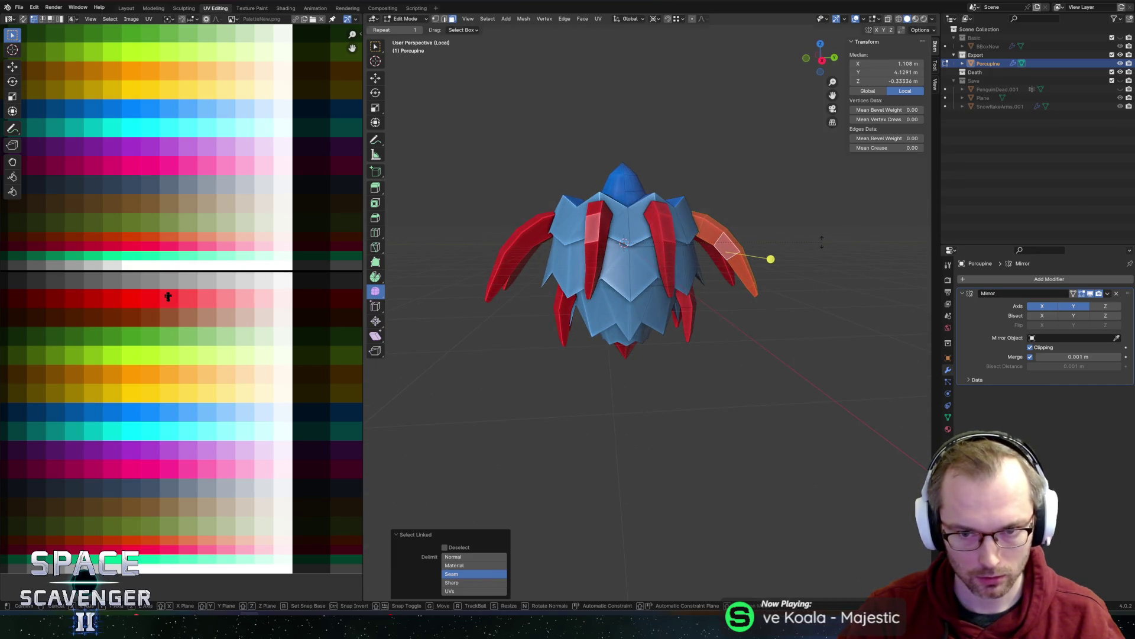
pyautogui.press('r')
pyautogui.press('x')
pyautogui.click(757, 312)
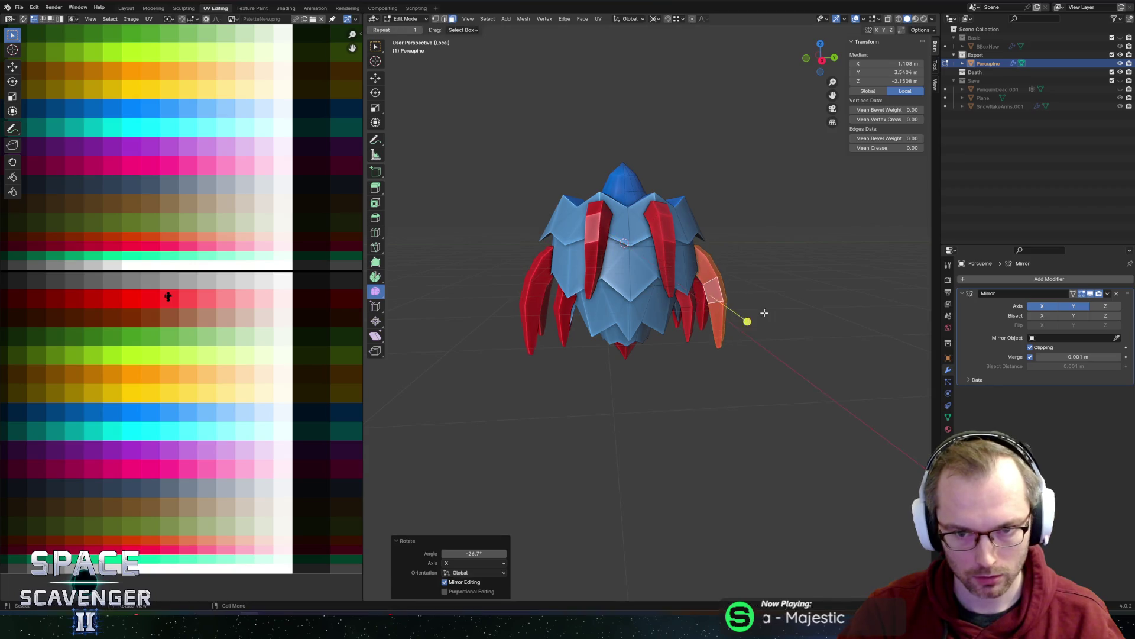
# - Reposition the spike with Z, Y and Z moves, raising it about 0.35 m
pyautogui.press('g')
pyautogui.press('z')
pyautogui.click(757, 285)
pyautogui.moveTo(757, 285); pyautogui.dragTo(657, 260, button='middle')
pyautogui.press('g')
pyautogui.press('y')
pyautogui.click(727, 271)
pyautogui.press('g')
pyautogui.press('z')
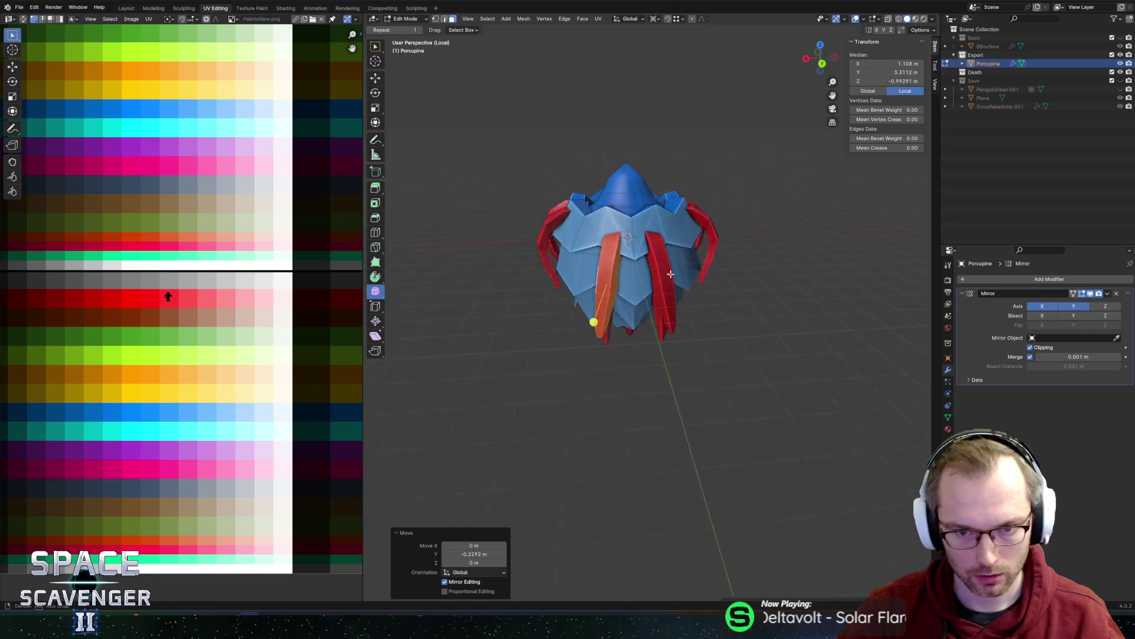
pyautogui.scroll(3, 658, 260)
pyautogui.click(658, 260)
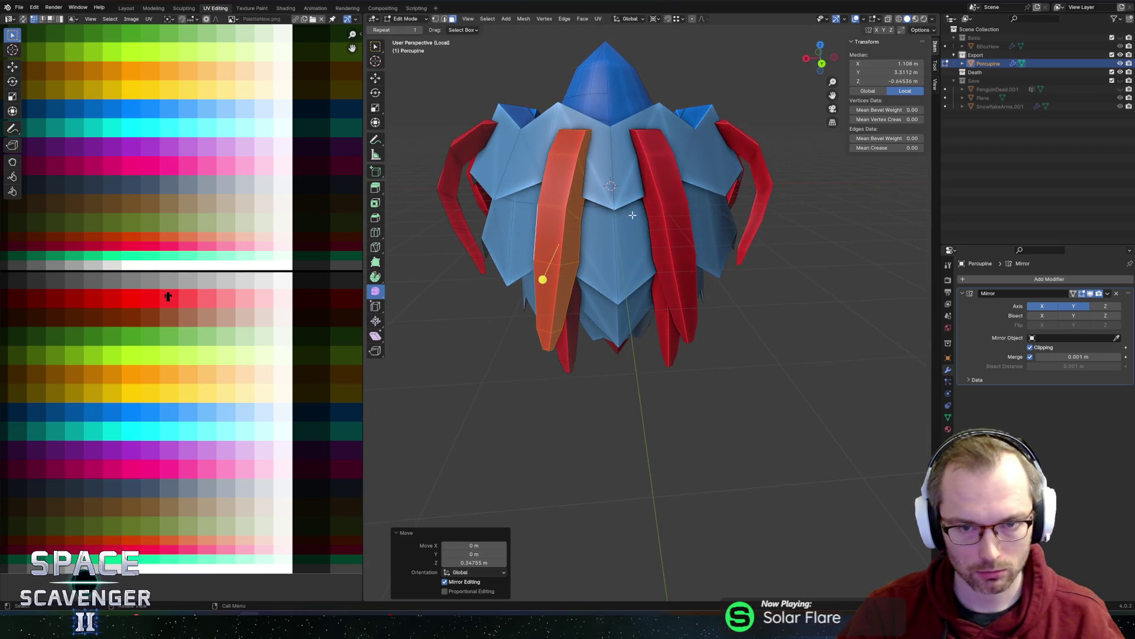
pyautogui.press('Tab')
pyautogui.moveTo(632, 215); pyautogui.dragTo(543, 271, button='middle')
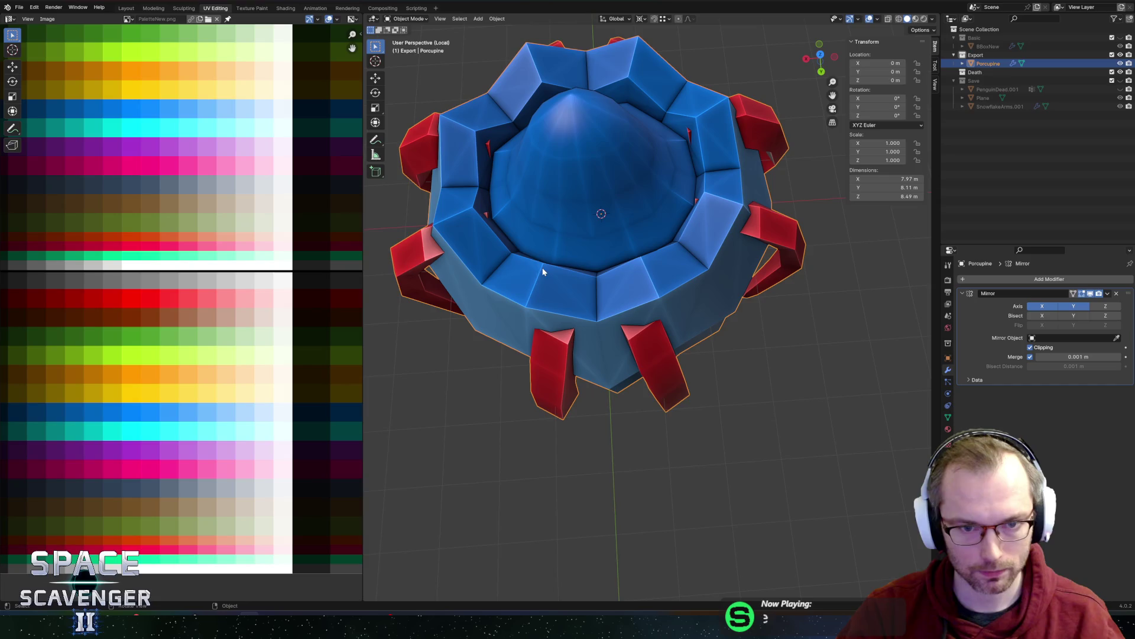
# - Select the whole left red spike and edge-slide it inward to factor 0.542
pyautogui.press('Tab')
pyautogui.click(547, 378)
pyautogui.click(413, 235)
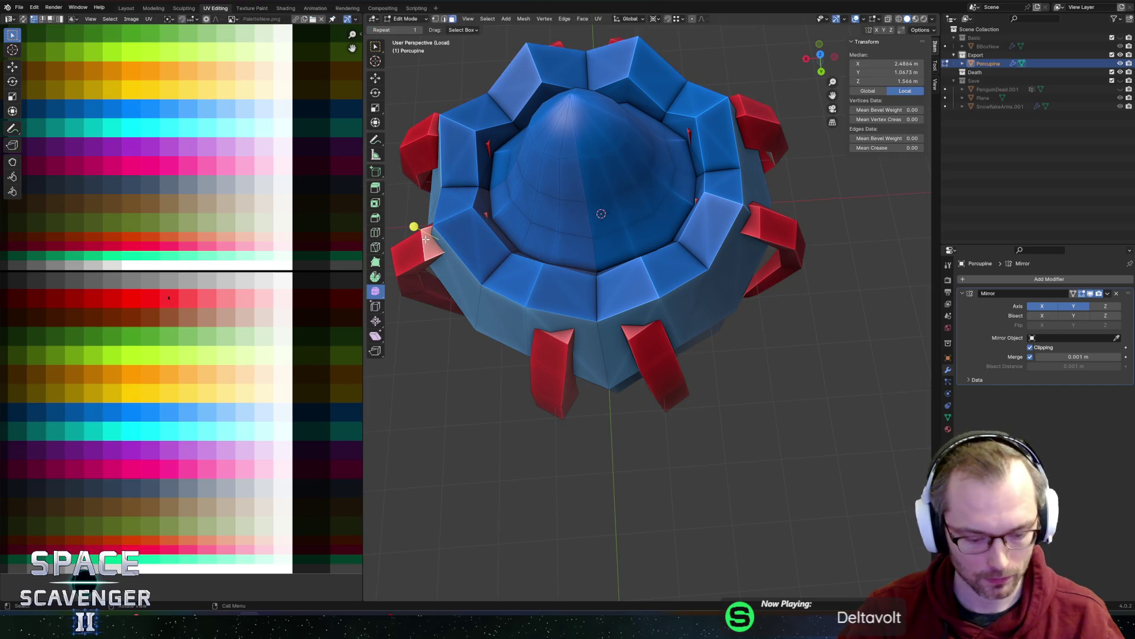
pyautogui.hotkey('ctrl', 'l')
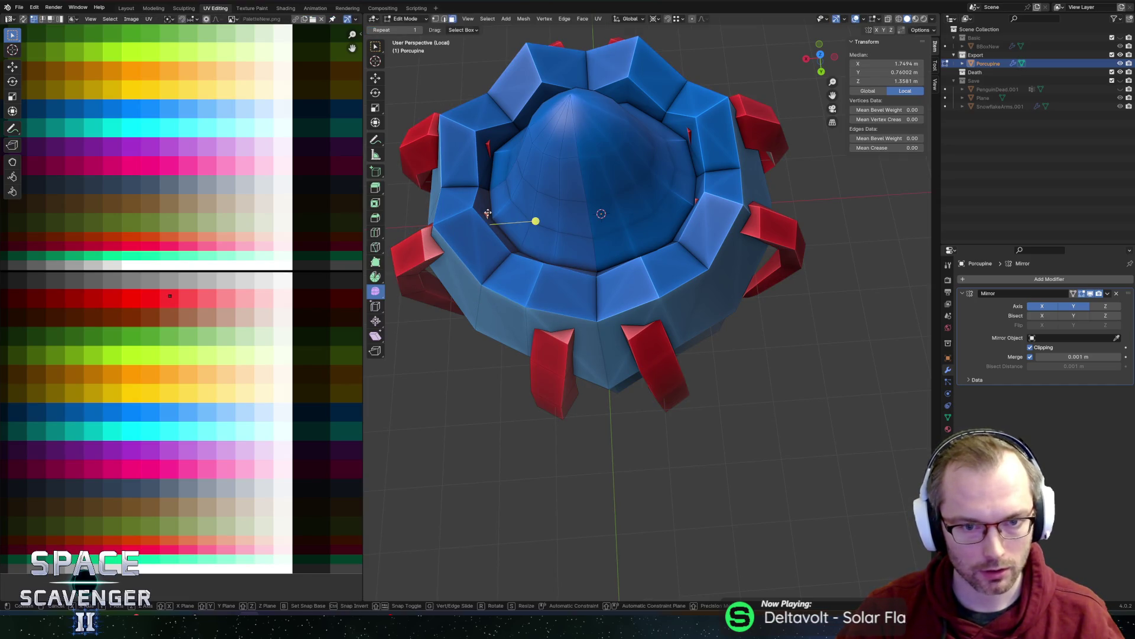
pyautogui.press('g')
pyautogui.press('g')
pyautogui.click(584, 233)
# - Turn on X-ray, orbit around the porcupine and return to Object Mode
pyautogui.hotkey('alt', 'z')
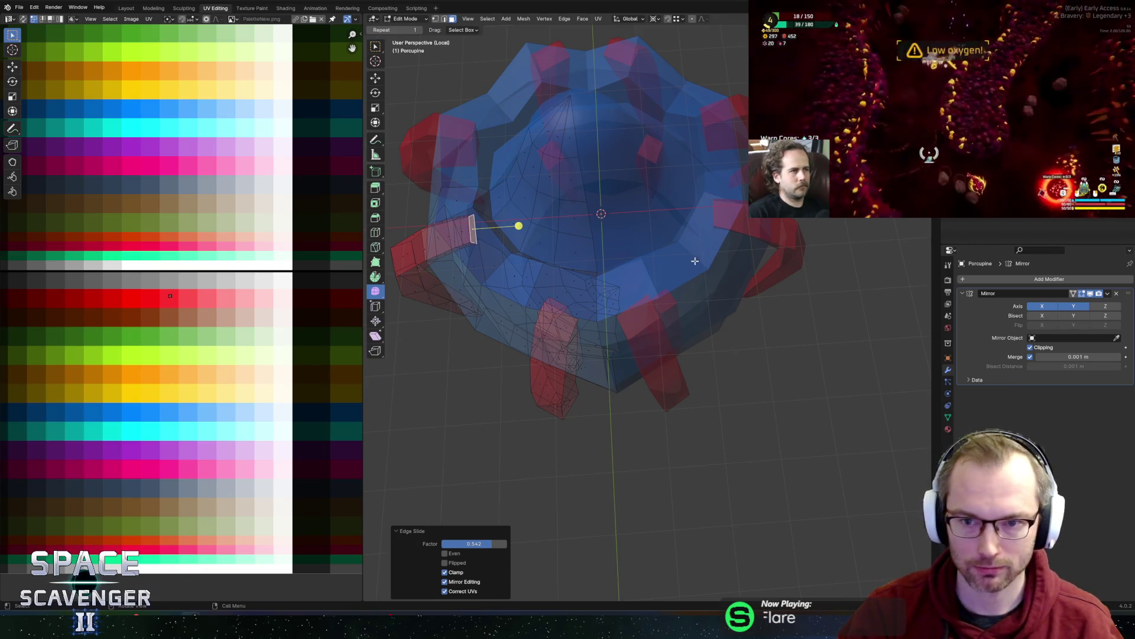
pyautogui.moveTo(694, 260)
pyautogui.mouseDown(button='middle')
pyautogui.moveTo(650, 254)
pyautogui.moveTo(680, 237)
pyautogui.mouseUp(button='middle')
pyautogui.scroll(-5, 651, 254)
pyautogui.press('Tab')
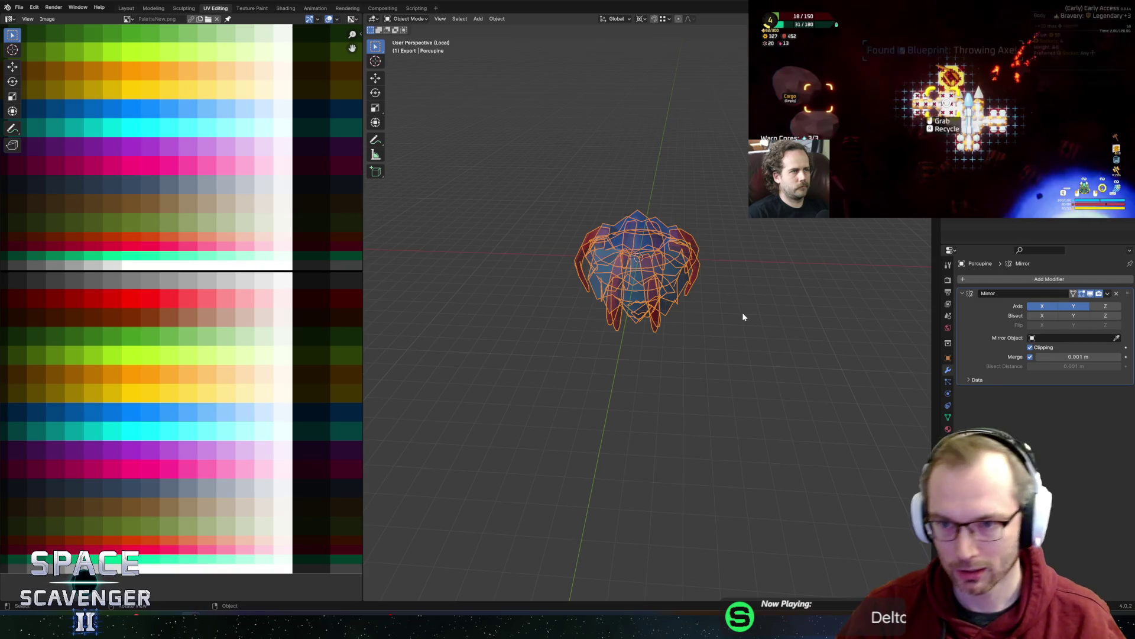
# - Back in Edit Mode, view the porcupine from above with X-ray off and nothing selected
pyautogui.press('Tab')
pyautogui.scroll(5, 719, 369)
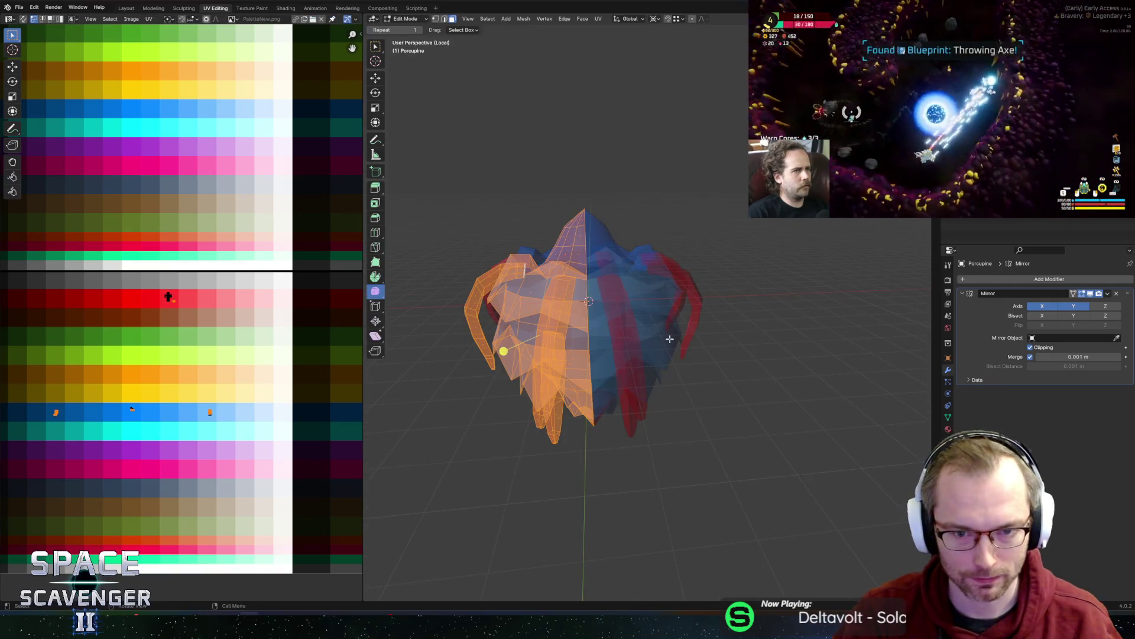
pyautogui.moveTo(670, 338)
pyautogui.mouseDown(button='middle')
pyautogui.moveTo(822, 375)
pyautogui.moveTo(820, 365)
pyautogui.moveTo(621, 331)
pyautogui.mouseUp(button='middle')
pyautogui.hotkey('alt', 'z')
pyautogui.scroll(4, 520, 312)
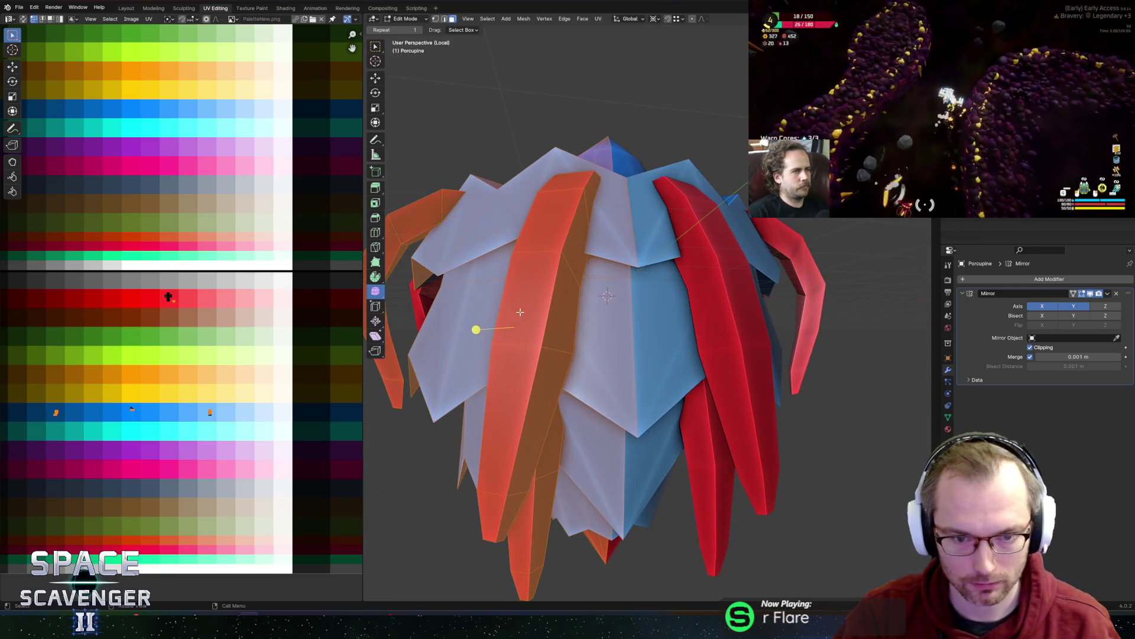
pyautogui.moveTo(520, 311)
pyautogui.mouseDown(button='middle')
pyautogui.moveTo(541, 270)
pyautogui.moveTo(612, 349)
pyautogui.mouseUp(button='middle')
pyautogui.hotkey('alt', 'a')
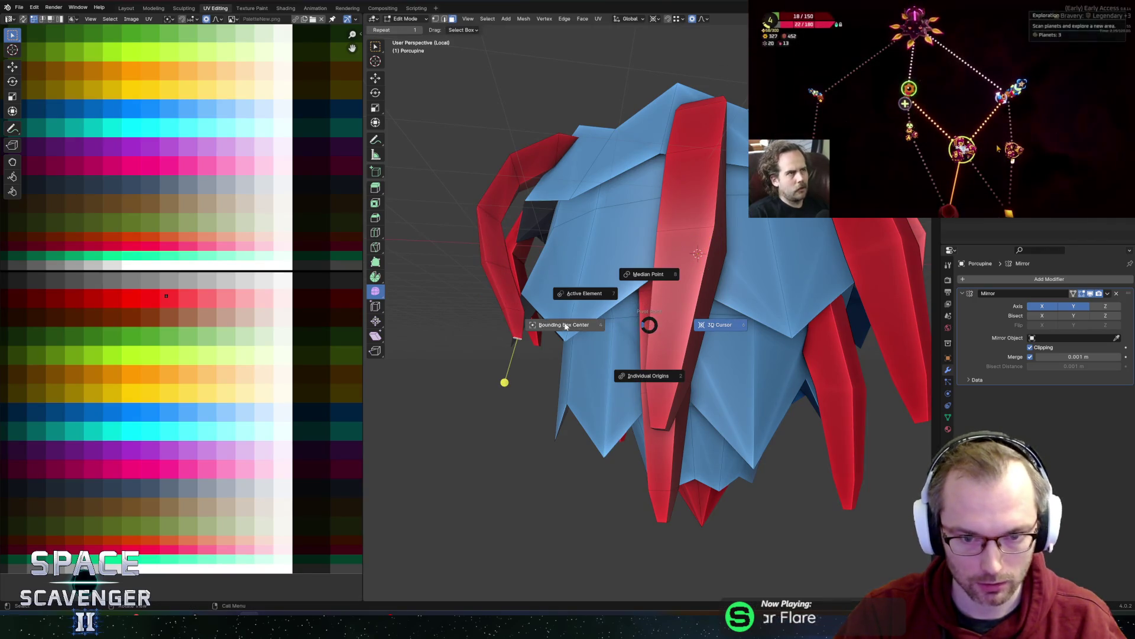
# - Move the red tentacle tip about 0.1 m along X
pyautogui.press('r')
pyautogui.press('y')
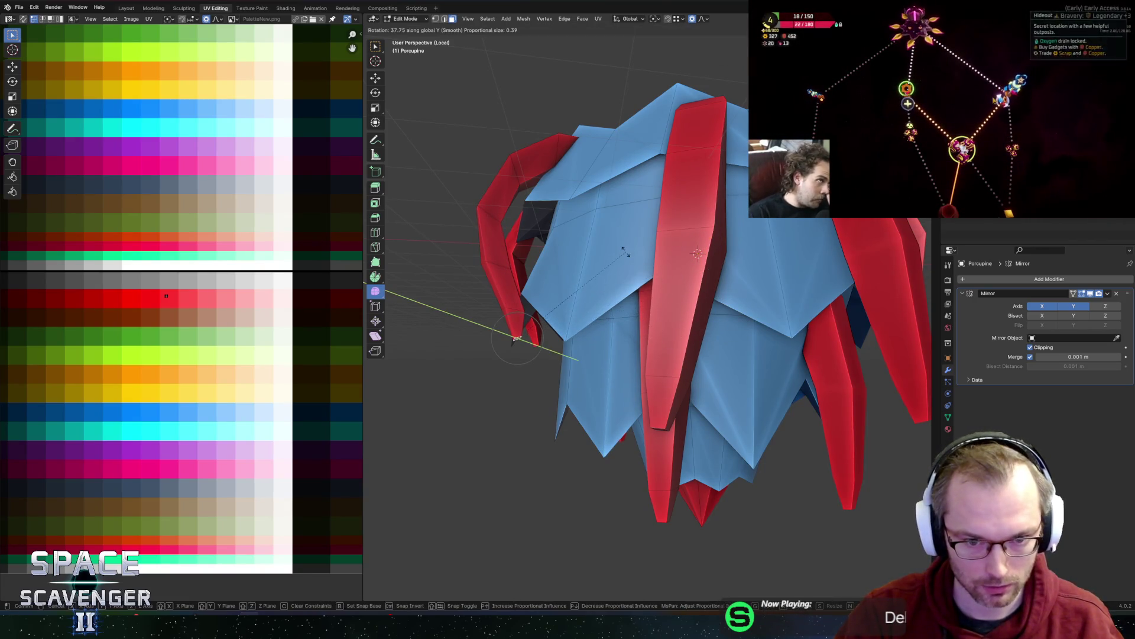
pyautogui.press('Escape')
pyautogui.press('g')
pyautogui.press('x')
pyautogui.click(683, 276)
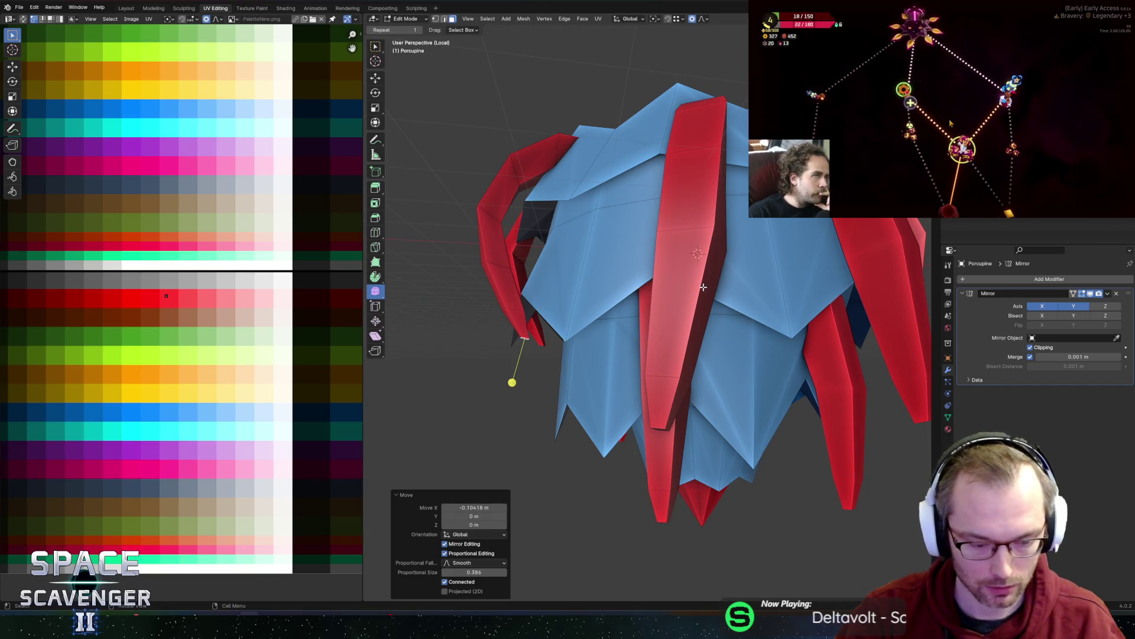
# - Cancel a Y-axis tip rotation, then view the whole porcupine in Object Mode
pyautogui.press('r')
pyautogui.press('y')
pyautogui.press('Escape')
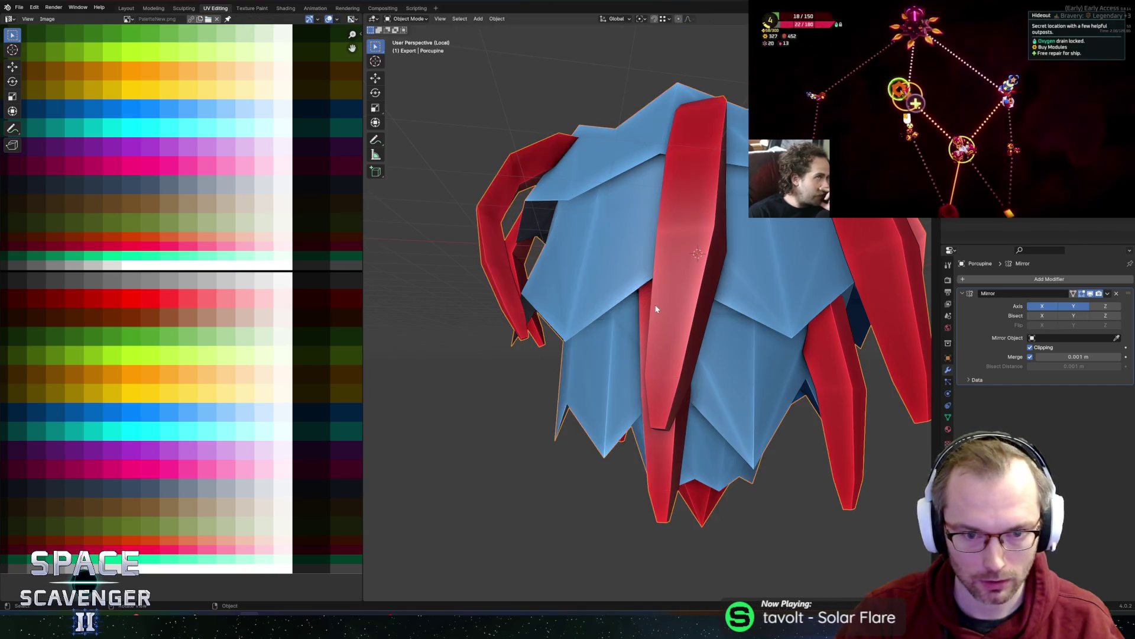
pyautogui.press('Tab')
pyautogui.scroll(-8, 600, 248)
pyautogui.moveTo(680, 266)
pyautogui.mouseDown(button='middle')
pyautogui.moveTo(735, 274)
pyautogui.moveTo(615, 286)
pyautogui.moveTo(651, 298)
pyautogui.mouseUp(button='middle')
# - Select the whole red tentacle and scale it down to 0.56
pyautogui.press('Tab')
pyautogui.press('l')
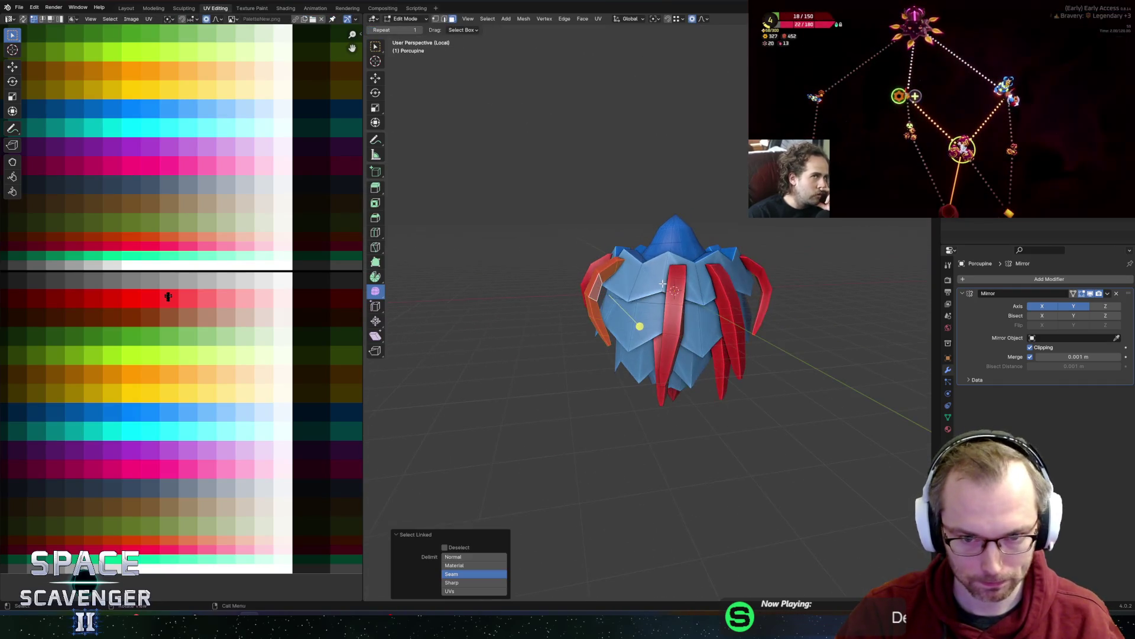
pyautogui.press('g')
pyautogui.press('z')
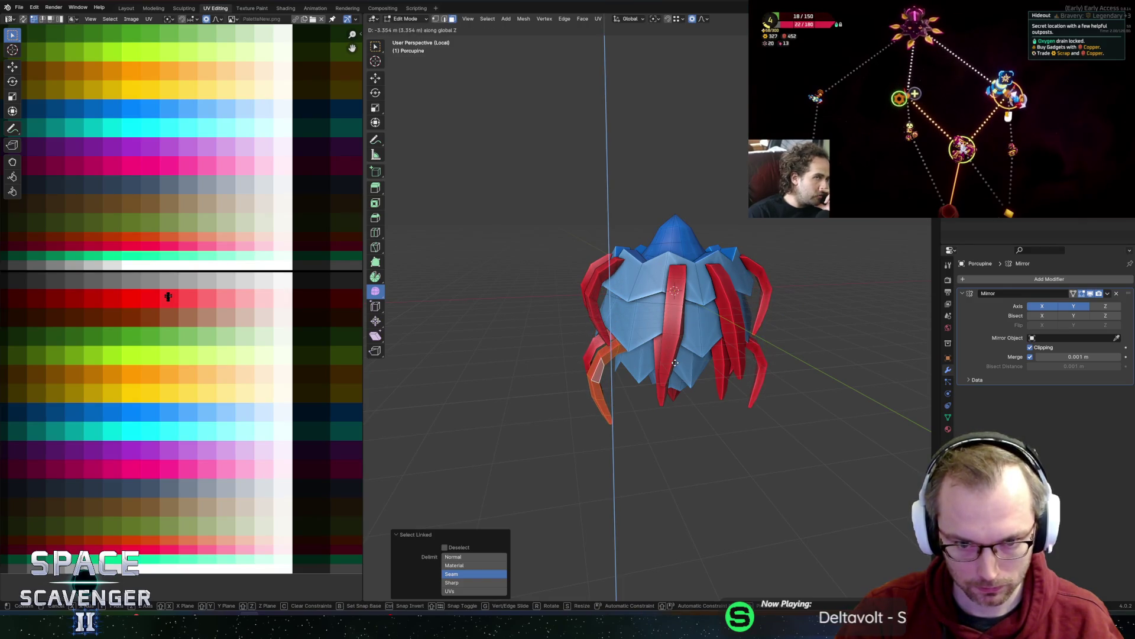
pyautogui.press('Escape')
pyautogui.press('s')
pyautogui.press('Return')
# - Raise the tentacle about 0.42 m vertically and fatten it by 0.173 m
pyautogui.press('g')
pyautogui.press('x')
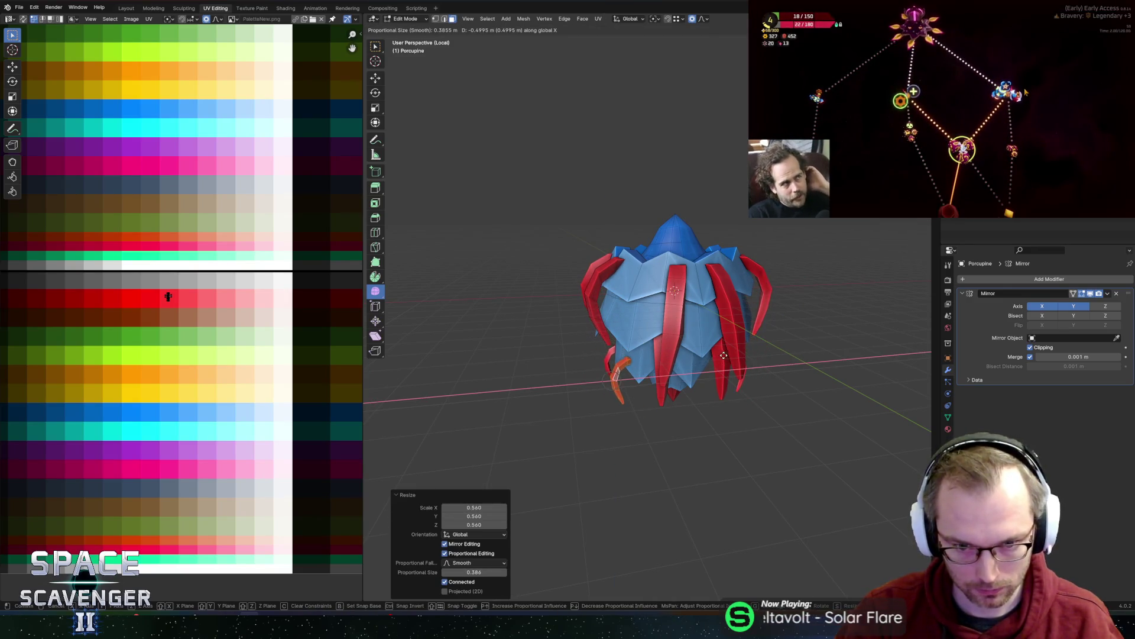
pyautogui.press('z')
pyautogui.press('Return')
pyautogui.hotkey('alt', 's')
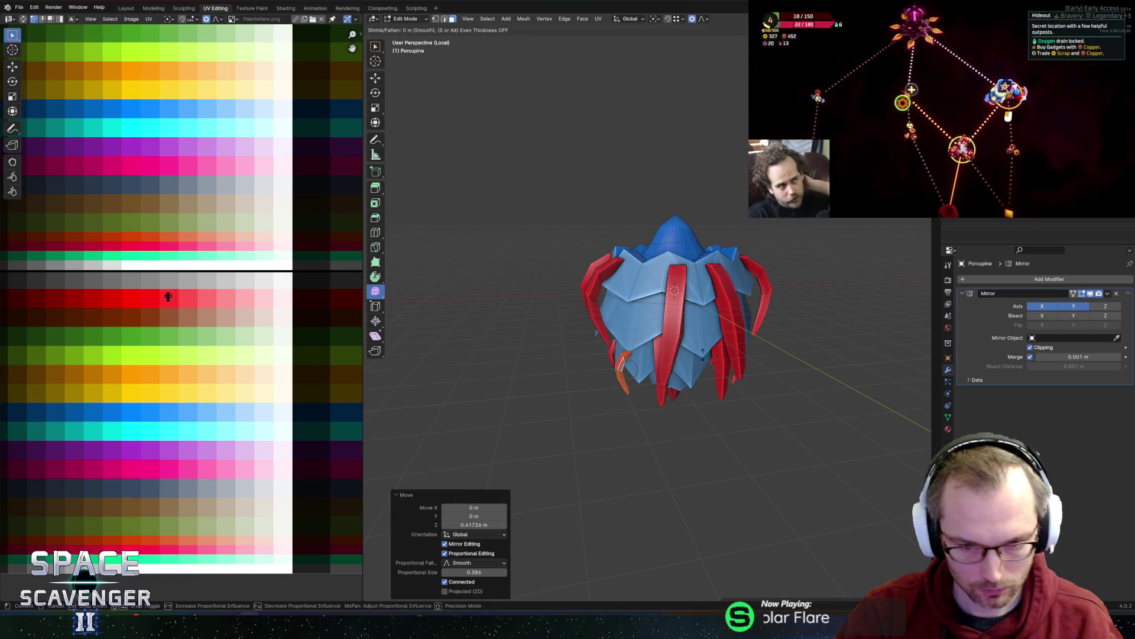
pyautogui.click(661, 391)
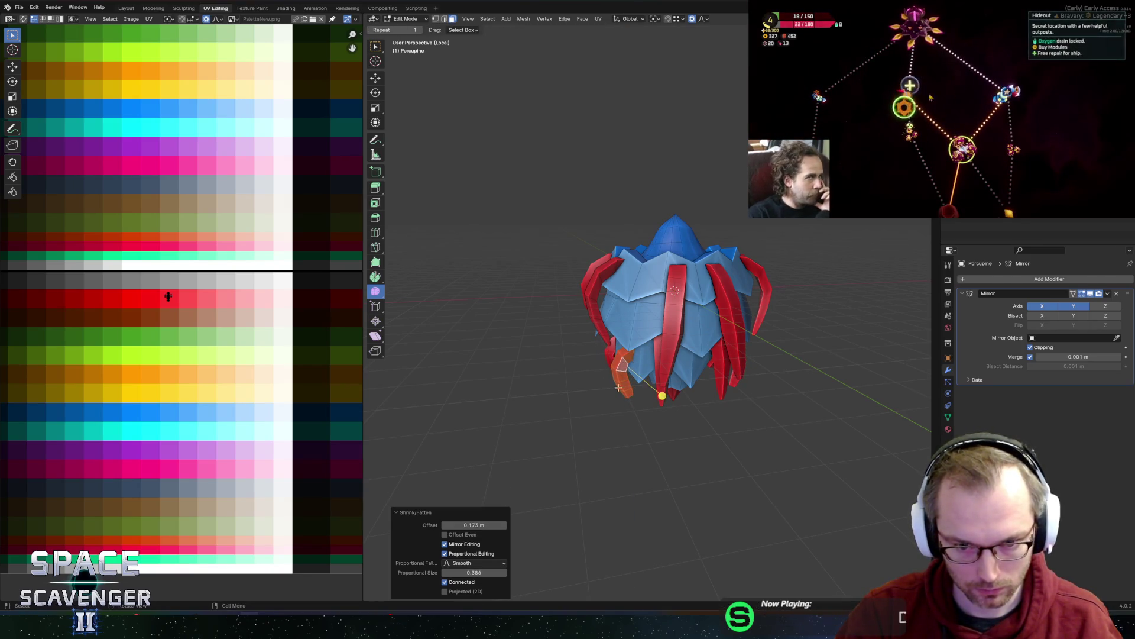
# - Cancel a scale of the tentacle piece and switch to a front X-ray view
pyautogui.moveTo(661, 391)
pyautogui.mouseDown(button='middle')
pyautogui.moveTo(592, 324)
pyautogui.moveTo(589, 342)
pyautogui.mouseUp(button='middle')
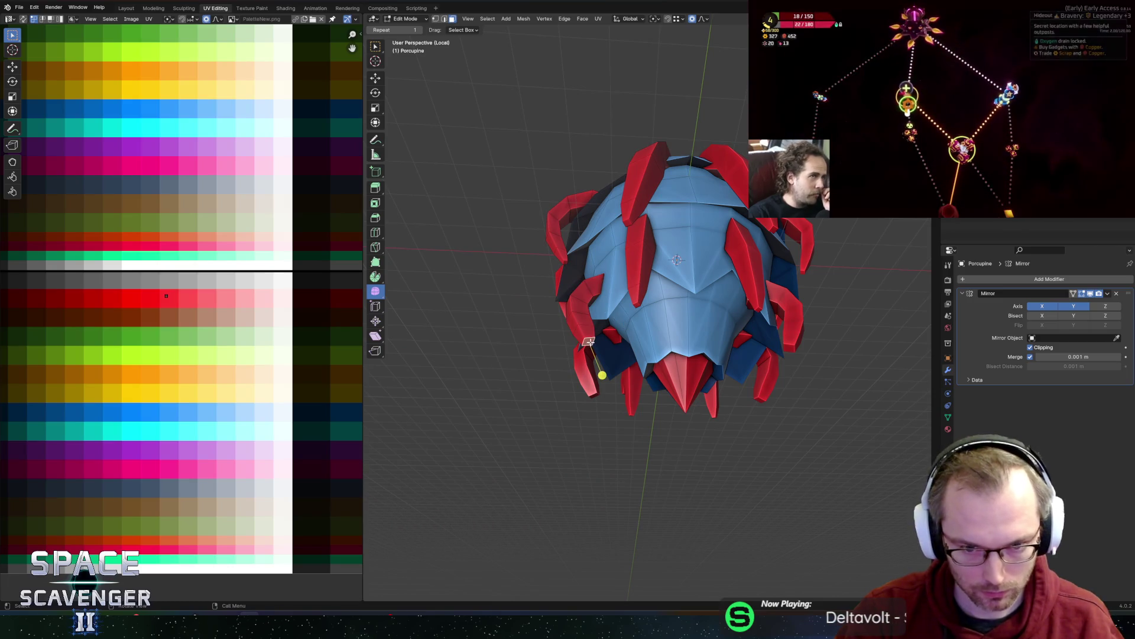
pyautogui.press('s')
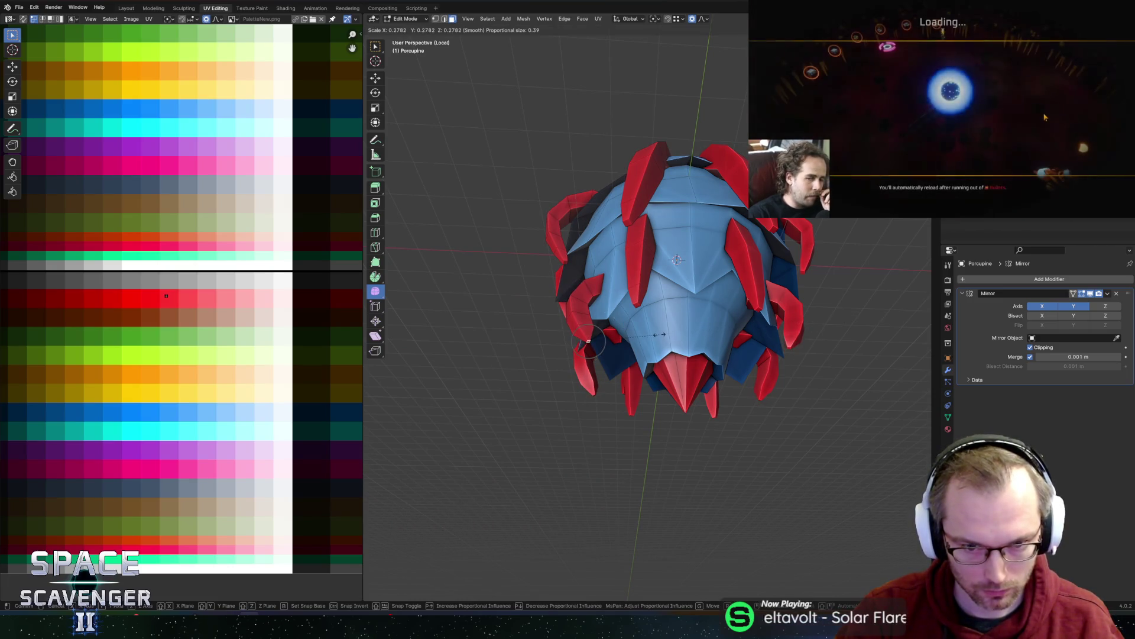
pyautogui.rightClick(659, 335)
pyautogui.moveTo(659, 335)
pyautogui.mouseDown(button='middle')
pyautogui.moveTo(666, 384)
pyautogui.moveTo(618, 399)
pyautogui.moveTo(618, 373)
pyautogui.mouseUp(button='middle')
pyautogui.scroll(4, 615, 390)
pyautogui.hotkey('alt', 'z')
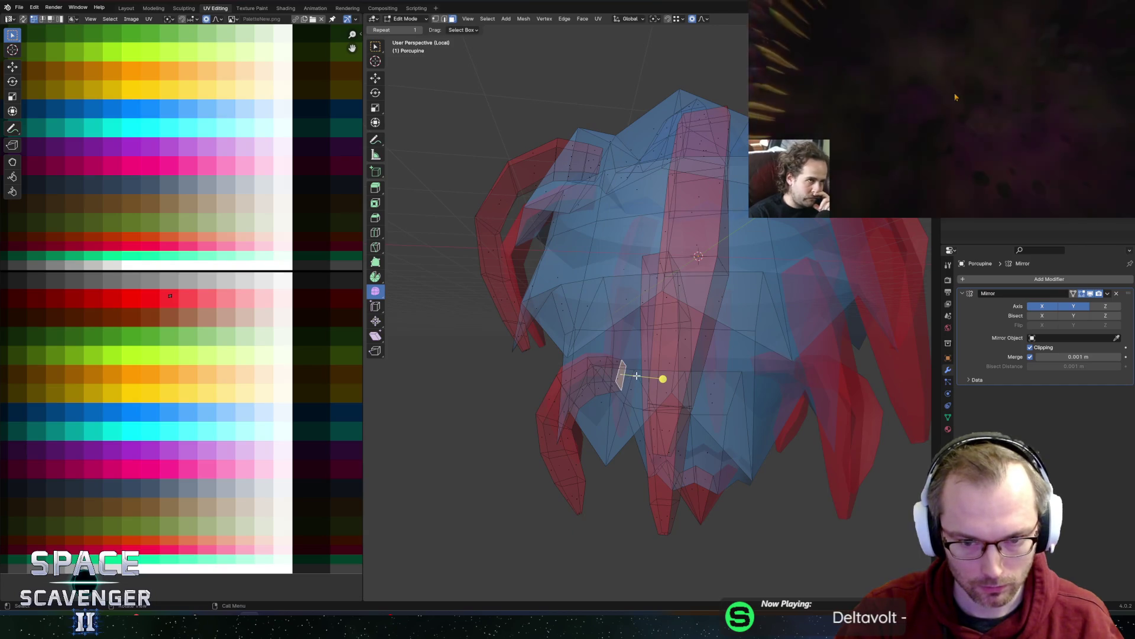
# - Lift the selected vertices 0.1875 m upward along Z with proportional falloff
pyautogui.press('g')
pyautogui.press('z')
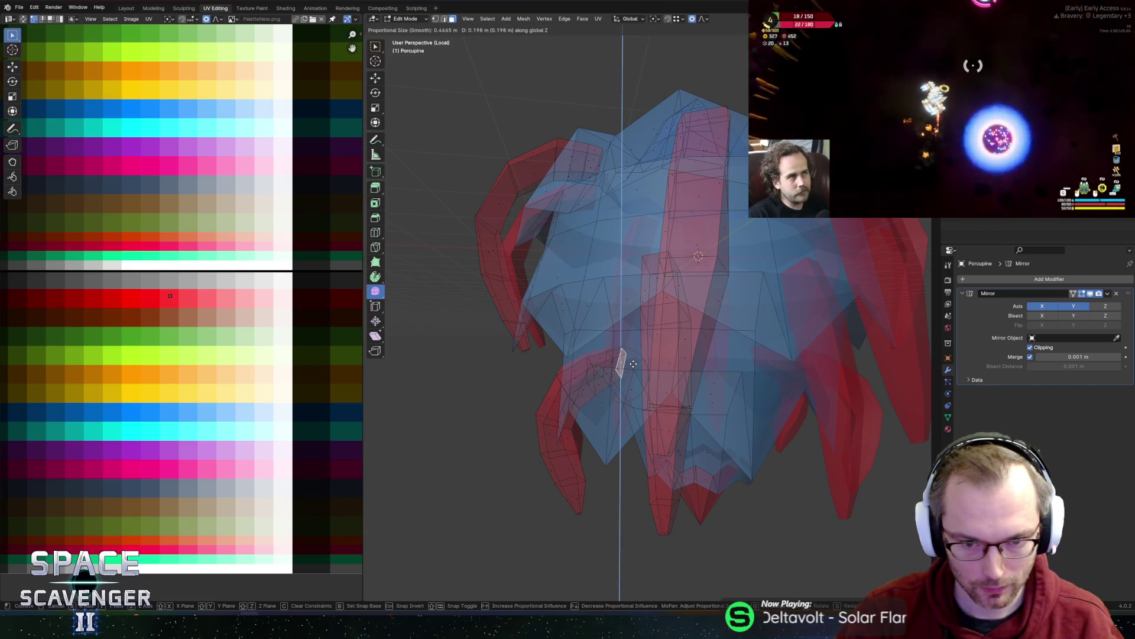
pyautogui.scroll(-2, 633, 362)
pyautogui.scroll(6, 636, 358)
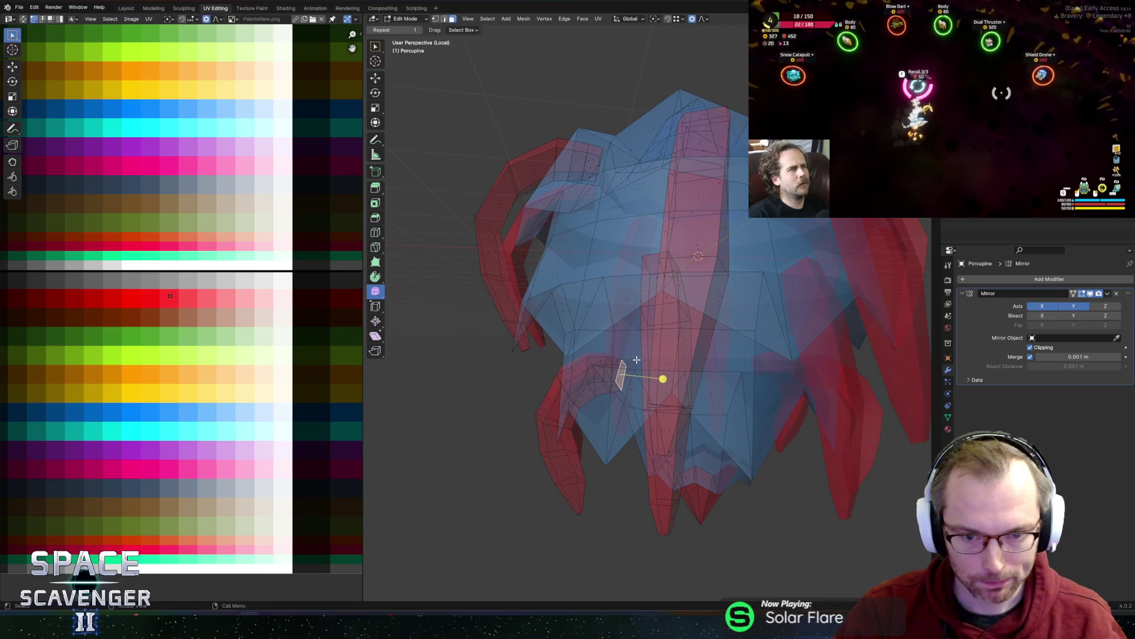
pyautogui.click(645, 349)
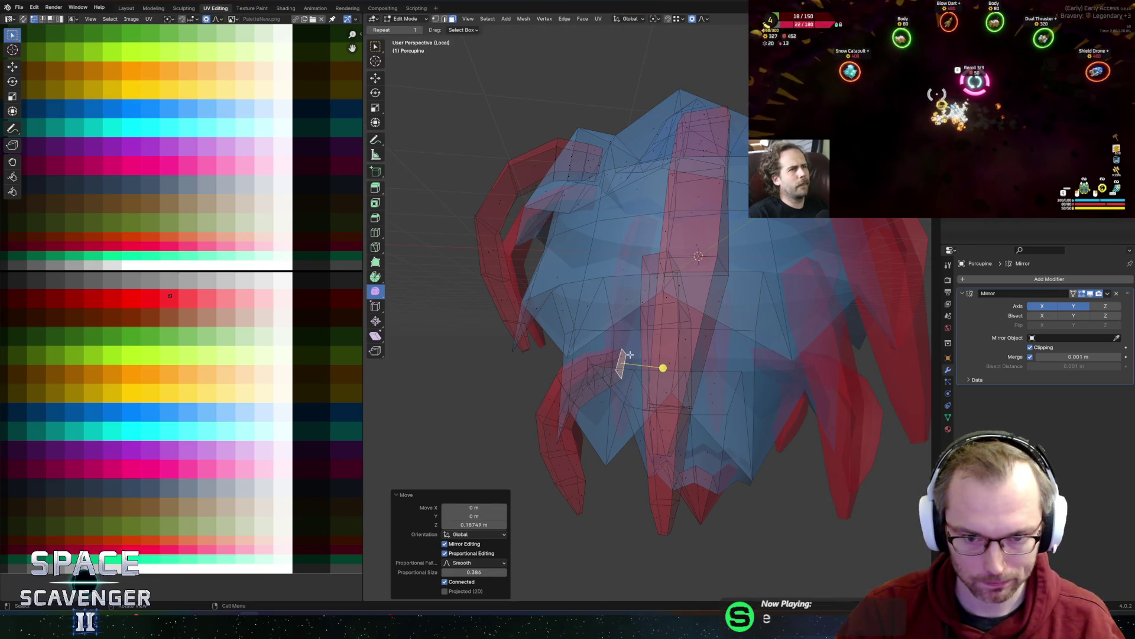
pyautogui.moveTo(663, 367)
pyautogui.mouseDown(button='middle')
pyautogui.moveTo(649, 337)
pyautogui.moveTo(633, 347)
pyautogui.mouseUp(button='middle')
pyautogui.rightClick(627, 352)
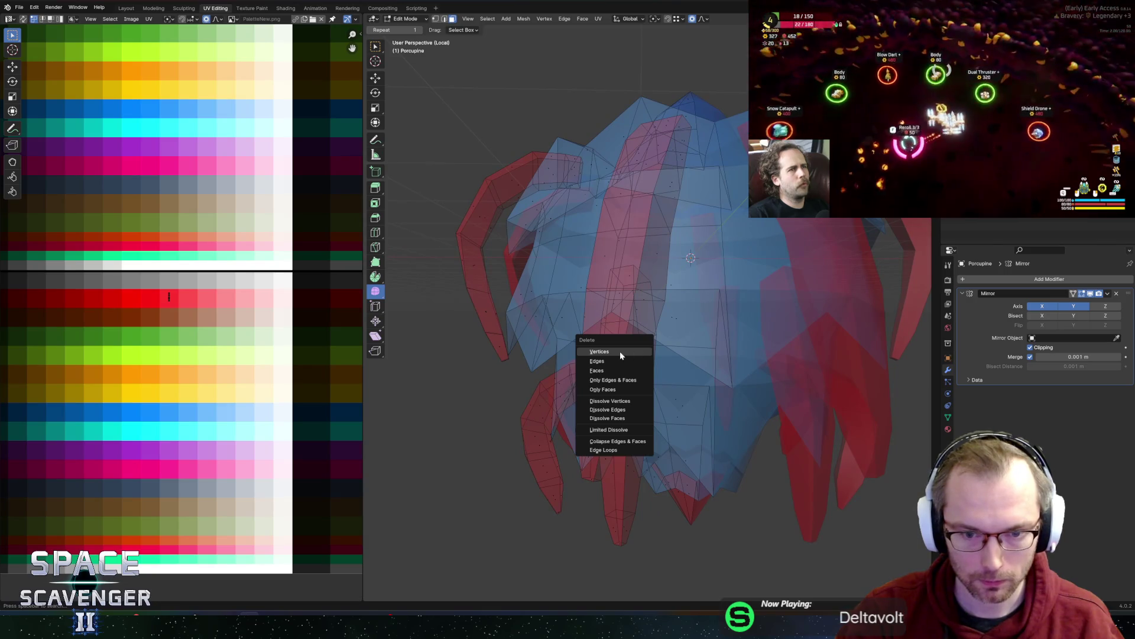
# - Delete the stray faces and the loose vertex with its edges from the mesh
pyautogui.press('Escape')
pyautogui.press('x')
pyautogui.click(605, 370)
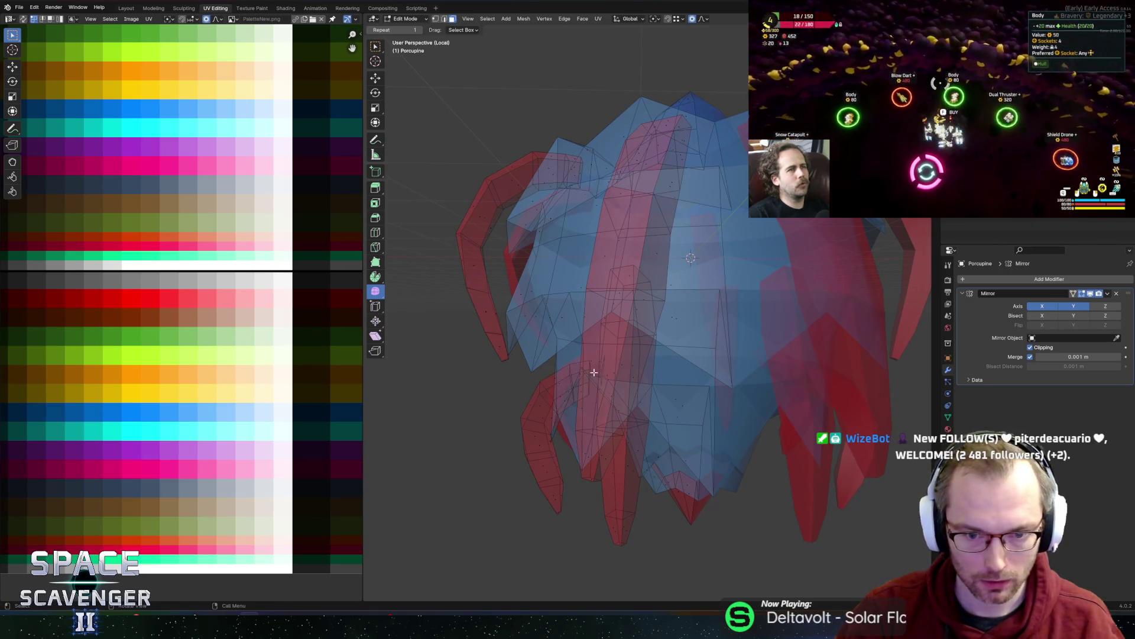
pyautogui.scroll(5, 609, 372)
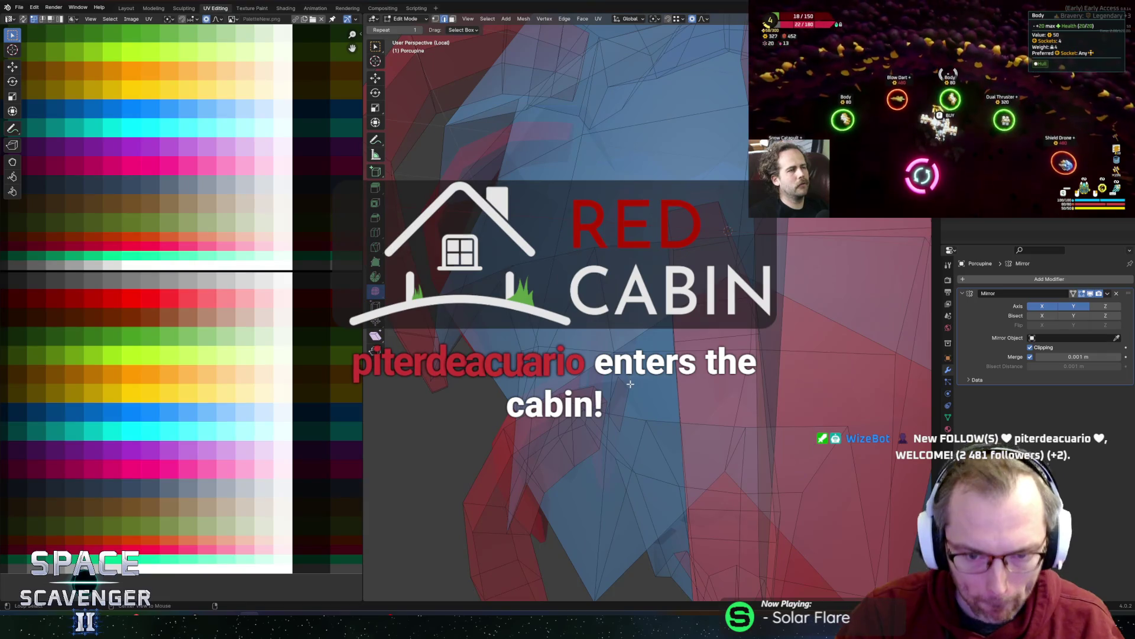
pyautogui.press('x')
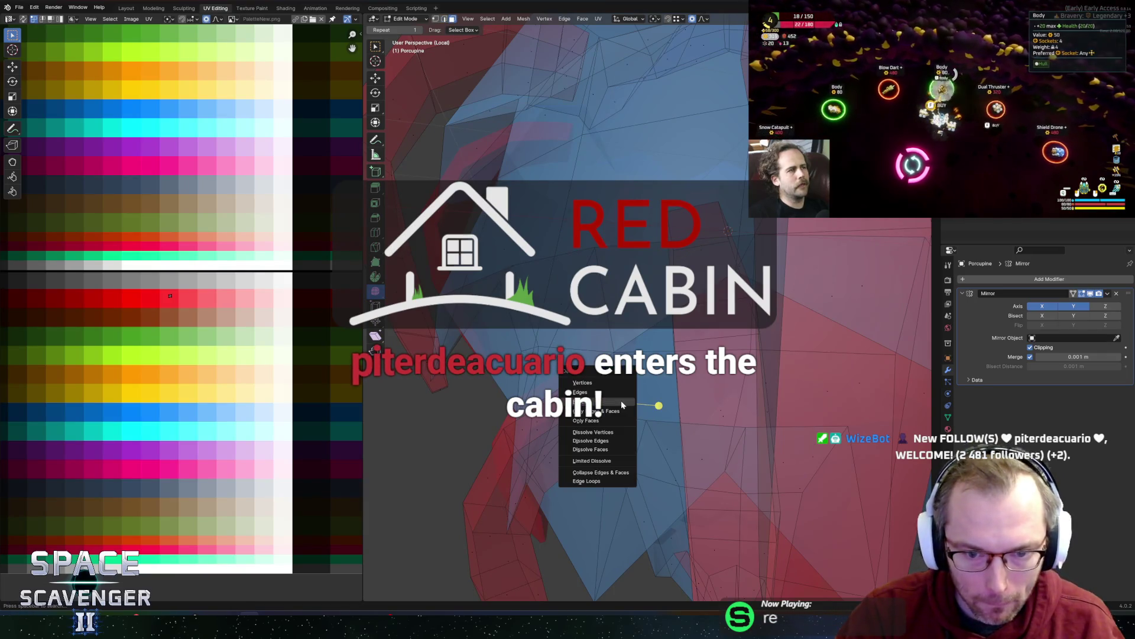
pyautogui.click(611, 383)
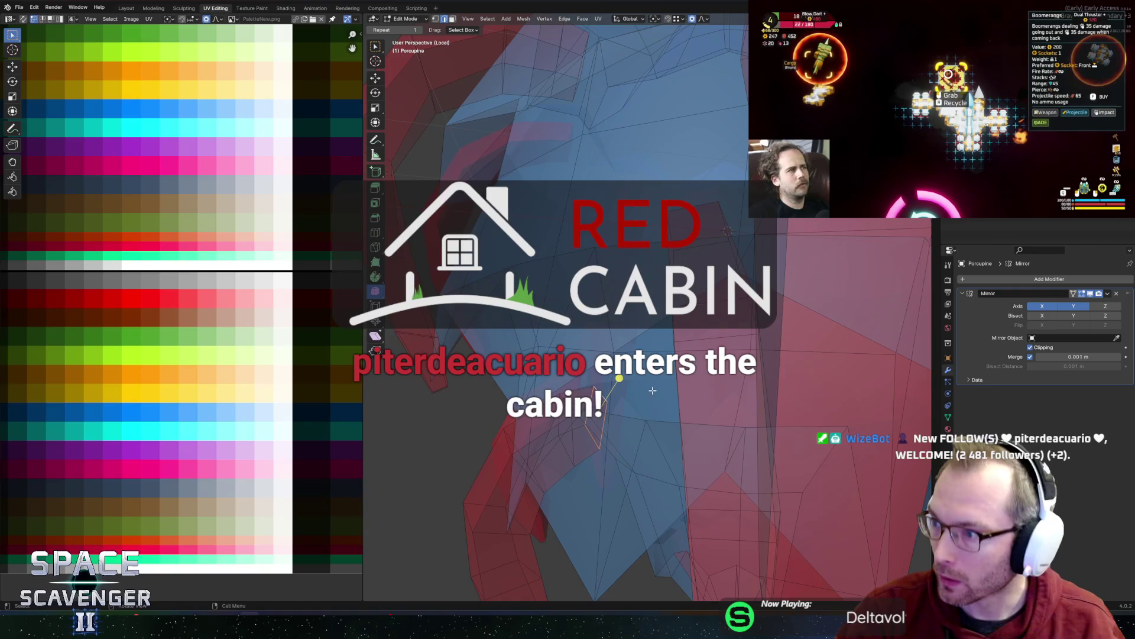
# - Scale the selection with smooth falloff and check the whole porcupine in see-through view
pyautogui.press('s')
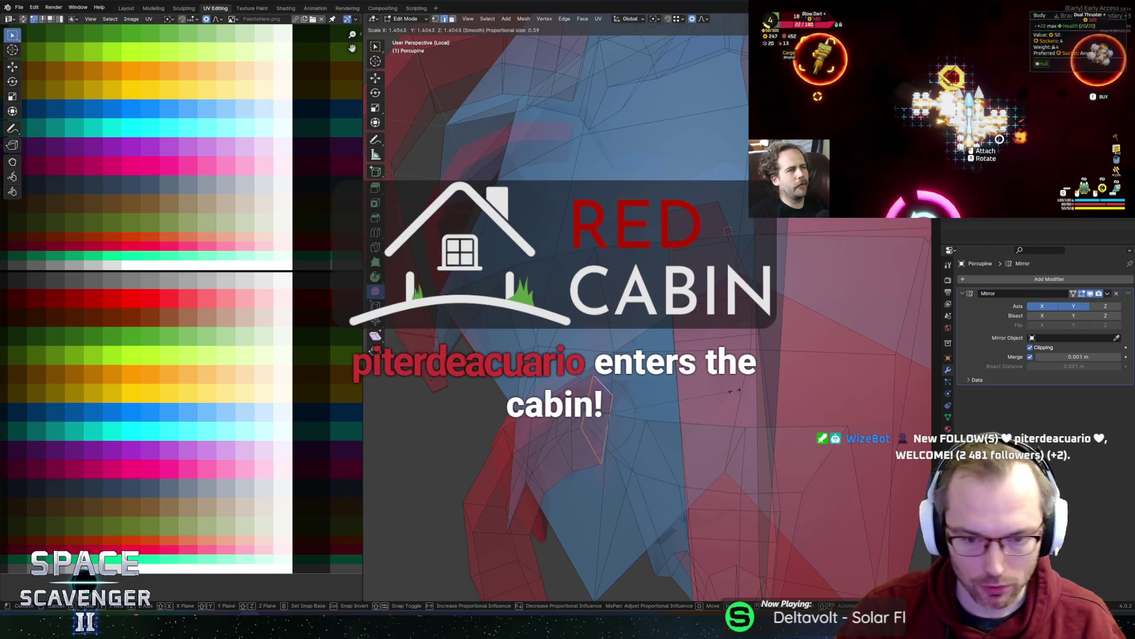
pyautogui.click(762, 389)
pyautogui.press('Tab')
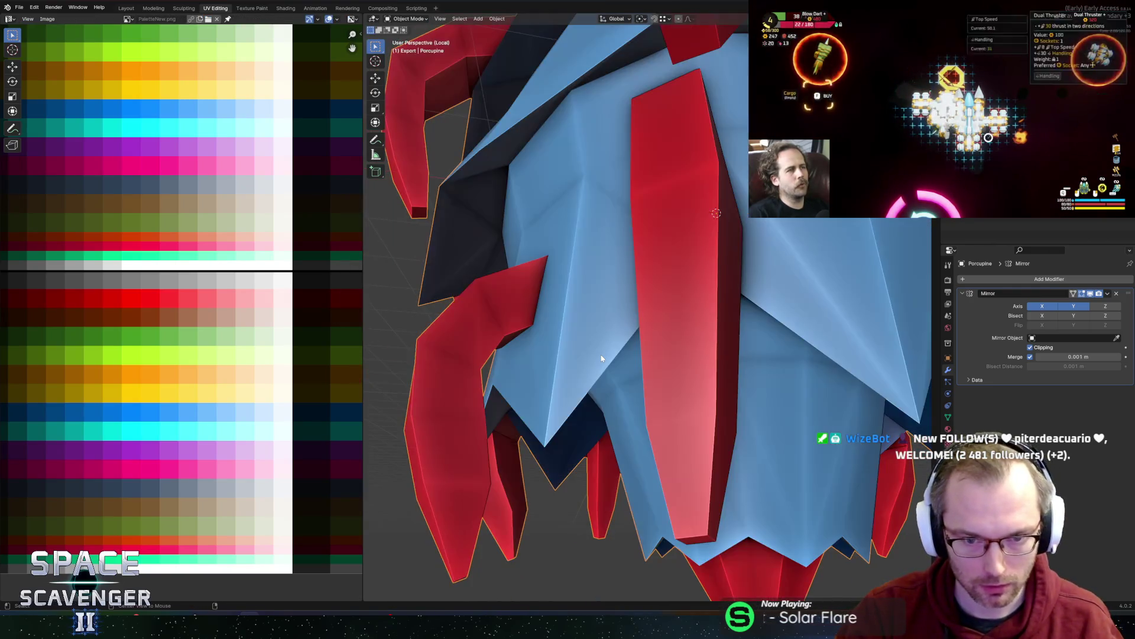
pyautogui.hotkey('alt', 'z')
pyautogui.press('Tab')
pyautogui.scroll(6, 491, 362)
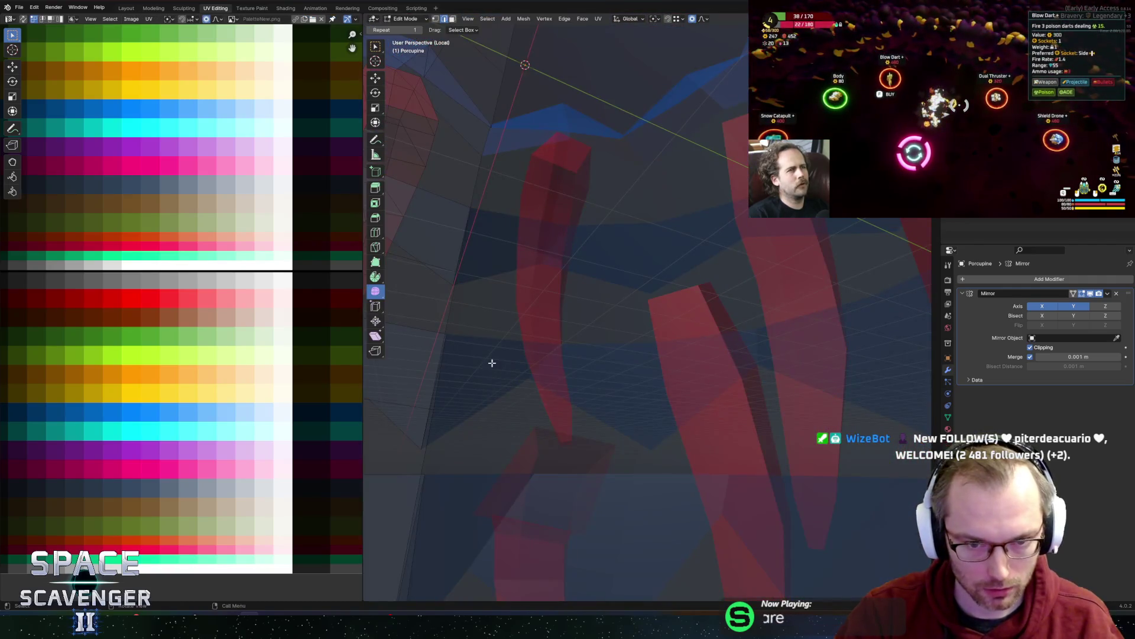
pyautogui.press('Home')
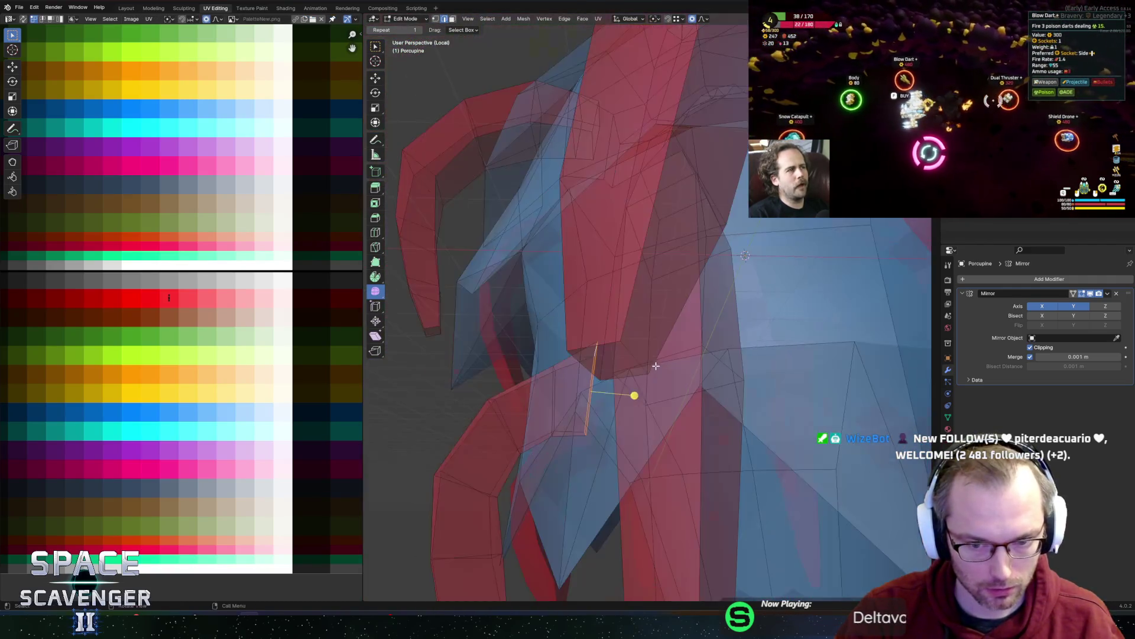
pyautogui.hotkey('alt', 'z')
pyautogui.moveTo(727, 402); pyautogui.dragTo(721, 331, button='middle')
pyautogui.press('Tab')
pyautogui.press('Tab')
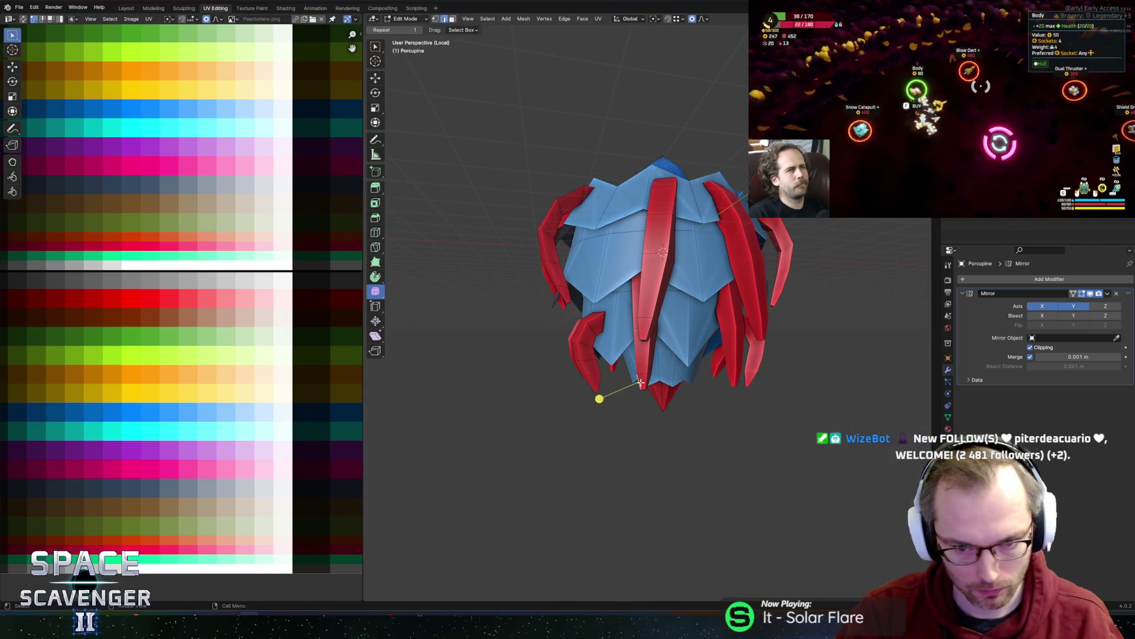
# - Select a whole spike and duplicate it along X beside the original
pyautogui.press('l')
pyautogui.scroll(-3, 633, 367)
pyautogui.scroll(4, 628, 355)
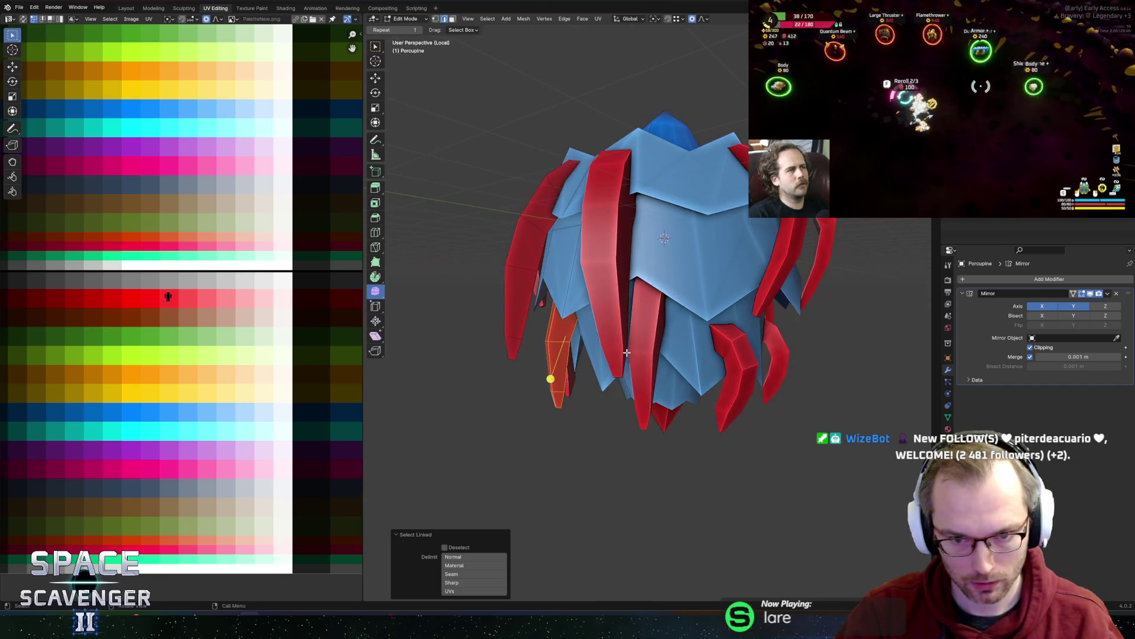
pyautogui.moveTo(628, 354); pyautogui.dragTo(683, 359, button='middle')
pyautogui.press('g')
pyautogui.press('z')
pyautogui.press('Escape')
pyautogui.hotkey('shift', 'd')
pyautogui.press('x')
pyautogui.click(650, 358)
# - Turn the new spike around Z, raise it about 0.47 m, and tilt it about 4° on X
pyautogui.press('r')
pyautogui.press('z')
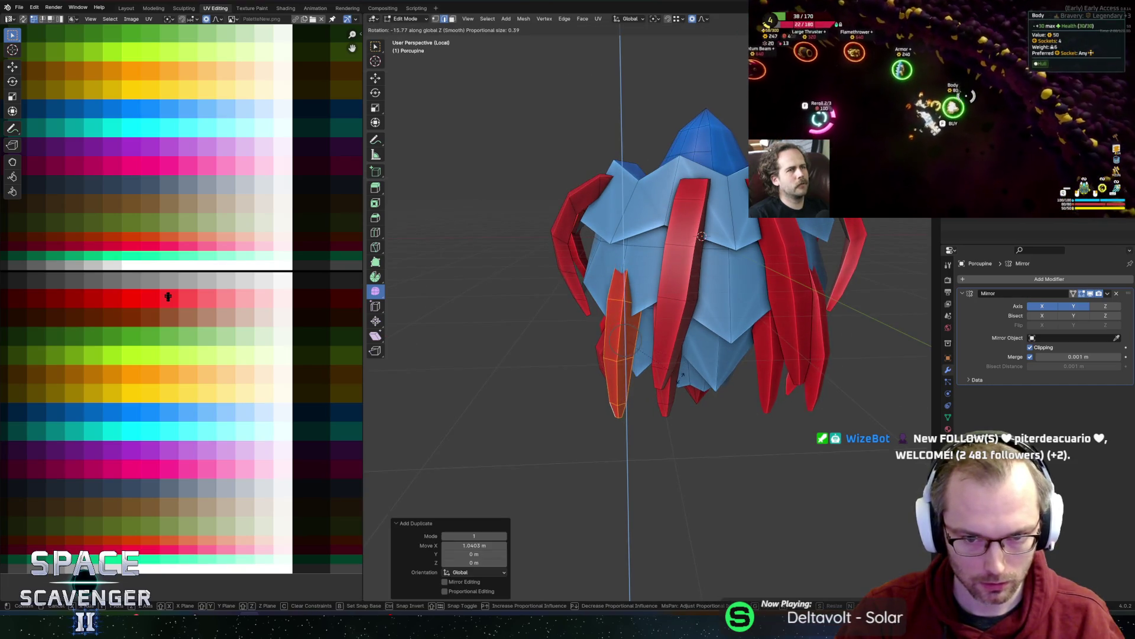
pyautogui.press('Return')
pyautogui.press('g')
pyautogui.press('z')
pyautogui.press('Return')
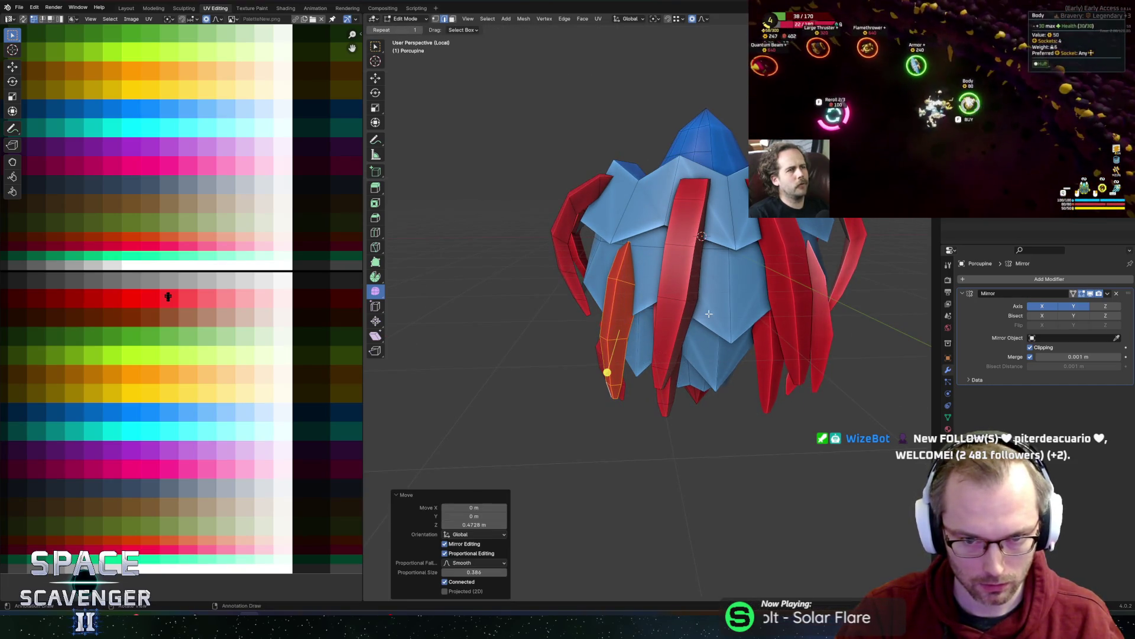
pyautogui.press('r')
pyautogui.press('x')
pyautogui.press('Return')
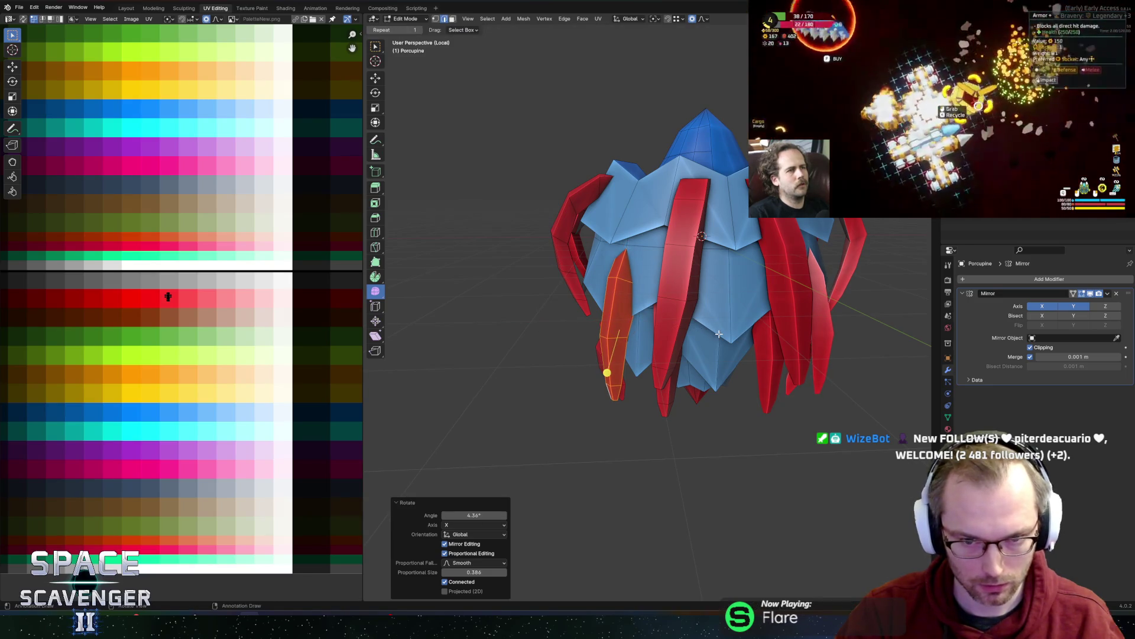
# - Tilt the spike around Y, shift it about 0.23 m along X, and adjust its height
pyautogui.press('r')
pyautogui.press('y')
pyautogui.press('Return')
pyautogui.press('g')
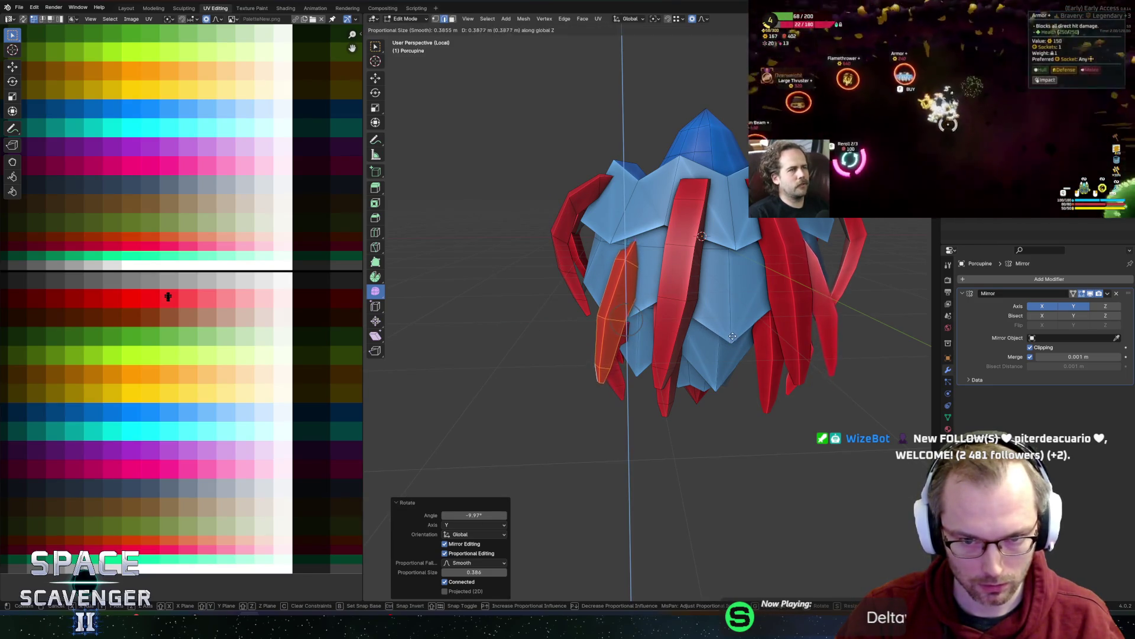
pyautogui.press('x')
pyautogui.press('Return')
pyautogui.press('g')
pyautogui.press('z')
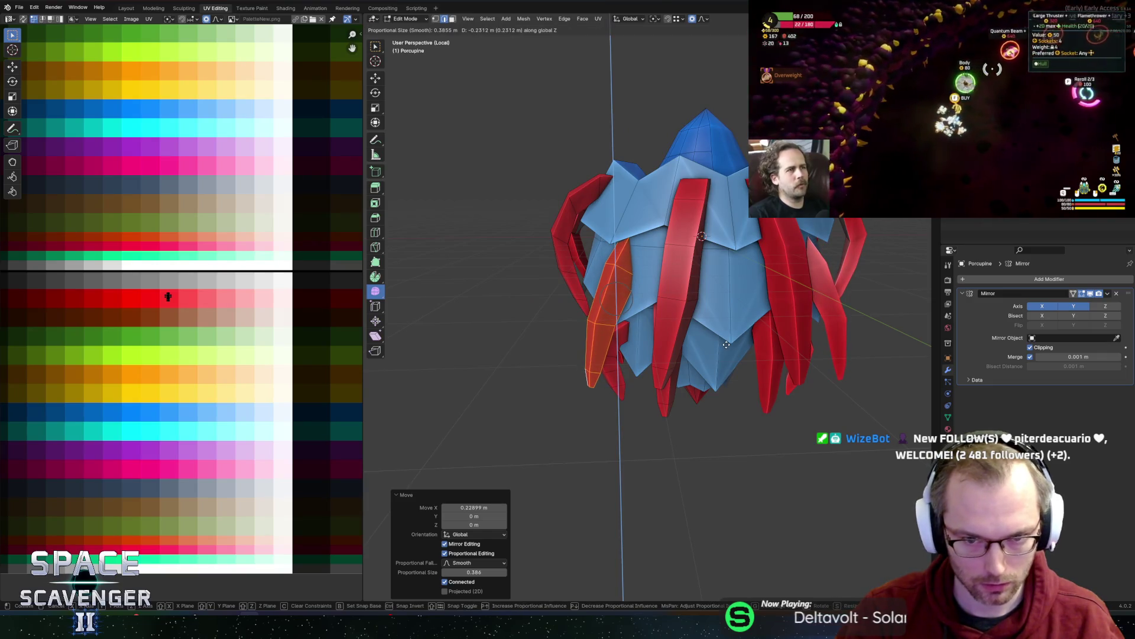
pyautogui.press('Return')
# - Review the spikes, then copy a red spike and place it vertically along the body
pyautogui.press('Tab')
pyautogui.scroll(-5, 737, 373)
pyautogui.moveTo(738, 375)
pyautogui.mouseDown(button='middle')
pyautogui.moveTo(669, 353)
pyautogui.moveTo(712, 337)
pyautogui.moveTo(682, 345)
pyautogui.moveTo(683, 320)
pyautogui.moveTo(637, 285)
pyautogui.moveTo(665, 263)
pyautogui.moveTo(655, 253)
pyautogui.moveTo(609, 269)
pyautogui.mouseUp(button='middle')
pyautogui.scroll(4, 694, 328)
pyautogui.press('Tab')
pyautogui.click(601, 294)
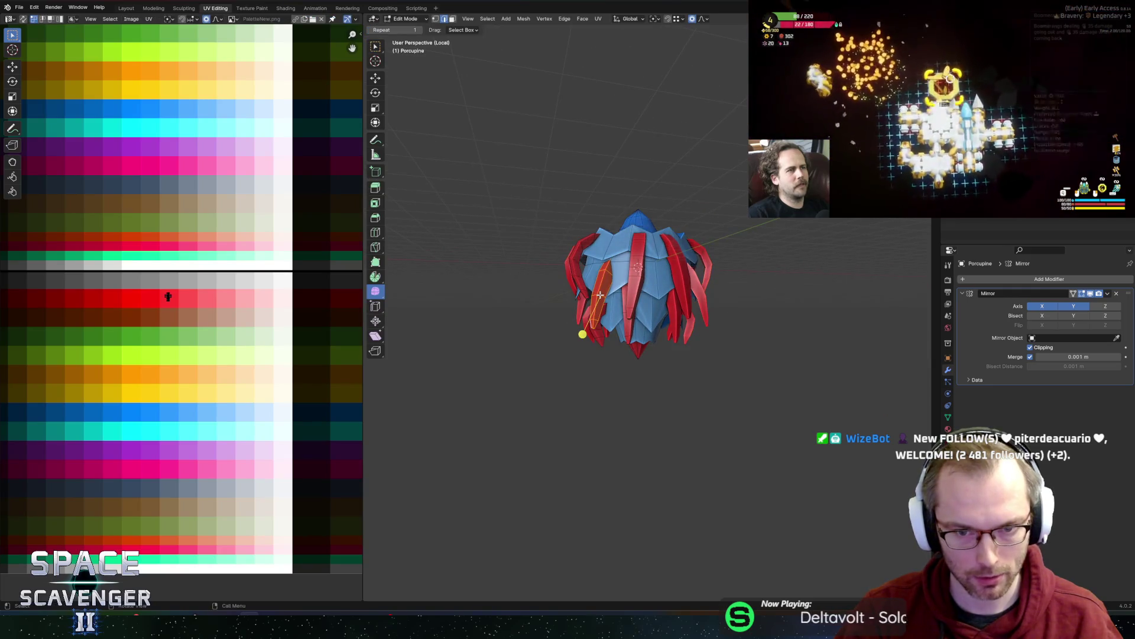
pyautogui.press('g')
pyautogui.press('z')
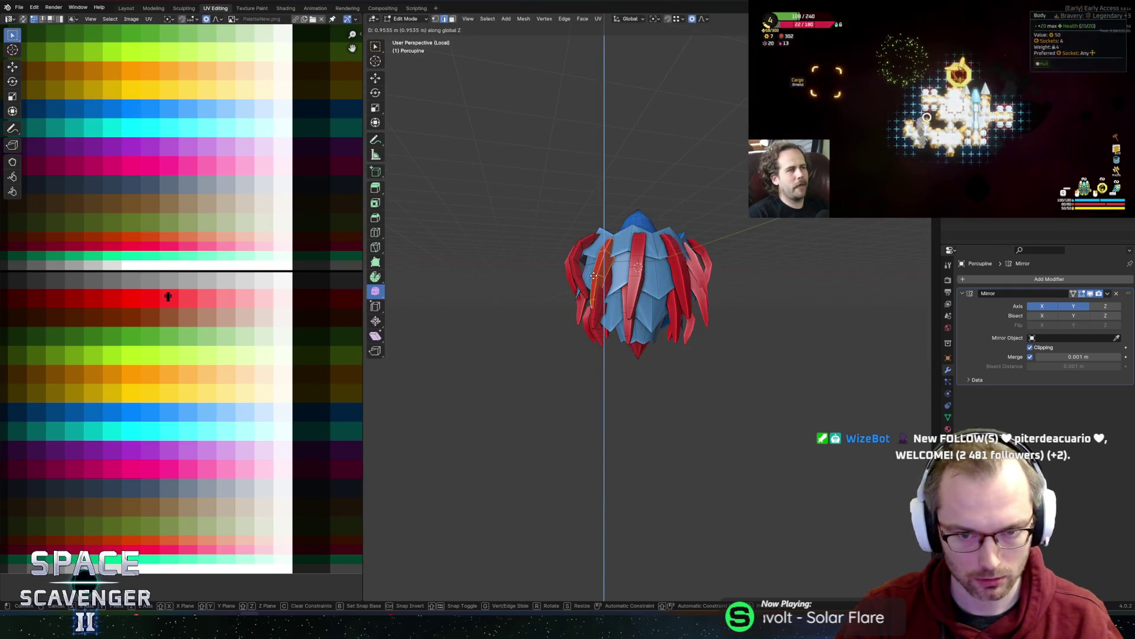
pyautogui.click(594, 266)
pyautogui.press('g')
pyautogui.press('z')
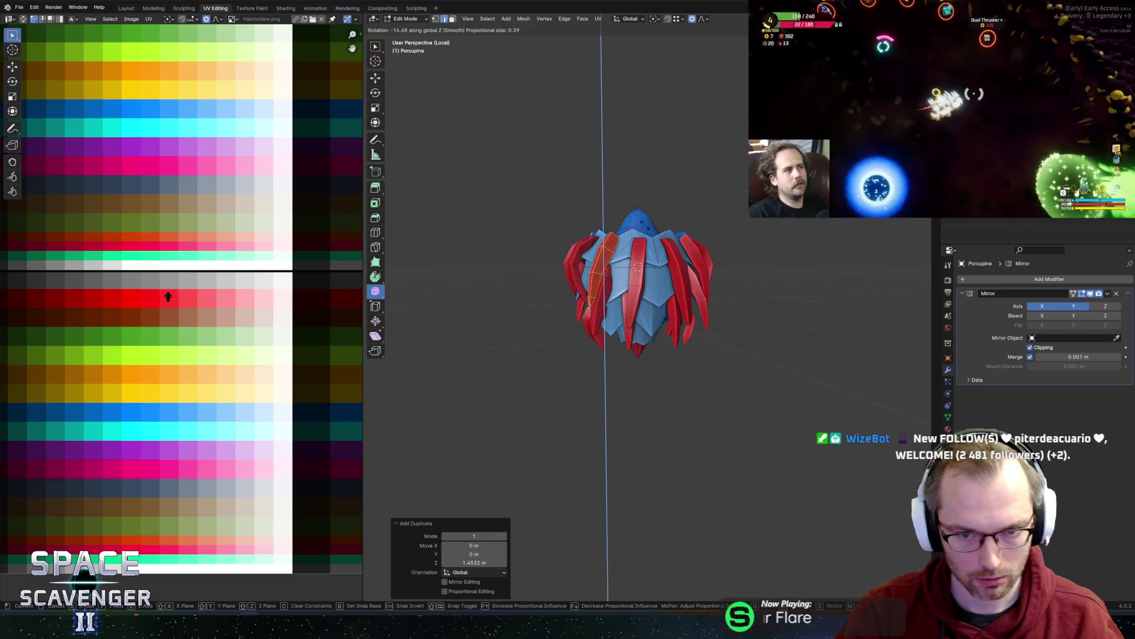
pyautogui.press('Escape')
# - Shrink the copied spike to about half size and raise it along Z
pyautogui.press('r')
pyautogui.press('y')
pyautogui.press('s')
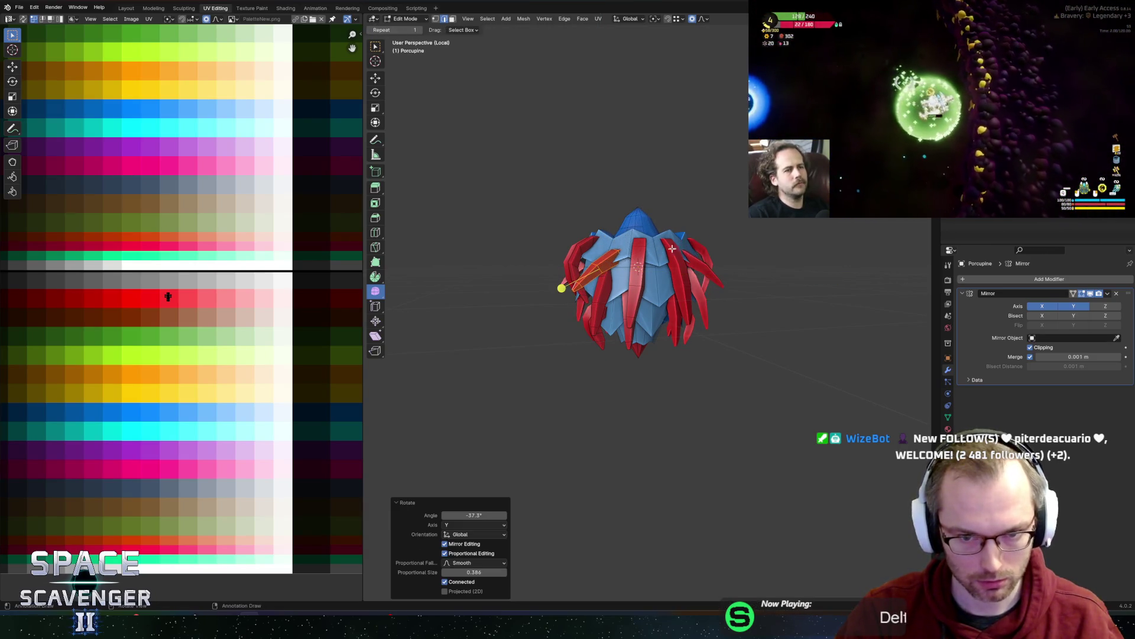
pyautogui.click(562, 284)
pyautogui.press('g')
pyautogui.press('z')
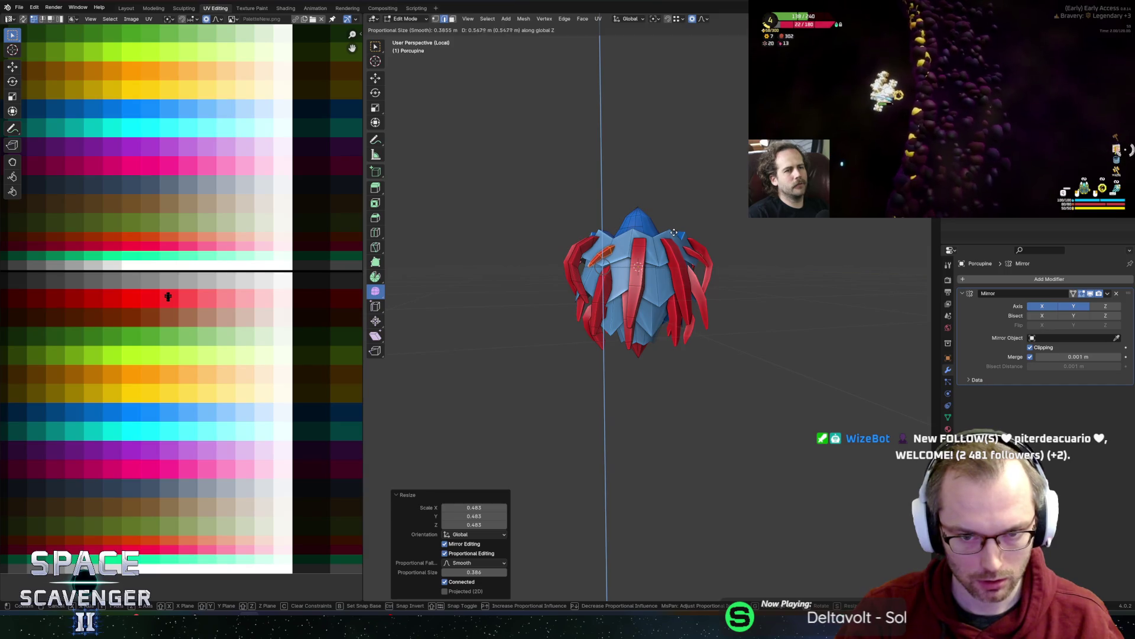
pyautogui.click(674, 233)
pyautogui.moveTo(674, 232); pyautogui.dragTo(679, 243, button='middle')
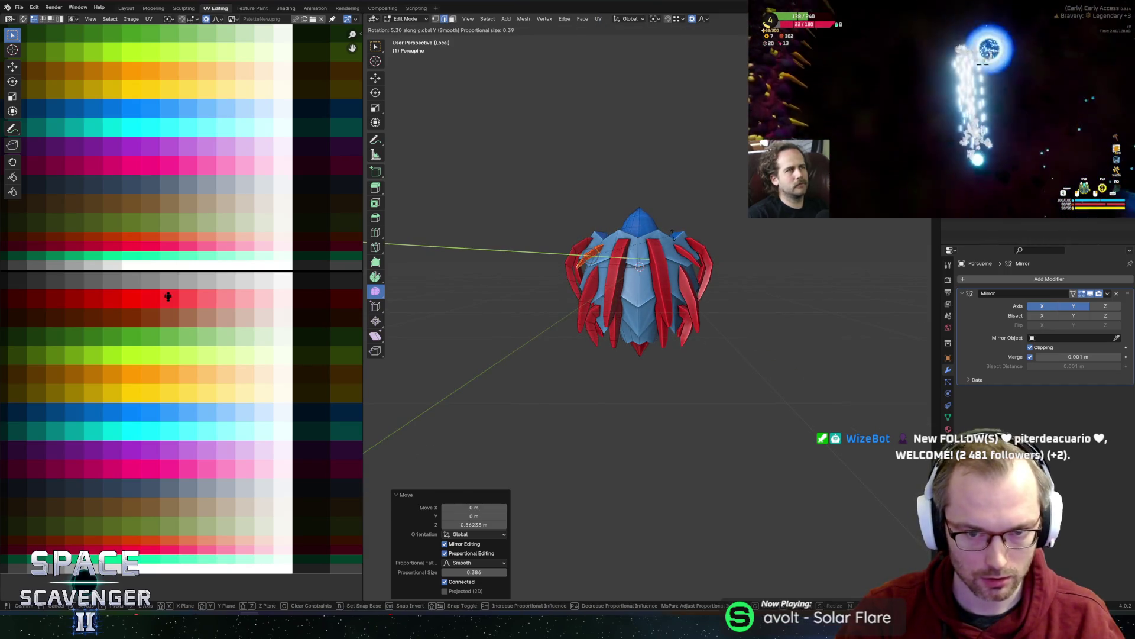
pyautogui.click(585, 250)
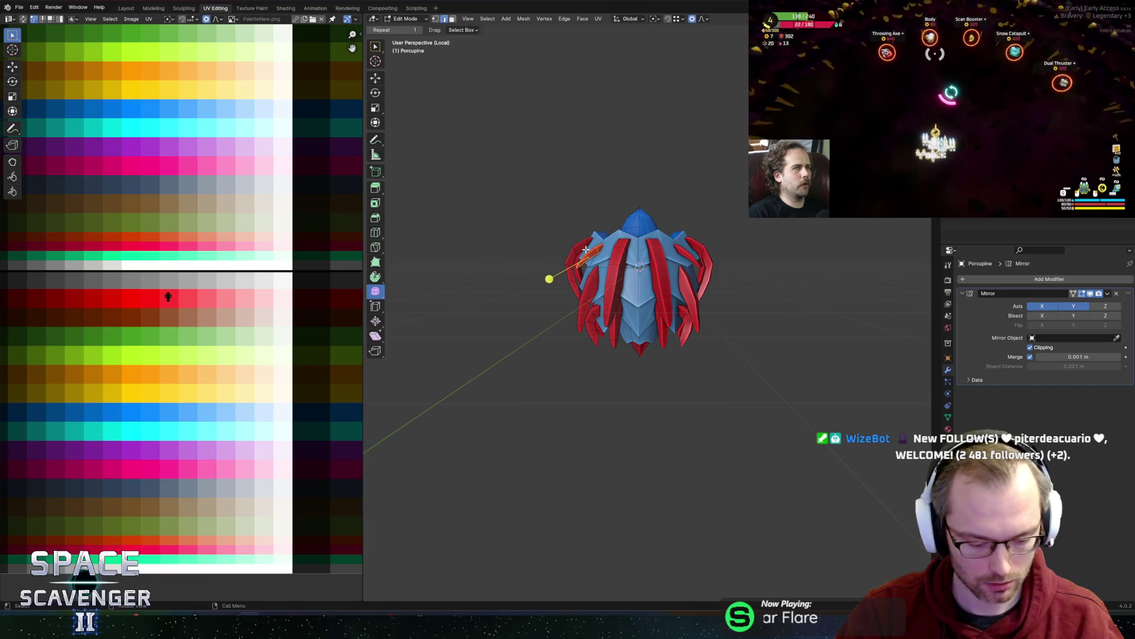
# - Copy the small spike to the other side along X and turn it about 43° around Z
pyautogui.press('g')
pyautogui.press('x')
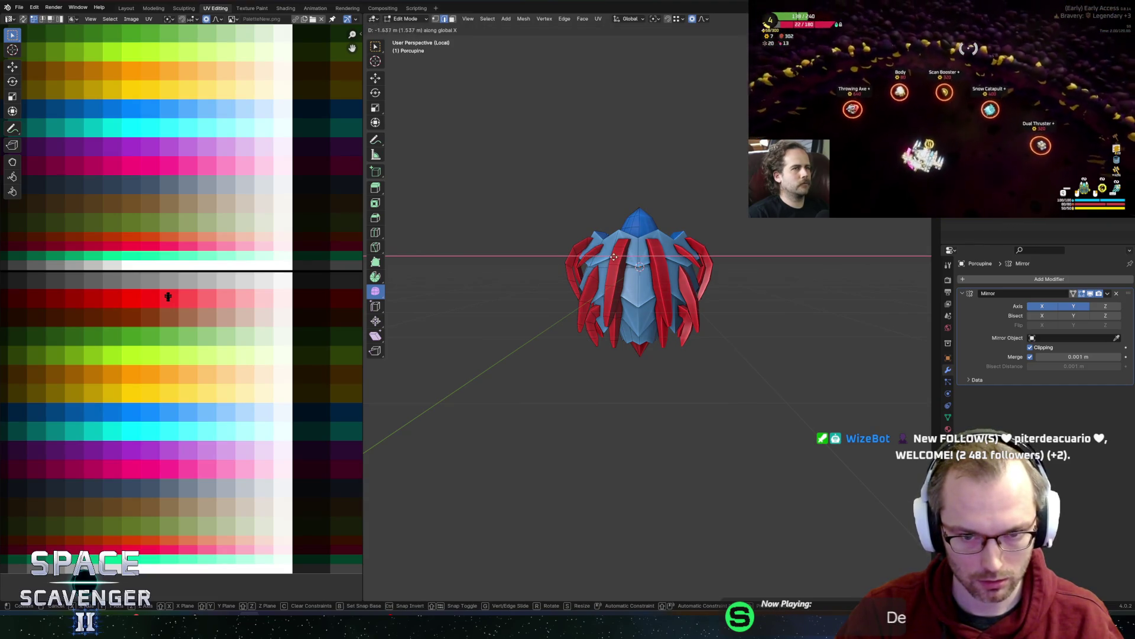
pyautogui.click(628, 263)
pyautogui.press('g')
pyautogui.press('z')
pyautogui.press('r')
pyautogui.press('z')
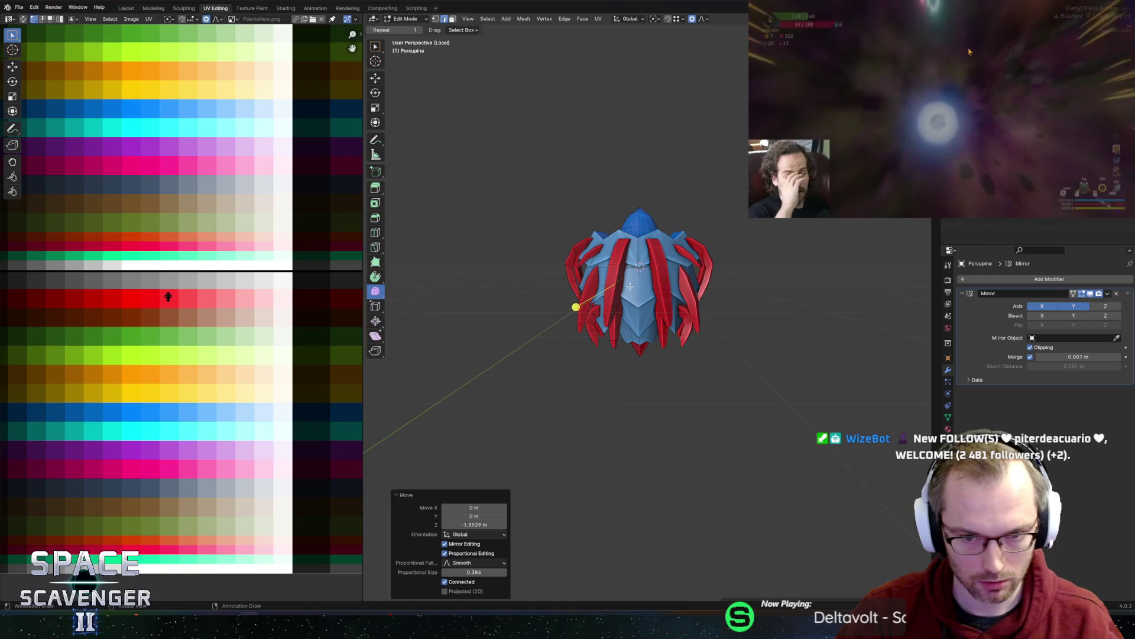
pyautogui.click(580, 329)
pyautogui.moveTo(581, 330)
pyautogui.mouseDown(button='middle')
pyautogui.moveTo(707, 310)
pyautogui.moveTo(727, 255)
pyautogui.moveTo(703, 270)
pyautogui.moveTo(734, 271)
pyautogui.moveTo(953, 95)
pyautogui.mouseUp(button='middle')
# - Shift that spike along Y, turn it slightly around Z, and tilt it about -11° on X
pyautogui.press('g')
pyautogui.press('y')
pyautogui.click(718, 332)
pyautogui.press('r')
pyautogui.press('z')
pyautogui.click(686, 269)
pyautogui.press('r')
pyautogui.press('x')
pyautogui.click(741, 288)
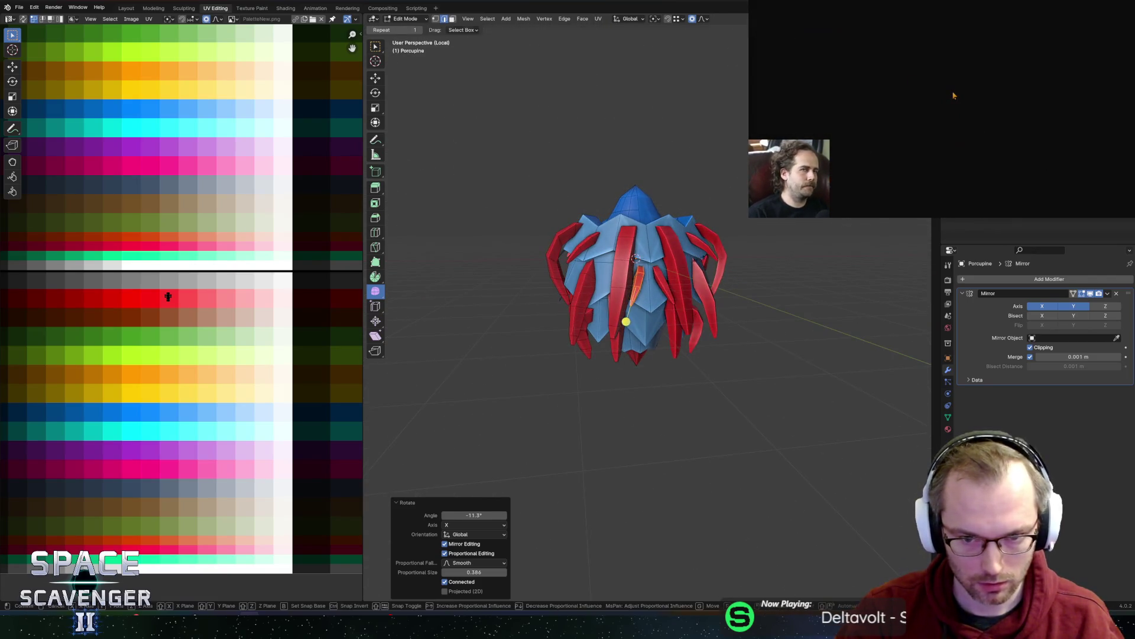
# - Enlarge the spike to 1.225 and review the finished porcupine in Object Mode
pyautogui.click(718, 262)
pyautogui.press('g')
pyautogui.press('z')
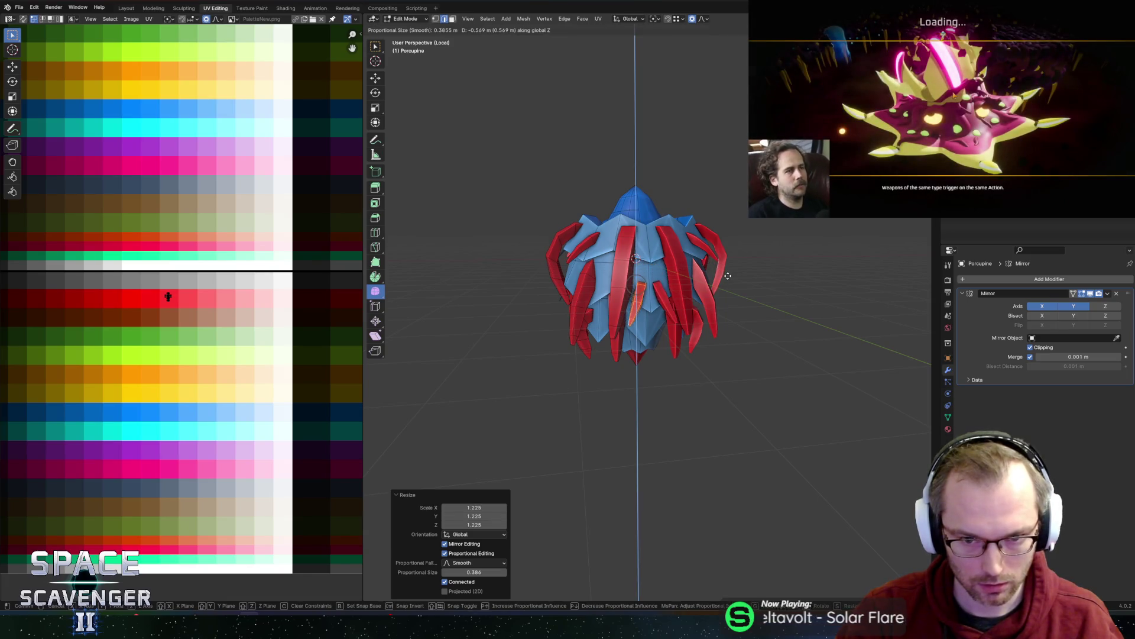
pyautogui.press('Escape')
pyautogui.press('Tab')
pyautogui.moveTo(703, 374)
pyautogui.mouseDown(button='middle')
pyautogui.moveTo(709, 313)
pyautogui.moveTo(679, 282)
pyautogui.mouseUp(button='middle')
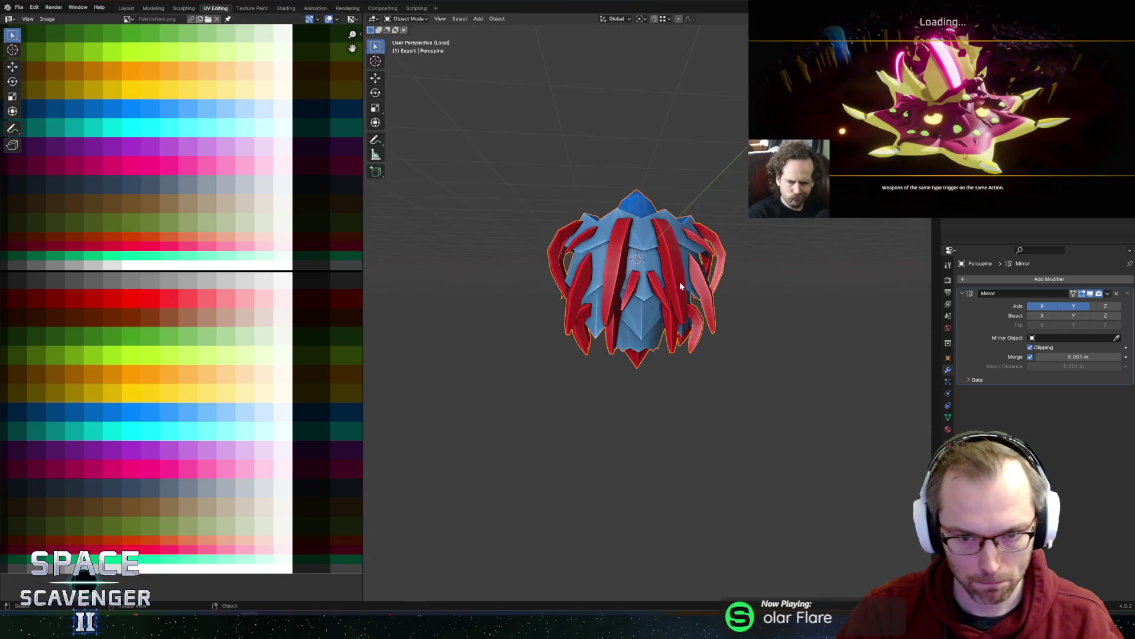
# - Lower the front spike along Z and tilt it around the X axis
pyautogui.press('Tab')
pyautogui.scroll(2, 675, 289)
pyautogui.press('g')
pyautogui.press('z')
pyautogui.click(688, 369)
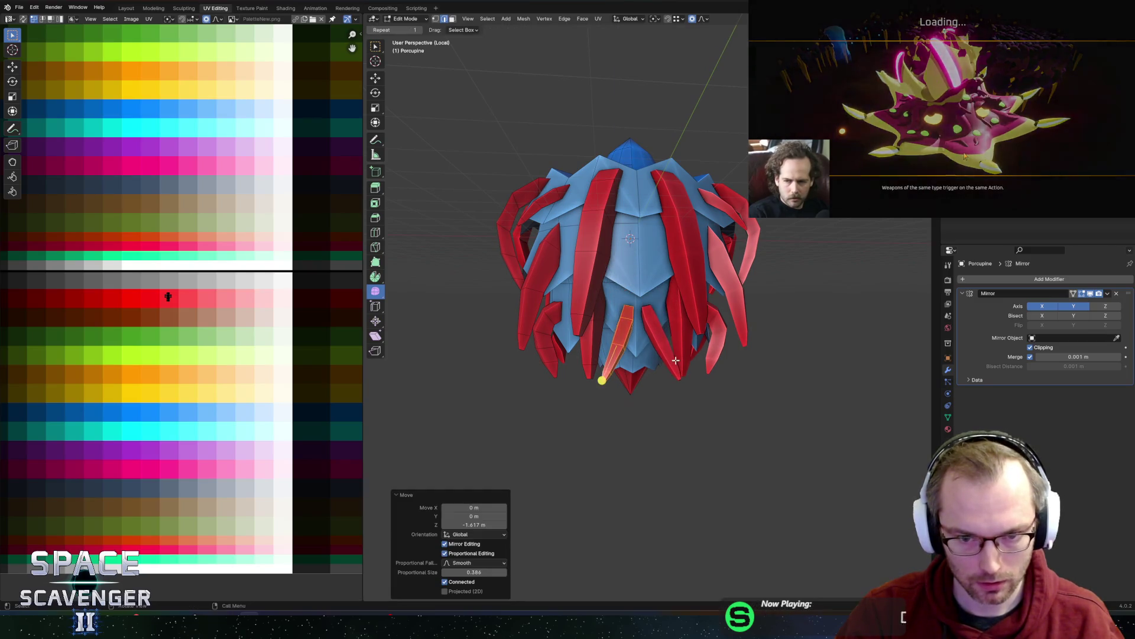
pyautogui.scroll(1, 688, 369)
pyautogui.press('g')
pyautogui.press('y')
pyautogui.press('Escape')
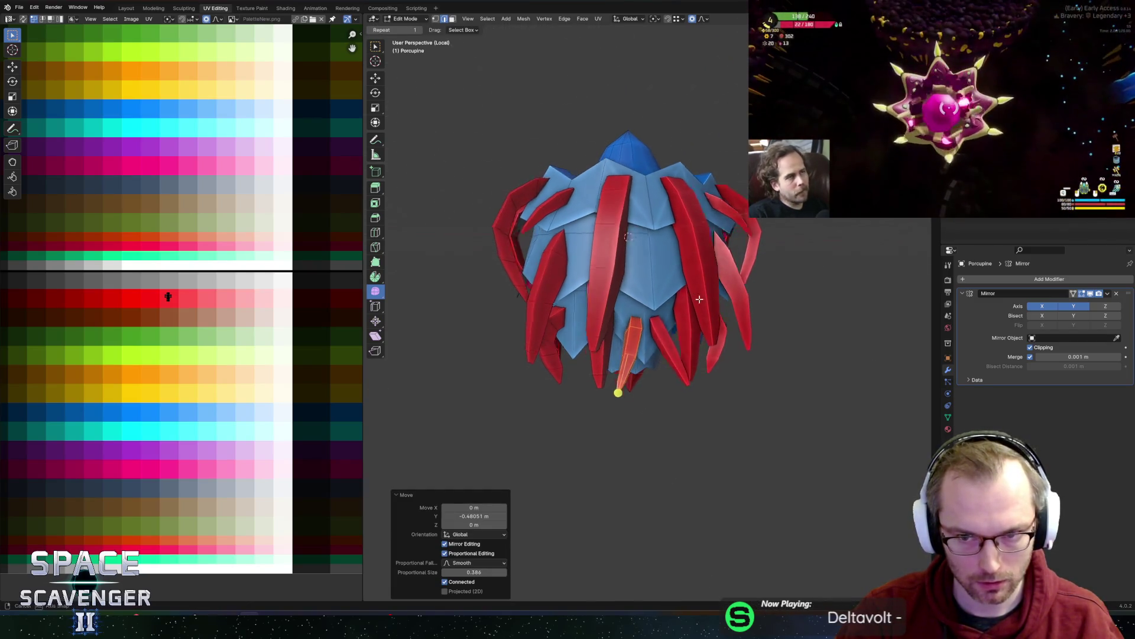
pyautogui.press('r')
pyautogui.press('x')
pyautogui.click(716, 321)
# - Slide the spike along Y and tilt it 11.3° around X
pyautogui.press('g')
pyautogui.press('y')
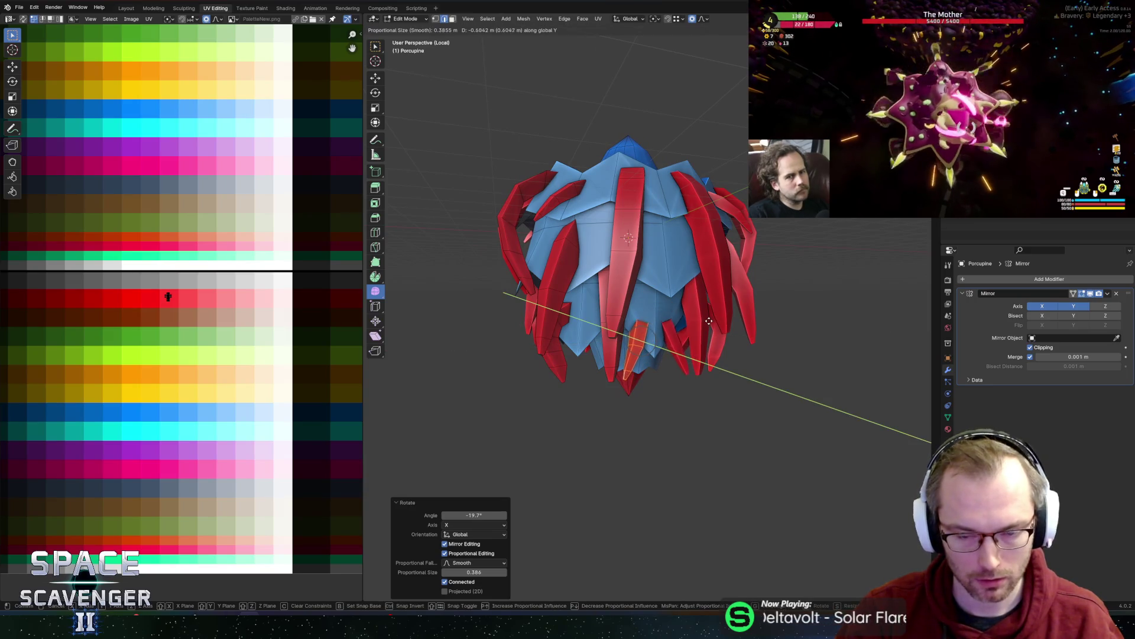
pyautogui.press('x')
pyautogui.click(708, 320)
pyautogui.press('g')
pyautogui.press('x')
pyautogui.press('r')
pyautogui.press('z')
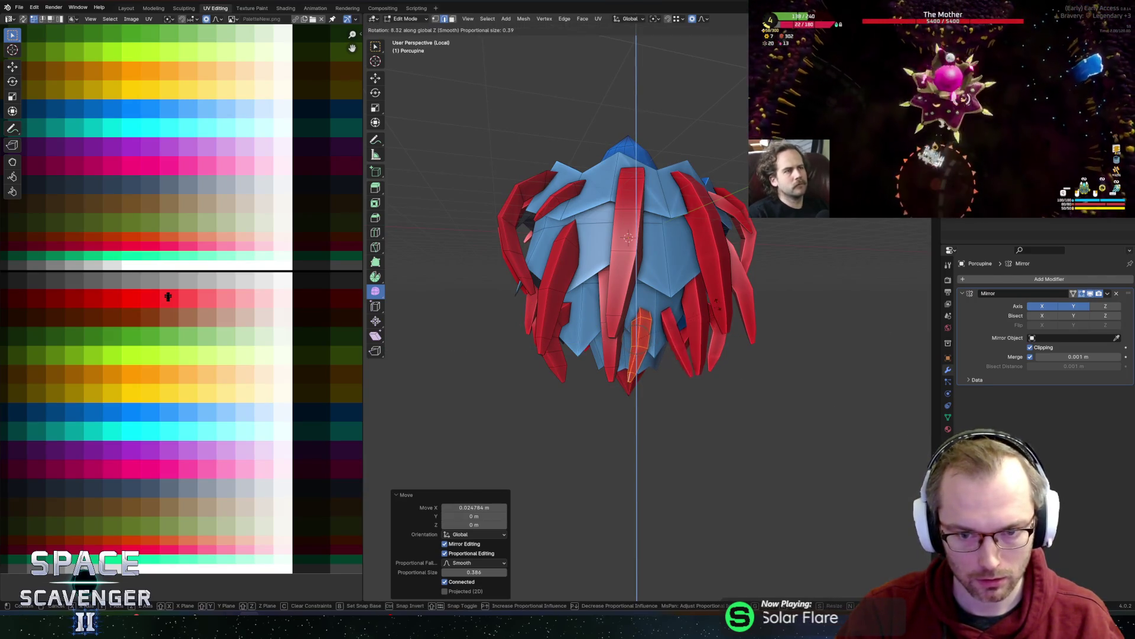
pyautogui.press('x')
pyautogui.click(716, 268)
# - Fine-tune the spike's height and Y position, then check the porcupine from the front
pyautogui.press('g')
pyautogui.press('z')
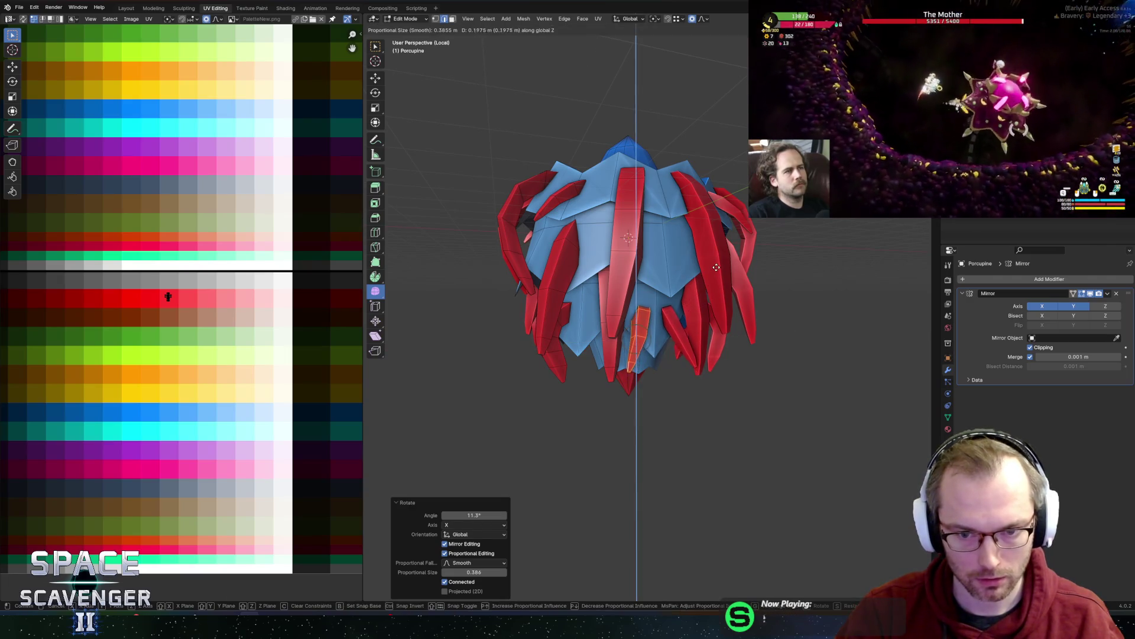
pyautogui.click(716, 268)
pyautogui.press('g')
pyautogui.press('y')
pyautogui.click(720, 267)
pyautogui.press('Tab')
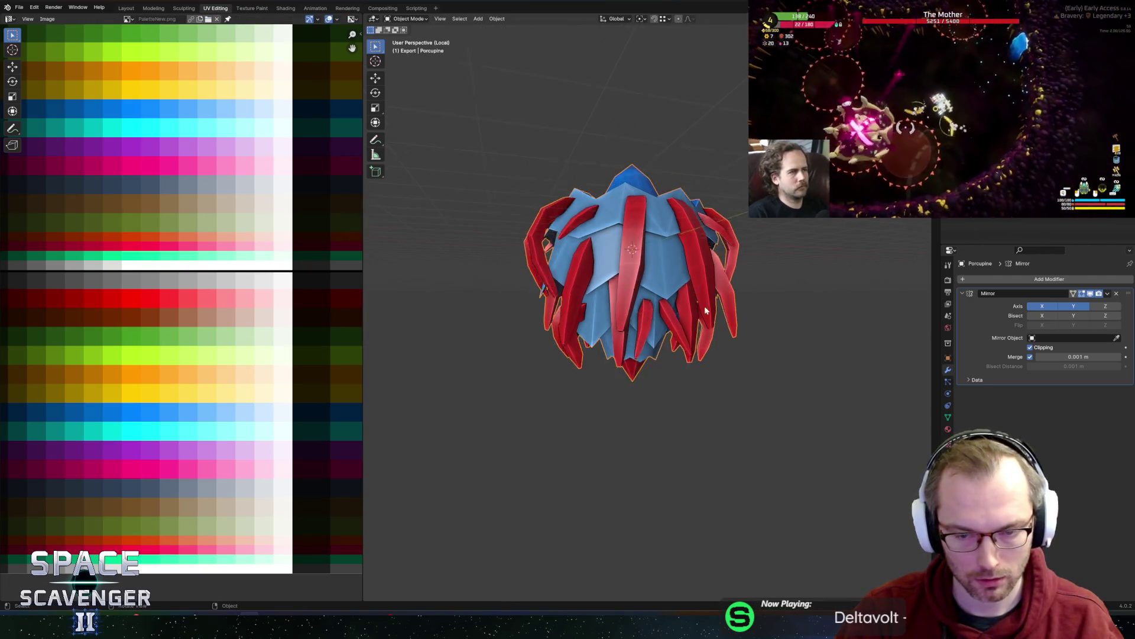
pyautogui.scroll(-5, 680, 284)
pyautogui.moveTo(650, 283)
pyautogui.mouseDown(button='middle')
pyautogui.moveTo(599, 296)
pyautogui.moveTo(653, 327)
pyautogui.mouseUp(button='middle')
pyautogui.scroll(3, 653, 326)
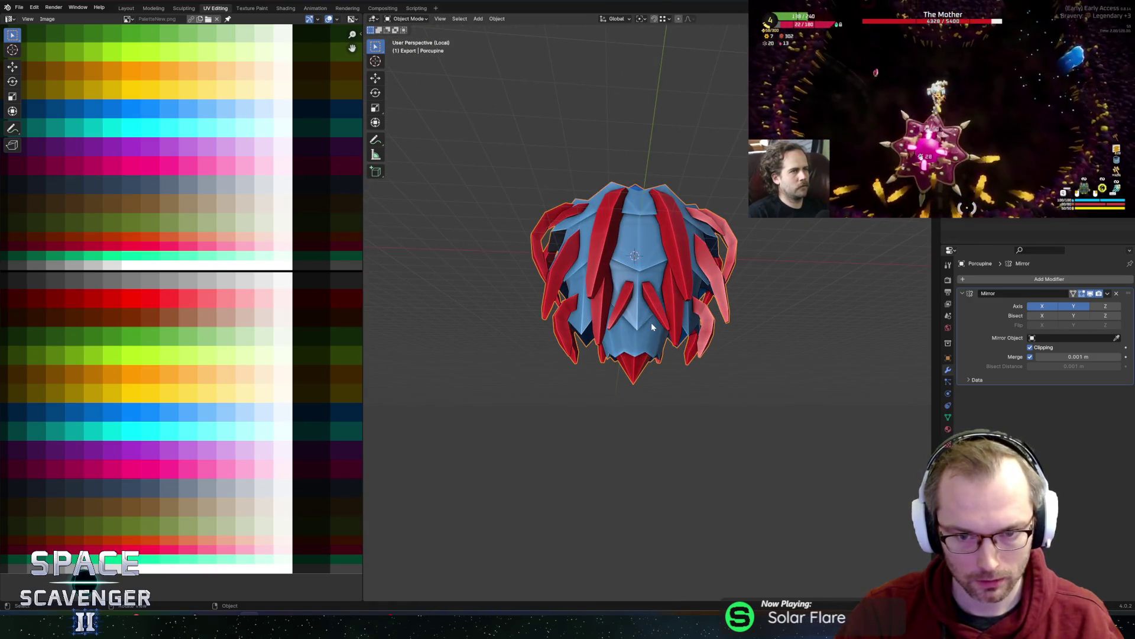
pyautogui.press('Tab')
# - Duplicate the red spike and place the copy lower down along Z and Y
pyautogui.press('g')
pyautogui.press('z')
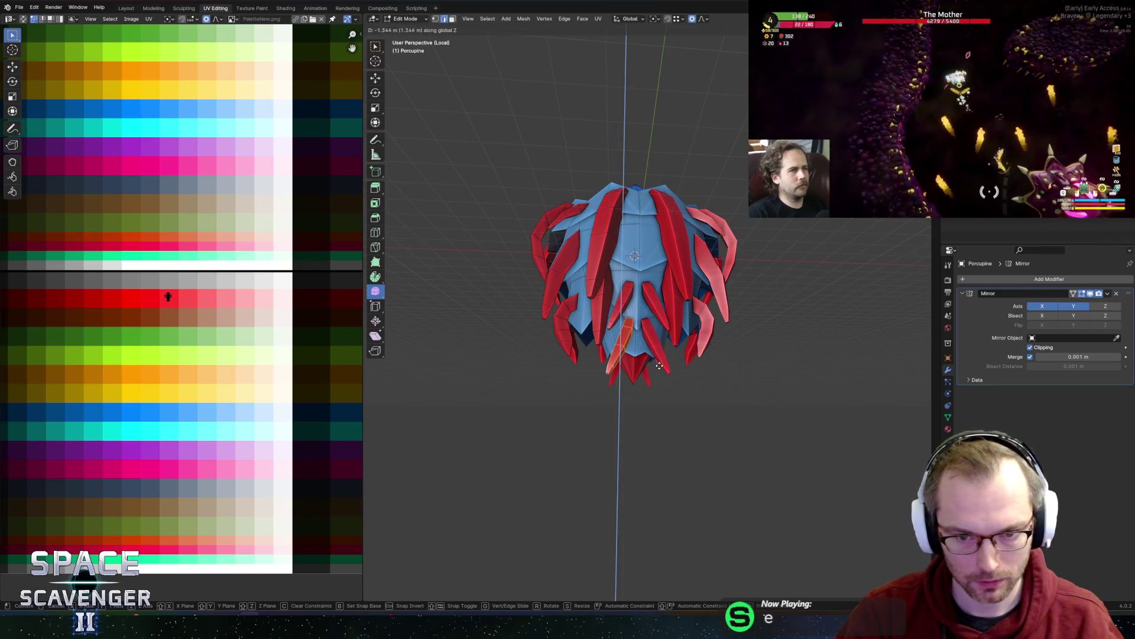
pyautogui.click(660, 369)
pyautogui.press('g')
pyautogui.press('y')
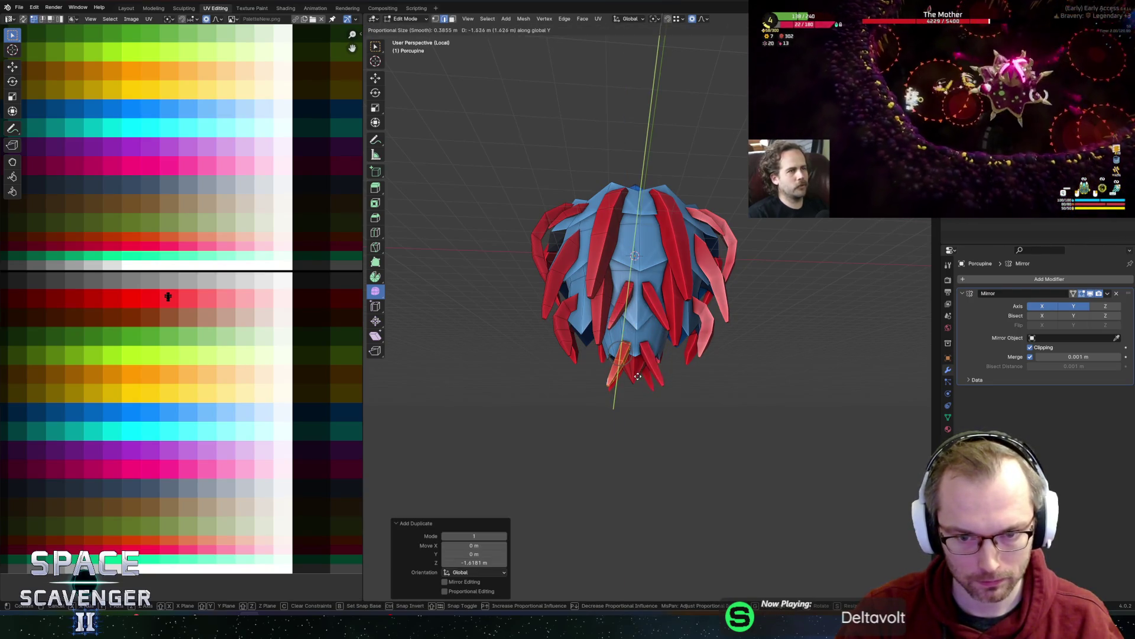
pyautogui.click(638, 376)
# - Raise the copied spike vertically and tilt it around the X axis
pyautogui.moveTo(647, 328)
pyautogui.mouseDown(button='middle')
pyautogui.moveTo(679, 323)
pyautogui.moveTo(668, 343)
pyautogui.mouseUp(button='middle')
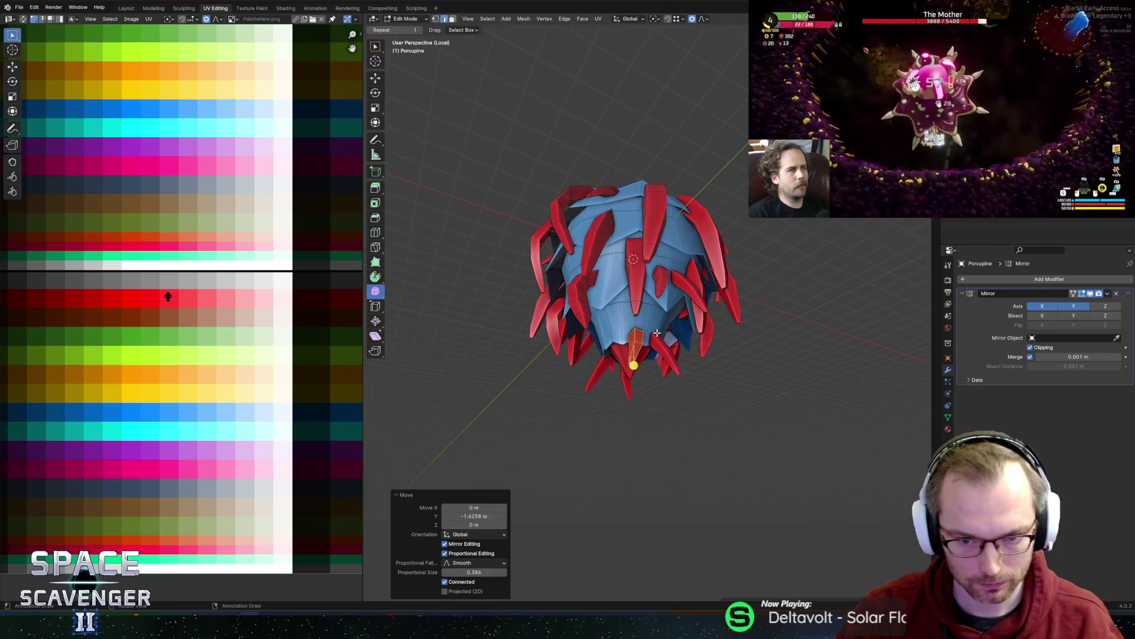
pyautogui.press('g')
pyautogui.press('z')
pyautogui.click(674, 349)
pyautogui.press('r')
pyautogui.press('x')
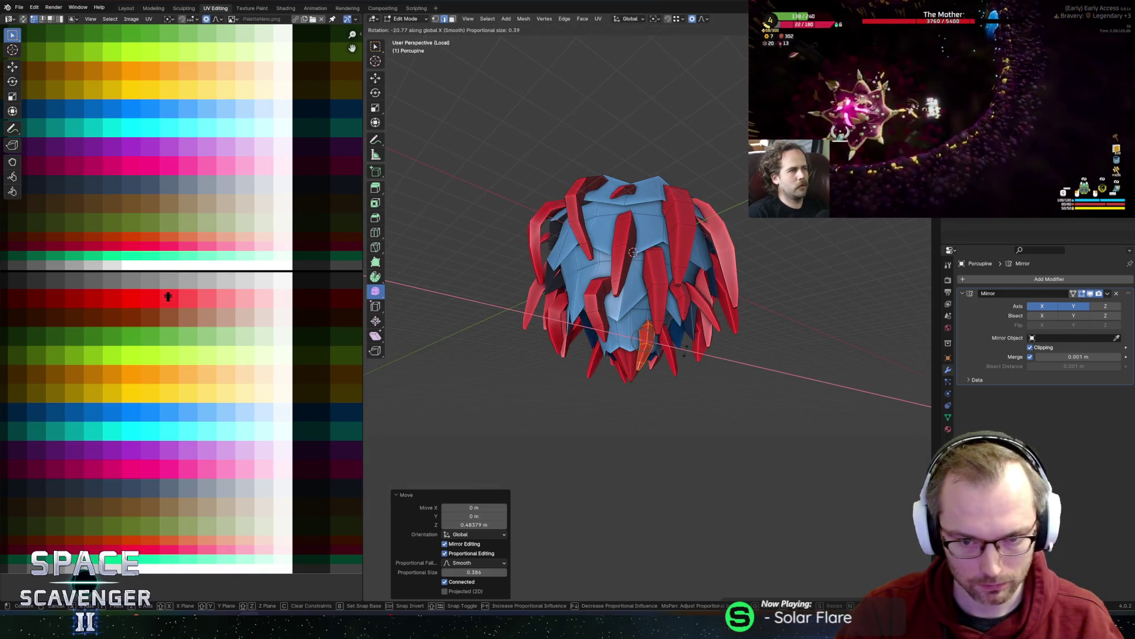
pyautogui.click(686, 349)
# - Abandon a Y-axis rotation and keep the transform orientation set to Global
pyautogui.moveTo(685, 349); pyautogui.dragTo(710, 331, button='middle')
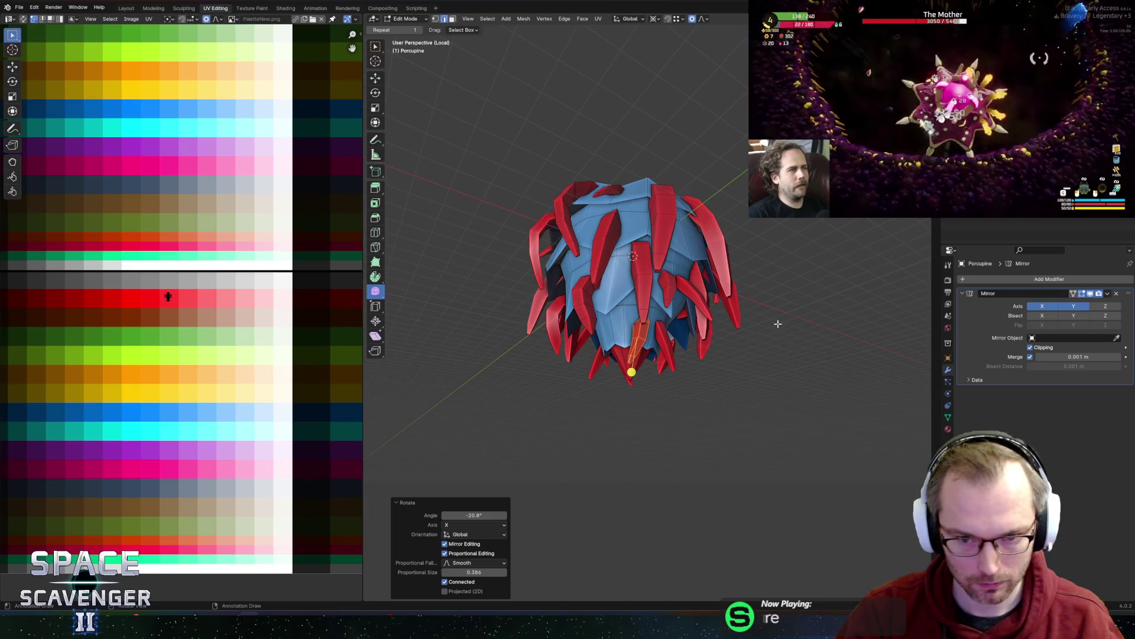
pyautogui.press('r')
pyautogui.press('y')
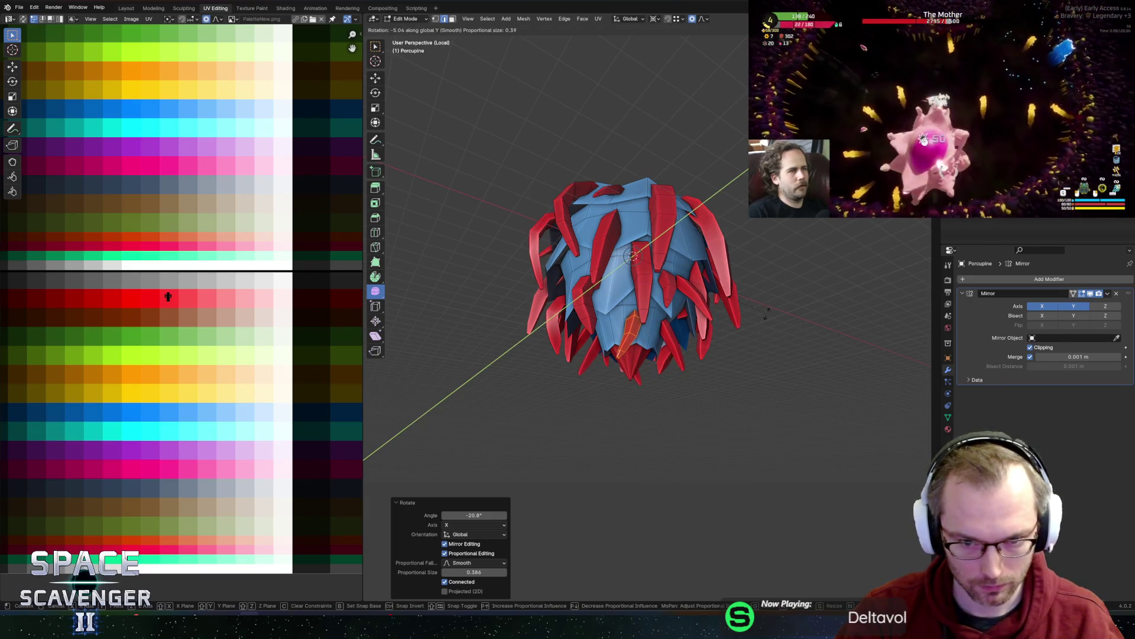
pyautogui.rightClick(766, 313)
pyautogui.press('.')
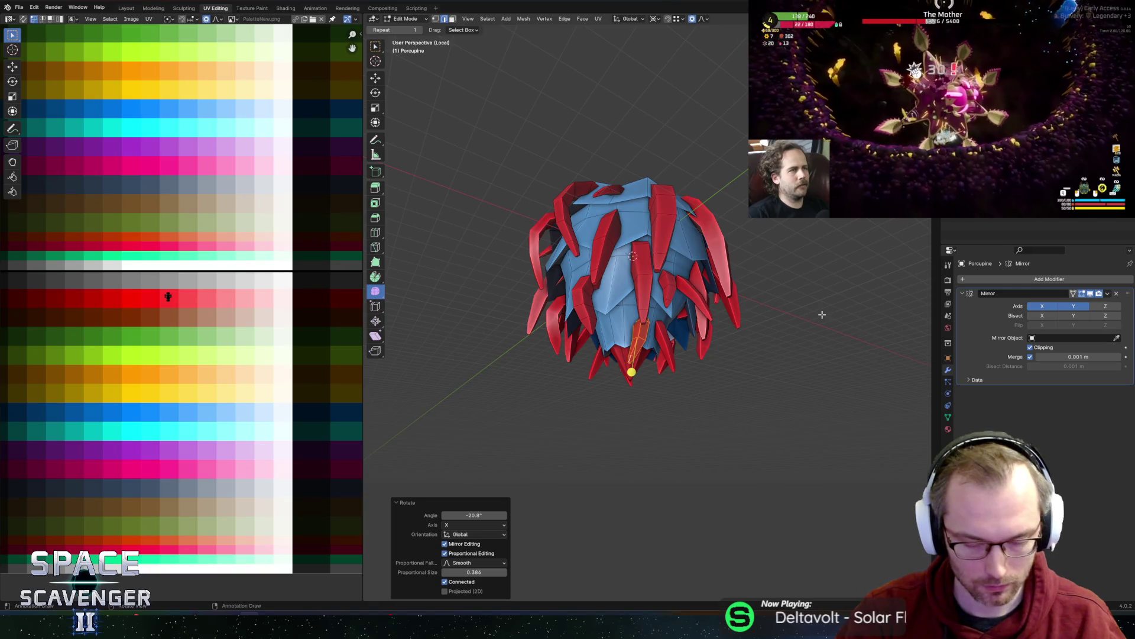
pyautogui.press(',')
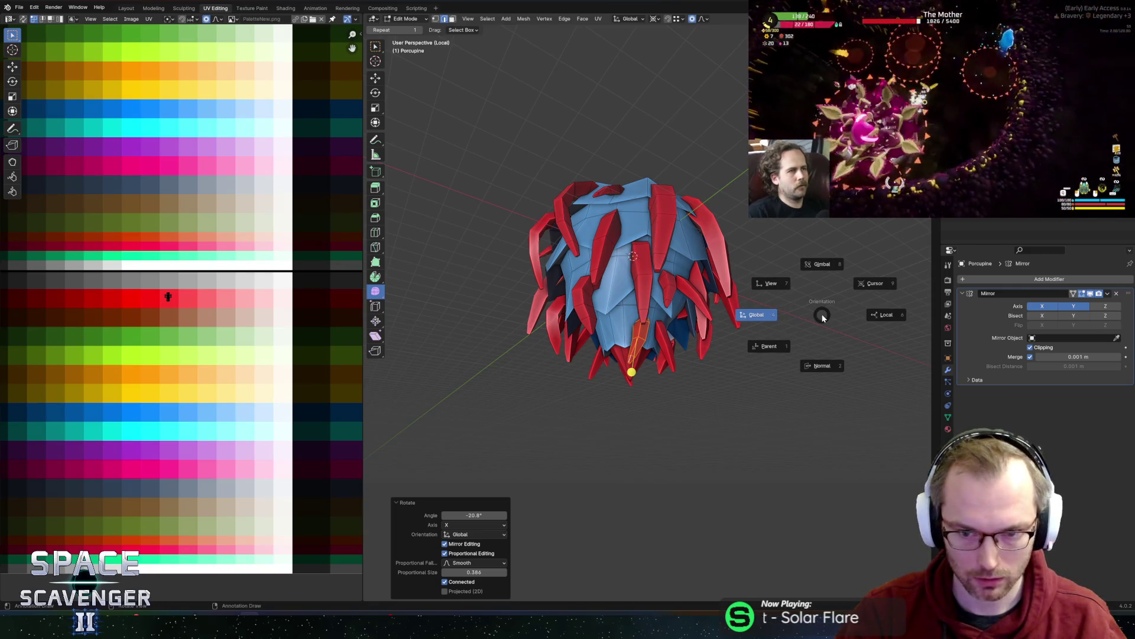
pyautogui.click(822, 316)
pyautogui.rightClick(845, 310)
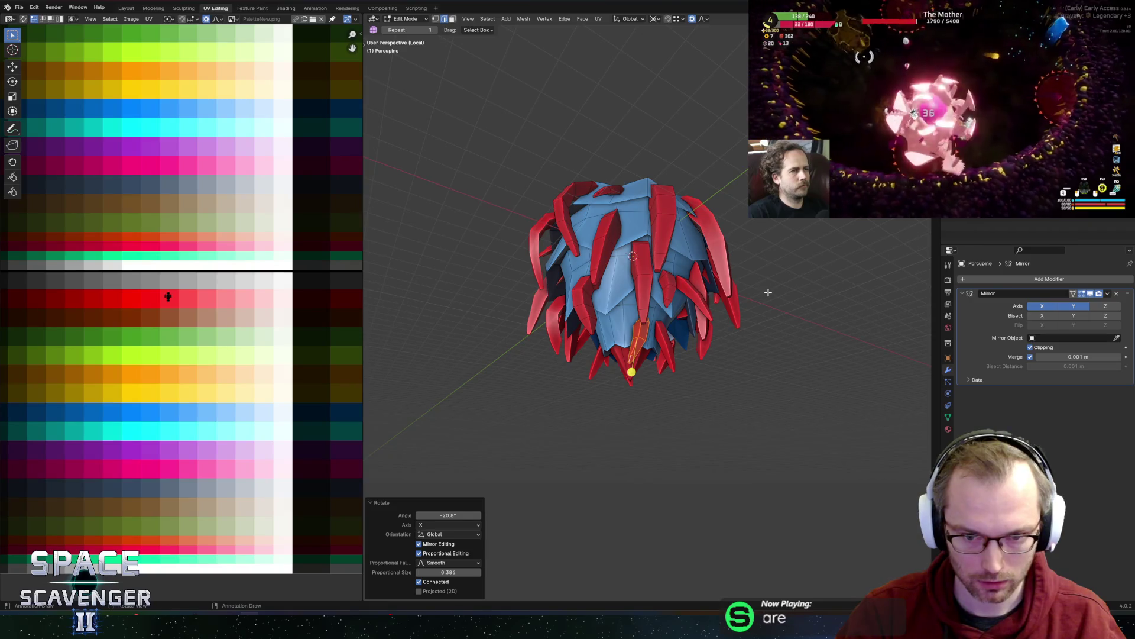
# - Spin the copied spike -31° around the vertical axis to fan it around the base
pyautogui.press('r')
pyautogui.press('y')
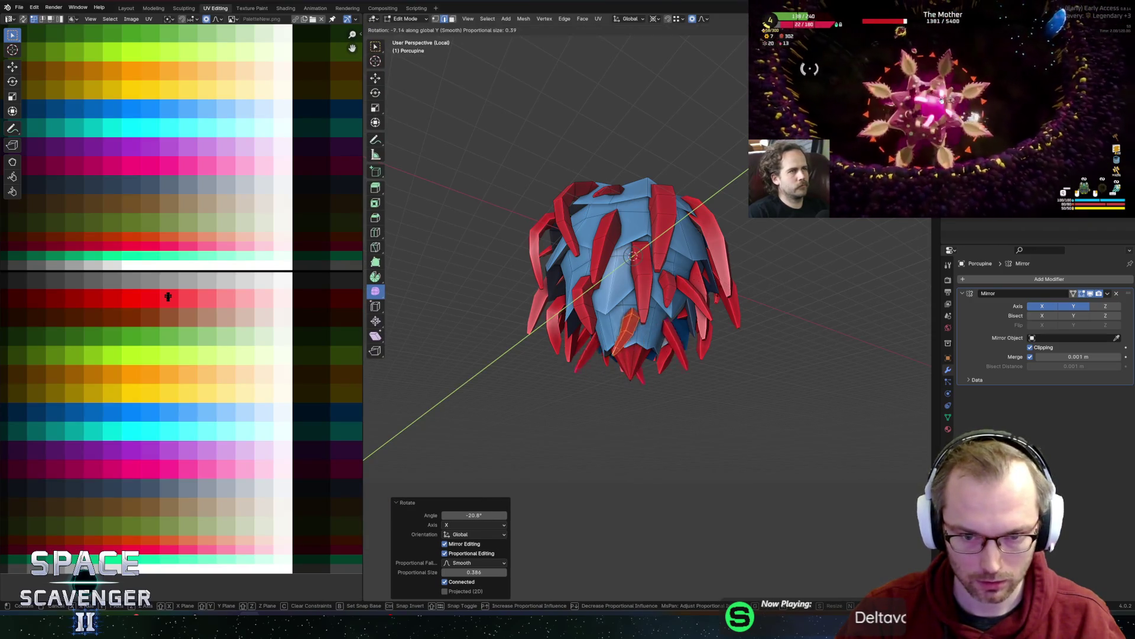
pyautogui.press('Escape')
pyautogui.moveTo(697, 284)
pyautogui.mouseDown(button='middle')
pyautogui.moveTo(716, 278)
pyautogui.moveTo(739, 297)
pyautogui.mouseUp(button='middle')
pyautogui.press('r')
pyautogui.press('z')
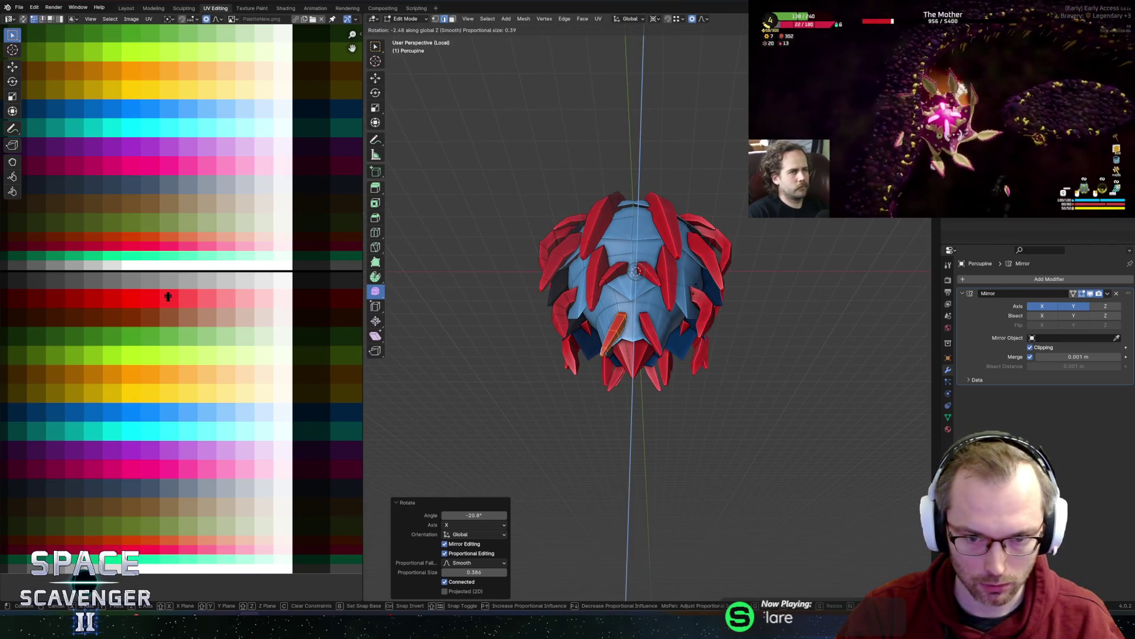
pyautogui.click(670, 268)
# - Cancel a further vertical rotation and close the transform orientation choices
pyautogui.moveTo(710, 296); pyautogui.dragTo(741, 350, button='middle')
pyautogui.press('r')
pyautogui.press('z')
pyautogui.press('Escape')
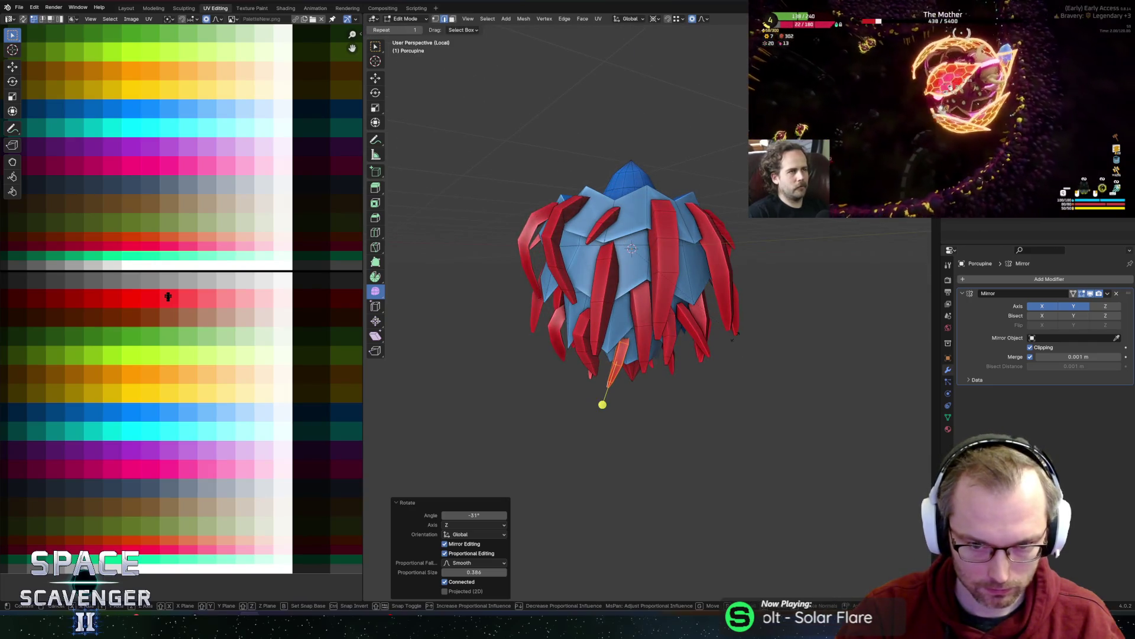
pyautogui.press('Escape')
pyautogui.press(',')
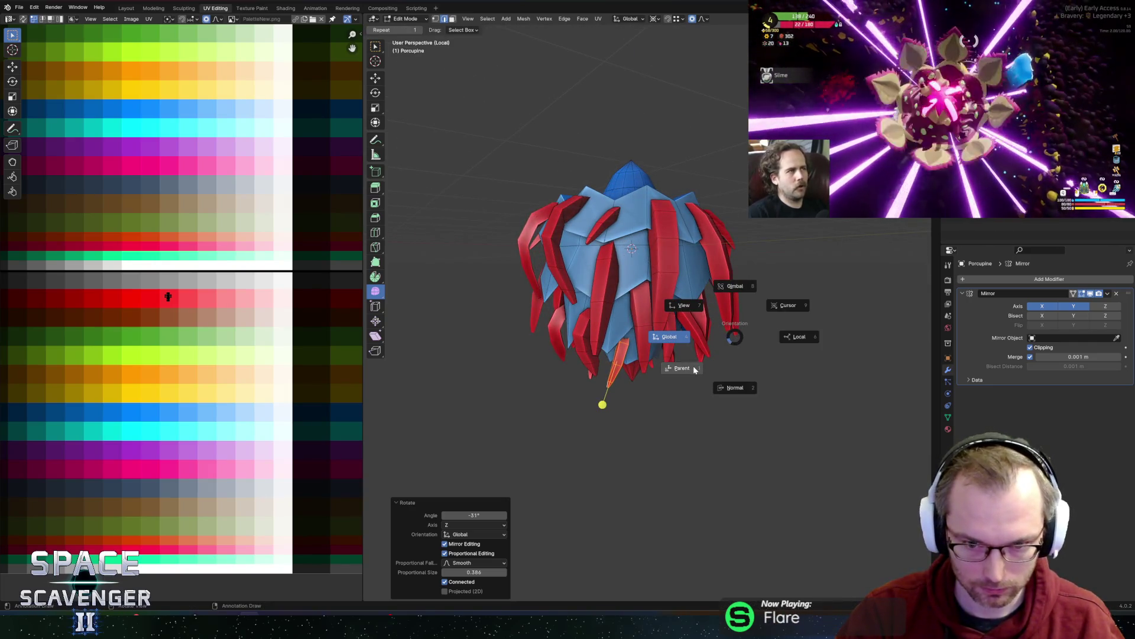
pyautogui.press('Escape')
pyautogui.press(',')
pyautogui.press('Escape')
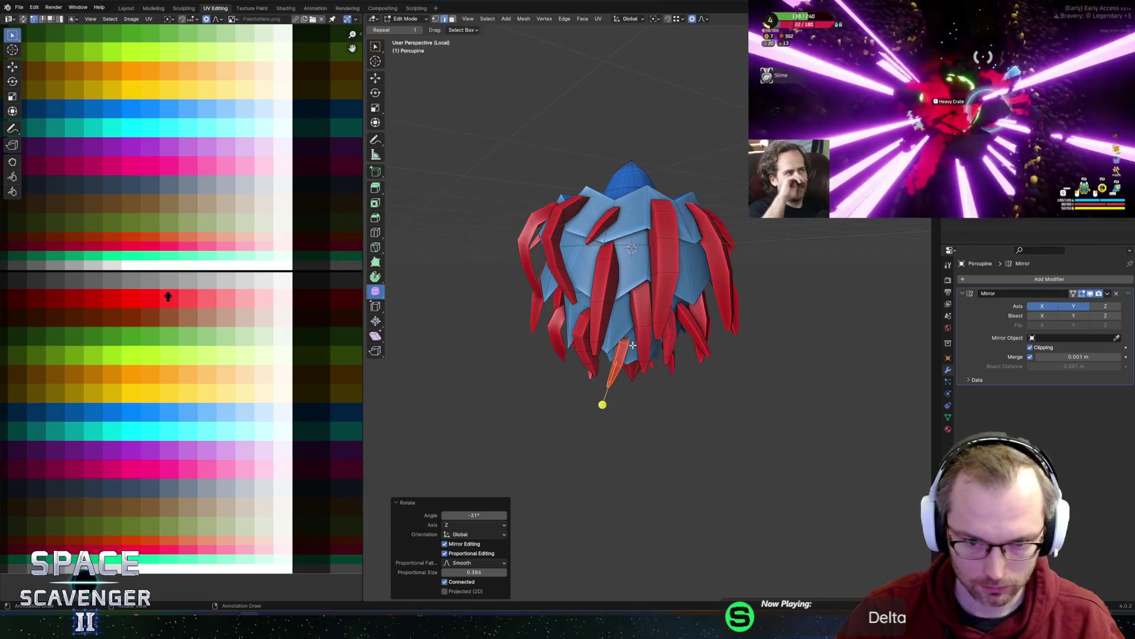
# - Shift the spikes -0.37249 m along X to finish their placement
pyautogui.press('r')
pyautogui.press('x')
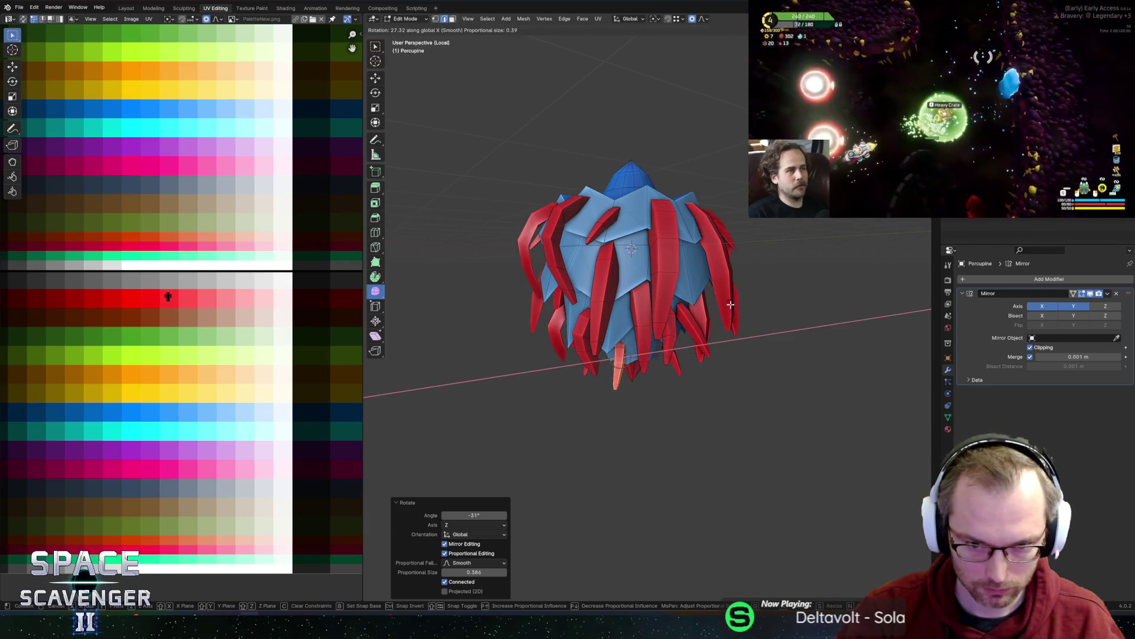
pyautogui.press('g')
pyautogui.press('Return')
pyautogui.moveTo(621, 400)
pyautogui.mouseDown(button='middle')
pyautogui.moveTo(585, 385)
pyautogui.moveTo(655, 283)
pyautogui.moveTo(690, 324)
pyautogui.mouseUp(button='middle')
pyautogui.press('g')
pyautogui.press('x')
pyautogui.press('Return')
# - Return to Object Mode, export the porcupine as FBX, and switch windows
pyautogui.press('Tab')
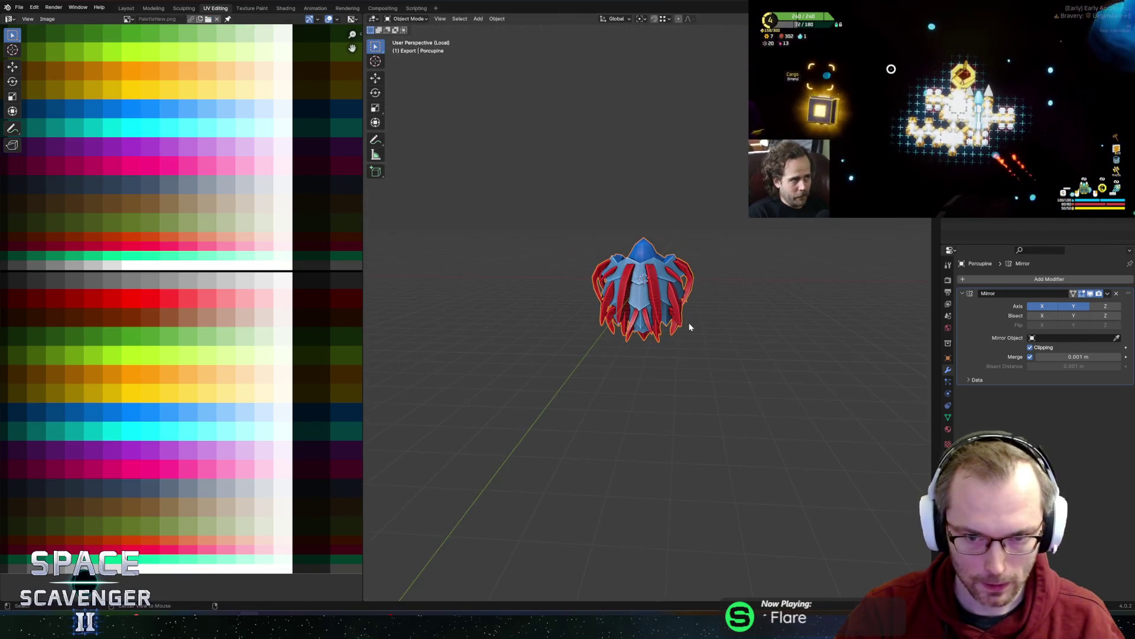
pyautogui.hotkey('ctrl', 'shift', 'e')
pyautogui.click(855, 540)
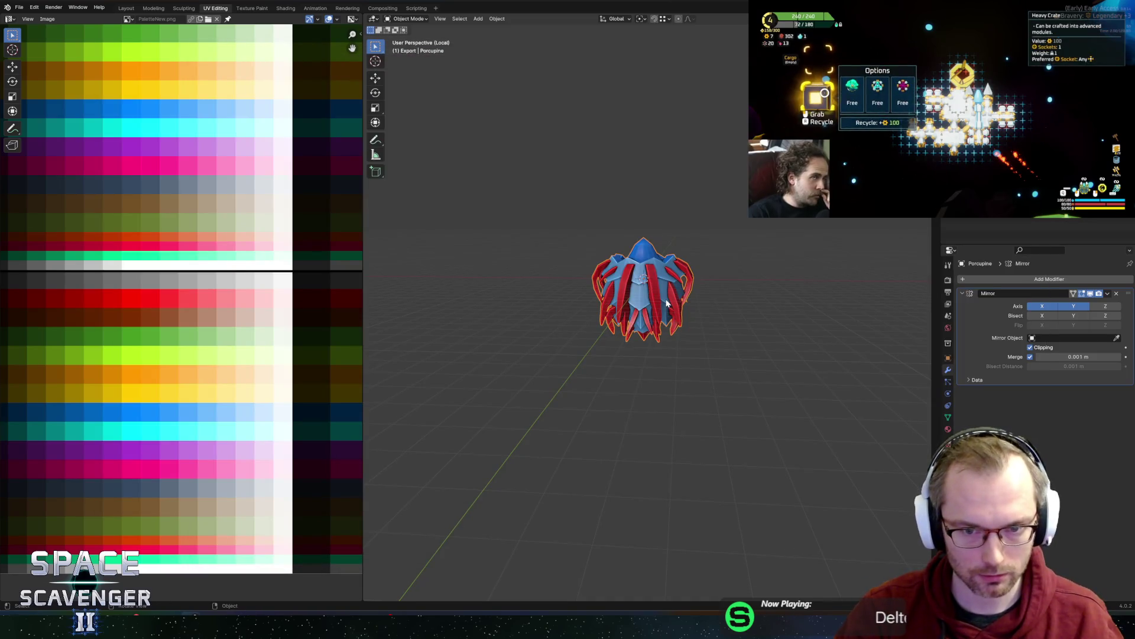
pyautogui.hotkey('alt', 'Tab')
pyautogui.hotkey('alt', 'shift', 'Tab')
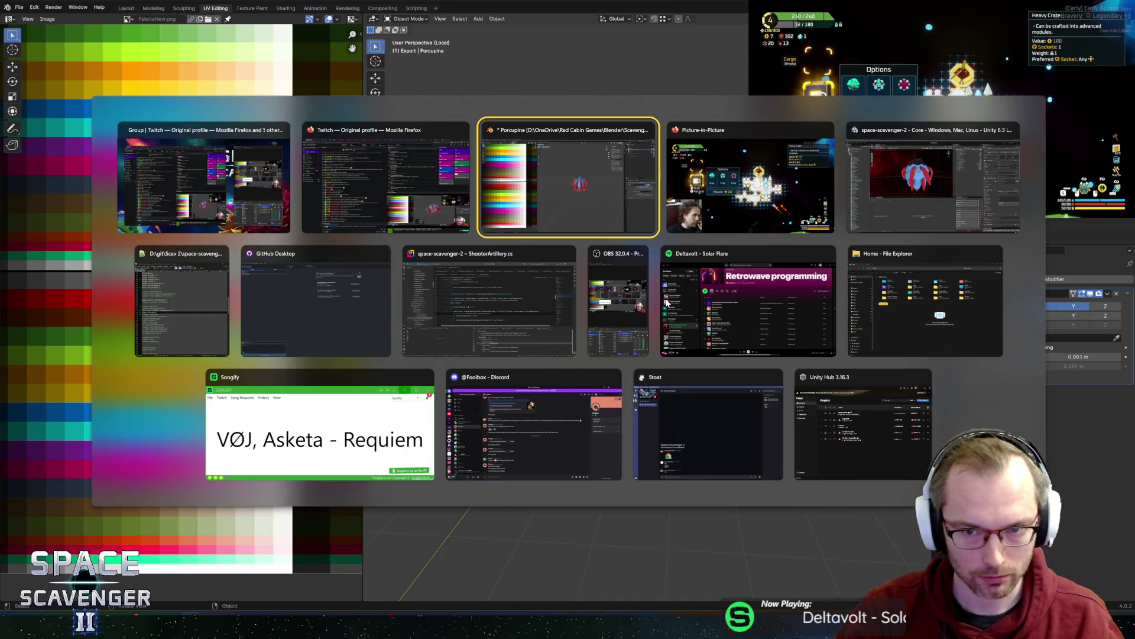
# - Zoom in on the Porcupine prefab's fanned spikes, go back to the Core scene, and enter Play mode
pyautogui.hotkey('alt', 'Tab')
pyautogui.hotkey('alt', 'Tab')
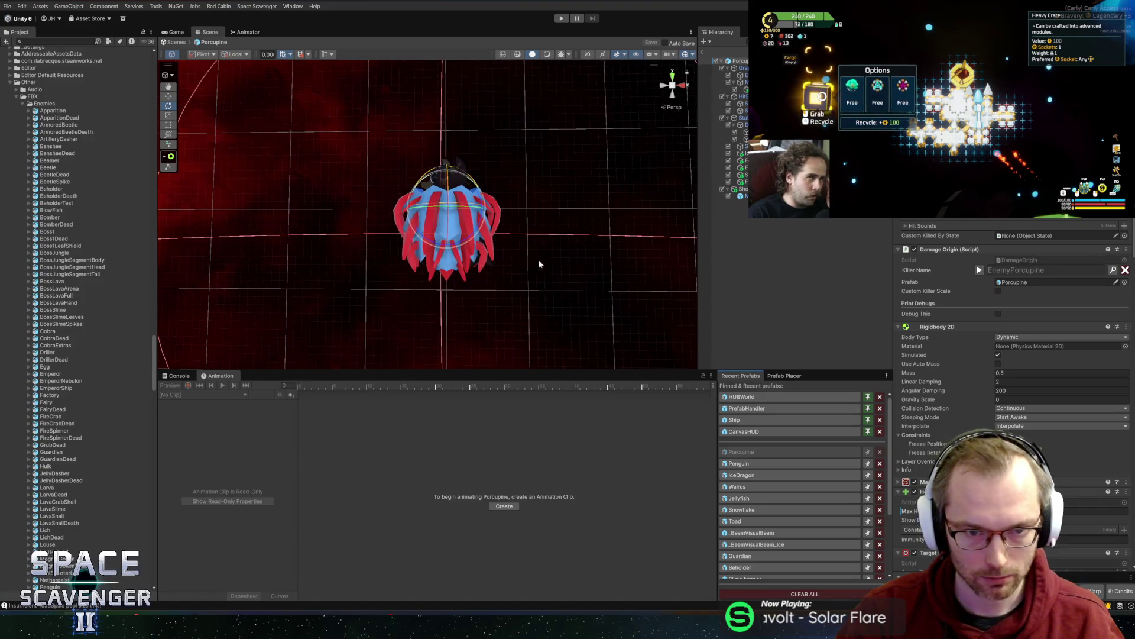
pyautogui.scroll(2, 538, 261)
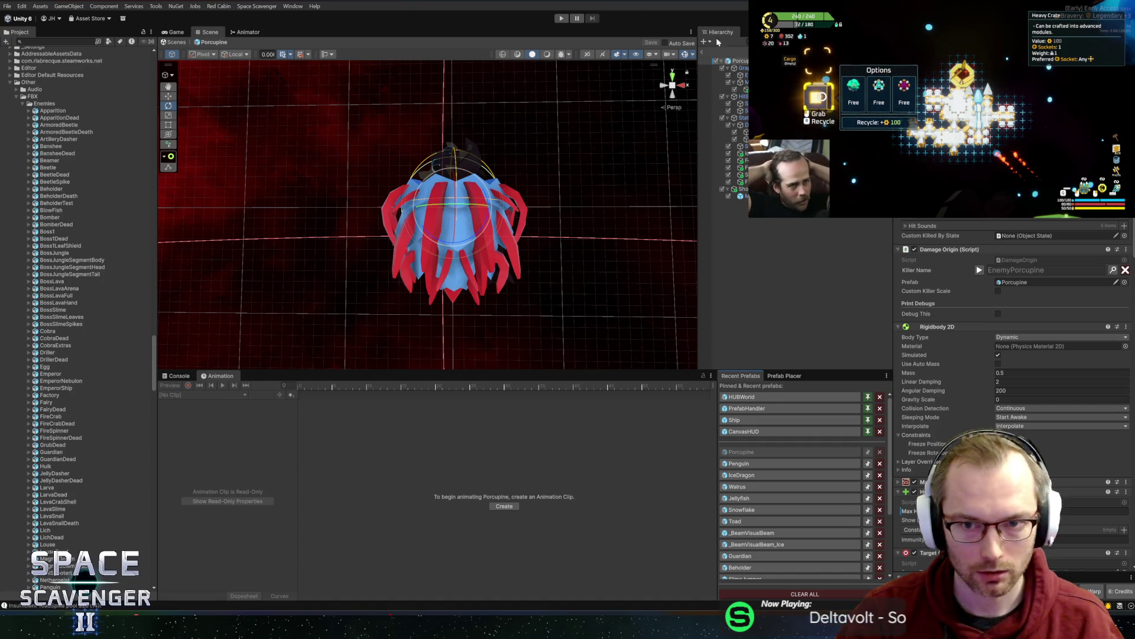
pyautogui.click(704, 52)
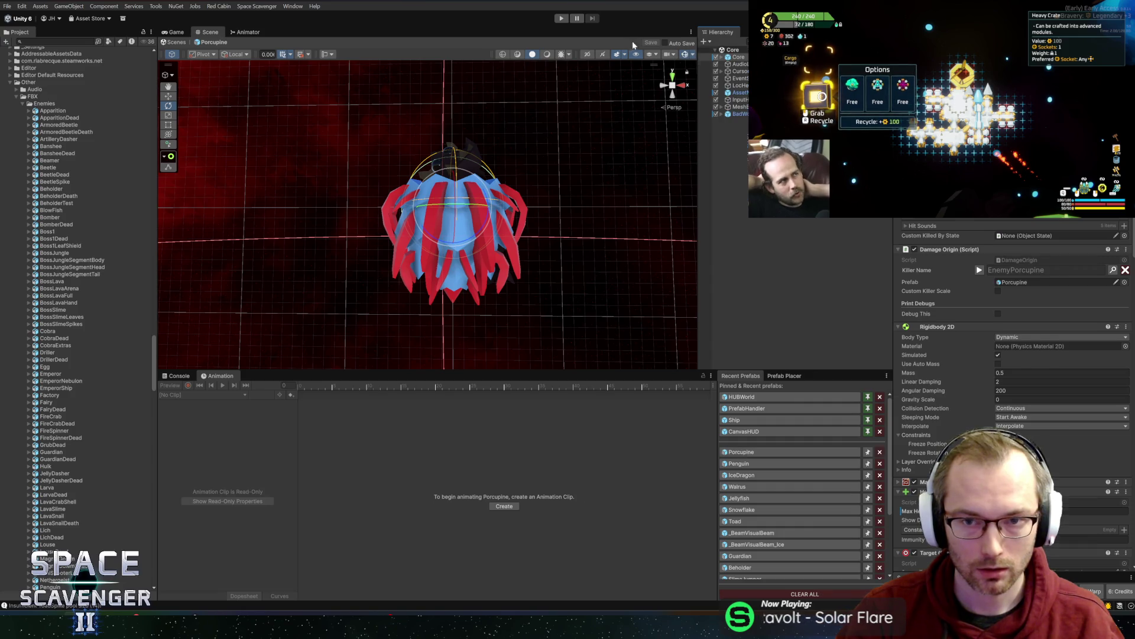
pyautogui.hotkey('ctrl', 'p')
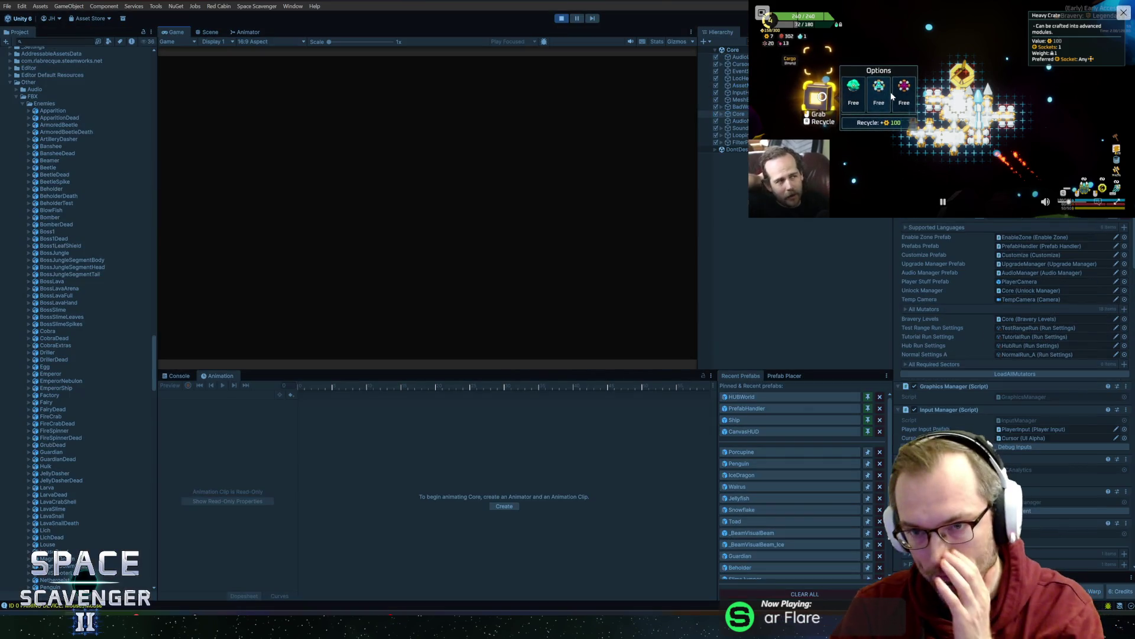
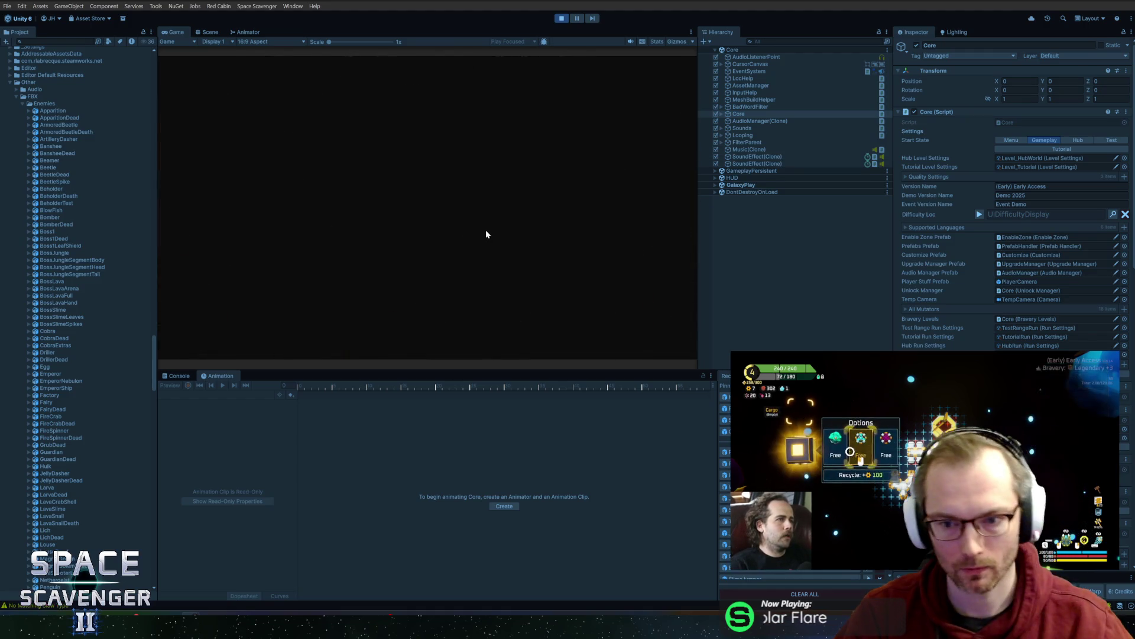
# - Play-test in a maximized Game view, flying the ship with WASD around the porcupine, then stop
pyautogui.doubleClick(171, 32)
pyautogui.press('d')
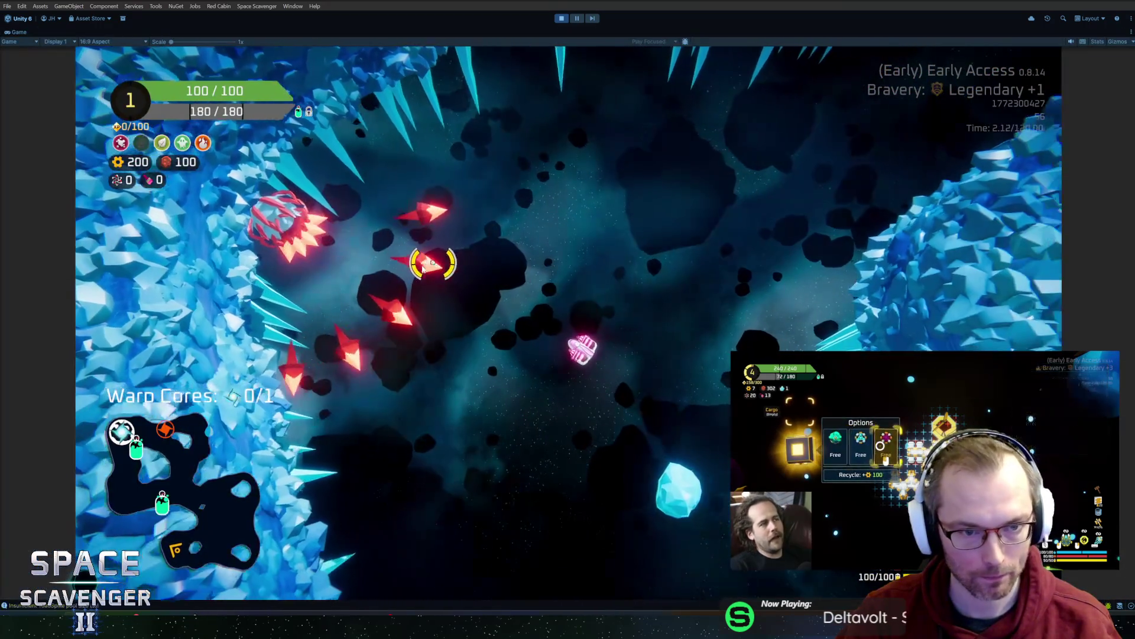
pyautogui.press('d')
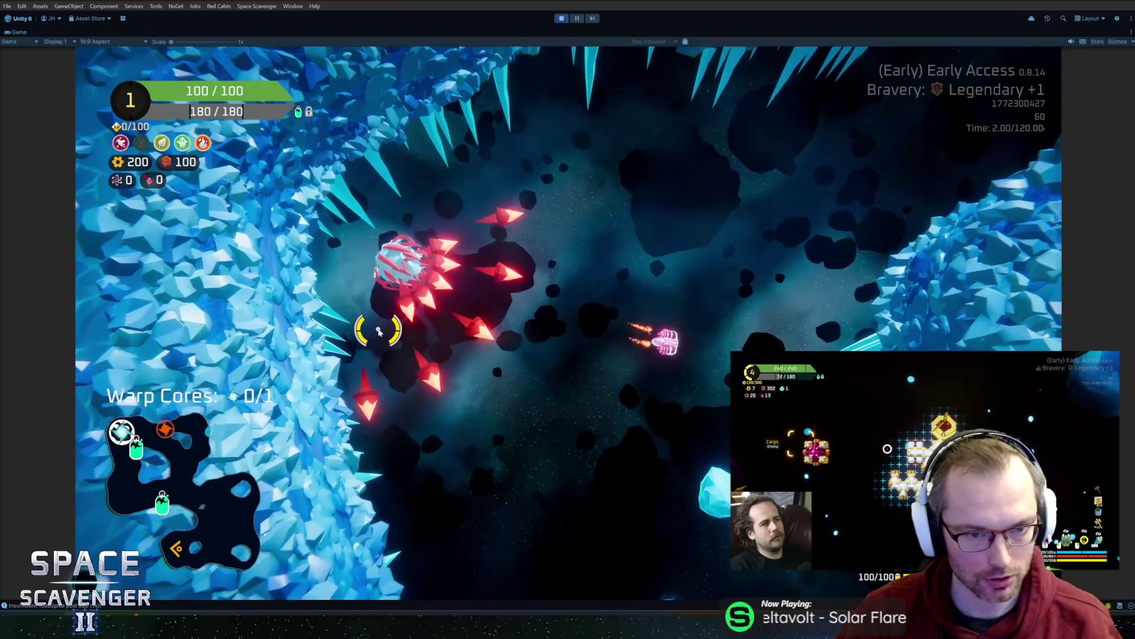
pyautogui.press('w')
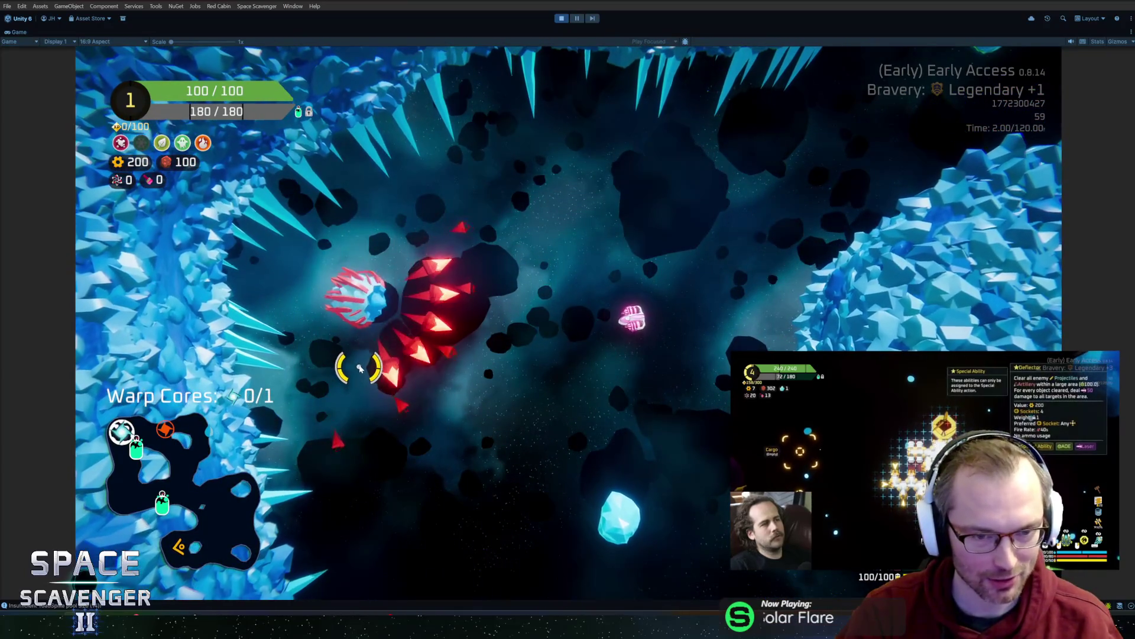
pyautogui.press('a')
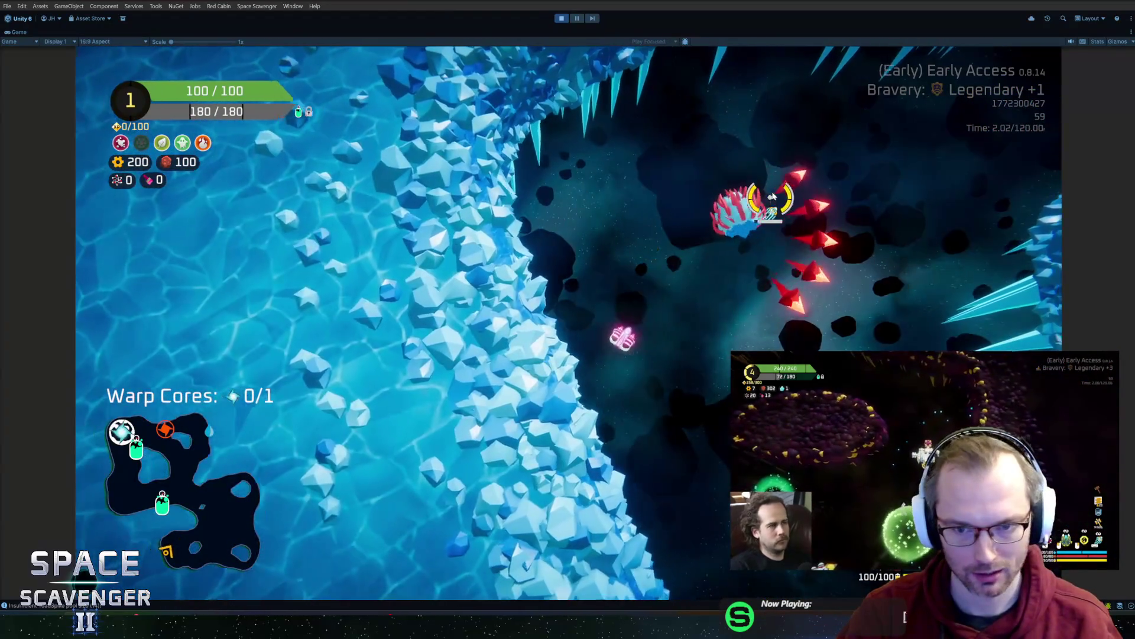
pyautogui.press('d')
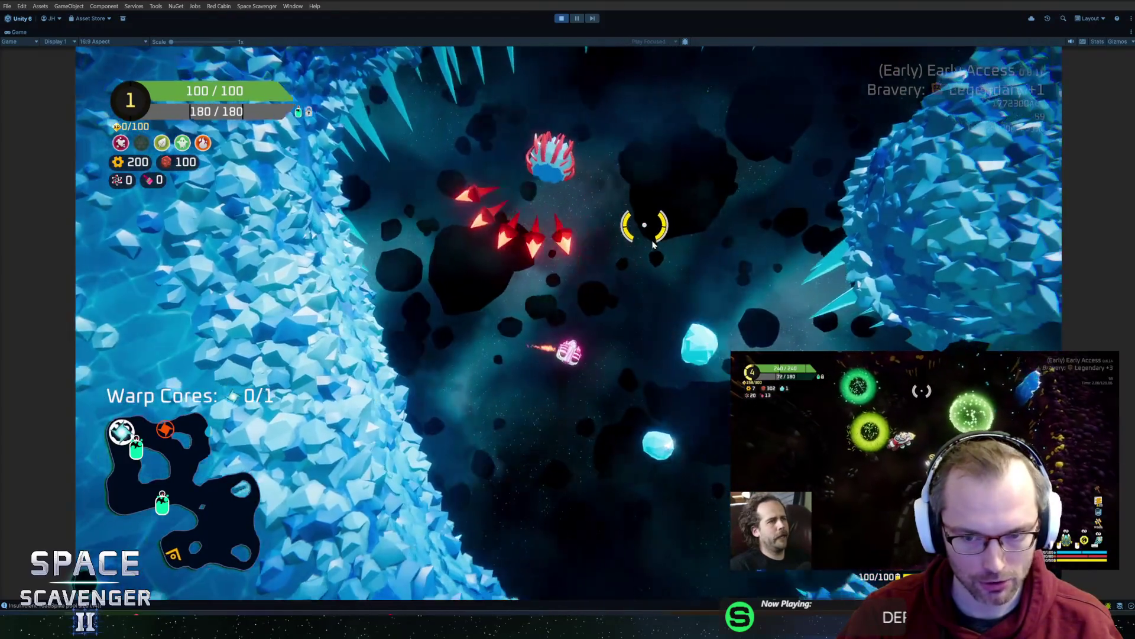
pyautogui.press('w')
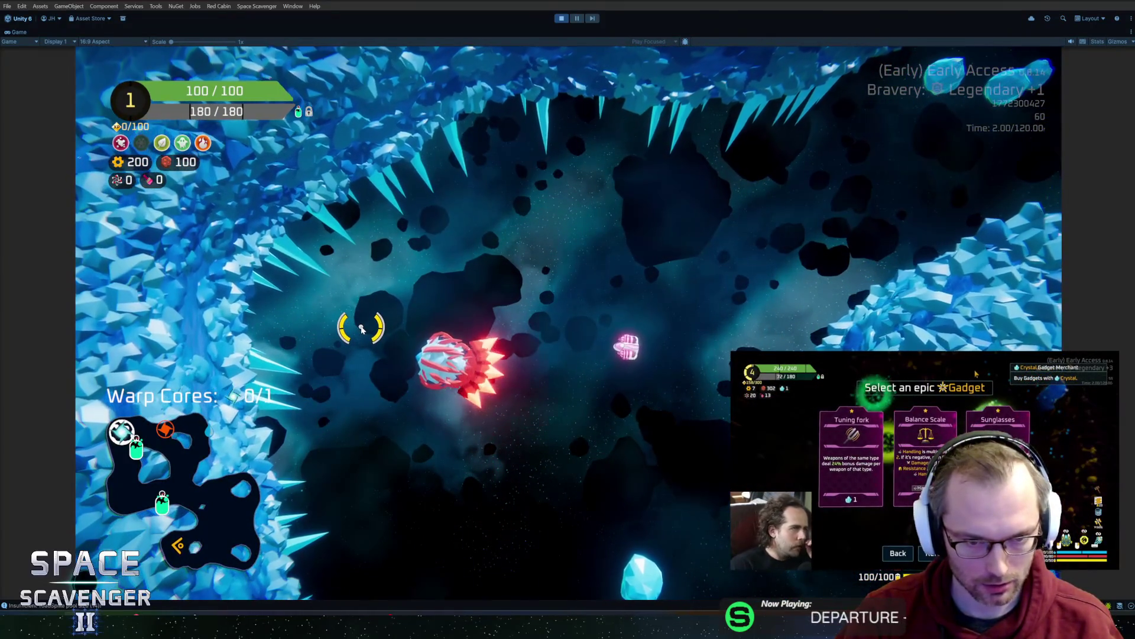
pyautogui.press('w')
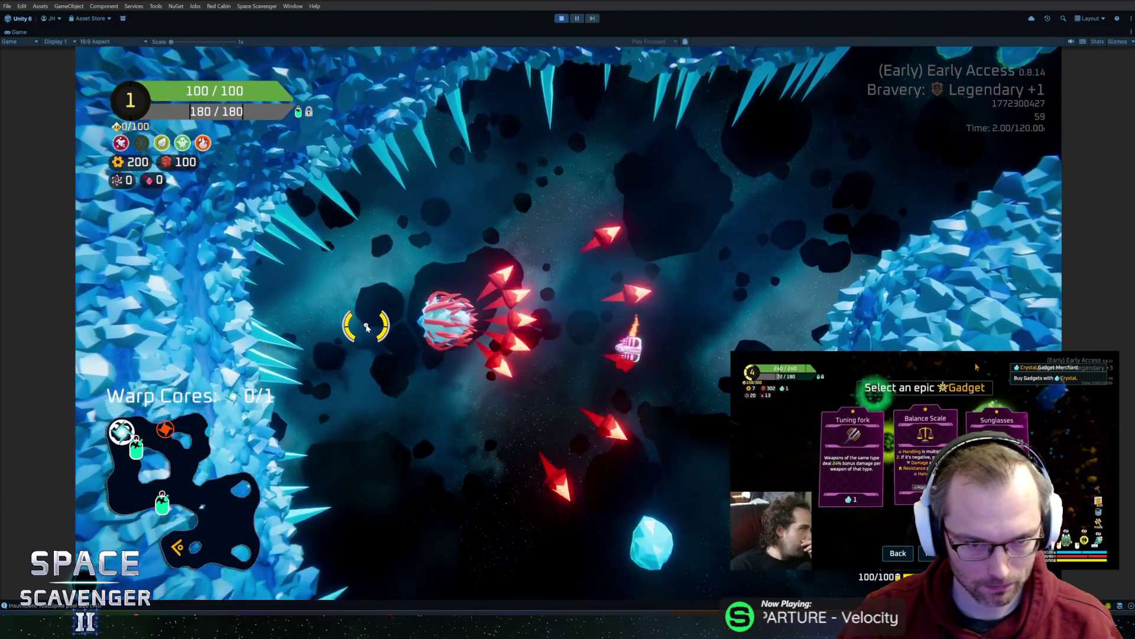
pyautogui.press('s')
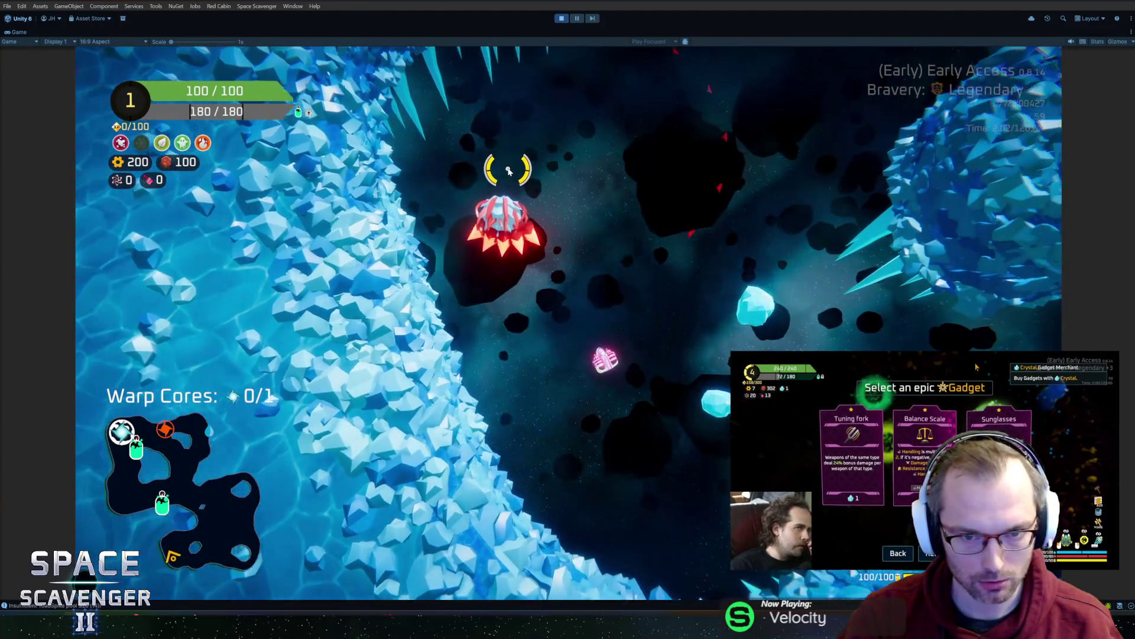
pyautogui.press('d')
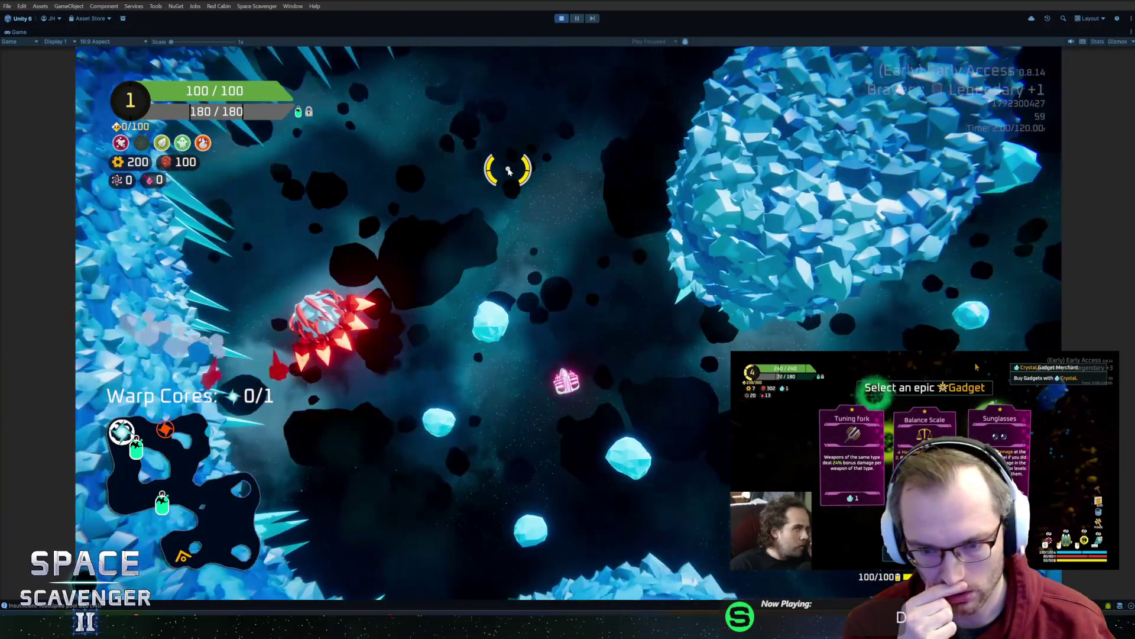
pyautogui.press('d')
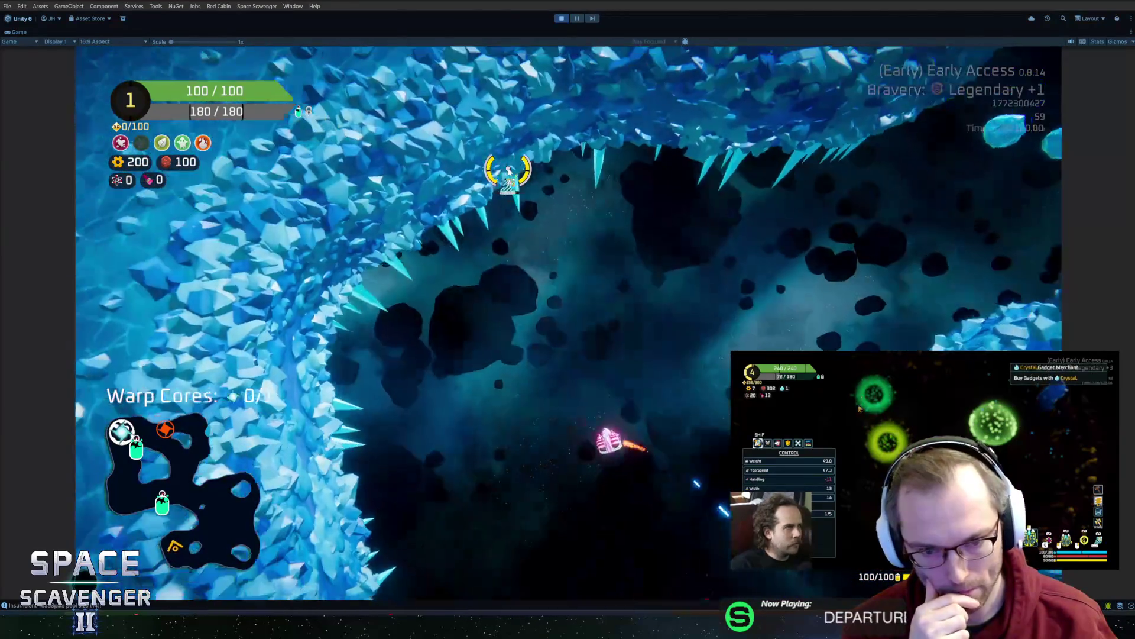
pyautogui.press('w')
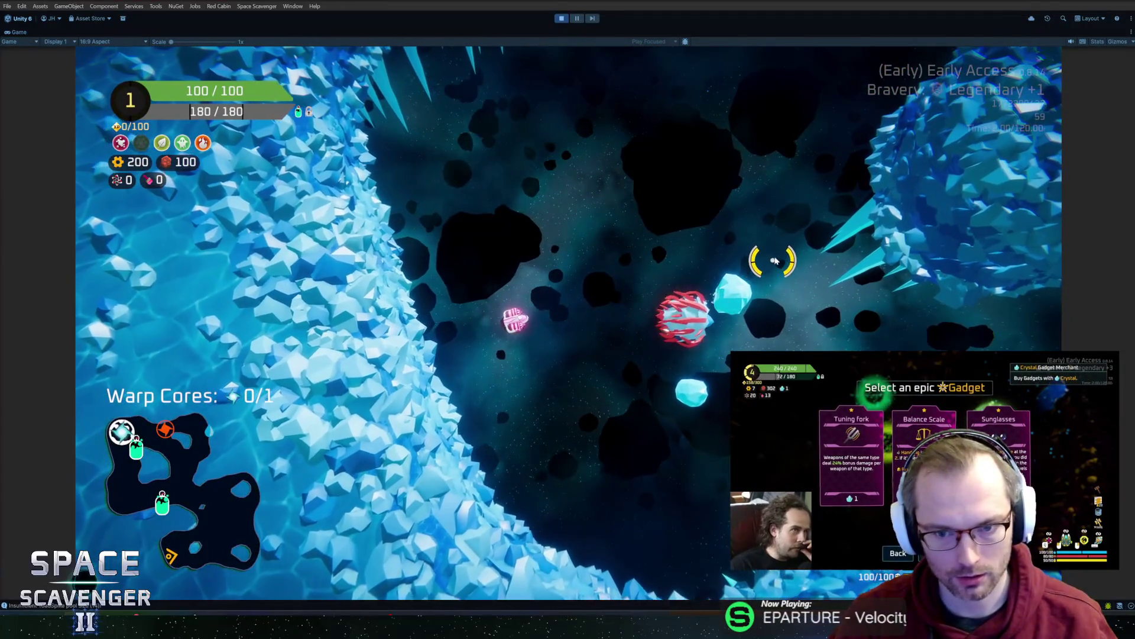
pyautogui.press('a')
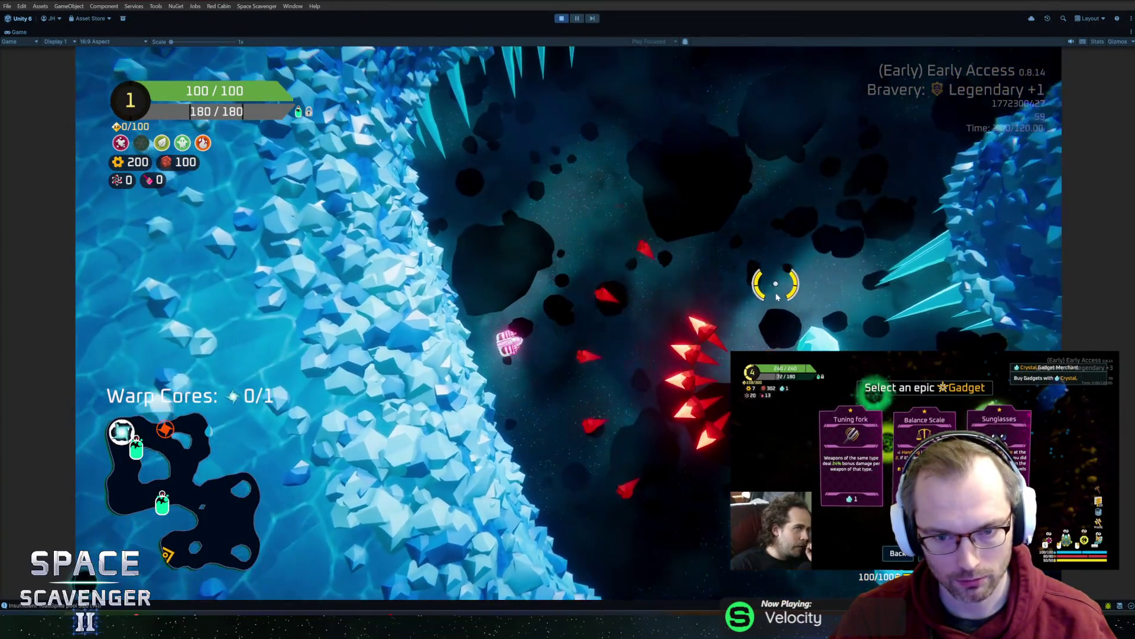
pyautogui.press('w')
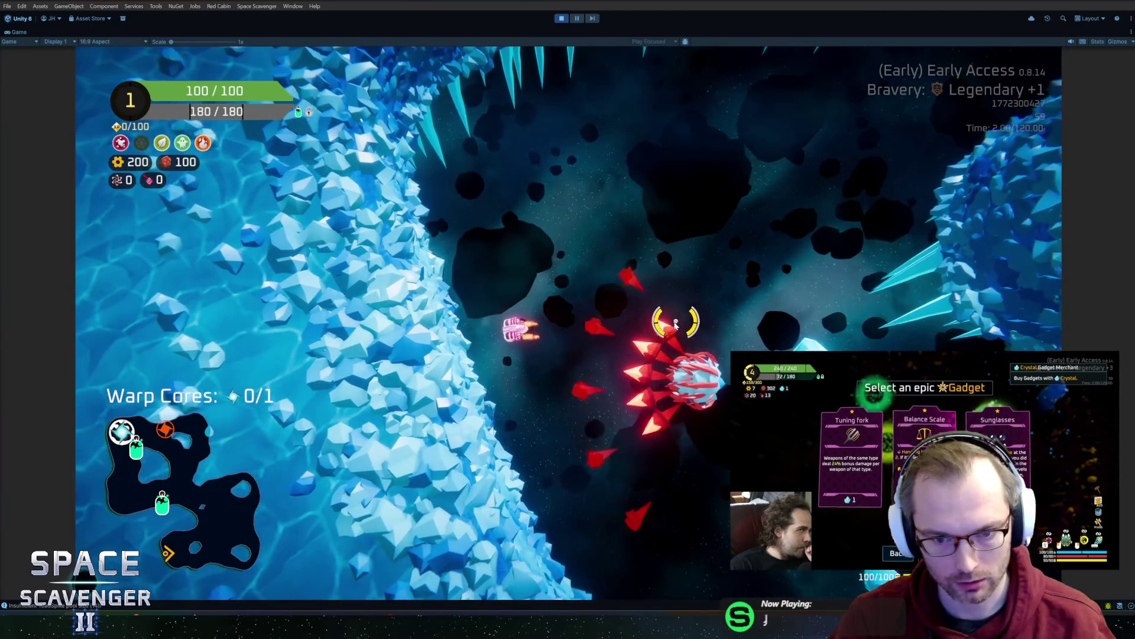
pyautogui.press('d')
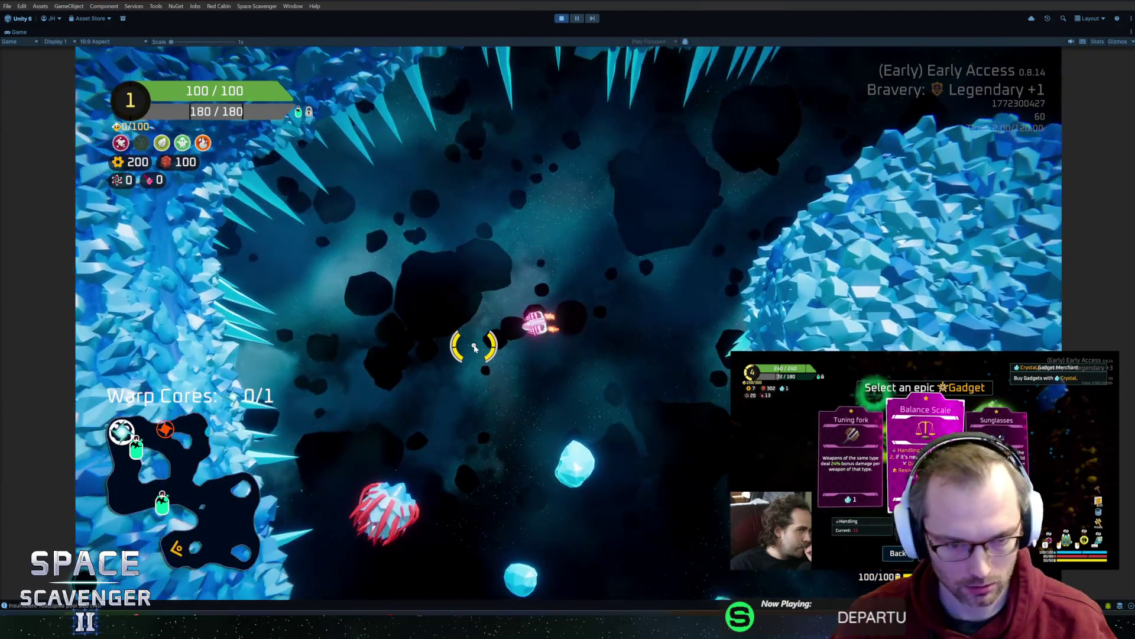
pyautogui.hotkey('ctrl', 'p')
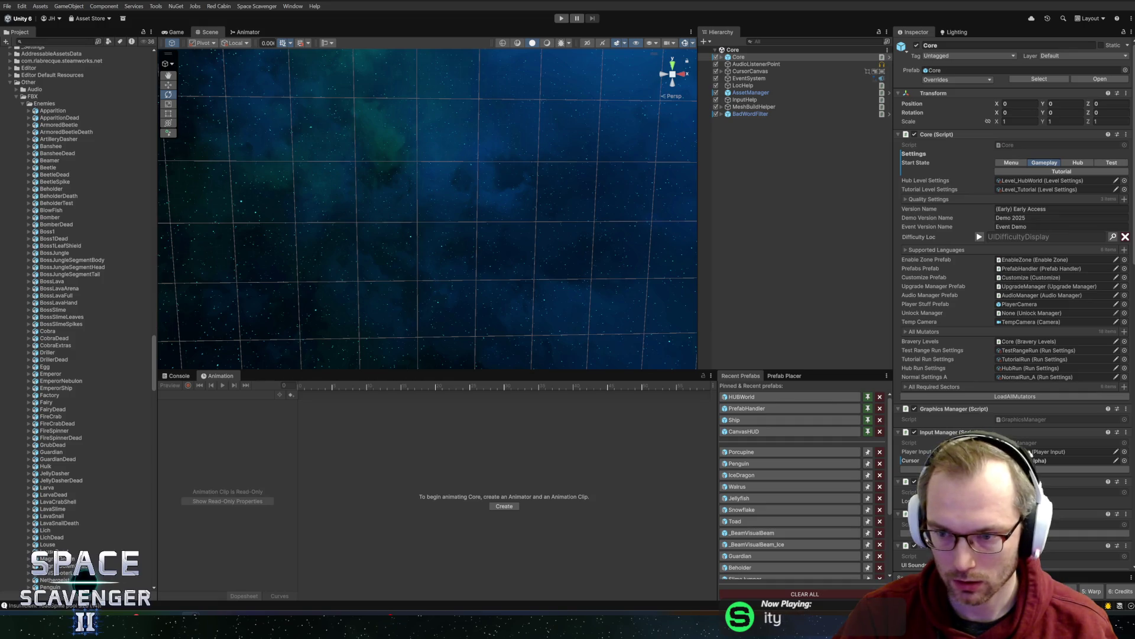
# - Open the Porcupine prefab and show its Shooter settings: range 24, projectile speed 10
pyautogui.click(756, 451)
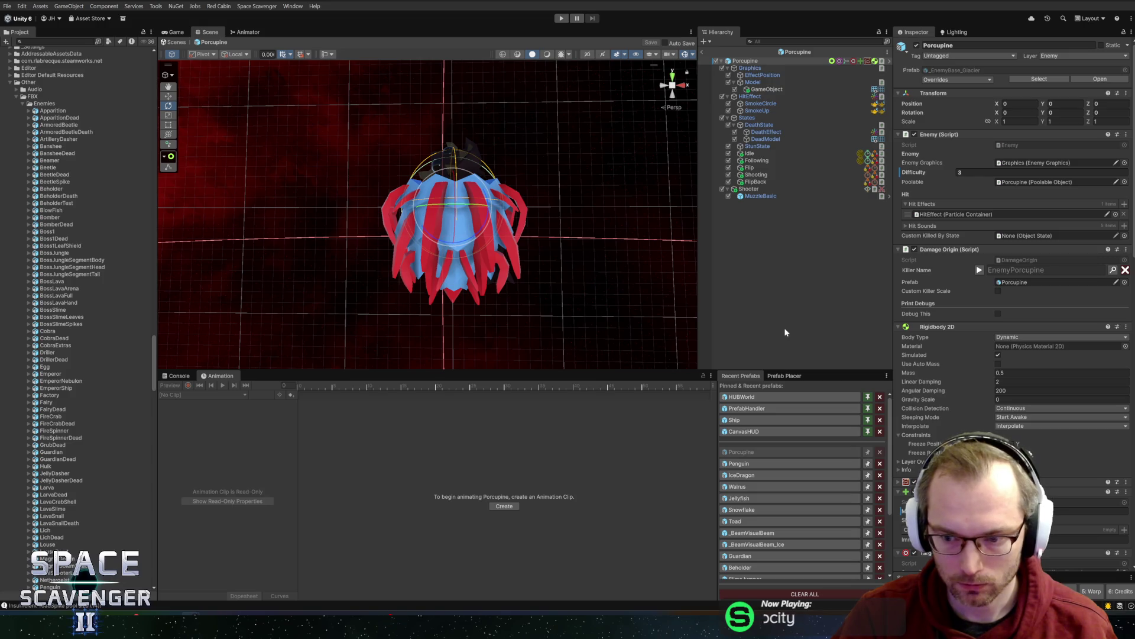
pyautogui.click(769, 174)
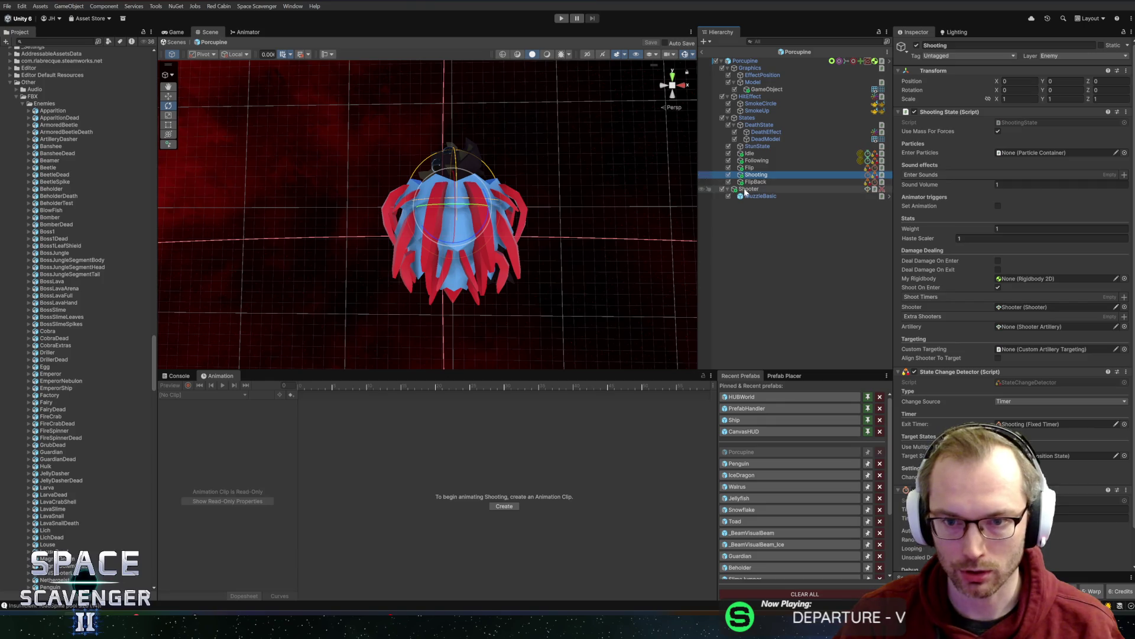
pyautogui.click(747, 190)
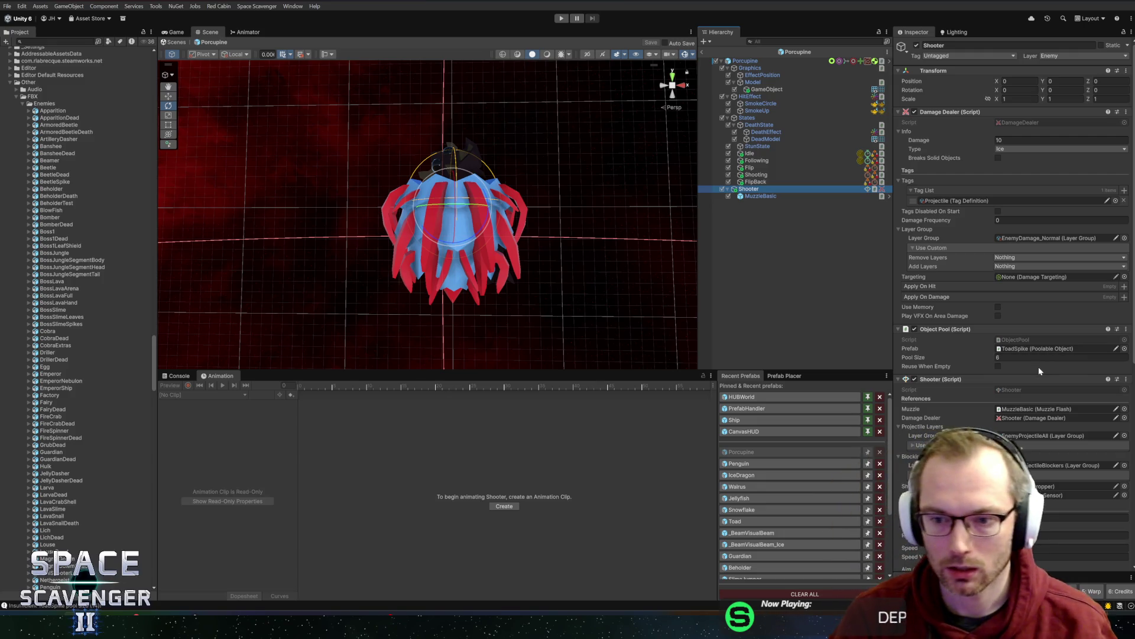
pyautogui.scroll(-4, 999, 367)
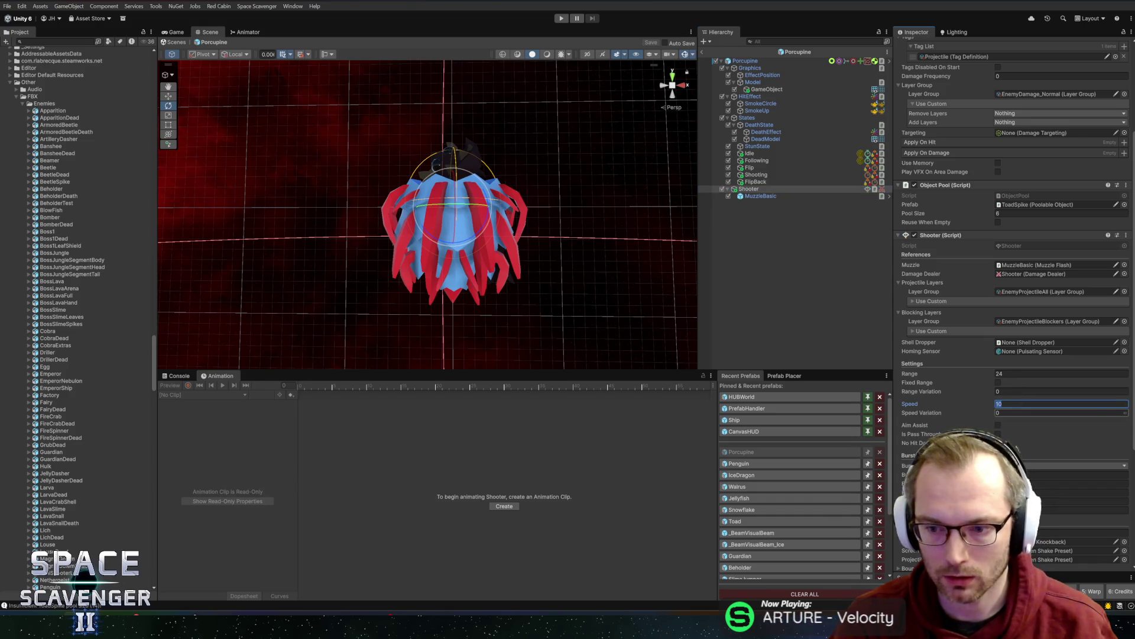
# - Set Shooter speed to 14 and burst size to 2, save the prefab, and exit Prefab Mode
pyautogui.write('12')
pyautogui.scroll(-1, 1016, 410)
pyautogui.scroll(-2, 1016, 410)
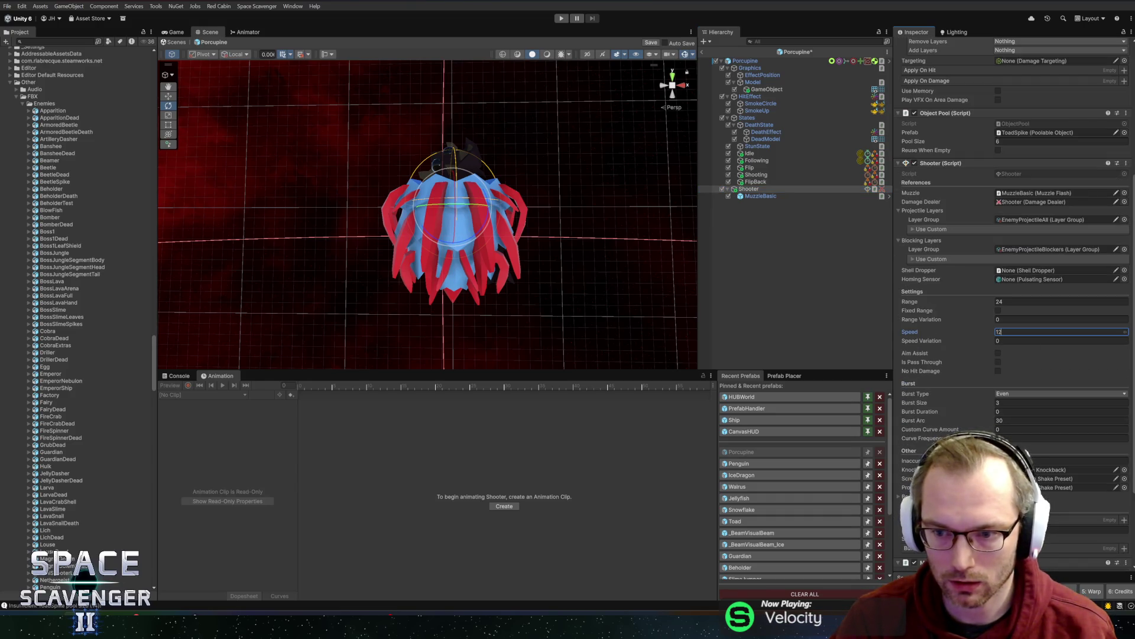
pyautogui.write('14')
pyautogui.hotkey('ctrl', 's')
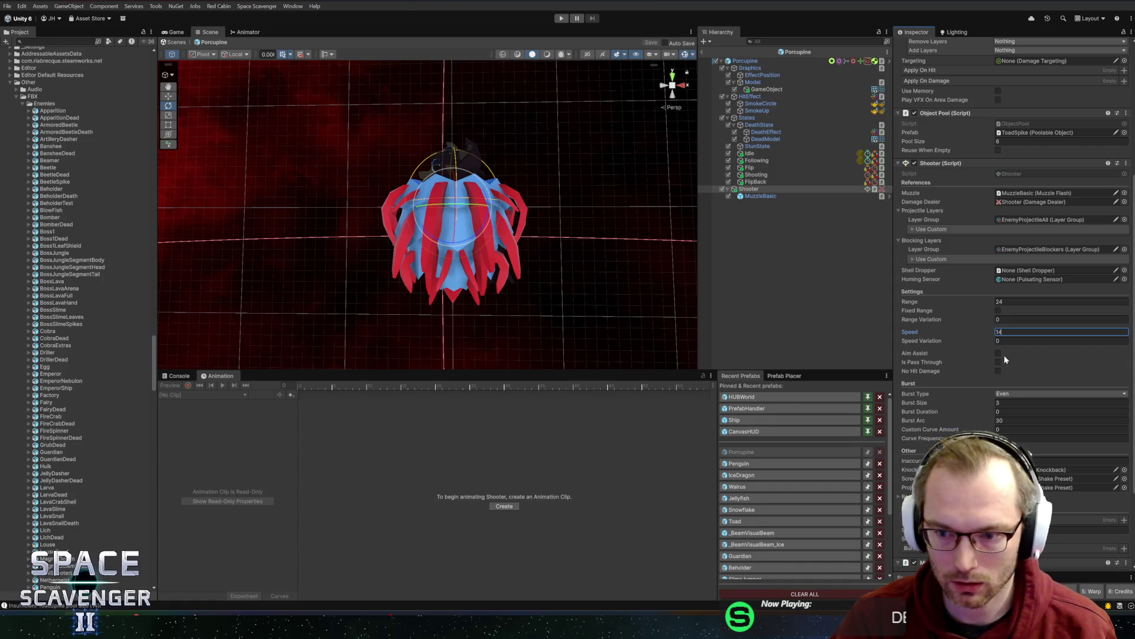
pyautogui.hotkey('ctrl', 's')
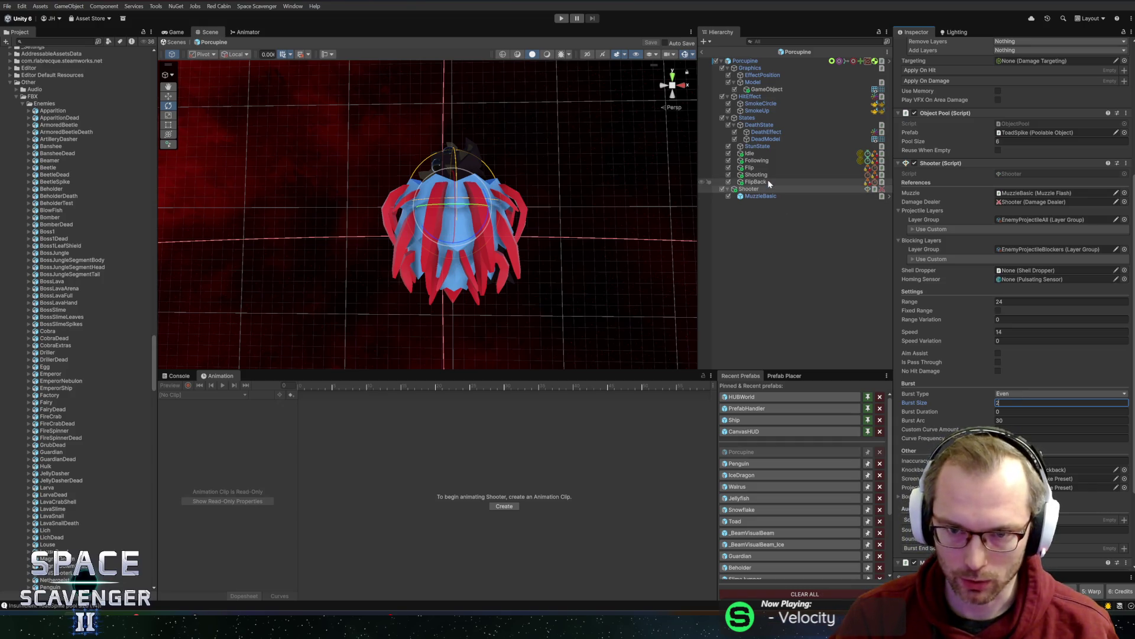
pyautogui.scroll(-5, 926, 417)
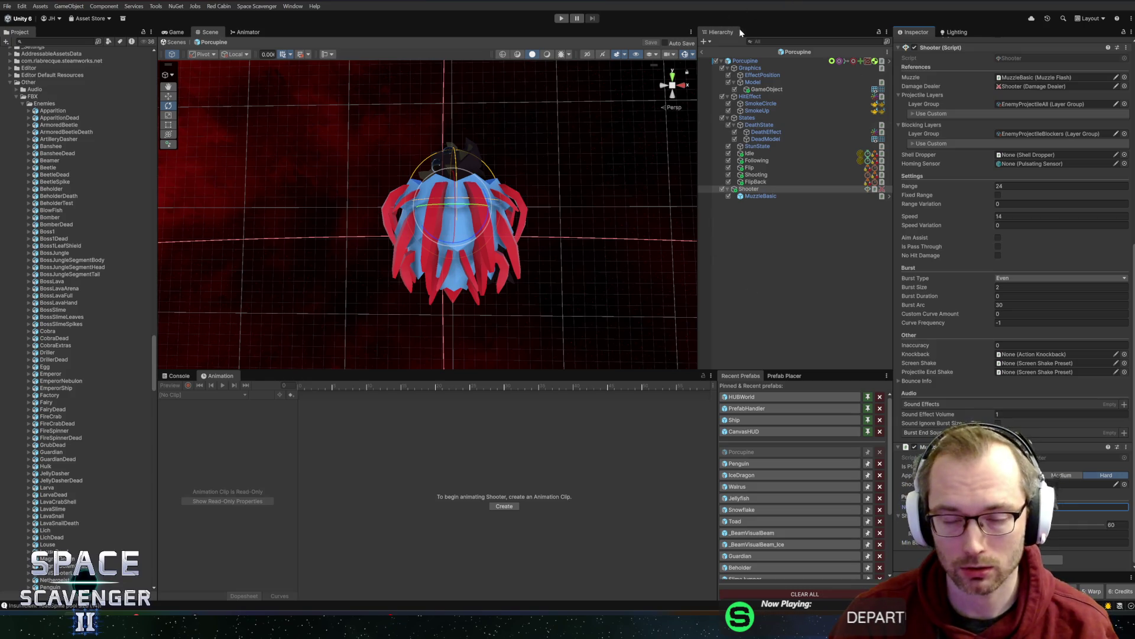
pyautogui.click(703, 53)
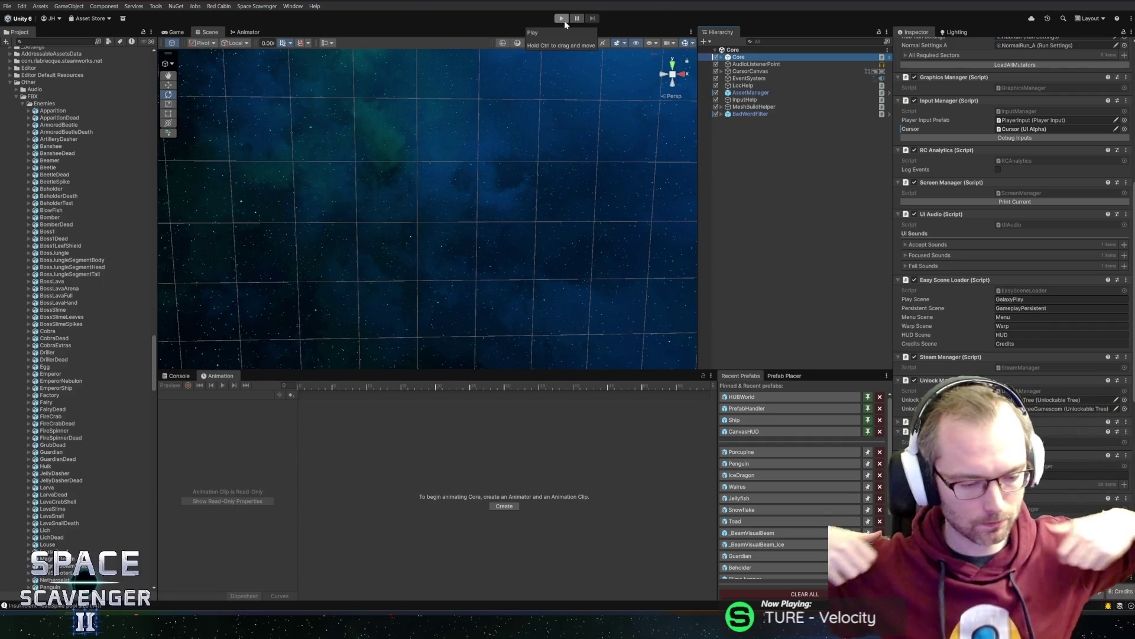
# - Reopen the Porcupine prefab, select its Flip state, and bring the Blender window forward
pyautogui.click(767, 453)
pyautogui.click(750, 168)
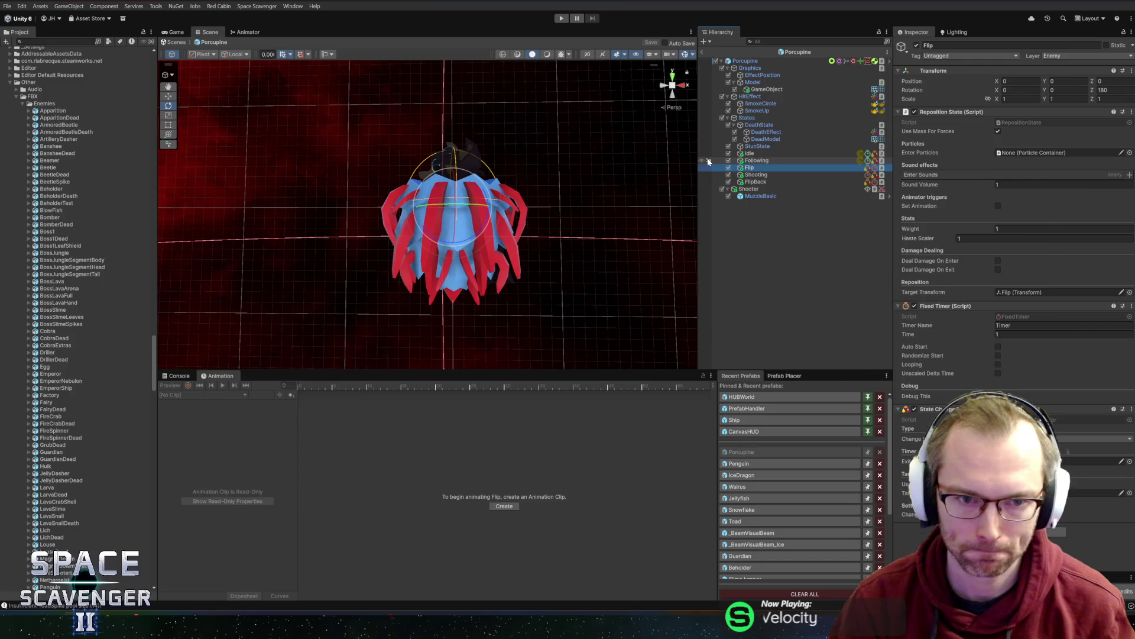
pyautogui.hotkey('alt', 'Tab')
pyautogui.click(933, 171)
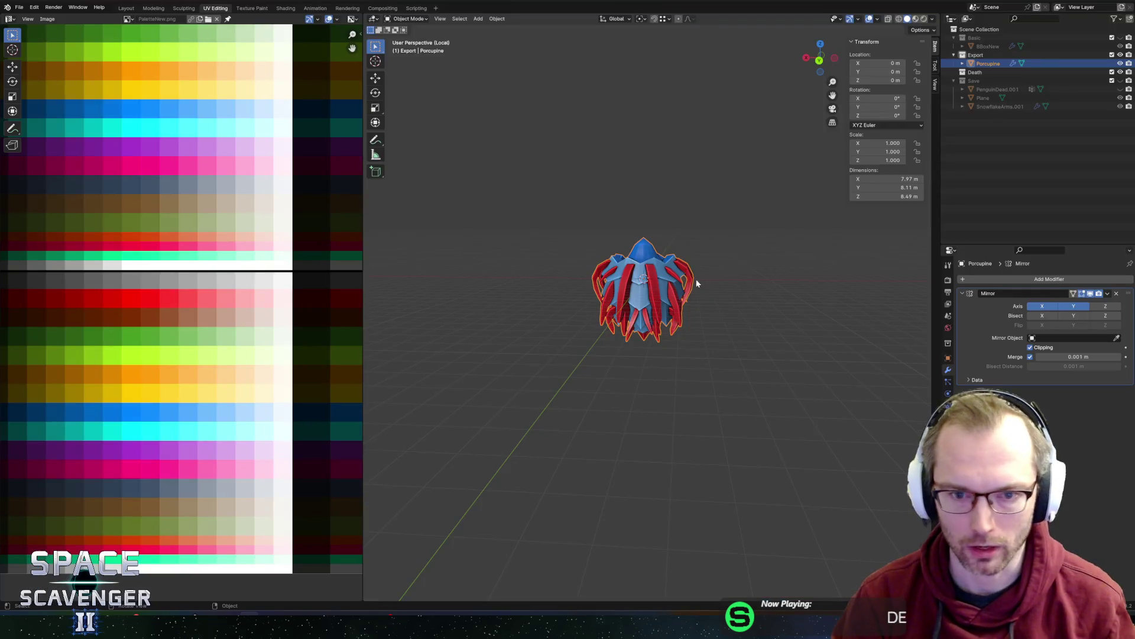
# - Recolour selected porcupine faces by sliding their UVs along the colour palette
pyautogui.moveTo(682, 241); pyautogui.dragTo(696, 246, button='middle')
pyautogui.scroll(4, 572, 346)
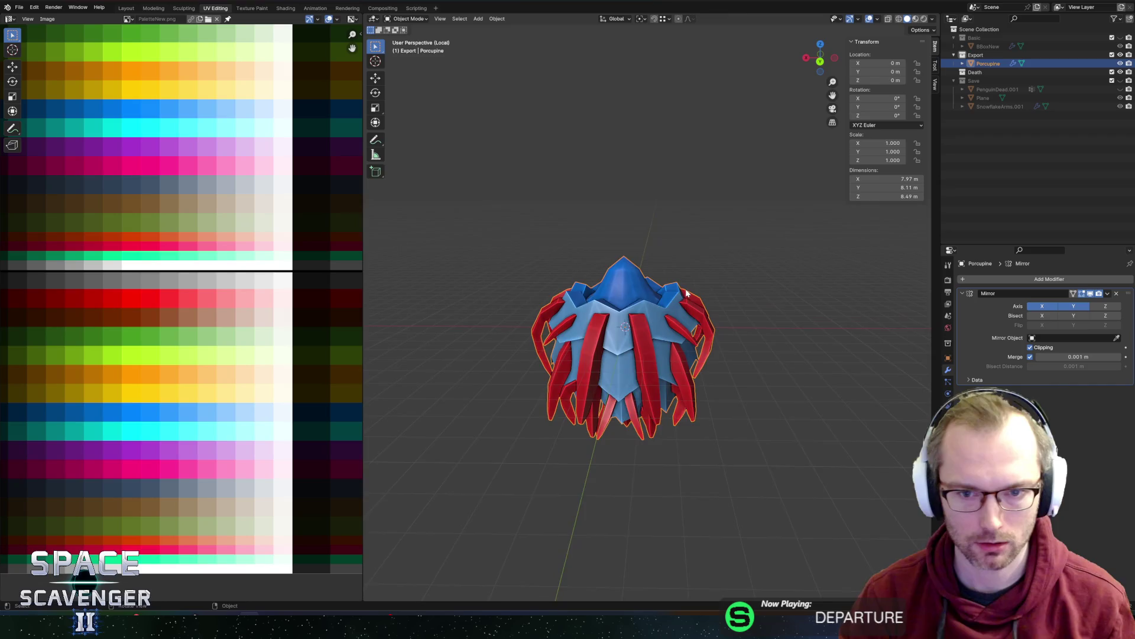
pyautogui.moveTo(571, 345)
pyautogui.mouseDown(button='middle')
pyautogui.moveTo(506, 308)
pyautogui.moveTo(624, 308)
pyautogui.mouseUp(button='middle')
pyautogui.press('Tab')
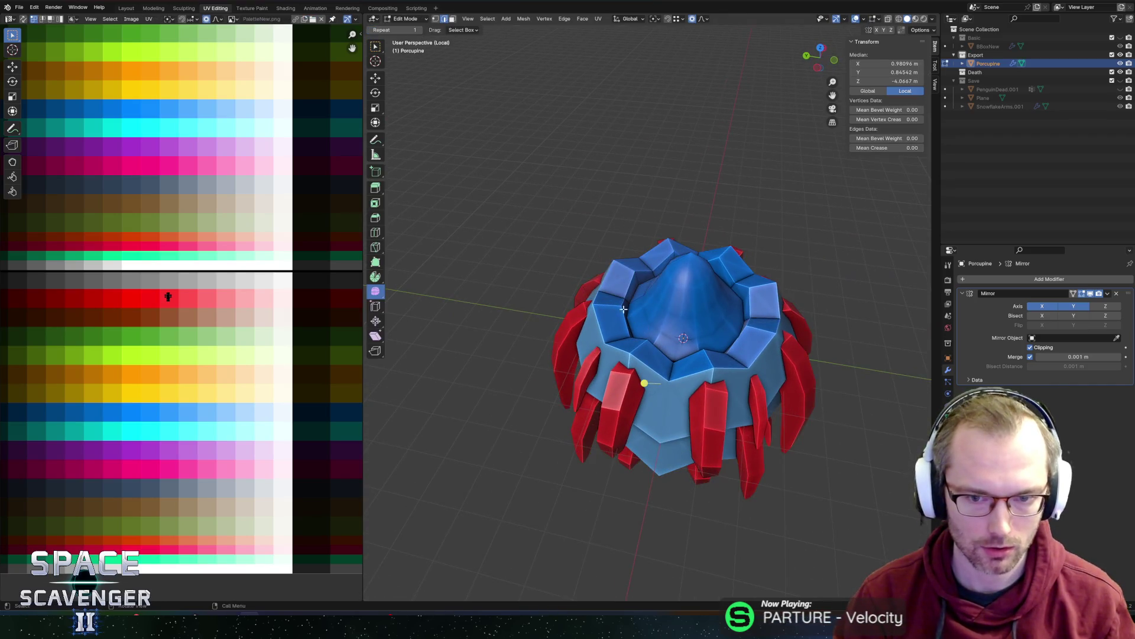
pyautogui.moveTo(658, 254); pyautogui.dragTo(272, 359, button='middle')
pyautogui.keyDown('shift'); pyautogui.click(609, 255); pyautogui.keyUp('shift')
pyautogui.press('g')
pyautogui.press('x')
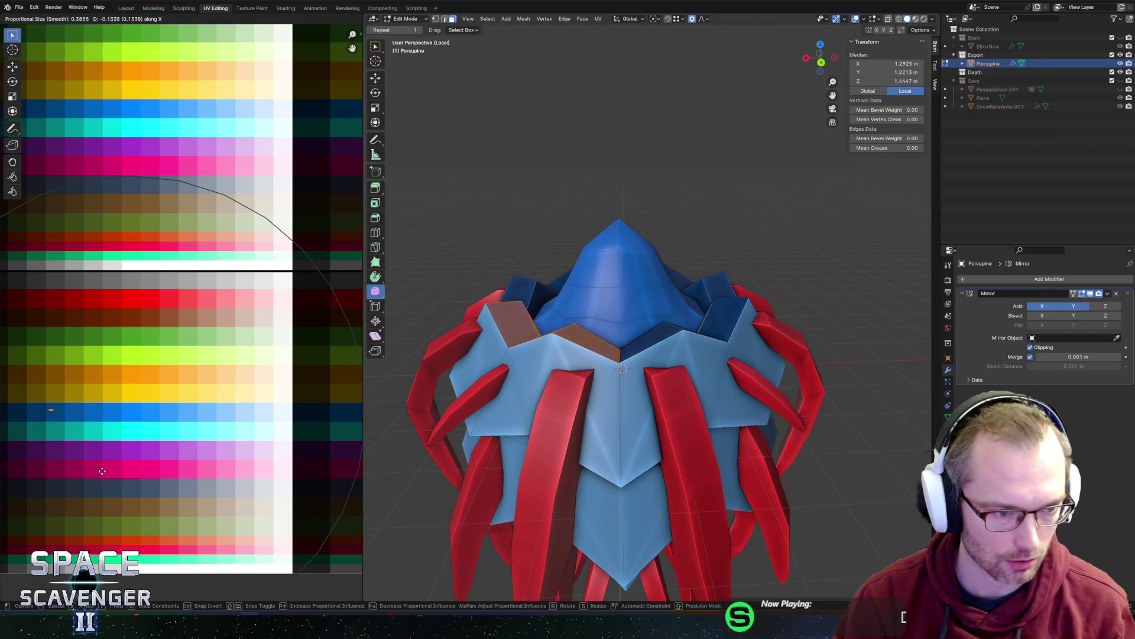
pyautogui.click(88, 472)
pyautogui.press('Tab')
# - Select the cone's face loop and raise the cone tip vertically with smooth falloff
pyautogui.scroll(-5, 555, 298)
pyautogui.moveTo(555, 298); pyautogui.dragTo(674, 286, button='middle')
pyautogui.scroll(3, 570, 292)
pyautogui.press('Tab')
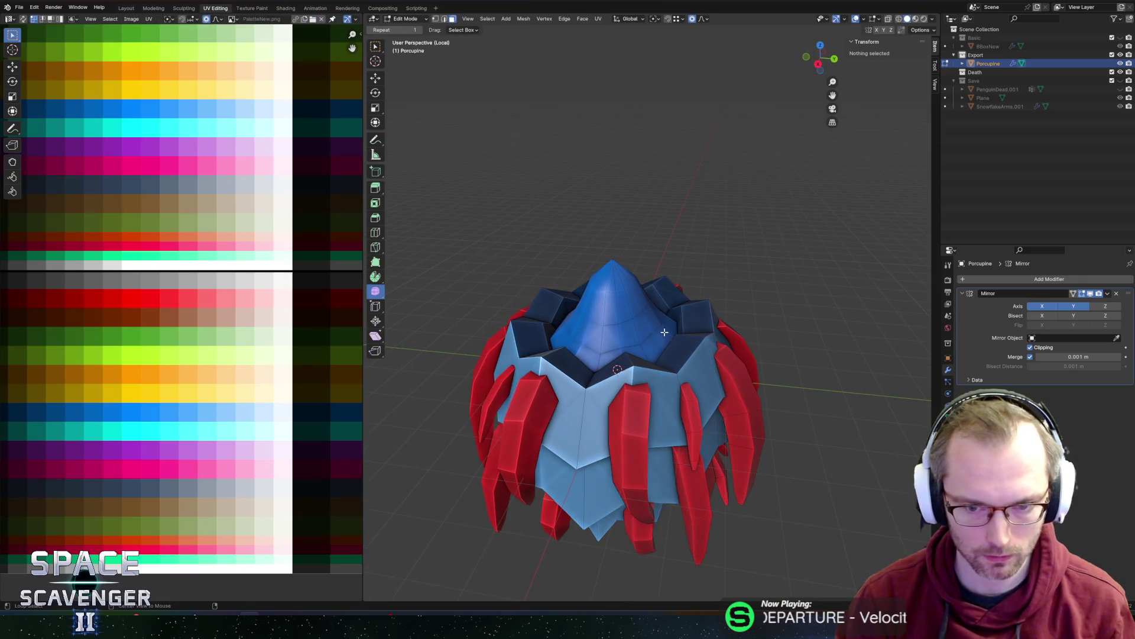
pyautogui.keyDown('alt'); pyautogui.click(649, 341); pyautogui.keyUp('alt')
pyautogui.keyDown('alt'); pyautogui.click(655, 337); pyautogui.keyUp('alt')
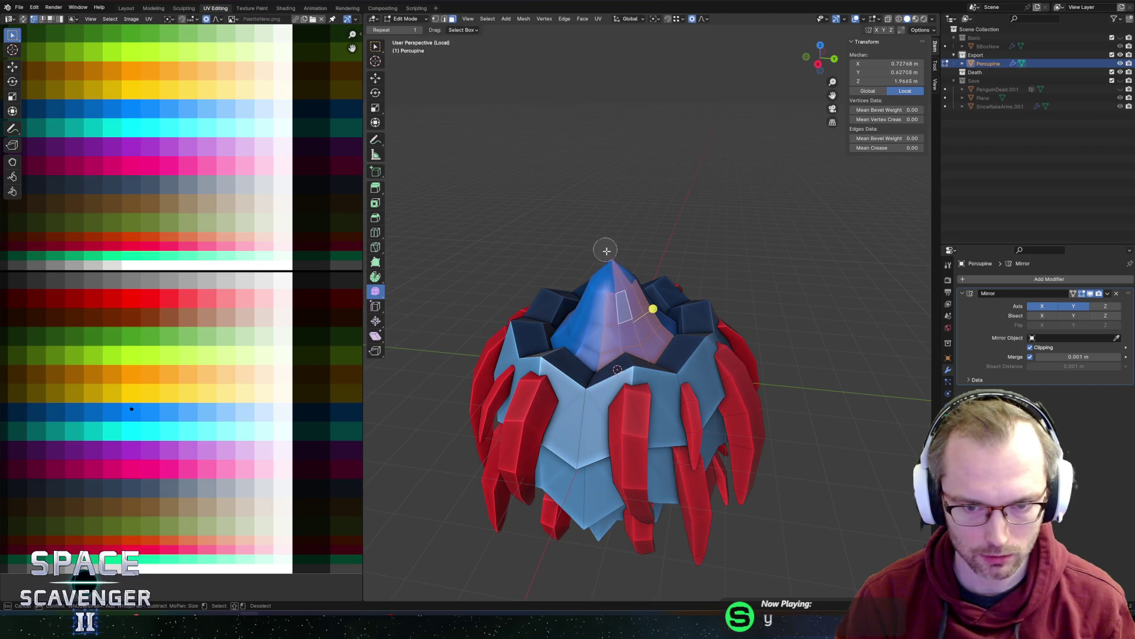
pyautogui.moveTo(629, 251)
pyautogui.mouseDown(button='middle')
pyautogui.moveTo(647, 195)
pyautogui.moveTo(588, 281)
pyautogui.moveTo(562, 352)
pyautogui.mouseUp(button='middle')
pyautogui.press('g')
pyautogui.press('z')
pyautogui.press('Escape')
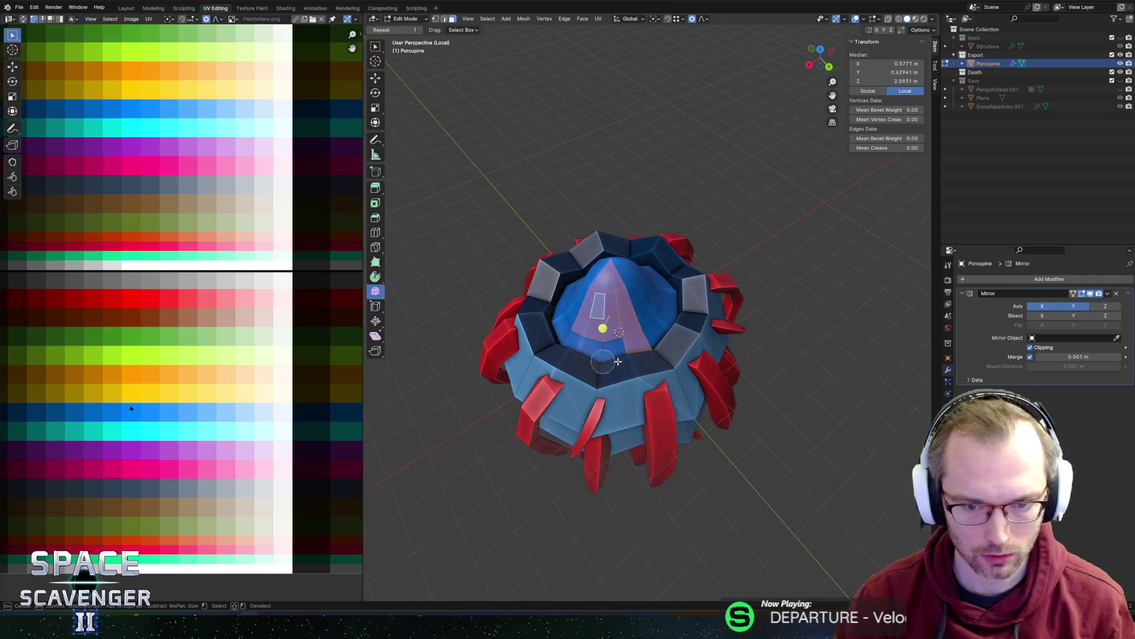
pyautogui.moveTo(684, 324); pyautogui.dragTo(679, 261, button='middle')
pyautogui.press('g')
pyautogui.press('z')
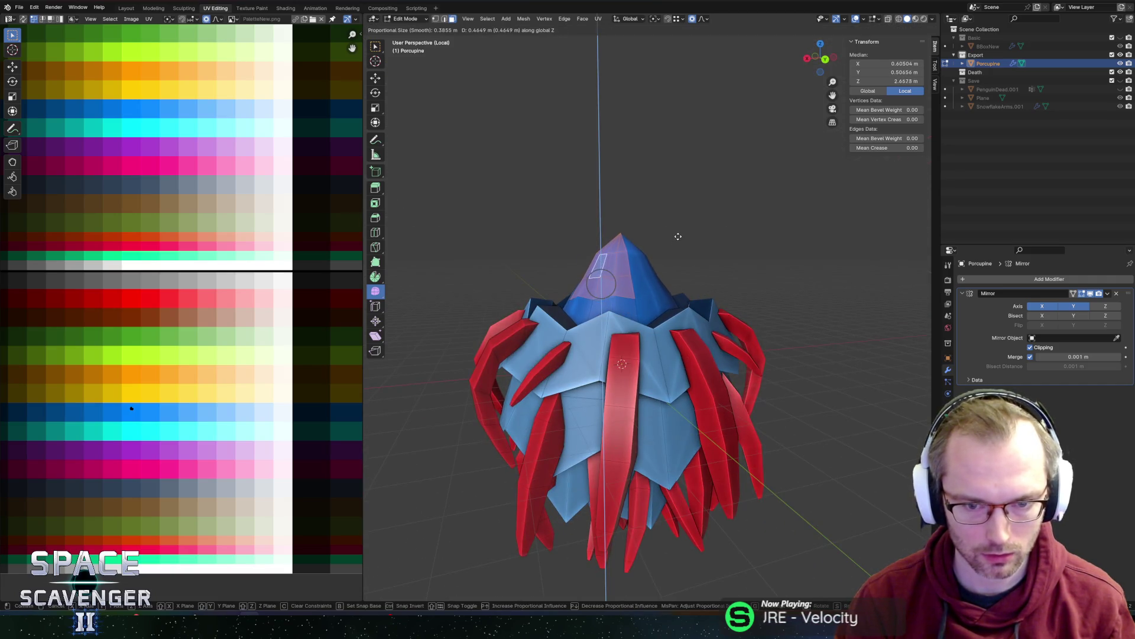
pyautogui.click(680, 228)
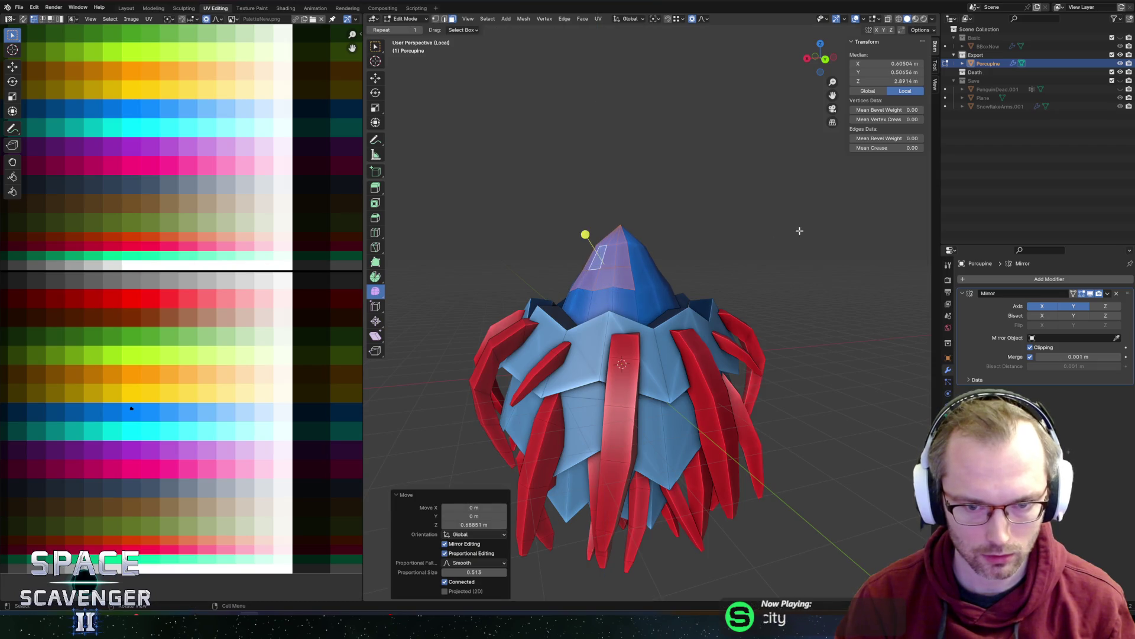
# - Narrow the cone top to 0.687 around the 3D cursor, keeping its height fixed
pyautogui.press('s')
pyautogui.hotkey('shift', 'z')
pyautogui.press('Escape')
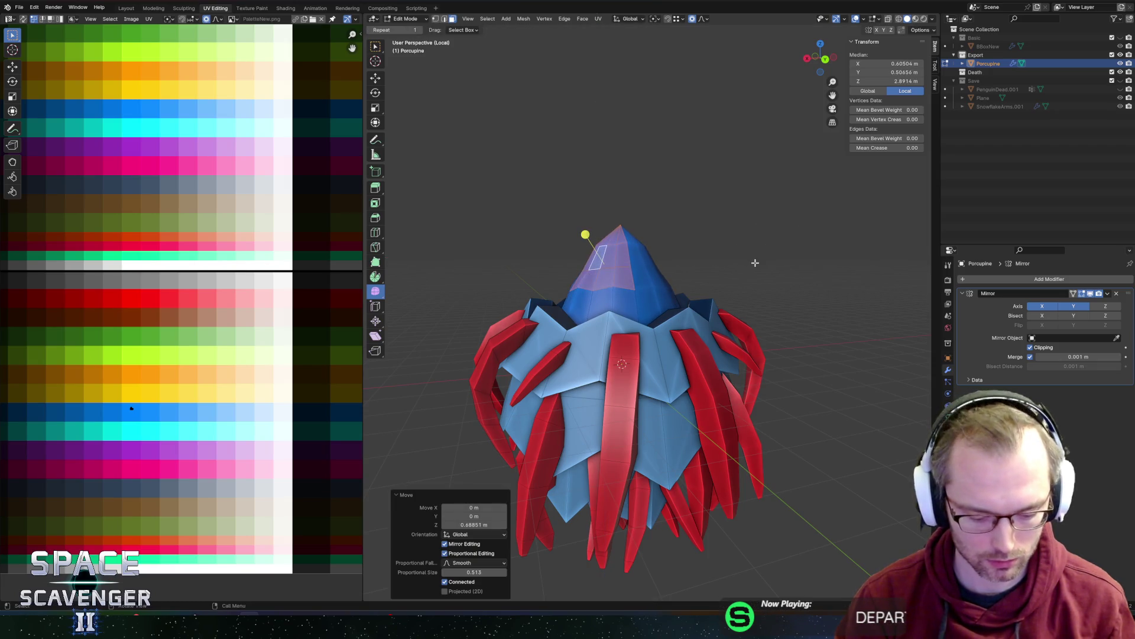
pyautogui.press('.')
pyautogui.click(804, 272)
pyautogui.press('s')
pyautogui.hotkey('shift', 'z')
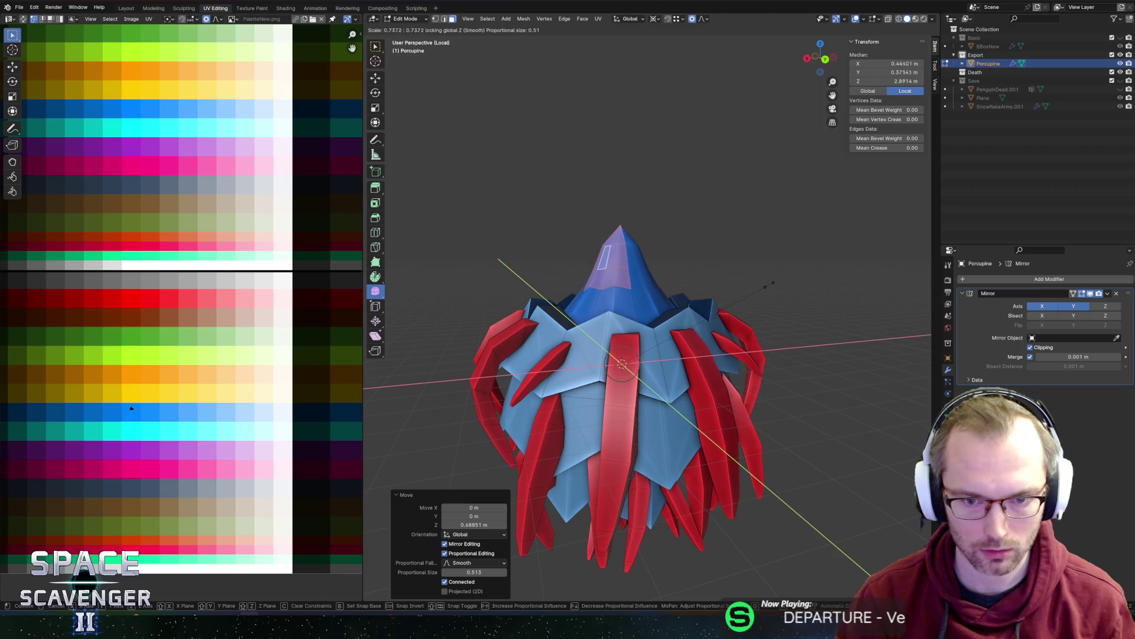
pyautogui.click(760, 288)
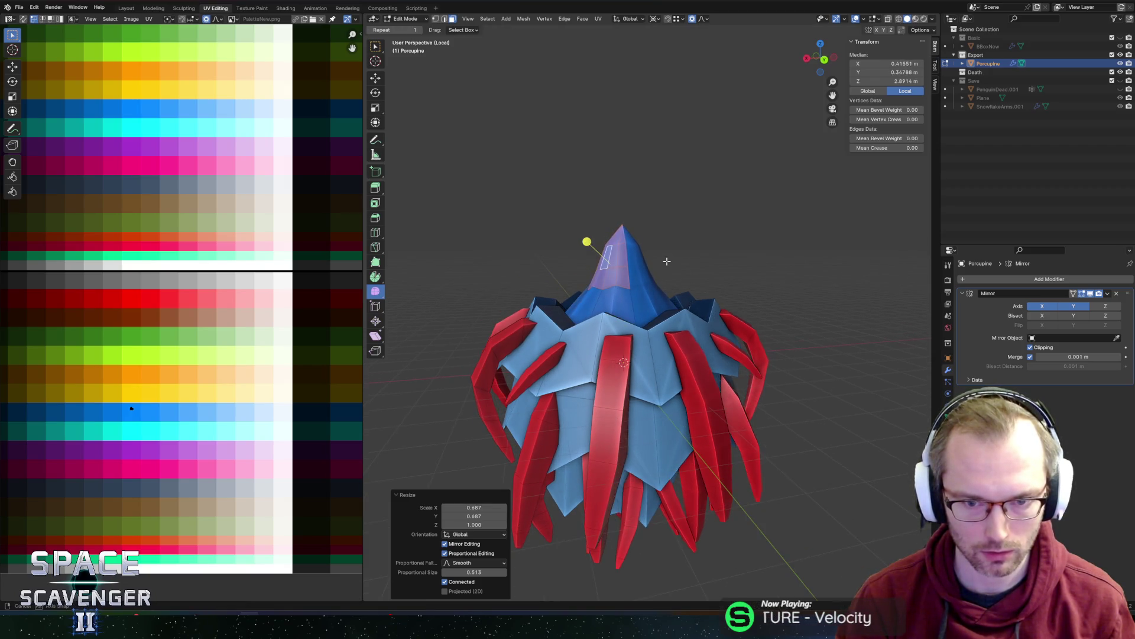
# - Select the cone tip and extrude it into a new ring scaled 1.134
pyautogui.moveTo(619, 238); pyautogui.dragTo(593, 248, button='middle')
pyautogui.click(639, 207)
pyautogui.moveTo(638, 208); pyautogui.dragTo(628, 242, button='middle')
pyautogui.press('c')
pyautogui.click(612, 234)
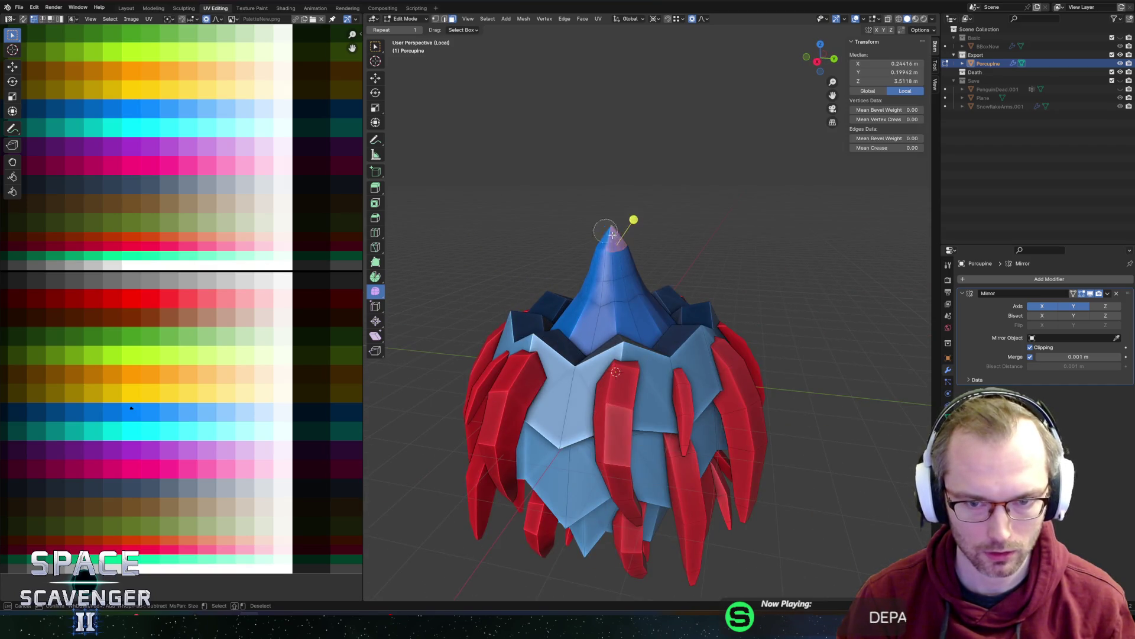
pyautogui.scroll(3, 676, 175)
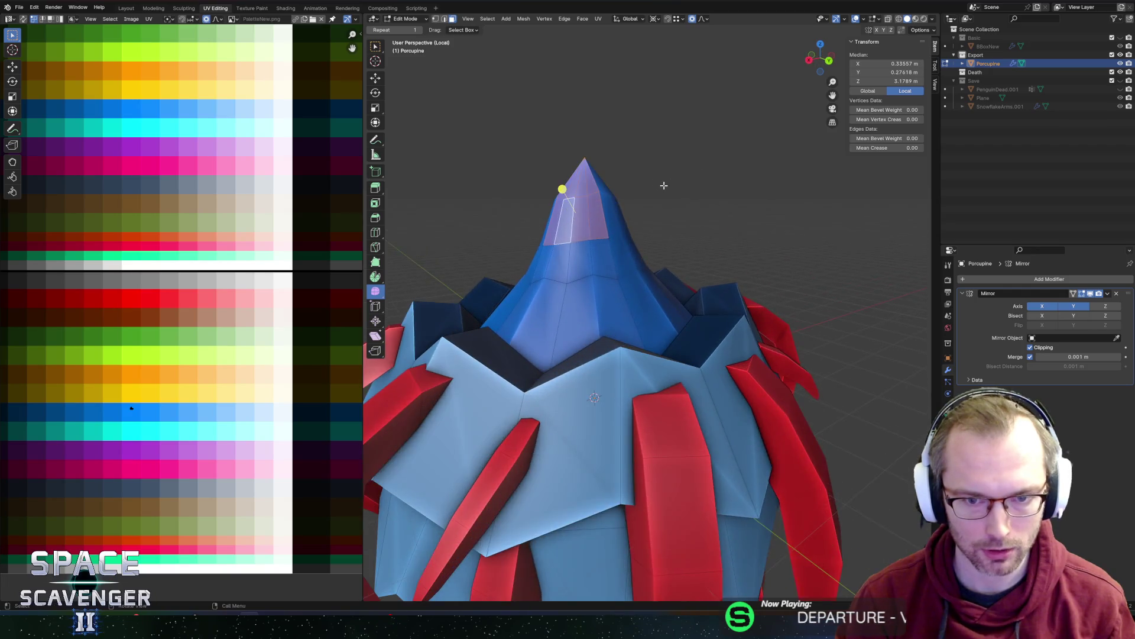
pyautogui.moveTo(676, 175); pyautogui.dragTo(643, 226, button='middle')
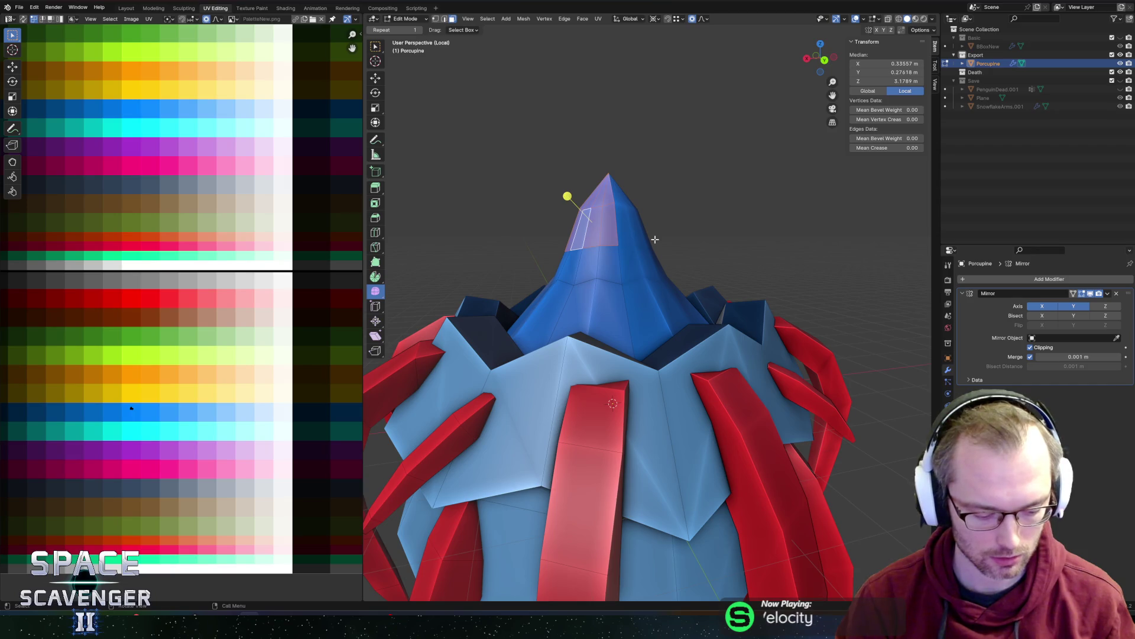
pyautogui.press('s')
pyautogui.click(695, 228)
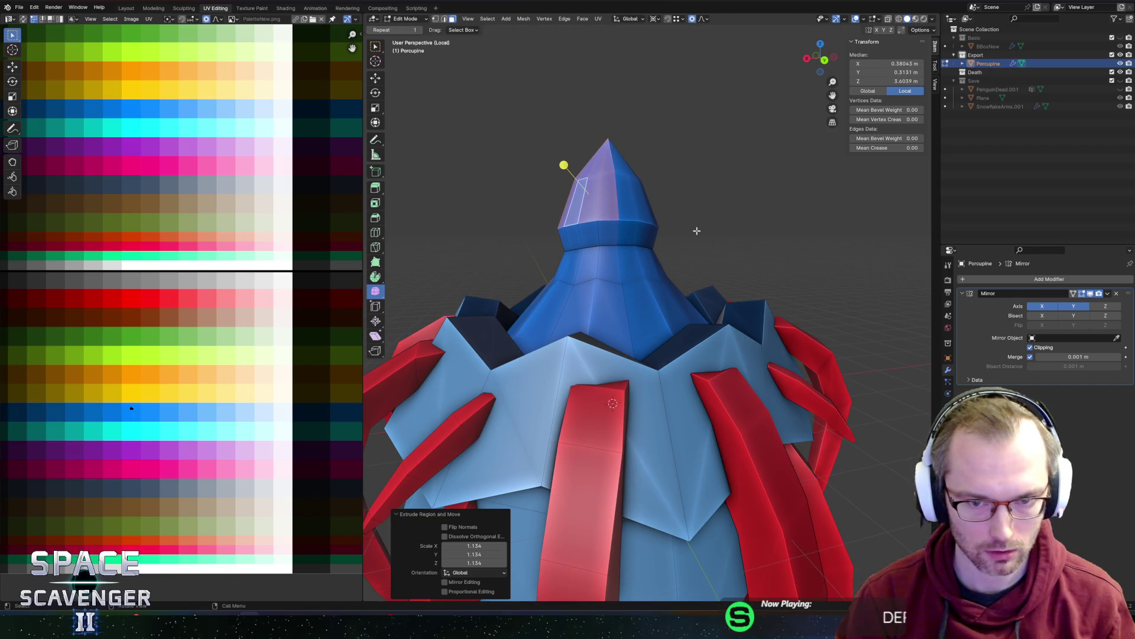
# - Select the new top cap and colour it orange on the palette
pyautogui.press('s')
pyautogui.press('x')
pyautogui.press('g')
pyautogui.press('z')
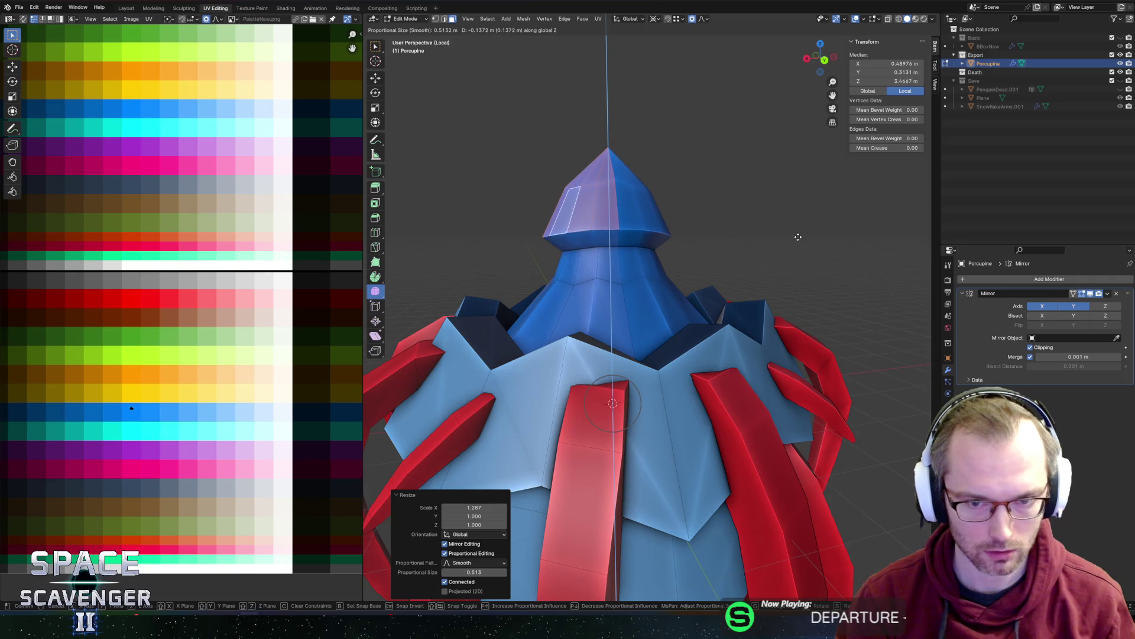
pyautogui.rightClick(801, 247)
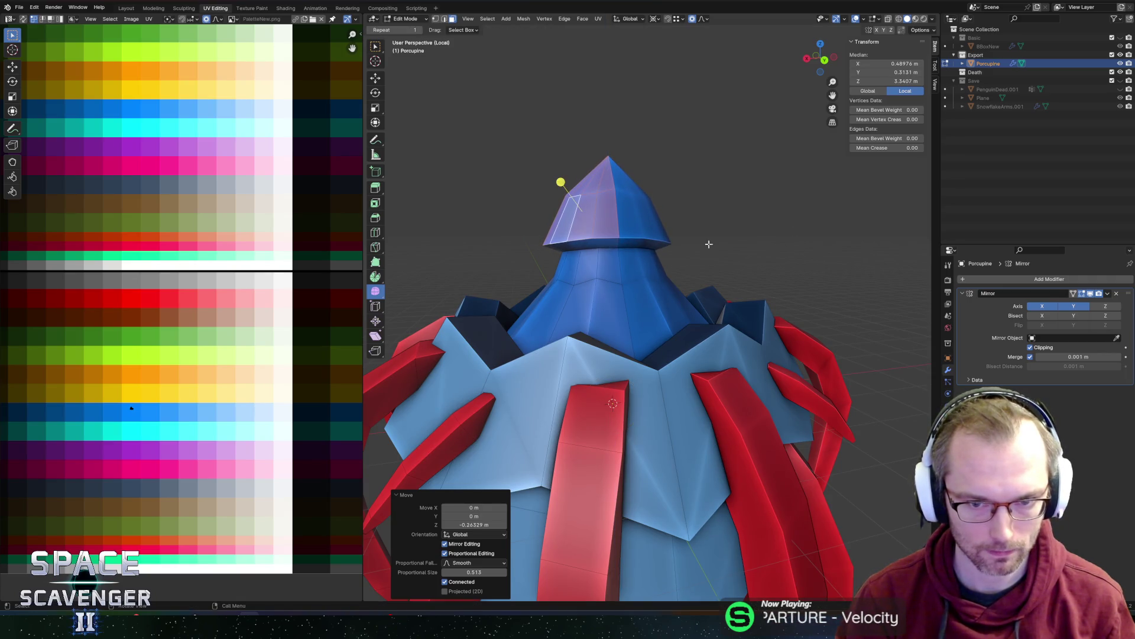
pyautogui.click(561, 215)
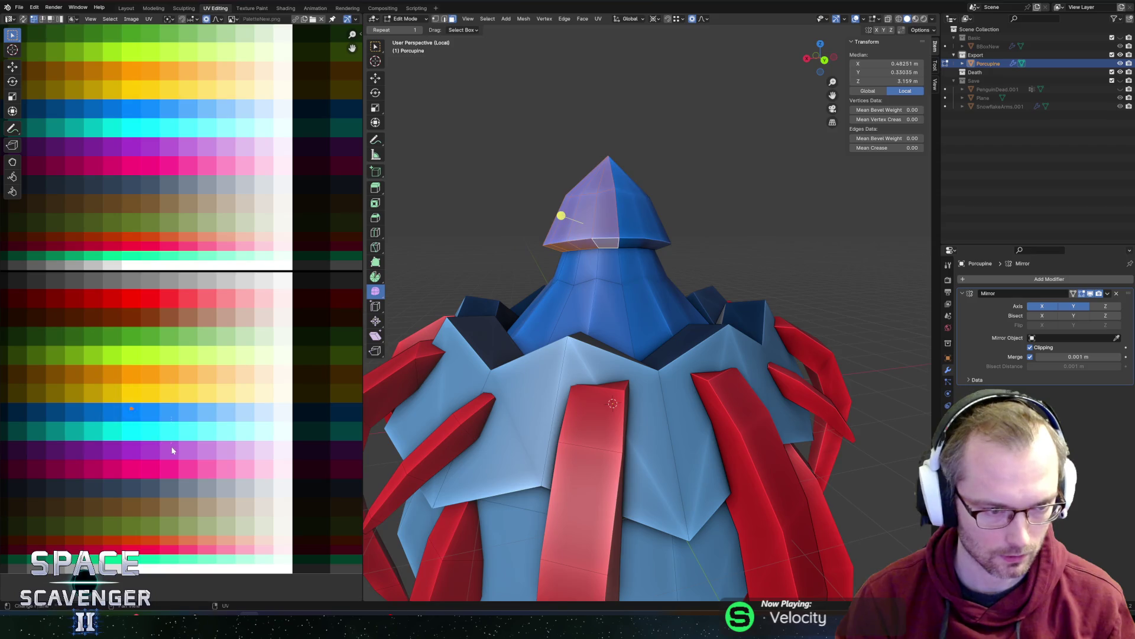
pyautogui.press('g')
pyautogui.click(177, 413)
pyautogui.press('Tab')
pyautogui.scroll(-5, 640, 313)
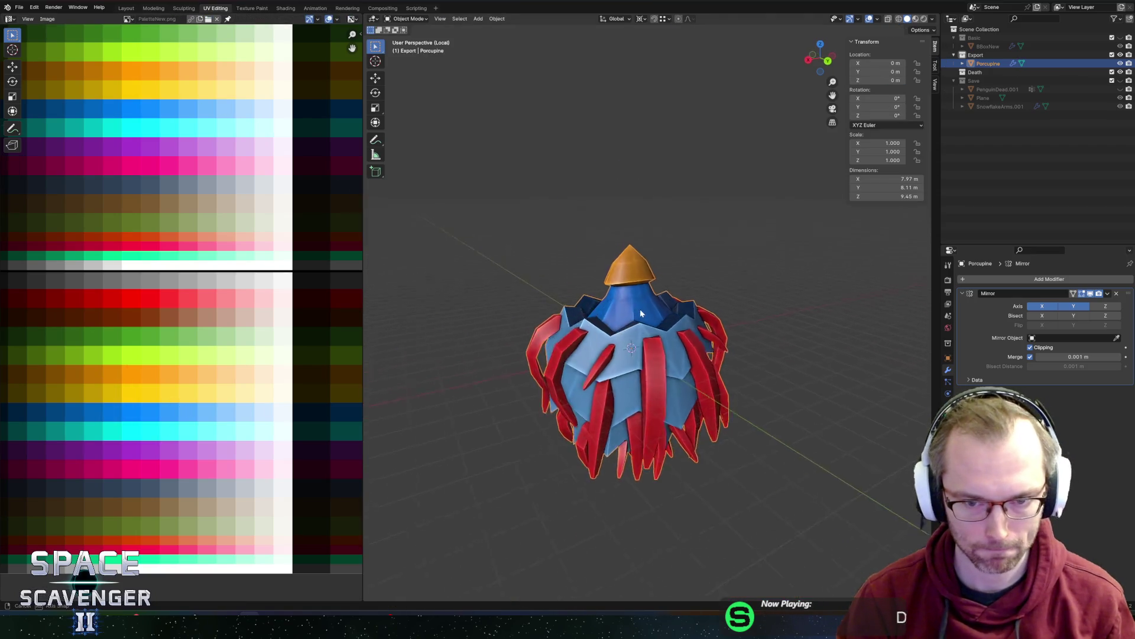
pyautogui.moveTo(640, 313)
pyautogui.mouseDown(button='middle')
pyautogui.moveTo(730, 307)
pyautogui.moveTo(626, 274)
pyautogui.moveTo(673, 293)
pyautogui.moveTo(581, 291)
pyautogui.mouseUp(button='middle')
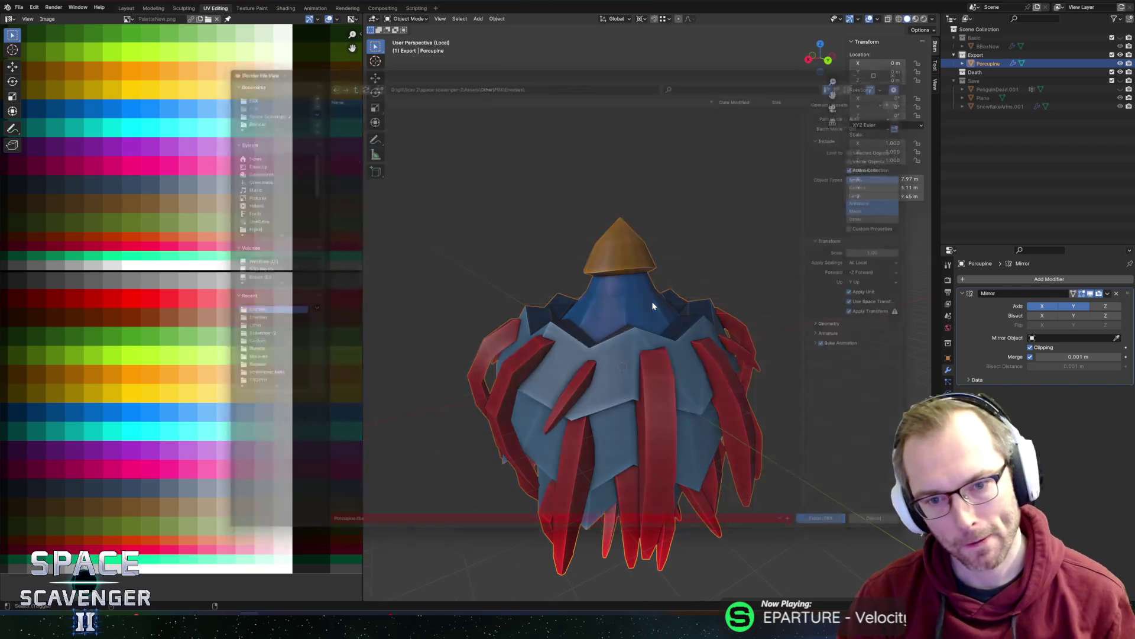
pyautogui.hotkey('alt', 'Tab')
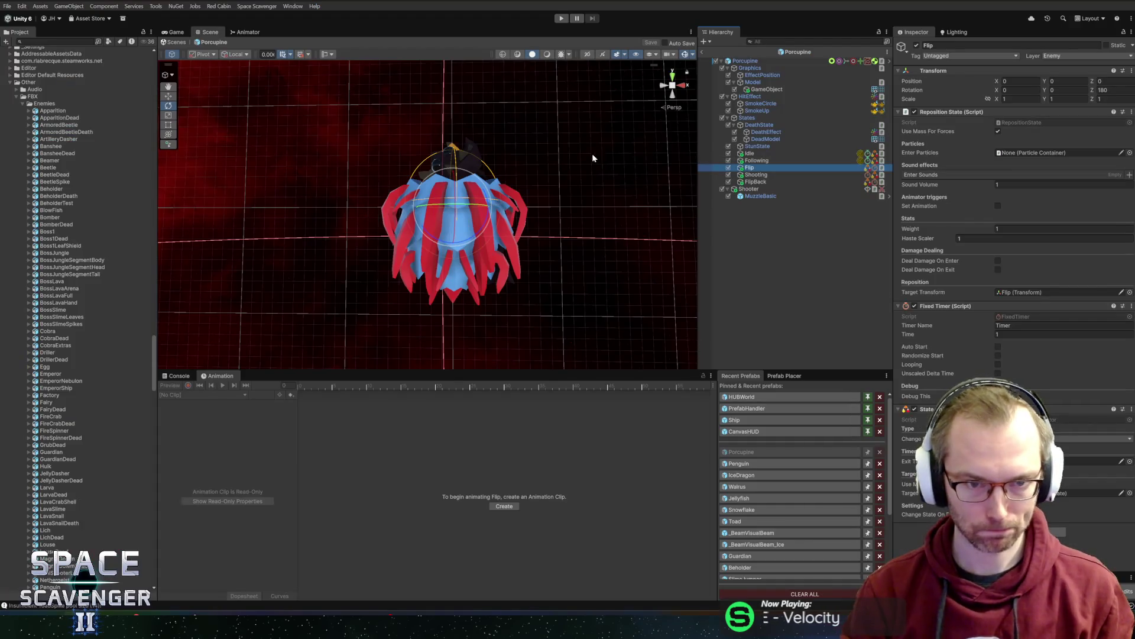
# - Hide the DeadModel in the Porcupine prefab
pyautogui.click(735, 139)
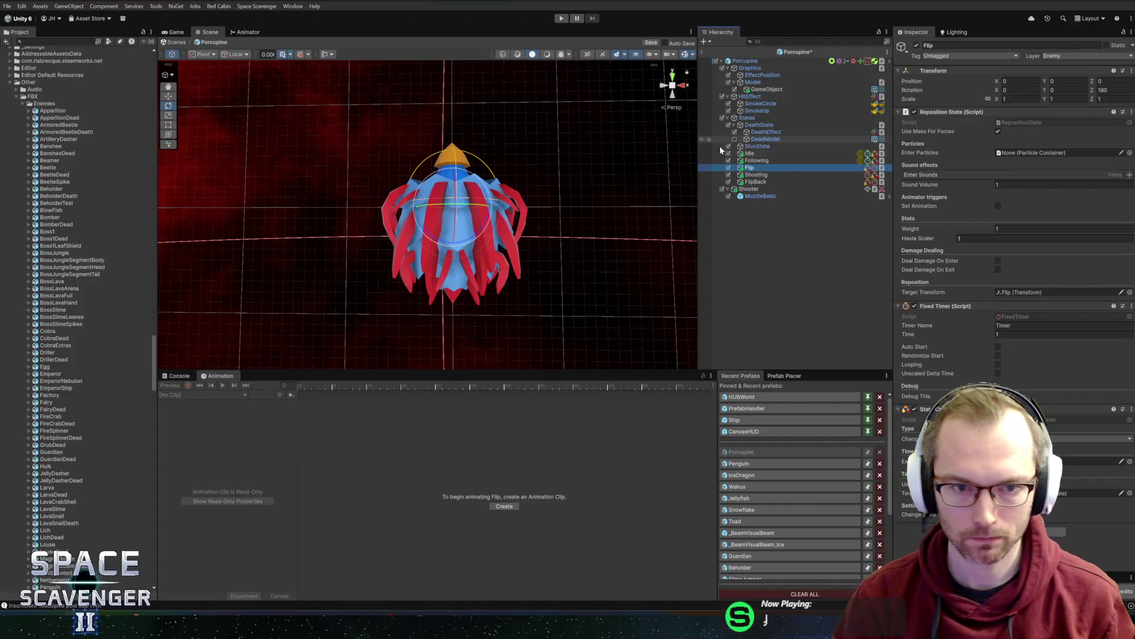
pyautogui.moveTo(545, 167)
pyautogui.keyDown('alt'); pyautogui.mouseDown()
pyautogui.moveTo(547, 185)
pyautogui.moveTo(530, 183)
pyautogui.moveTo(526, 167)
pyautogui.mouseUp(); pyautogui.keyUp('alt')
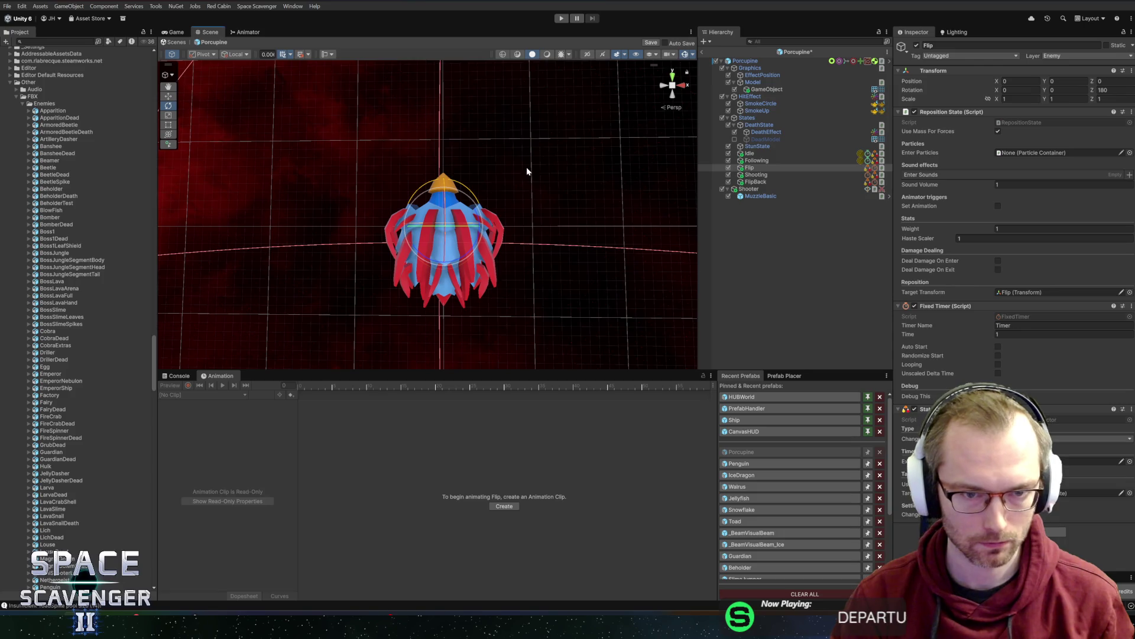
pyautogui.hotkey('alt', 'Tab')
pyautogui.moveTo(674, 189)
pyautogui.mouseDown(button='middle')
pyautogui.moveTo(626, 179)
pyautogui.moveTo(702, 195)
pyautogui.moveTo(664, 177)
pyautogui.moveTo(669, 197)
pyautogui.moveTo(590, 201)
pyautogui.mouseUp(button='middle')
# - Narrow the orange cap to 0.726 along X and export the porcupine FBX
pyautogui.press('s')
pyautogui.press('x')
pyautogui.click(664, 223)
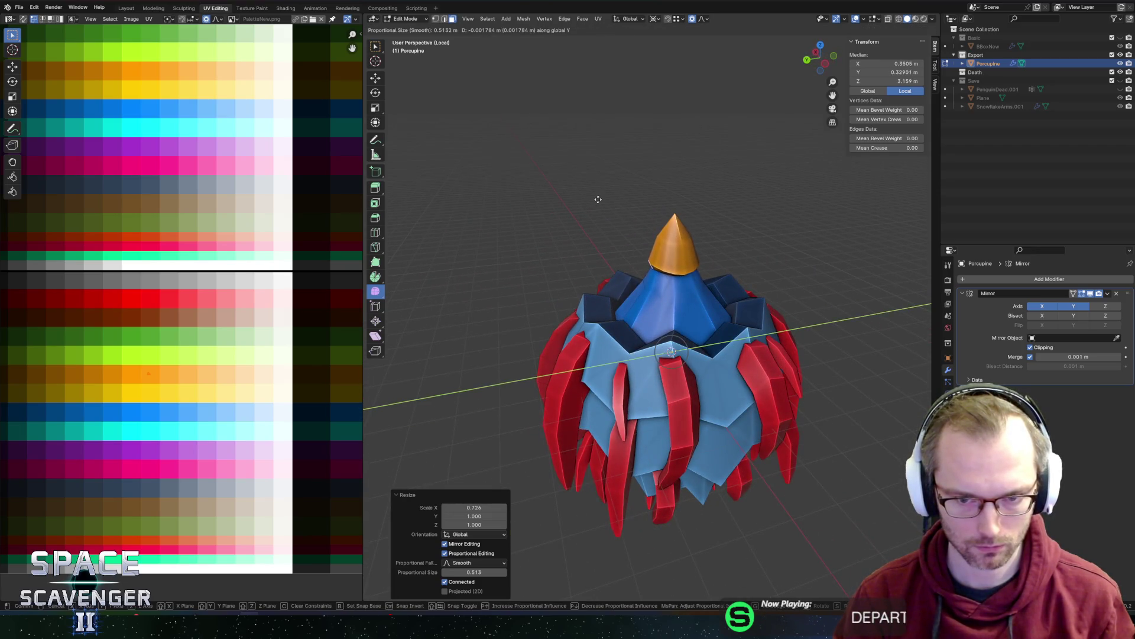
pyautogui.press('s')
pyautogui.press('Escape')
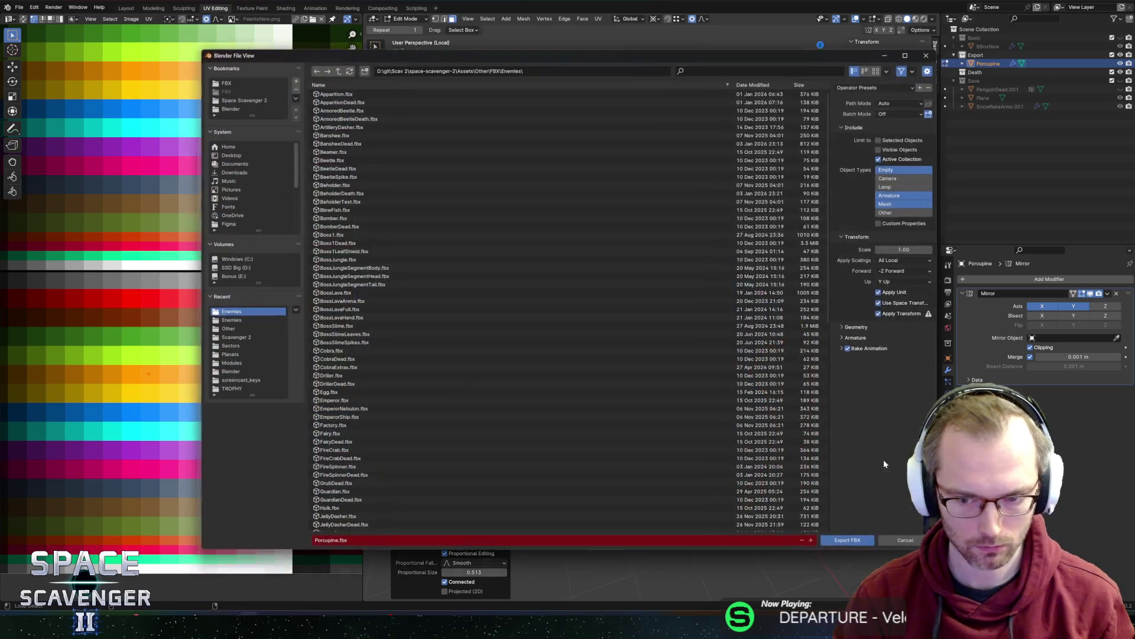
pyautogui.click(849, 544)
# - Inspect the reimported porcupine up close in Unity, then return to Blender
pyautogui.hotkey('alt', 'Tab')
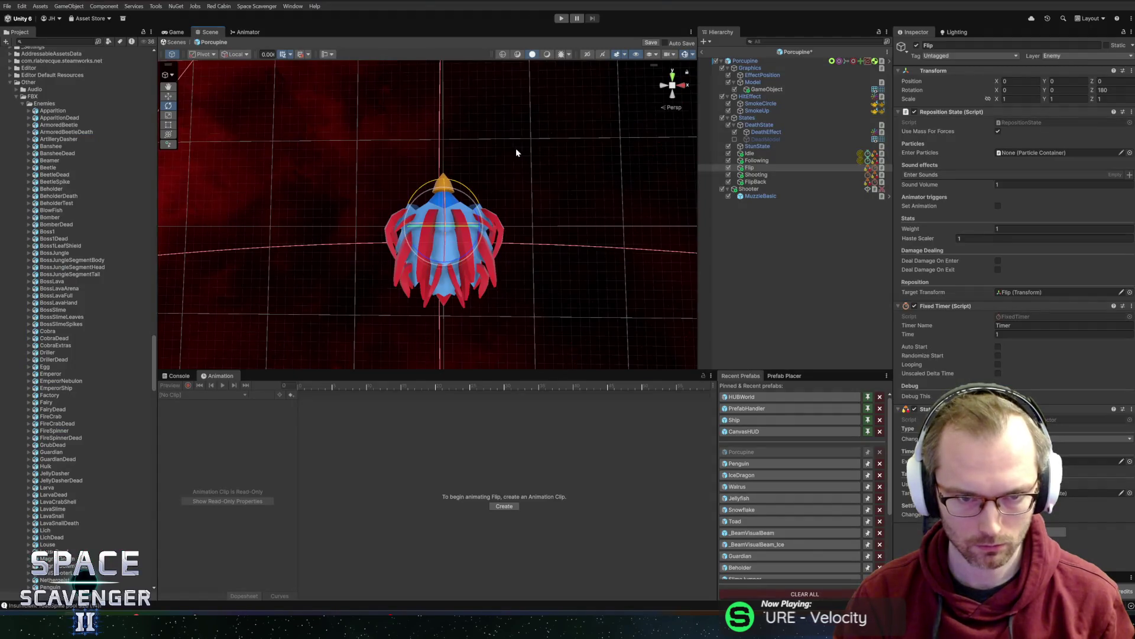
pyautogui.scroll(3, 480, 146)
pyautogui.moveTo(479, 149); pyautogui.dragTo(480, 175, button='middle')
pyautogui.hotkey('alt', 'Tab')
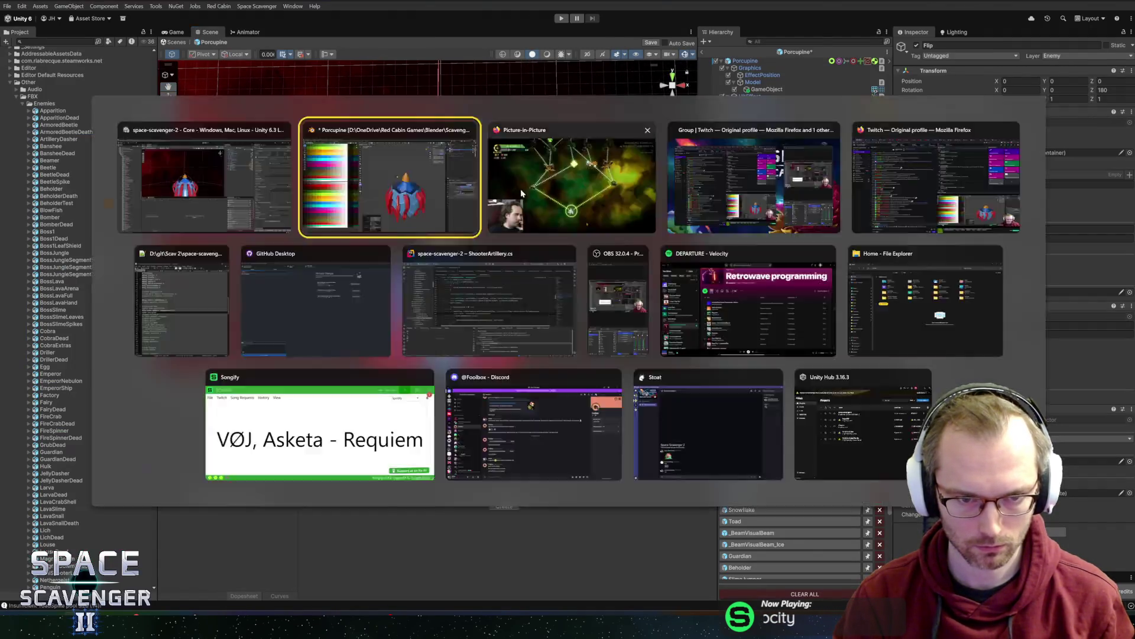
pyautogui.scroll(4, 602, 246)
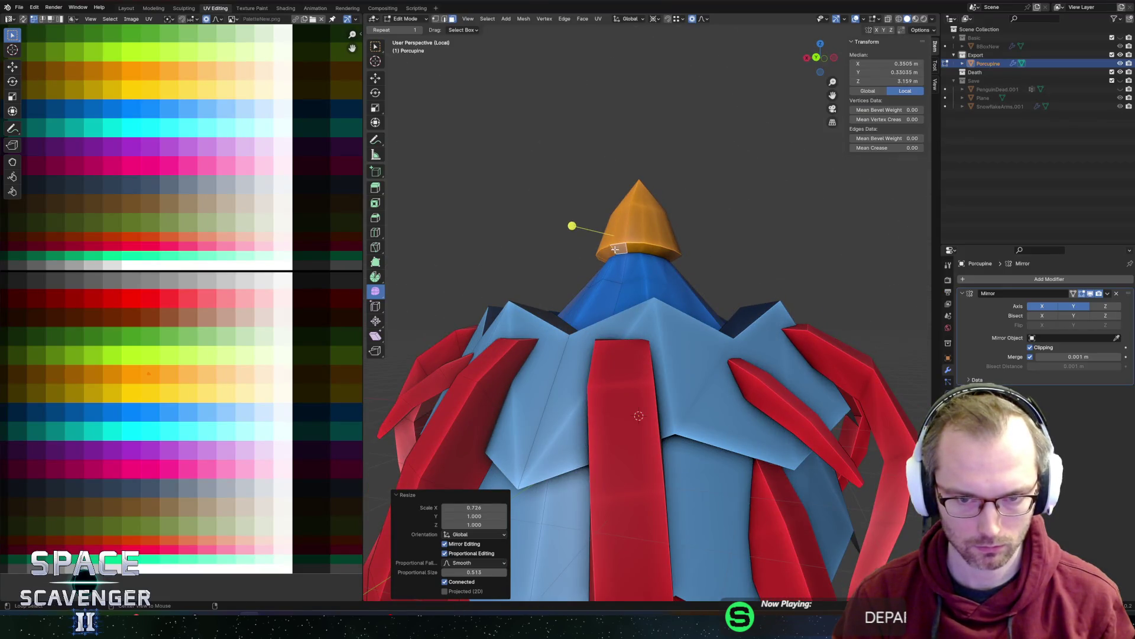
# - Shift the selected cone faces to a new colour higher on the palette
pyautogui.keyDown('alt'); pyautogui.click(610, 253); pyautogui.keyUp('alt')
pyautogui.keyDown('alt'); pyautogui.click(605, 254); pyautogui.keyUp('alt')
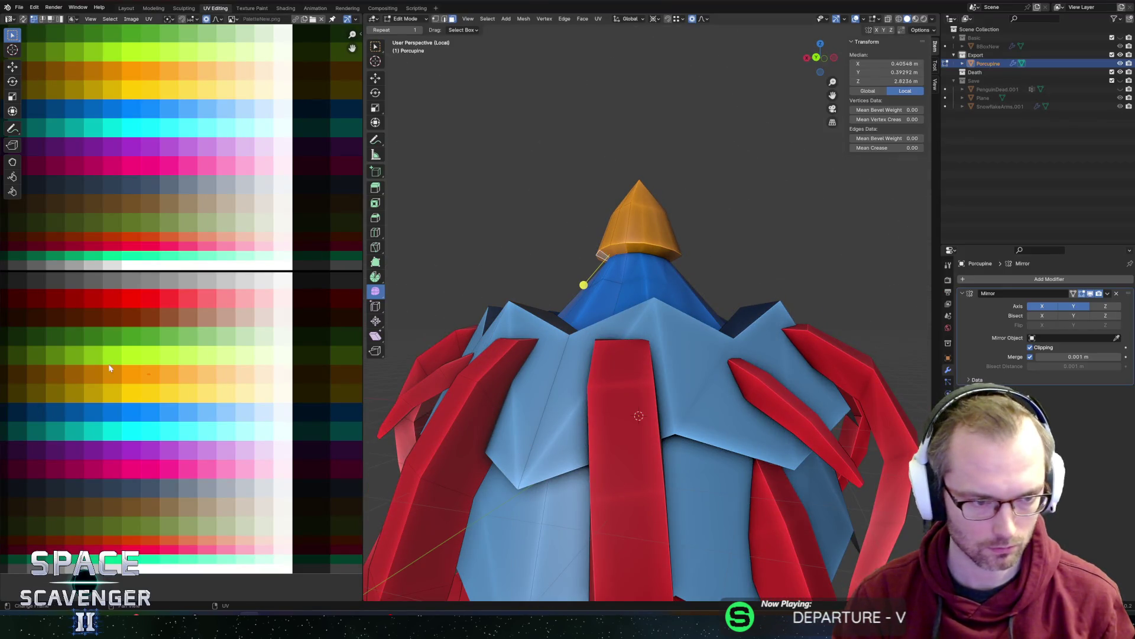
pyautogui.press('g')
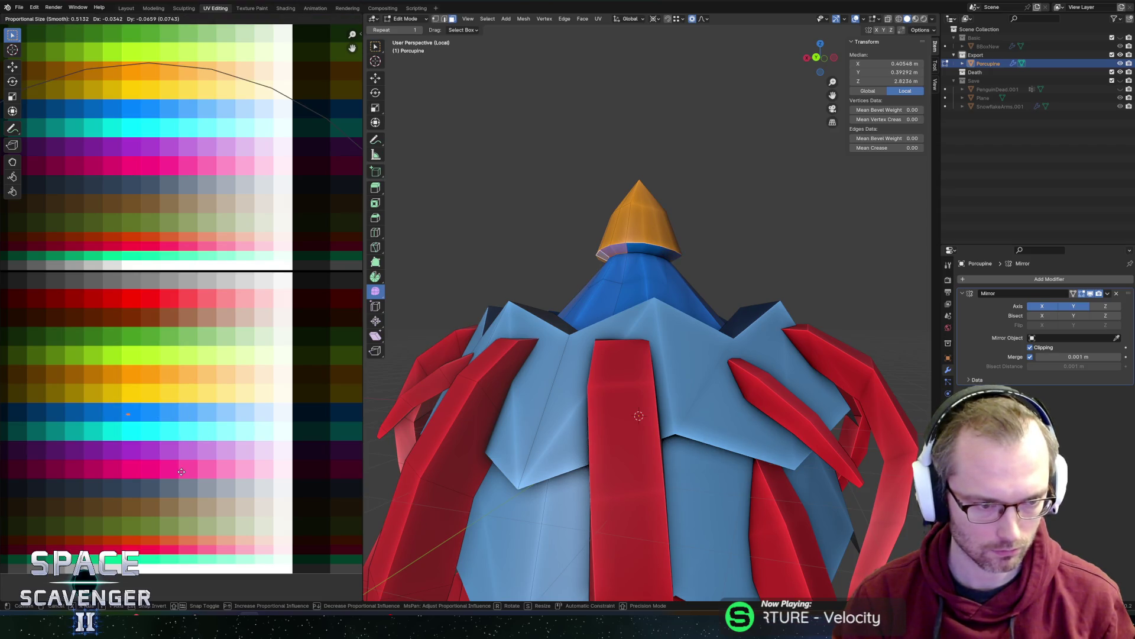
pyautogui.click(189, 470)
# - Give a body face a new palette colour with a horizontal UV shift
pyautogui.moveTo(537, 223); pyautogui.dragTo(578, 254, button='middle')
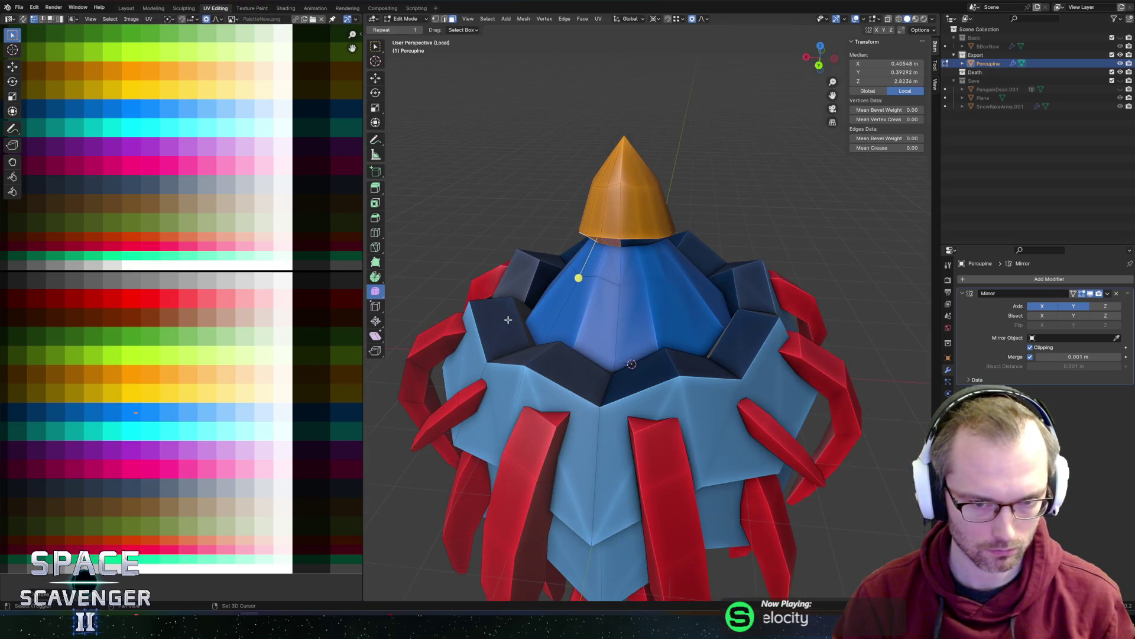
pyautogui.click(506, 320)
pyautogui.press('g')
pyautogui.press('x')
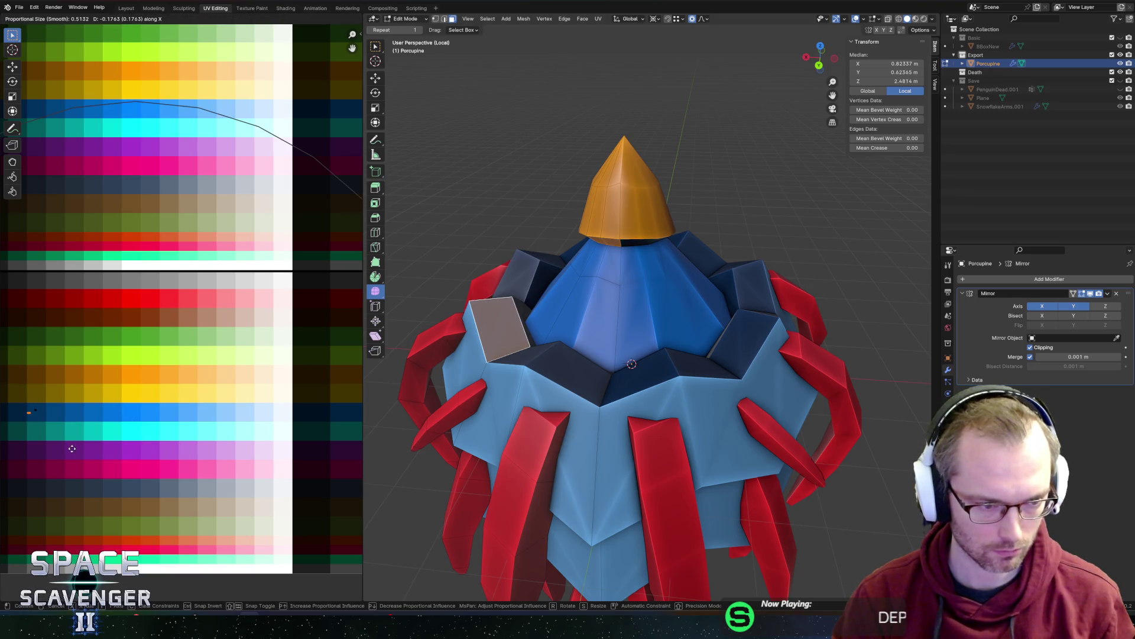
pyautogui.click(90, 453)
pyautogui.press('Tab')
# - Recolour another cone face to a lighter palette shade
pyautogui.scroll(-2, 570, 196)
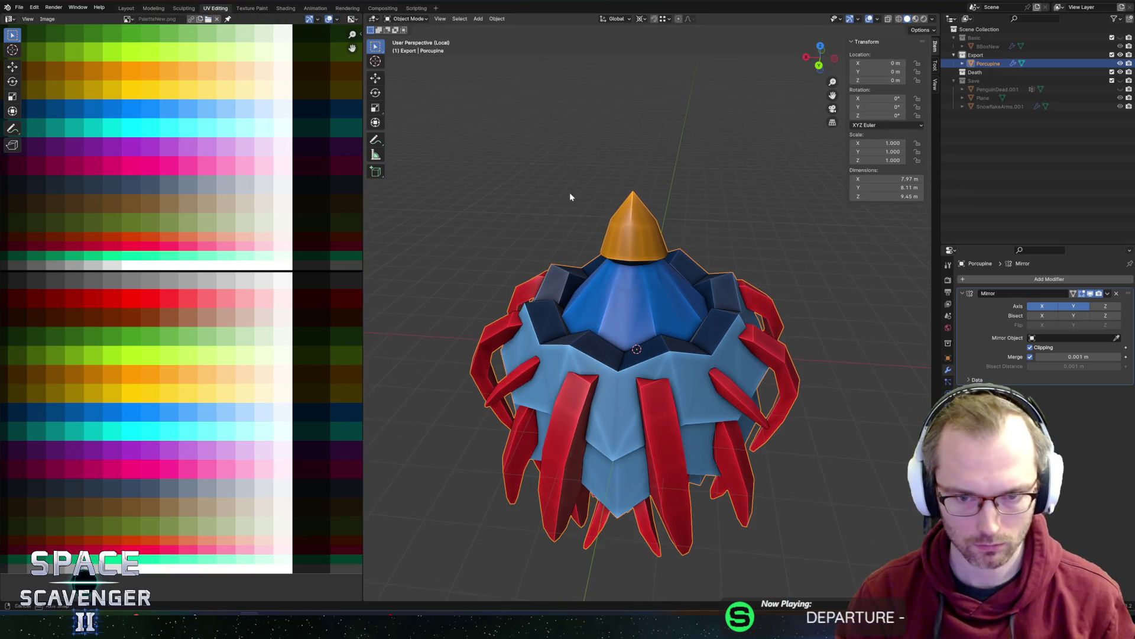
pyautogui.scroll(2, 570, 196)
pyautogui.press('Tab')
pyautogui.click(614, 288)
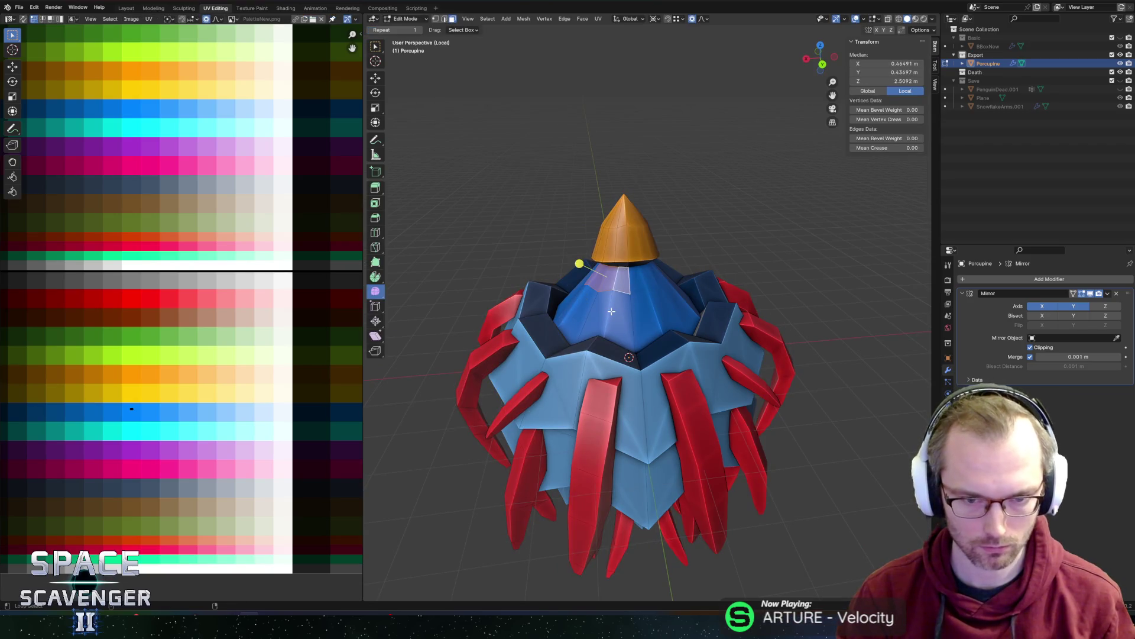
pyautogui.click(611, 312)
pyautogui.press('g')
pyautogui.press('x')
pyautogui.click(238, 451)
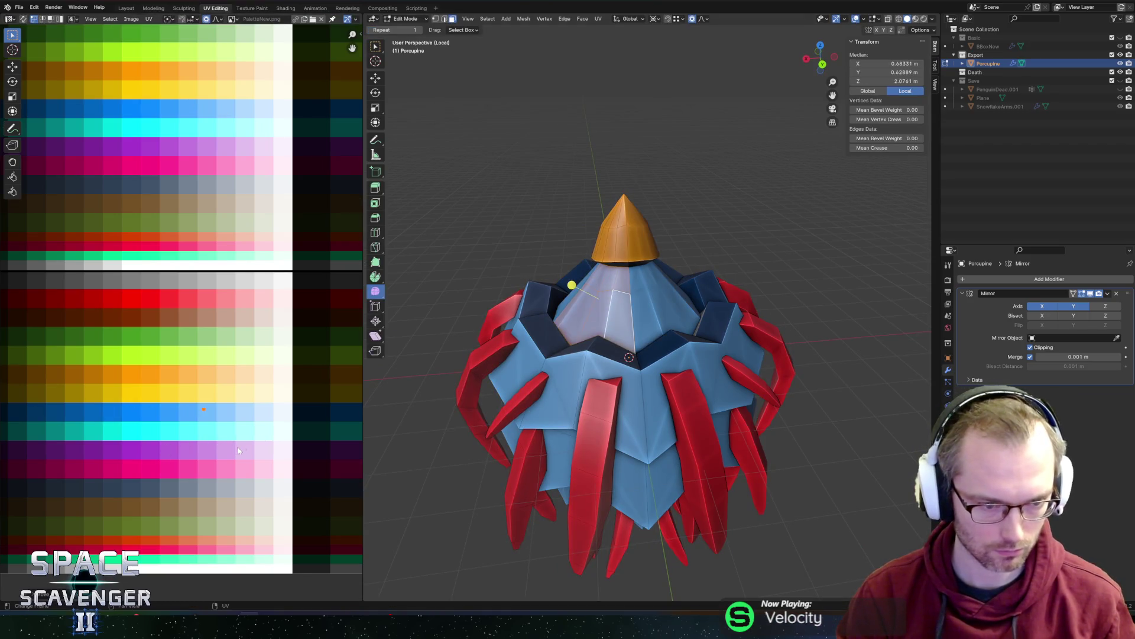
pyautogui.press('Tab')
# - Export the porcupine FBX, check it in Unity, and return to Blender's Edit Mode
pyautogui.hotkey('ctrl', 'e')
pyautogui.click(849, 540)
pyautogui.hotkey('alt', 'Tab')
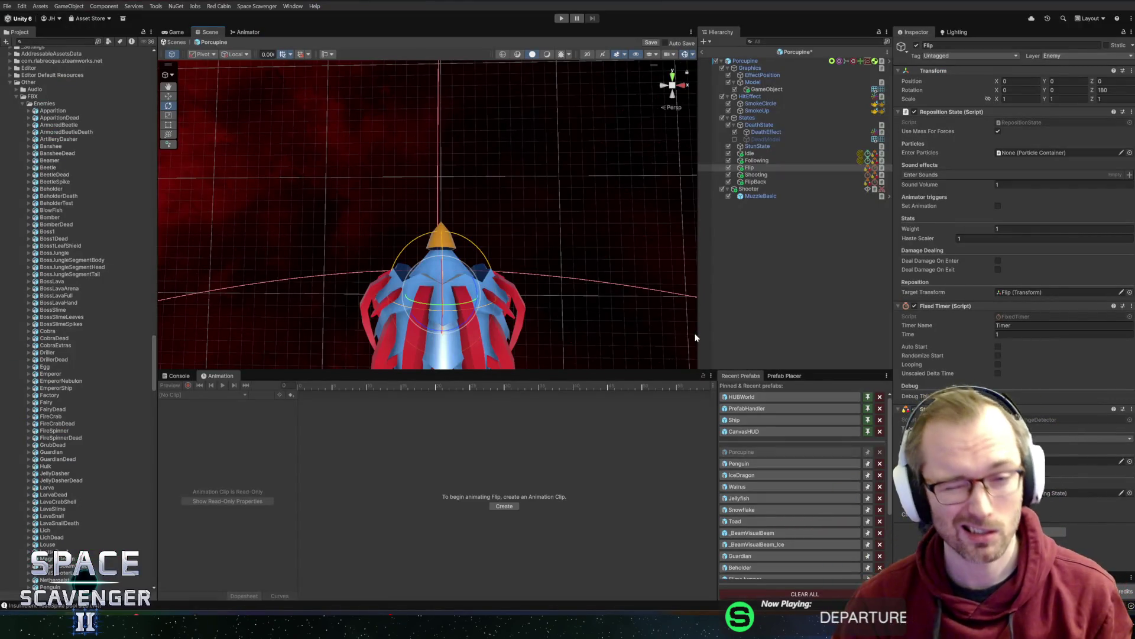
pyautogui.hotkey('alt', 'Tab')
pyautogui.press('Tab')
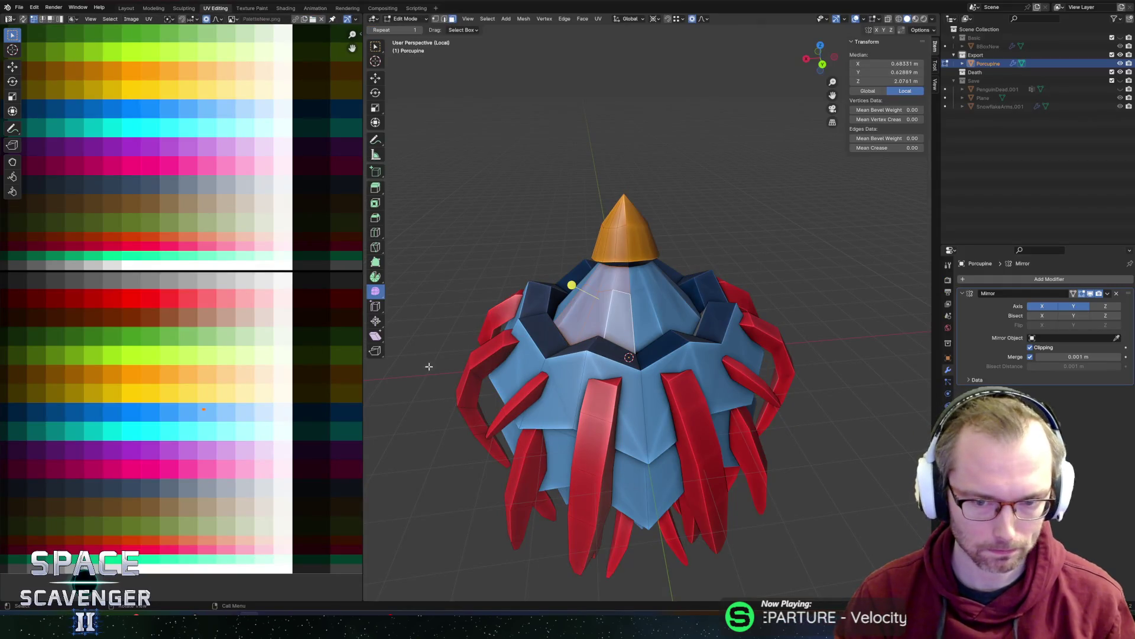
pyautogui.hotkey('ctrl', 'shift', 'e')
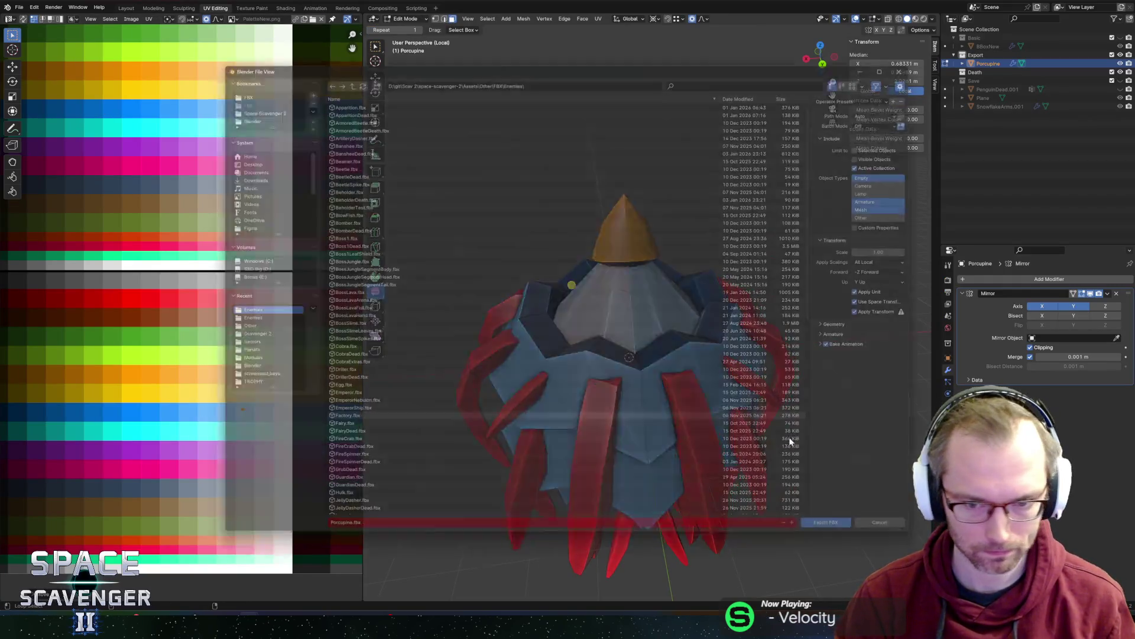
pyautogui.click(860, 538)
pyautogui.hotkey('alt', 'Tab')
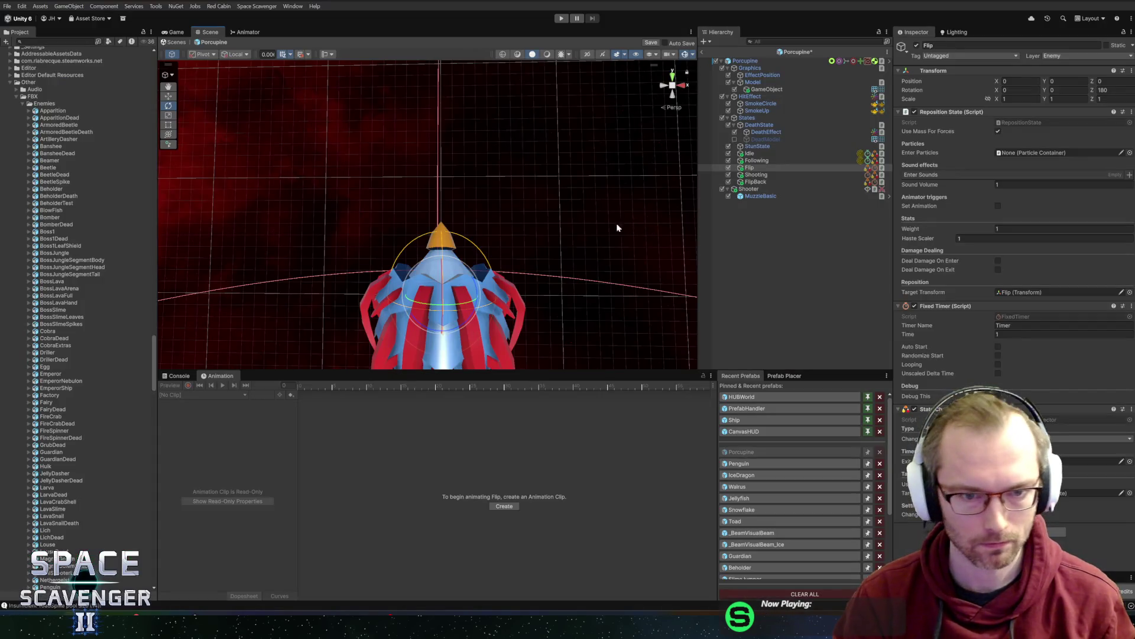
pyautogui.hotkey('alt', 'Tab')
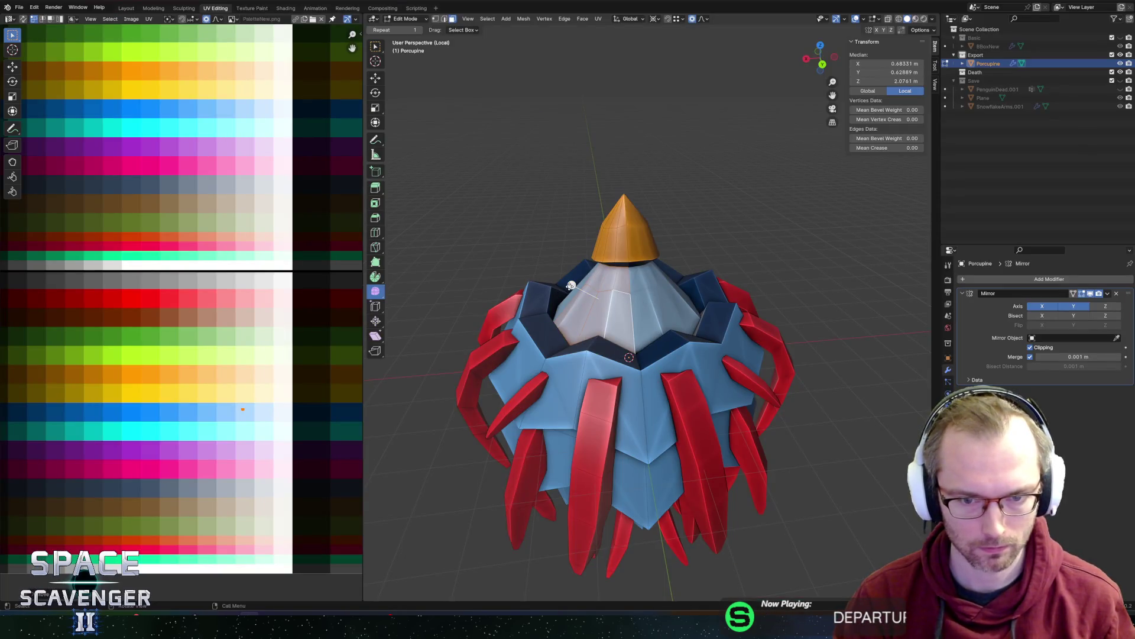
# - Smooth the selected pale blue cone vertices and inspect the result from the side
pyautogui.hotkey('alt', 's')
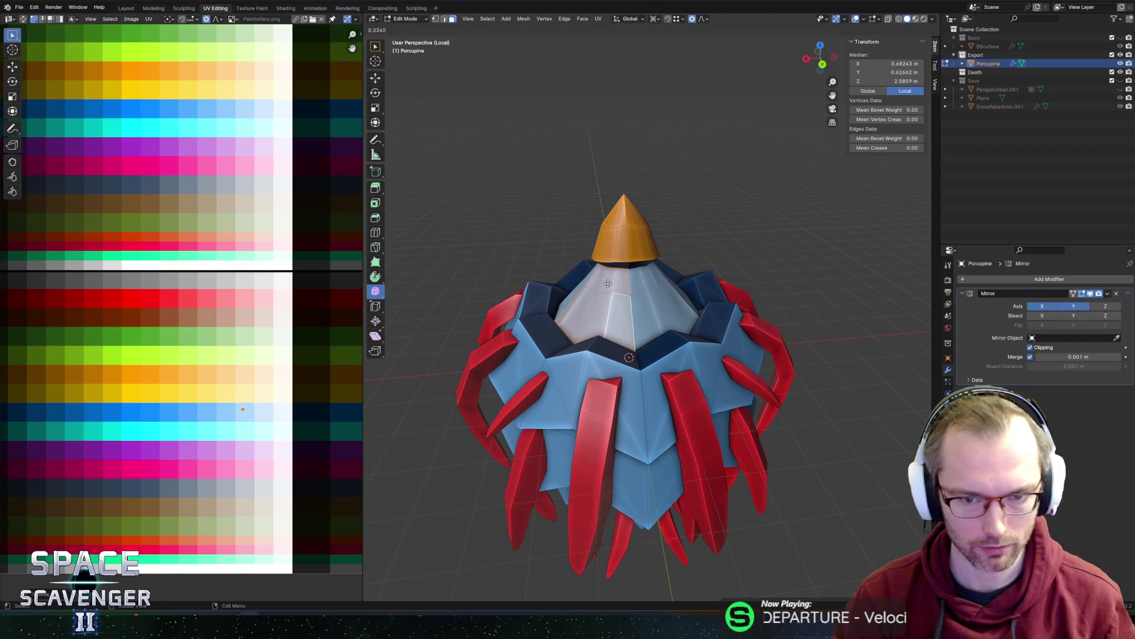
pyautogui.click(639, 280)
pyautogui.moveTo(639, 281)
pyautogui.mouseDown(button='middle')
pyautogui.moveTo(730, 271)
pyautogui.moveTo(756, 293)
pyautogui.mouseUp(button='middle')
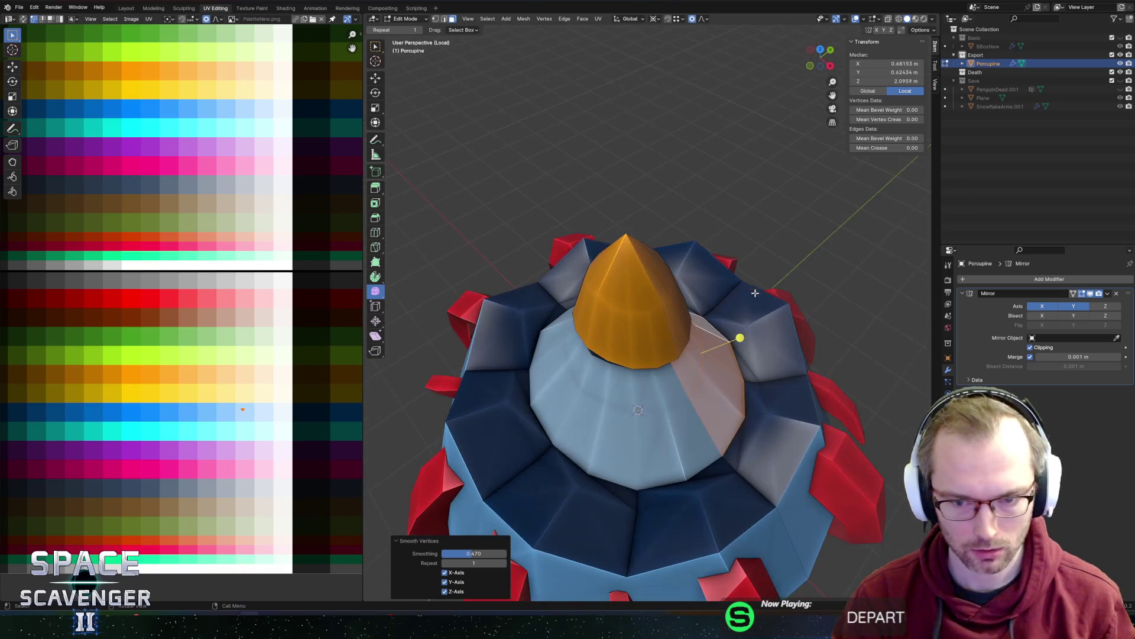
pyautogui.moveTo(741, 333)
pyautogui.mouseDown(button='middle')
pyautogui.moveTo(705, 261)
pyautogui.moveTo(761, 326)
pyautogui.mouseUp(button='middle')
# - Shift the cone's vertices and neighbouring faces vertically, then check the Porcupine prefab in Unity
pyautogui.press('g')
pyautogui.press('z')
pyautogui.press('Escape')
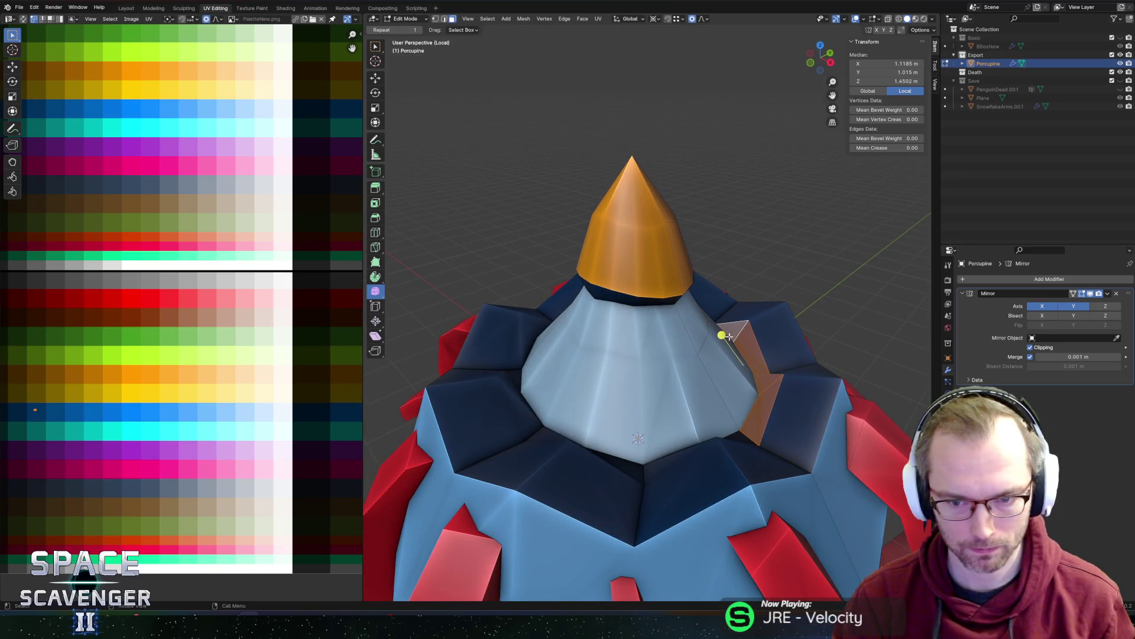
pyautogui.press('g')
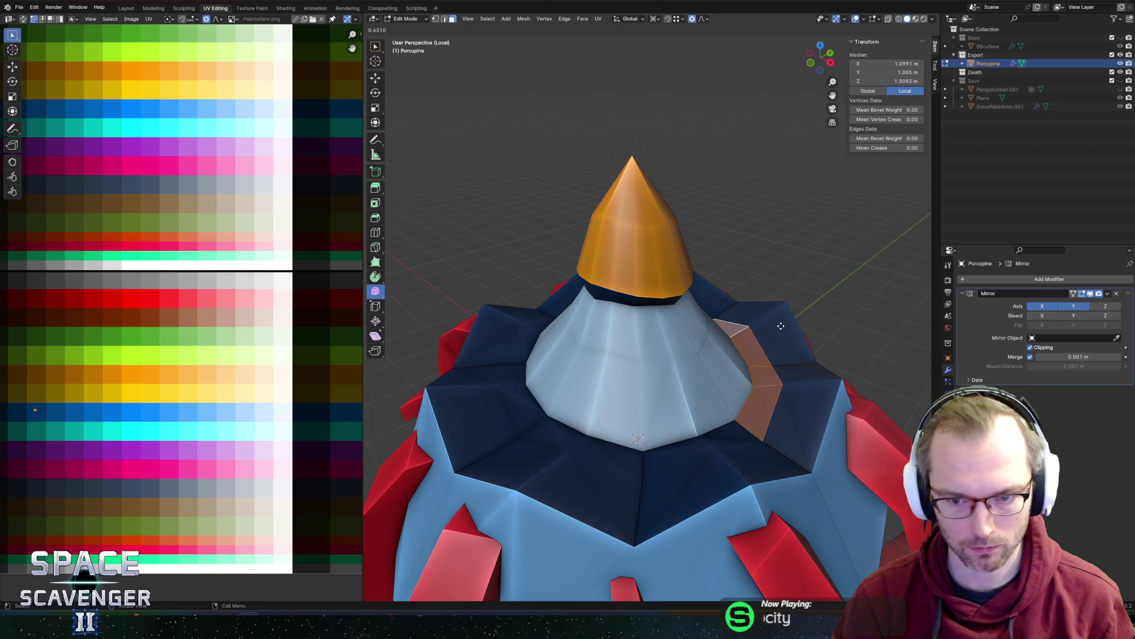
pyautogui.click(780, 326)
pyautogui.press('g')
pyautogui.press('z')
pyautogui.click(672, 347)
pyautogui.press('Tab')
pyautogui.moveTo(671, 347)
pyautogui.mouseDown(button='middle')
pyautogui.moveTo(633, 247)
pyautogui.moveTo(598, 243)
pyautogui.mouseUp(button='middle')
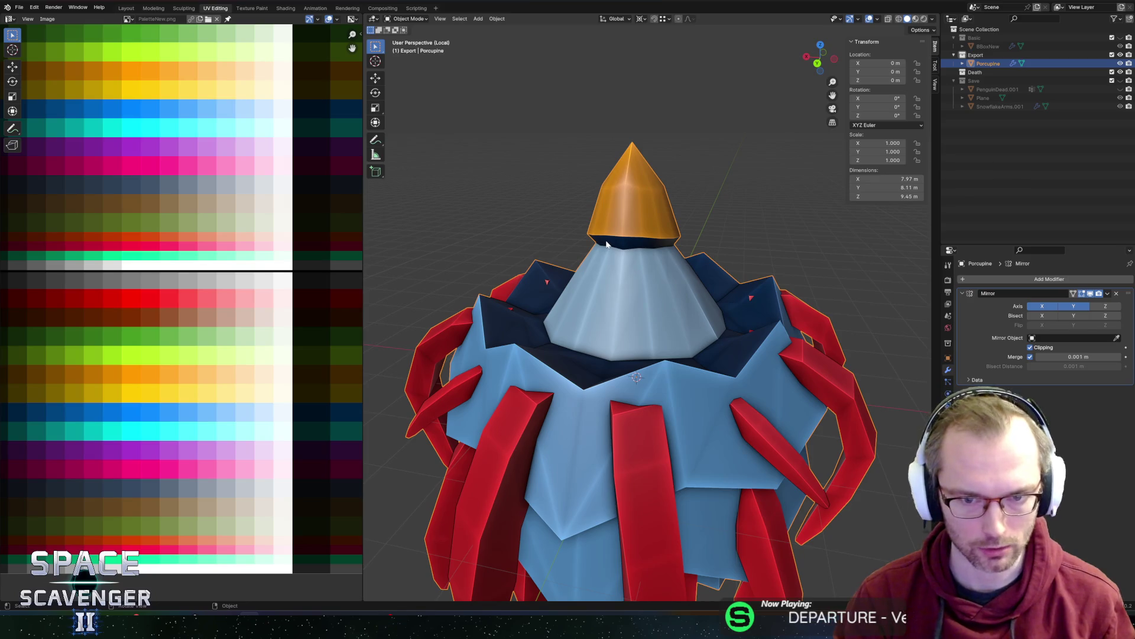
pyautogui.hotkey('alt', 'Tab')
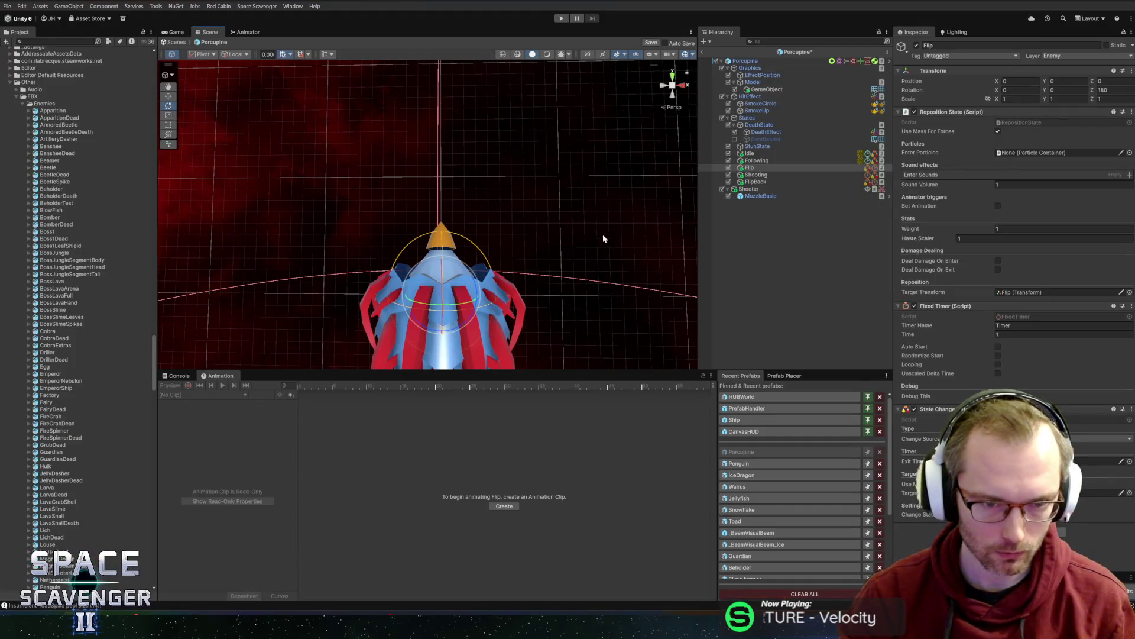
pyautogui.hotkey('alt', 'Tab')
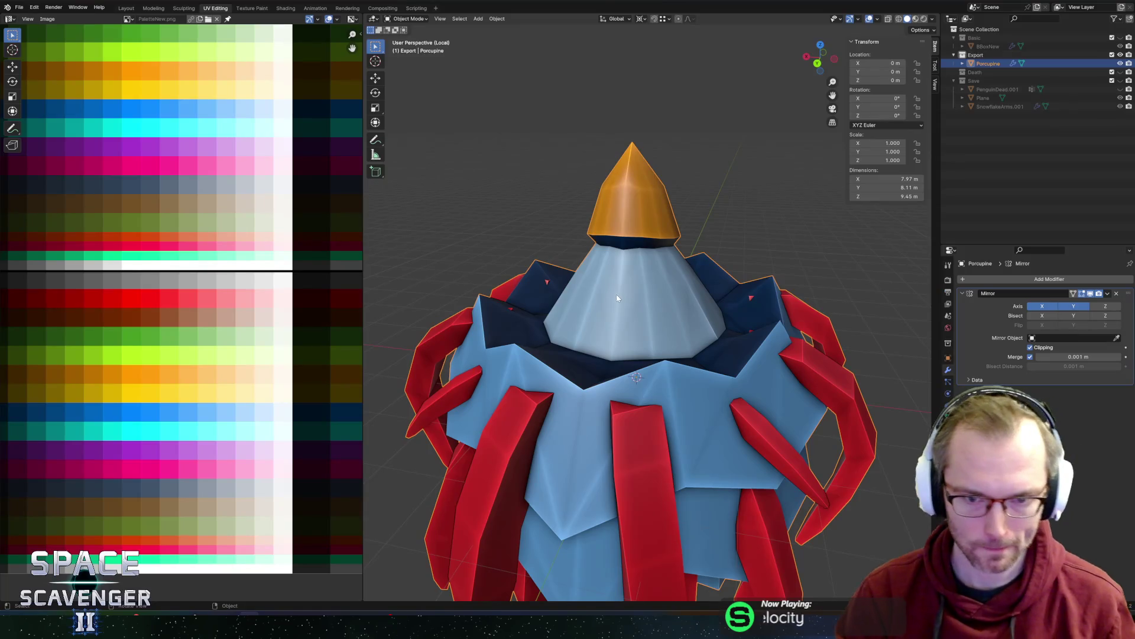
# - Flatten a ring of cone edges vertically around the active element and shift it along Y
pyautogui.press('Tab')
pyautogui.press('k')
pyautogui.click(549, 269)
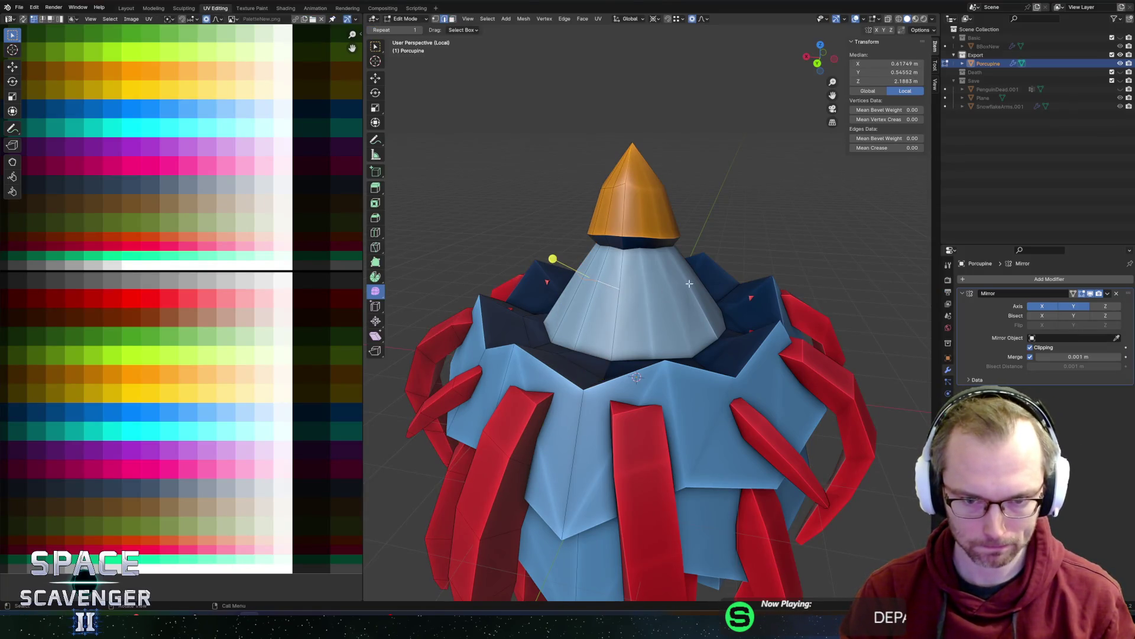
pyautogui.moveTo(669, 284); pyautogui.dragTo(761, 276, button='middle')
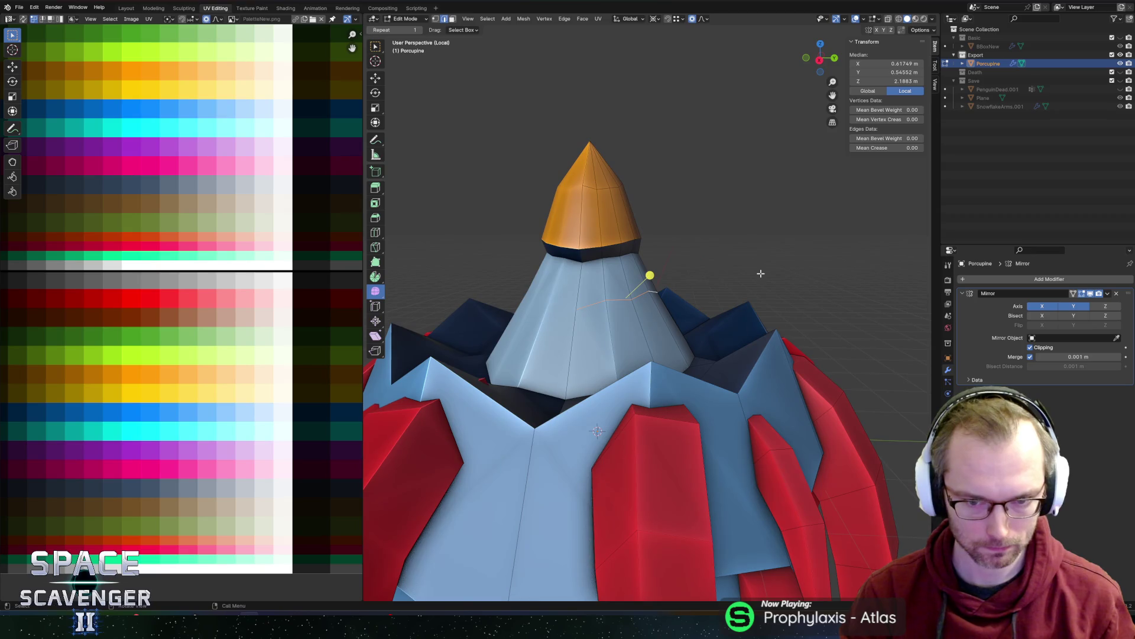
pyautogui.press('.')
pyautogui.click(697, 248)
pyautogui.write('size: 0')
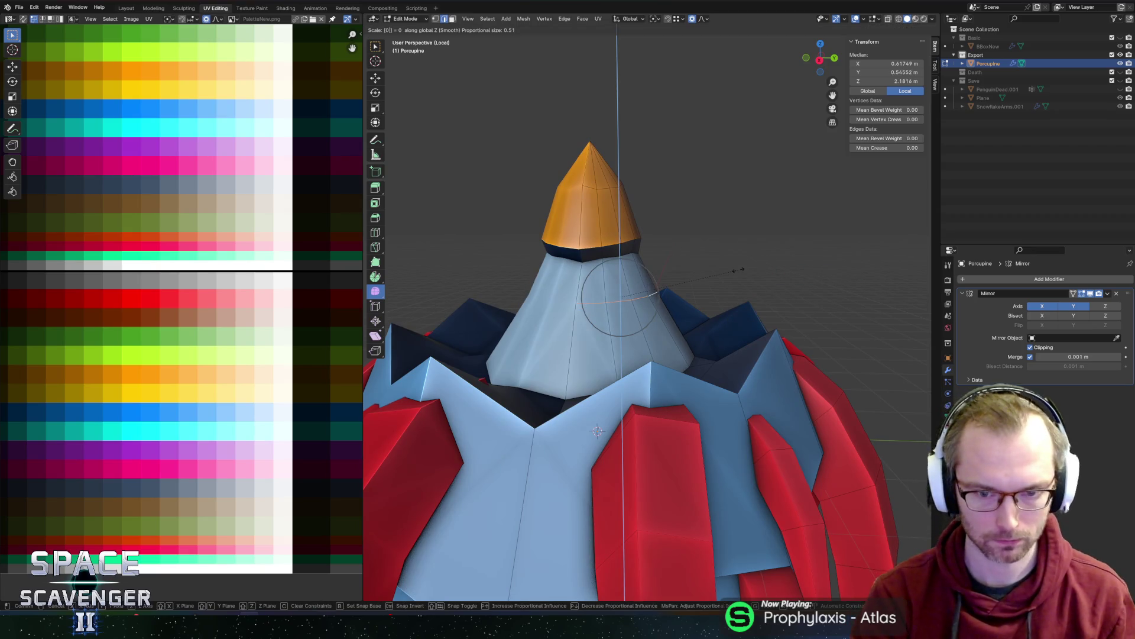
pyautogui.press('Return')
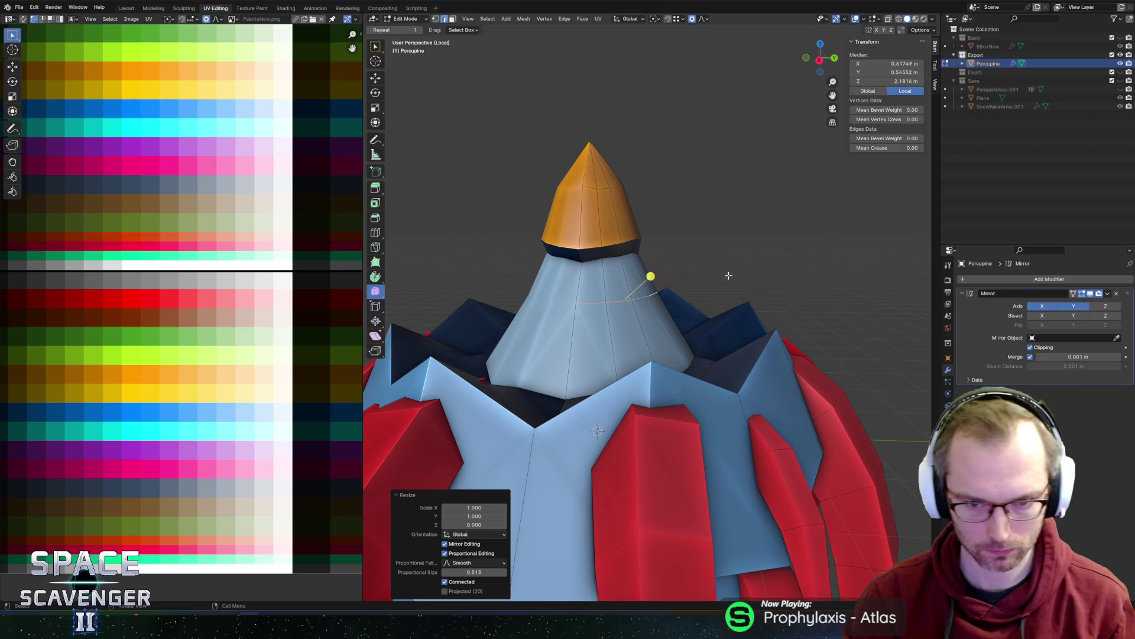
pyautogui.press('g')
pyautogui.press('y')
pyautogui.click(723, 297)
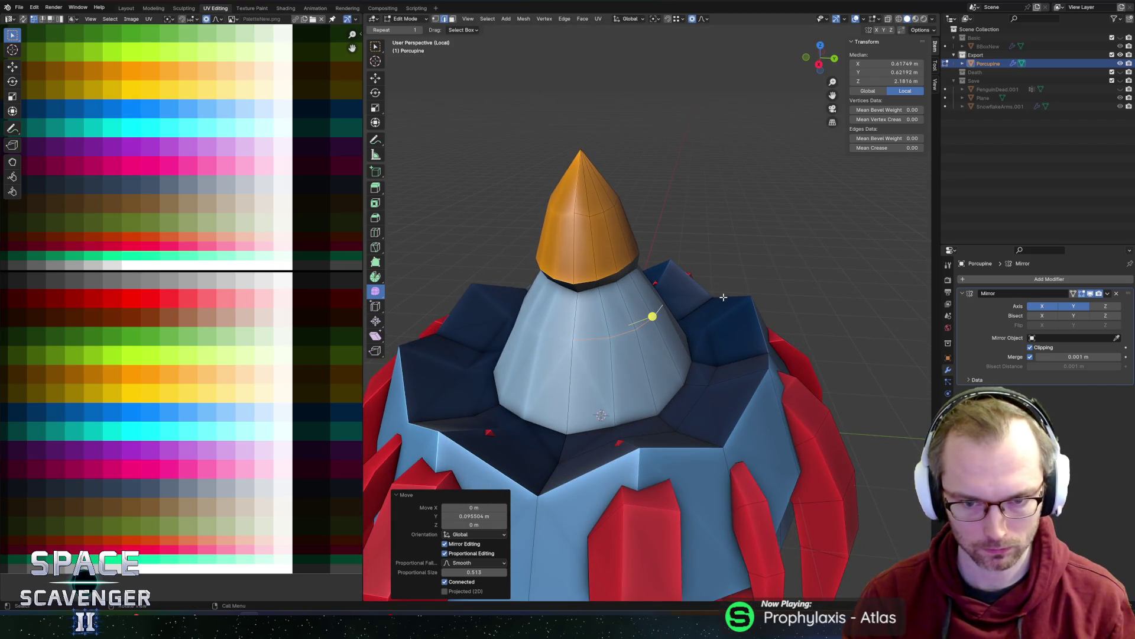
# - Add a centred loop cut around the cone, widen it on X and raise it on Z
pyautogui.moveTo(707, 276); pyautogui.dragTo(668, 266, button='middle')
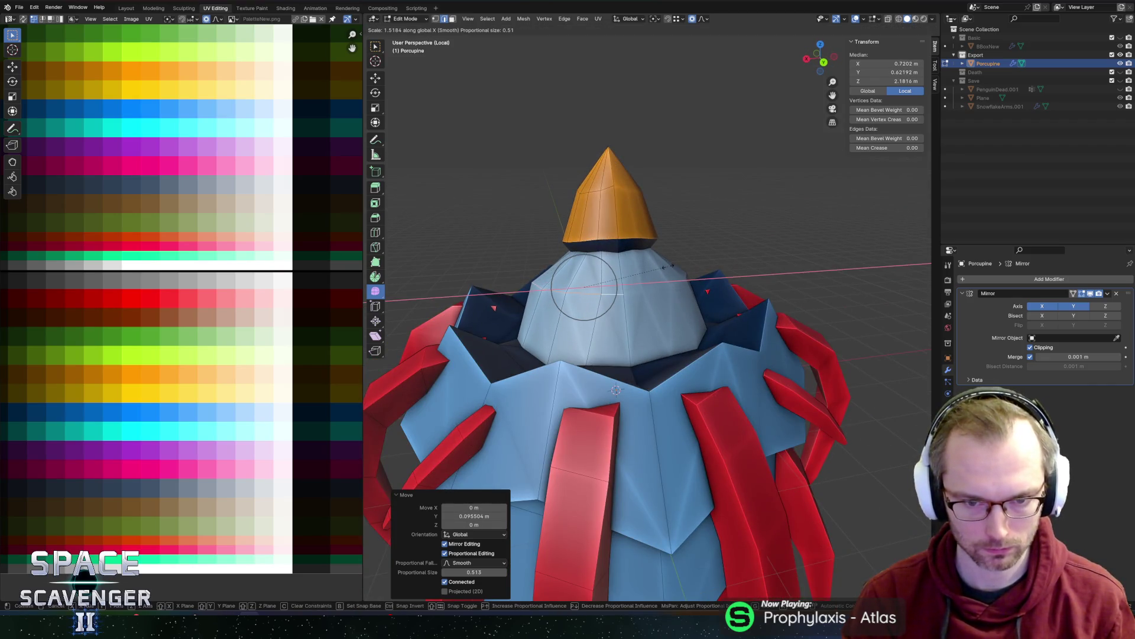
pyautogui.press('s')
pyautogui.press('x')
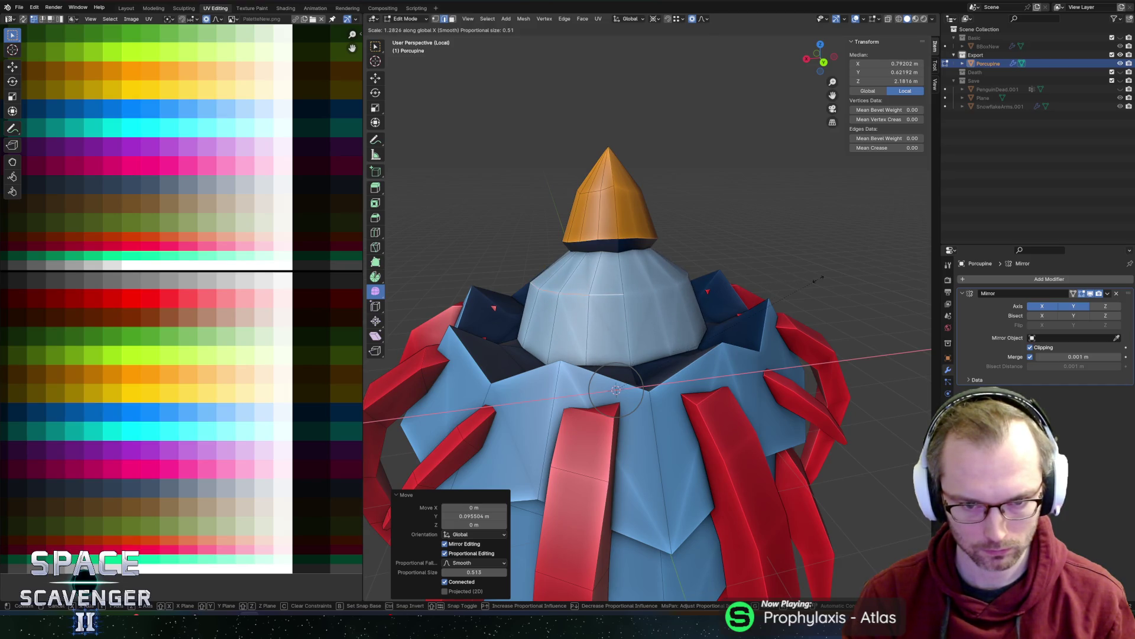
pyautogui.press('Escape')
pyautogui.click(582, 321)
pyautogui.rightClick(582, 321)
pyautogui.press('s')
pyautogui.press('x')
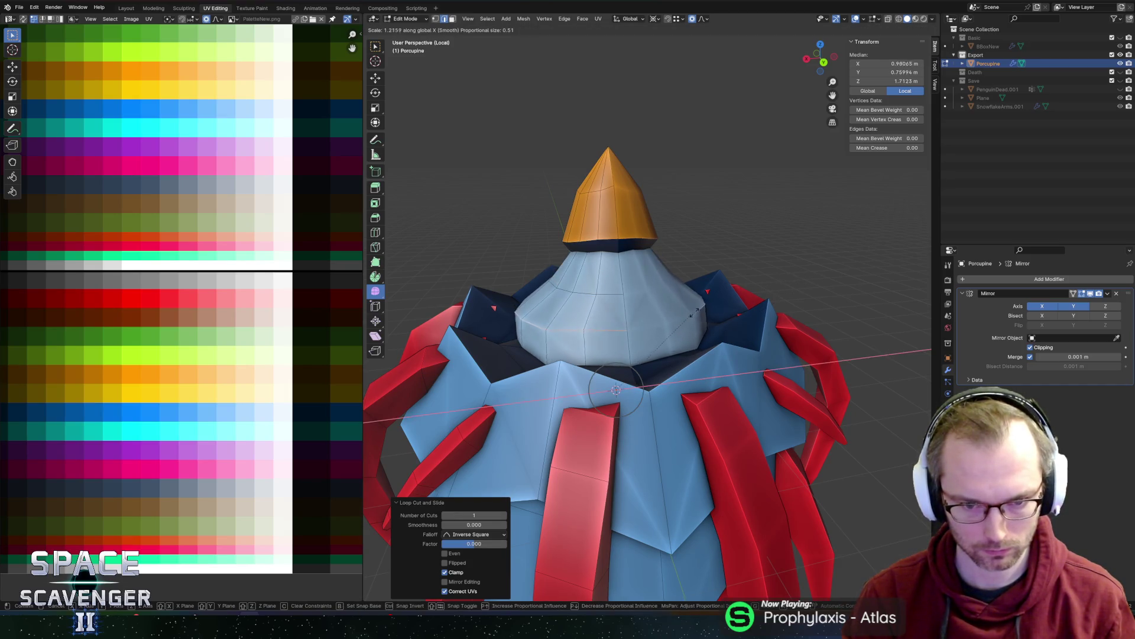
pyautogui.click(703, 306)
pyautogui.press('g')
pyautogui.press('z')
pyautogui.click(591, 285)
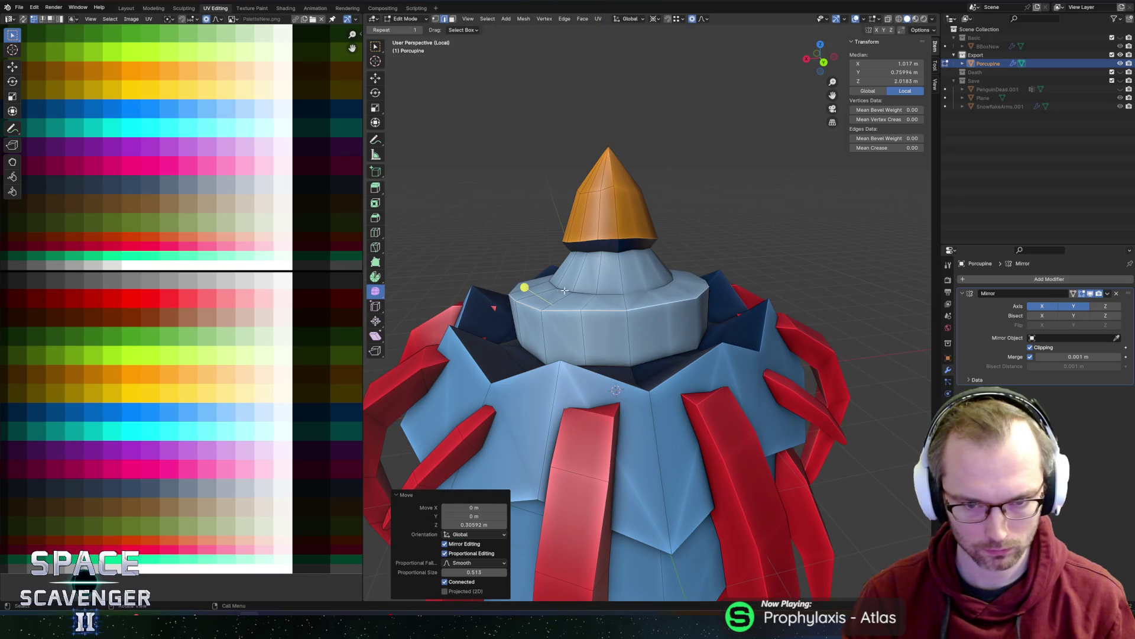
# - Edge-slide another ring along the cone to finish the stepped collar, then exit Edit Mode
pyautogui.keyDown('alt'); pyautogui.click(588, 287); pyautogui.keyUp('alt')
pyautogui.press('g')
pyautogui.press('g')
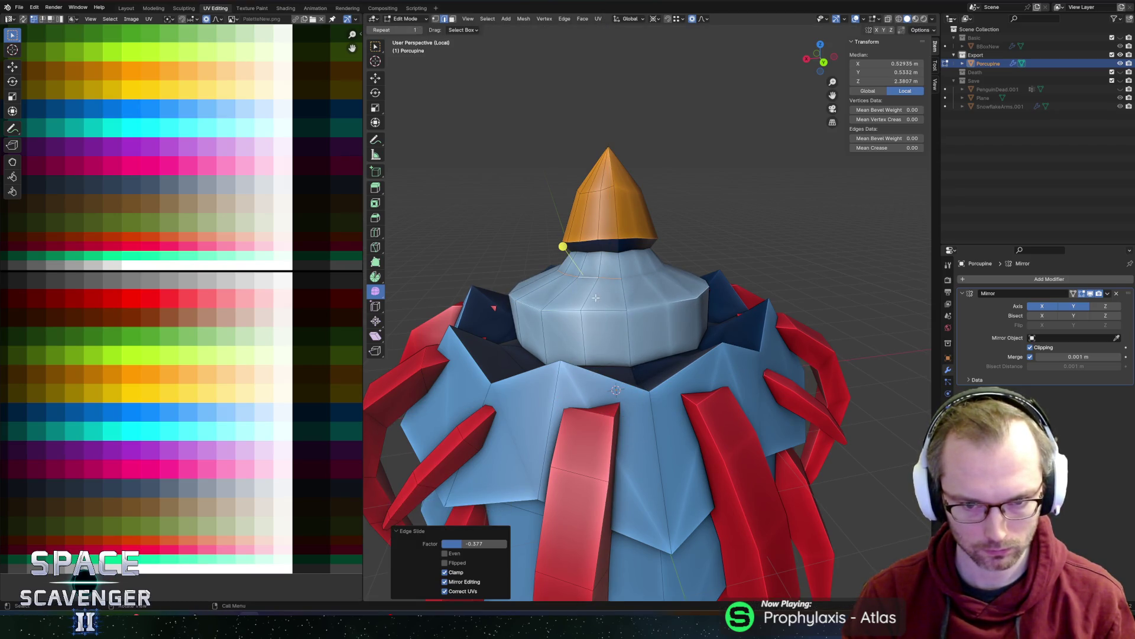
pyautogui.click(598, 304)
pyautogui.press('Tab')
pyautogui.scroll(-3, 650, 284)
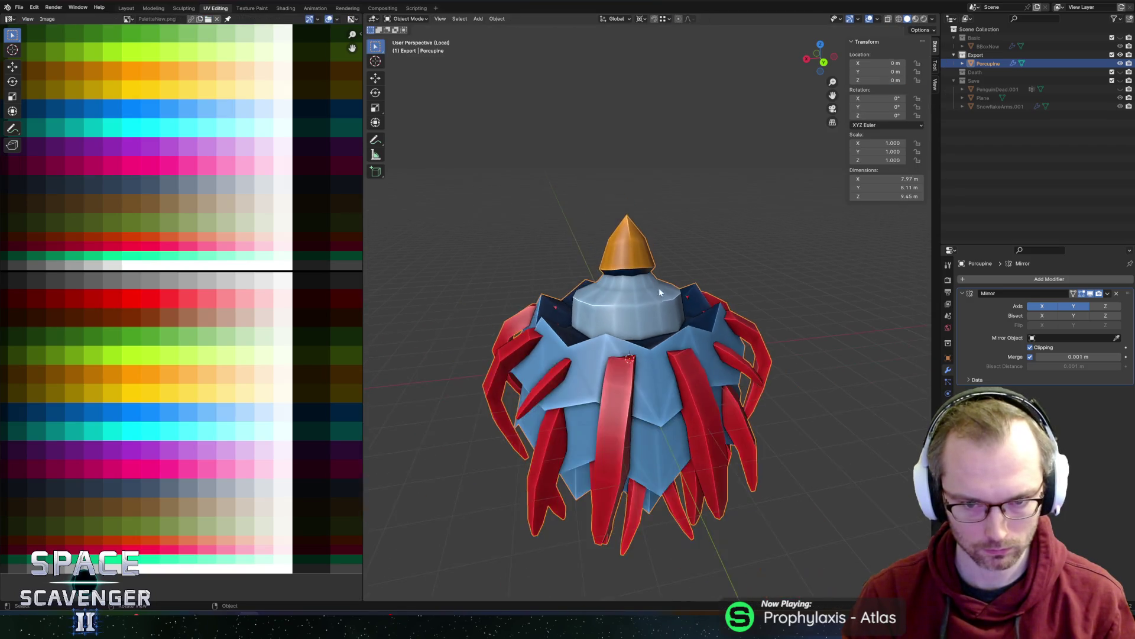
# - Add a UV sphere with 8 segments and 6 rings to the scene
pyautogui.moveTo(745, 260); pyautogui.dragTo(672, 268, button='middle')
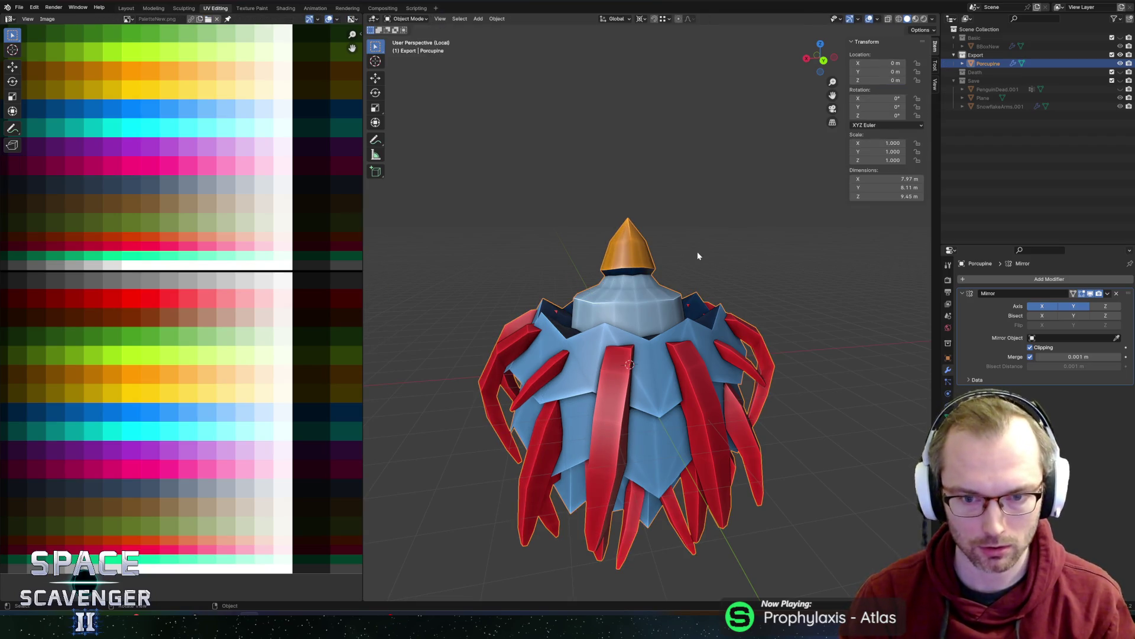
pyautogui.hotkey('shift', 'a')
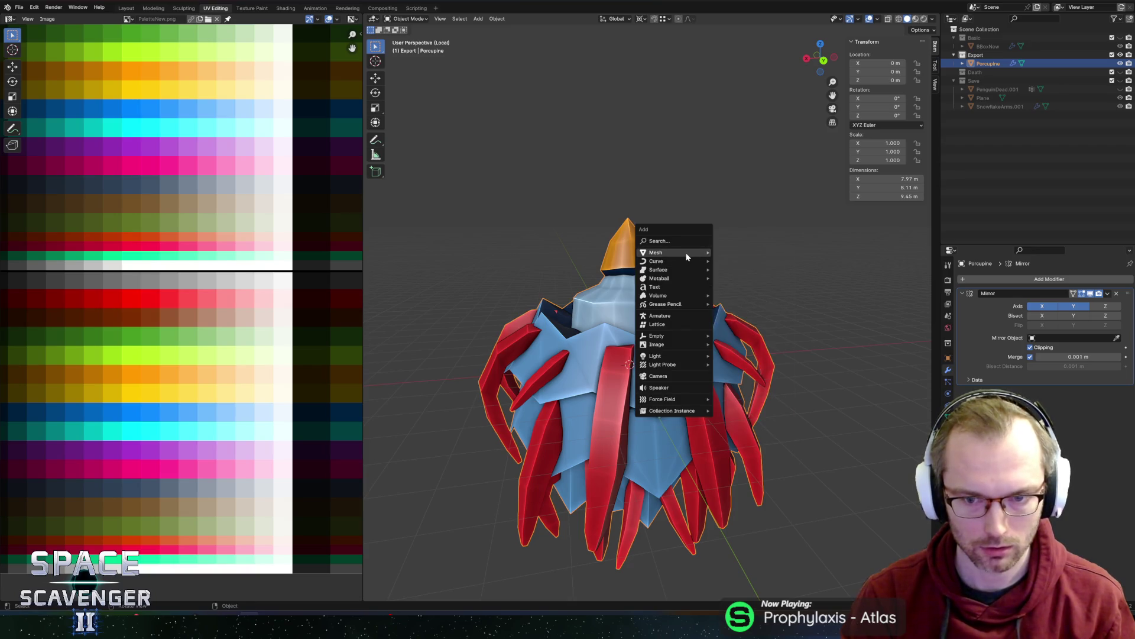
pyautogui.moveTo(686, 252)
pyautogui.click(735, 278)
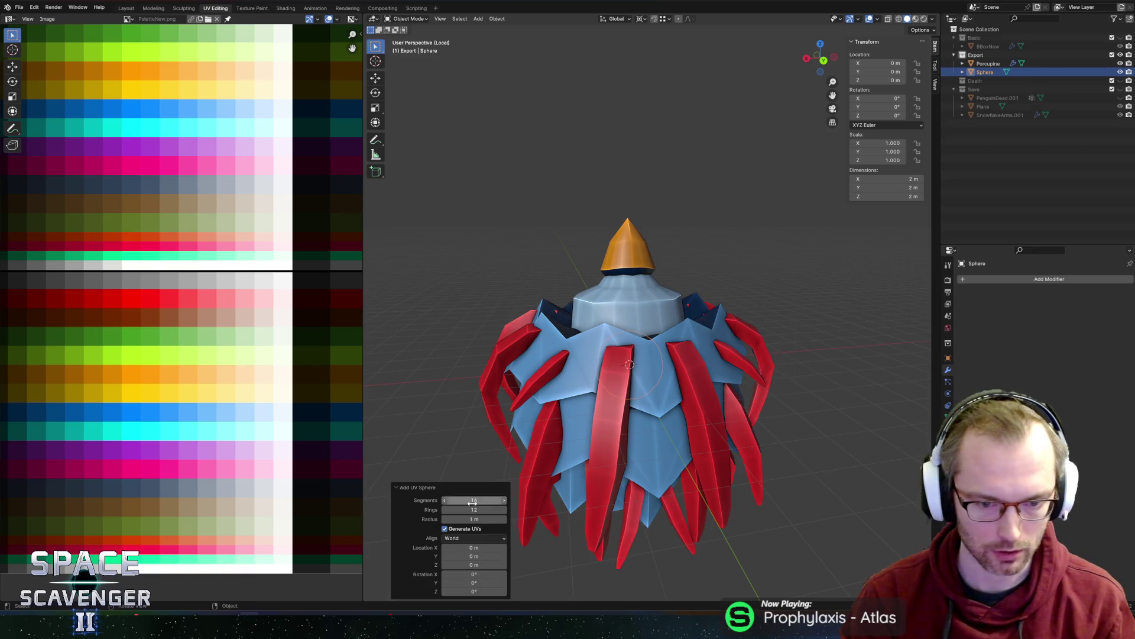
pyautogui.write('8')
pyautogui.press('Tab')
pyautogui.write('6')
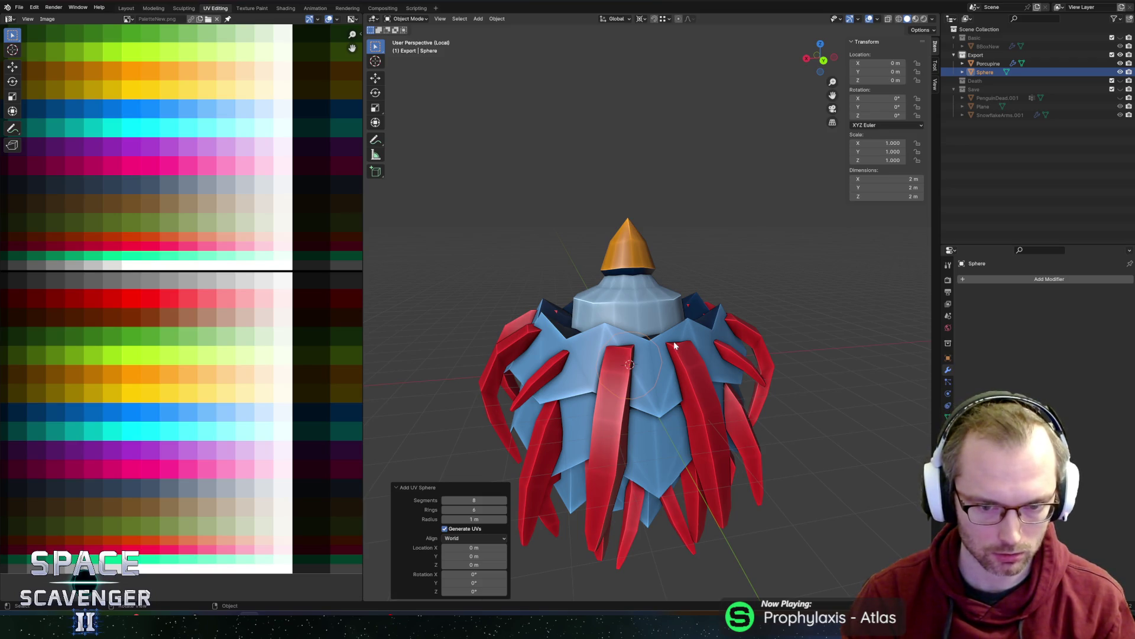
# - Move the sphere to X 3.7687 m beside the body, then select Sphere alone for modifiers
pyautogui.press('Tab')
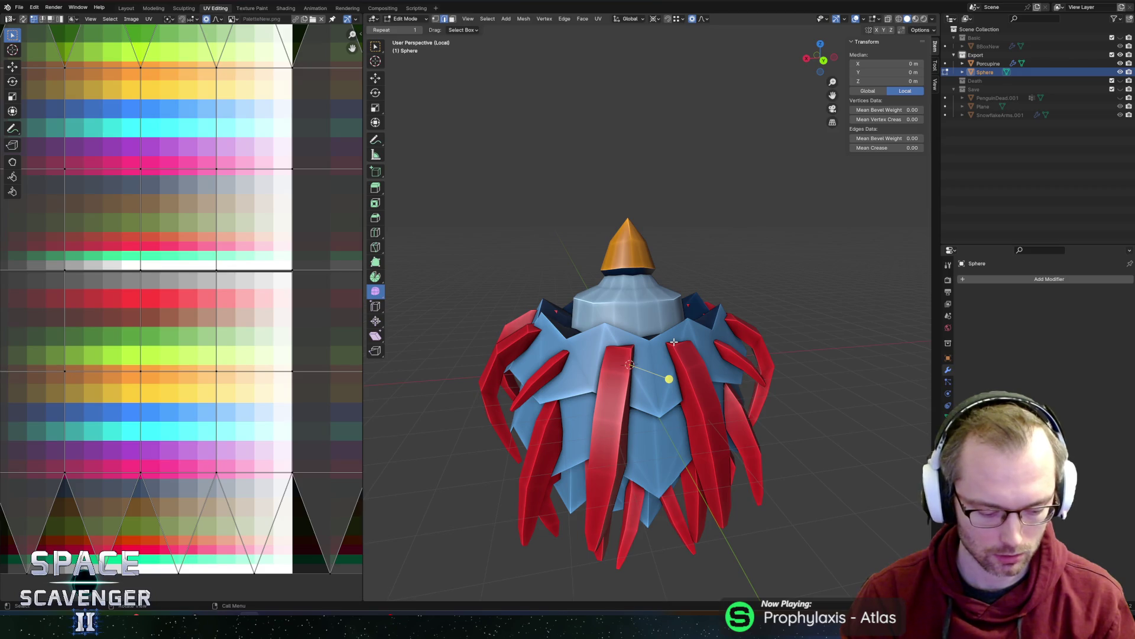
pyautogui.press('g')
pyautogui.click(544, 358)
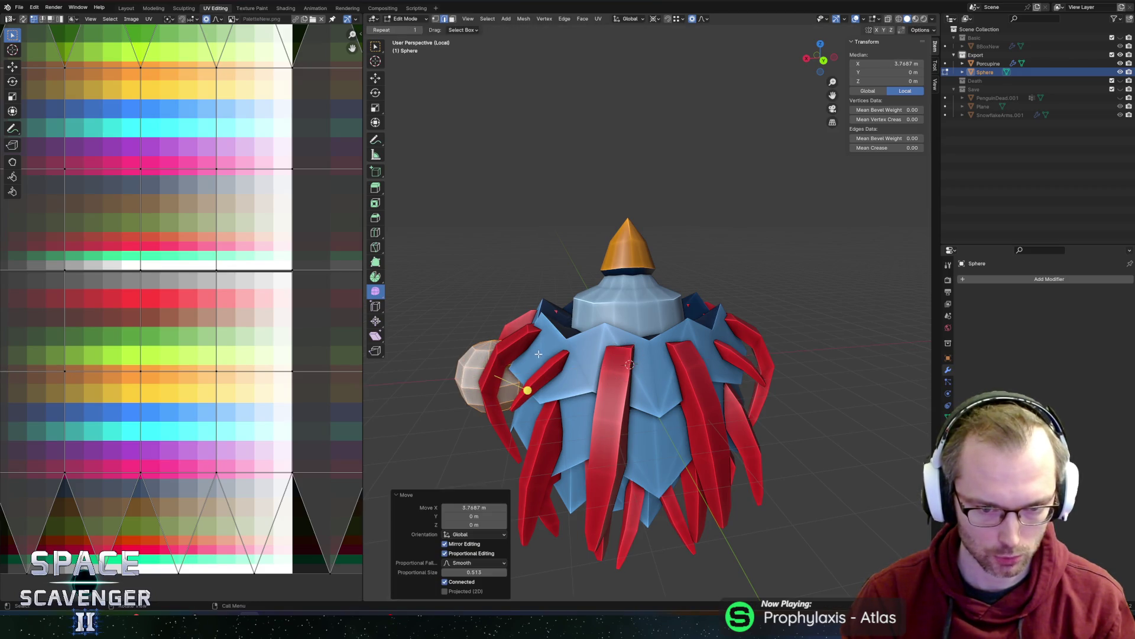
pyautogui.press('Tab')
pyautogui.keyDown('shift'); pyautogui.click(583, 335); pyautogui.keyUp('shift')
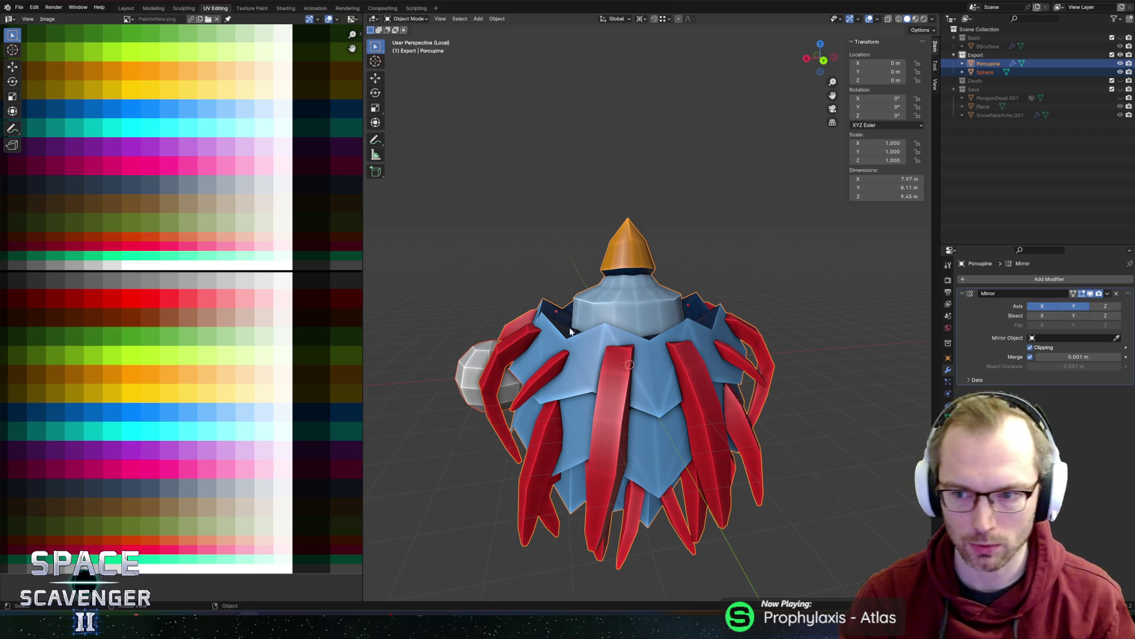
pyautogui.moveTo(583, 335)
pyautogui.mouseDown(button='middle')
pyautogui.moveTo(683, 332)
pyautogui.moveTo(667, 344)
pyautogui.mouseUp(button='middle')
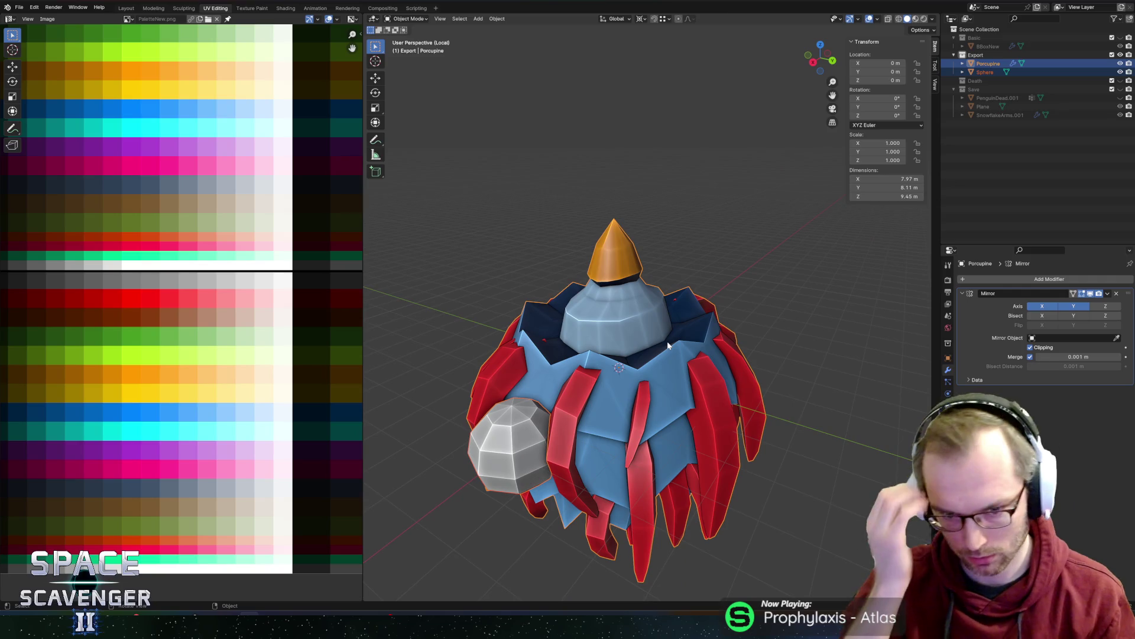
pyautogui.click(533, 440)
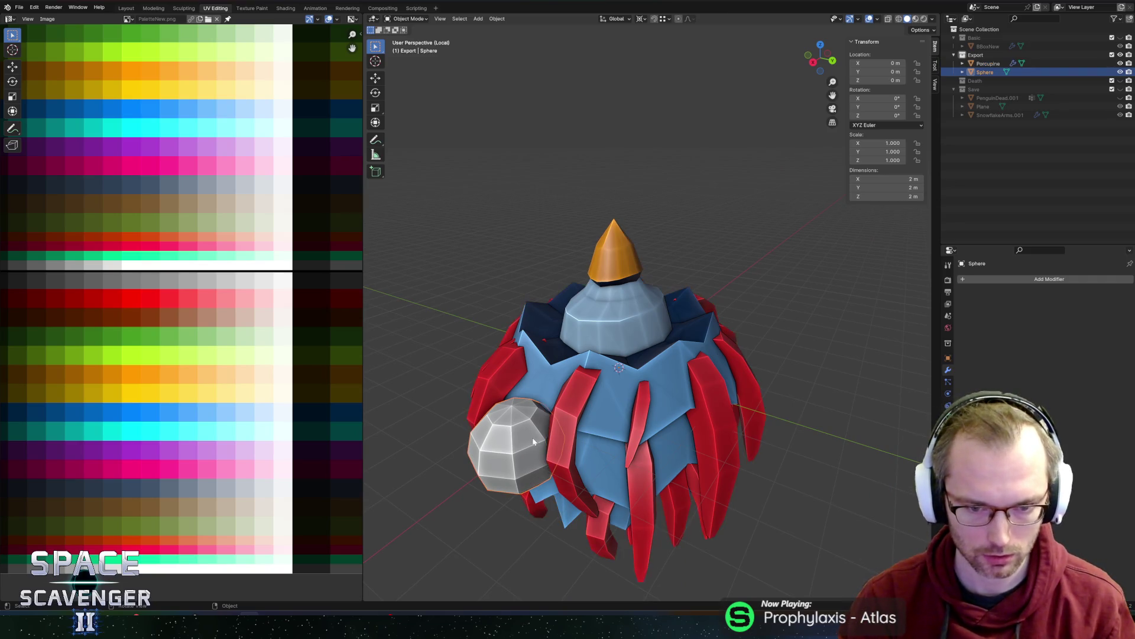
pyautogui.click(989, 281)
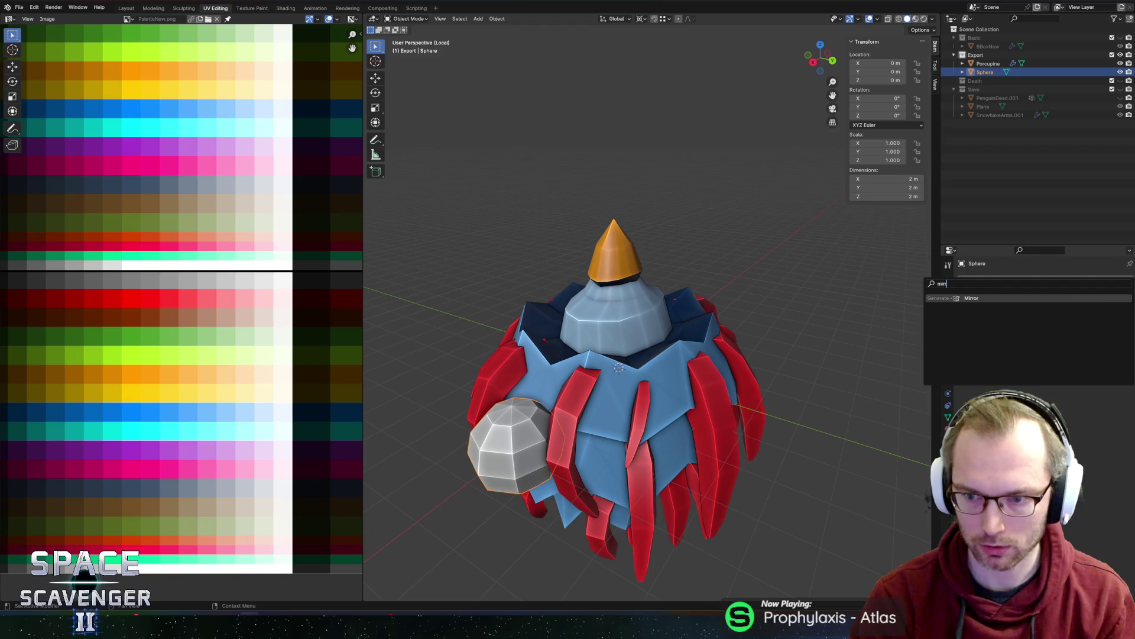
# - Add a Mirror modifier, shrink the sphere's mesh to about half size, and raise it
pyautogui.click(991, 286)
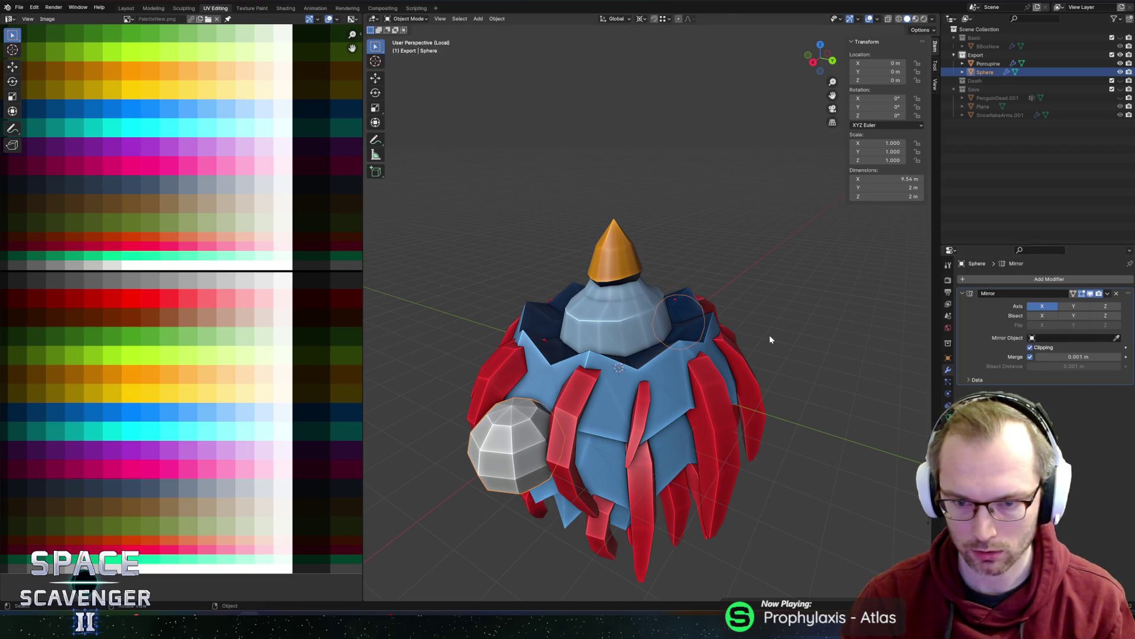
pyautogui.press('Tab')
pyautogui.hotkey('alt', 'a')
pyautogui.press('a')
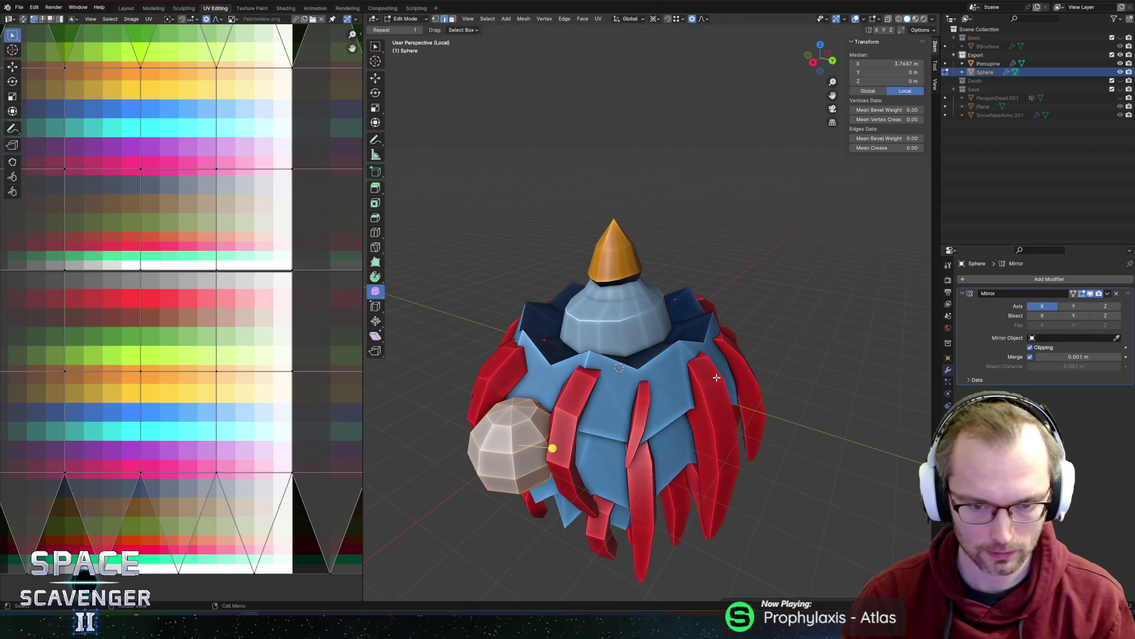
pyautogui.press('s')
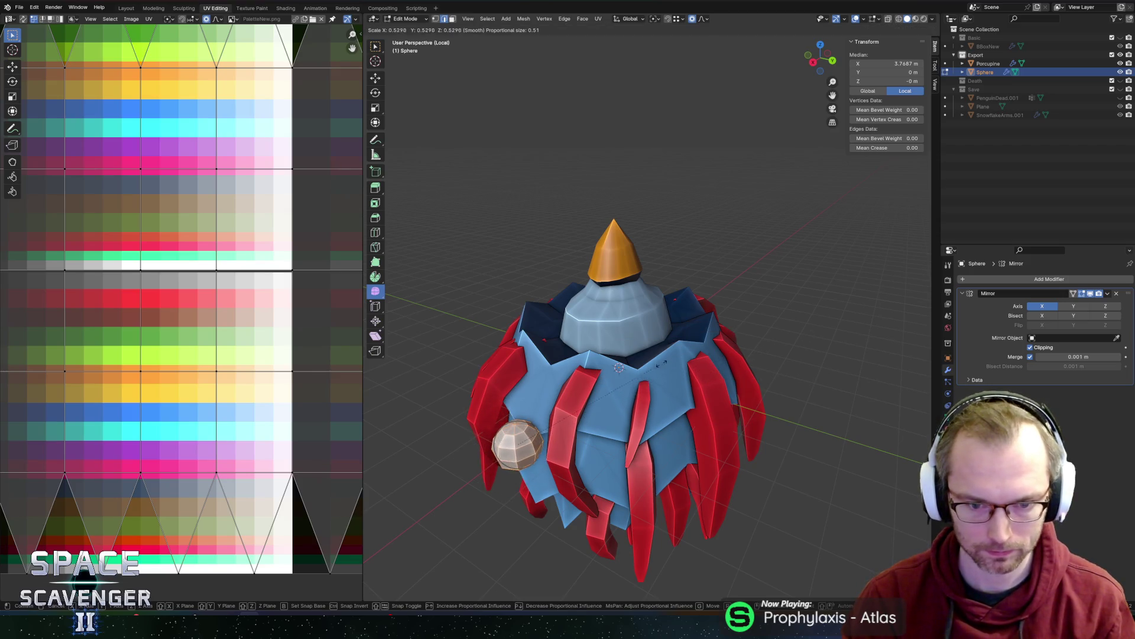
pyautogui.click(620, 408)
pyautogui.press('g')
pyautogui.press('z')
pyautogui.click(685, 273)
# - Place the eye at the top front, tilt it -28.8° on X, offset it sideways, enlarge slightly
pyautogui.press('g')
pyautogui.press('x')
pyautogui.click(756, 269)
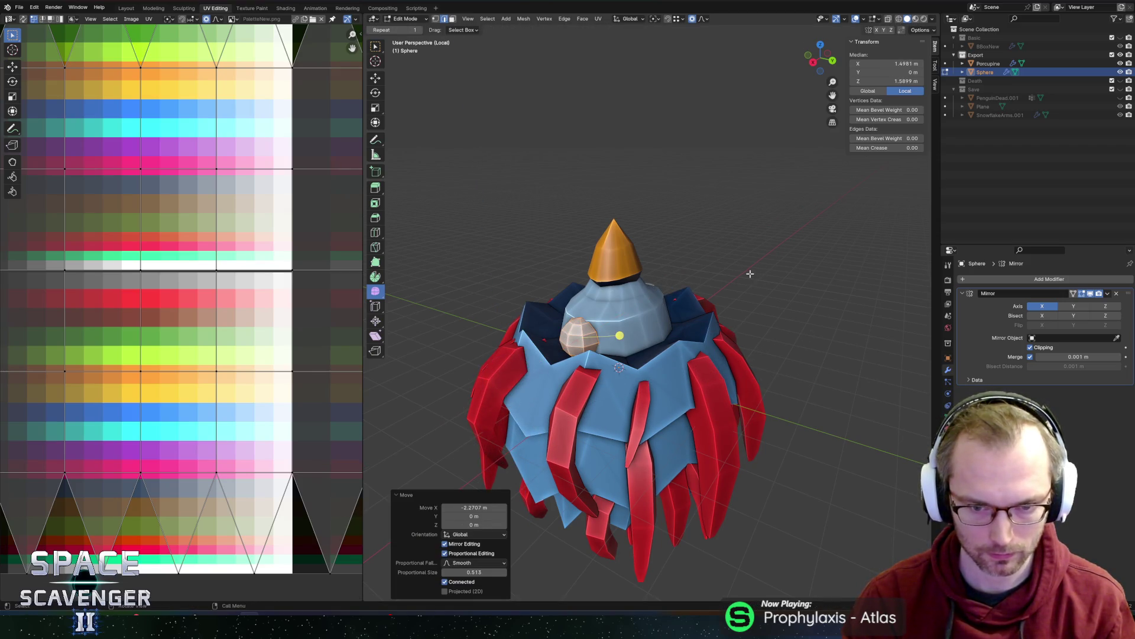
pyautogui.press('g')
pyautogui.press('r')
pyautogui.press('x')
pyautogui.click(792, 349)
pyautogui.press('g')
pyautogui.press('x')
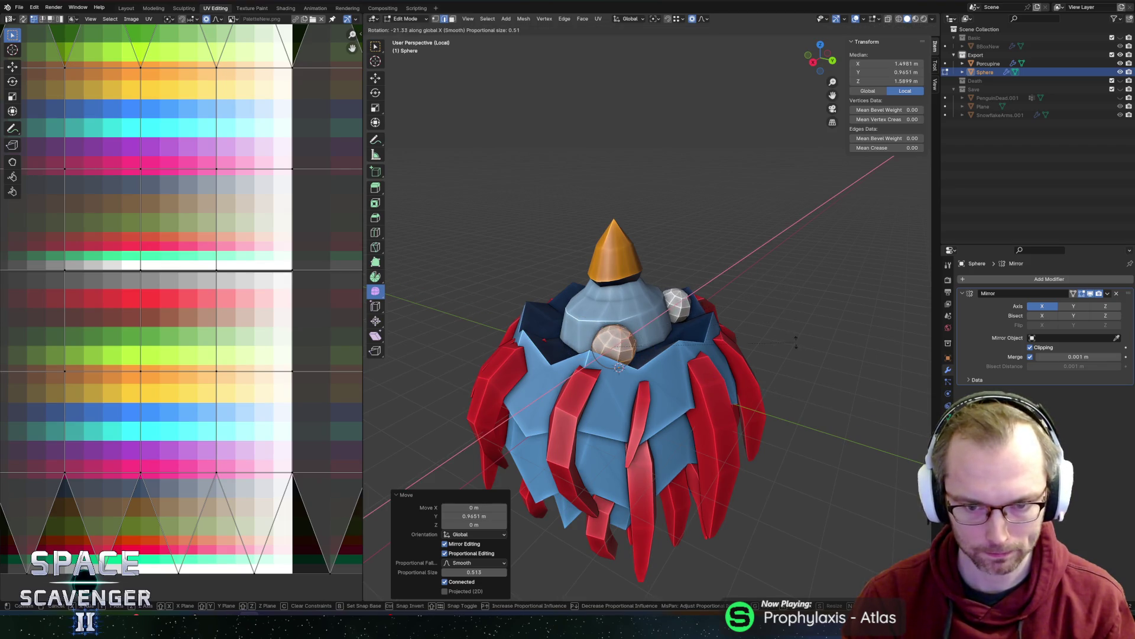
pyautogui.click(757, 290)
pyautogui.moveTo(757, 290); pyautogui.dragTo(727, 273, button='middle')
pyautogui.press('s')
pyautogui.press('Return')
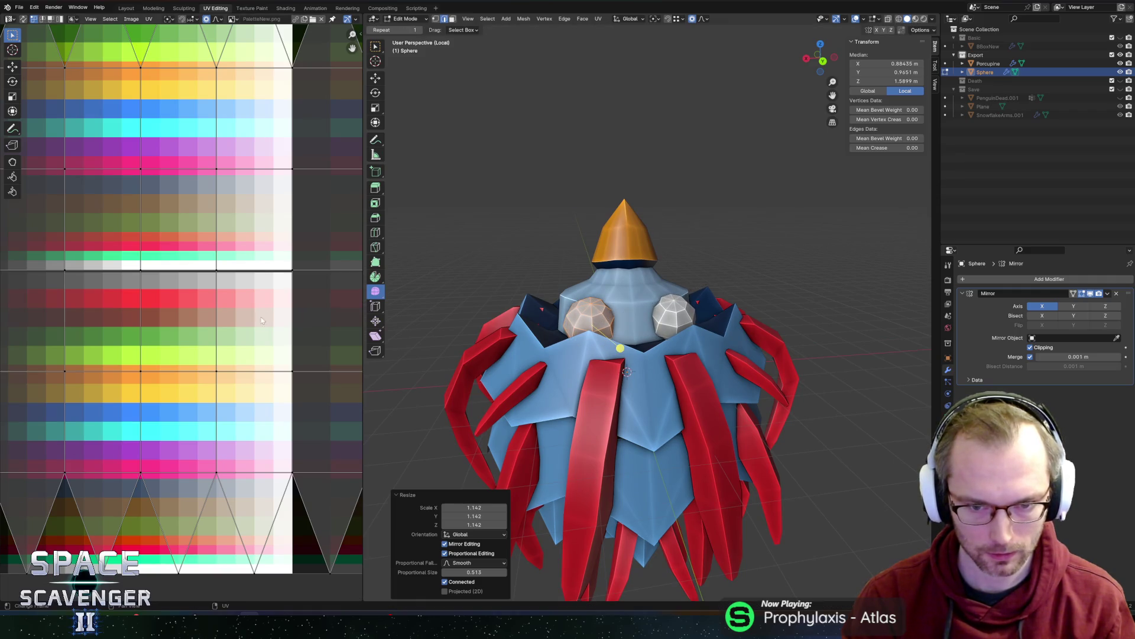
# - Shrink the eye UVs onto a red palette swatch and assign the PaletteNew material
pyautogui.press('a')
pyautogui.press('s')
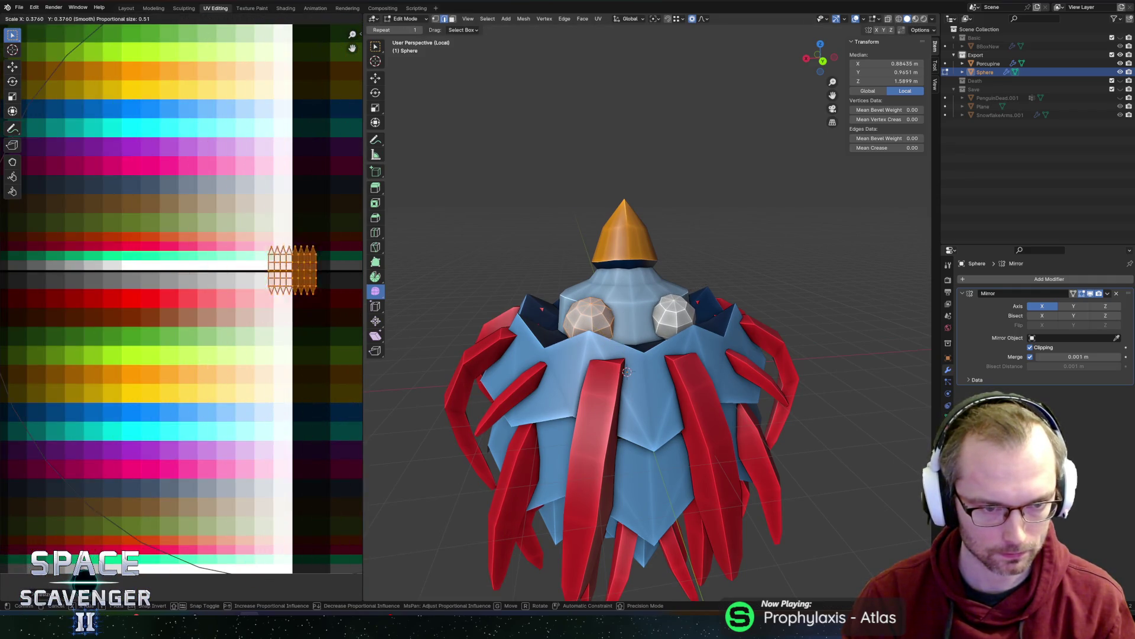
pyautogui.press('Return')
pyautogui.press('g')
pyautogui.click(147, 243)
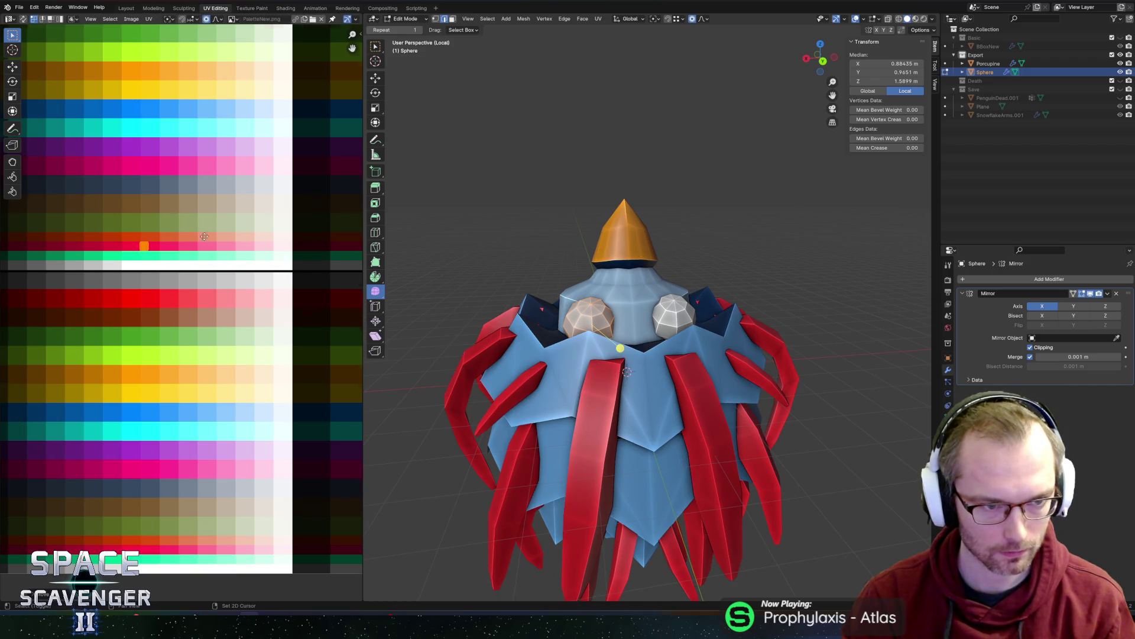
pyautogui.moveTo(247, 166); pyautogui.dragTo(307, 258, button='middle')
pyautogui.press('g')
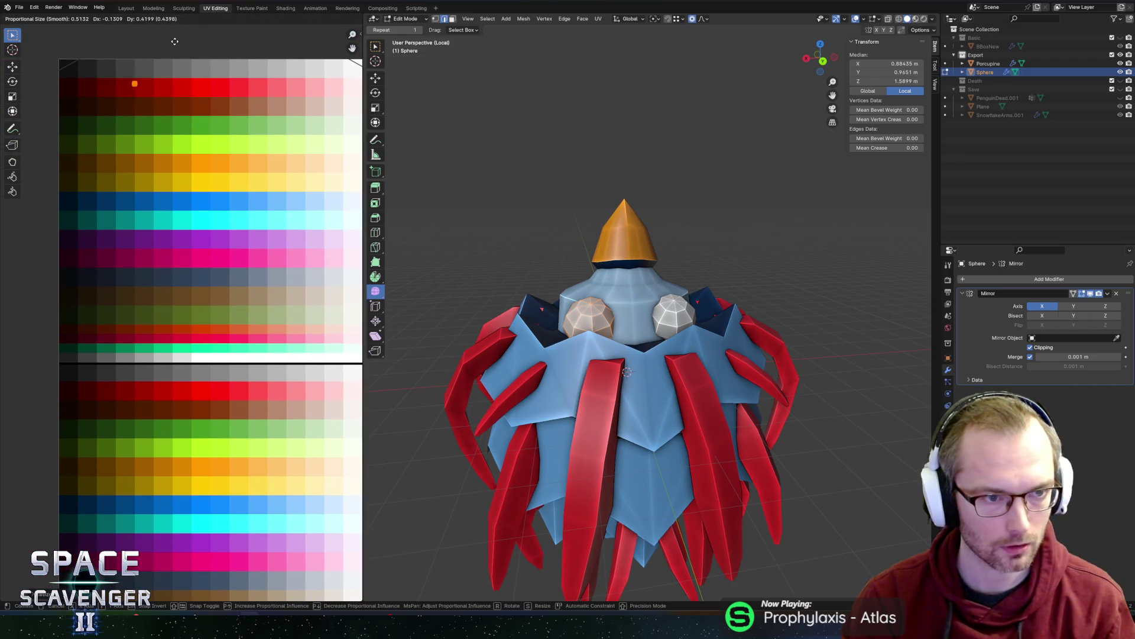
pyautogui.click(165, 44)
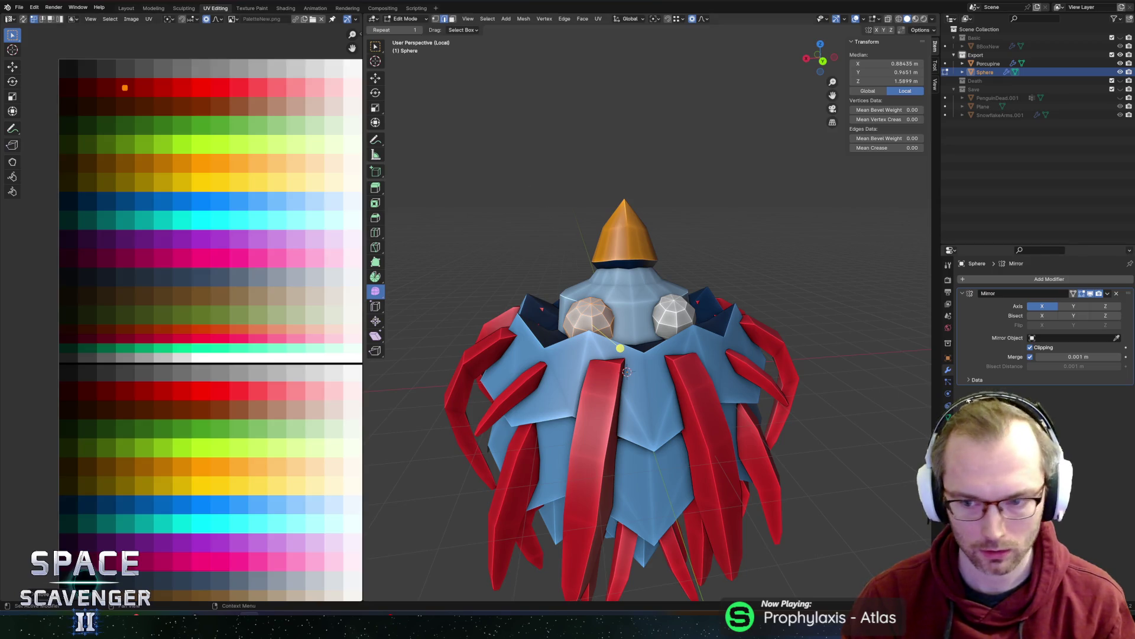
pyautogui.press('Tab')
pyautogui.click(948, 429)
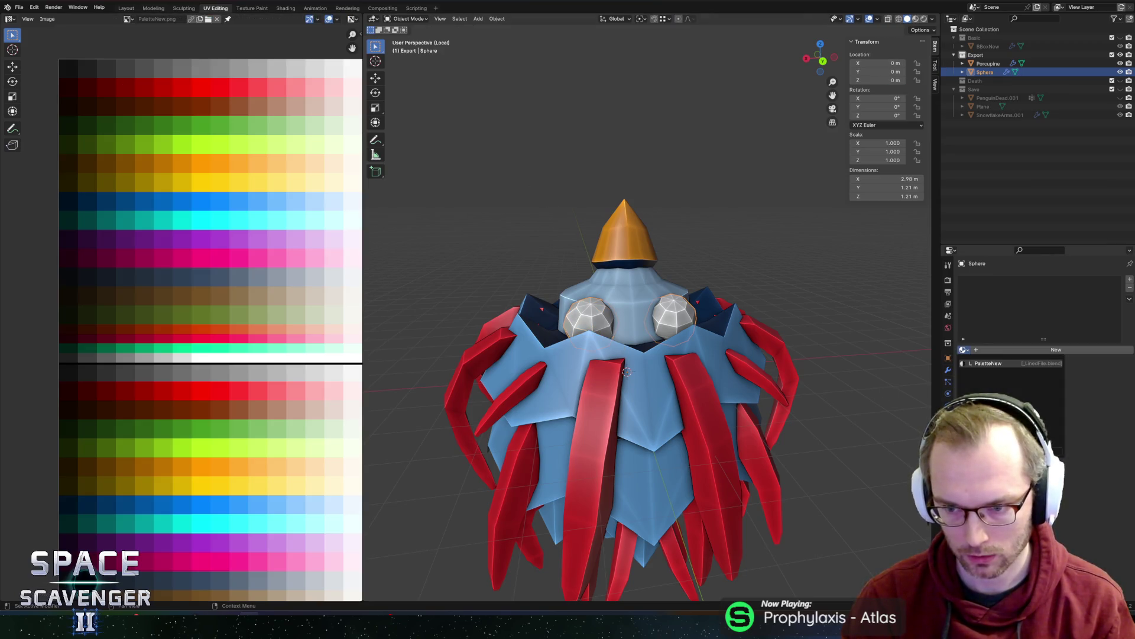
pyautogui.click(988, 363)
# - Select part of the eye's faces and slide their UVs horizontally to a new colour
pyautogui.press('Tab')
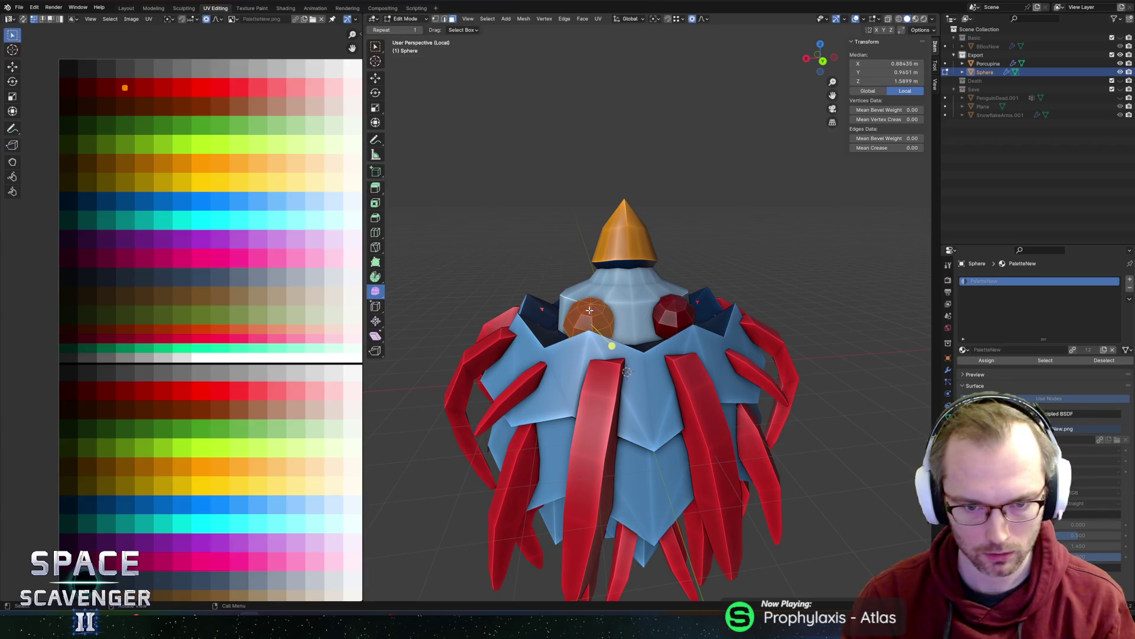
pyautogui.hotkey('alt', 'a')
pyautogui.moveTo(590, 310); pyautogui.dragTo(598, 319, button='middle')
pyautogui.press('c')
pyautogui.click(598, 319)
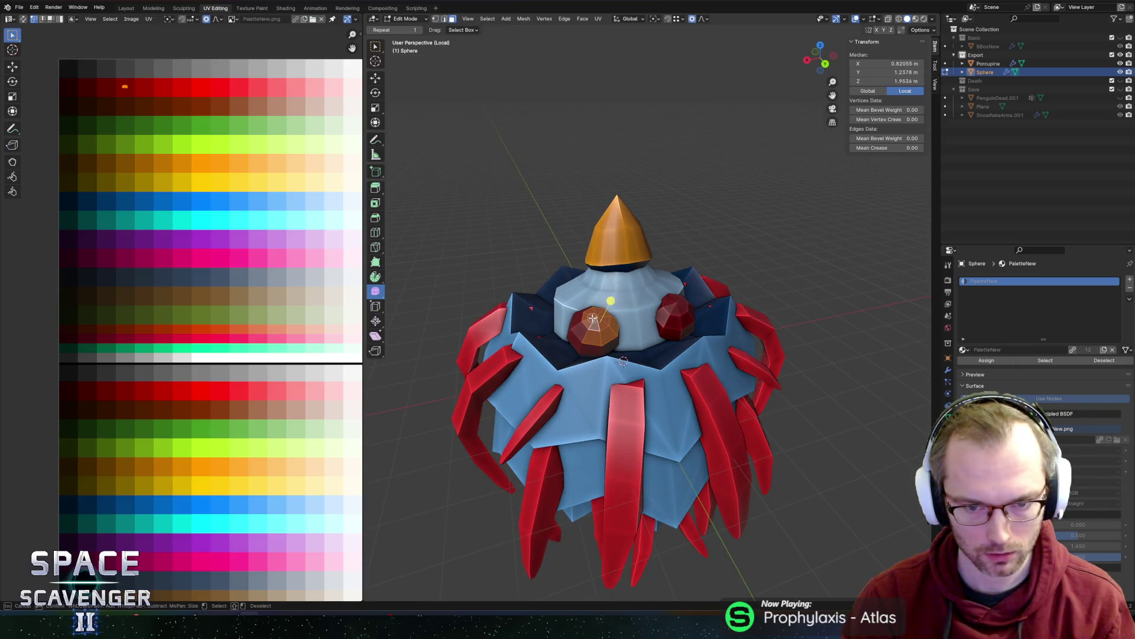
pyautogui.rightClick(592, 318)
pyautogui.click(593, 318)
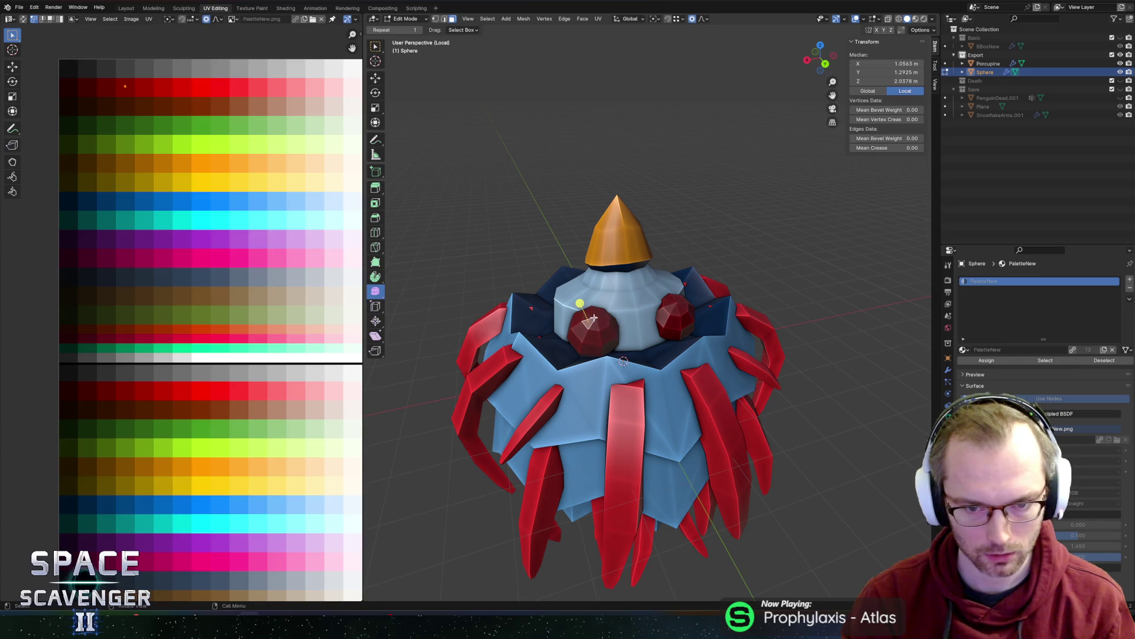
pyautogui.press('g')
pyautogui.press('x')
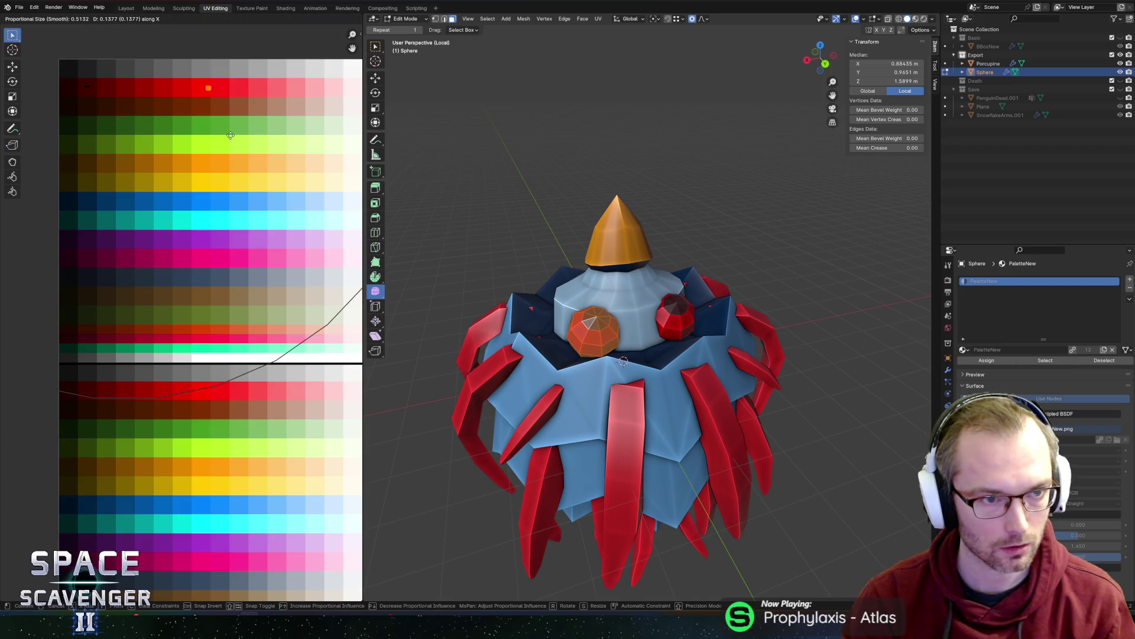
pyautogui.click(215, 135)
pyautogui.press('Tab')
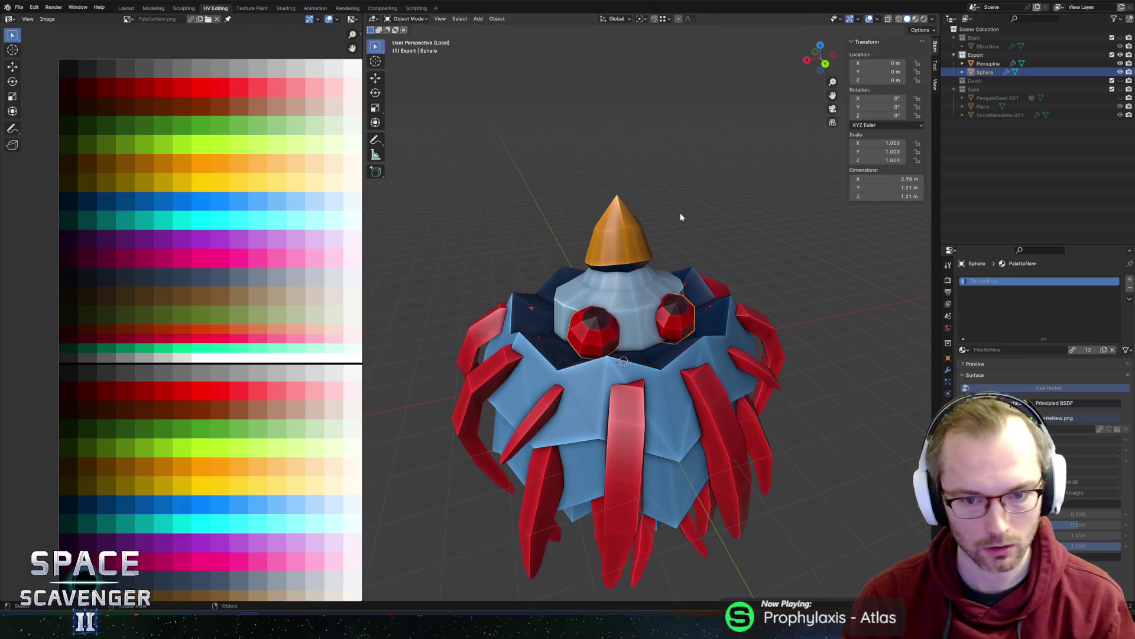
# - Apply Shade Smooth to the eyes
pyautogui.rightClick(573, 337)
pyautogui.click(560, 329)
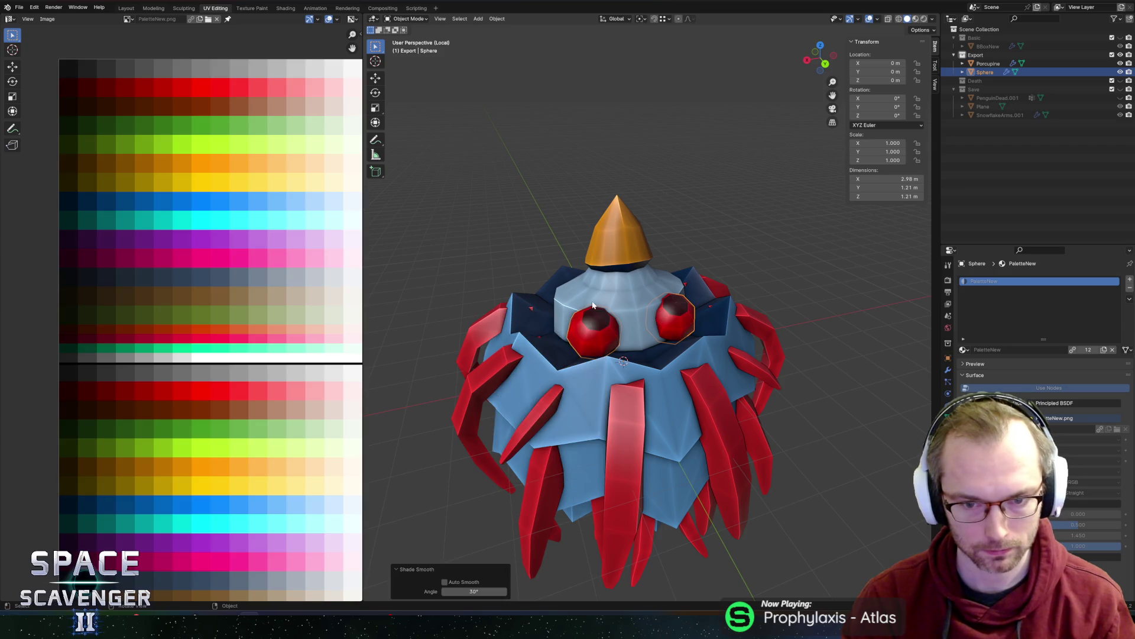
pyautogui.scroll(-3, 591, 307)
pyautogui.moveTo(615, 281); pyautogui.dragTo(631, 271, button='middle')
# - Tilt the selected eye part by -18° on X in Edit Mode
pyautogui.press('Tab')
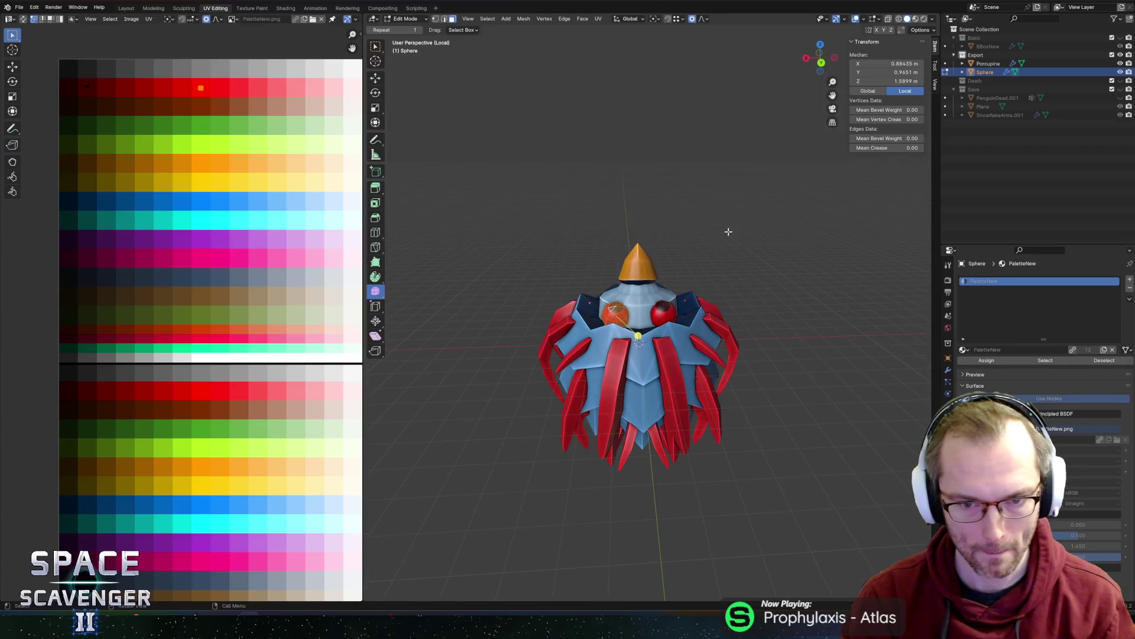
pyautogui.moveTo(704, 236)
pyautogui.mouseDown(button='middle')
pyautogui.moveTo(704, 252)
pyautogui.moveTo(763, 296)
pyautogui.mouseUp(button='middle')
pyautogui.write('rx-18')
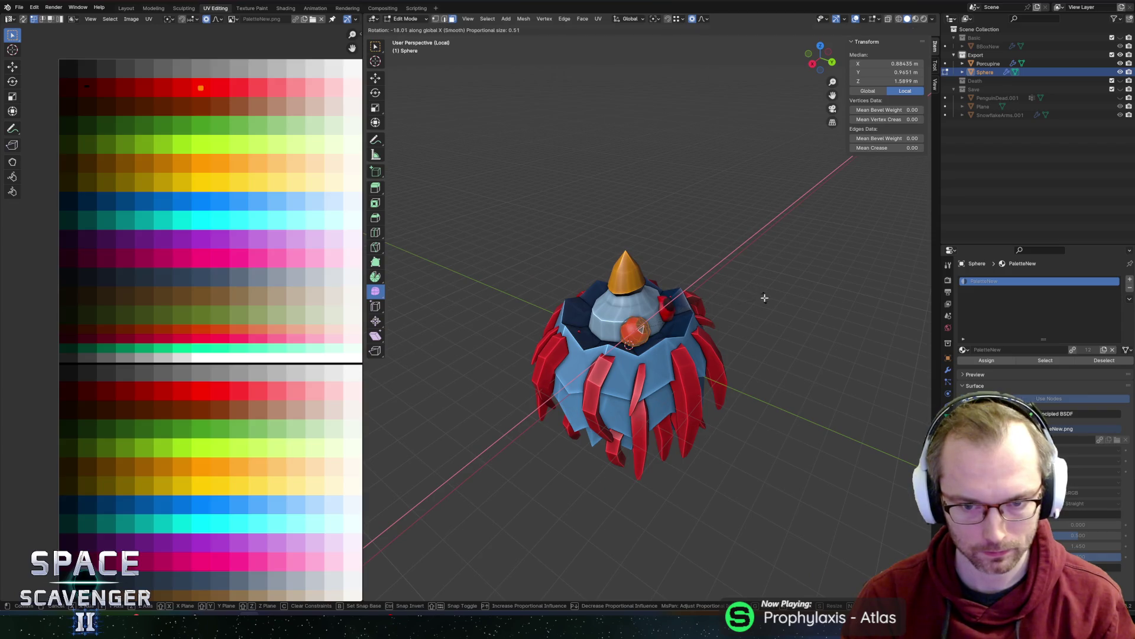
pyautogui.press('Return')
pyautogui.press('r')
pyautogui.press('z')
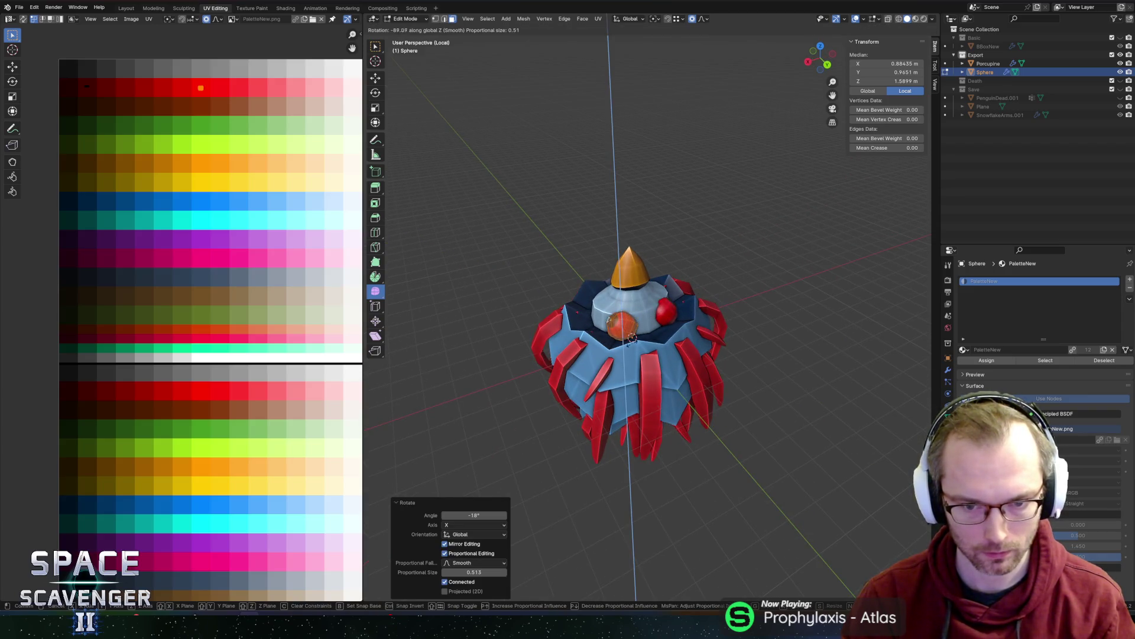
pyautogui.press('Escape')
pyautogui.press('Tab')
pyautogui.moveTo(668, 283); pyautogui.dragTo(671, 232, button='middle')
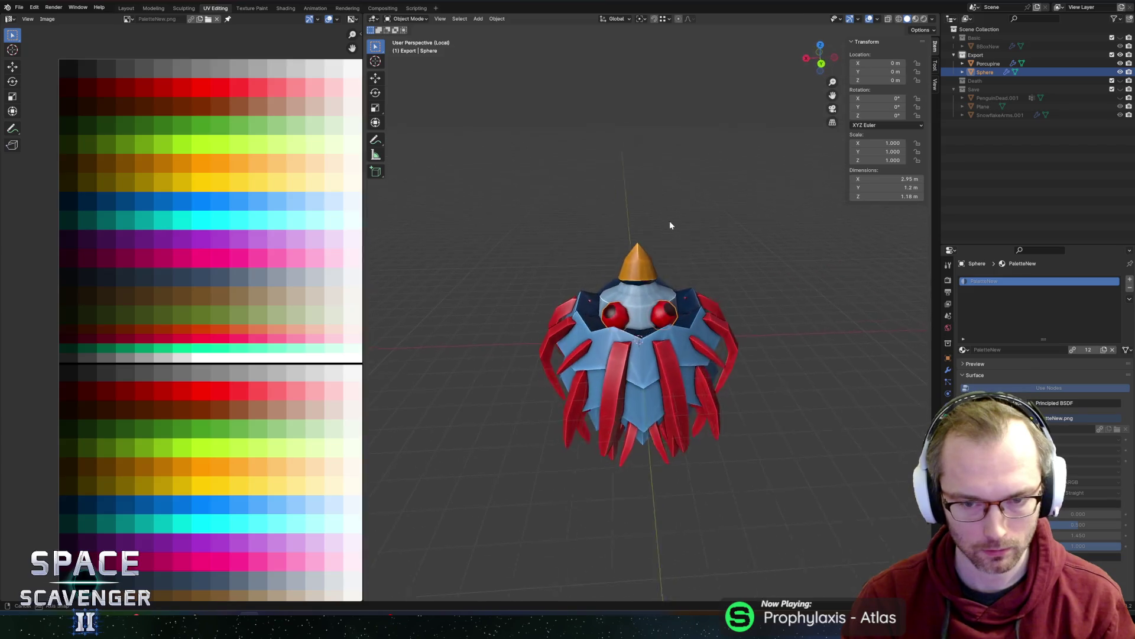
pyautogui.scroll(4, 670, 232)
# - Rotate the eye object 10.794° on X and raise it 0.20956 m on Z
pyautogui.press('r')
pyautogui.press('x')
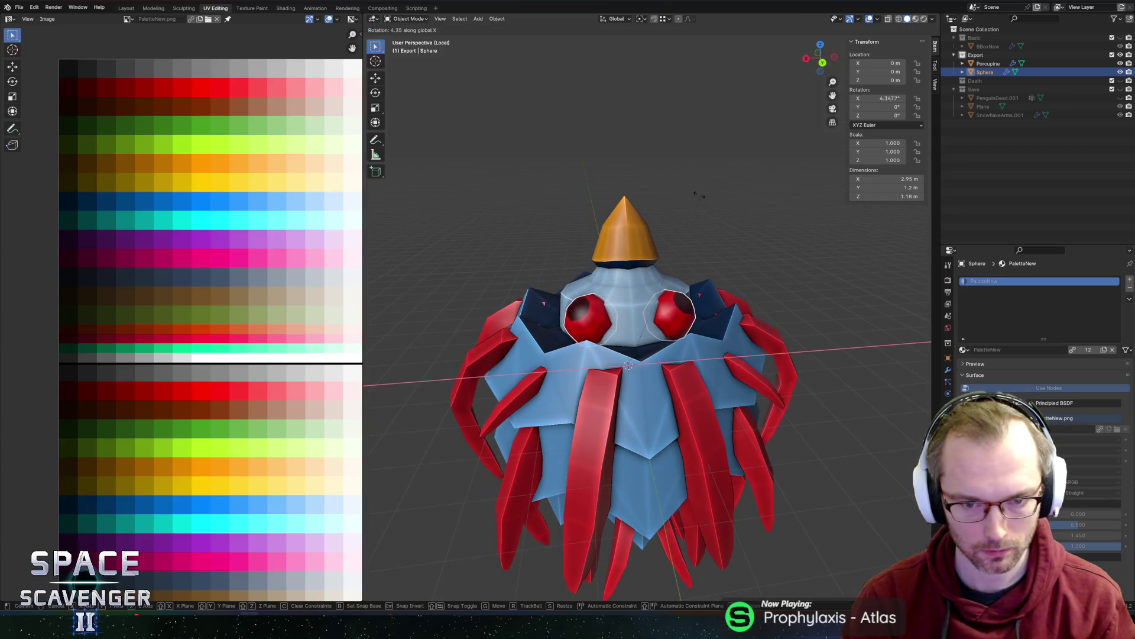
pyautogui.click(688, 179)
pyautogui.press('g')
pyautogui.press('z')
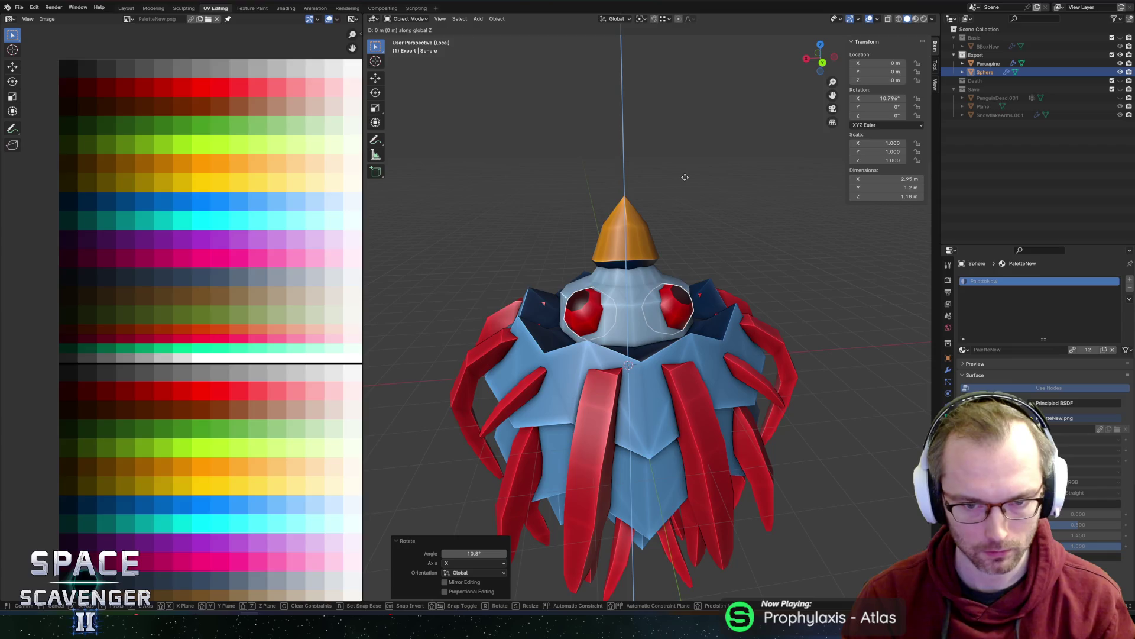
pyautogui.click(691, 173)
pyautogui.press('r')
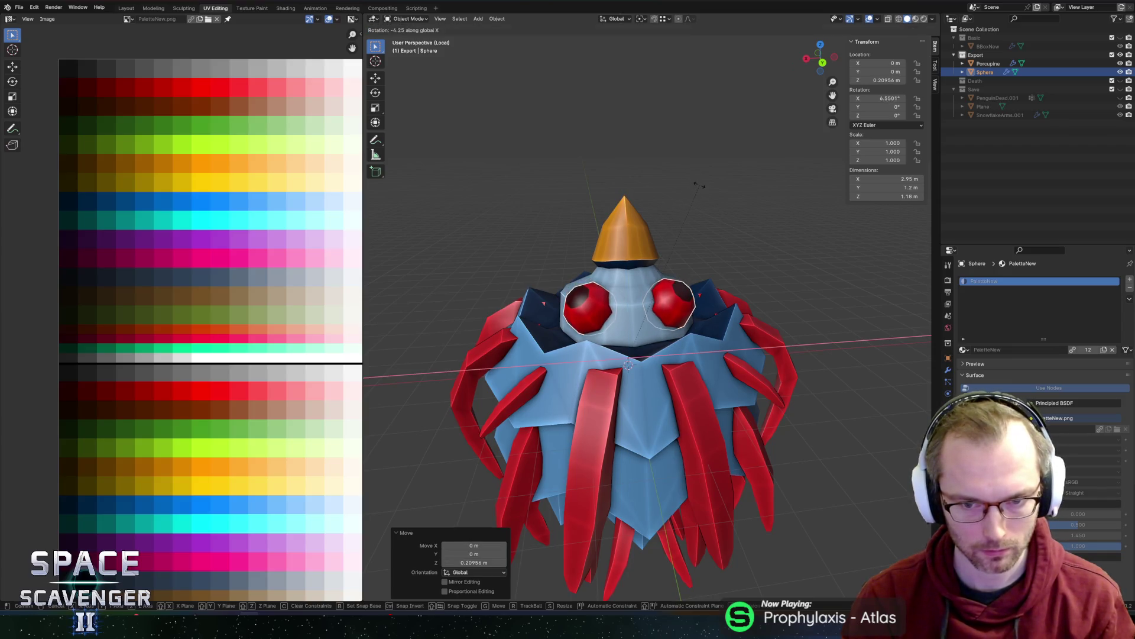
pyautogui.press('y')
pyautogui.press('Escape')
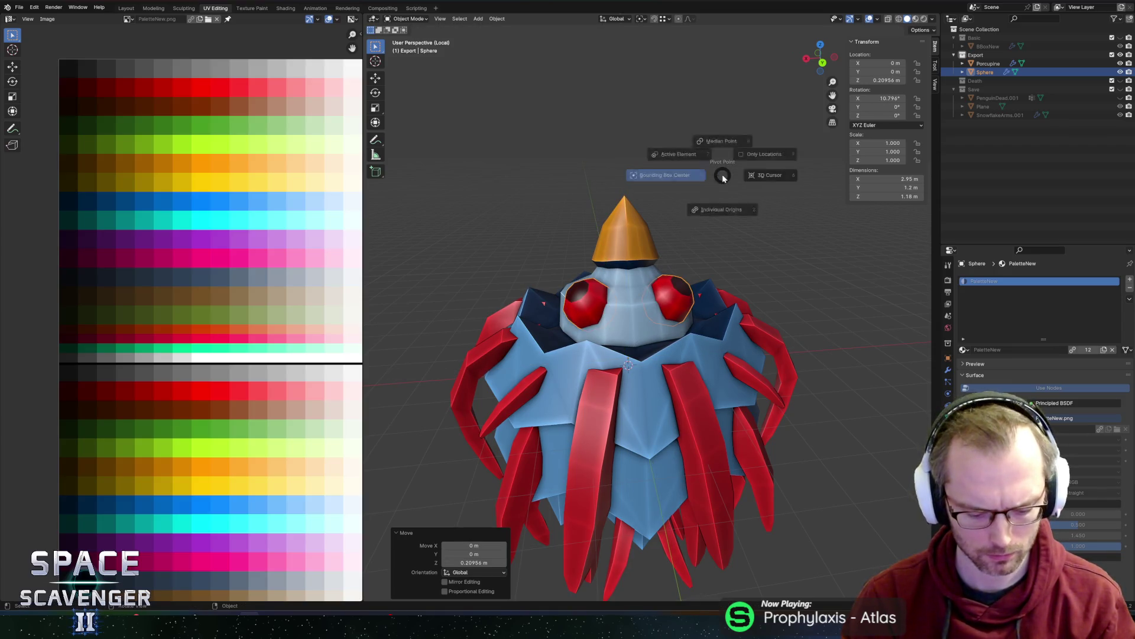
pyautogui.press('Tab')
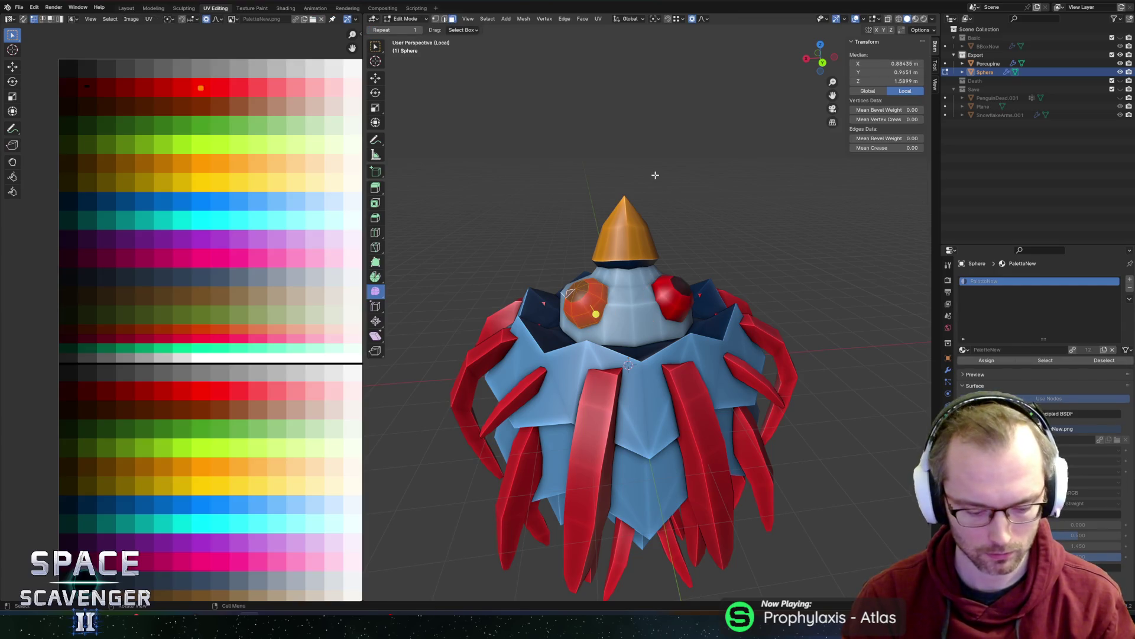
pyautogui.press('Tab')
# - Apply all transforms, rotate the eye part about -16°, and export the model for Unity
pyautogui.hotkey('ctrl', 'a')
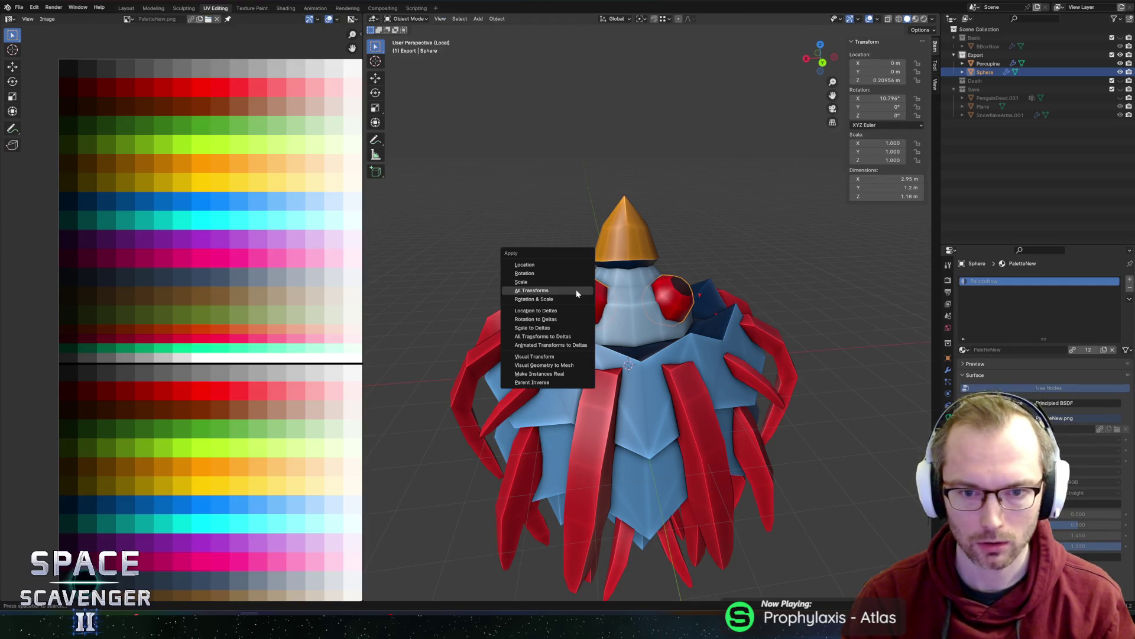
pyautogui.click(577, 293)
pyautogui.press('Tab')
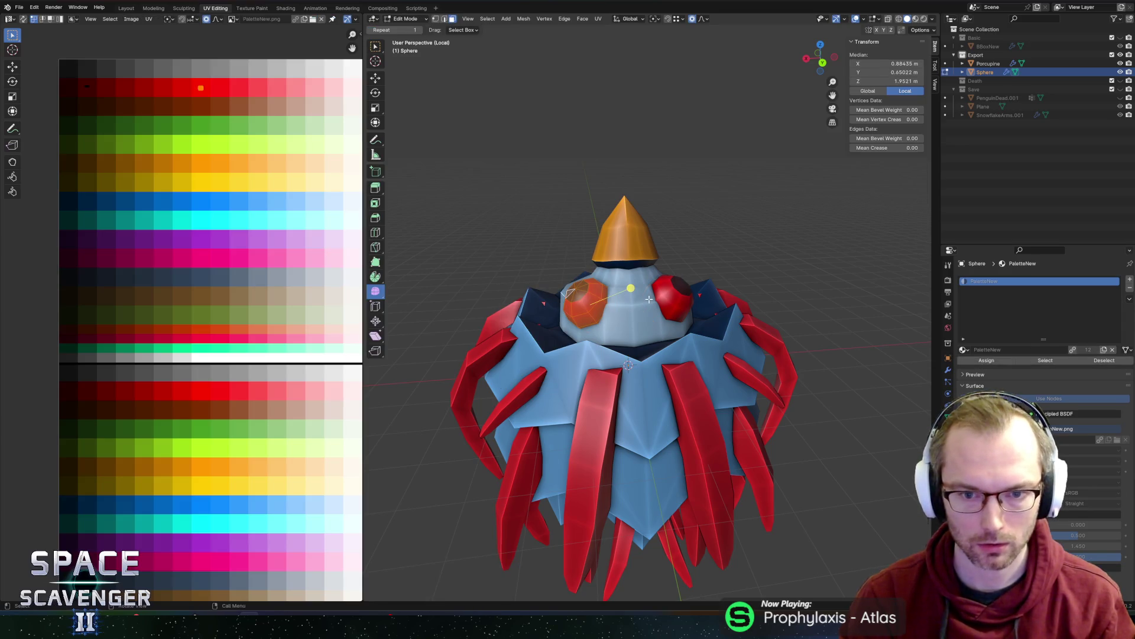
pyautogui.press('s')
pyautogui.click(704, 250)
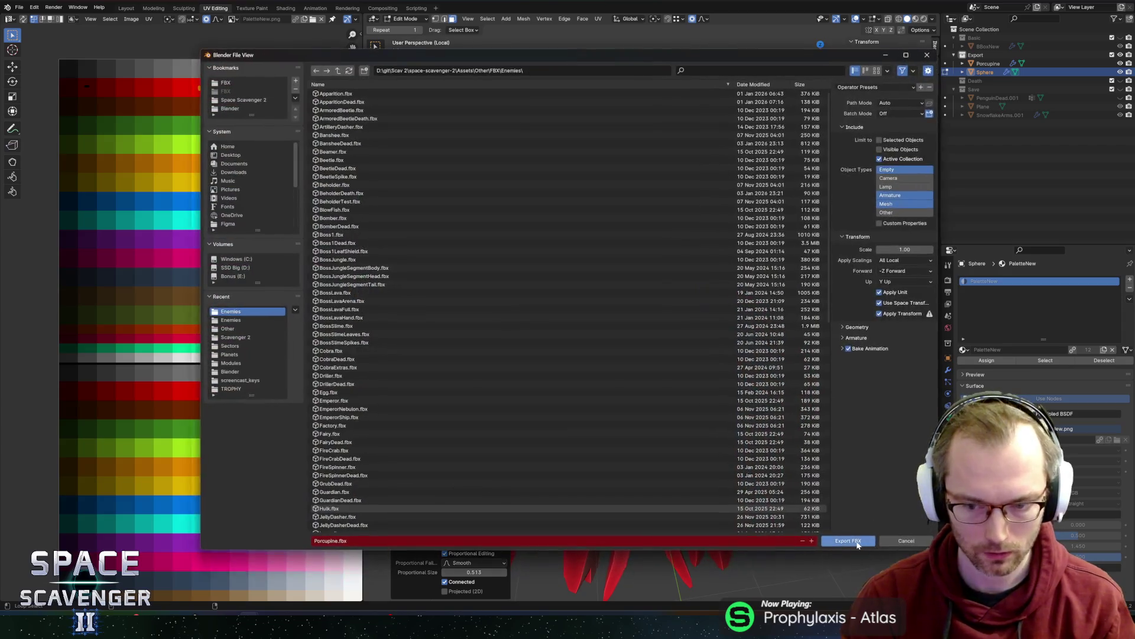
pyautogui.click(864, 539)
pyautogui.hotkey('alt', 'Tab')
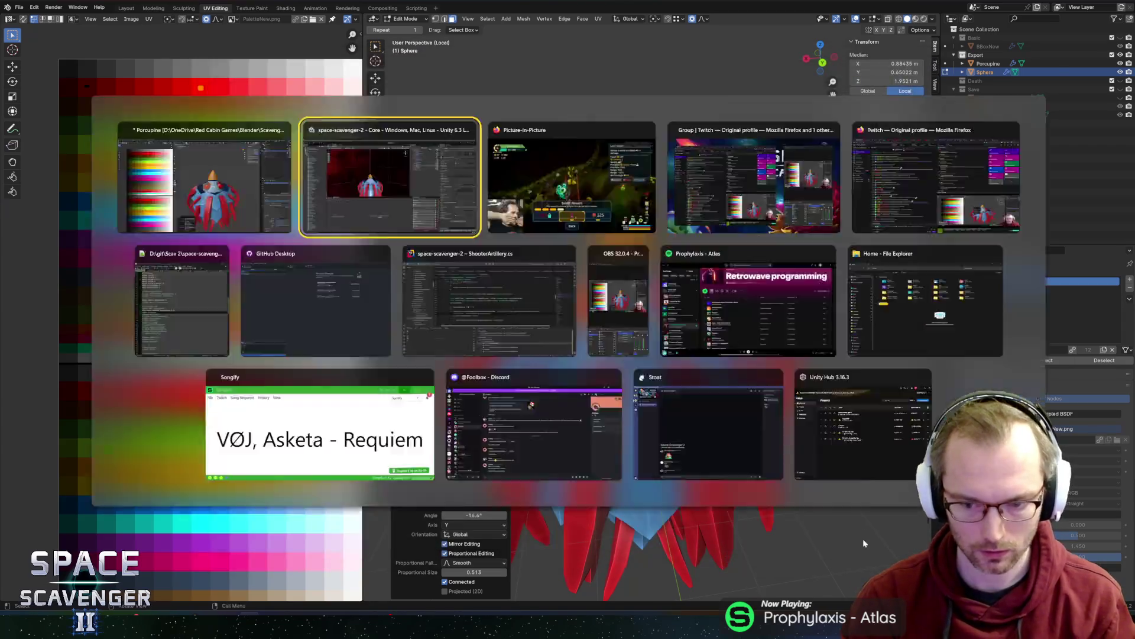
# - Duplicate the prefab's model object and search its mesh picker for 'eye'
pyautogui.click(767, 90)
pyautogui.hotkey('ctrl', 'd')
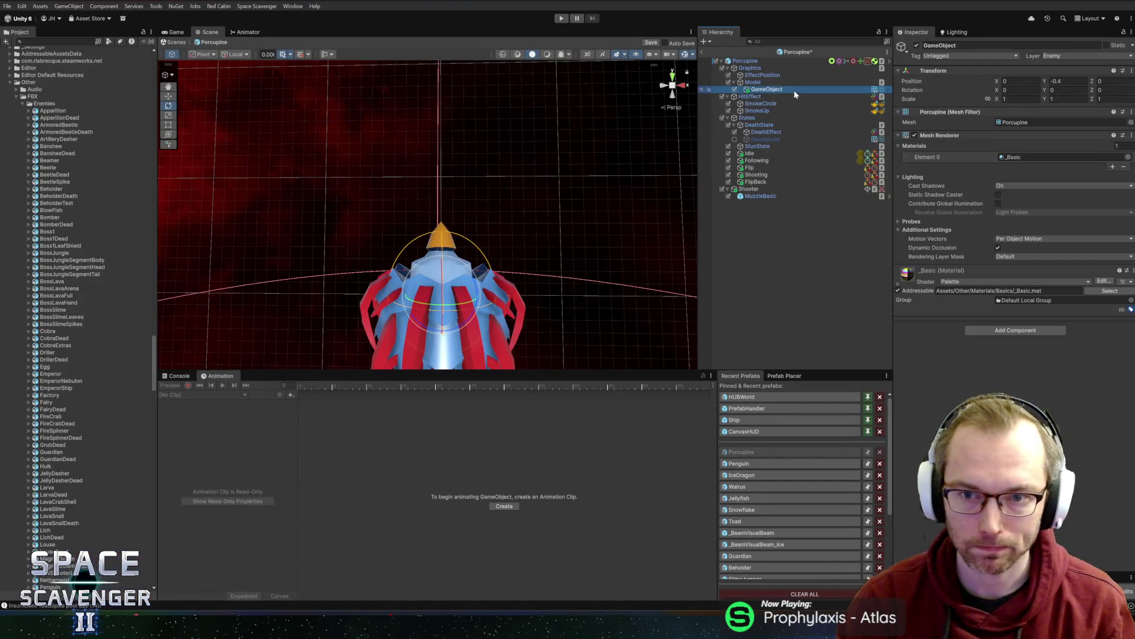
pyautogui.click(1131, 122)
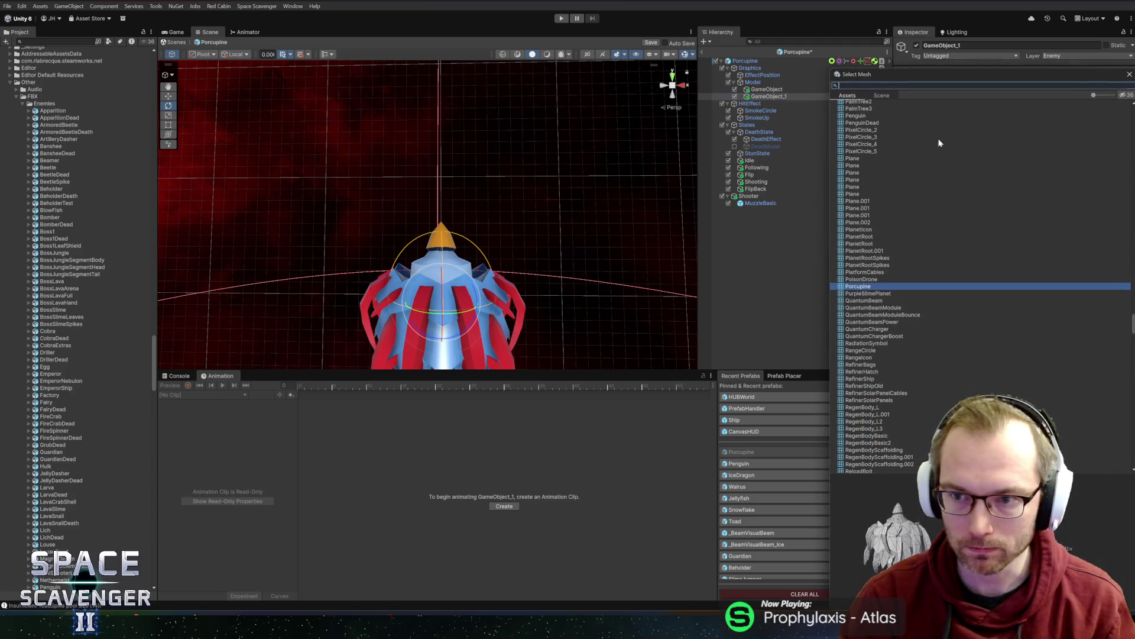
pyautogui.write('eye')
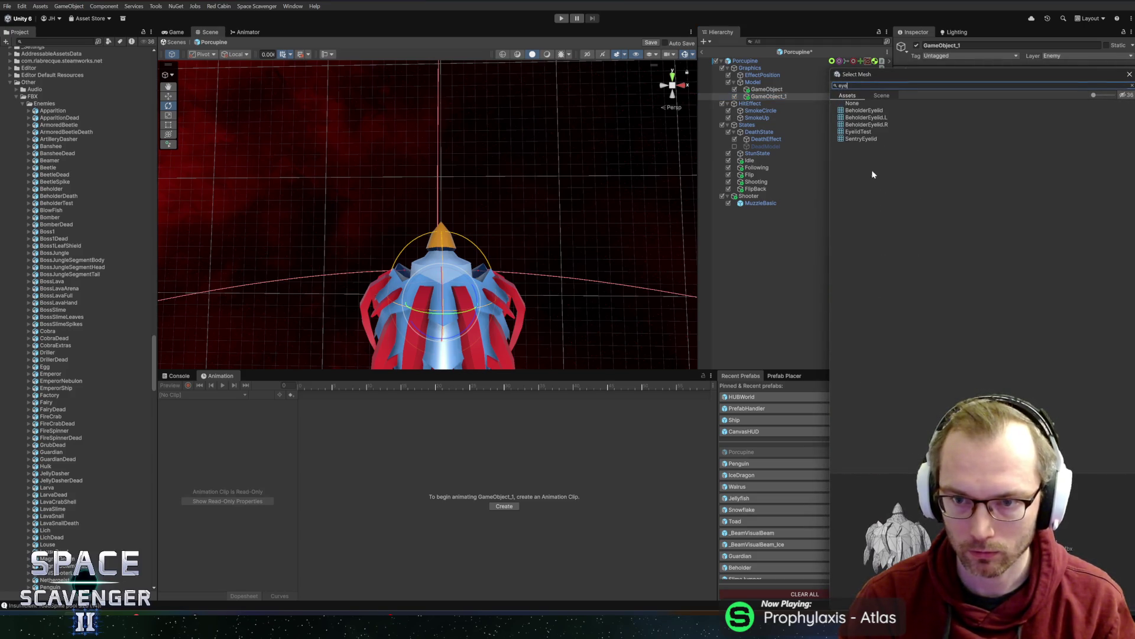
# - Re-export the Blender model over the existing file so the renamed eye mesh is available
pyautogui.hotkey('alt', 'Tab')
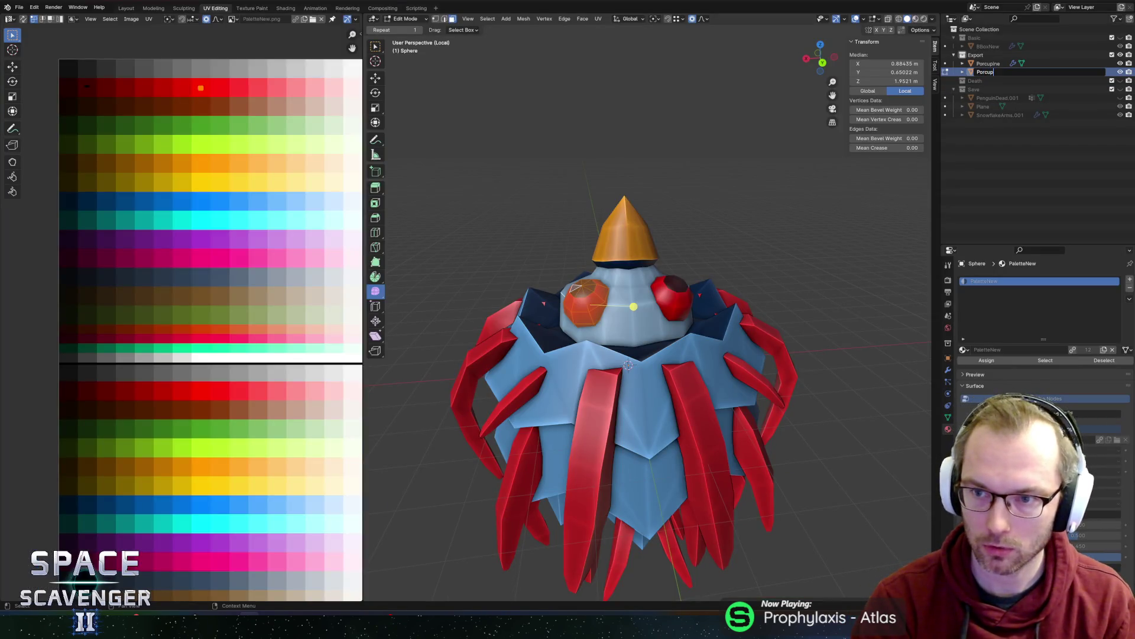
pyautogui.hotkey('alt', 'Tab')
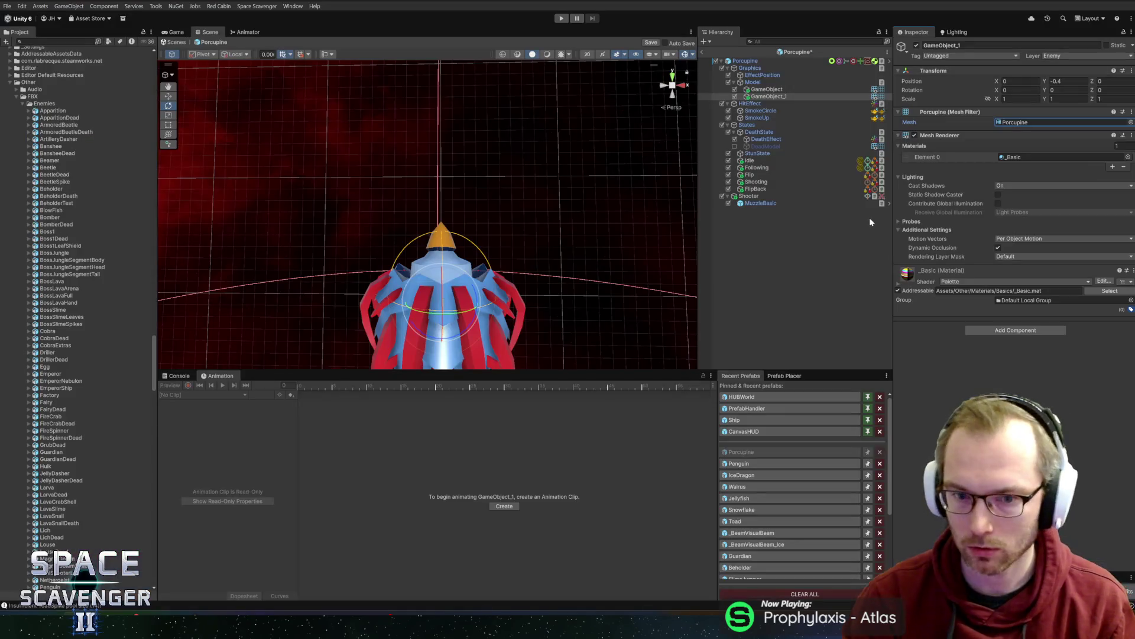
pyautogui.hotkey('alt', 'Tab')
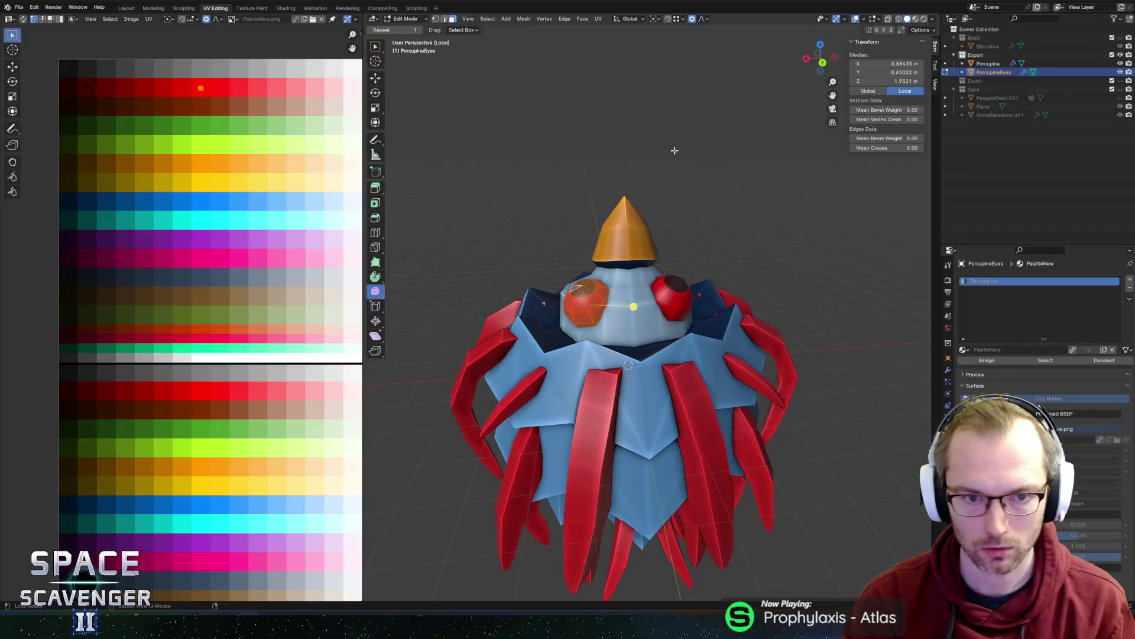
pyautogui.hotkey('ctrl', 'shift', 's')
pyautogui.press('Return')
pyautogui.hotkey('alt', 'Tab')
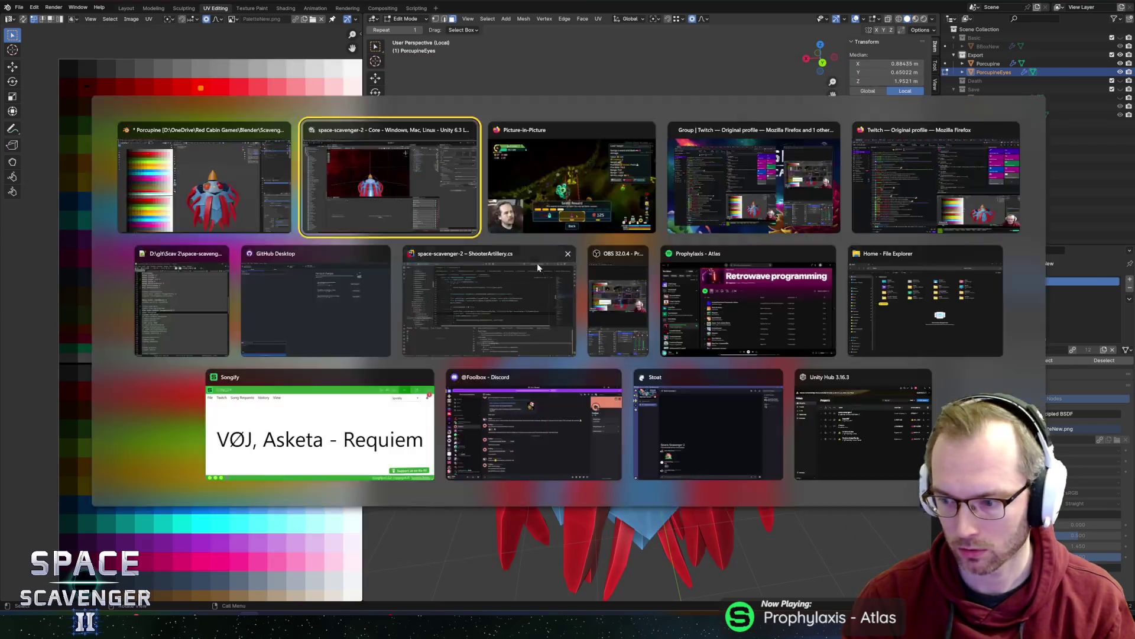
# - Assign the PorcupineEyes mesh, set Position Y to 0, leave prefab mode and start Play
pyautogui.click(1130, 122)
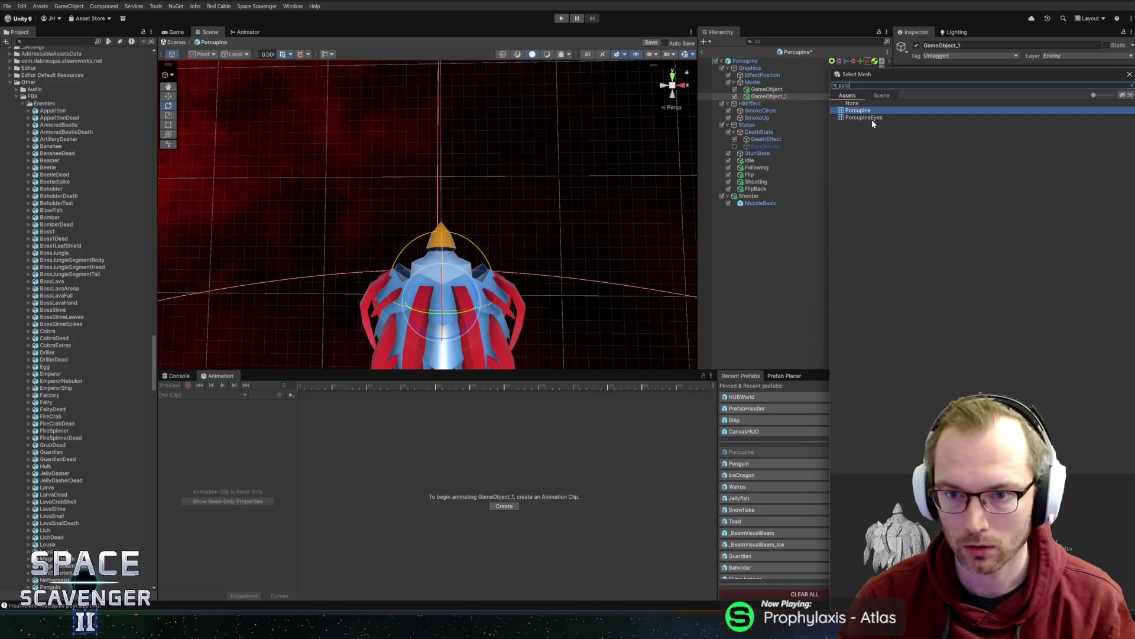
pyautogui.doubleClick(872, 119)
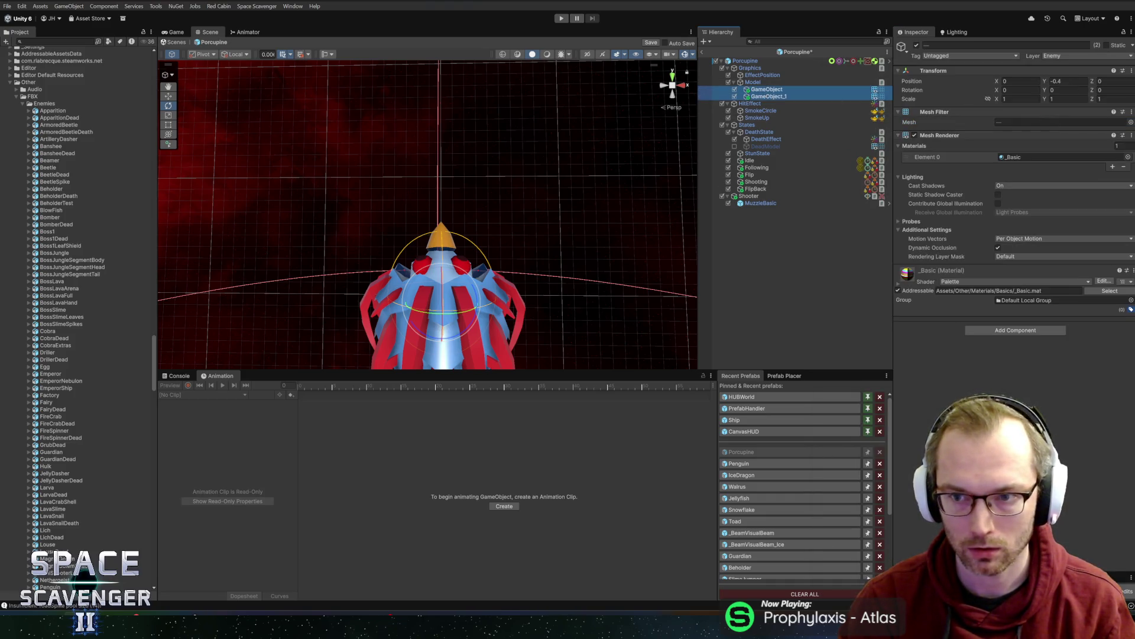
pyautogui.write('0')
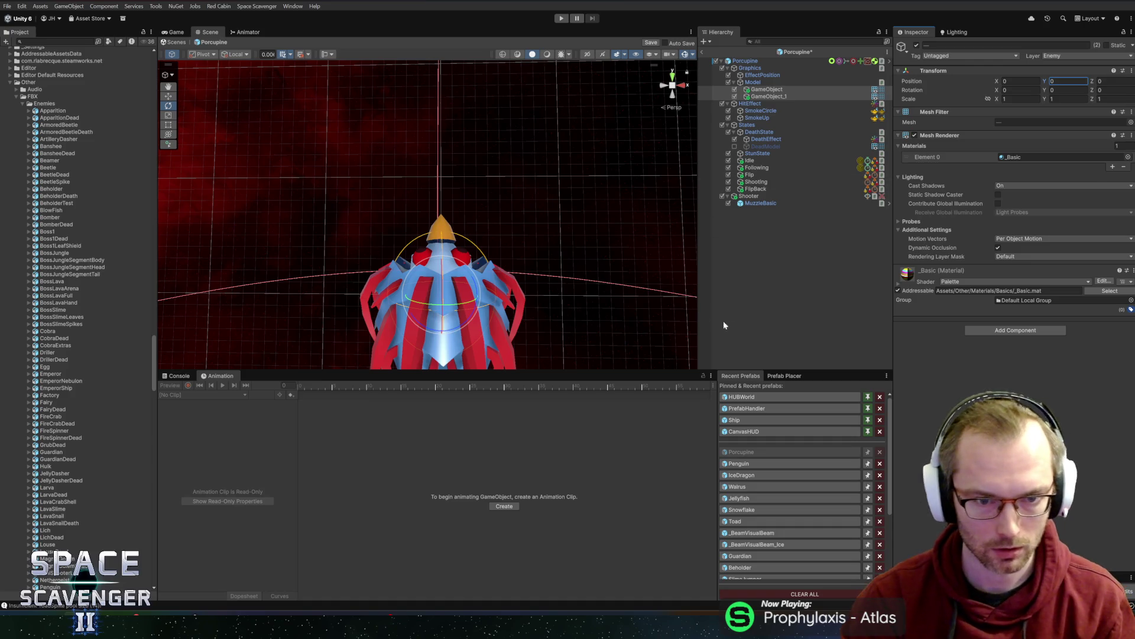
pyautogui.moveTo(540, 216)
pyautogui.keyDown('alt'); pyautogui.mouseDown()
pyautogui.moveTo(469, 207)
pyautogui.moveTo(600, 211)
pyautogui.mouseUp(); pyautogui.keyUp('alt')
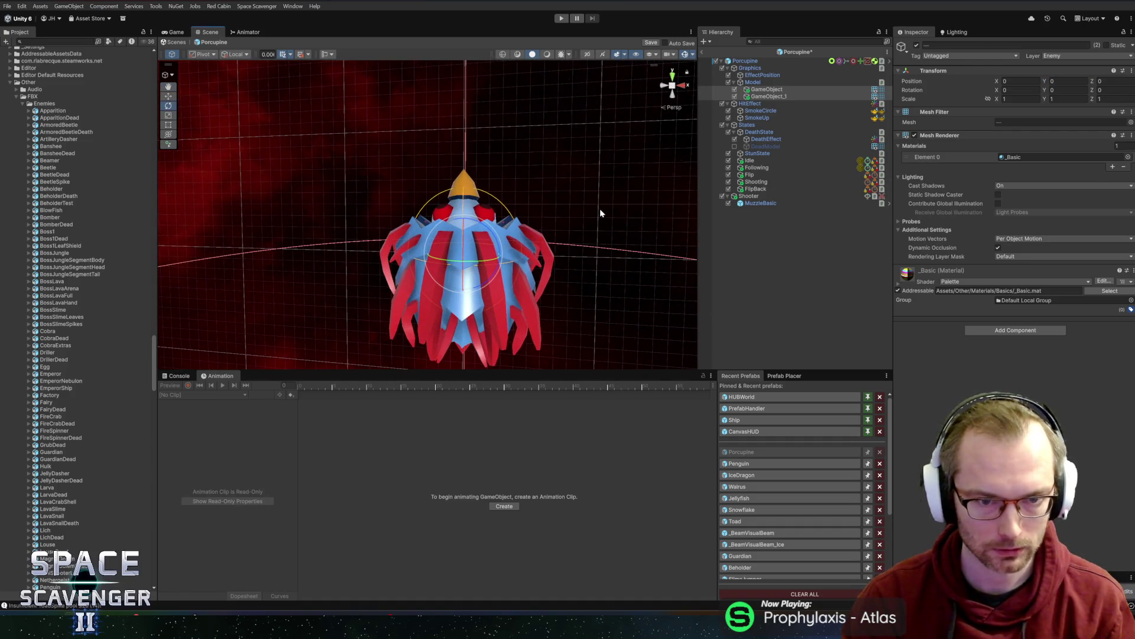
pyautogui.click(702, 54)
pyautogui.click(562, 18)
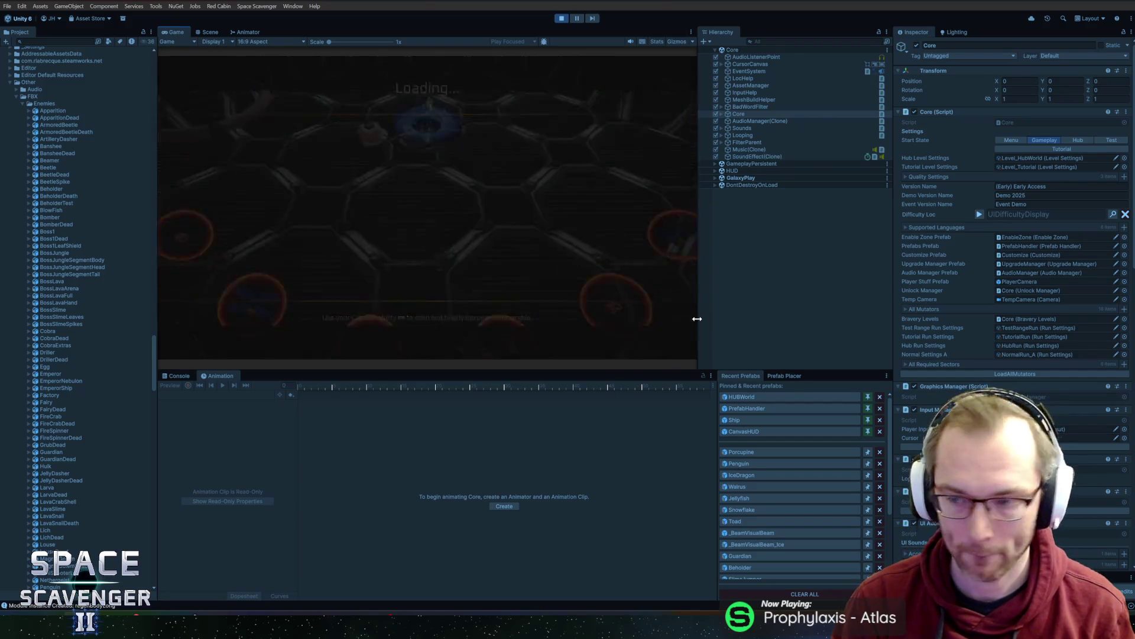
# - Enlarge the Game view wider and taller, then maximize it
pyautogui.moveTo(698, 319); pyautogui.dragTo(758, 316)
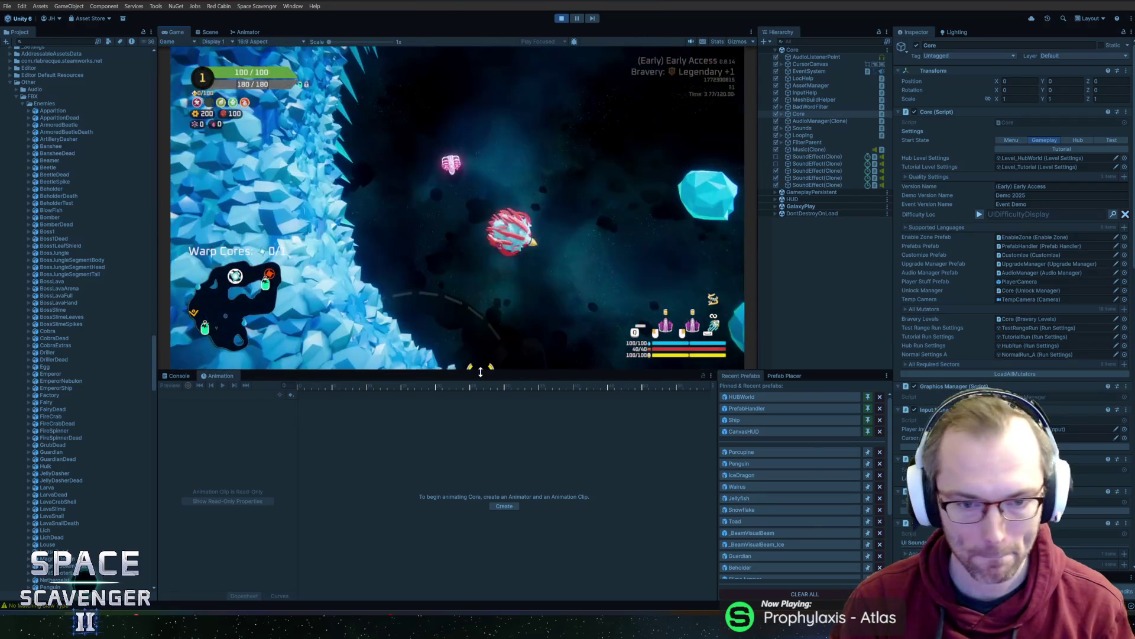
pyautogui.moveTo(491, 372); pyautogui.dragTo(491, 442)
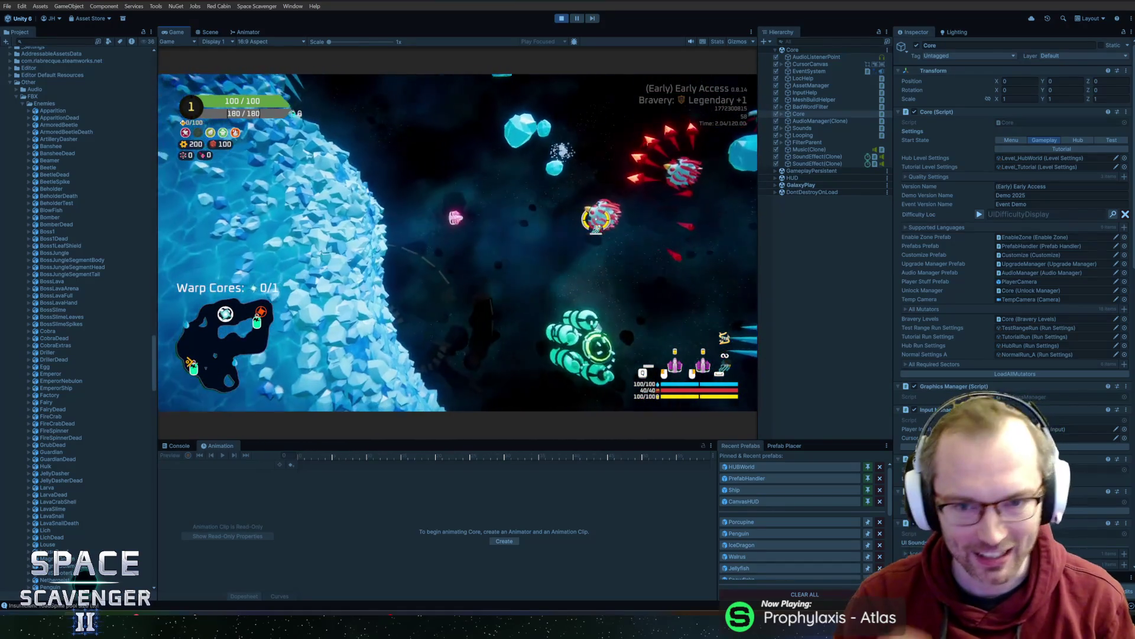
pyautogui.doubleClick(183, 31)
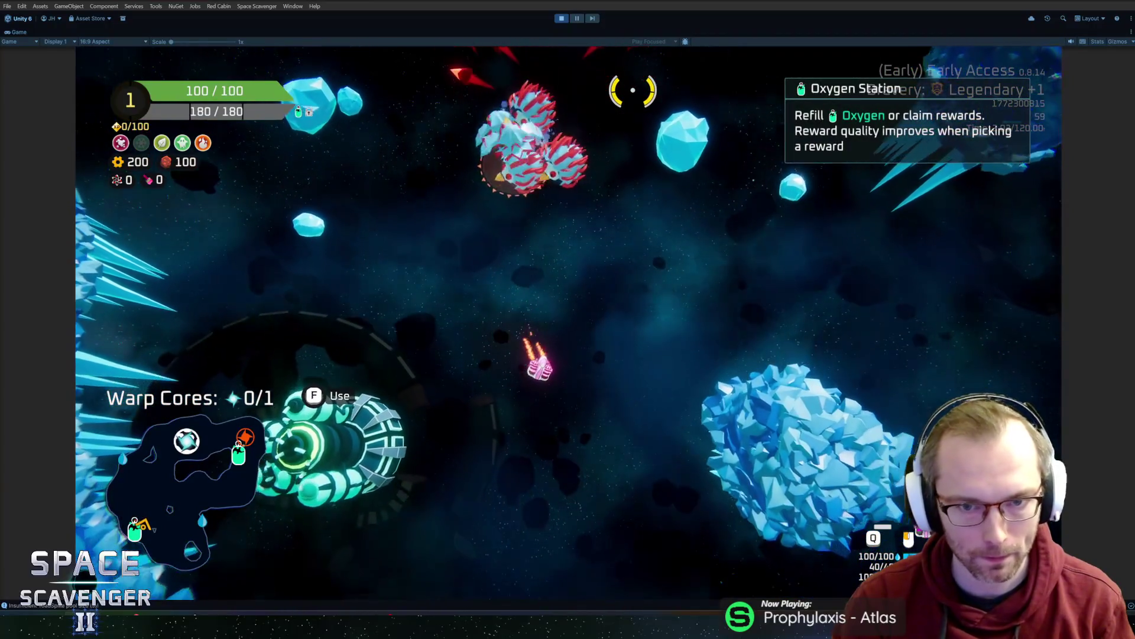
# - Run the 'debug timeScale 0' timeScale command in the in-game developer console, then return to Blender
pyautogui.press('`')
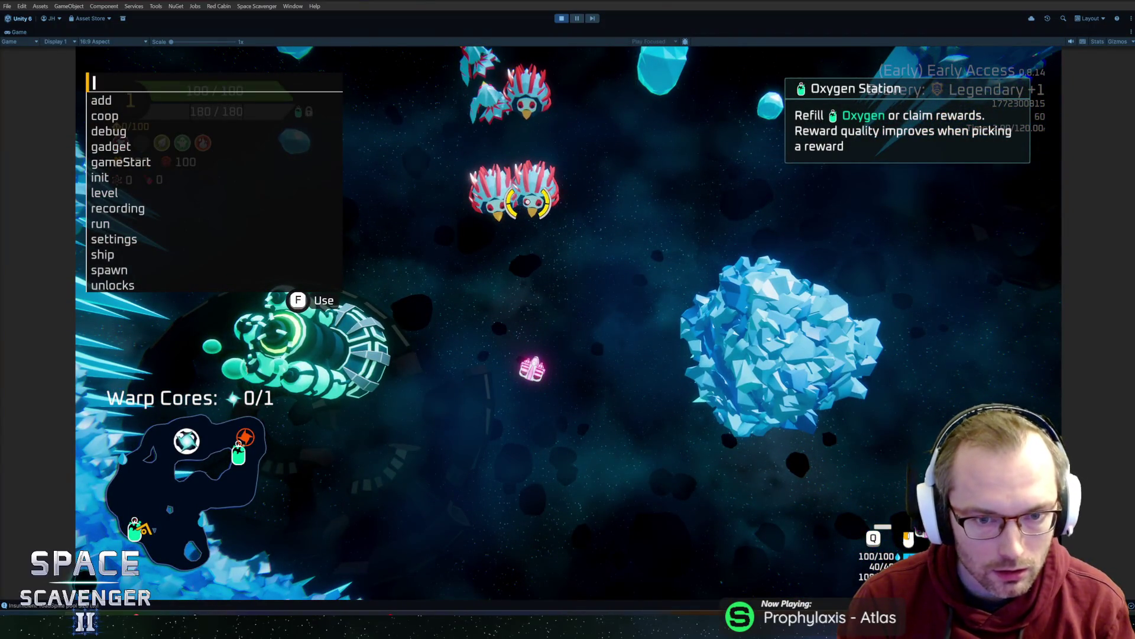
pyautogui.write('debug timeScale 0')
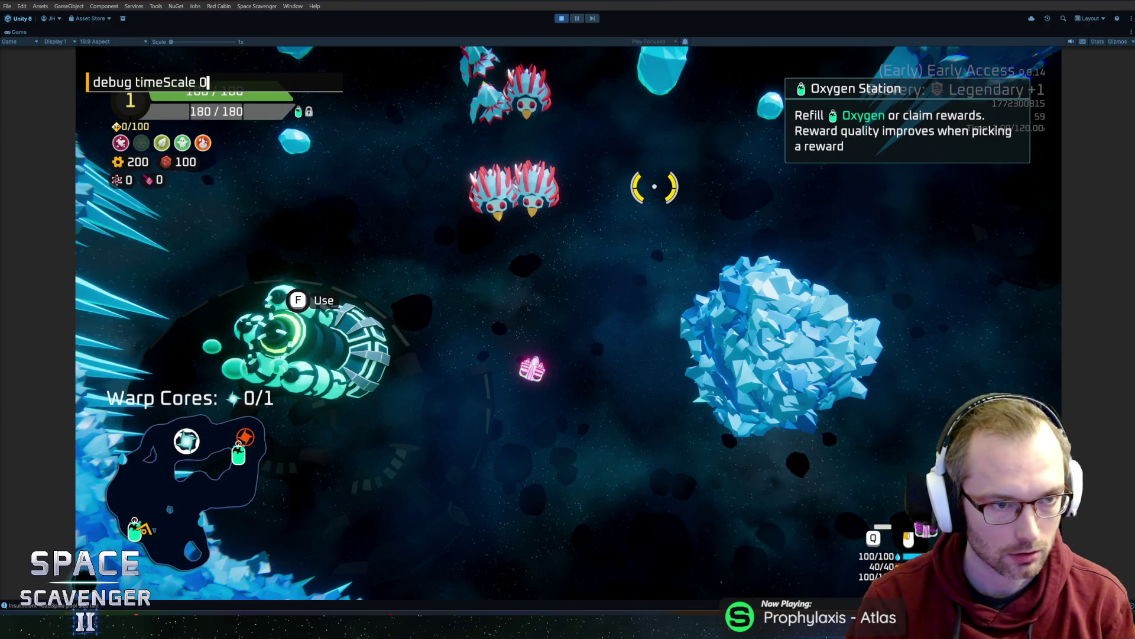
pyautogui.press('Return')
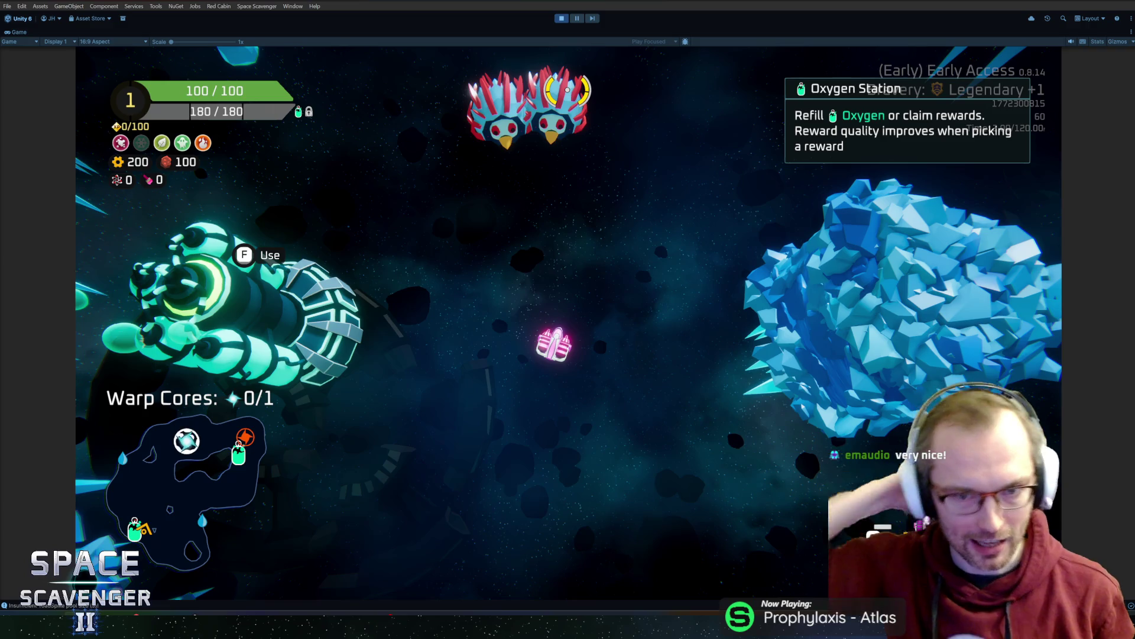
pyautogui.hotkey('alt', 'Tab')
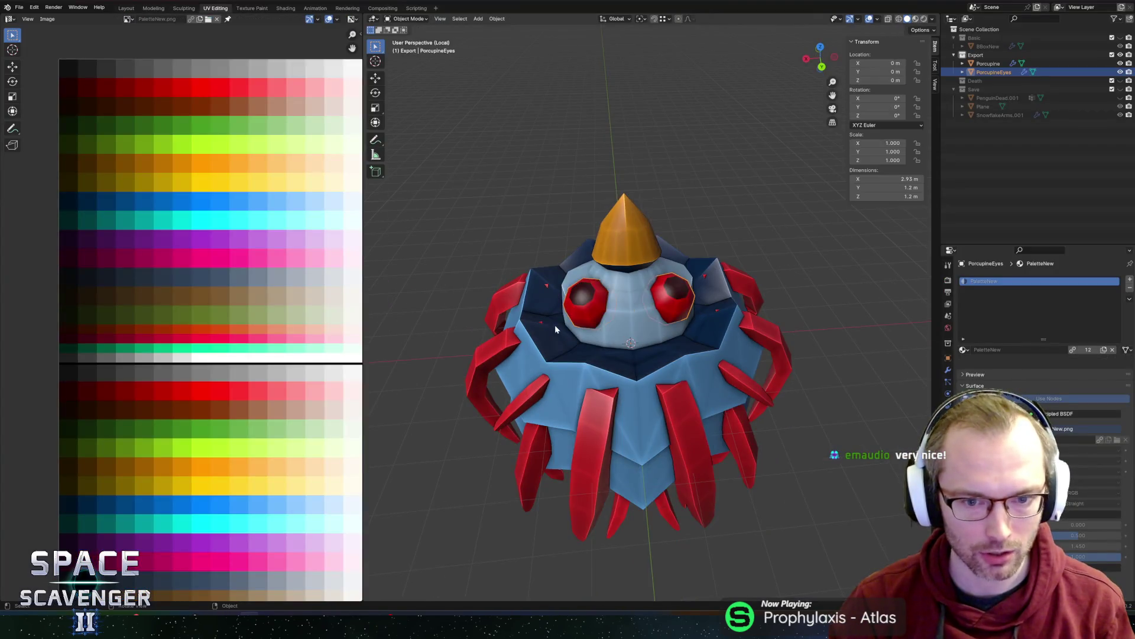
# - In Porcupine Edit Mode, slide an upper-body face loop's UVs onto a lighter blue with proportional editing
pyautogui.press('Tab')
pyautogui.press('Tab')
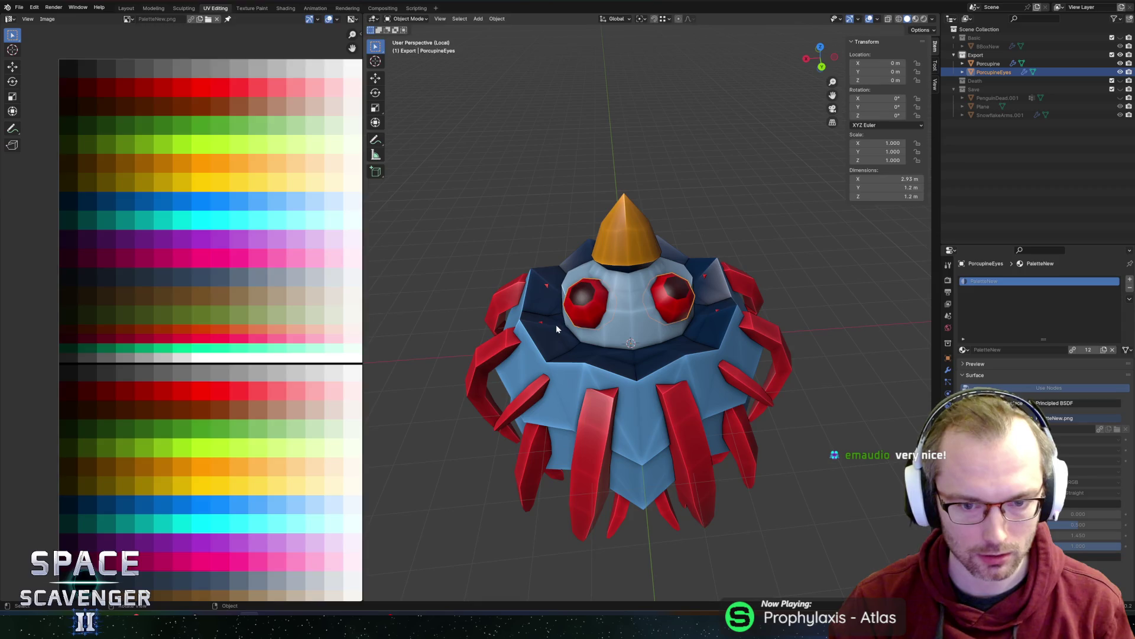
pyautogui.press('Tab')
pyautogui.press('Tab')
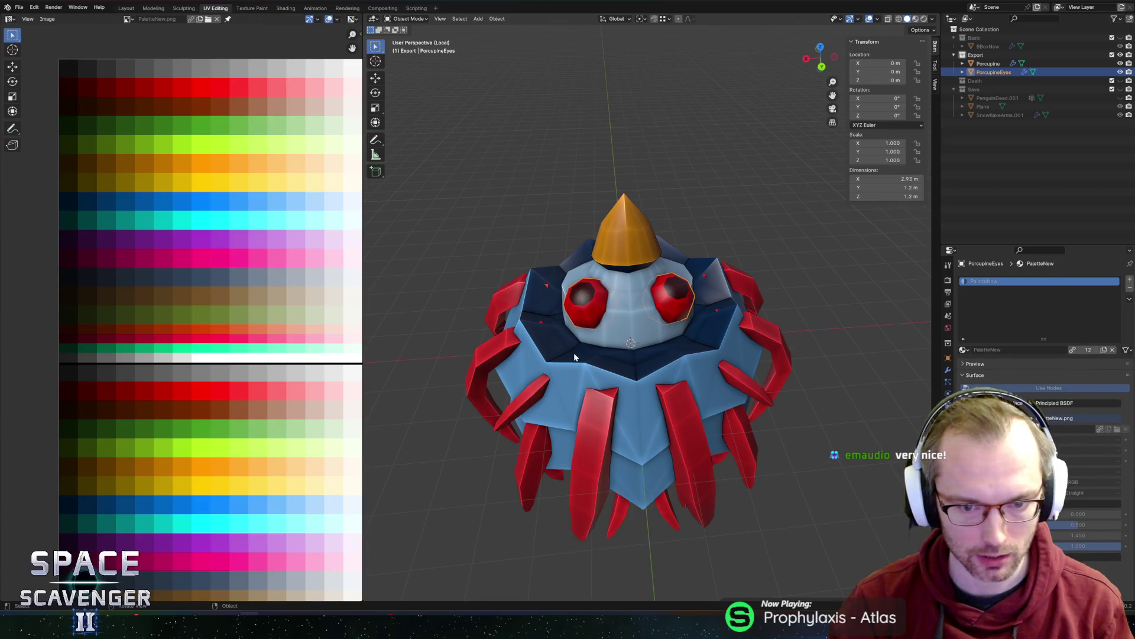
pyautogui.click(574, 353)
pyautogui.press('Tab')
pyautogui.keyDown('alt'); pyautogui.click(567, 353); pyautogui.keyUp('alt')
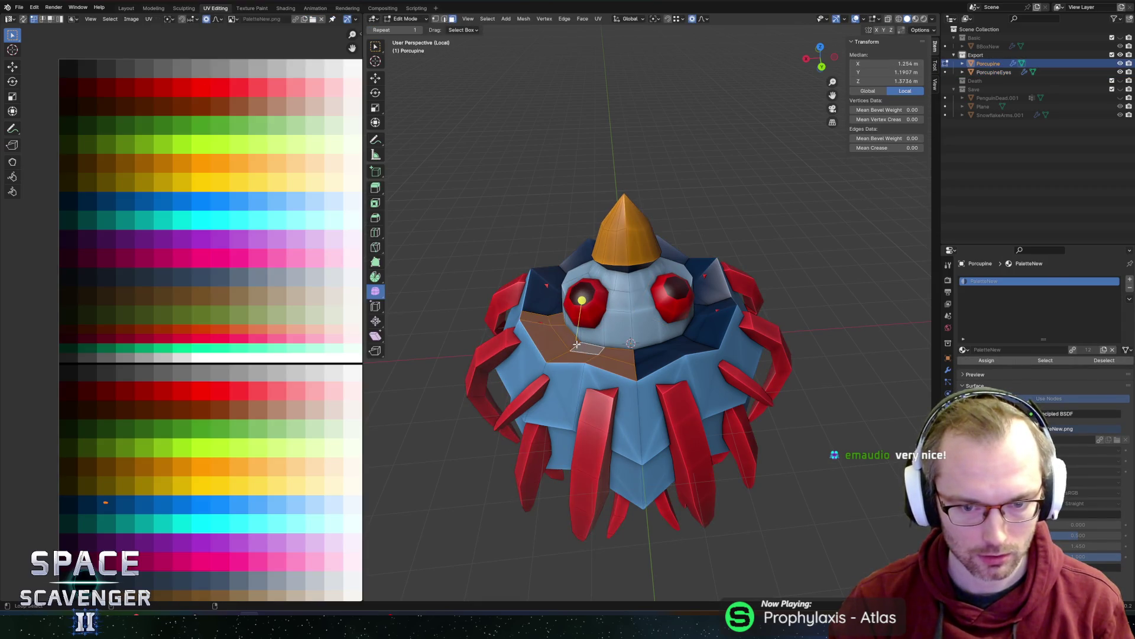
pyautogui.press('g')
pyautogui.press('x')
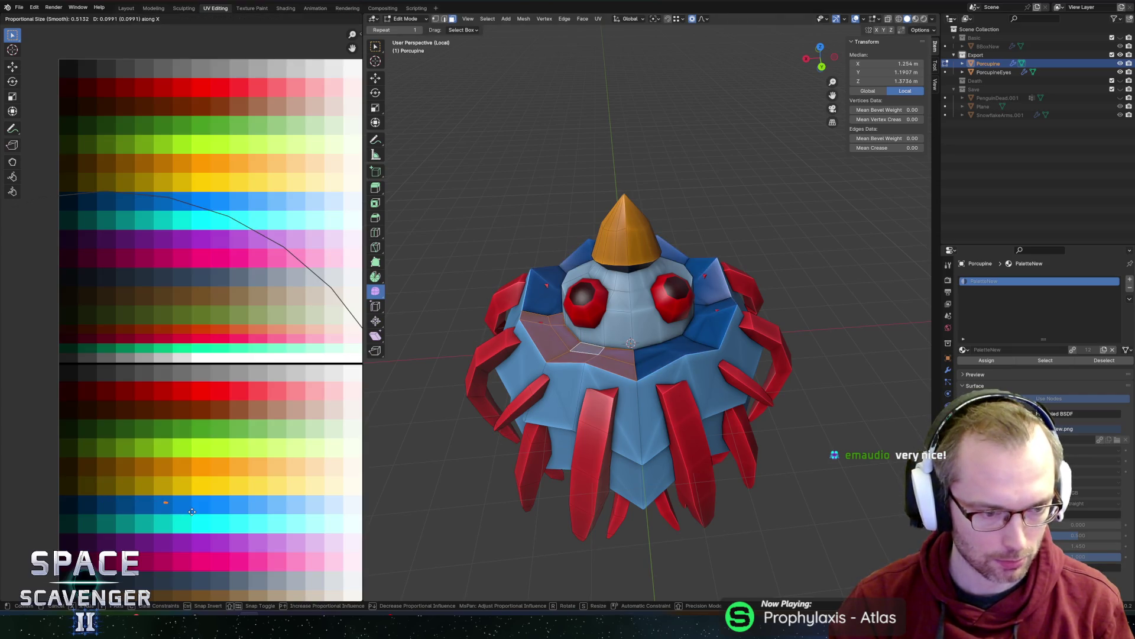
pyautogui.click(192, 511)
pyautogui.hotkey('ctrl', 'o')
pyautogui.press('Escape')
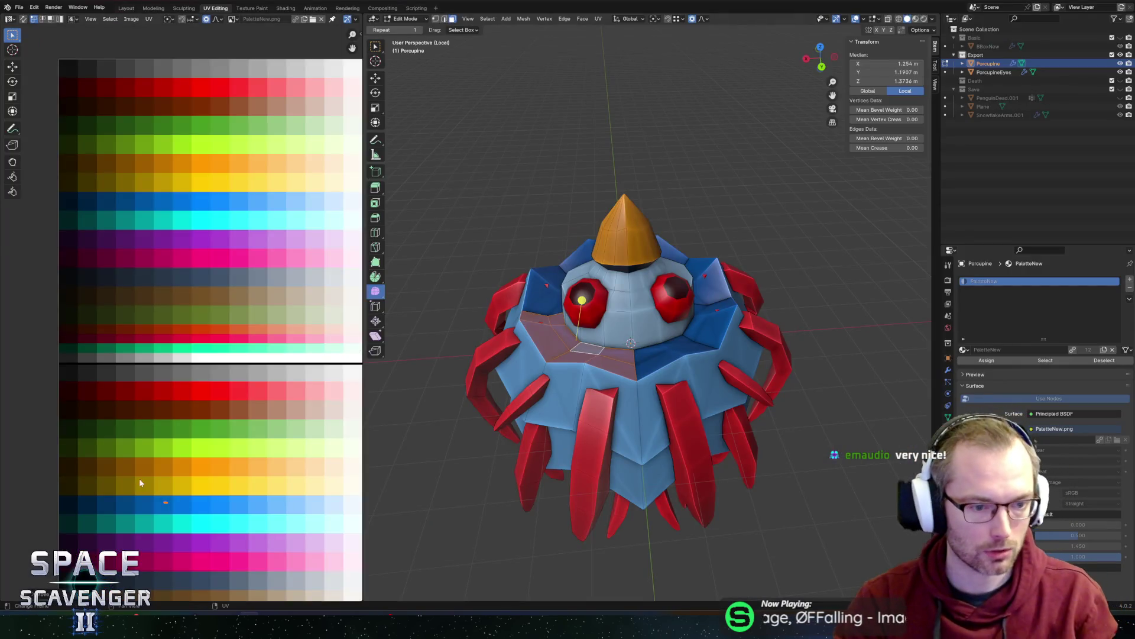
# - Shift the loop further along the palette and give the ring around the eyes a darker shade
pyautogui.press('g')
pyautogui.press('x')
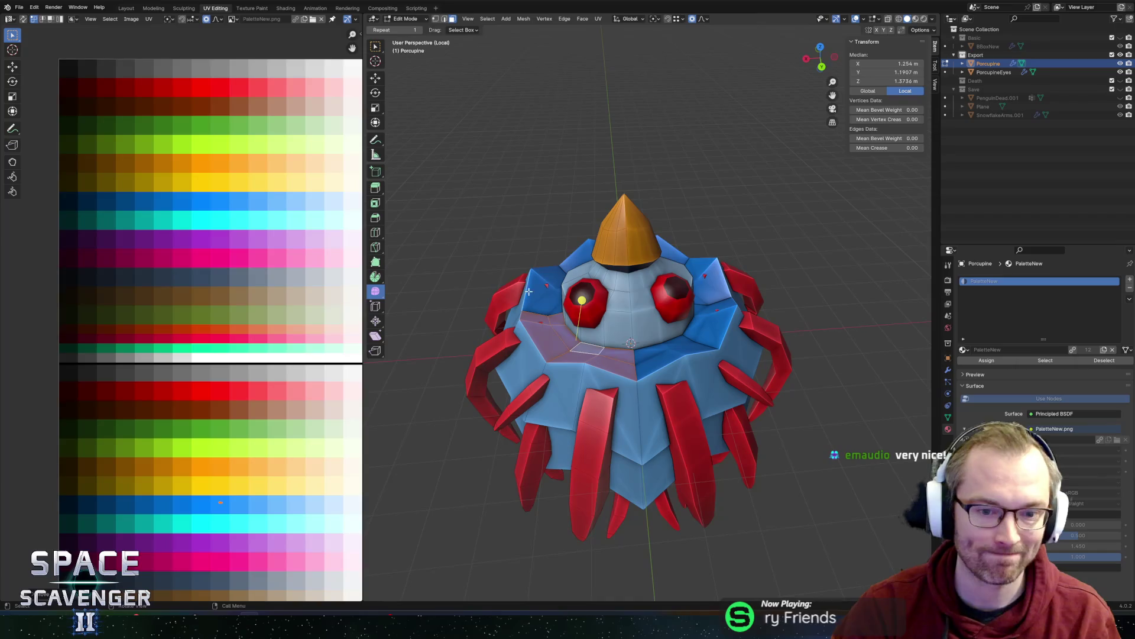
pyautogui.keyDown('alt'); pyautogui.click(561, 327); pyautogui.keyUp('alt')
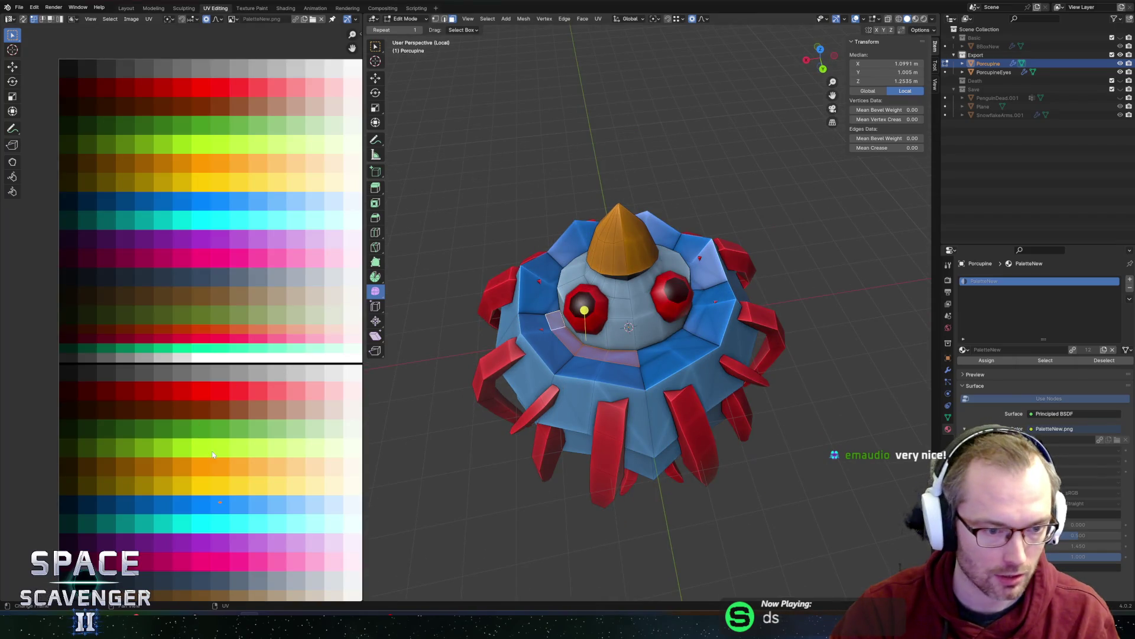
pyautogui.press('g')
pyautogui.press('x')
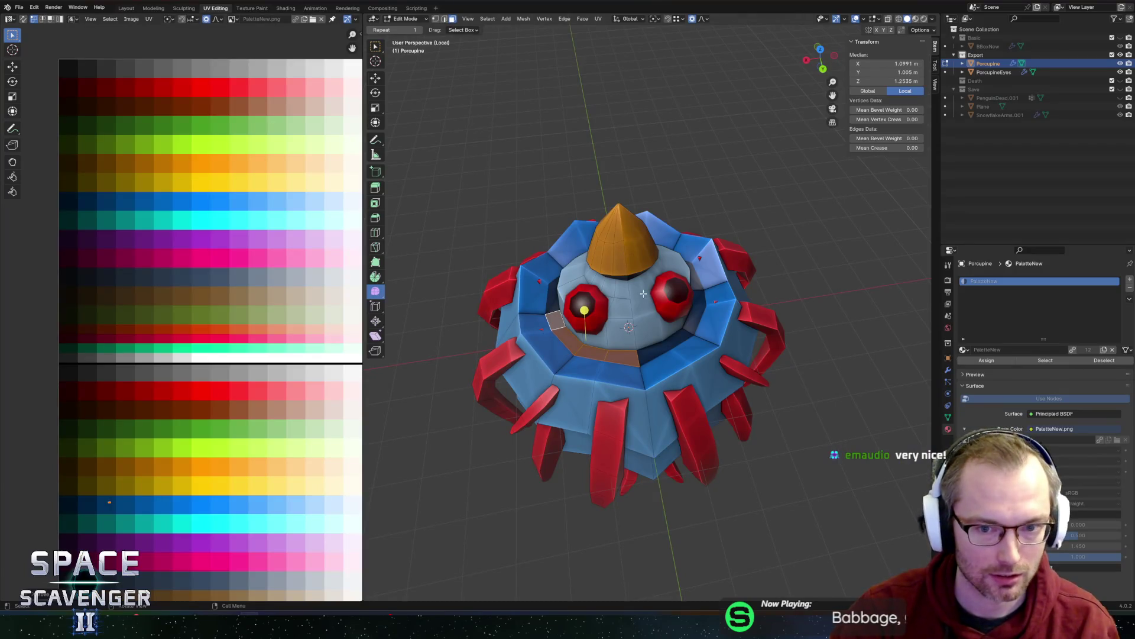
pyautogui.hotkey('ctrl', 'l')
# - Edit the PorcupineEyes mesh and move its eye UVs horizontally onto the red palette row
pyautogui.press('Tab')
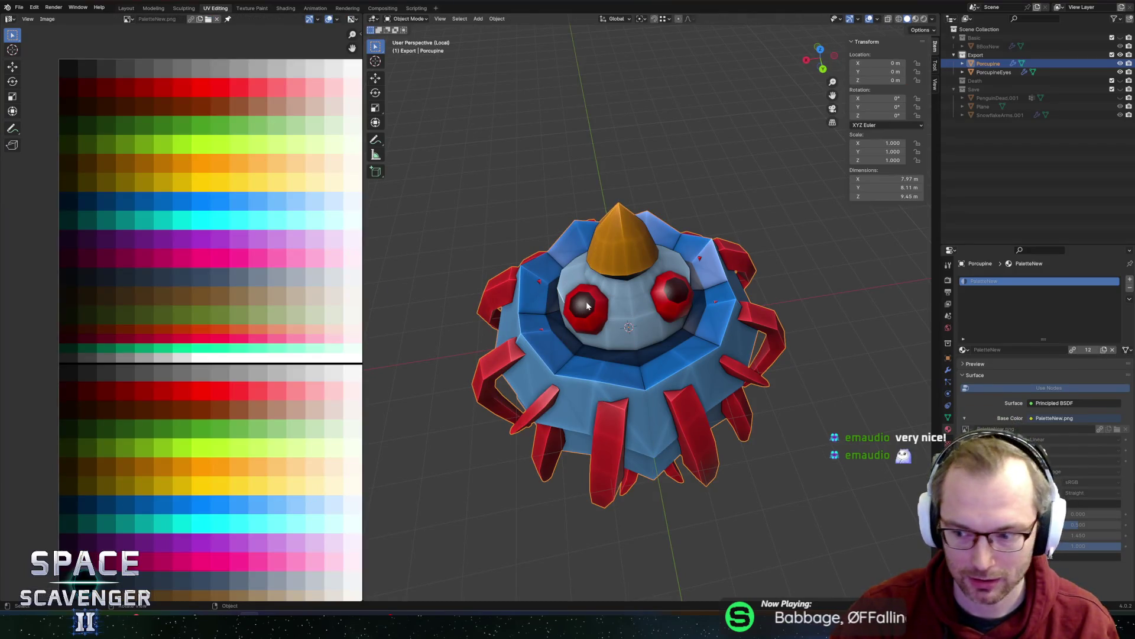
pyautogui.click(587, 305)
pyautogui.press('Tab')
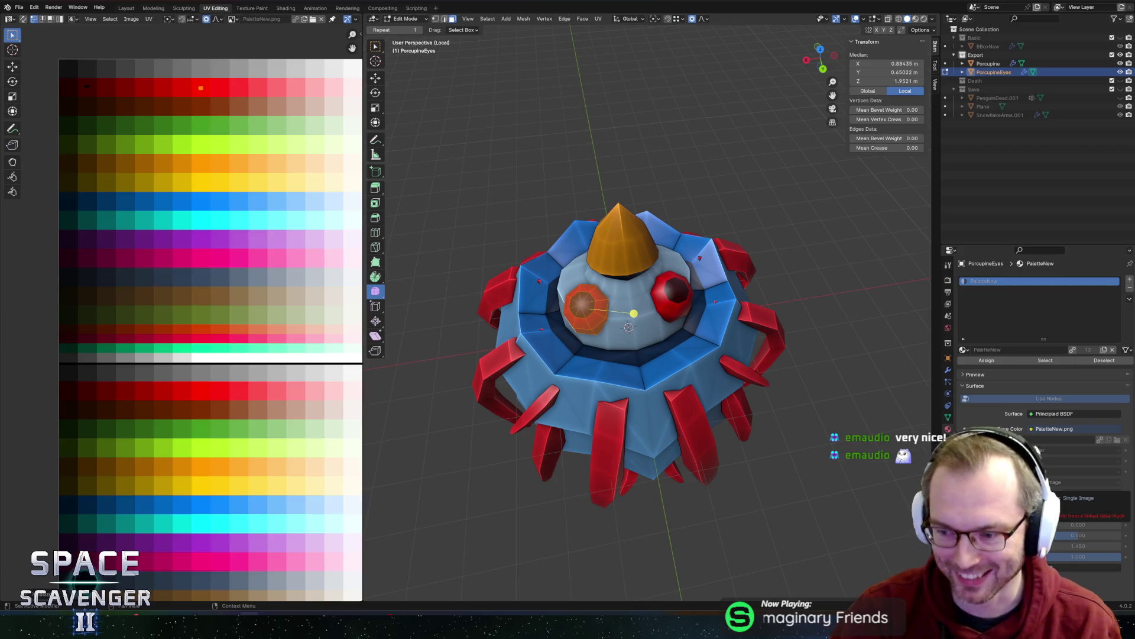
pyautogui.press('g')
pyautogui.press('x')
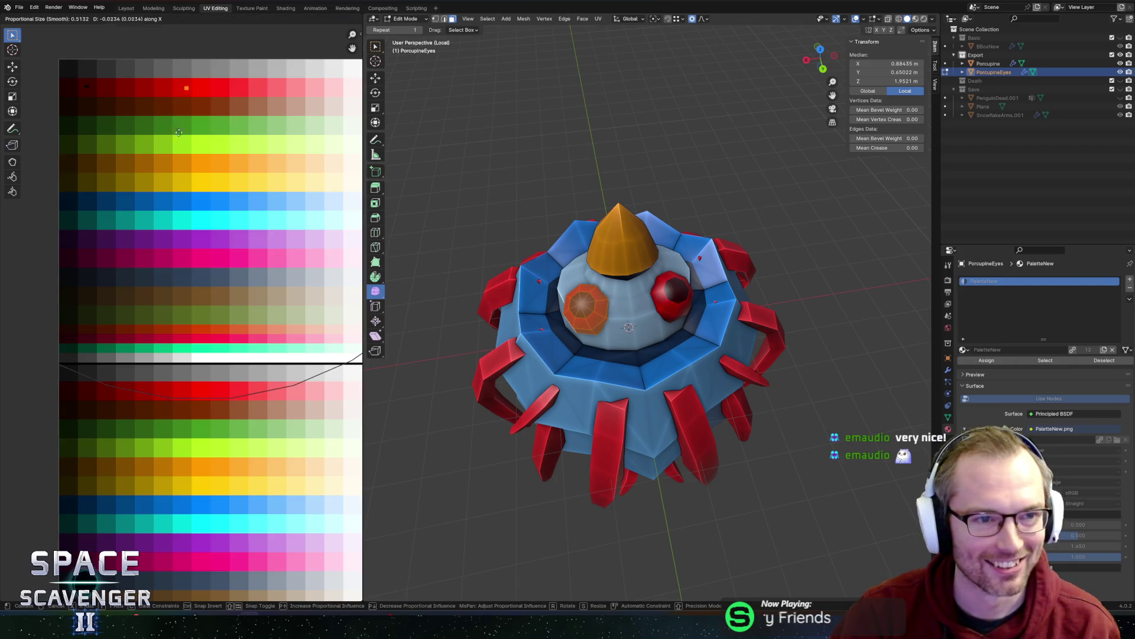